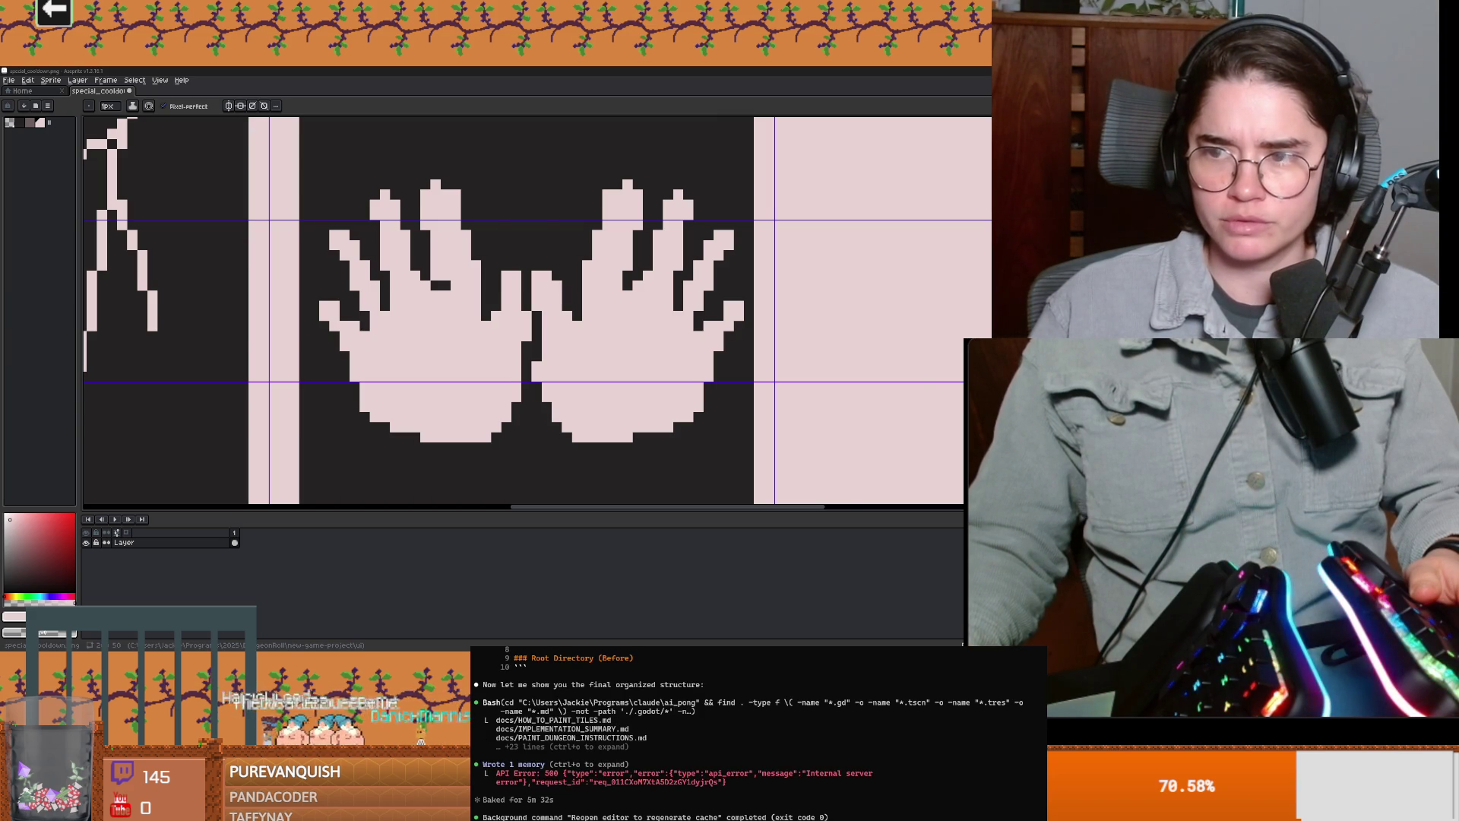
Step: Save special_cooldown.png in Aseprite, return to the pencil, zoom to view all frames, and restore the window
key("alt+Tab")
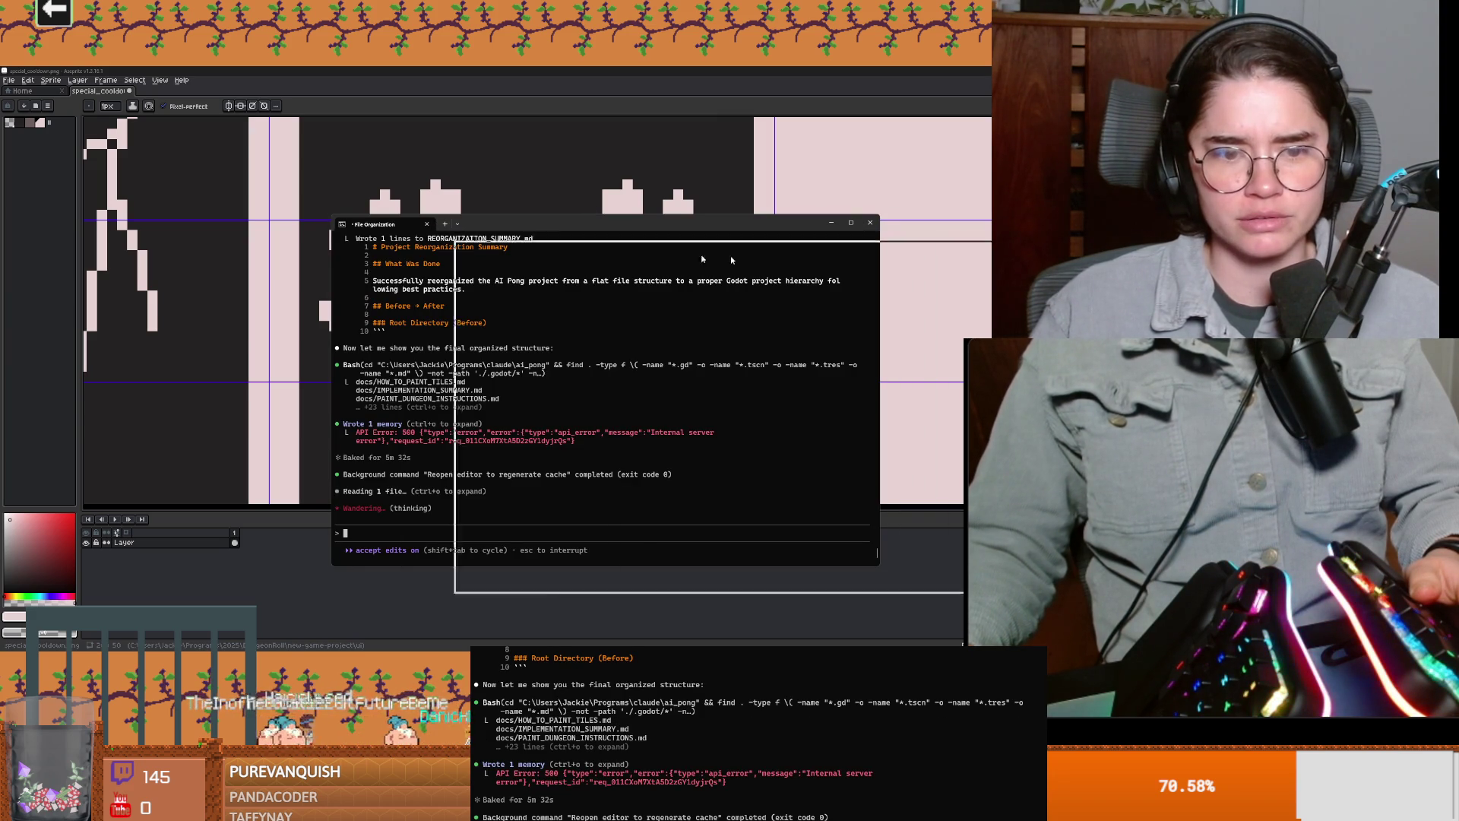
key("alt+Tab")
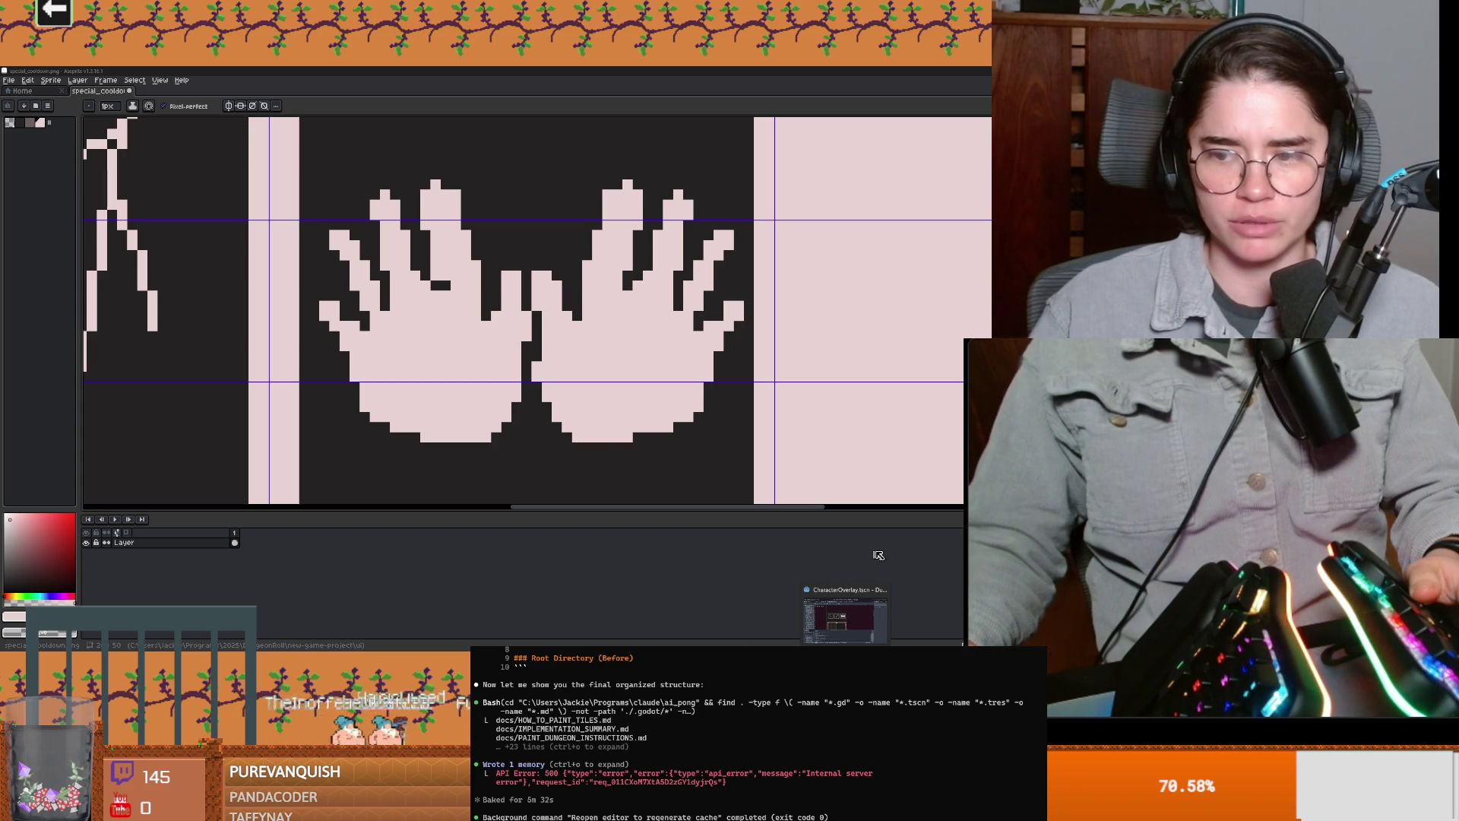
key("ctrl+s")
key("v")
key("b")
scroll(517, 281, "down", 3)
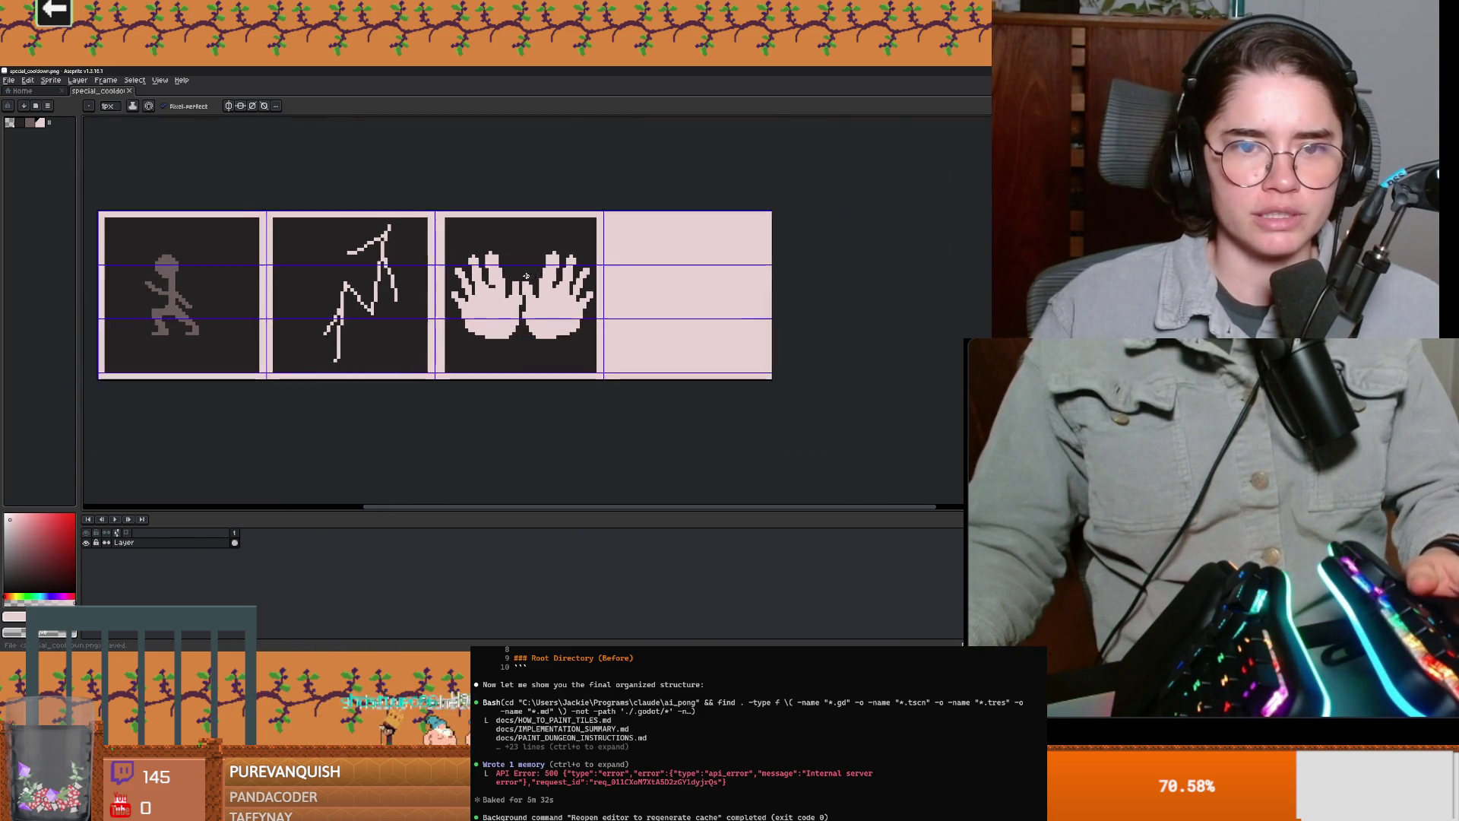
scroll(527, 276, "up", 4)
key("super+Down")
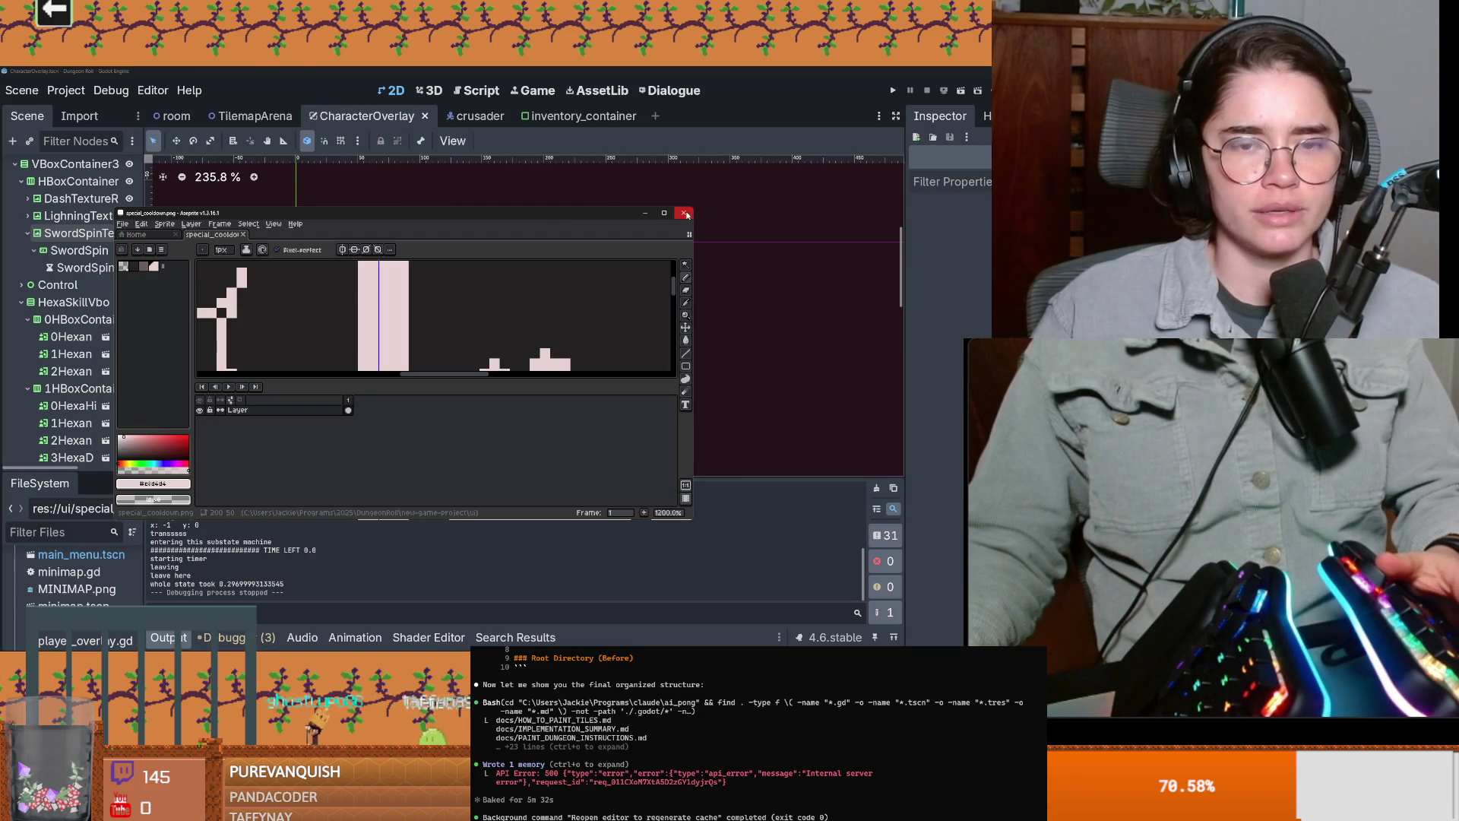
Step: Close Aseprite and review Input Map actions like special_attack, second_special and bomb in Project Settings
left_click(683, 213)
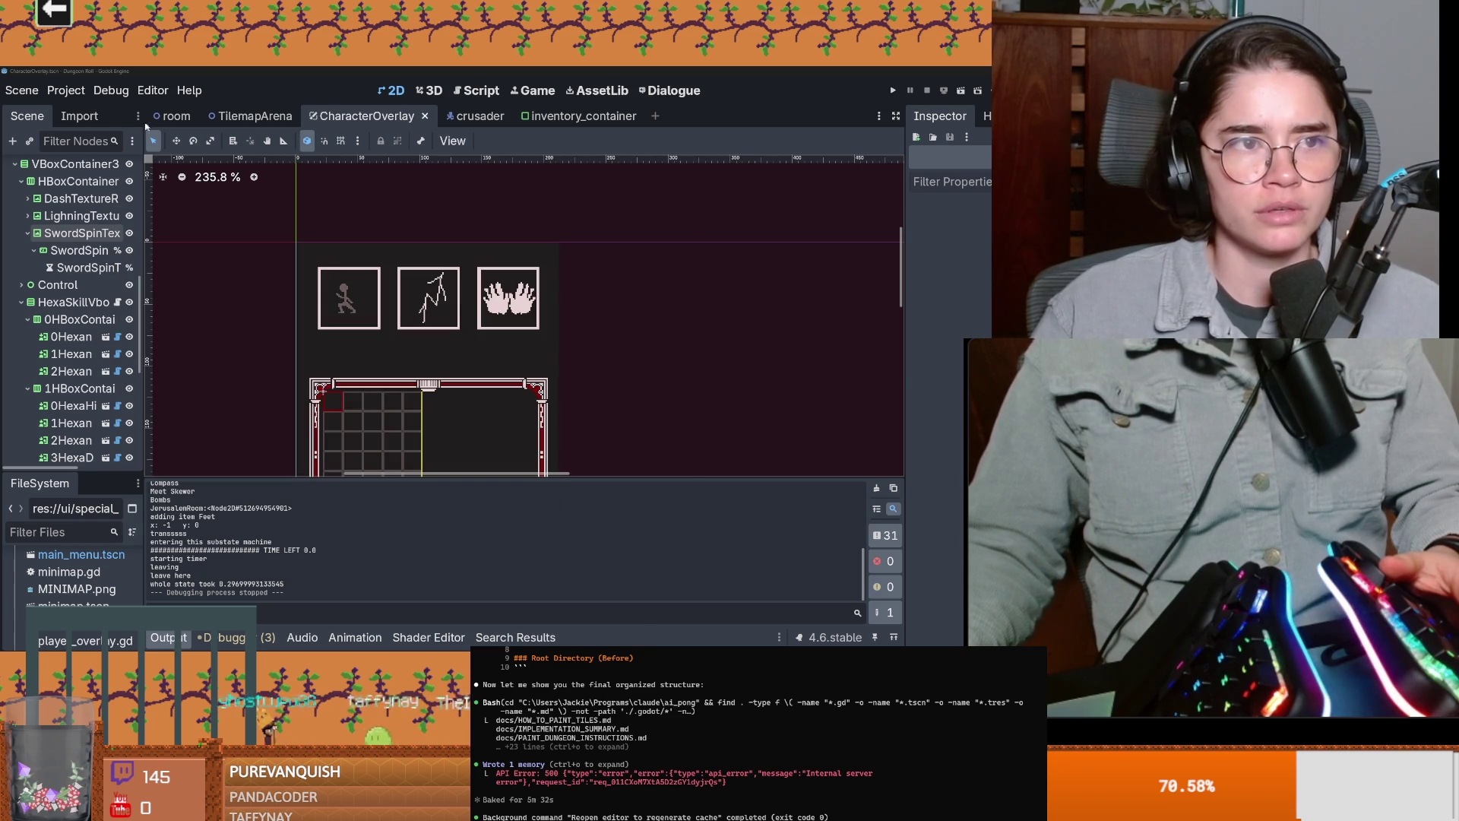
left_click(66, 90)
left_click(86, 113)
scroll(391, 374, "down", 5)
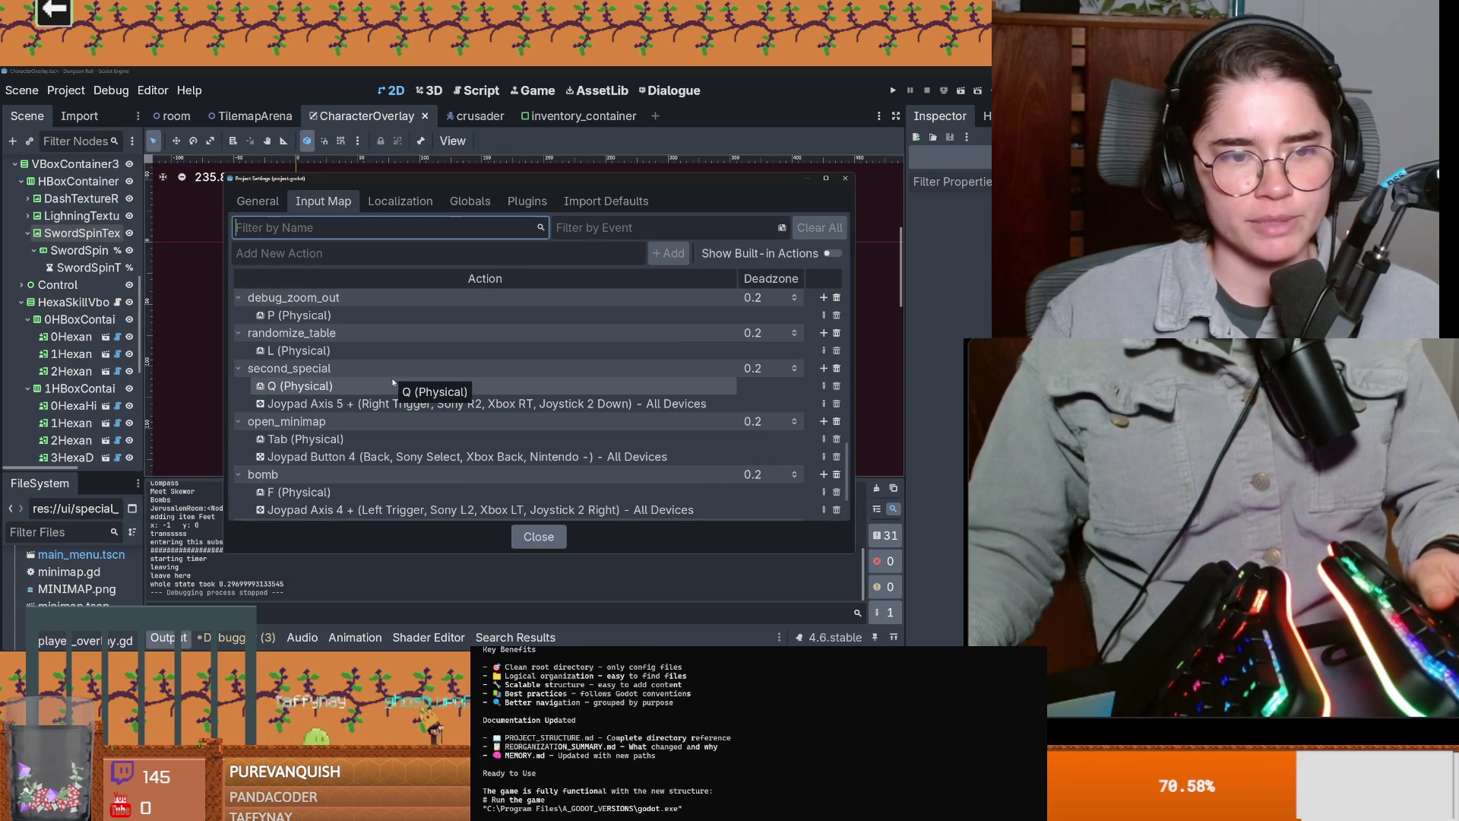
scroll(402, 385, "up", 1)
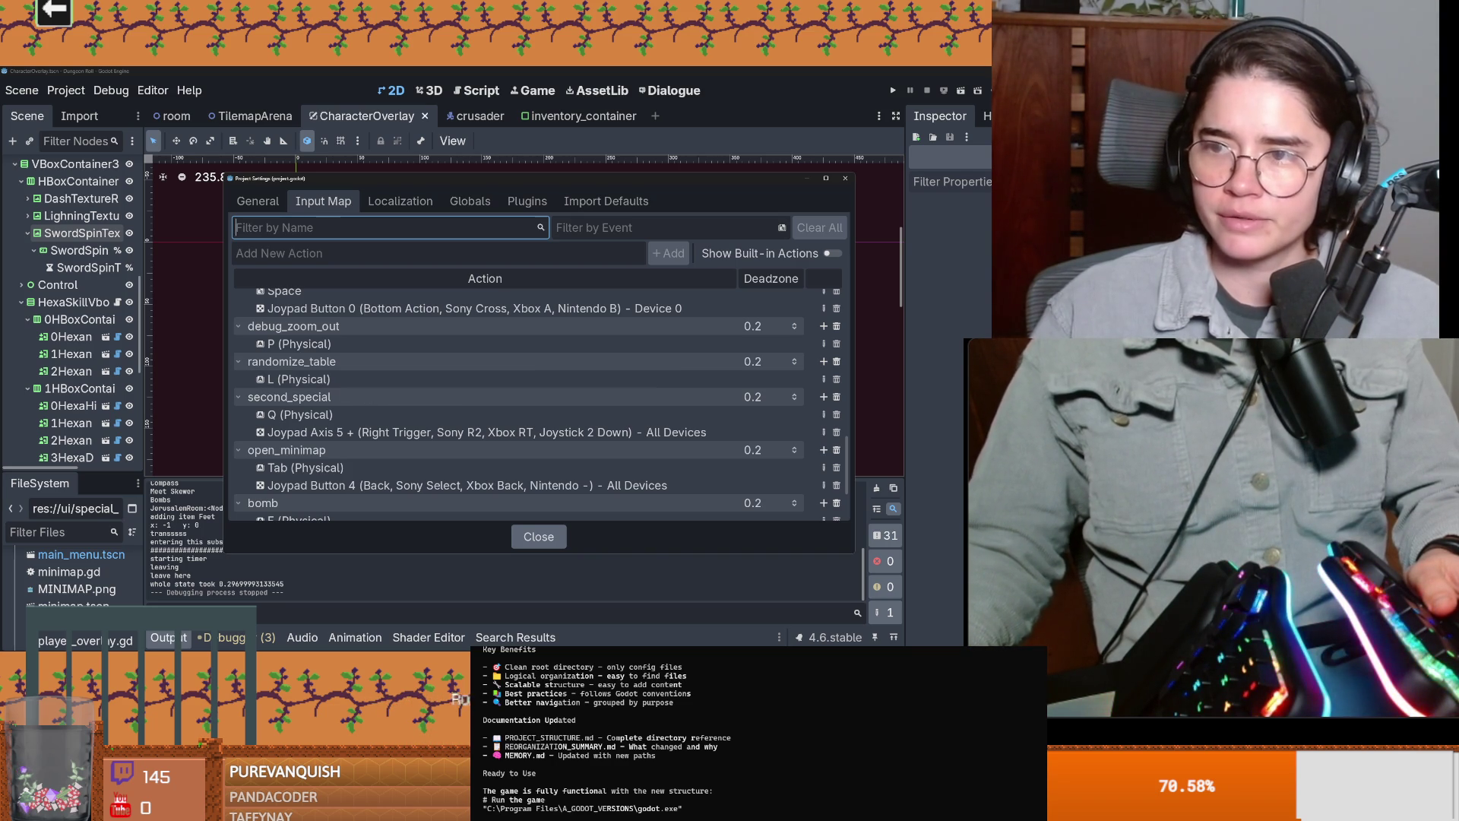
key("alt+Tab")
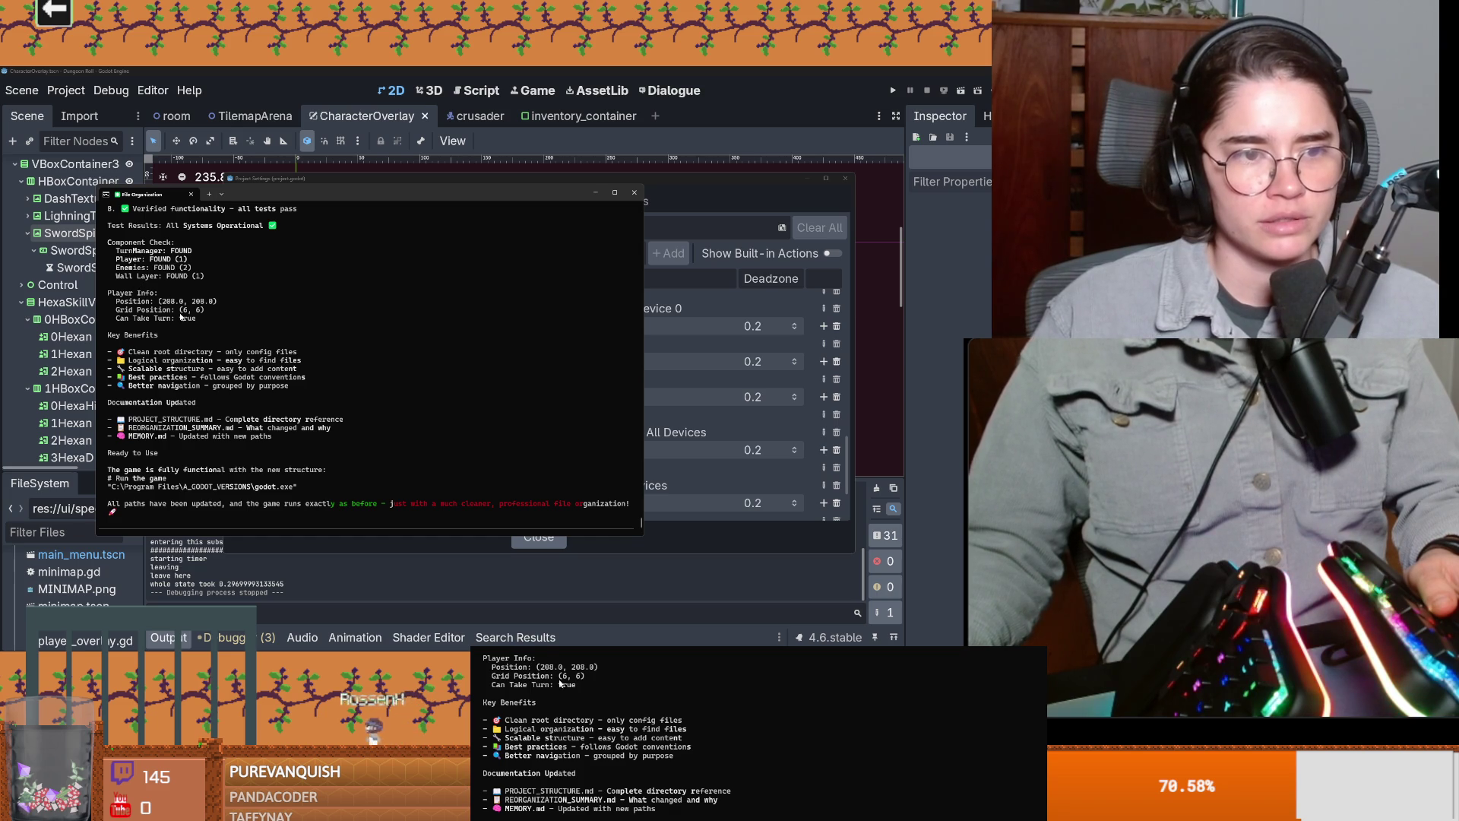
Step: Copy the PROJECT_STRUCTURE name from the Claude Code summary
scroll(173, 341, "down", 2)
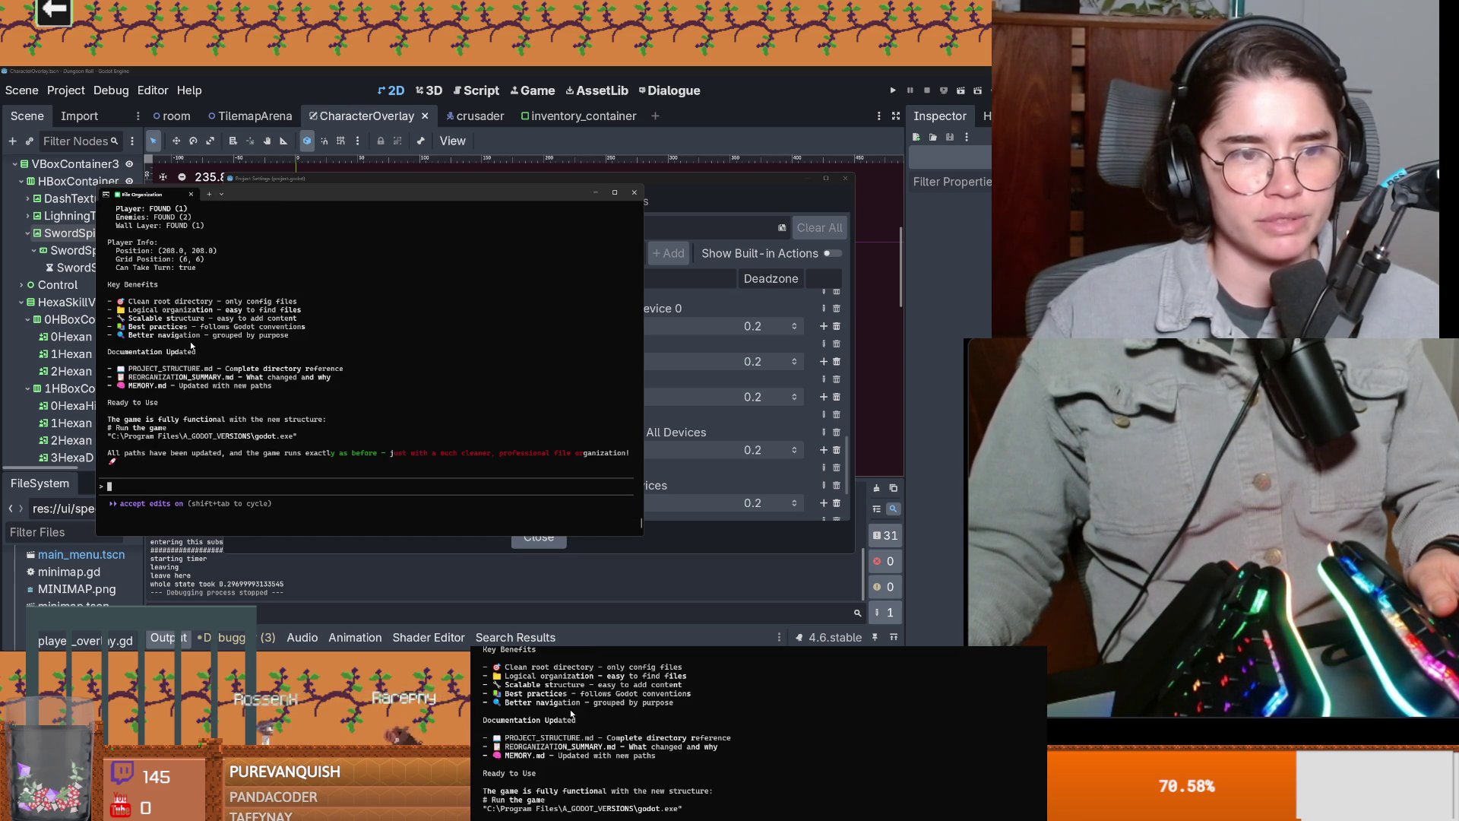
double_click(156, 369)
key("ctrl+c")
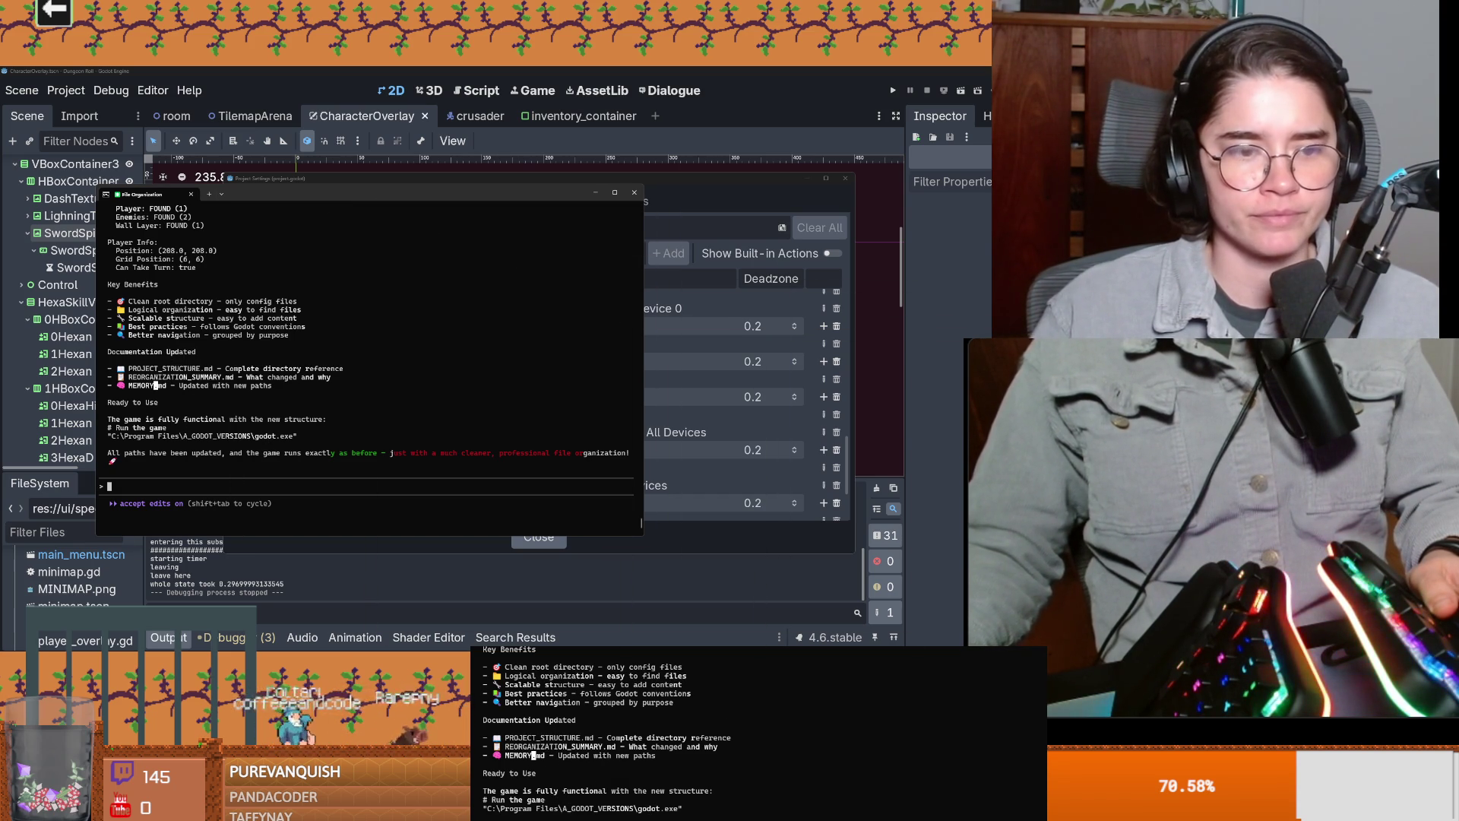
Step: Close Godot's Project Settings and launch a new Project Manager from the taskbar
key("alt+Tab")
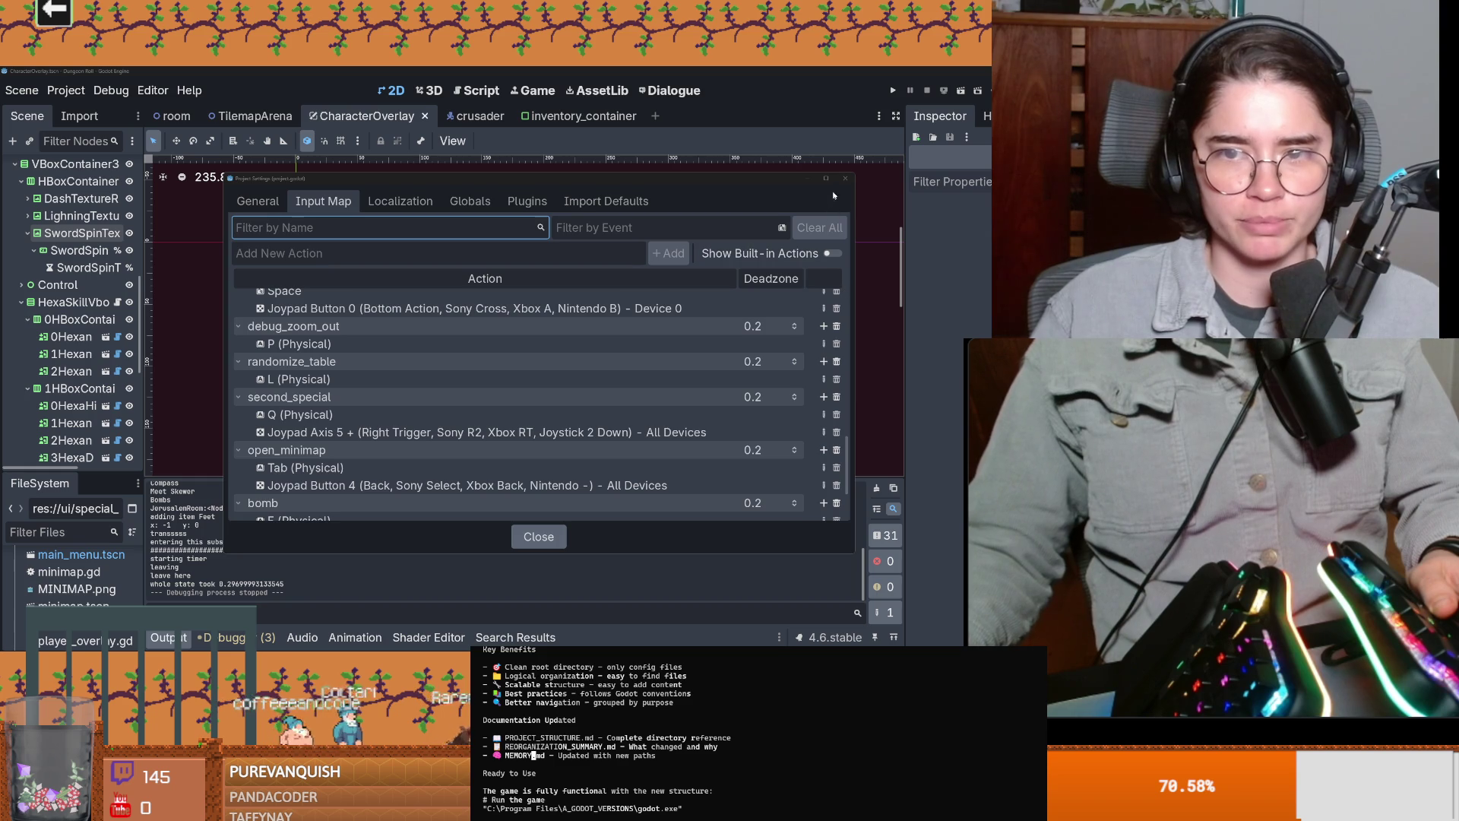
key("Escape")
right_click(840, 643)
left_click(822, 613)
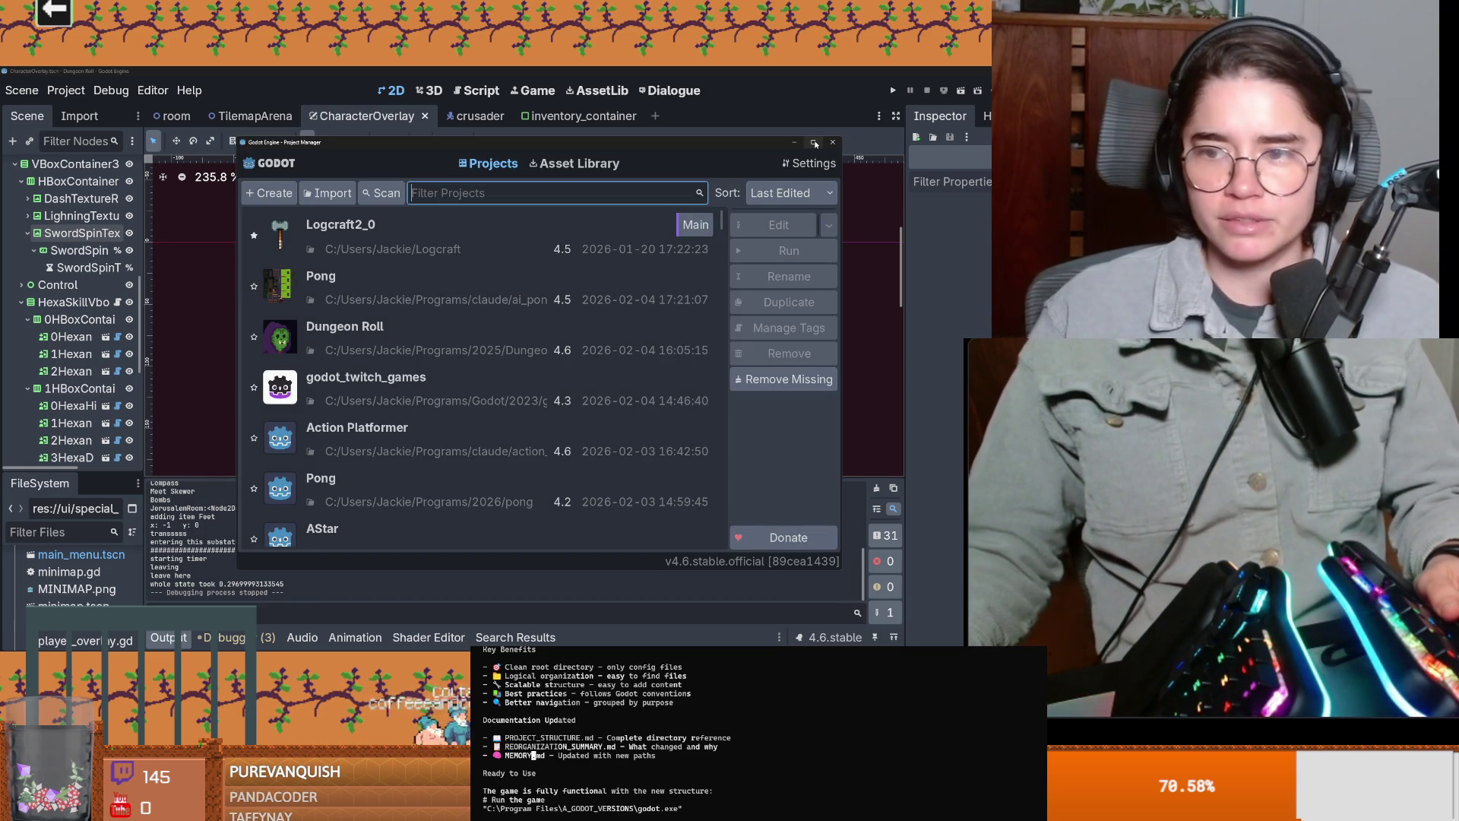
Step: Open the Pong project and confirm its migration from Godot 4.5 to 4.6
left_click(406, 301)
double_click(406, 302)
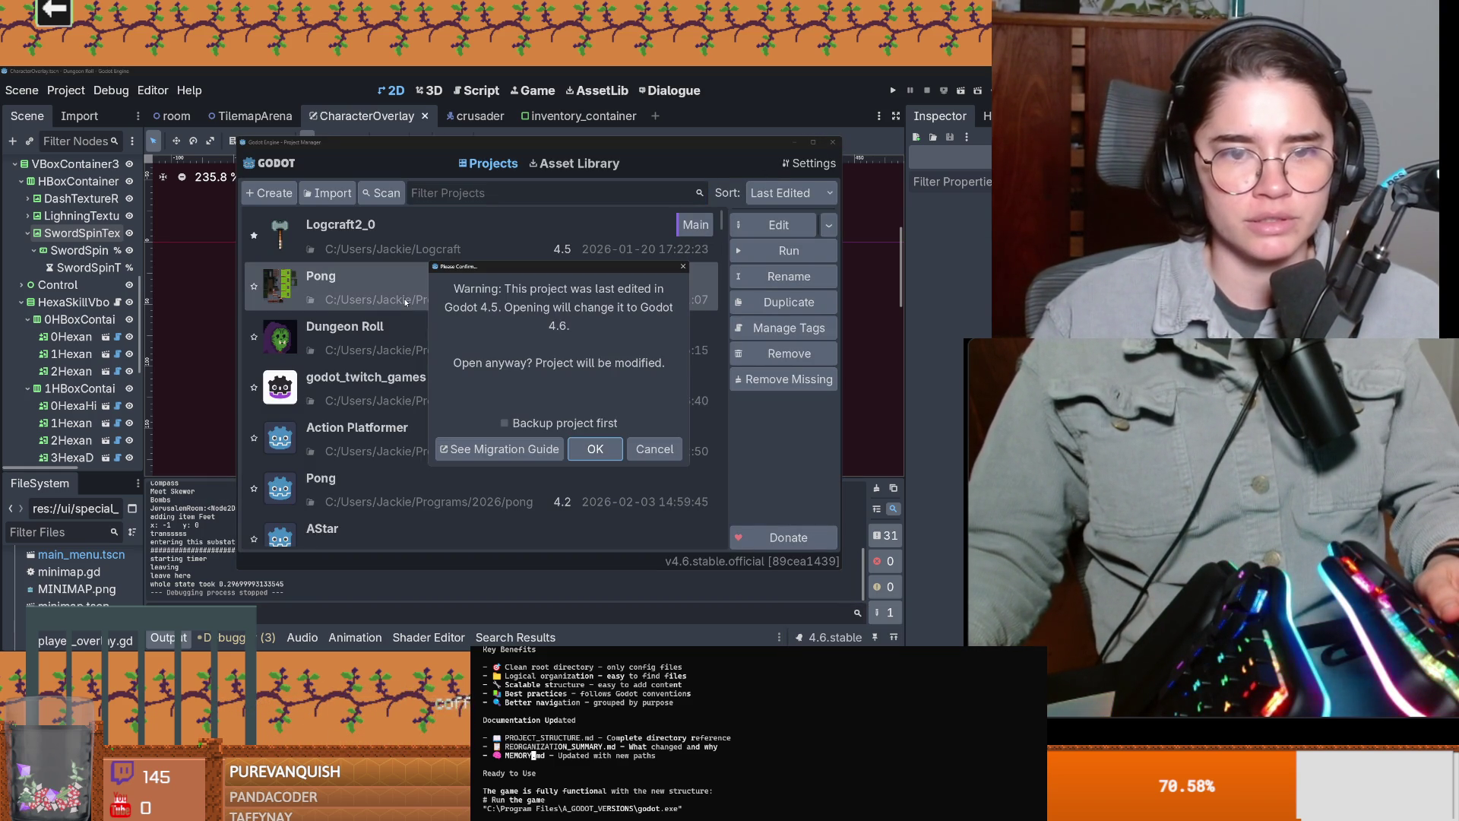
left_click(598, 450)
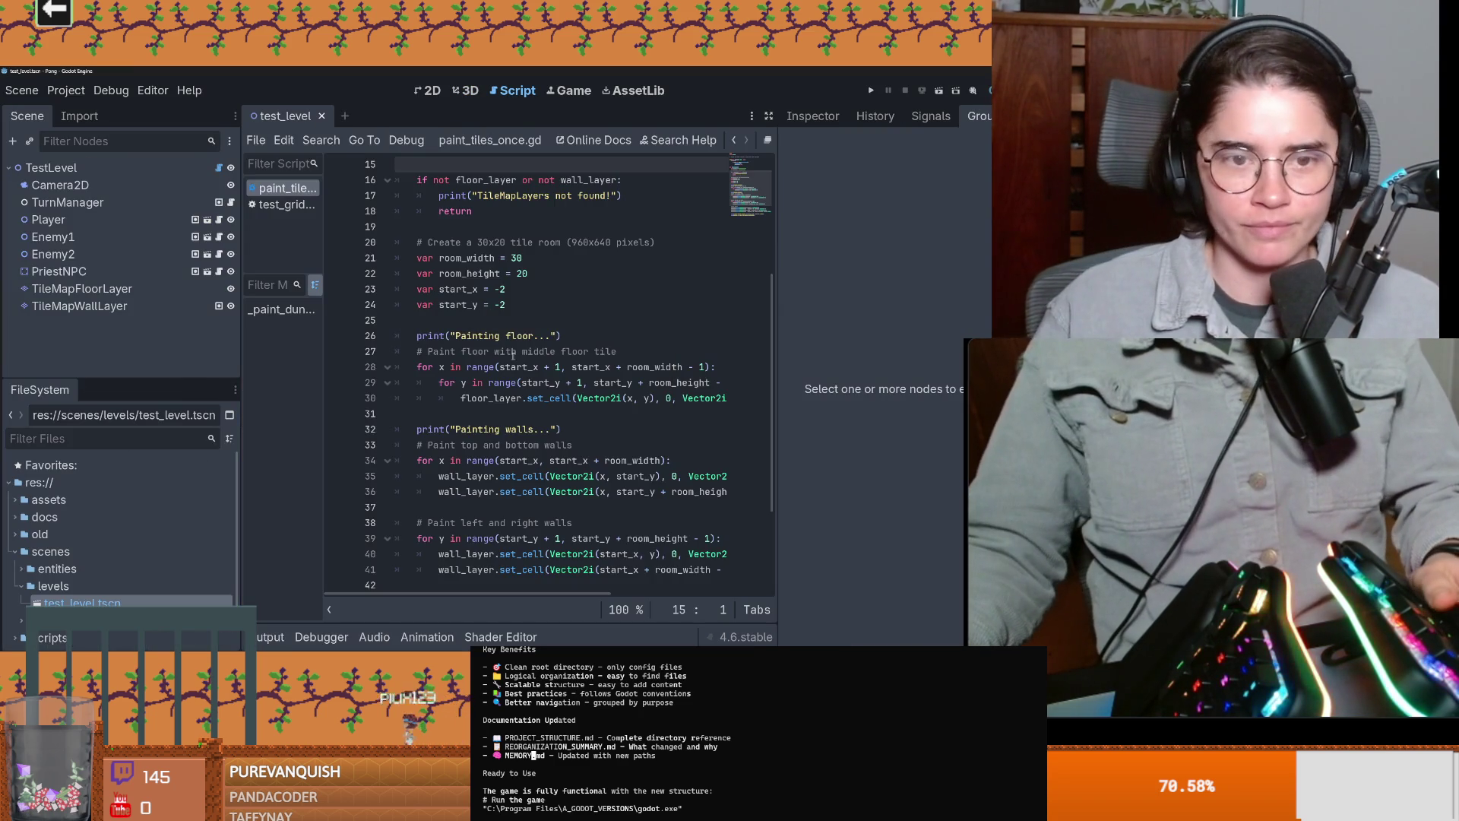
Step: Run Pong's test_level scene, move the player up two tiles, then stop the game
left_click(518, 352)
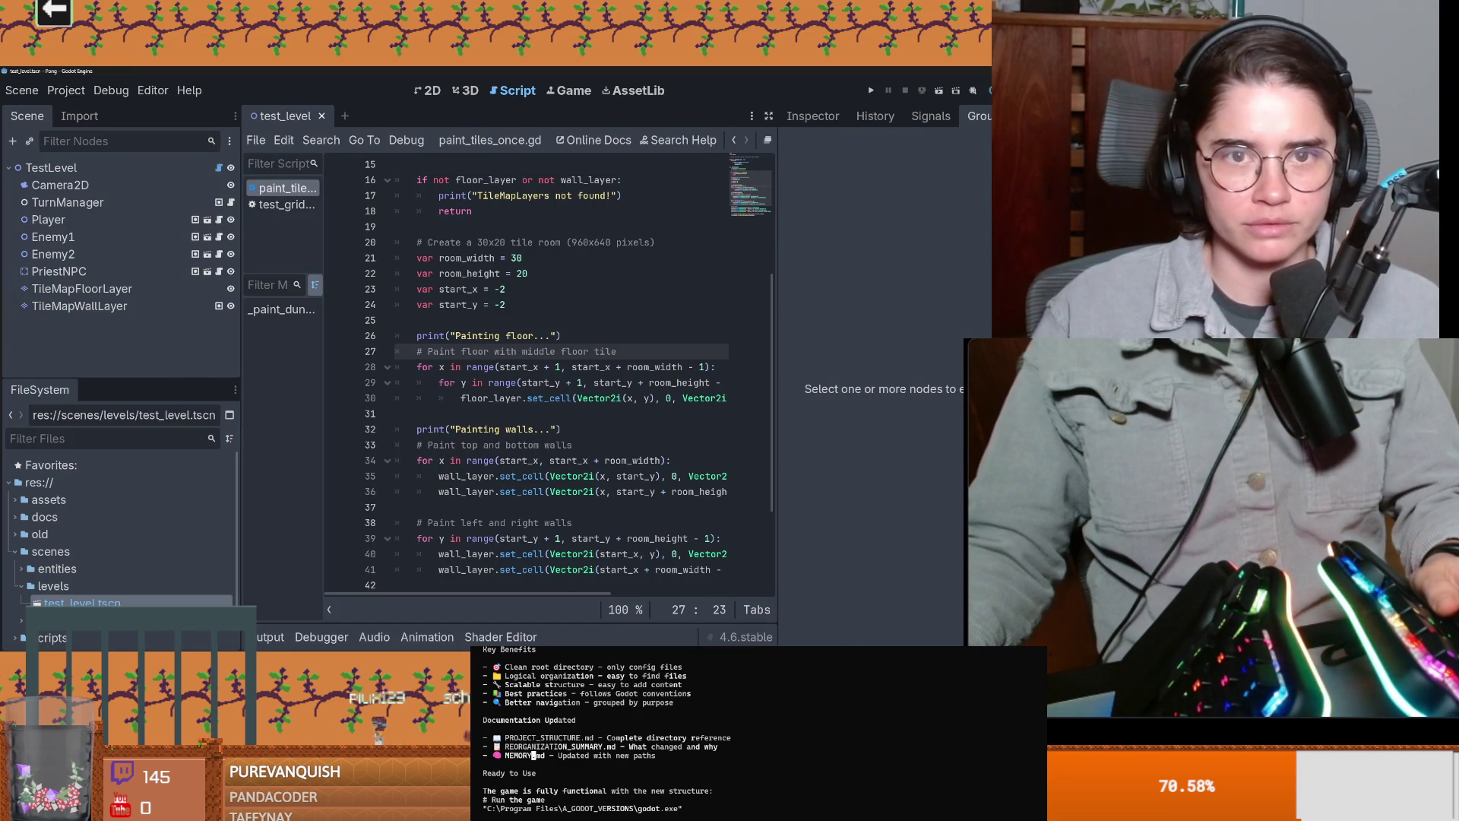
left_click(943, 90)
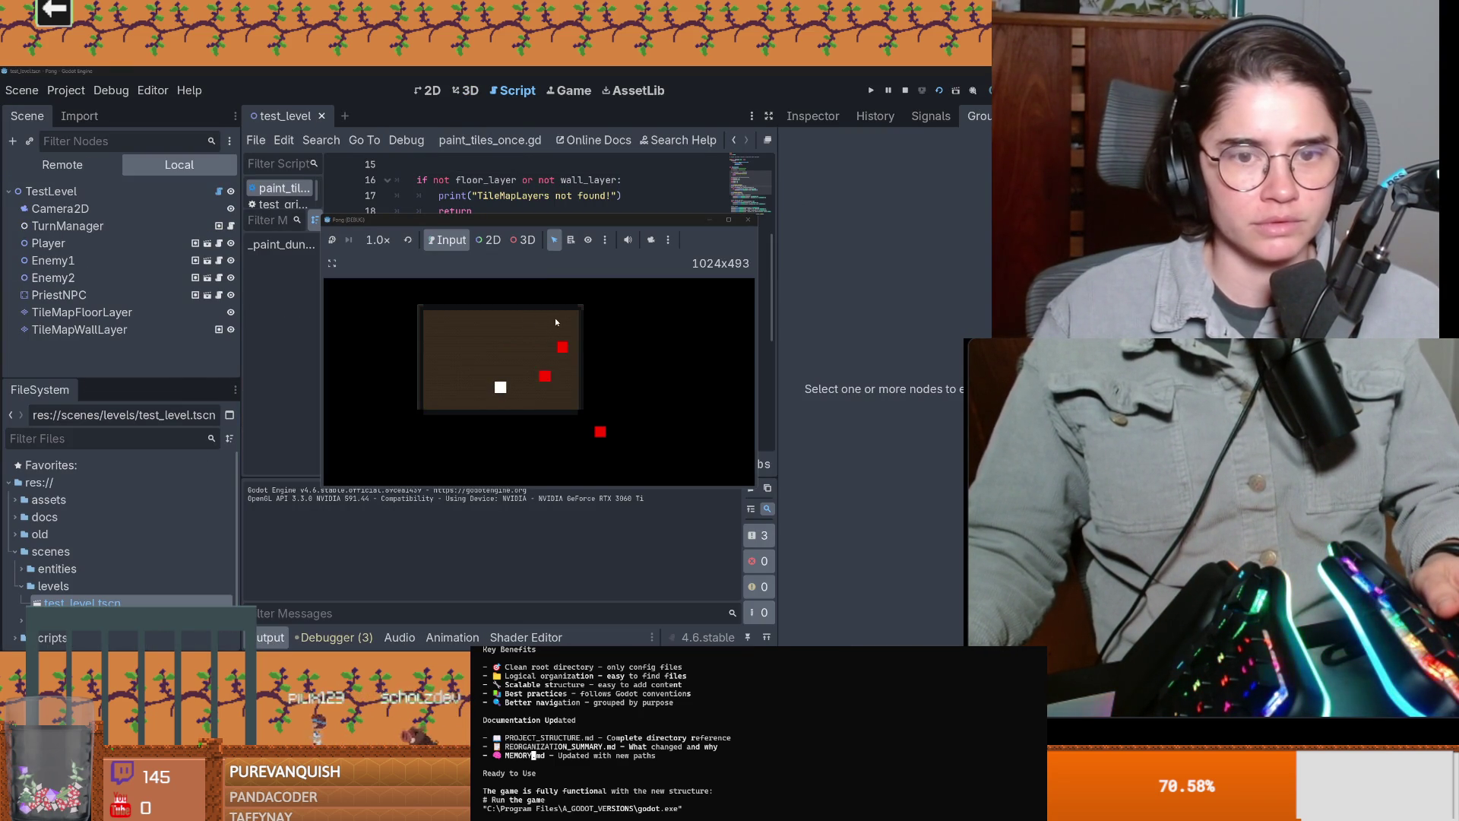
key("Up")
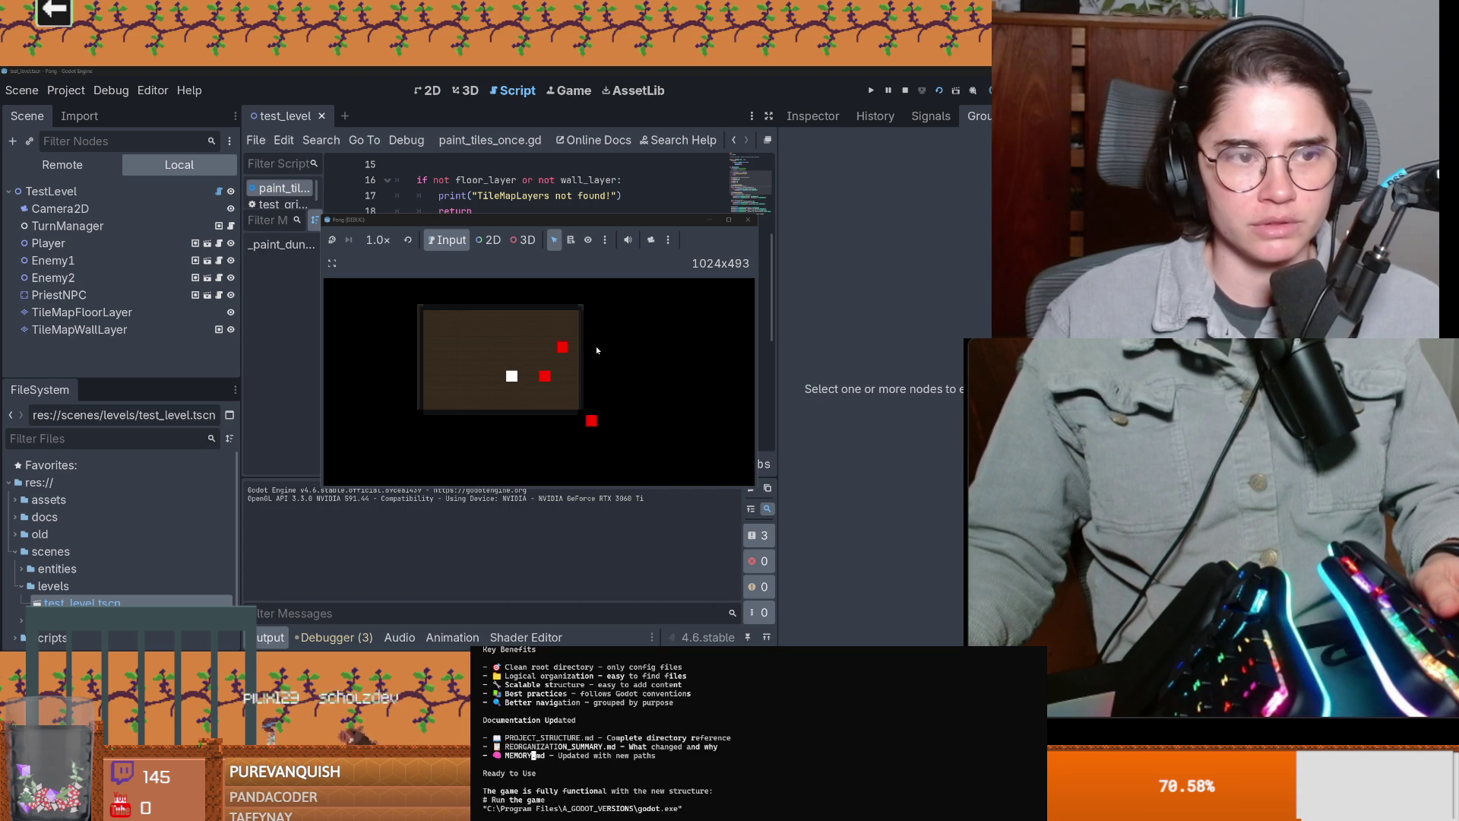
key("Up")
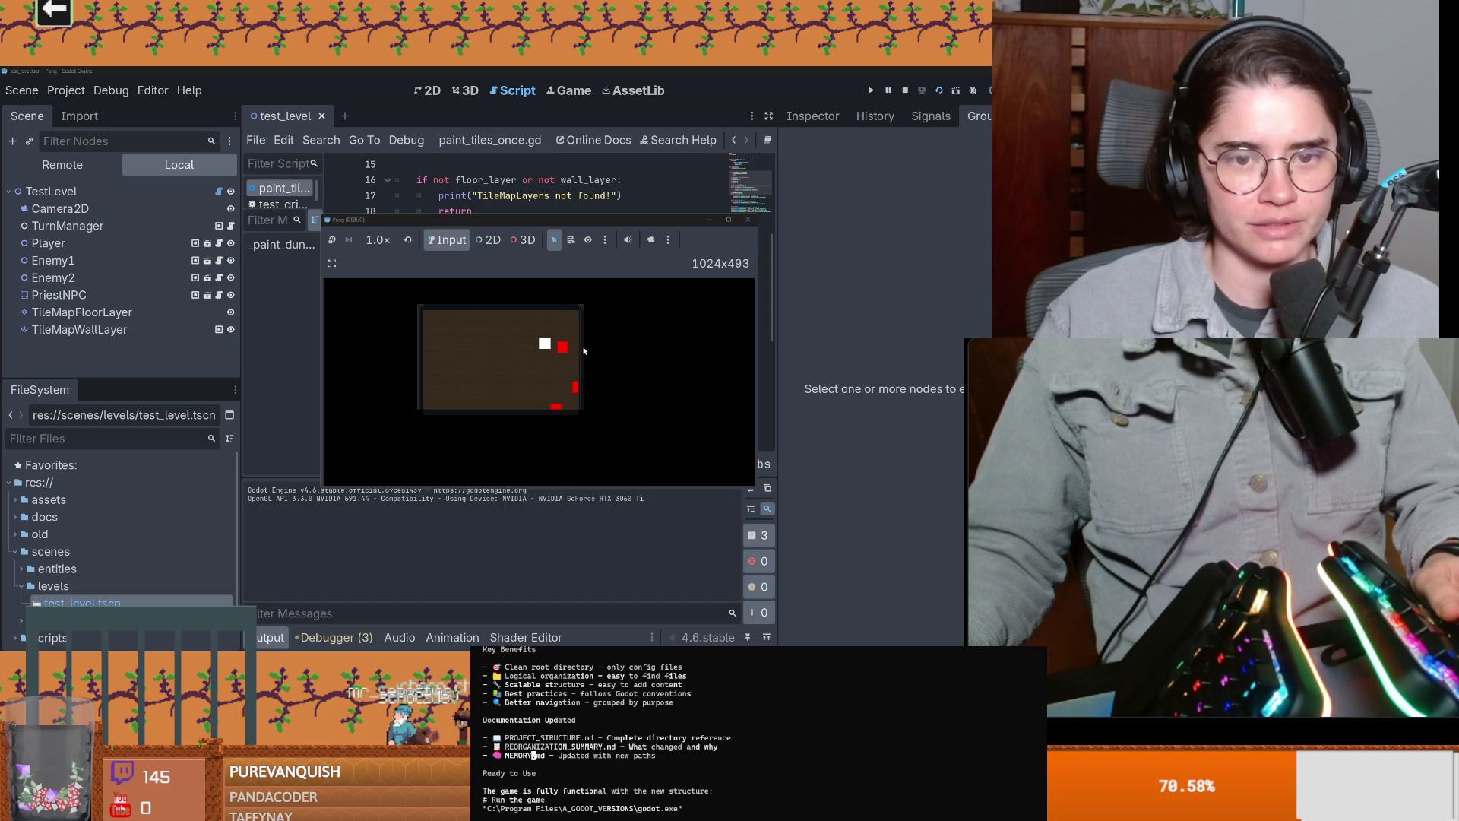
left_click(749, 221)
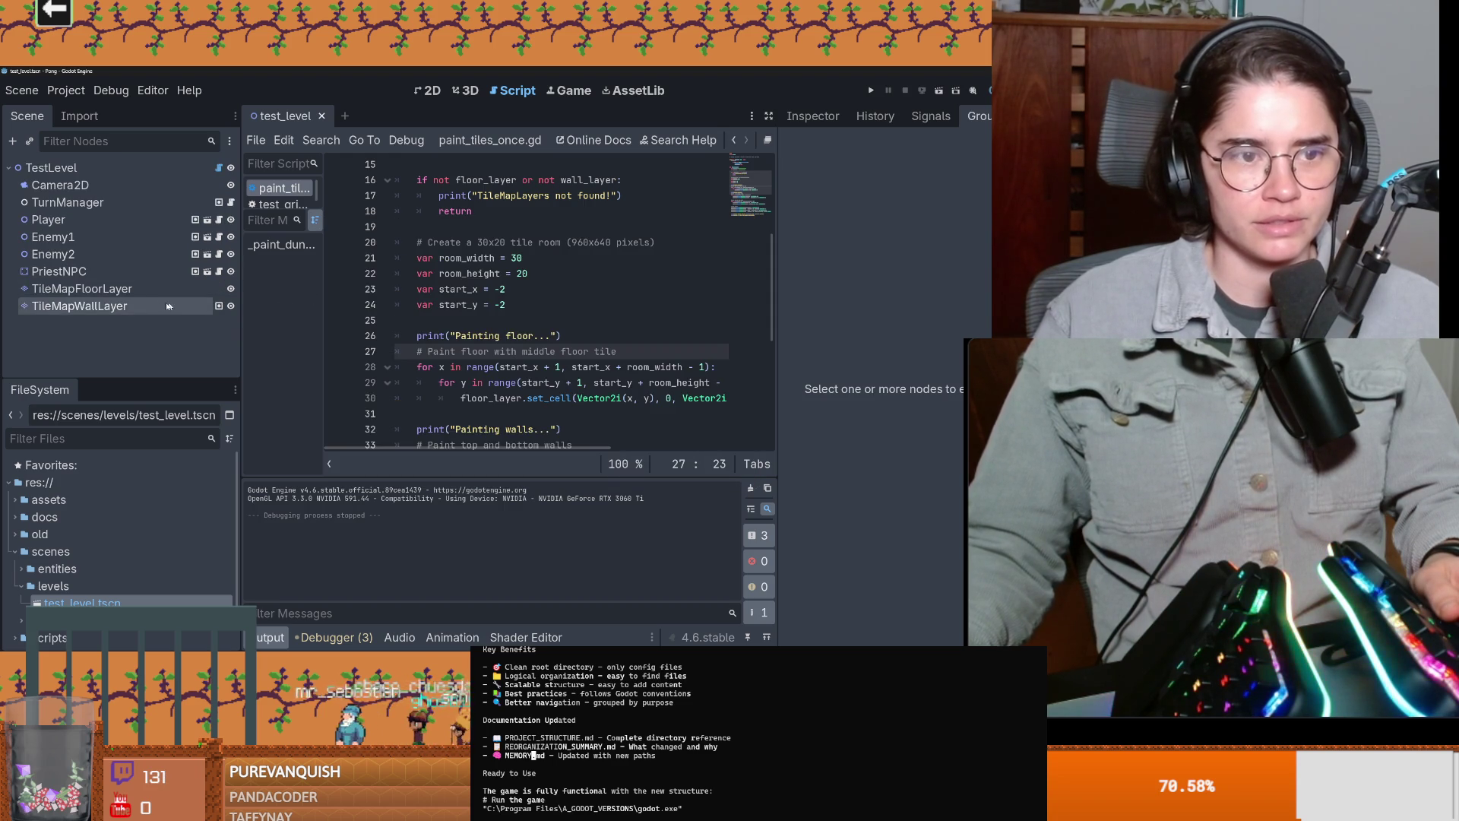
Step: Open priest_npc_interactable and inspect its InteractionArea, InteractPrompt and DialogueBox nodes
left_click(195, 295)
left_click(73, 220)
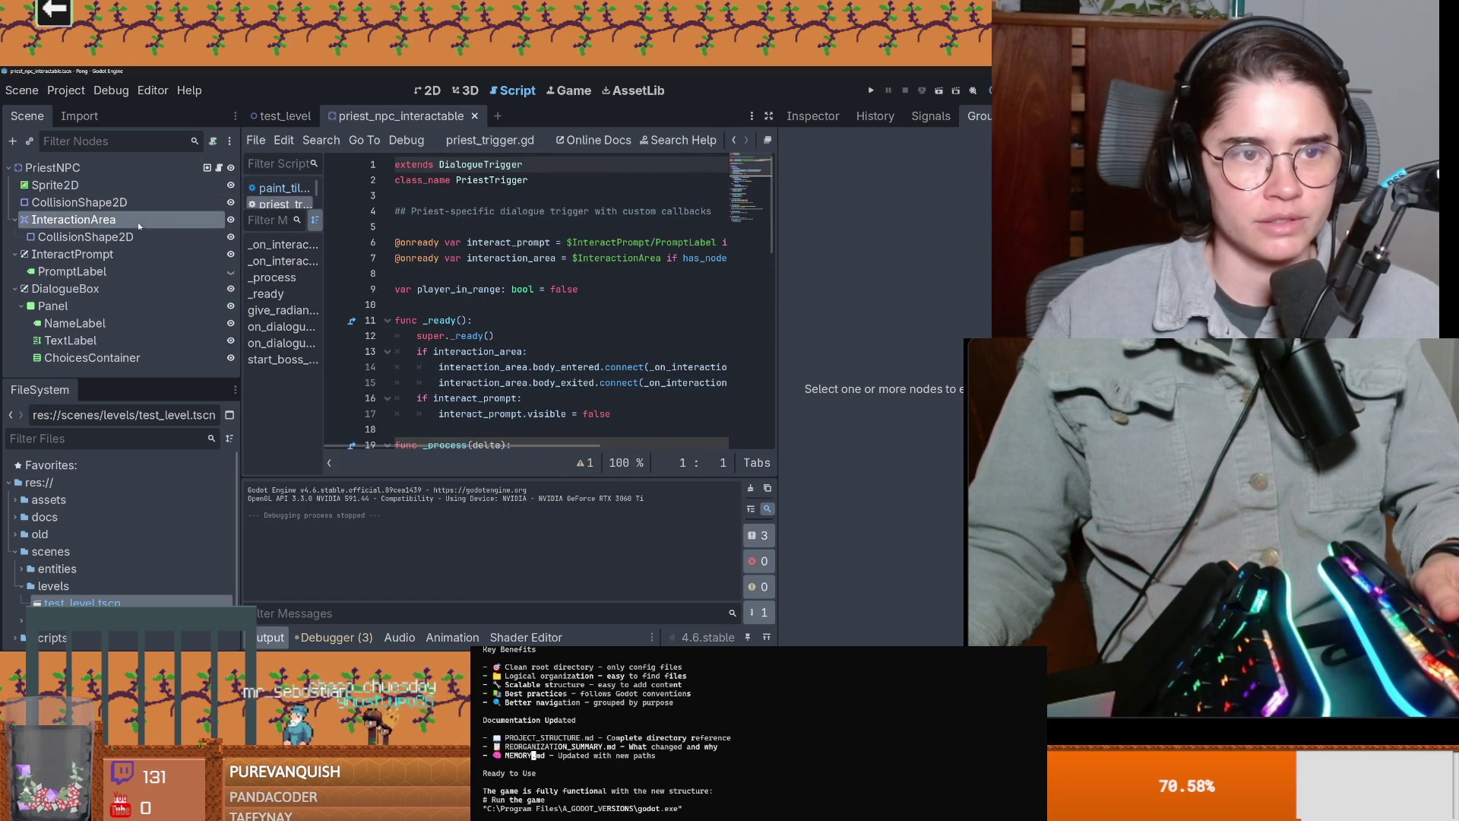
left_click(427, 90)
scroll(419, 259, "up", 3)
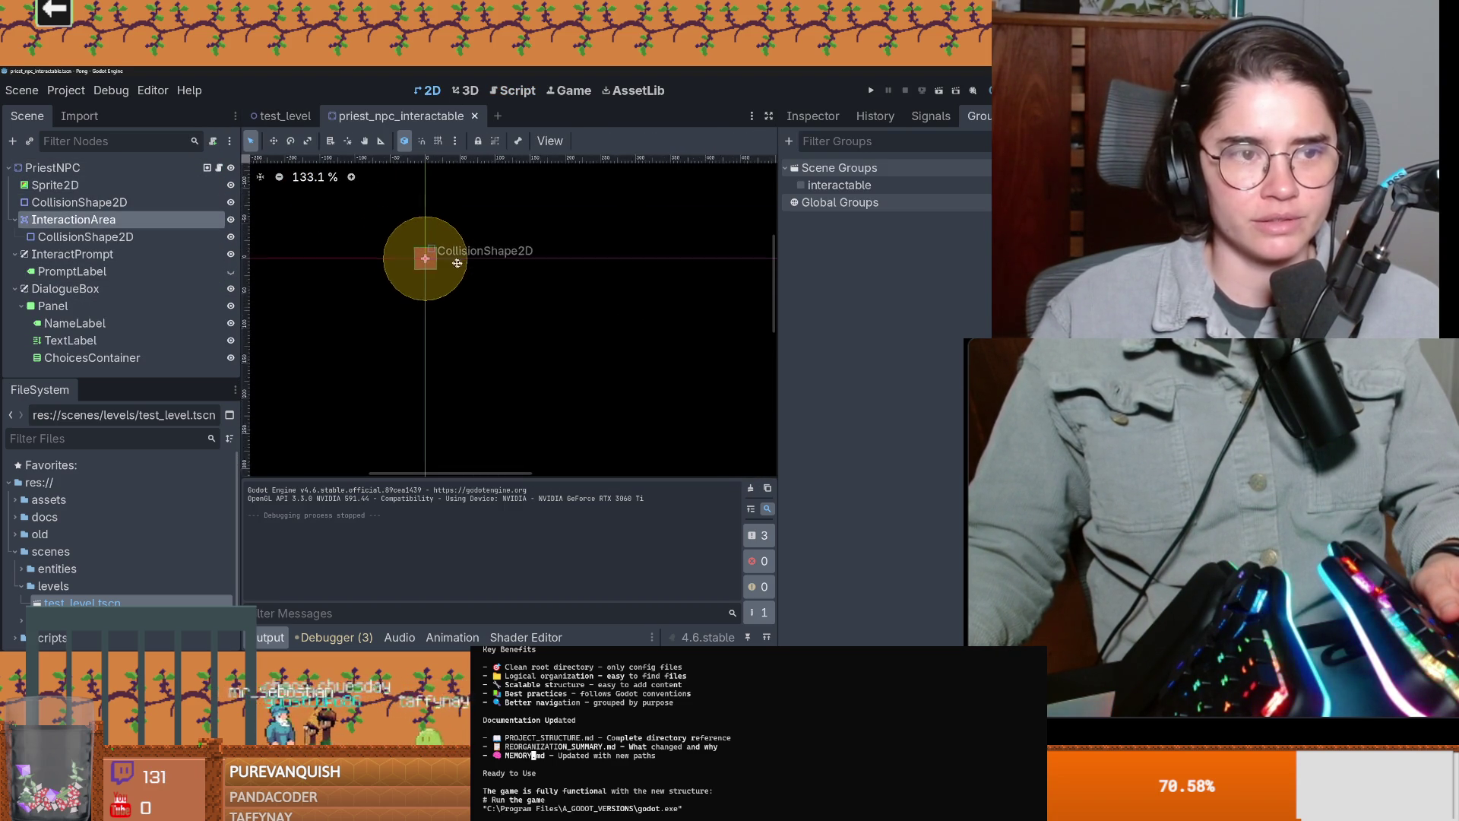
left_click(106, 254)
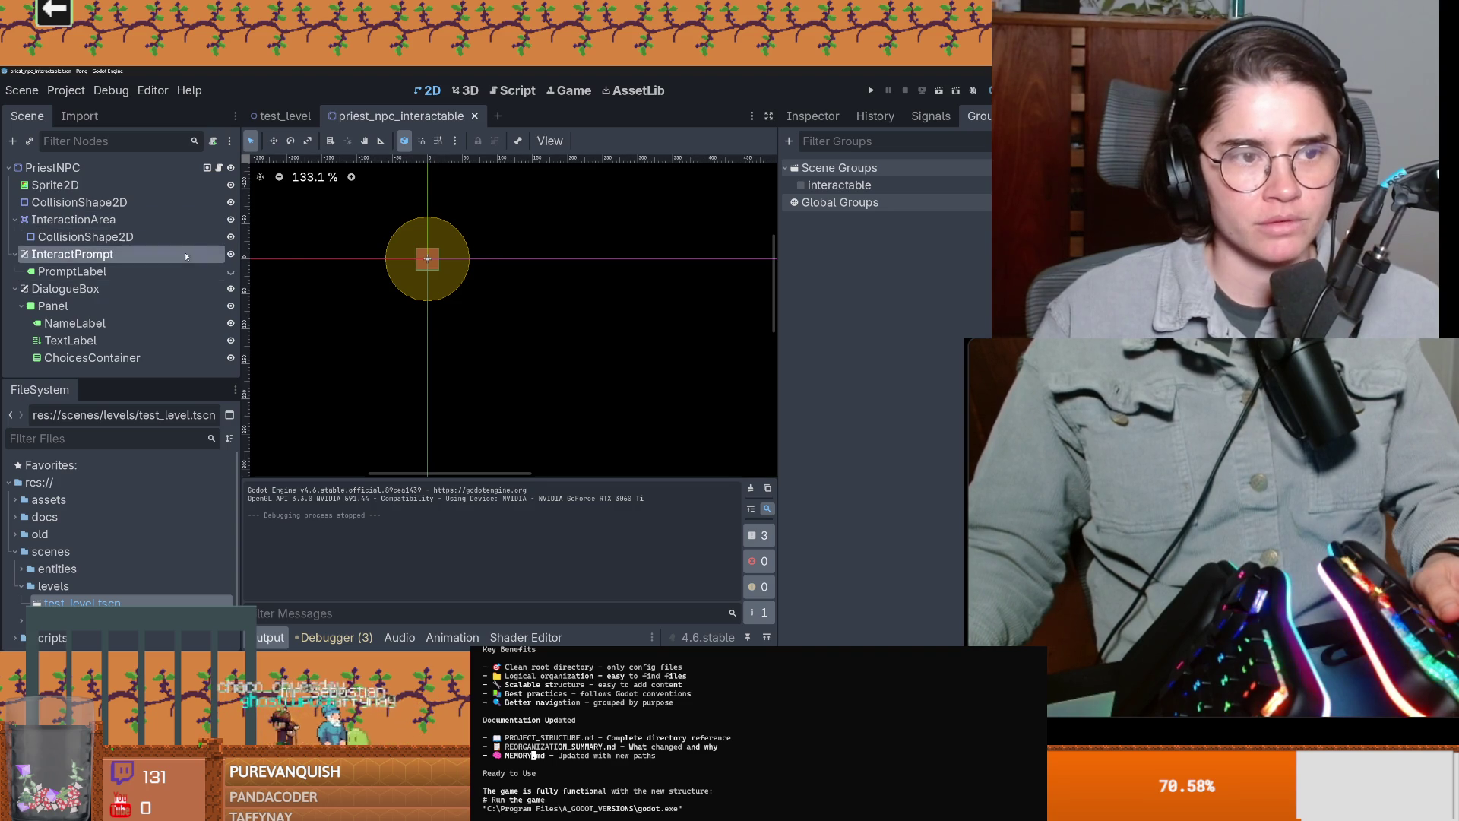
left_click(812, 116)
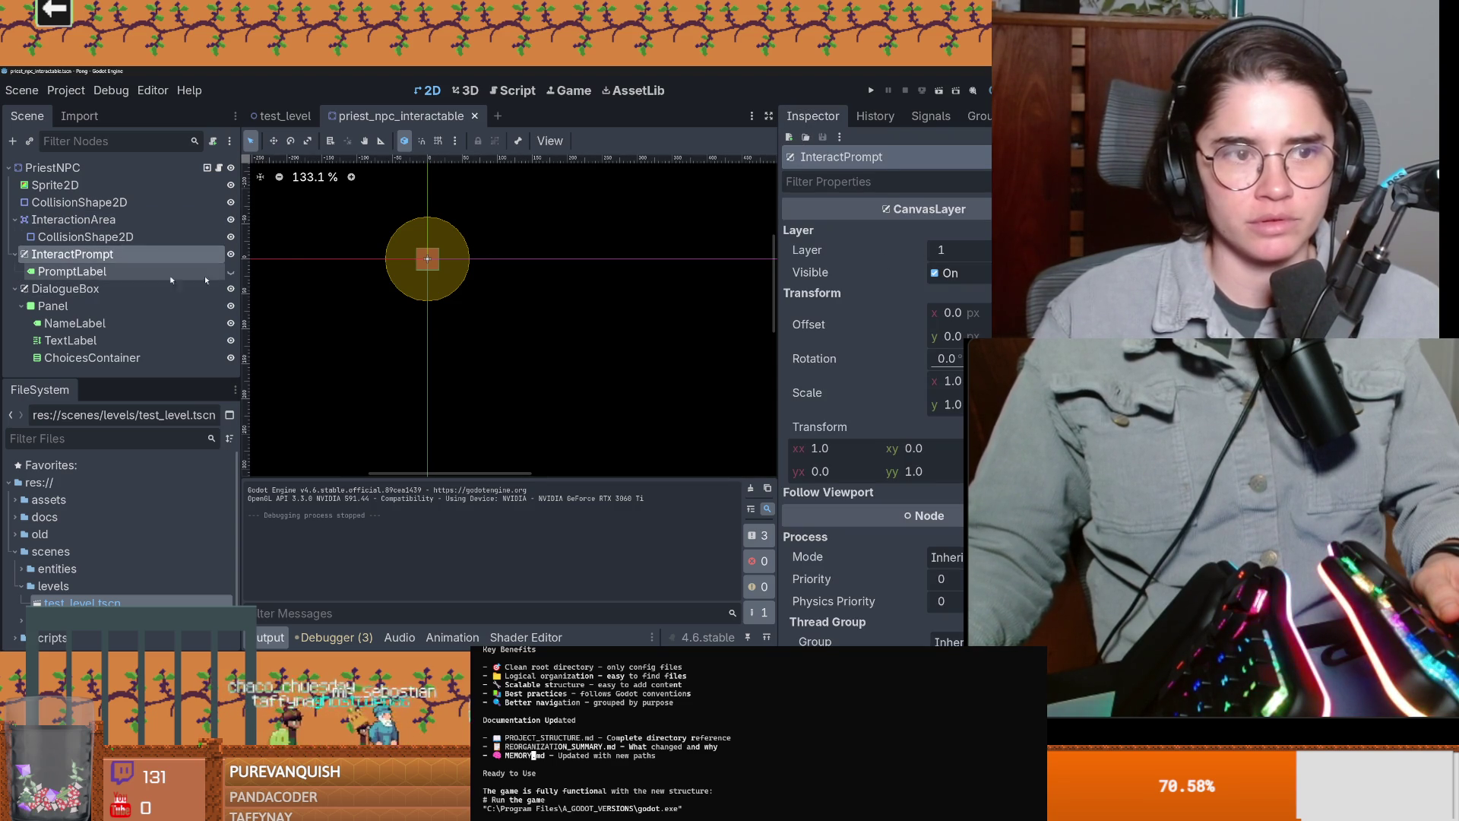
left_click(88, 292)
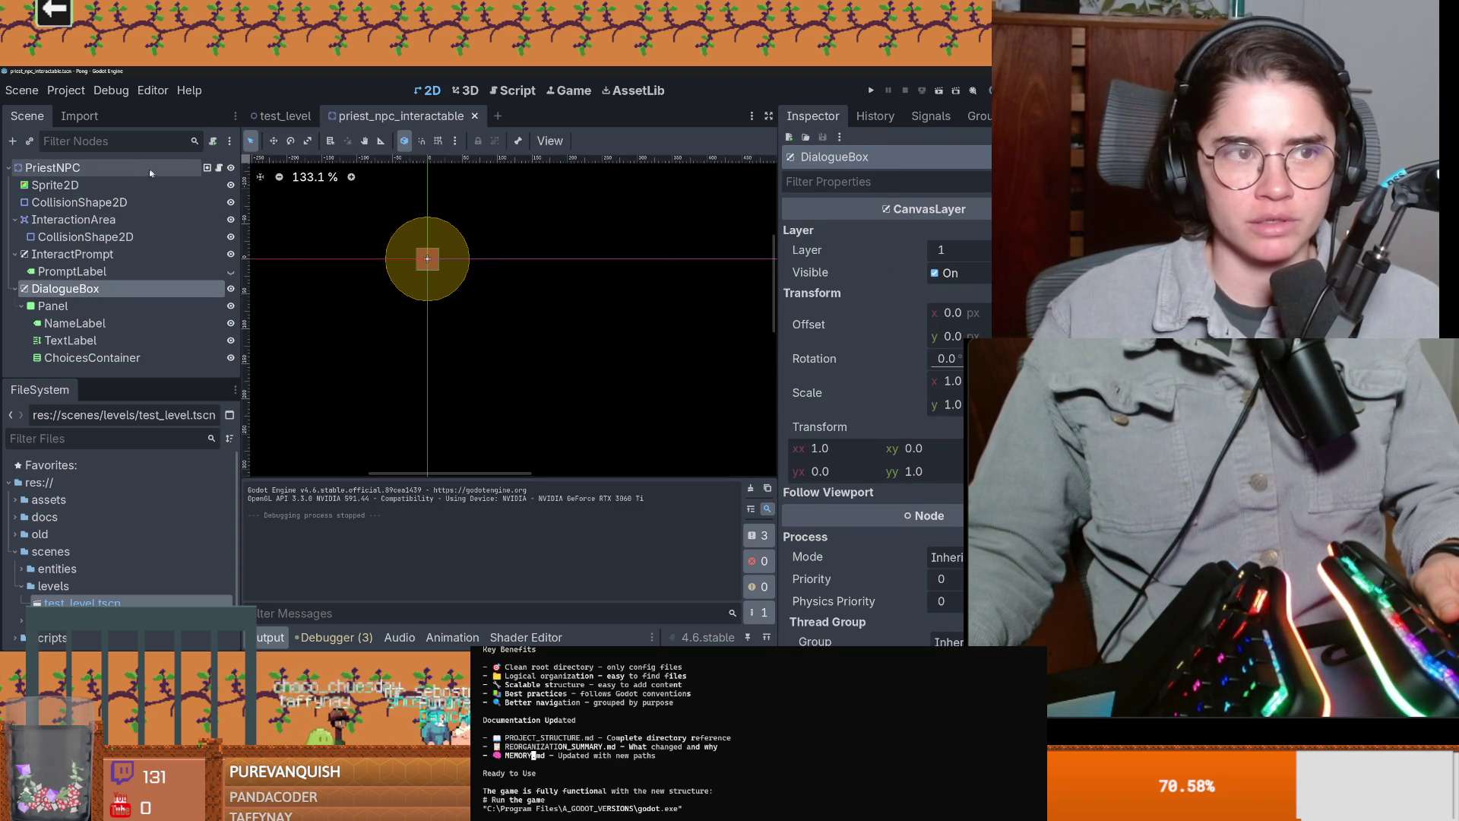
Step: Expand PriestNPC's Dialogue Resource, check the InteractionArea's Area2D settings, and open priest_trigger.gd
left_click(52, 167)
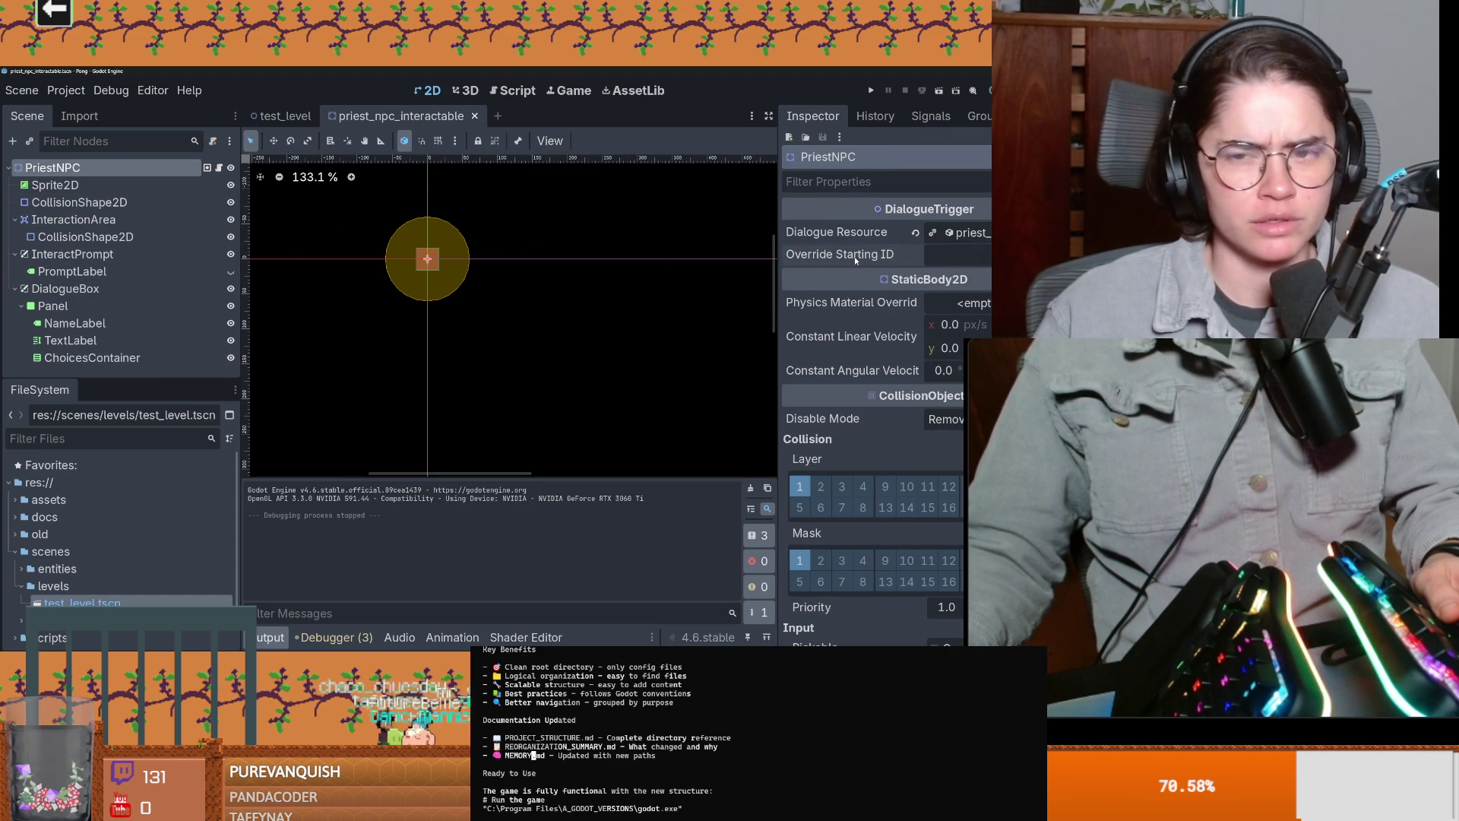
mouse_move(856, 260)
left_click(983, 233)
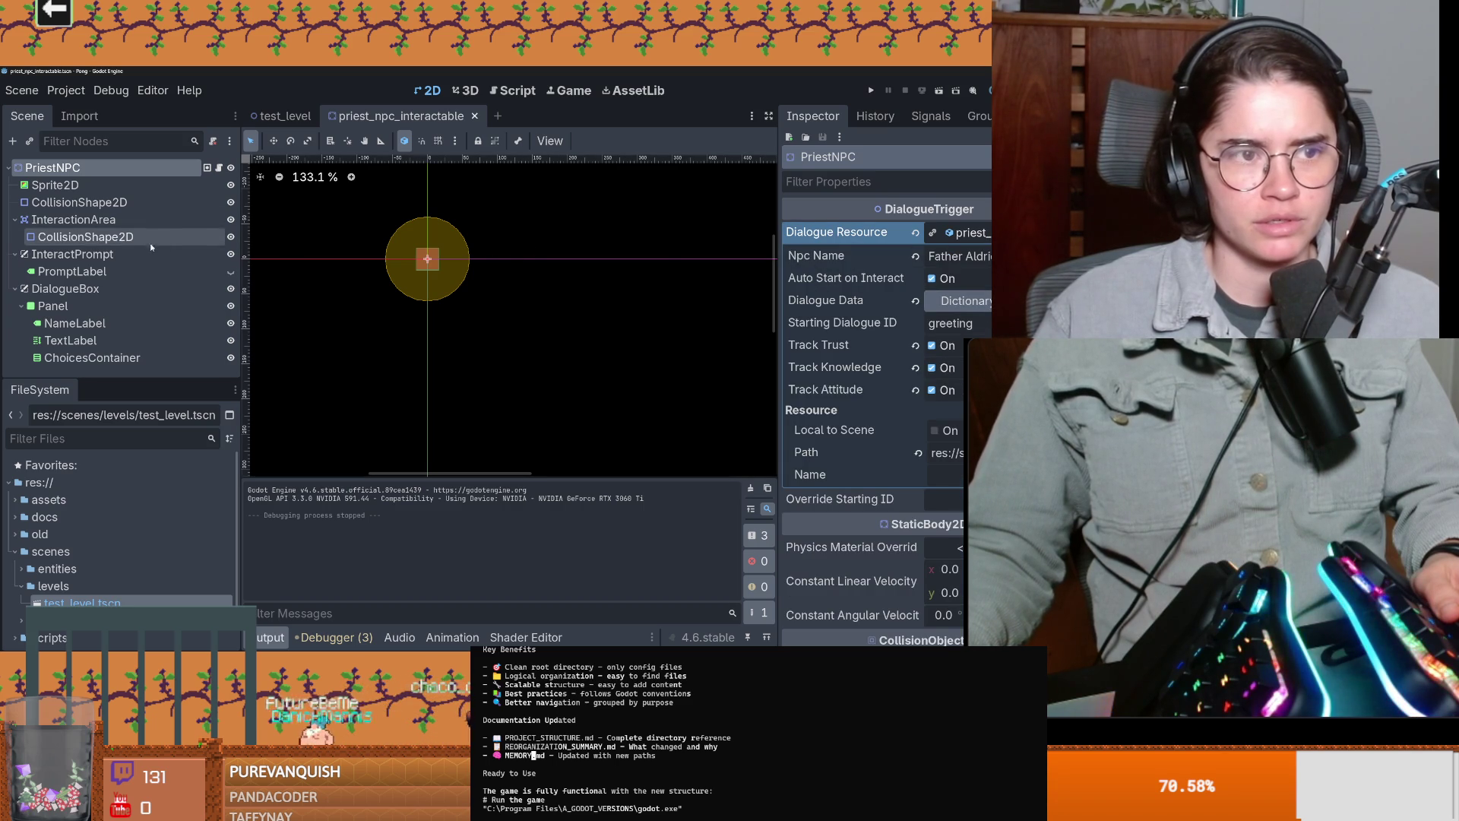
left_click(163, 220)
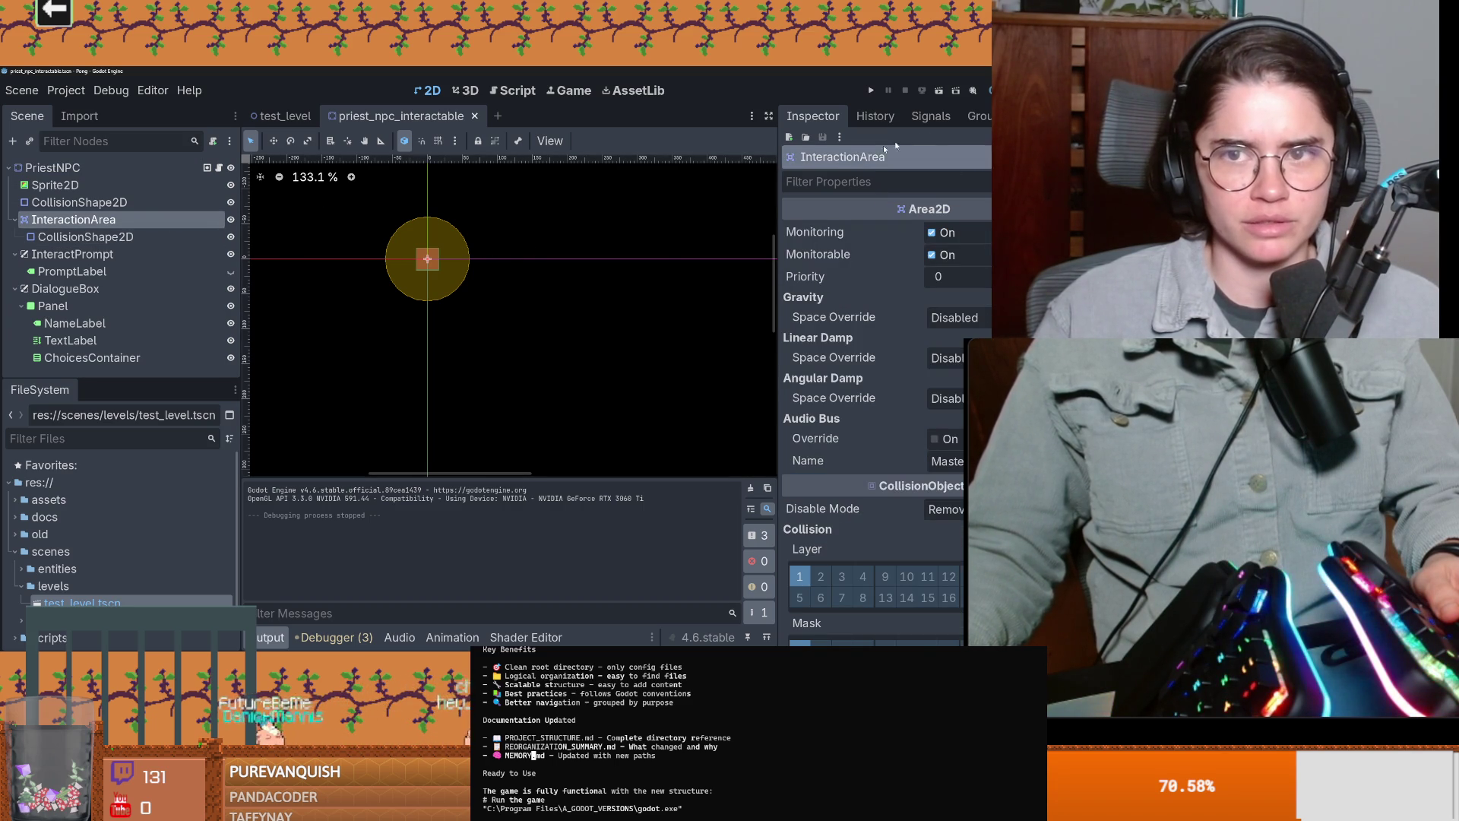
left_click(219, 167)
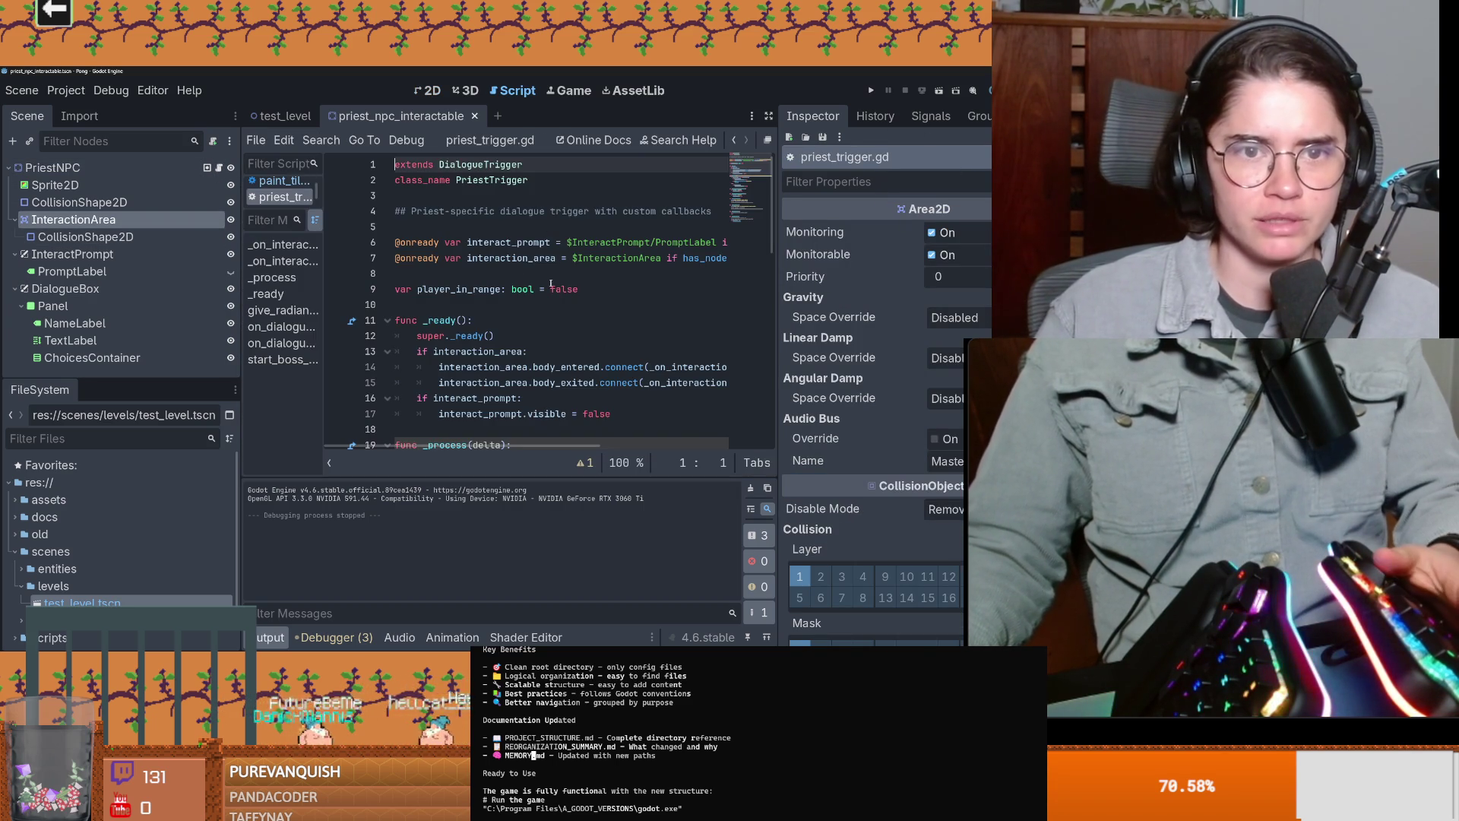
Step: Examine the has_node condition on line 7 of priest_trigger.gd
double_click(517, 258)
scroll(640, 338, "right", 3)
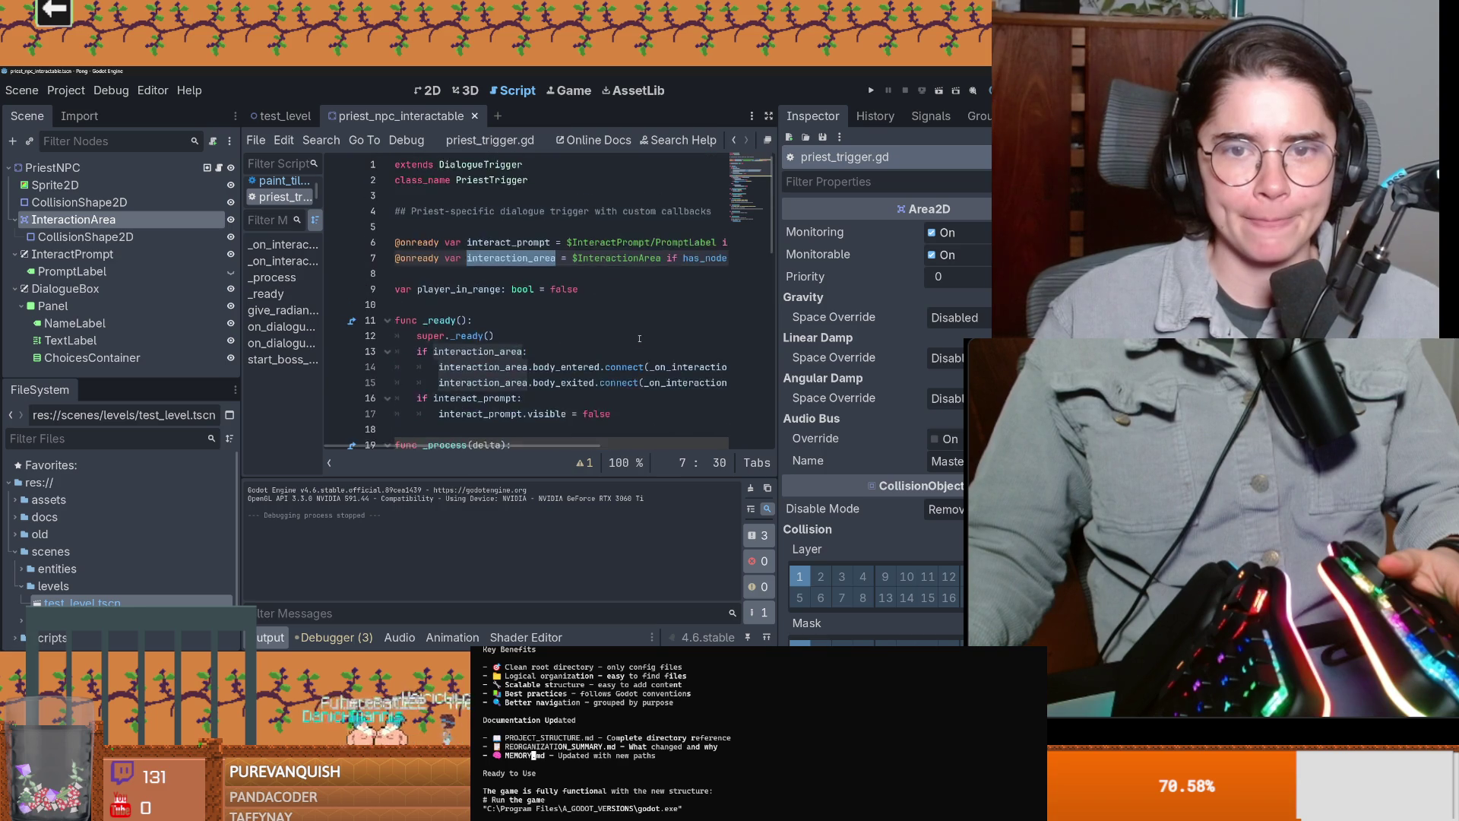
scroll(639, 338, "left", 3)
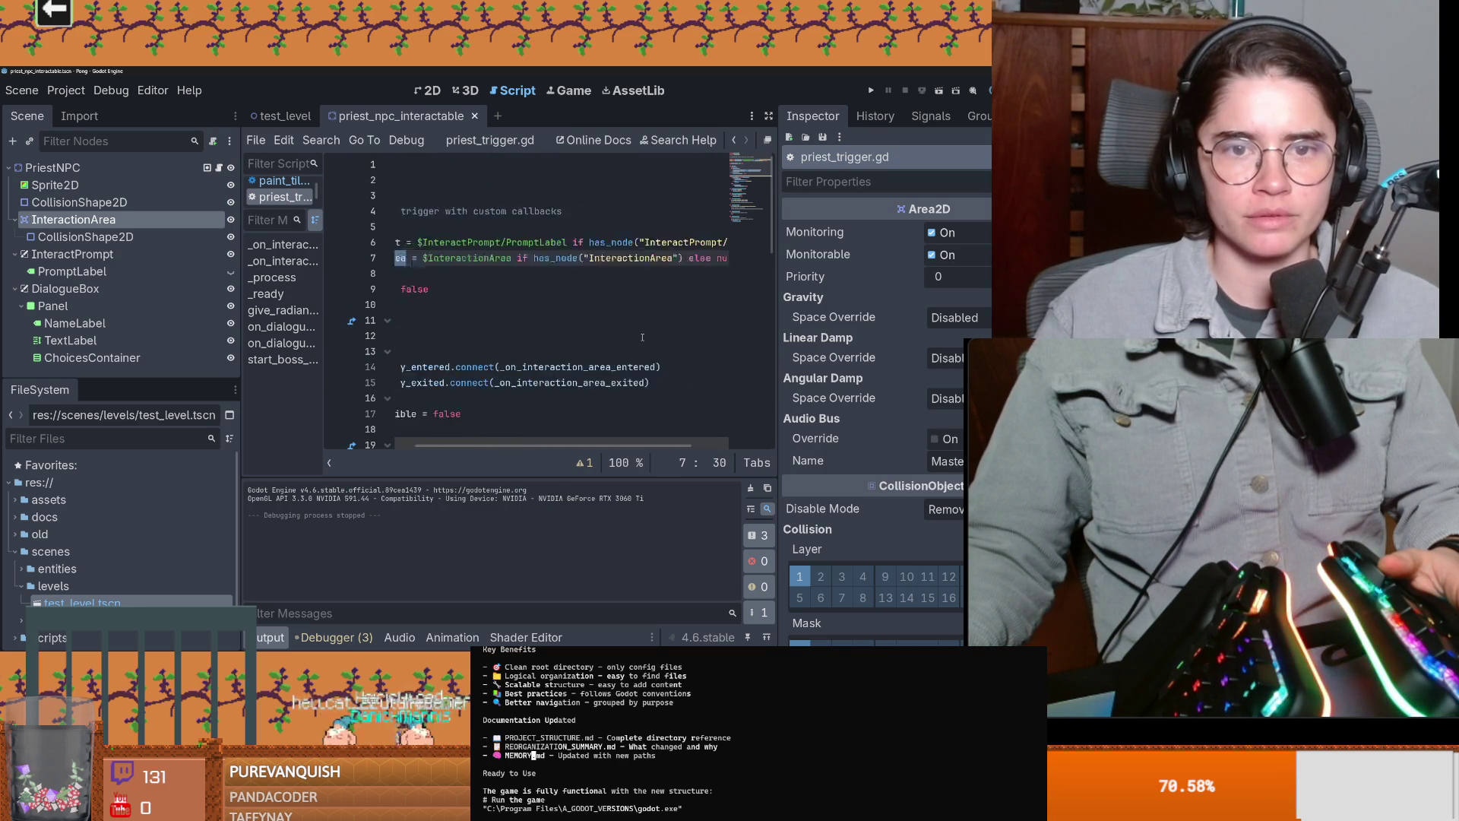
scroll(643, 335, "right", 2)
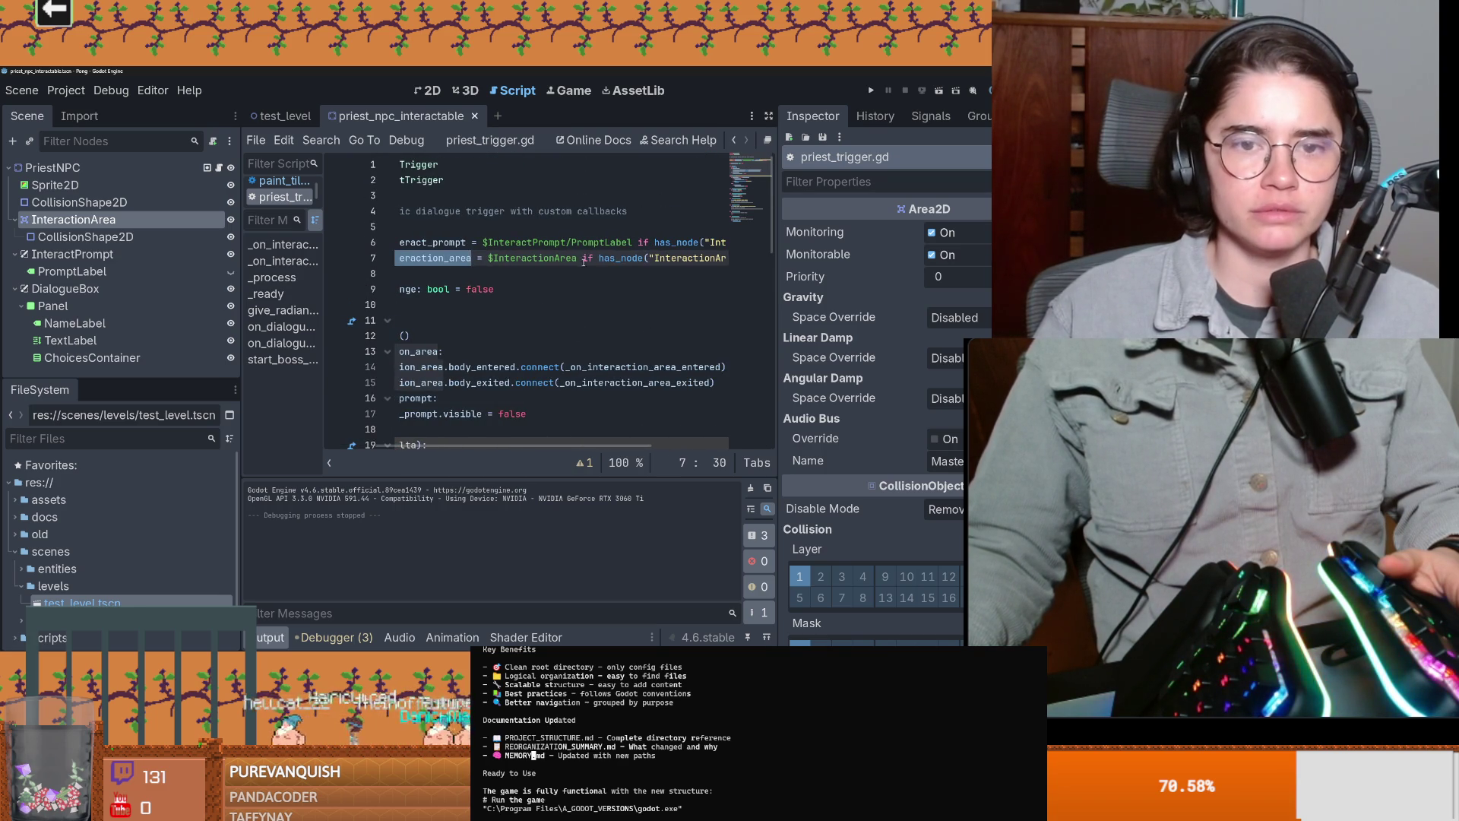
left_click_drag(586, 264, 787, 267)
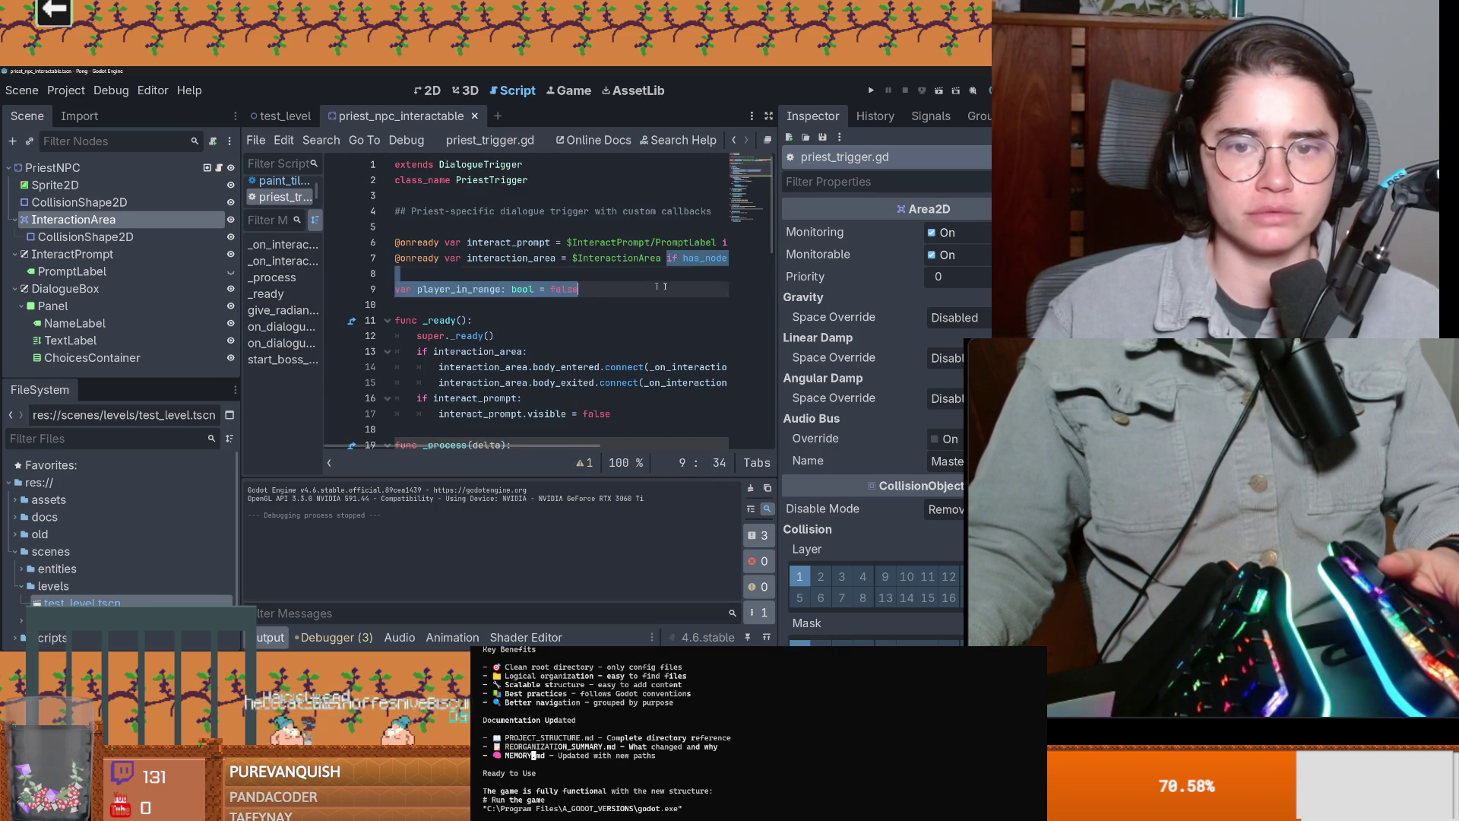
mouse_move(668, 259)
left_mouse_down()
mouse_move(752, 266)
mouse_move(486, 265)
left_mouse_up()
scroll(494, 297, "left", 5)
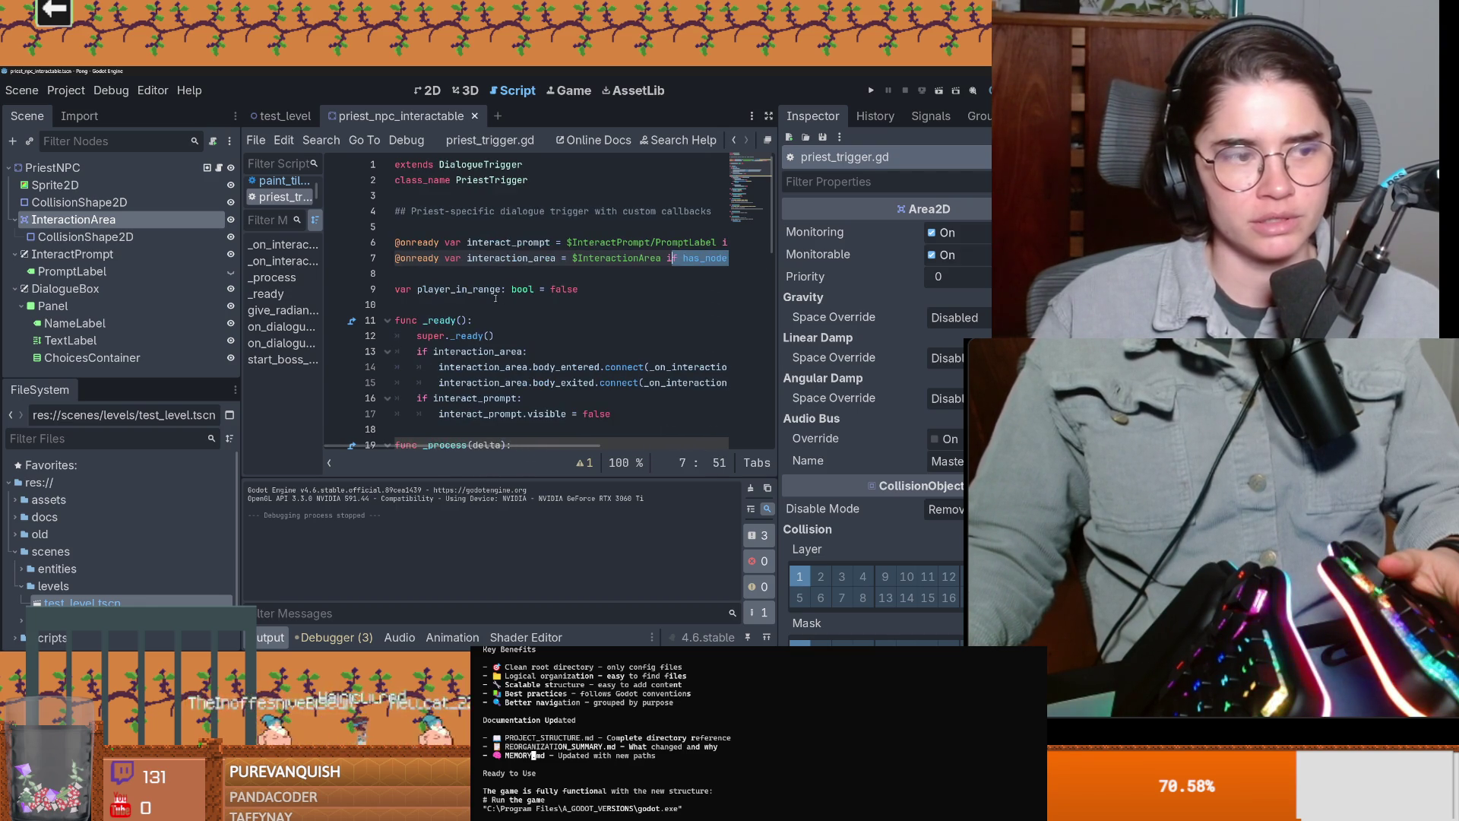
left_click(550, 258)
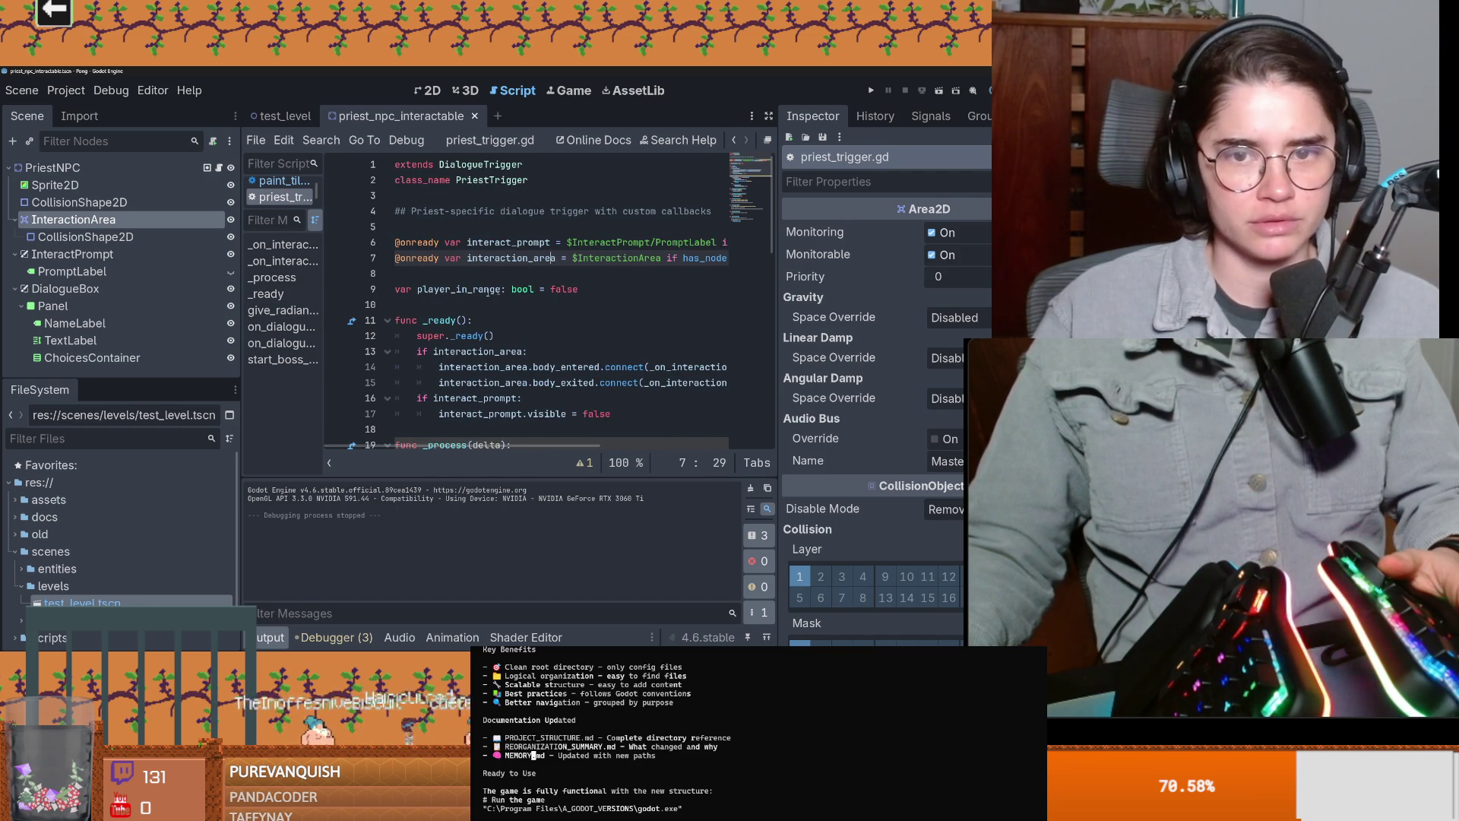
Step: Widen the script editor, glance at History and Signals, then return to the test_level scene
left_click_drag(240, 296, 187, 296)
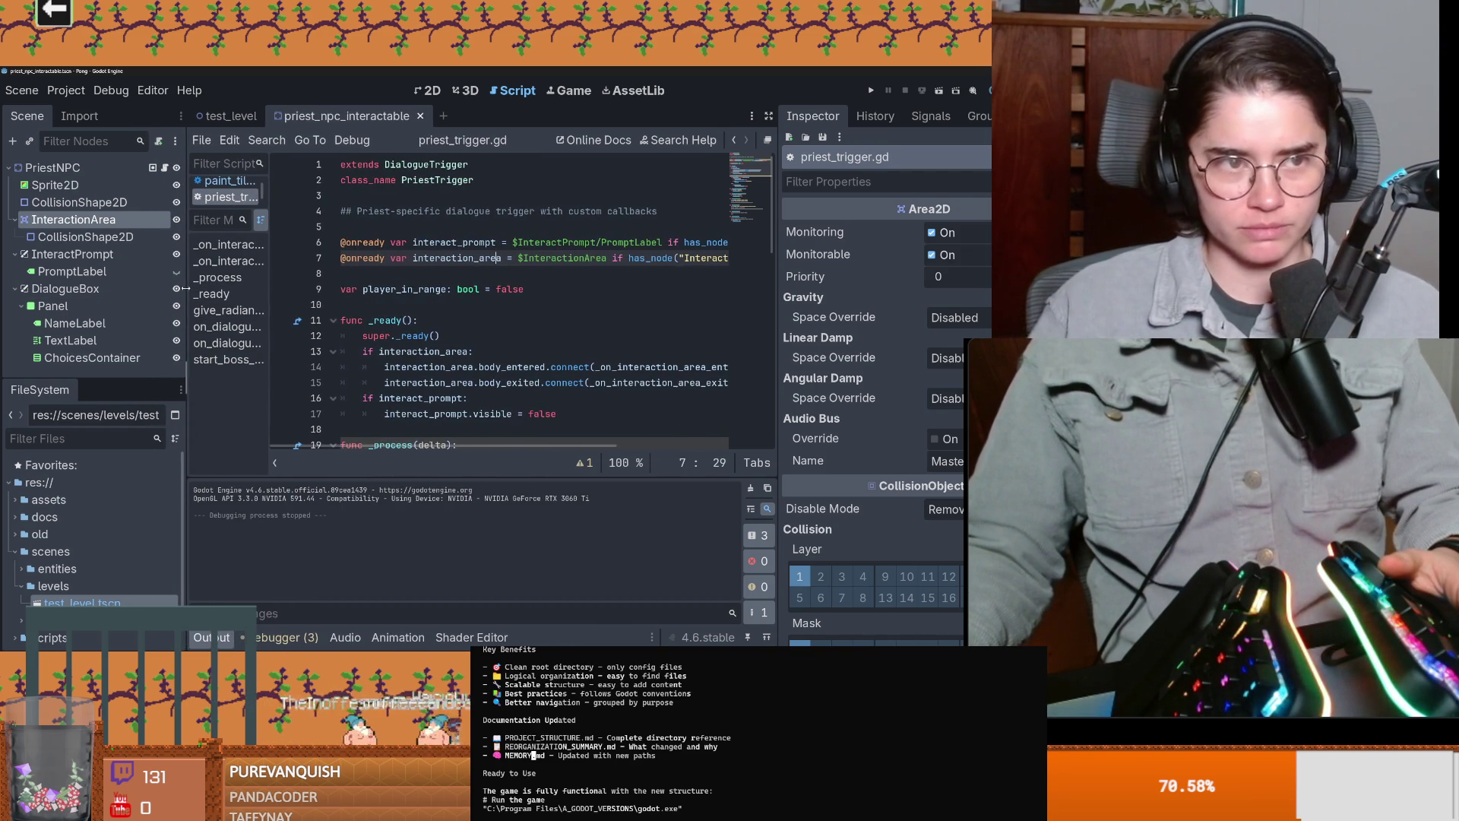
left_click(874, 116)
left_click(923, 117)
left_click(878, 120)
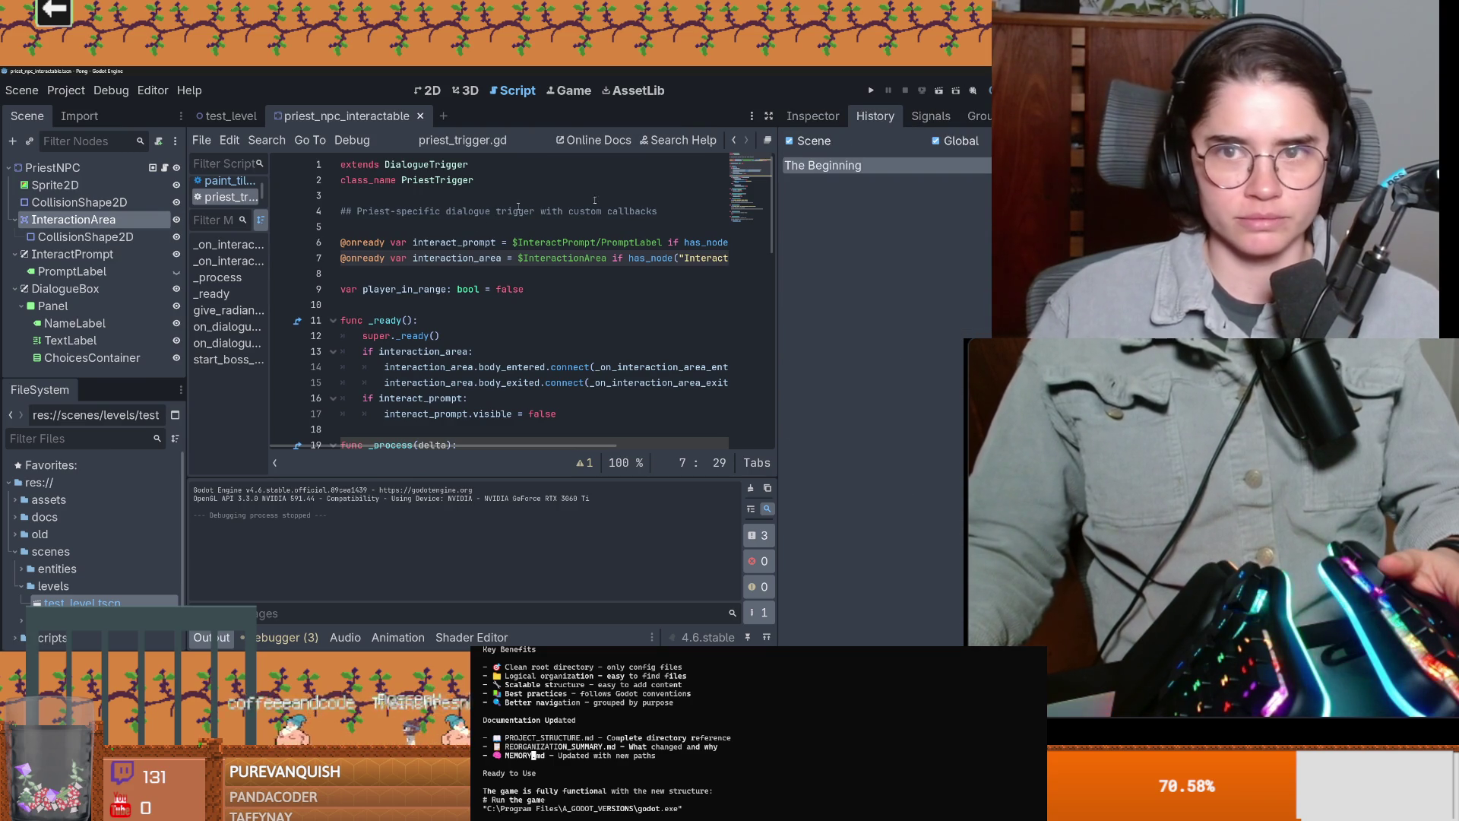
left_click(812, 116)
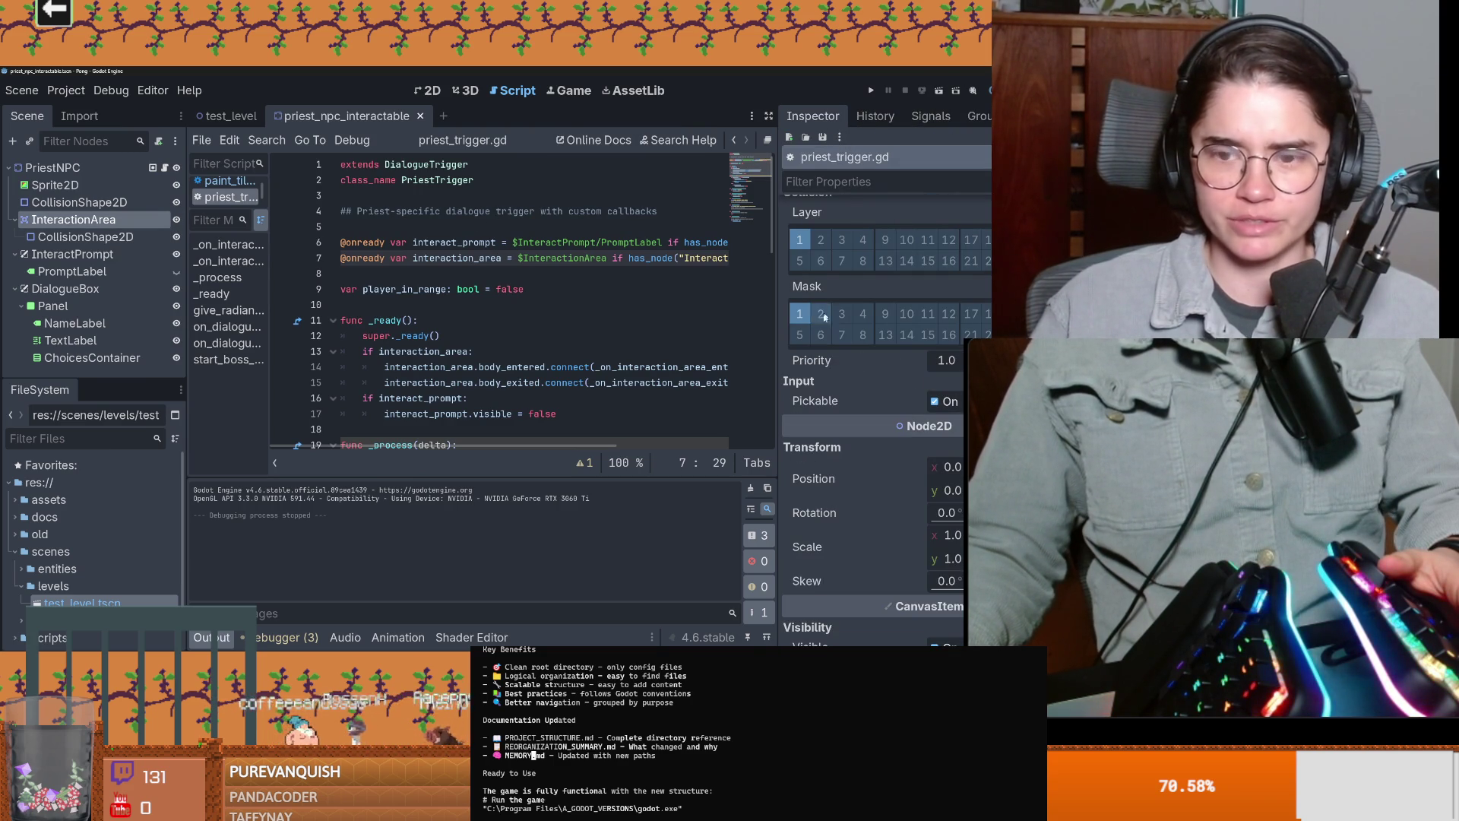
left_click(228, 115)
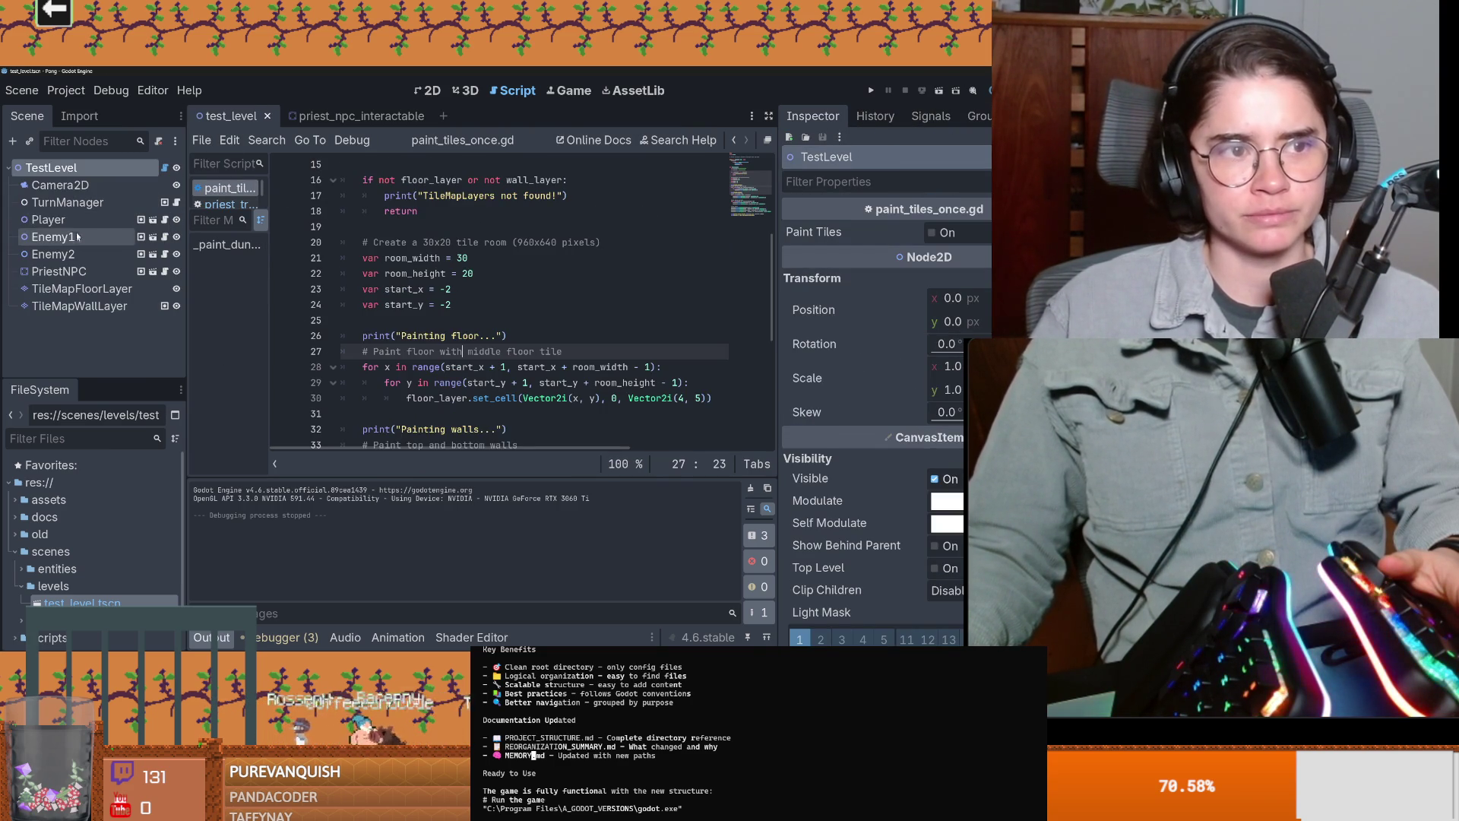
Step: Open the Player scene from test_level, inspect the Player root, then bring the terminal over the editor
left_click(48, 220)
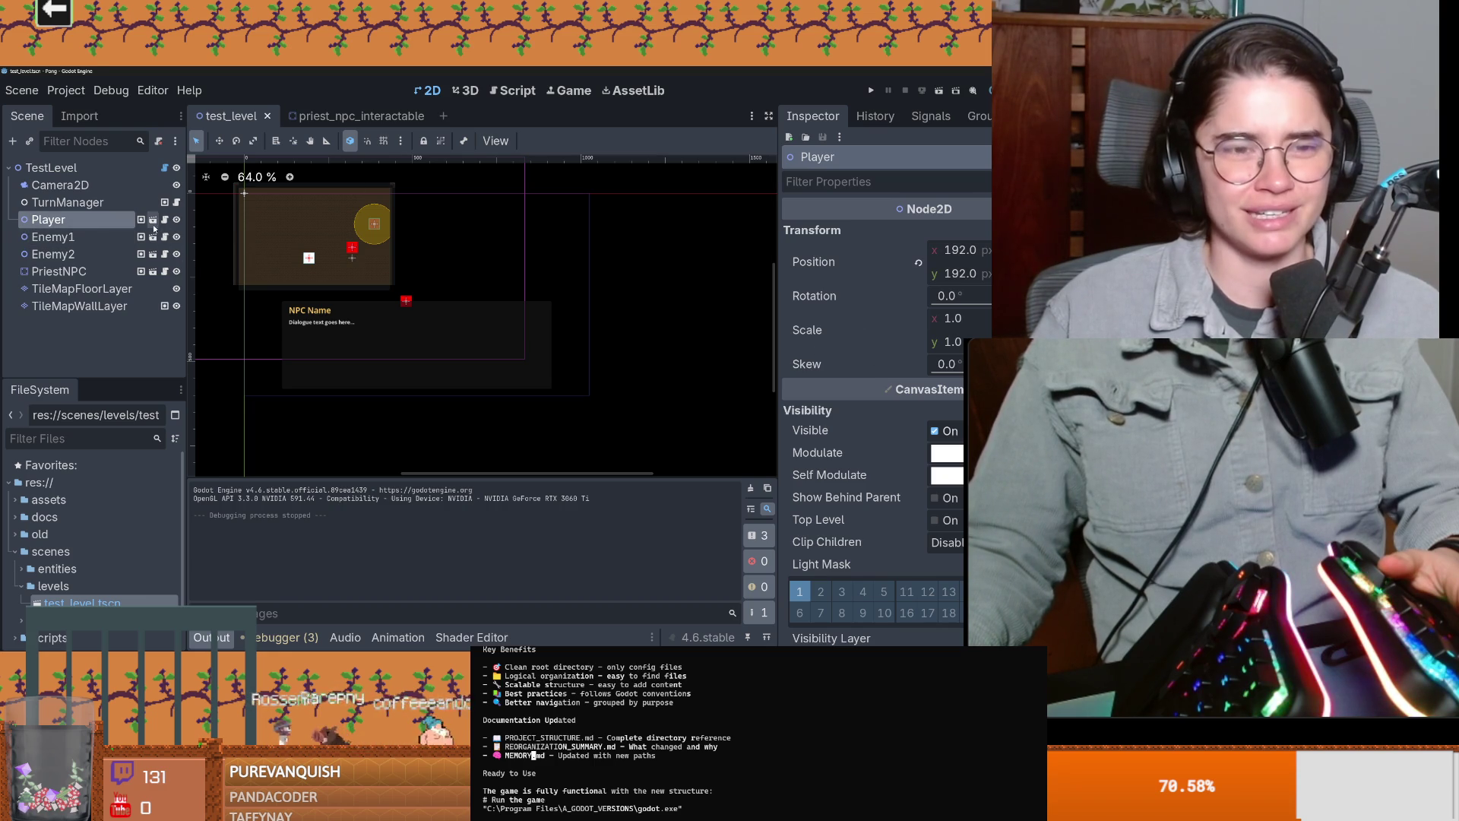
left_click(152, 220)
left_click(70, 175)
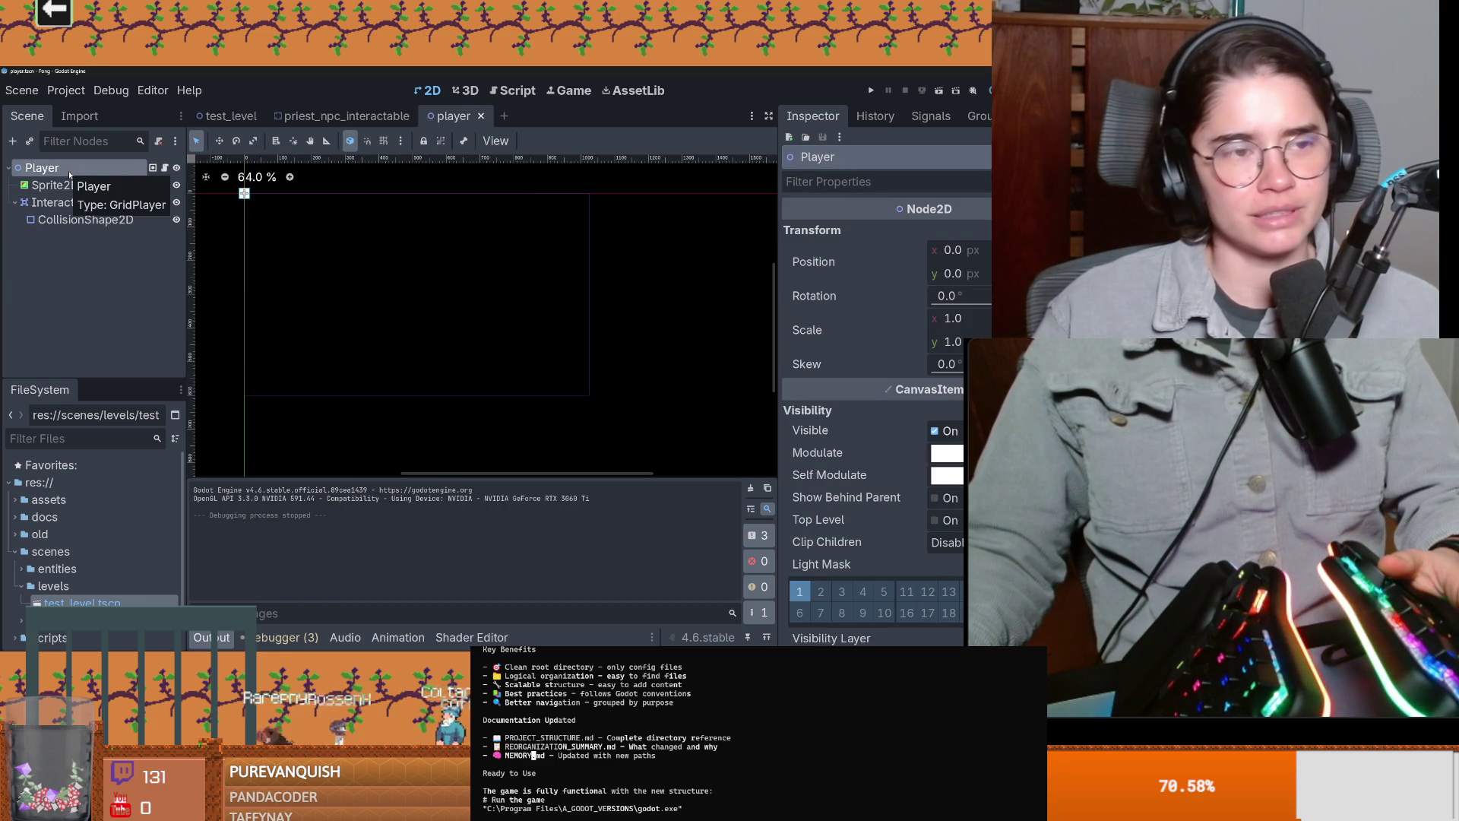
scroll(917, 407, "down", 5)
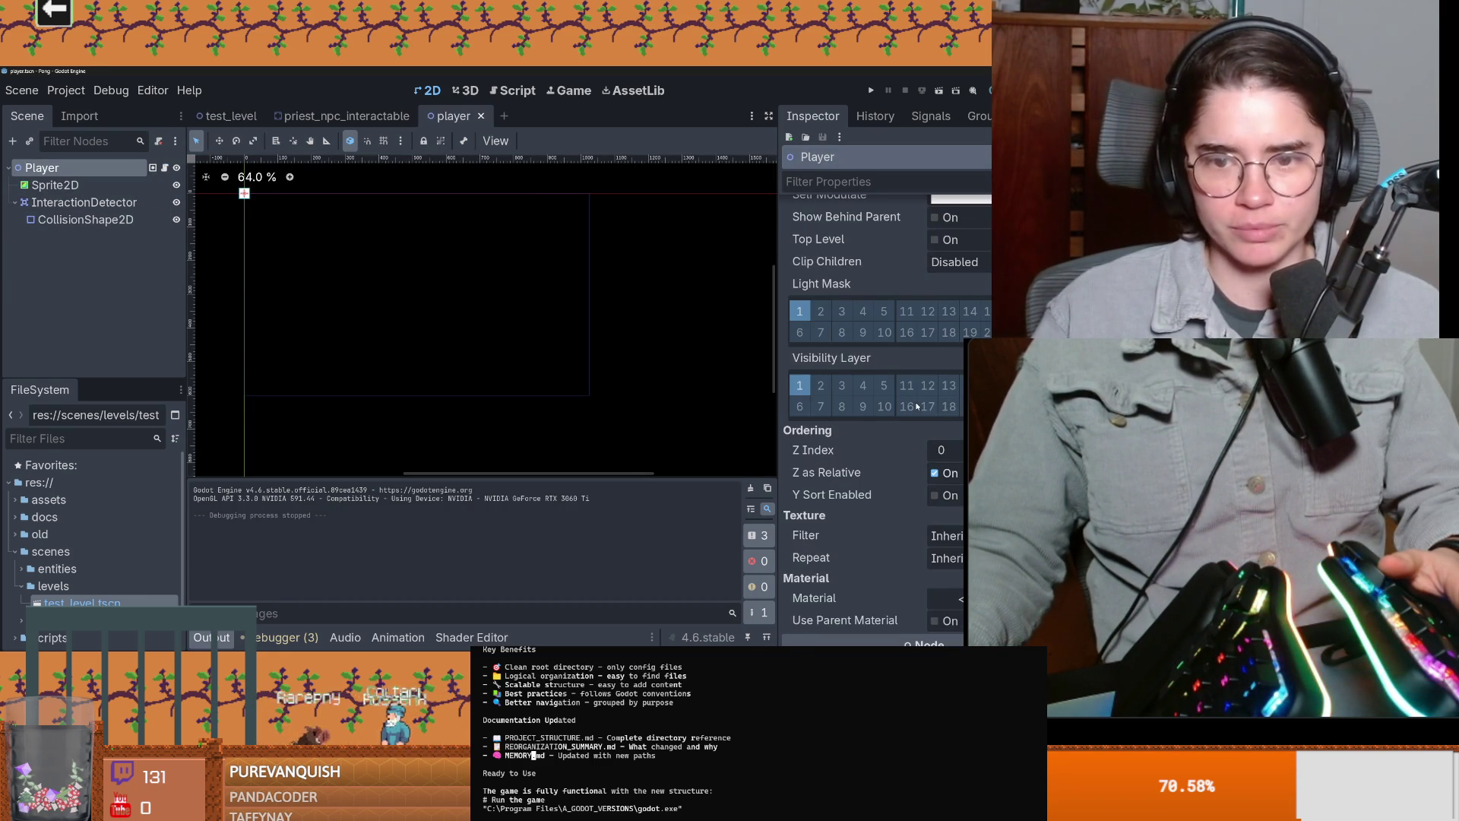
scroll(917, 408, "up", 4)
key("alt+Tab")
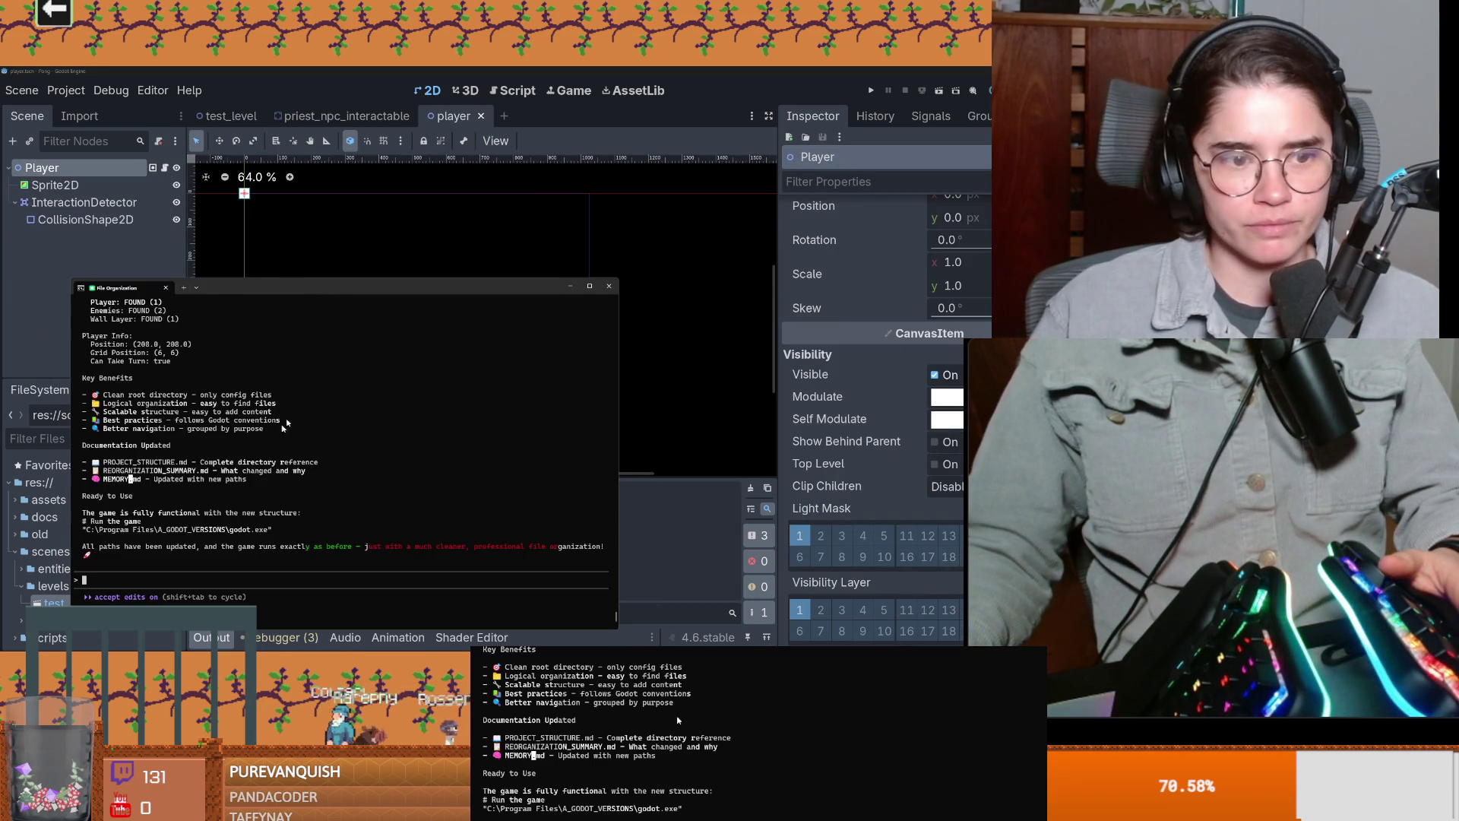
left_click_drag(327, 294, 437, 196)
Step: Send Claude Code a bug report that dialogue no longer works and the interact prompt isn't showing
type("player can't enter")
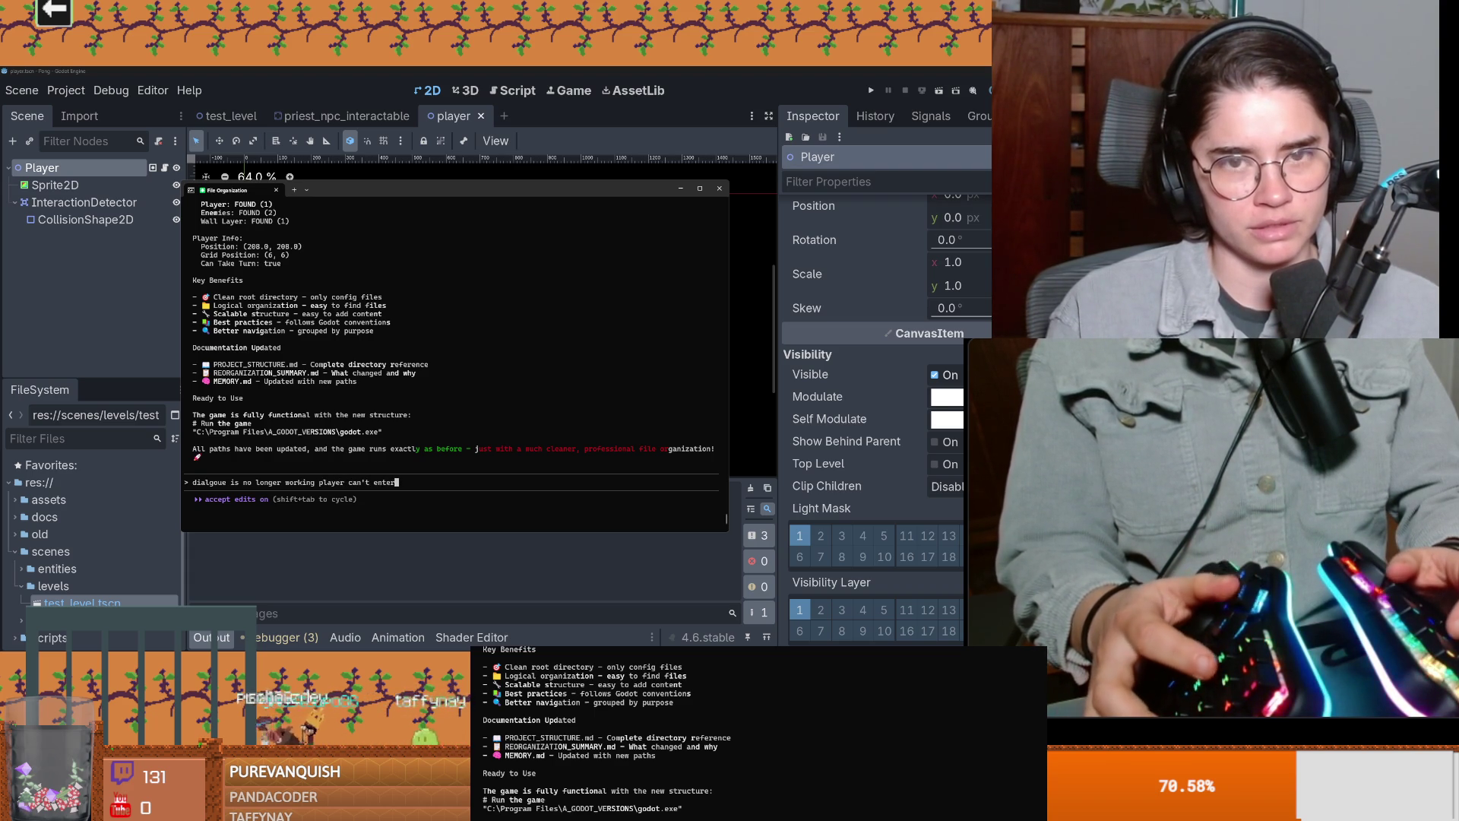
key("BackSpace")
key("BackSpace")
key("BackSpace")
key("BackSpace")
key("BackSpace")
key("BackSpace")
type("interact is not poping up when getting nec")
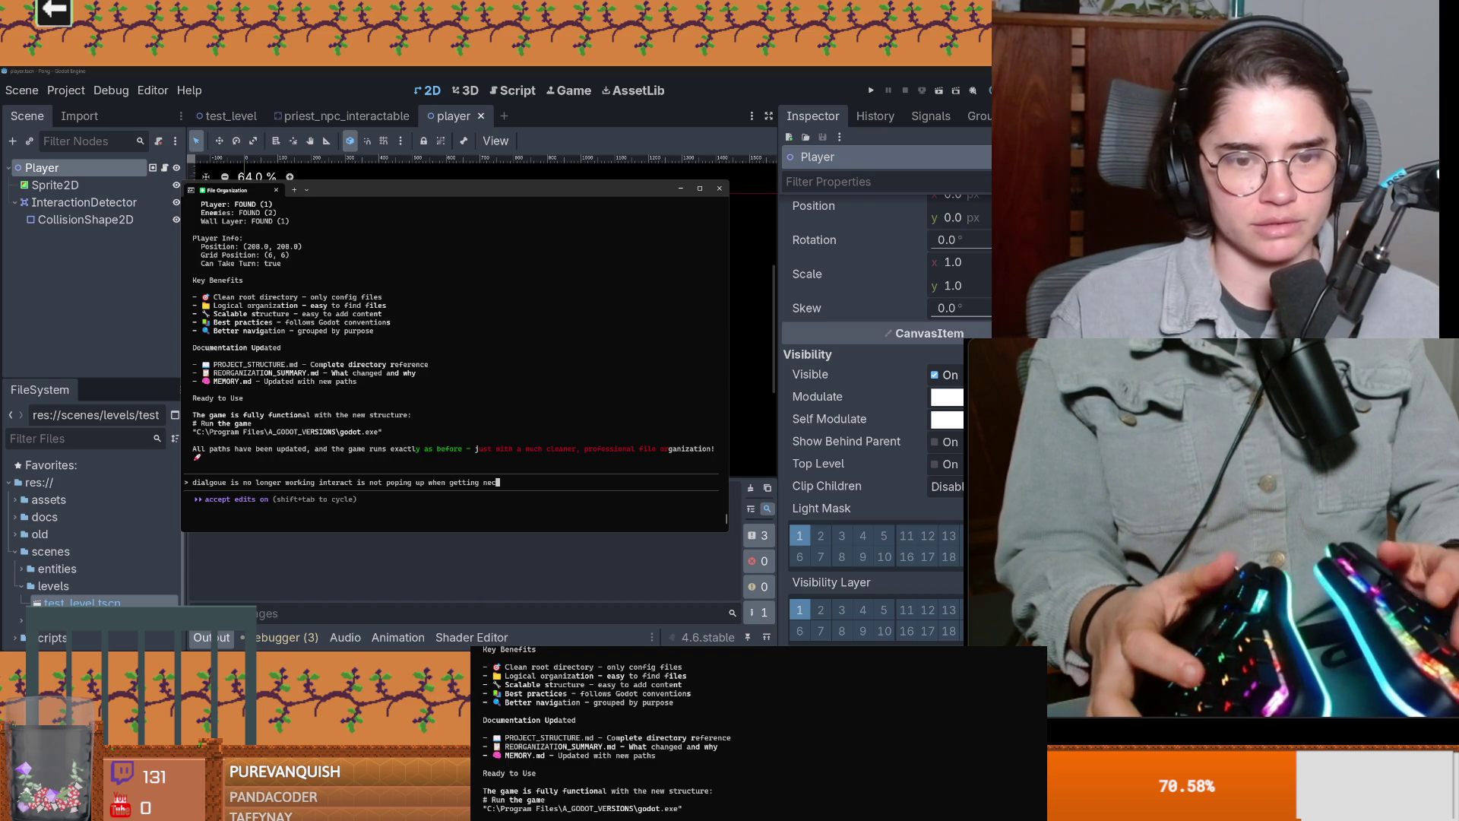
key("BackSpace")
type("xt to priest")
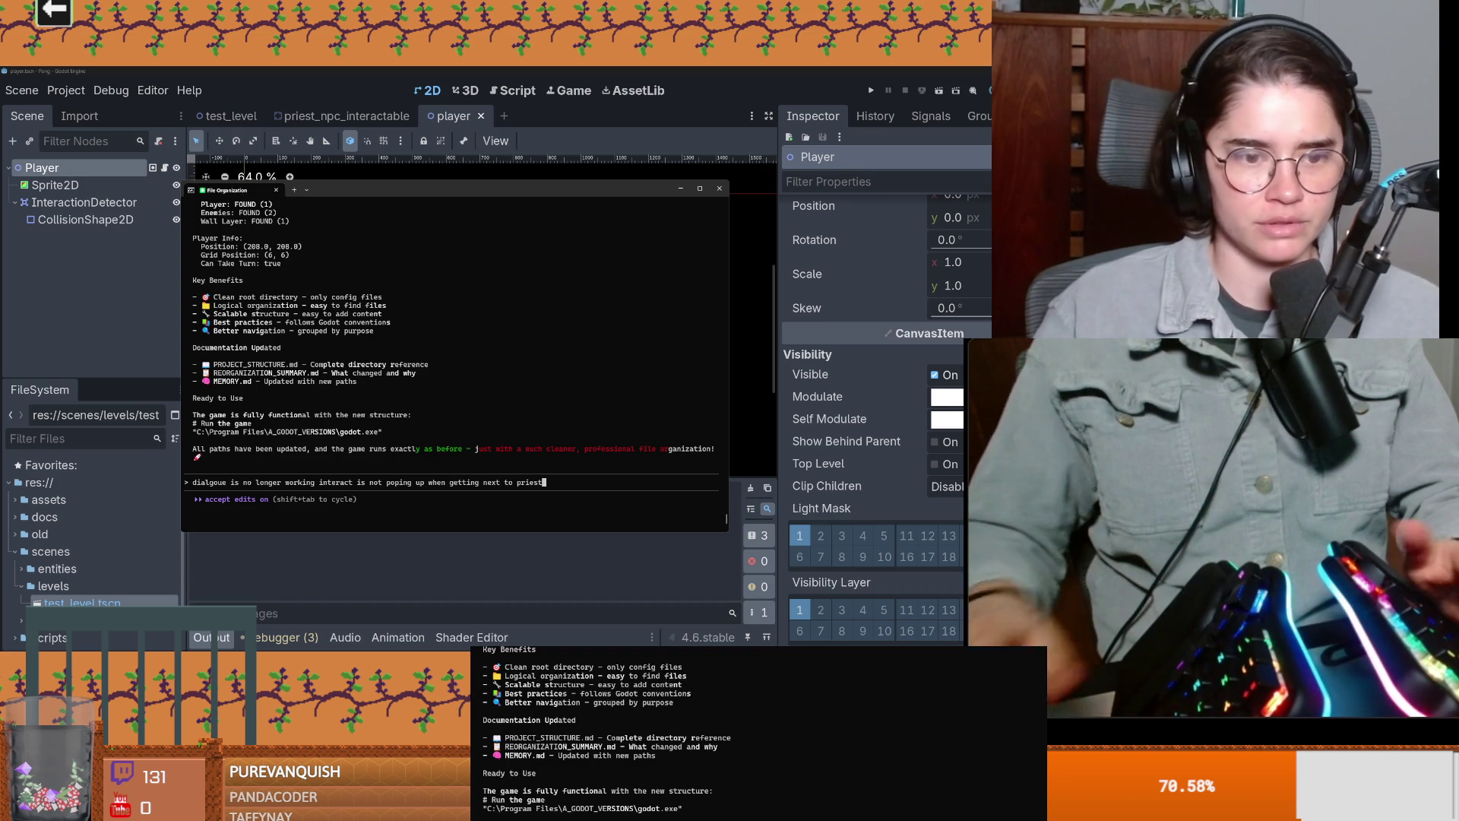
key("Return")
Step: Check Claude Code's progress, then move on to the Dungeon Roll editor
left_click(443, 183)
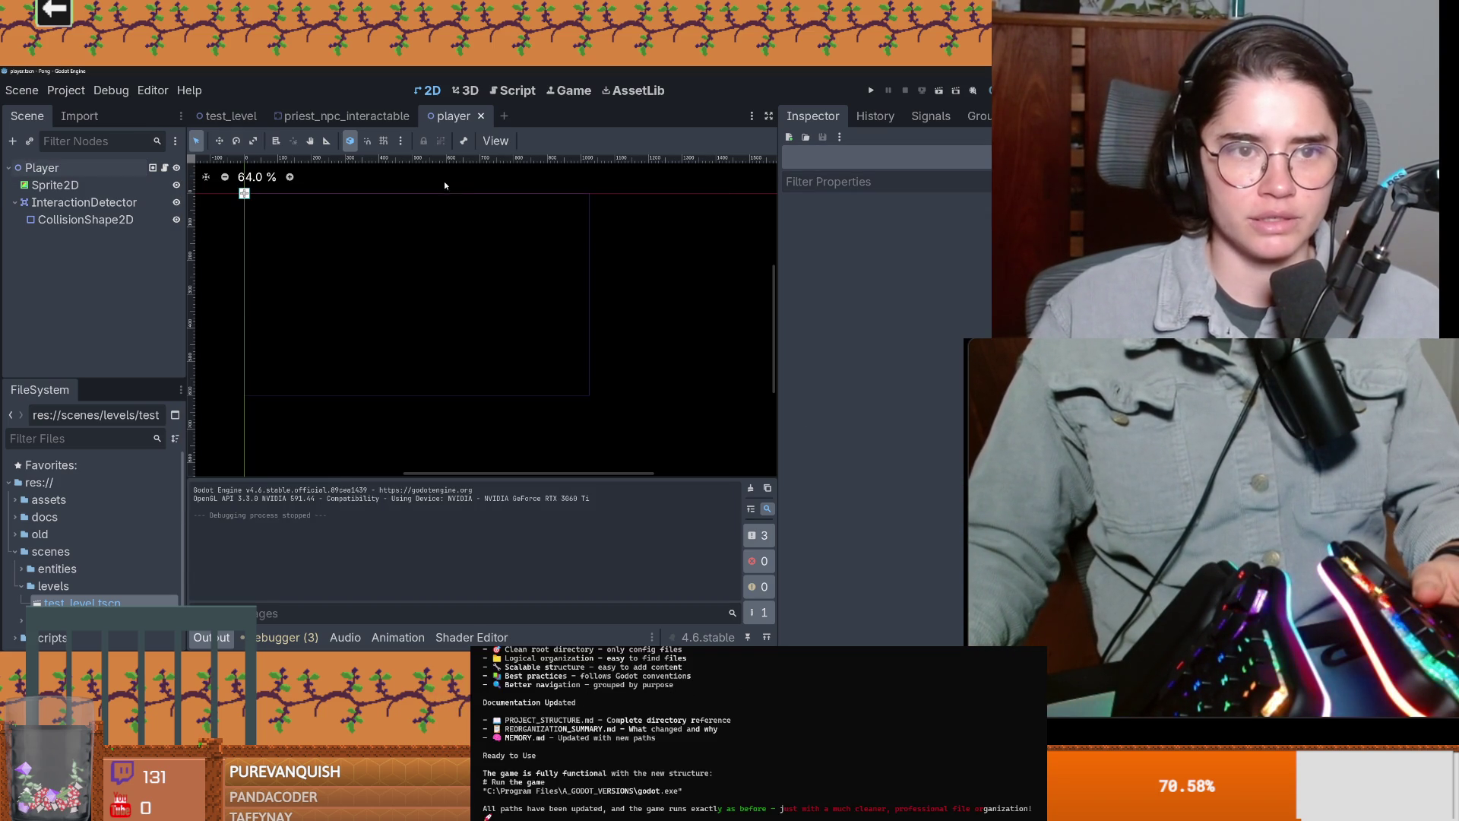
key("alt+Tab")
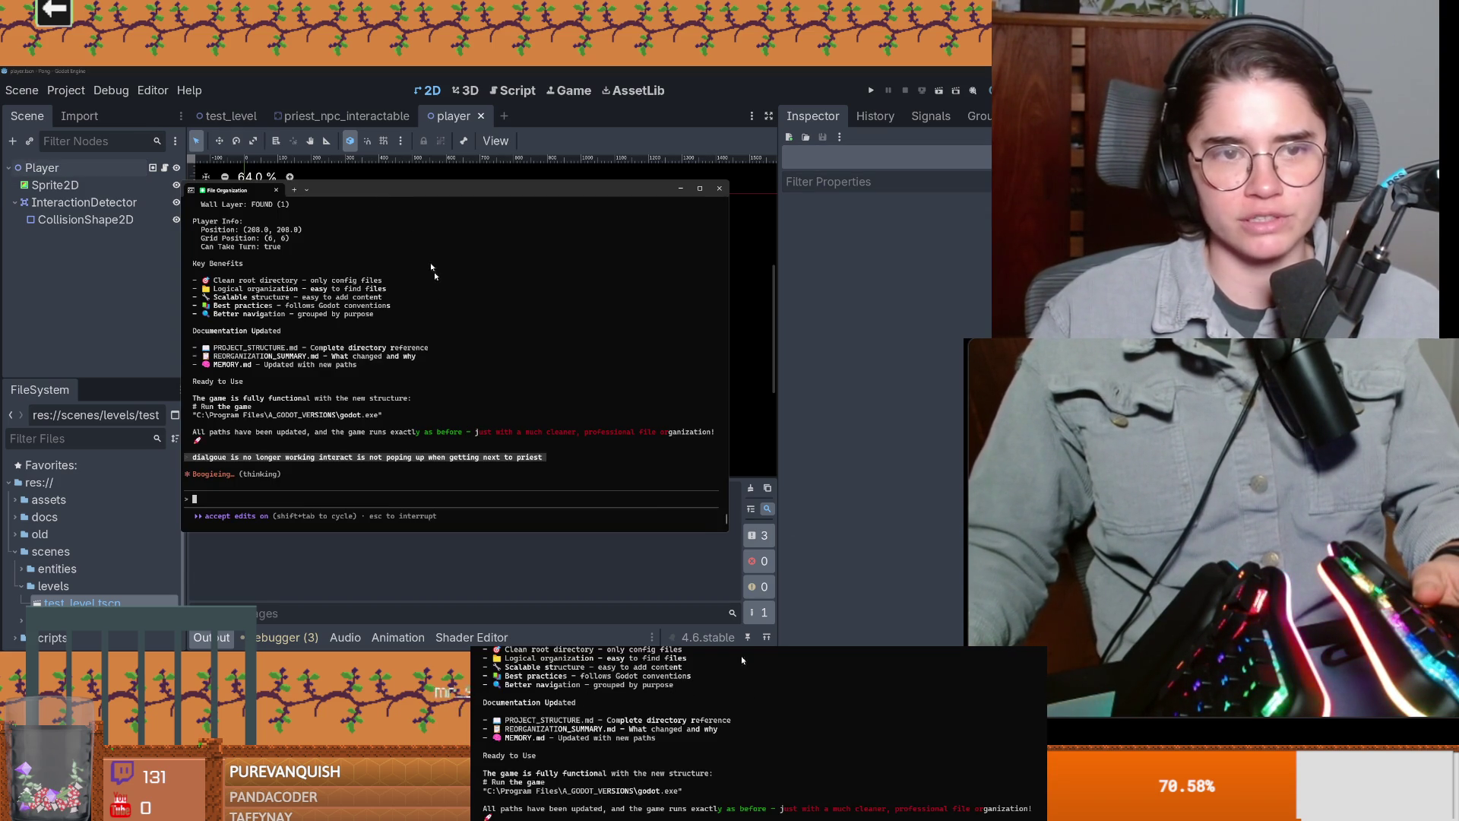
key("alt+Tab")
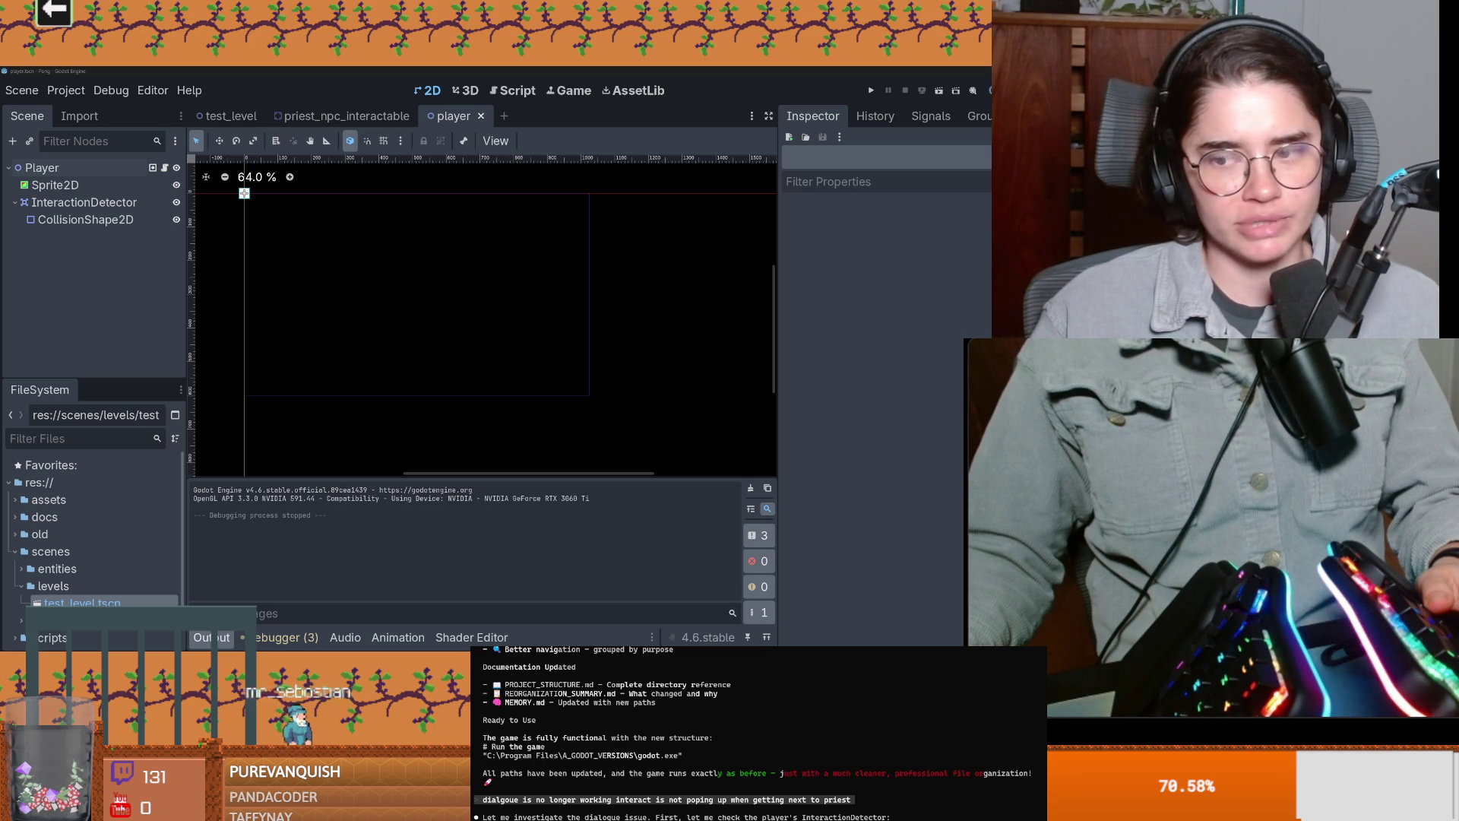
scroll(357, 365, "up", 5)
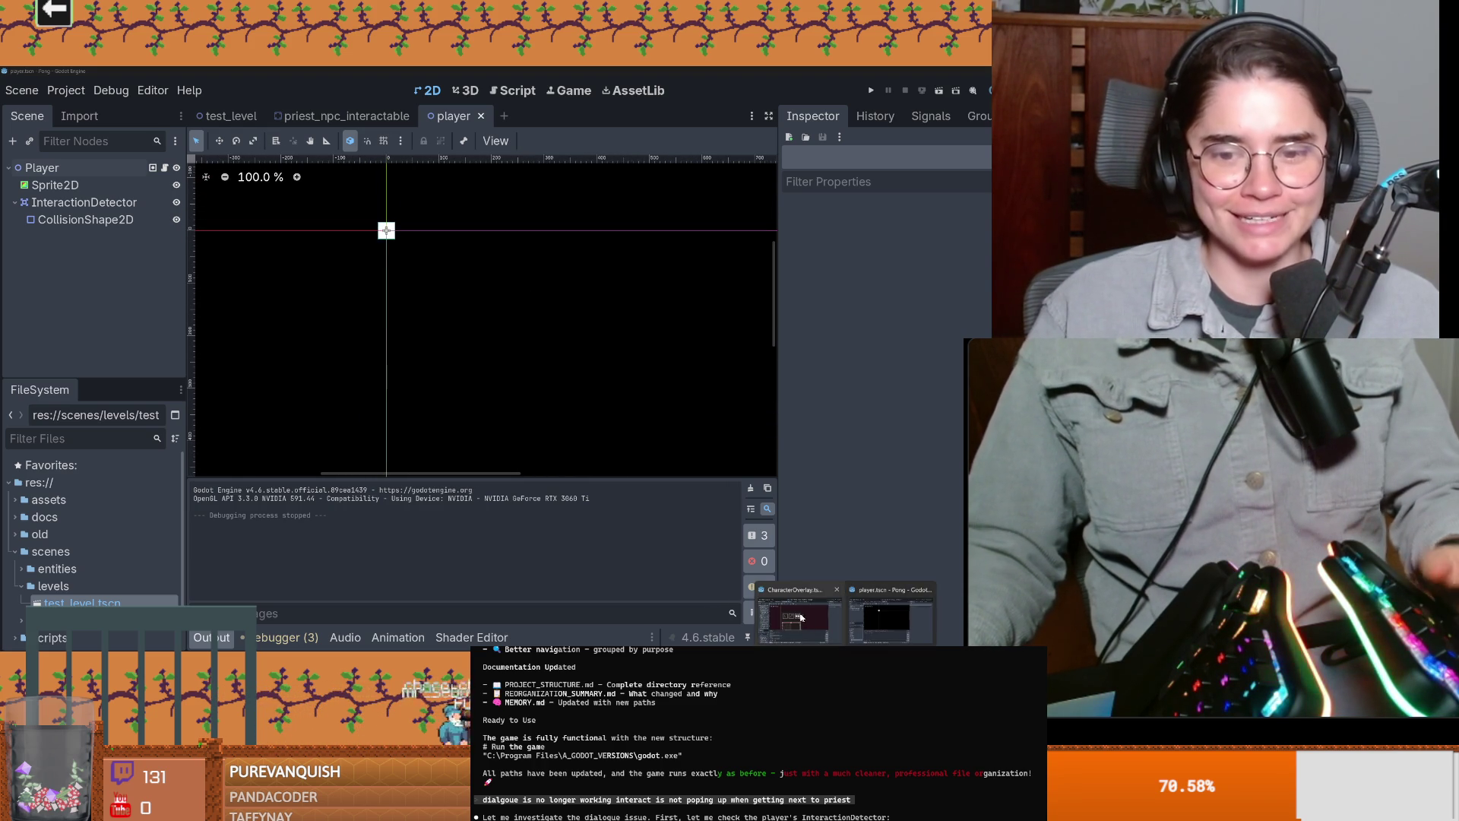
key("alt+Tab")
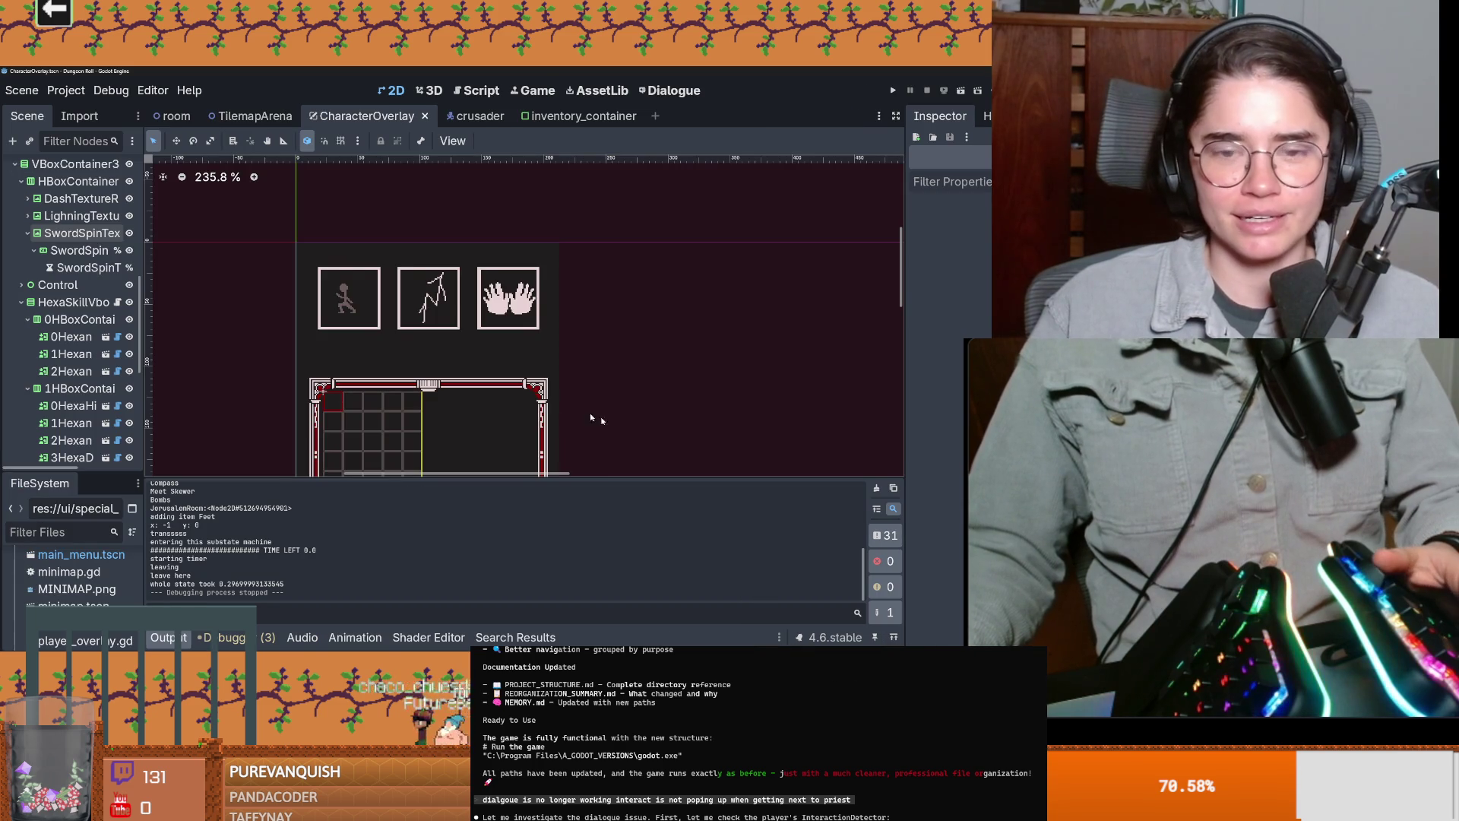
Step: Save CharacterOverlay, run Dungeon Roll with F5, and start a new game as the Crusader
key("ctrl+s")
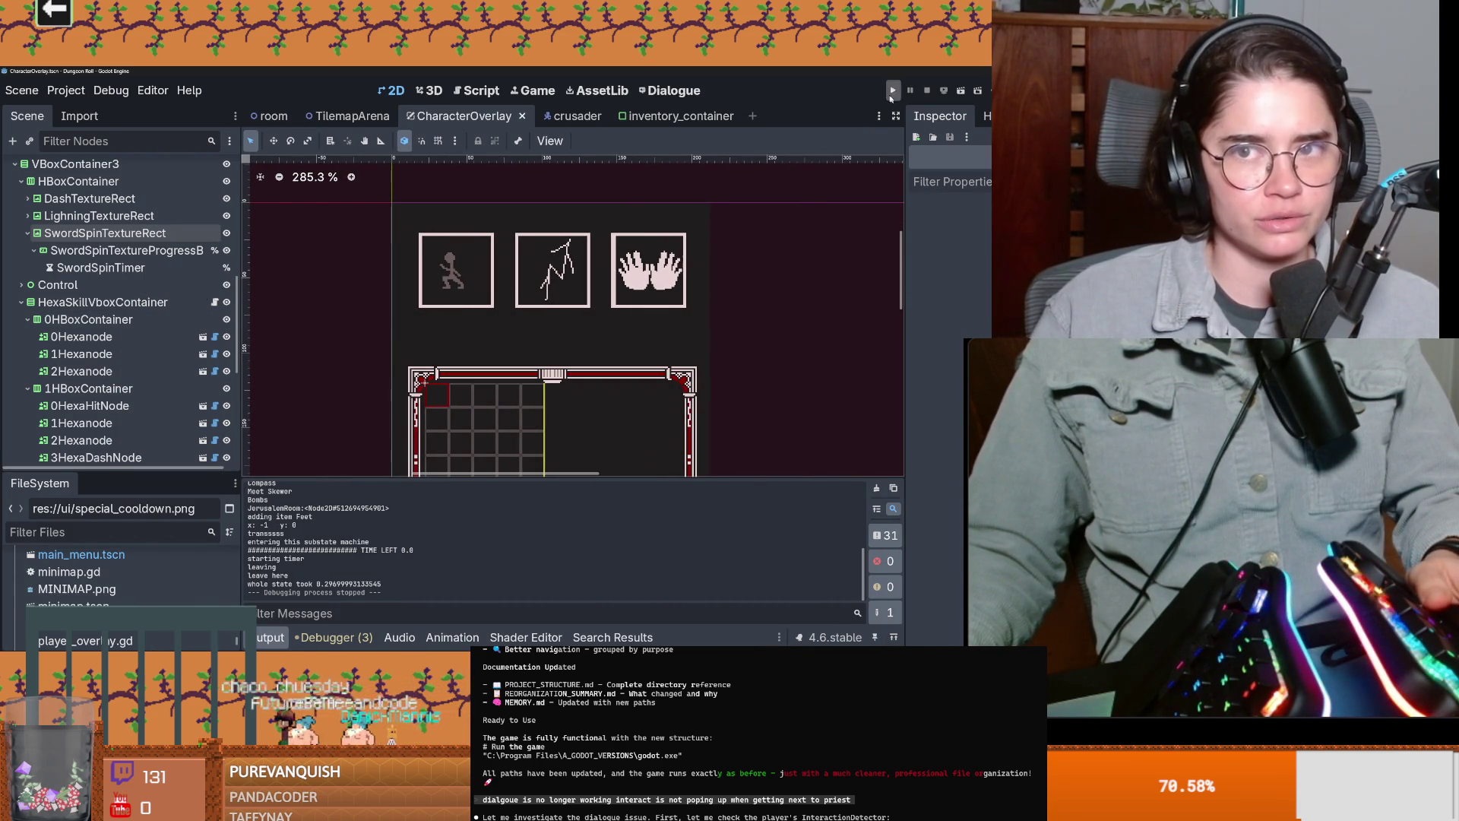
key("F5")
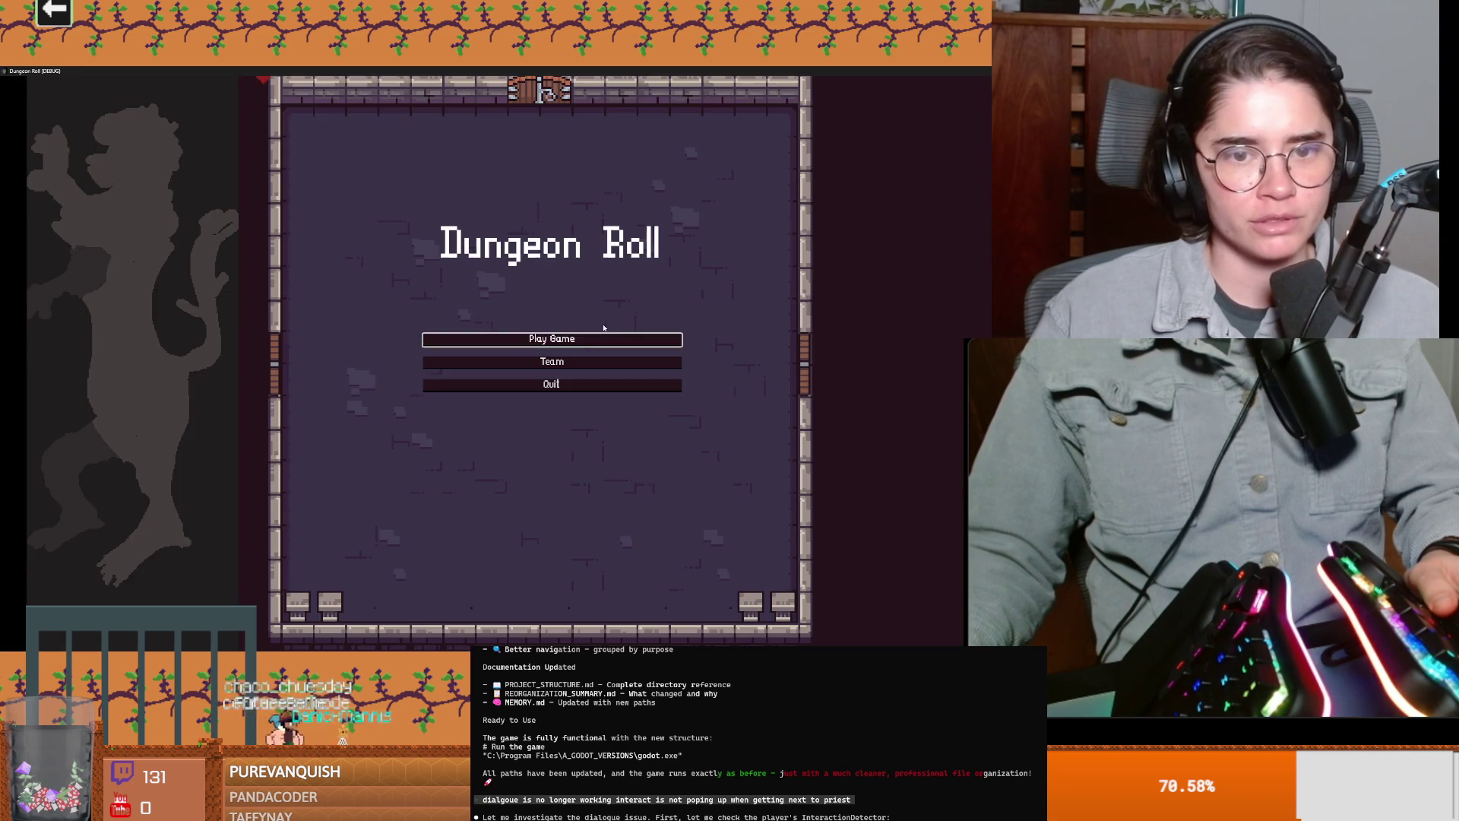
left_click(554, 339)
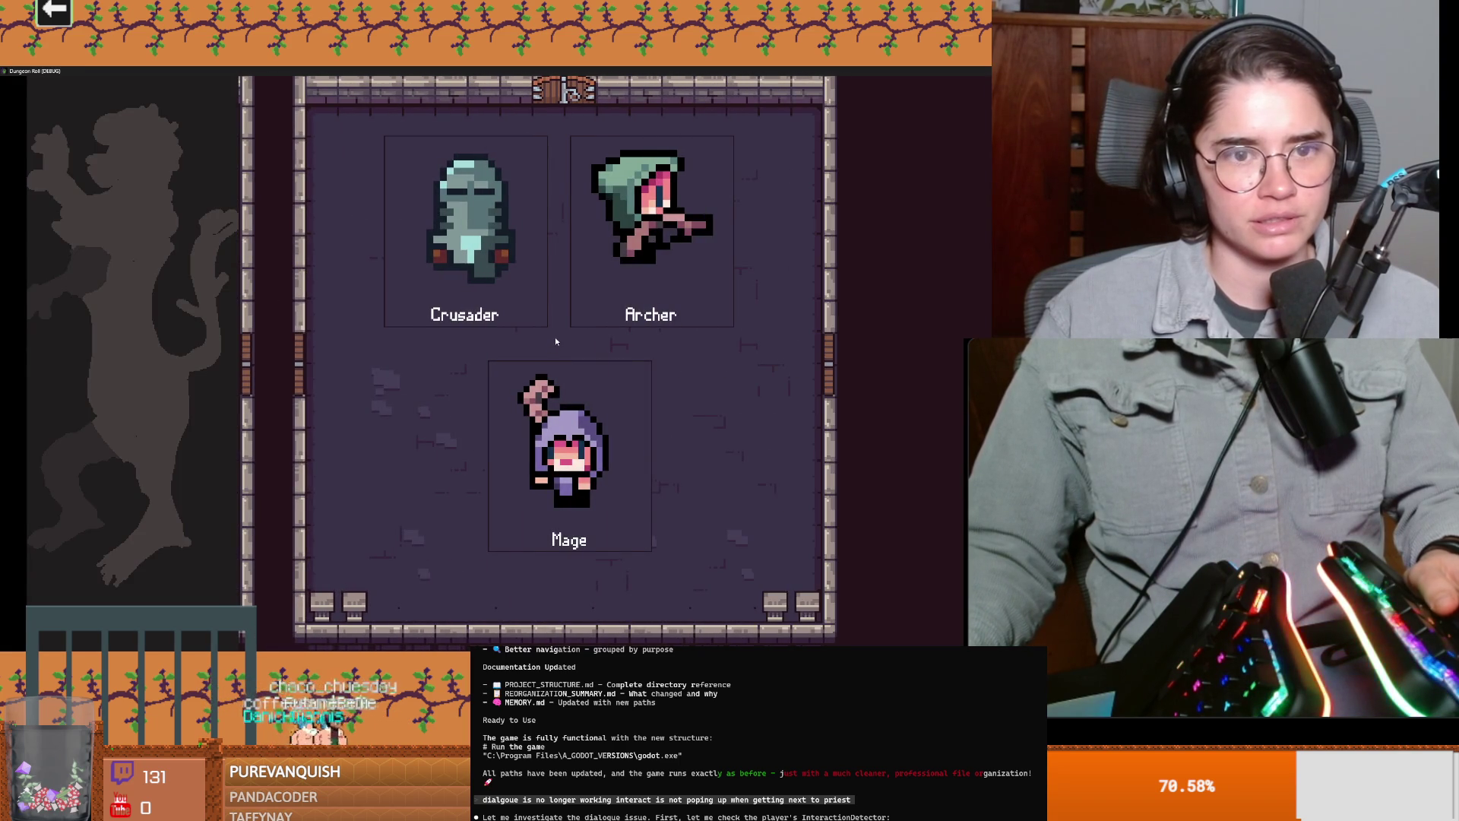
key("Return")
Step: Walk the Crusader around the dungeon, trigger the lightning ability, then close the game
key("a")
key("d")
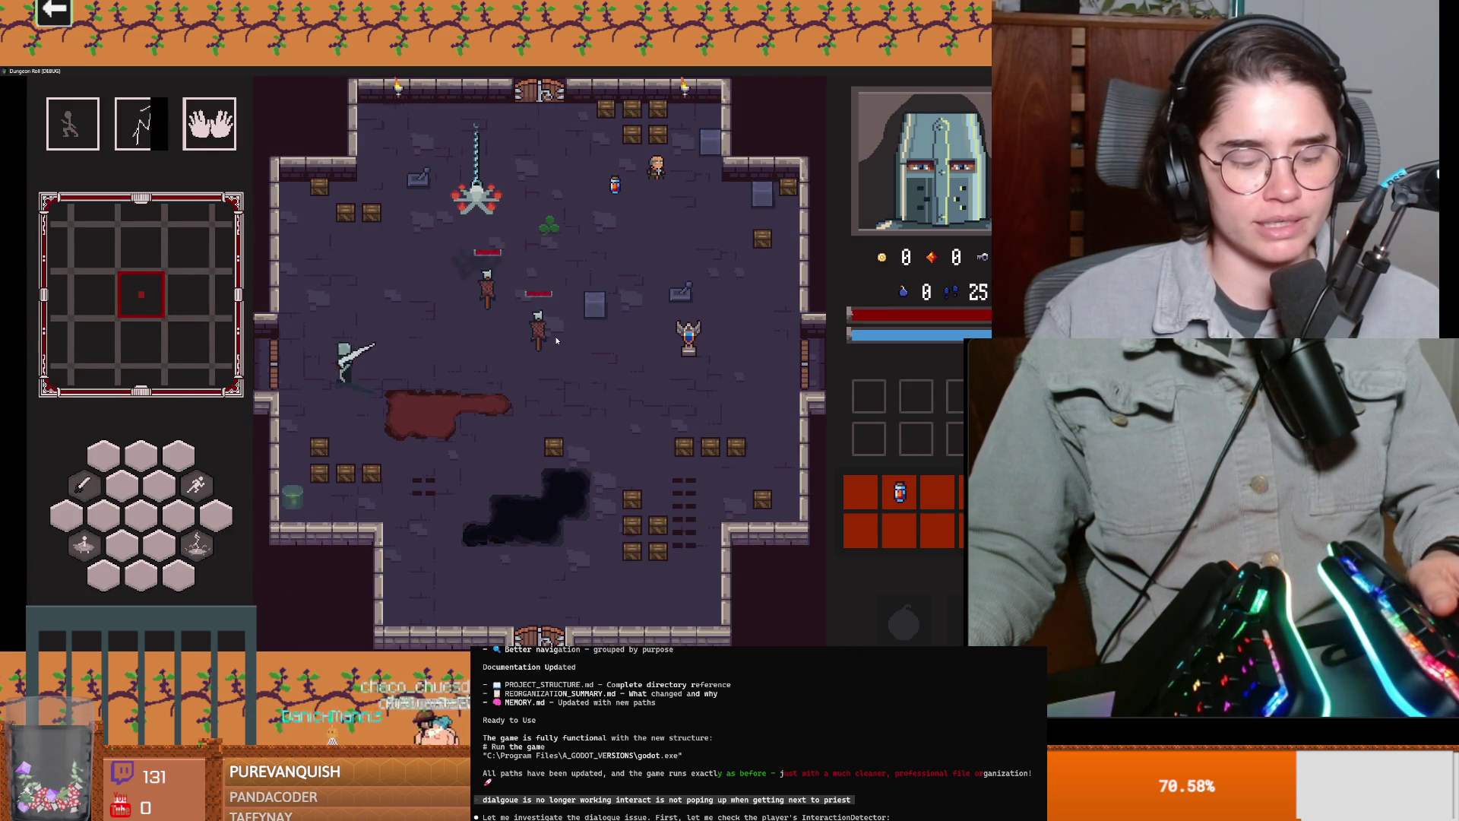
key("w")
key("d")
key("d")
key("w")
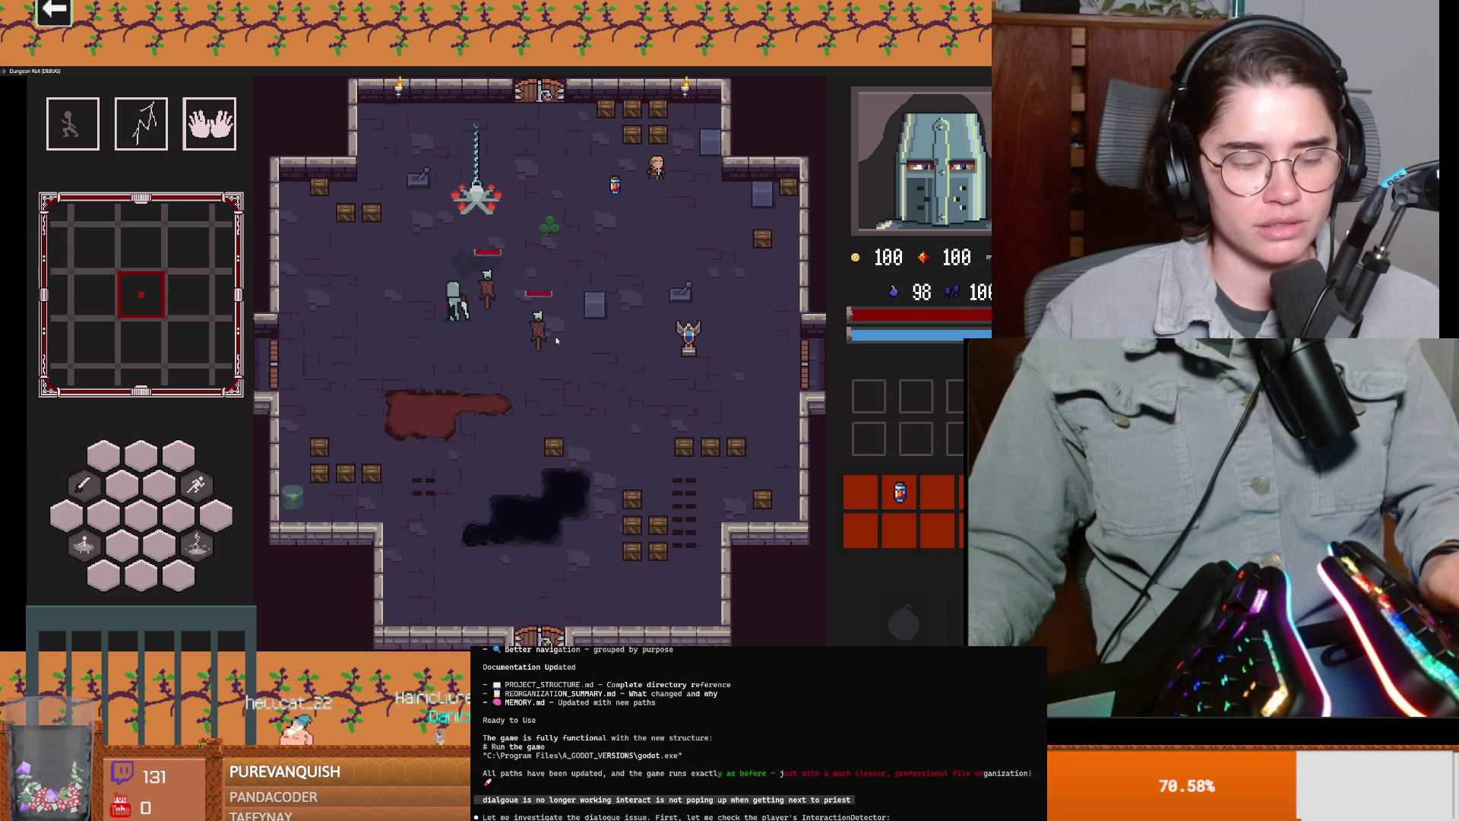
key("2")
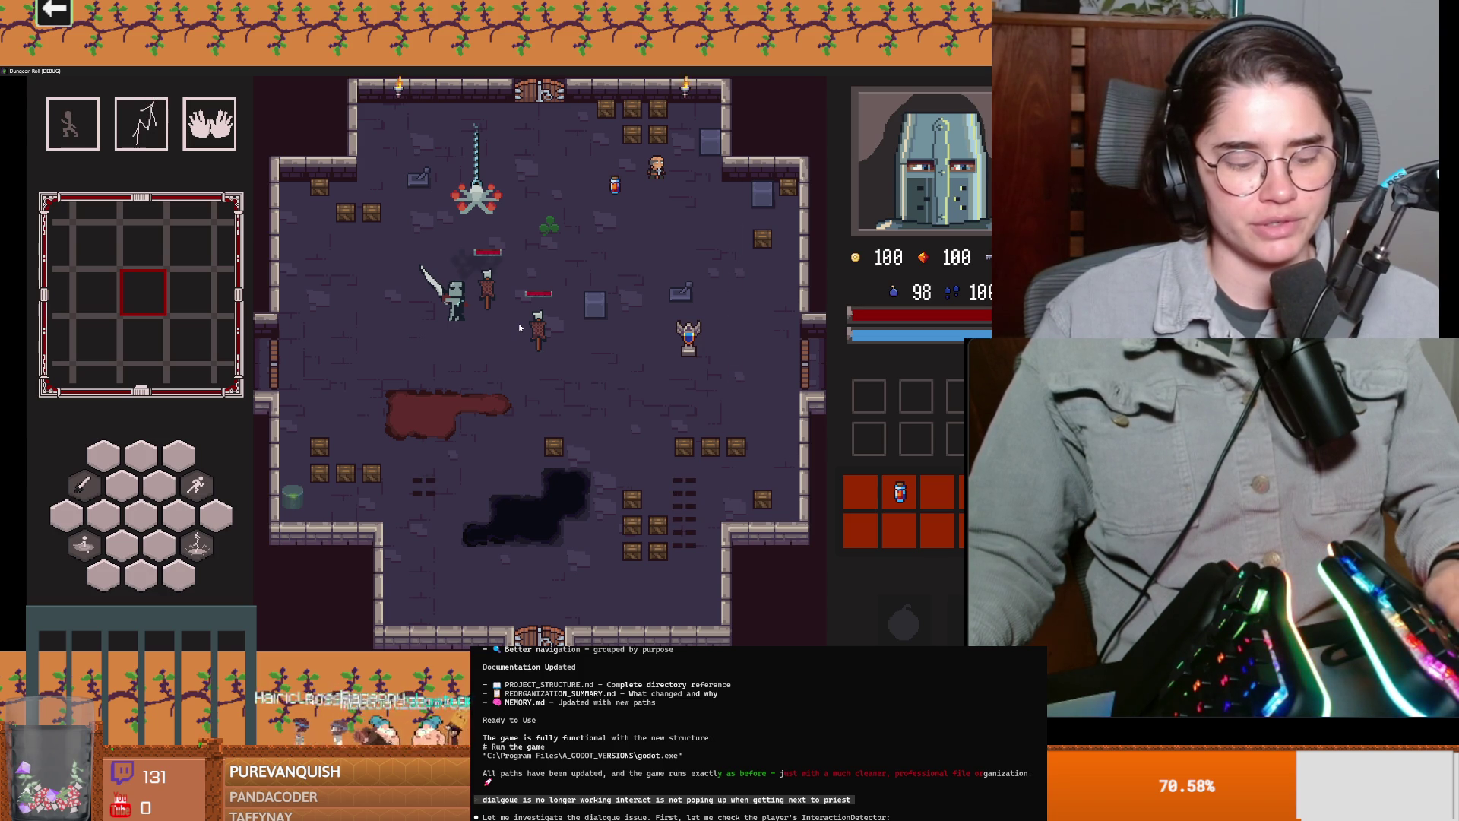
key("a")
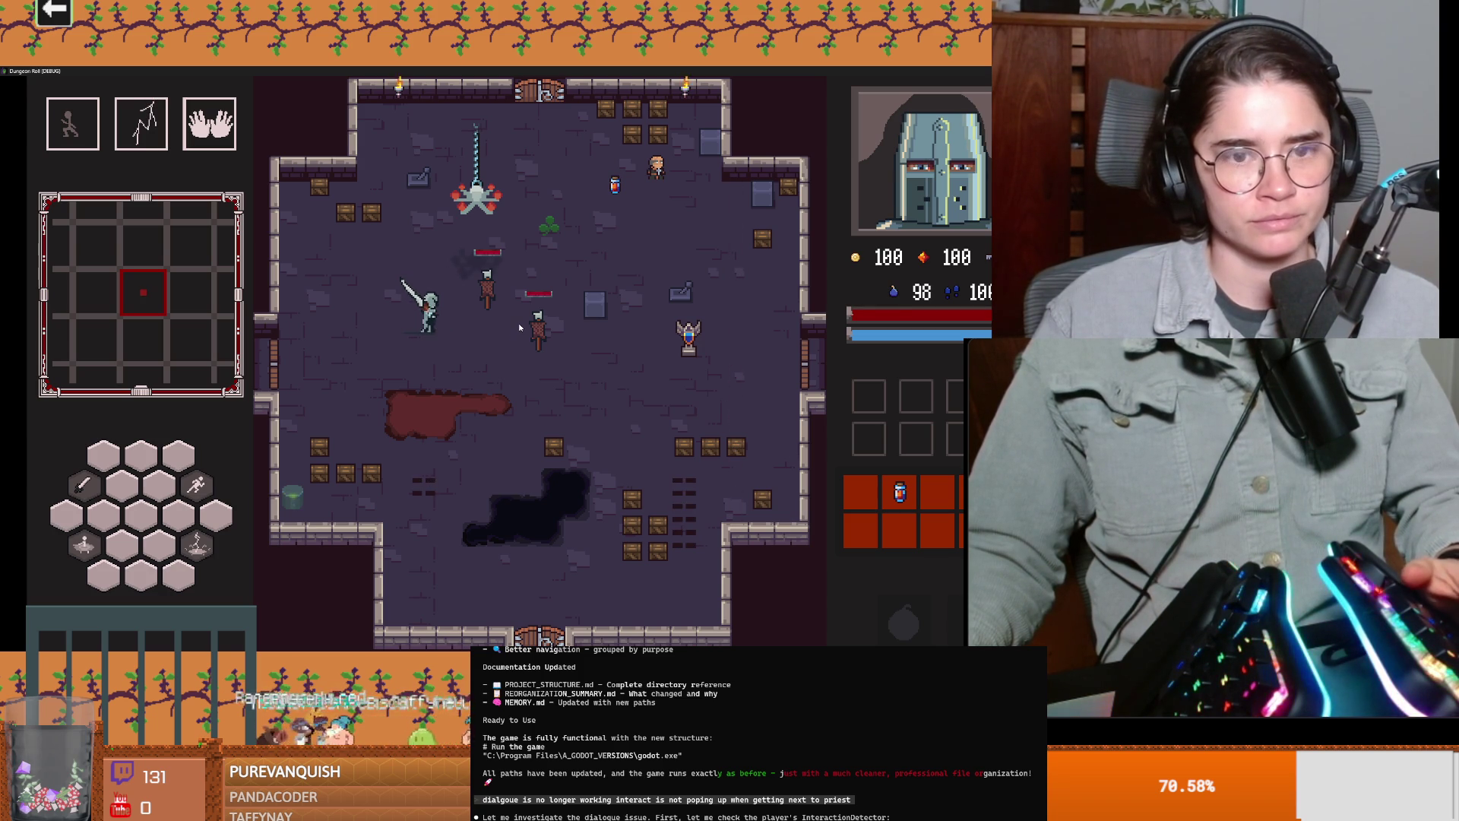
key("super+Down")
left_click(691, 220)
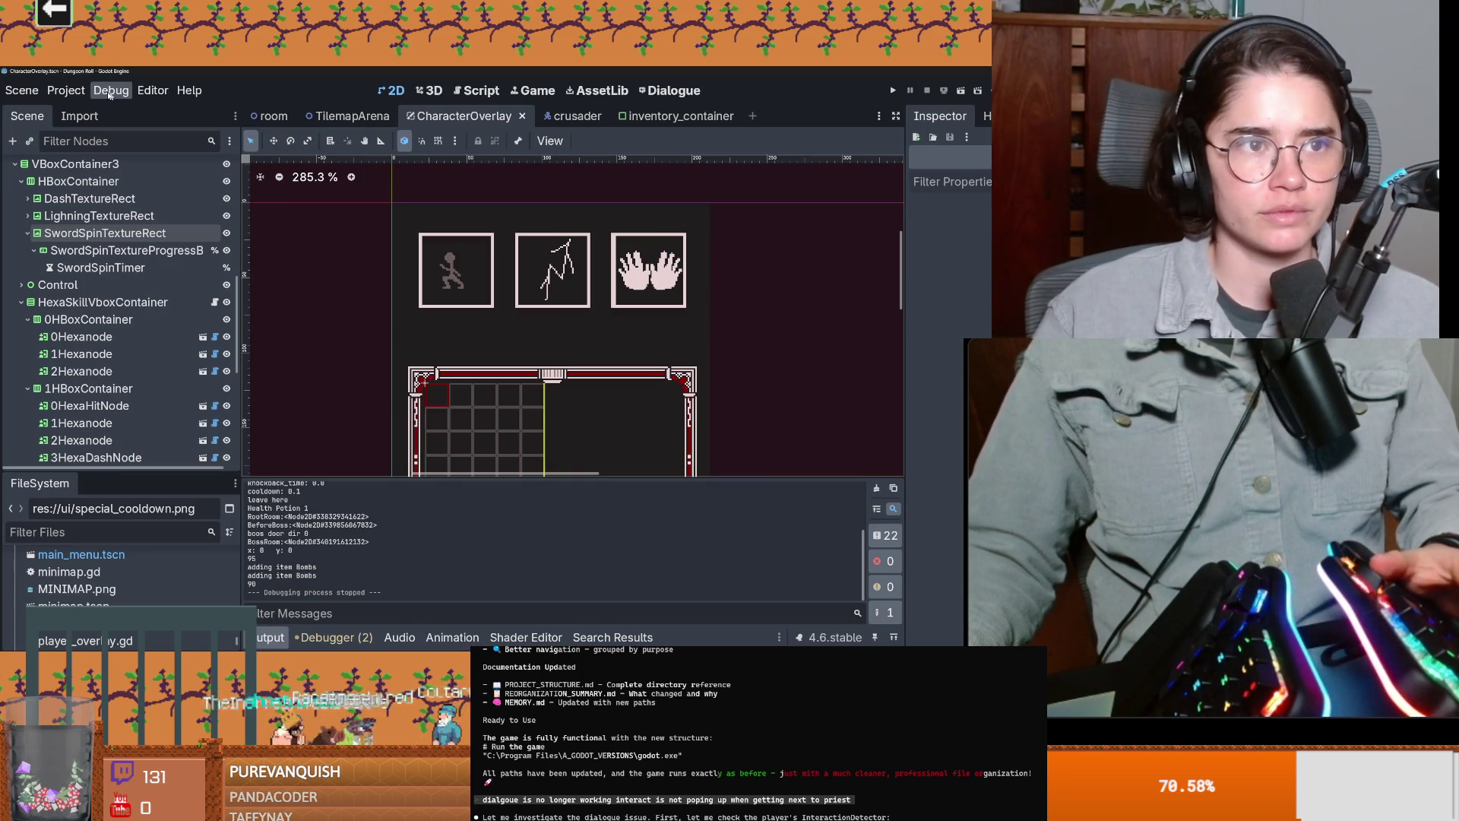
Step: Create the third_special input action with physical key 1 as its event, then close Project Settings
left_click(66, 89)
left_click(98, 107)
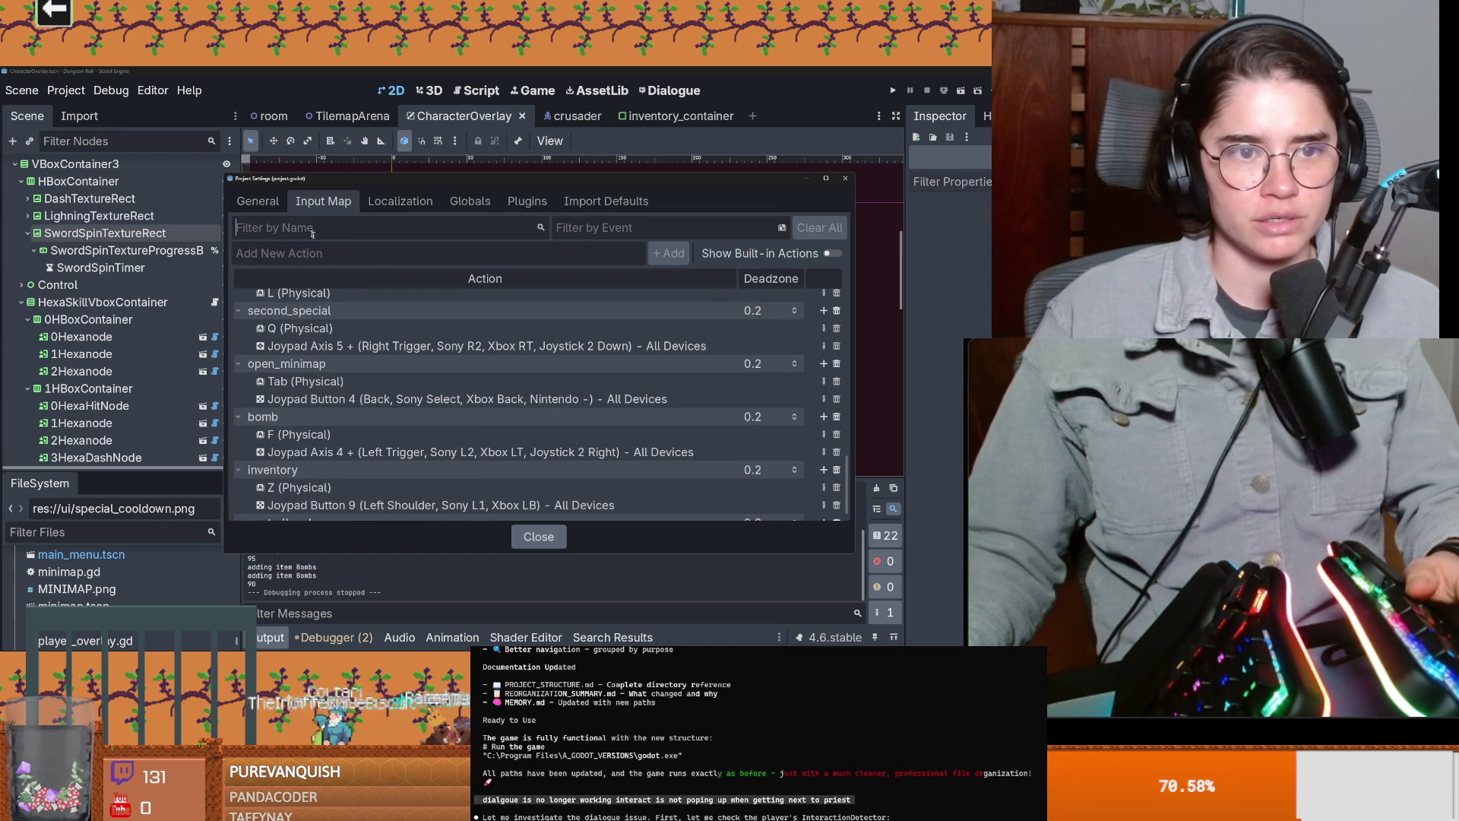
type("third_")
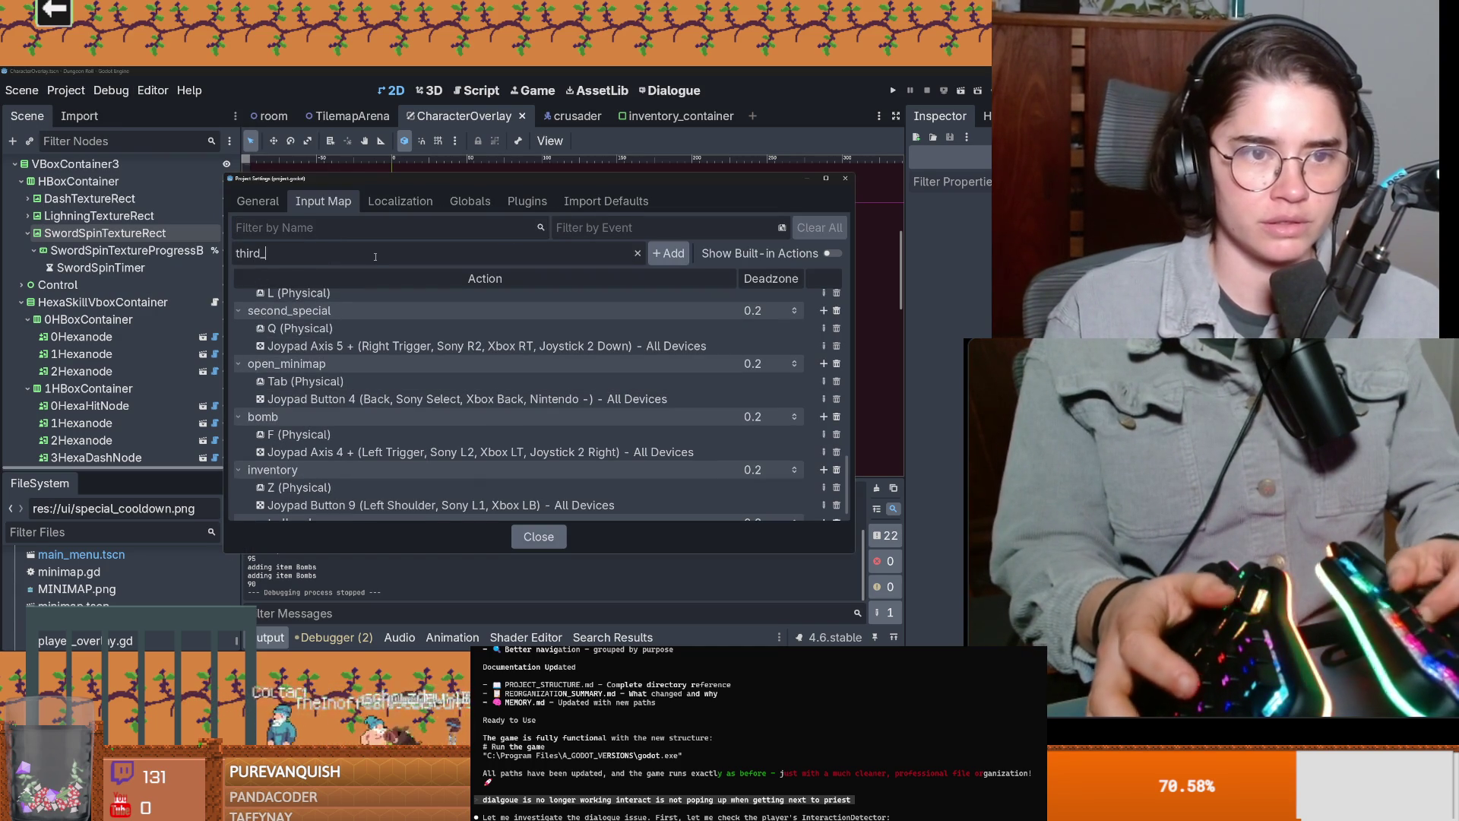
type("special")
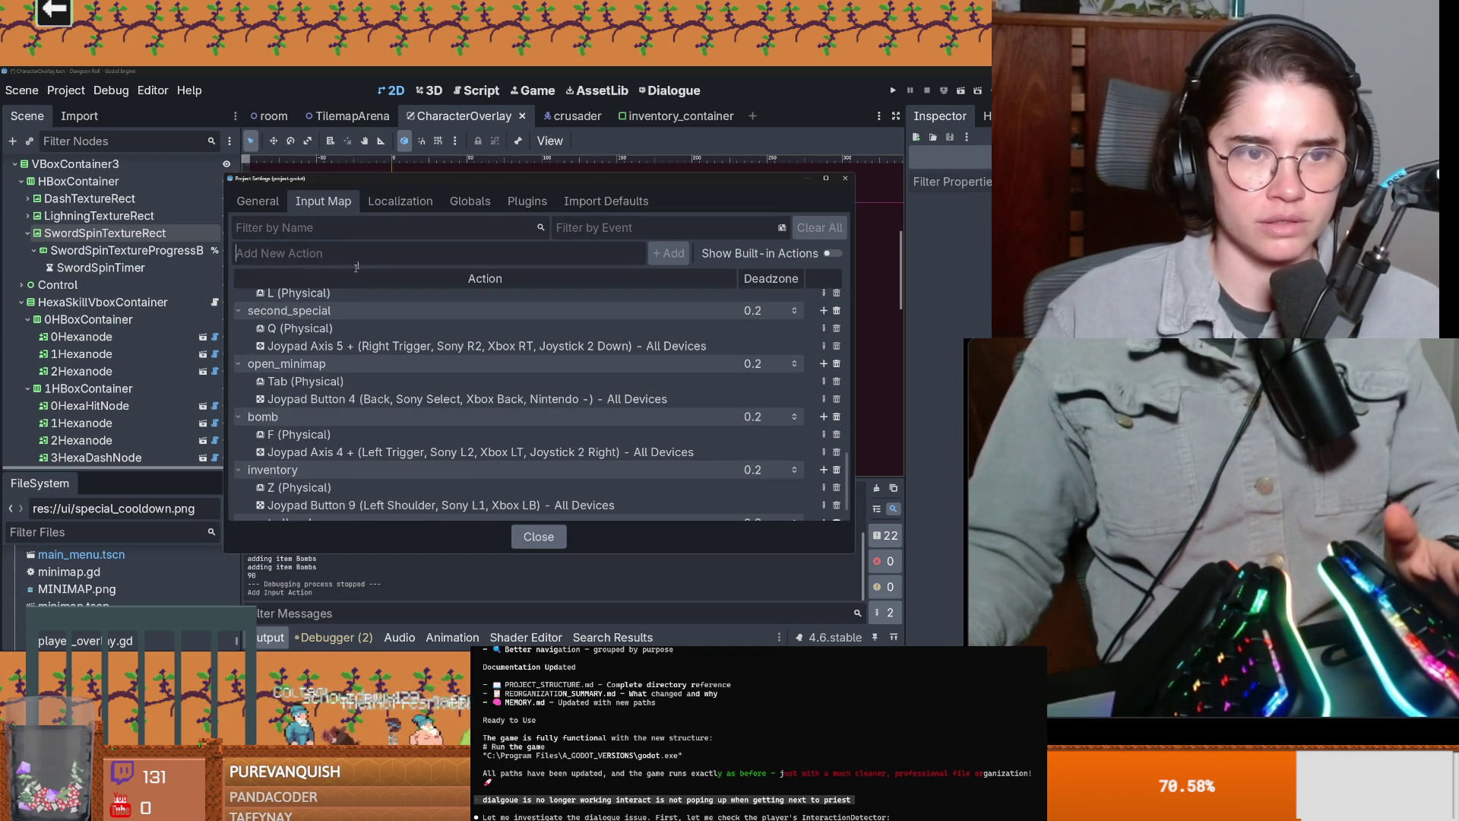
key("Return")
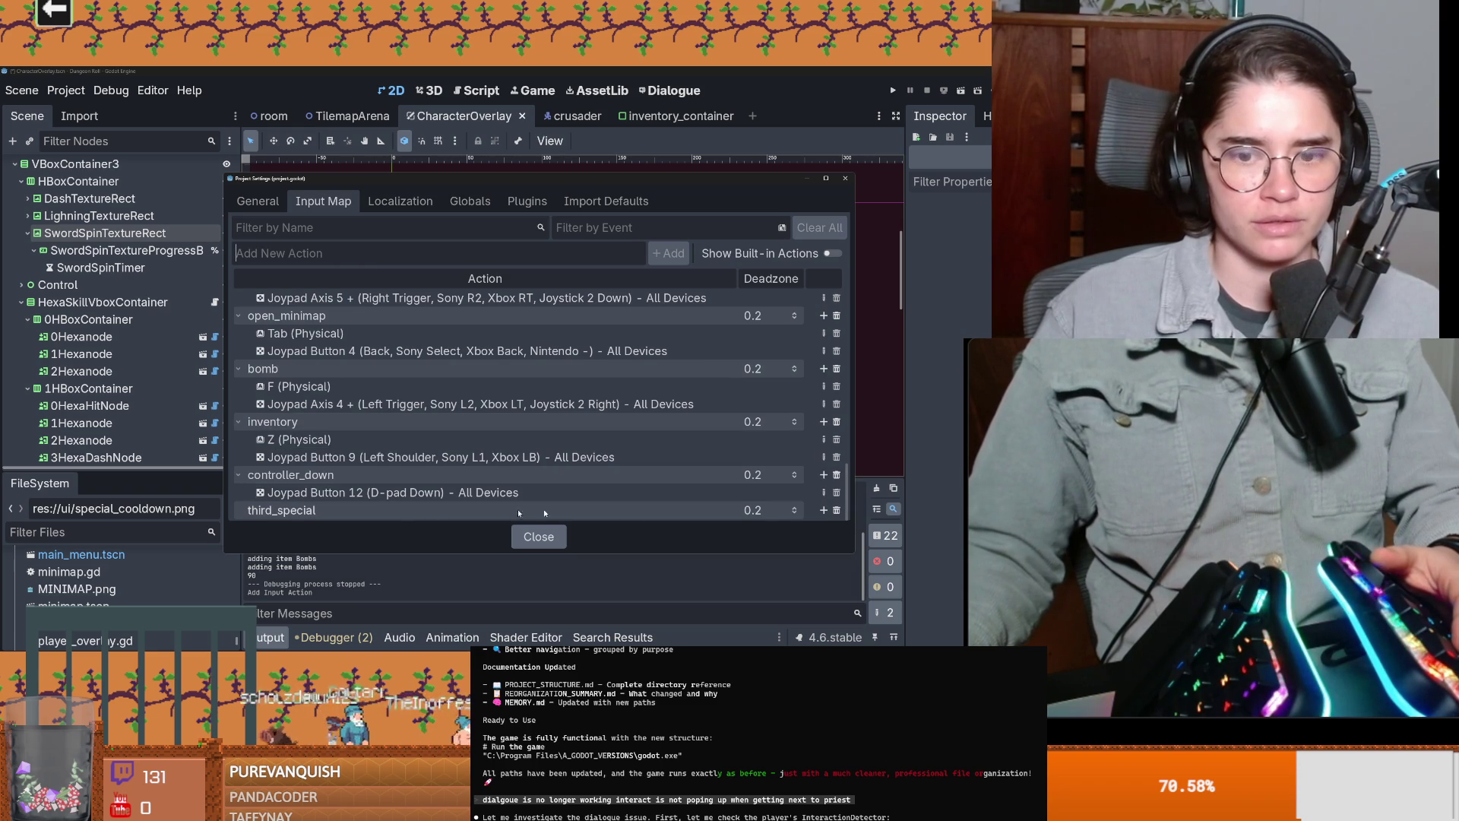
left_click(823, 510)
key("1")
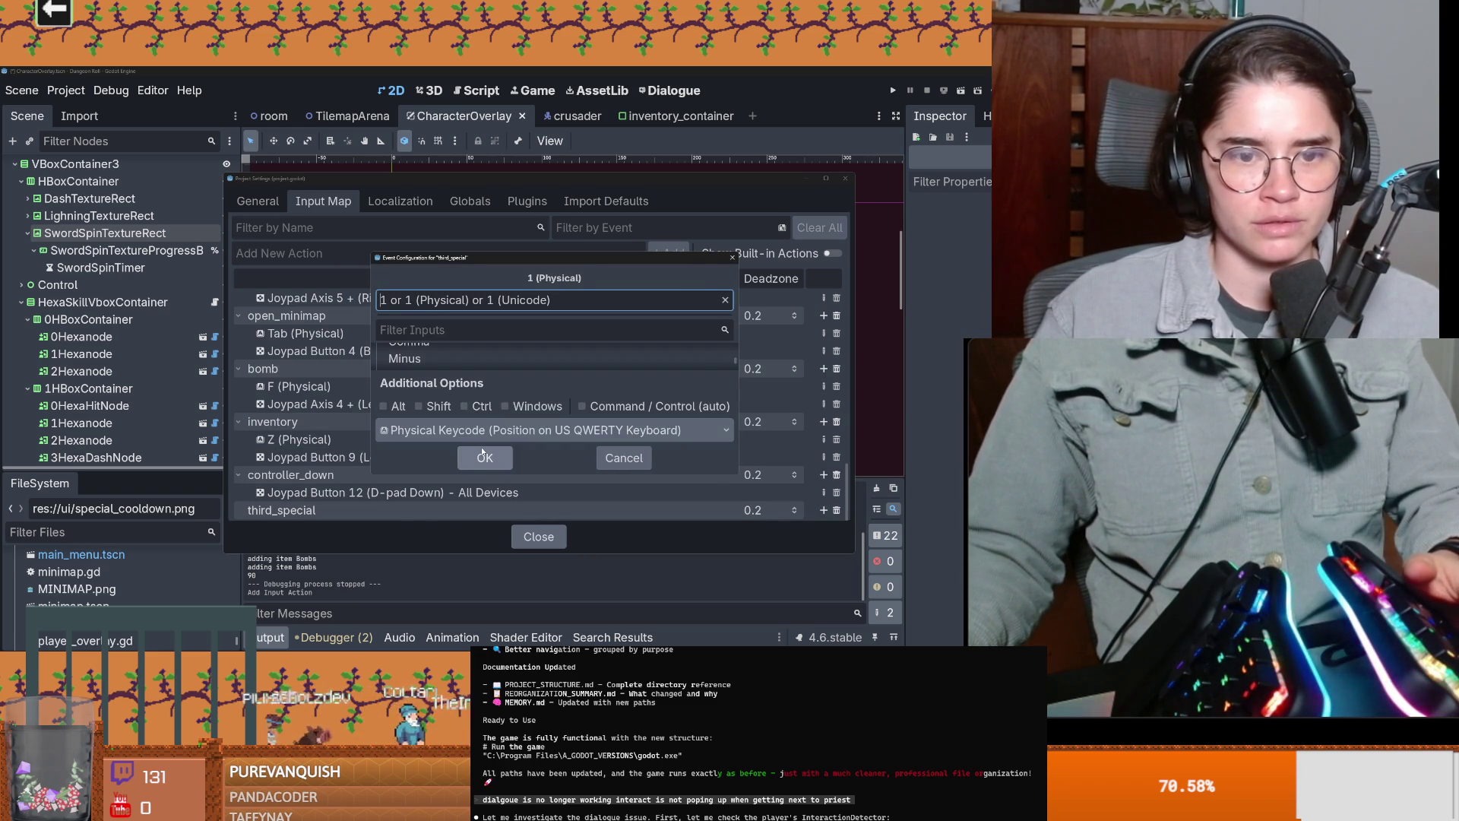
left_click(484, 456)
left_click(845, 178)
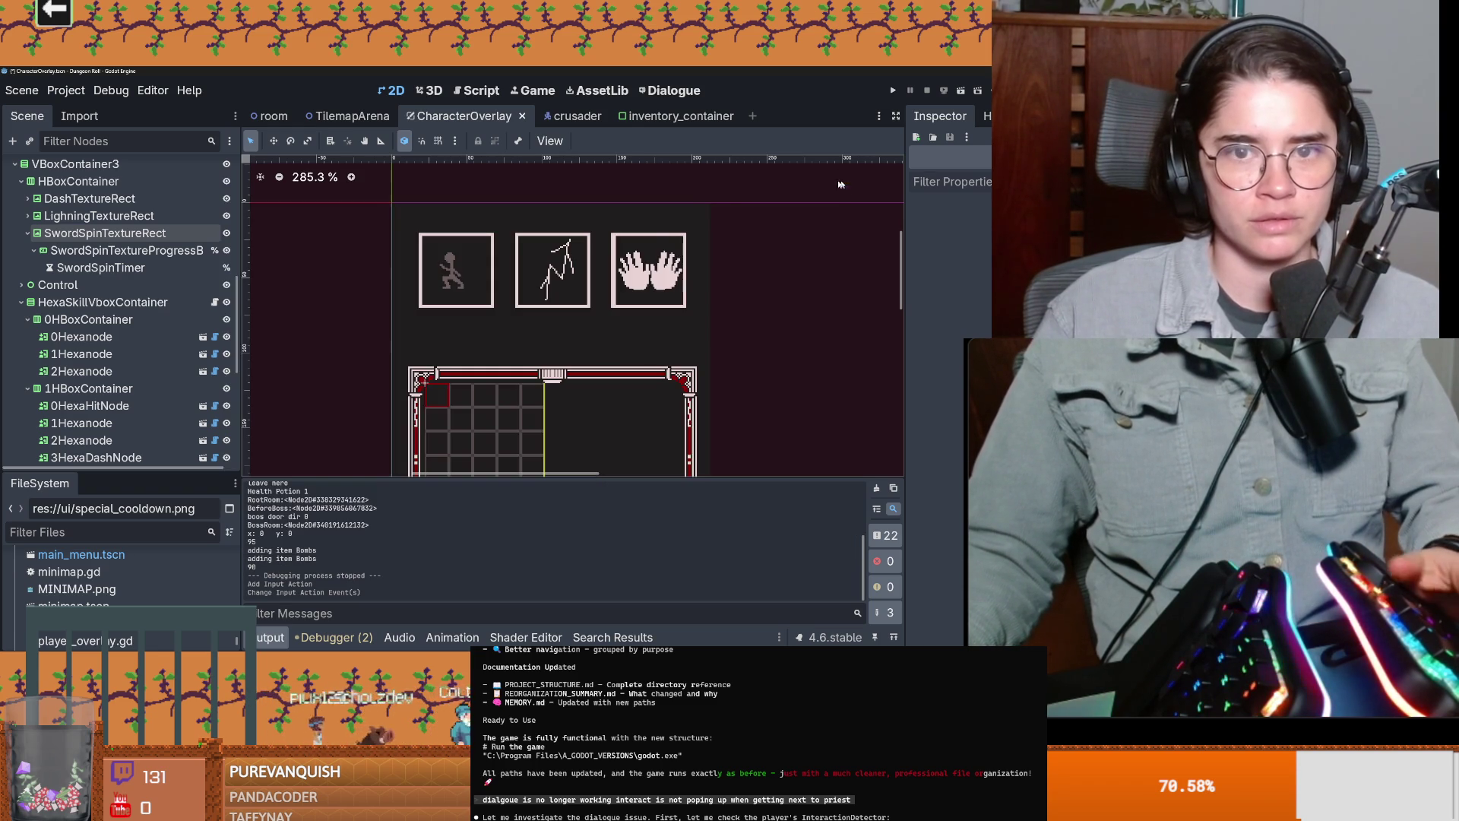
Step: Select VBoxContainer, test-run the scene, and enlarge the scene tree panel
left_click(662, 233)
left_click(943, 95)
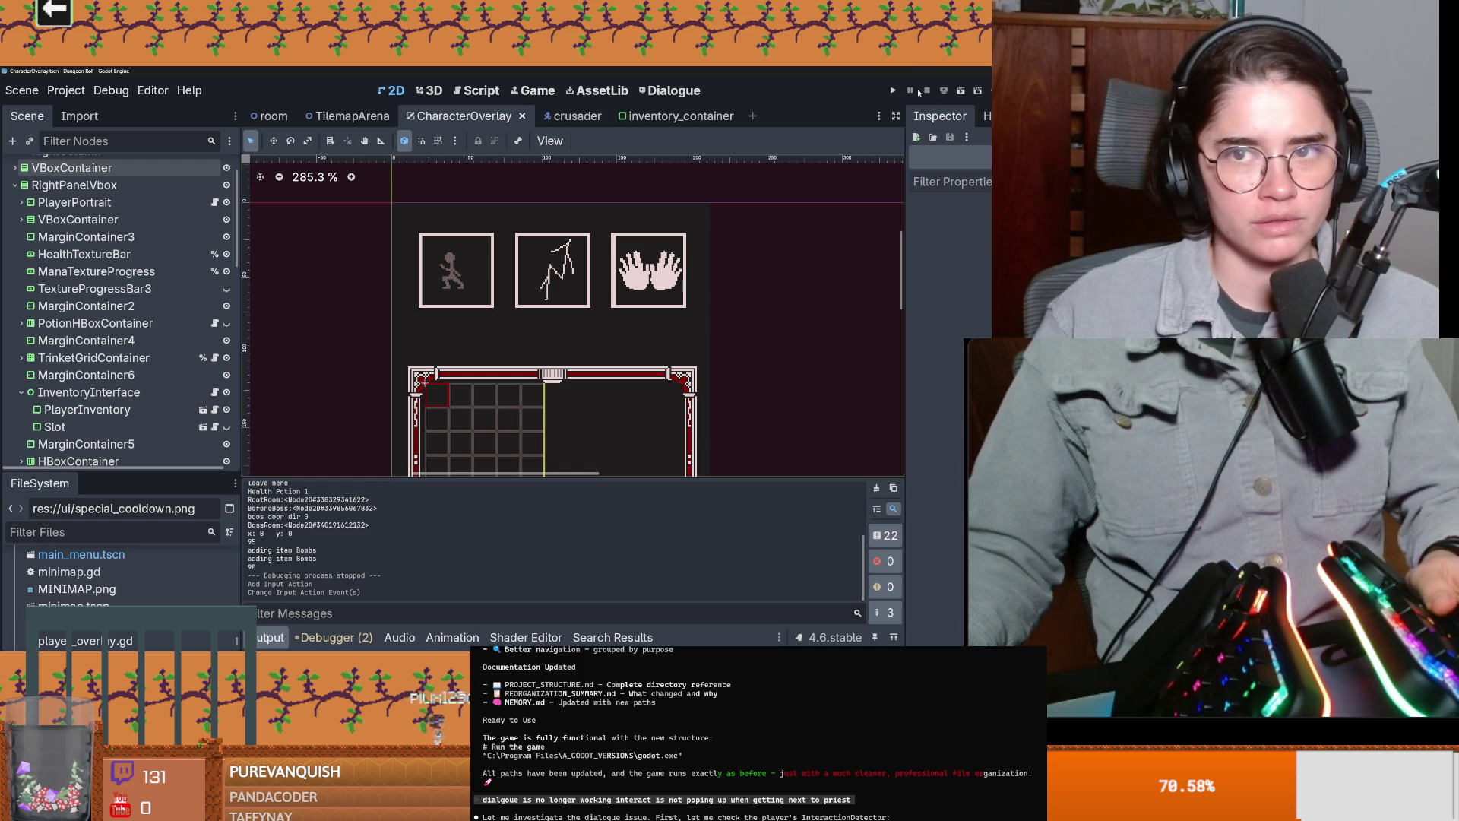
scroll(727, 281, "up", 1)
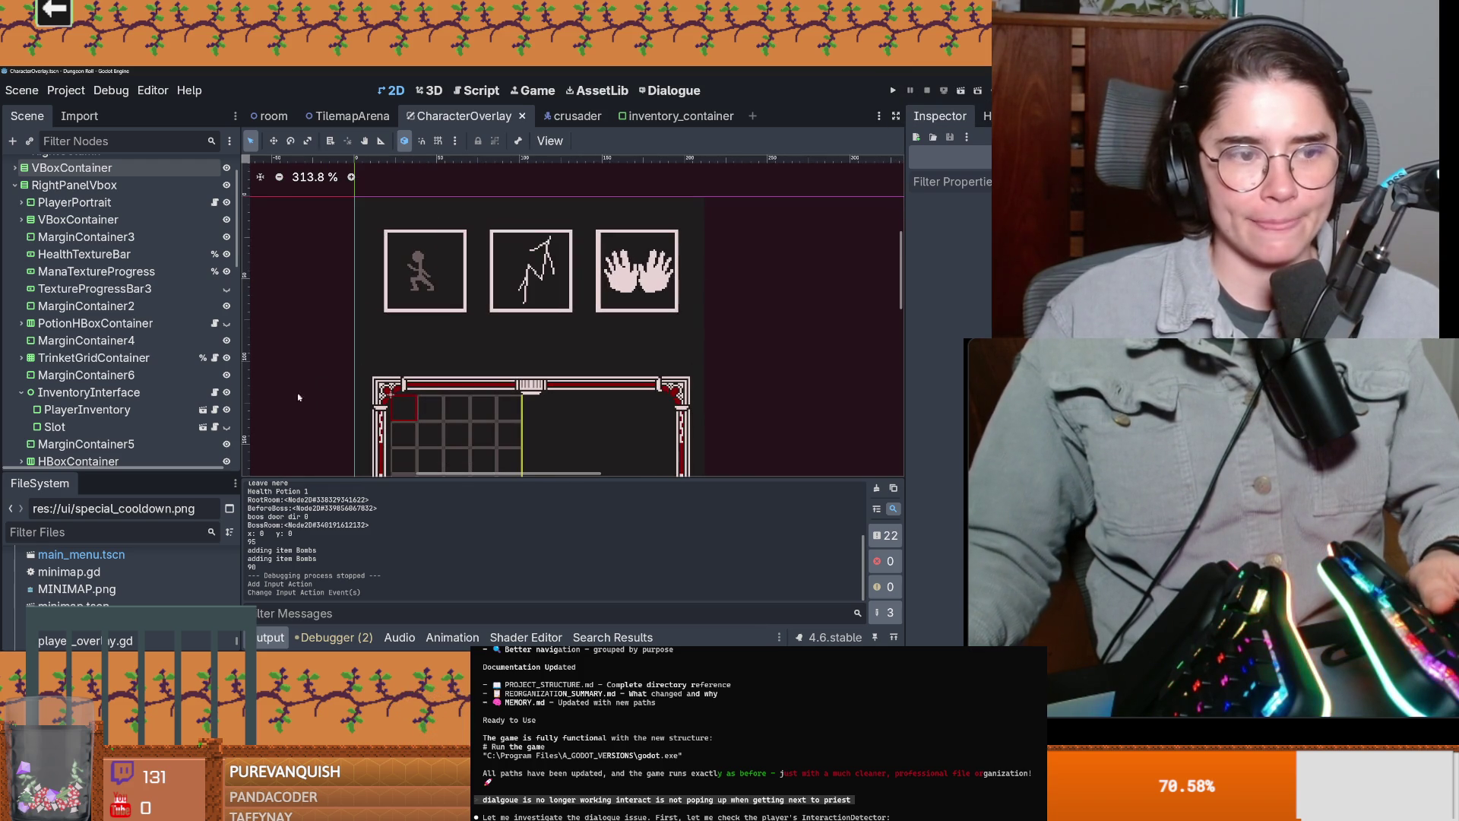
left_click_drag(132, 472, 131, 541)
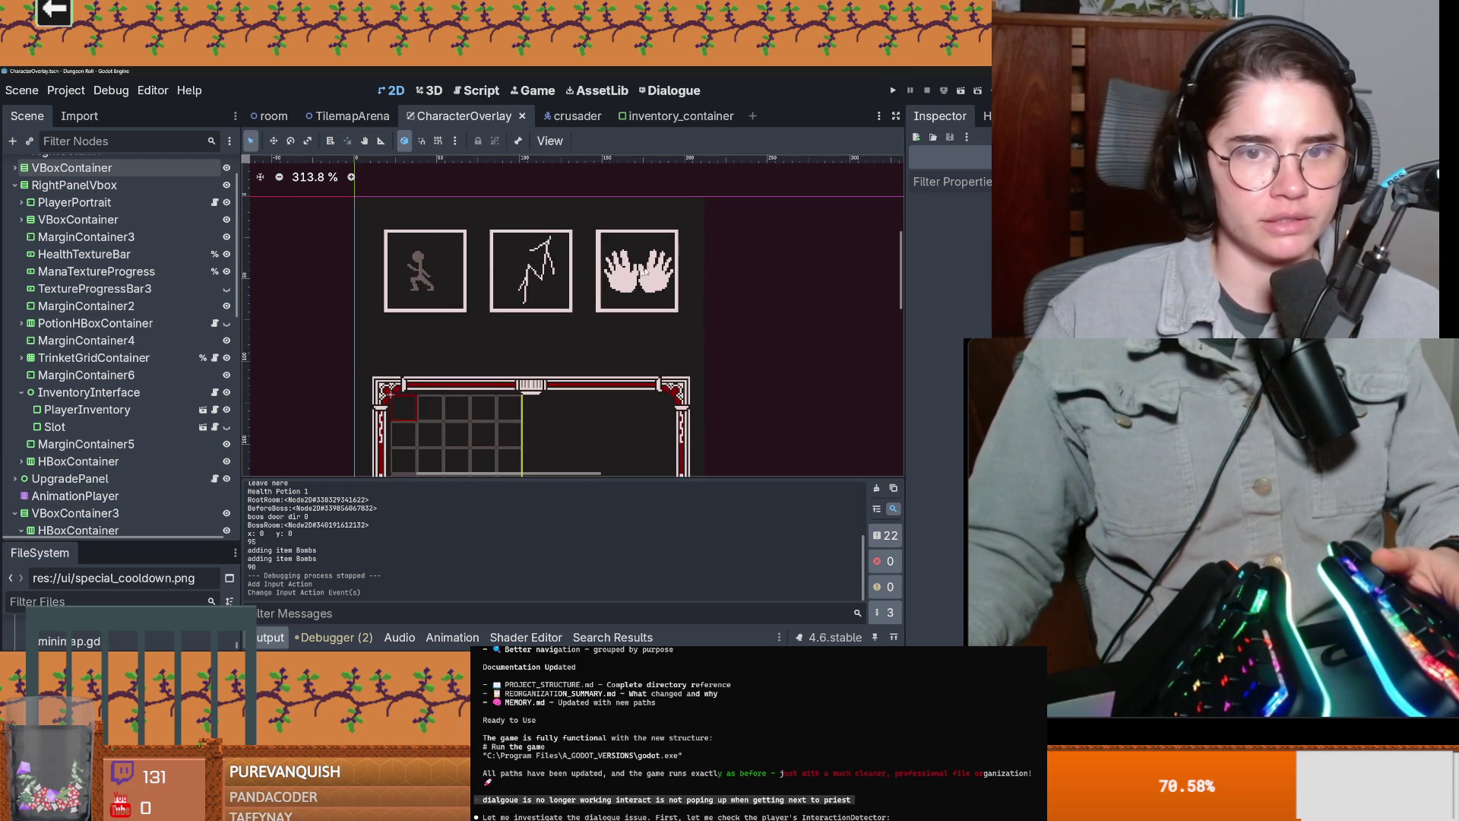
Step: Add a TextureRect child under SwordSpinTextureRect by searching 'texture' in Add Child Node
left_click(637, 270)
scroll(106, 415, "down", 3)
left_click(79, 369)
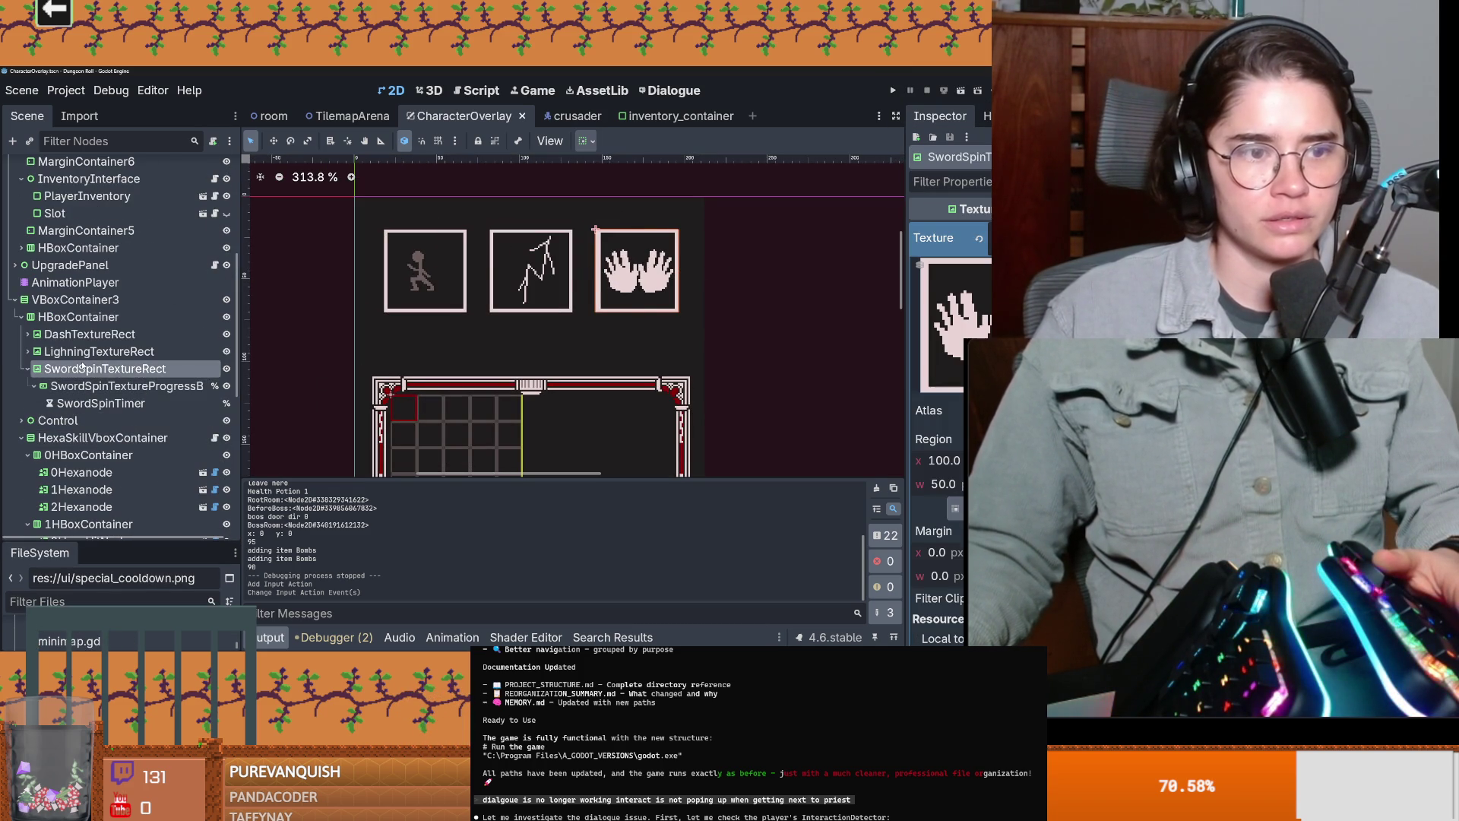
right_click(64, 371)
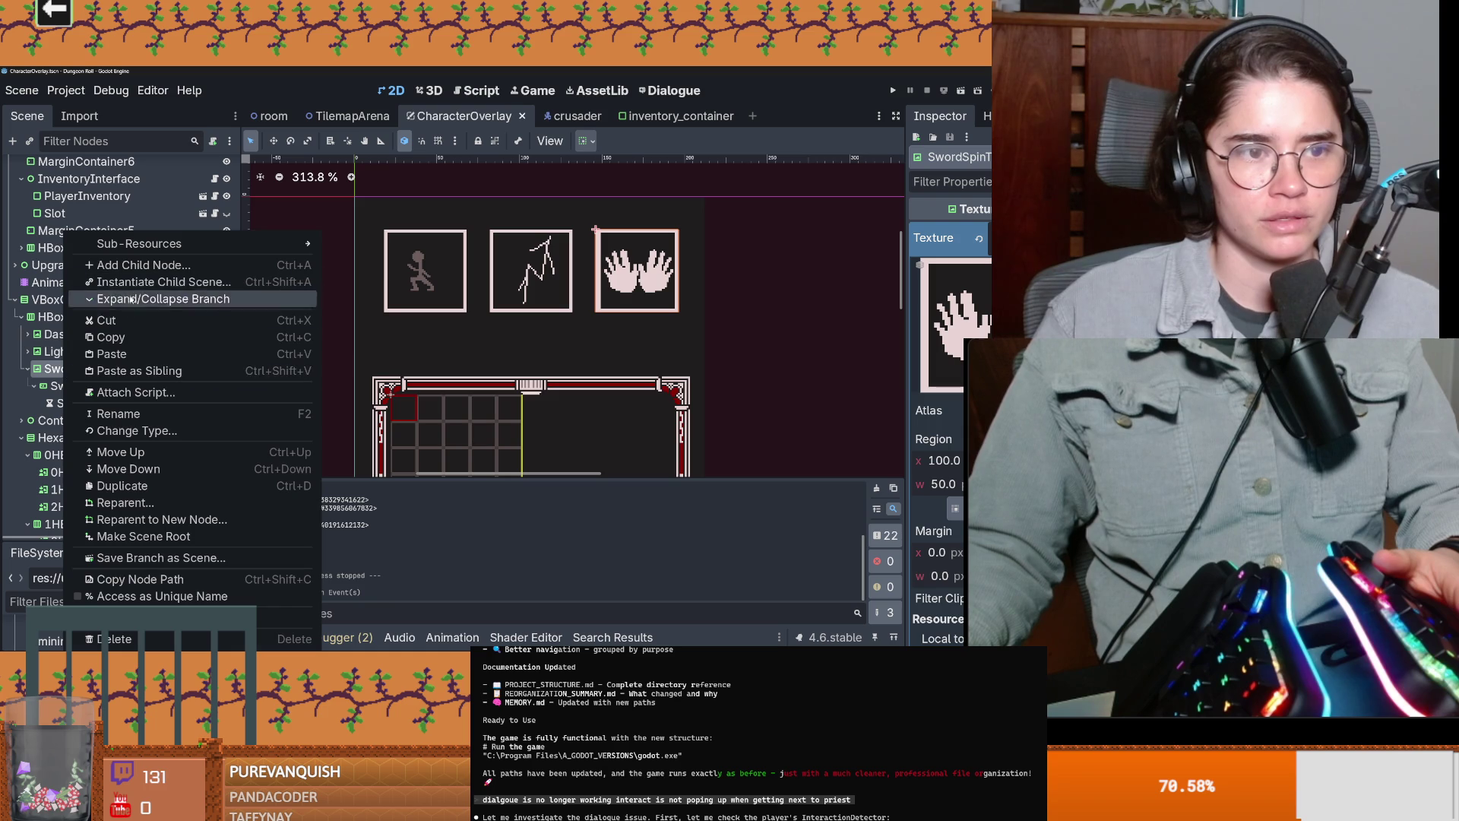
left_click(139, 263)
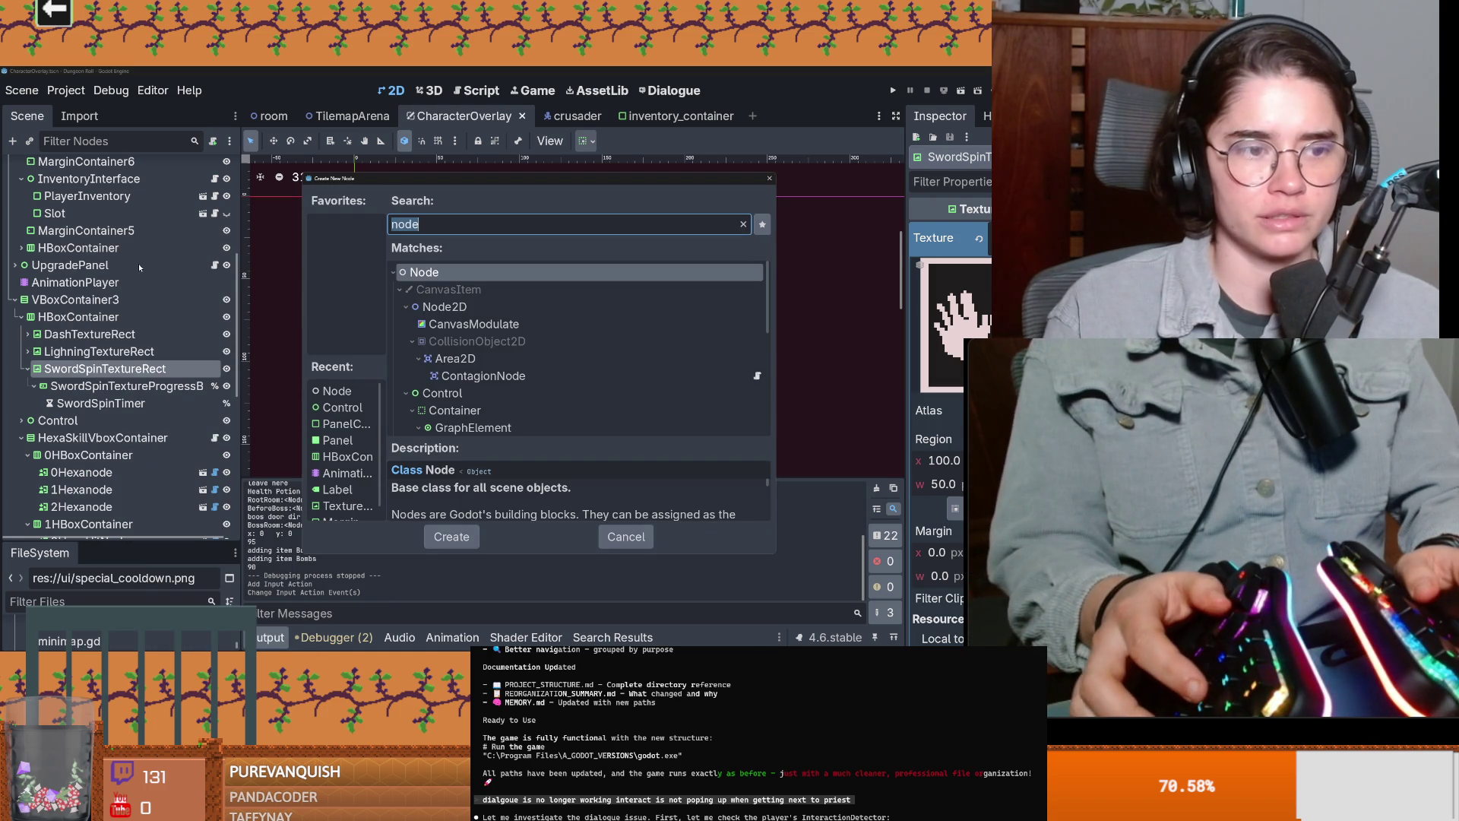
type("l")
key("BackSpace")
type("texture")
key("Return")
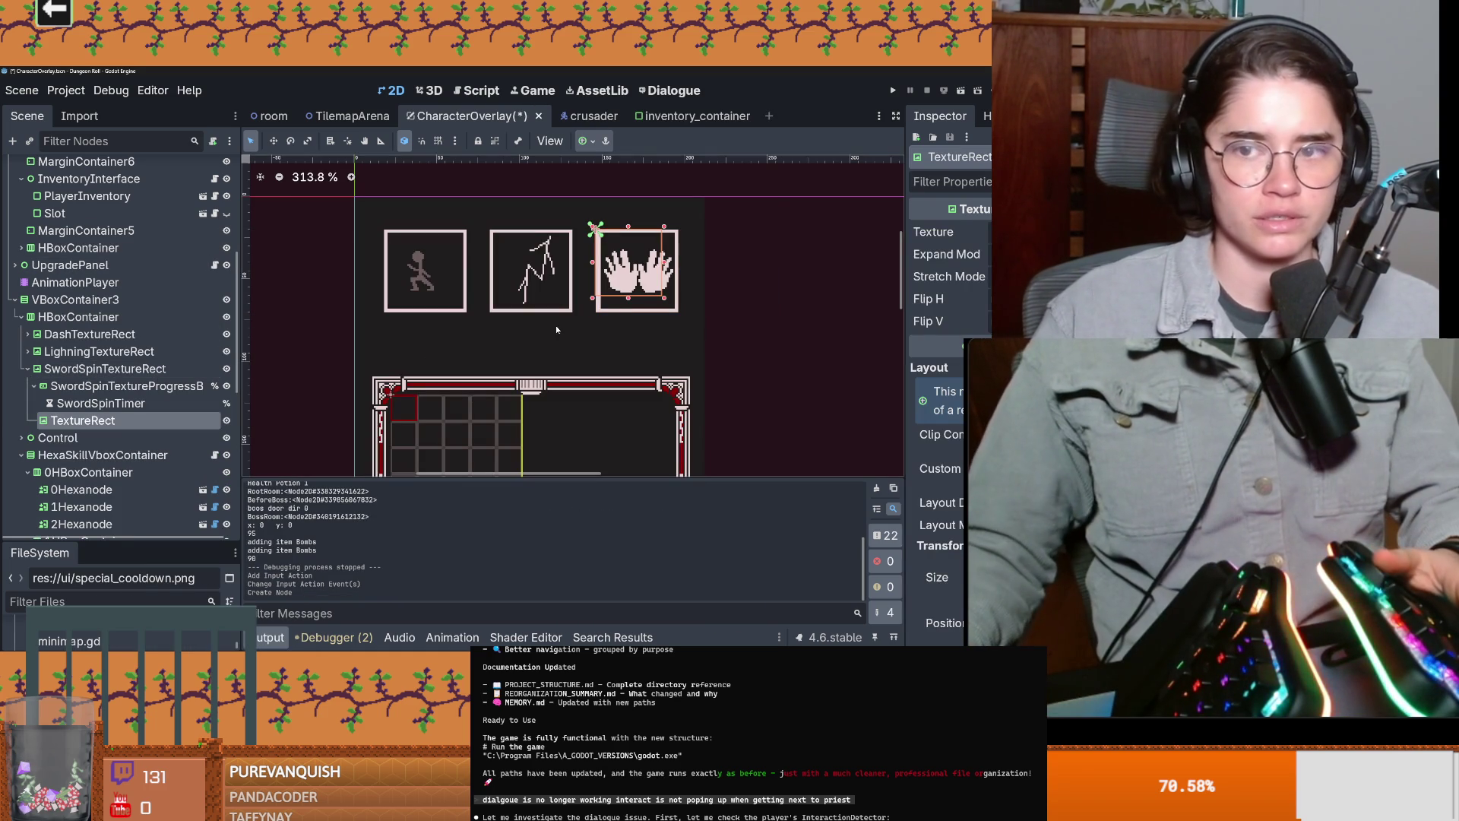
left_click(1034, 232)
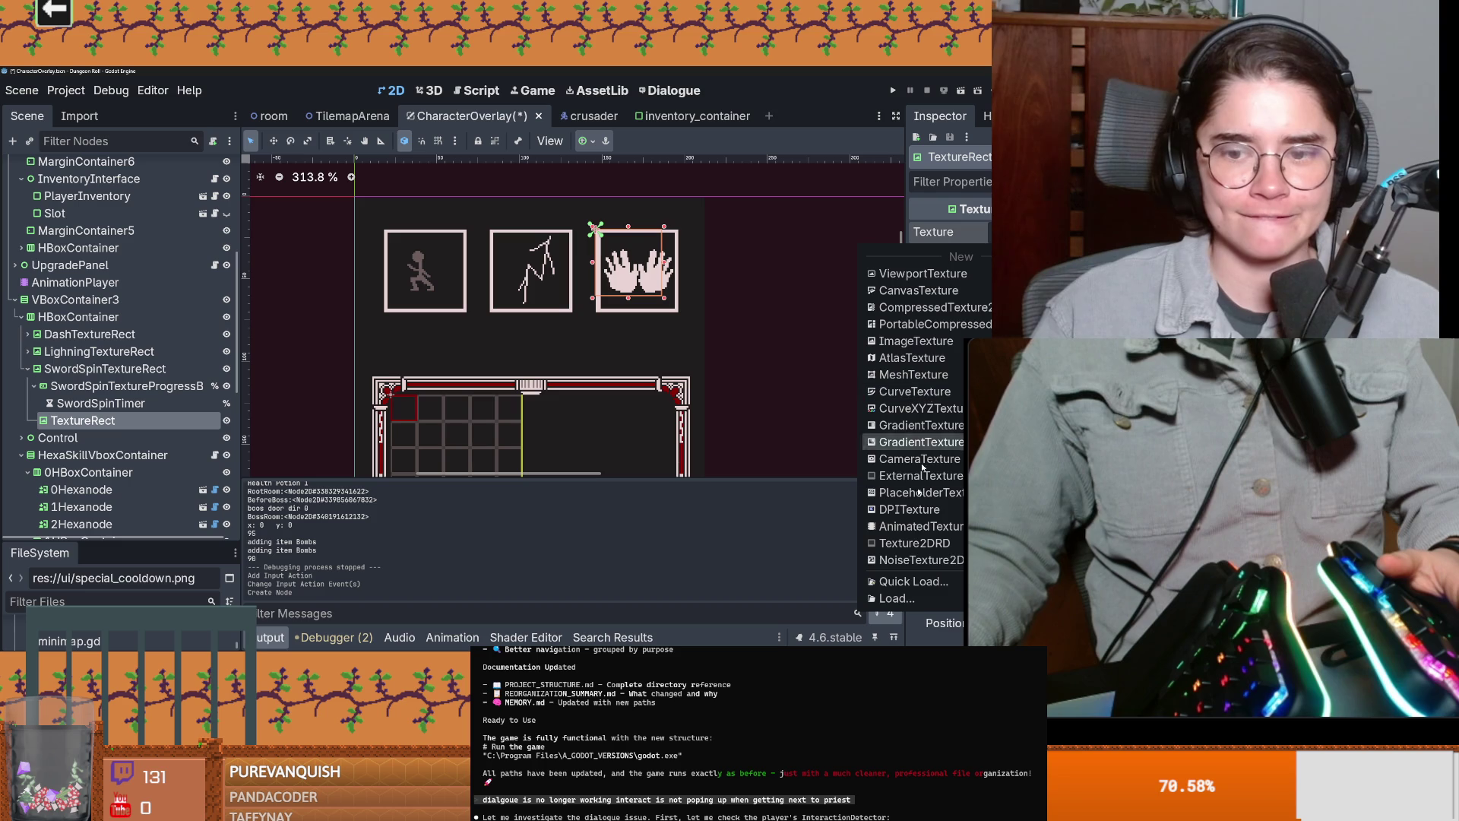
Step: Cancel the texture Load picker and set the TextureRect's anchor preset to Full Rect
left_click(897, 598)
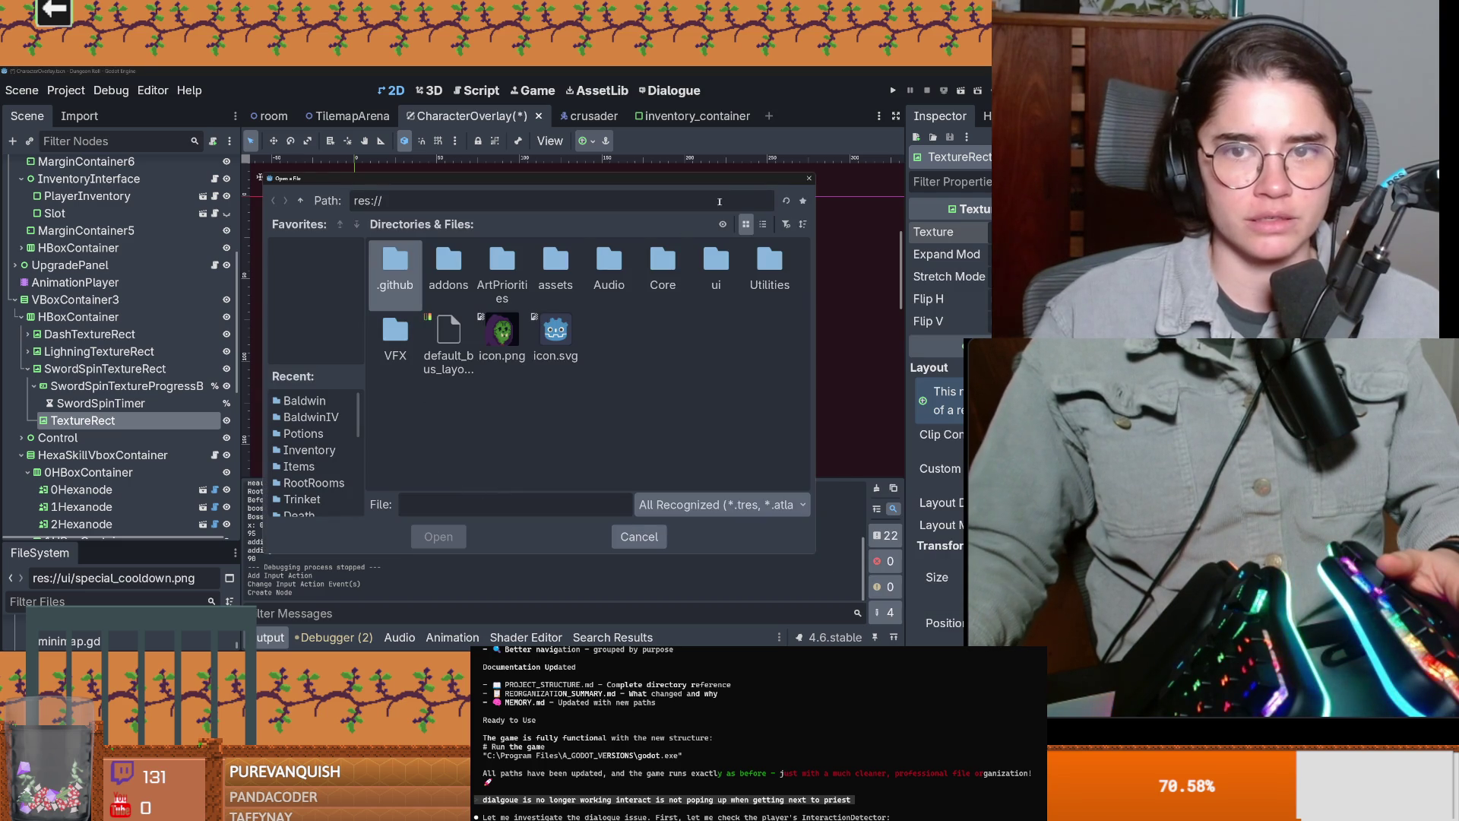
left_click(809, 178)
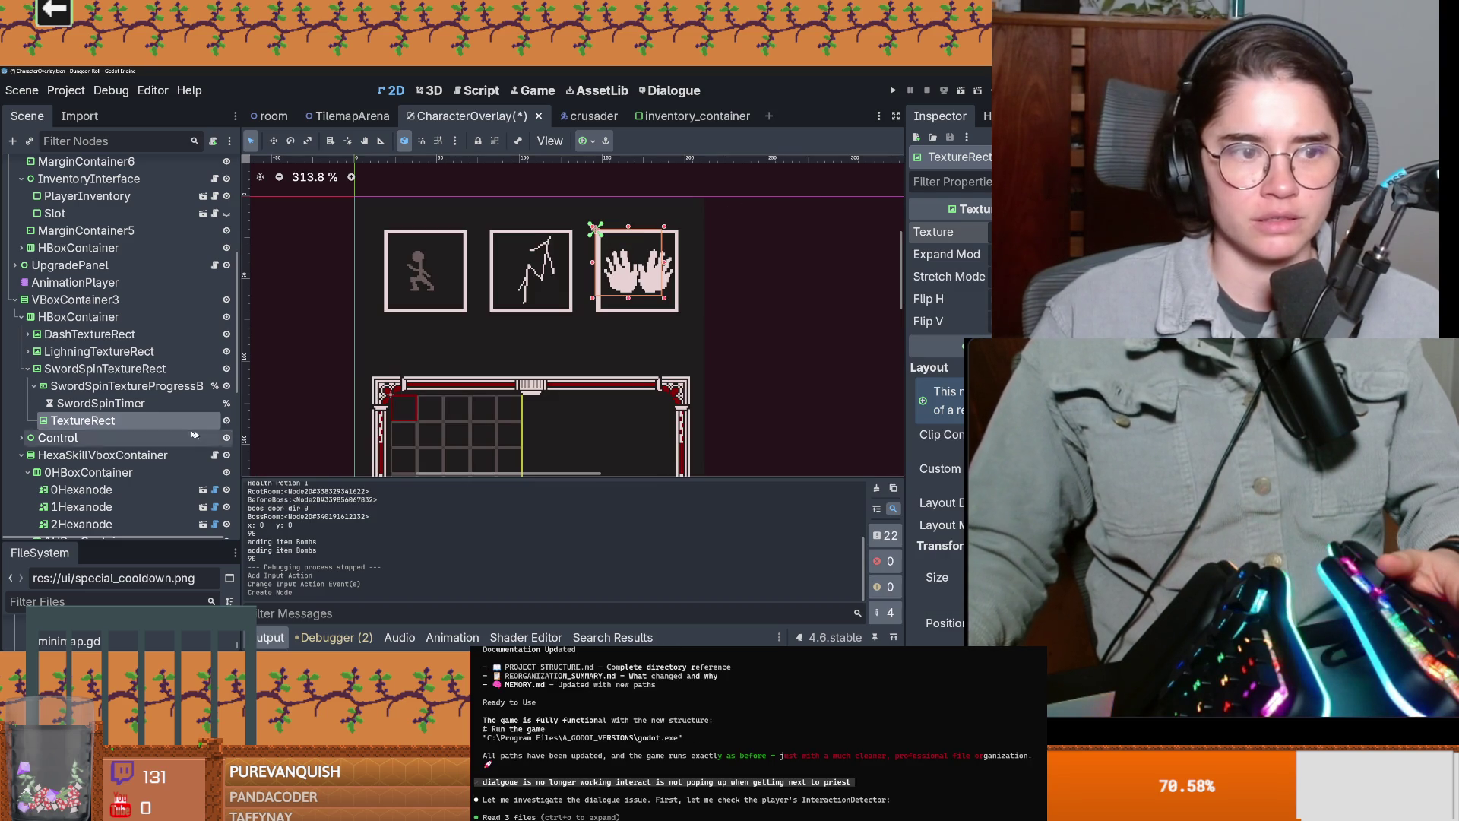
left_click(588, 141)
left_click(666, 236)
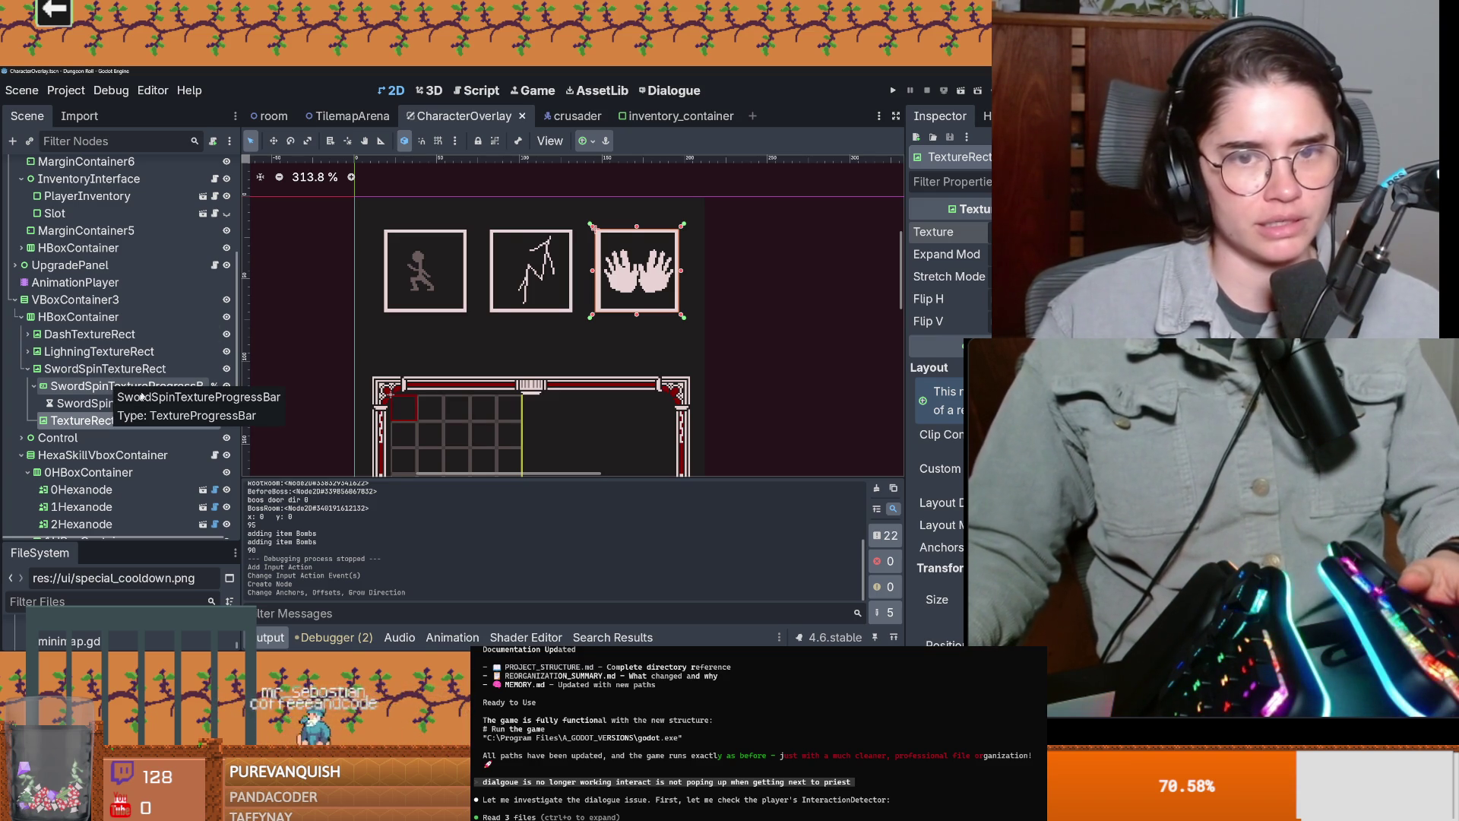
Step: Check SwordSpinTextureProgressBar and SwordSpinTextureRect, then reselect the new TextureRect
scroll(507, 298, "up", 1)
scroll(507, 299, "up", 1)
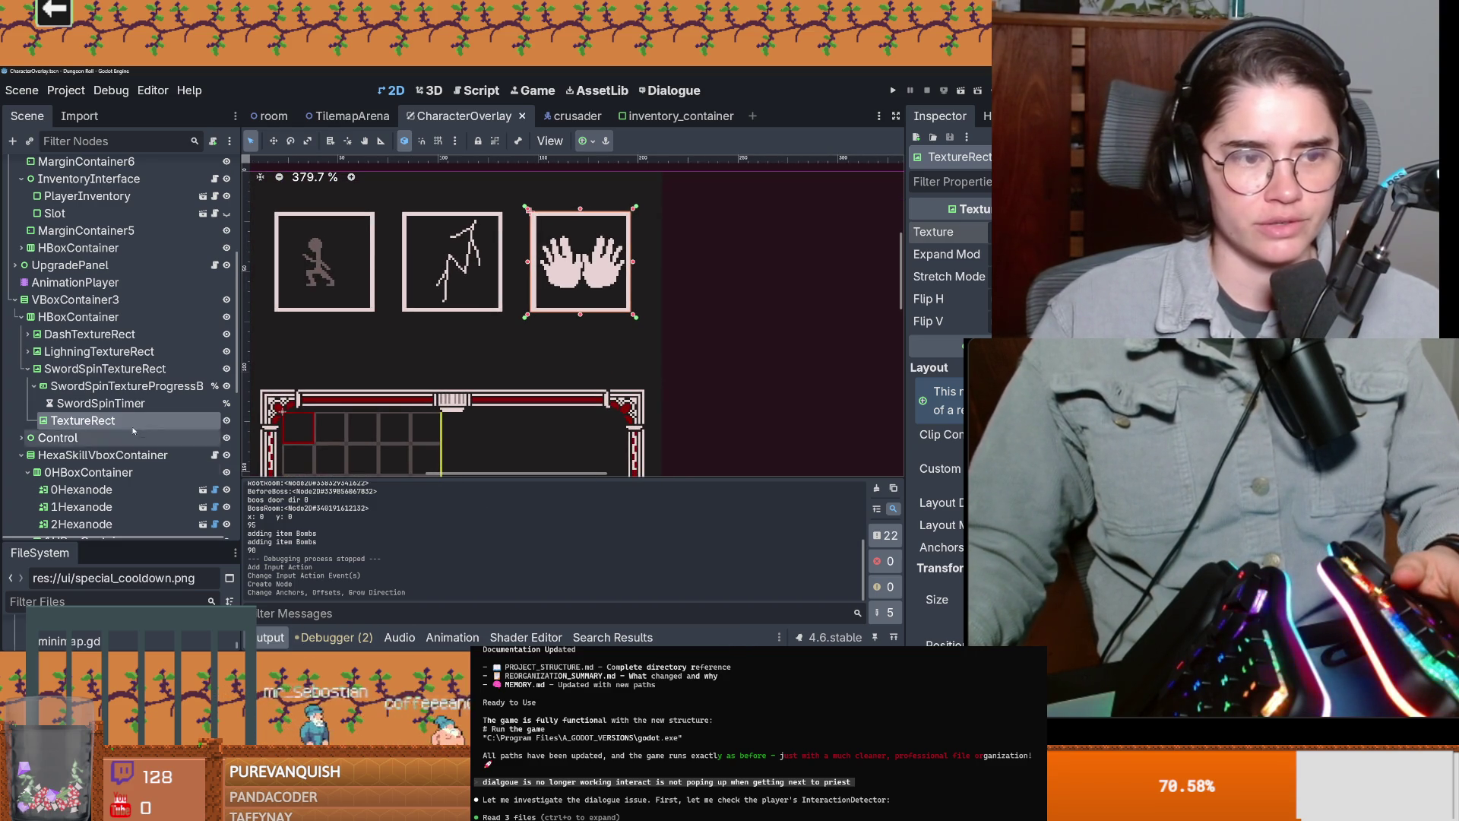
left_click(141, 386)
left_click(141, 368)
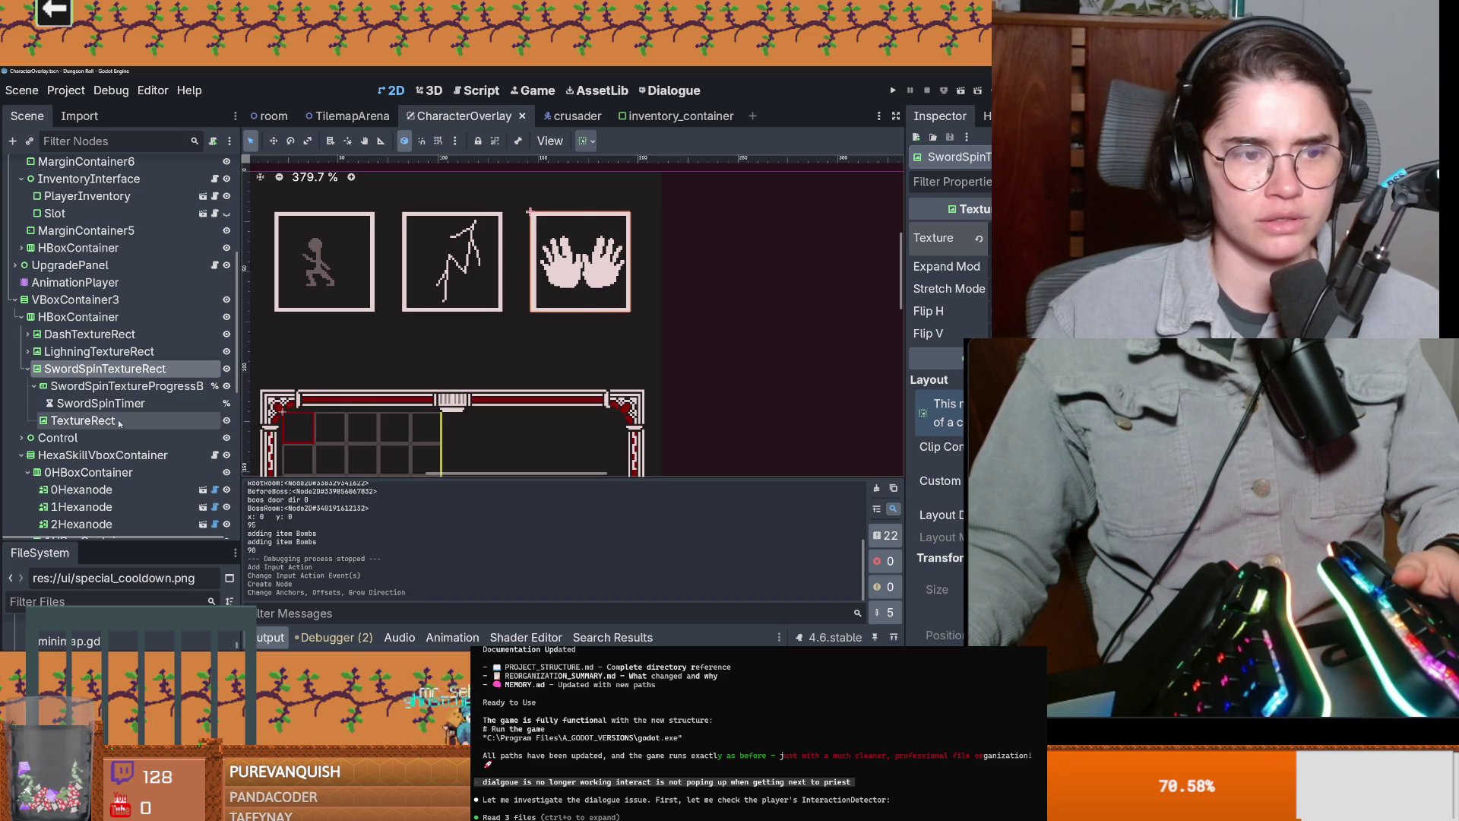
left_click(84, 420)
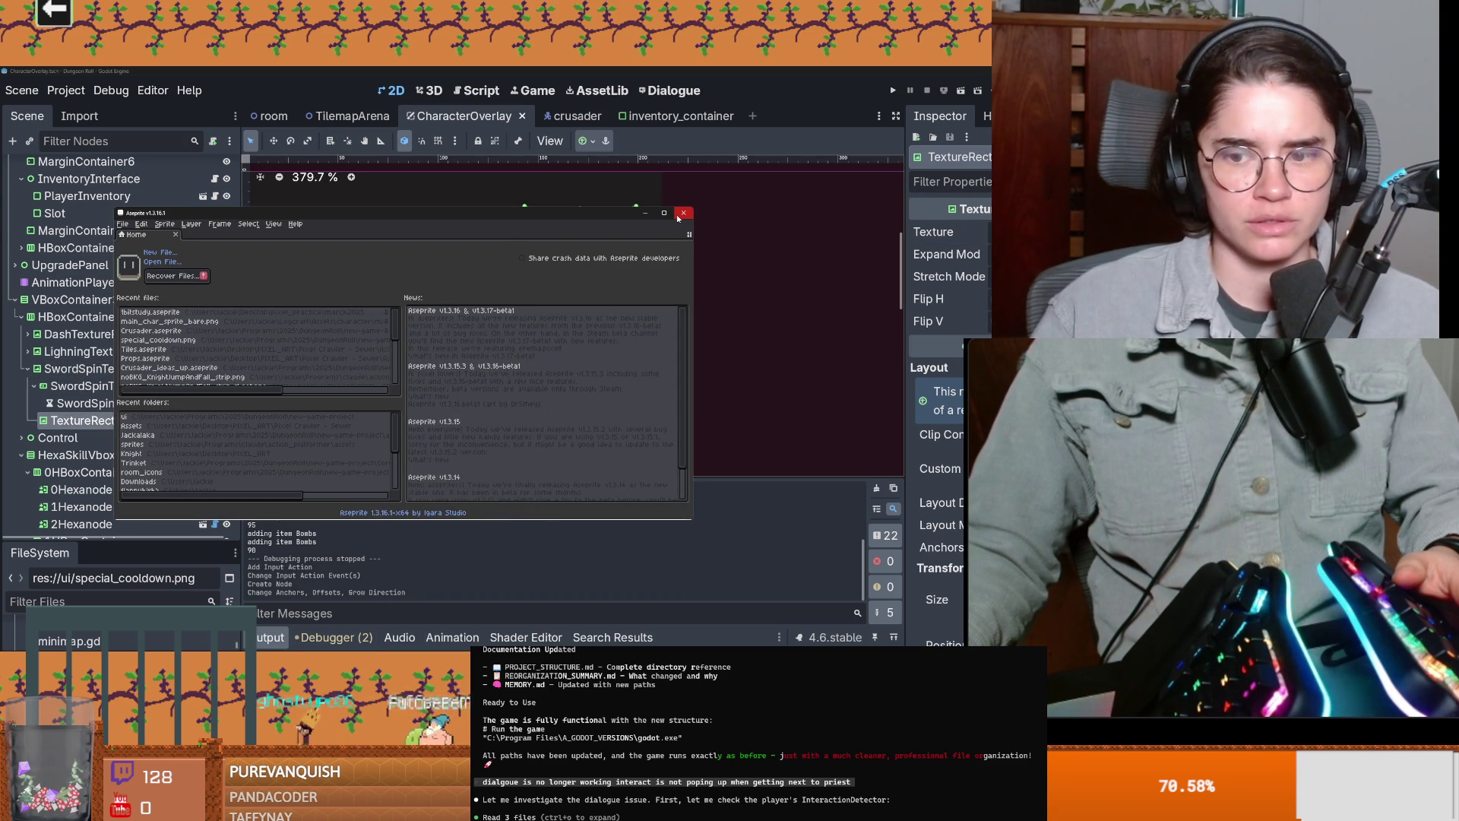
Step: Create a new 50×50 sprite and maximize the Aseprite window
left_click(122, 223)
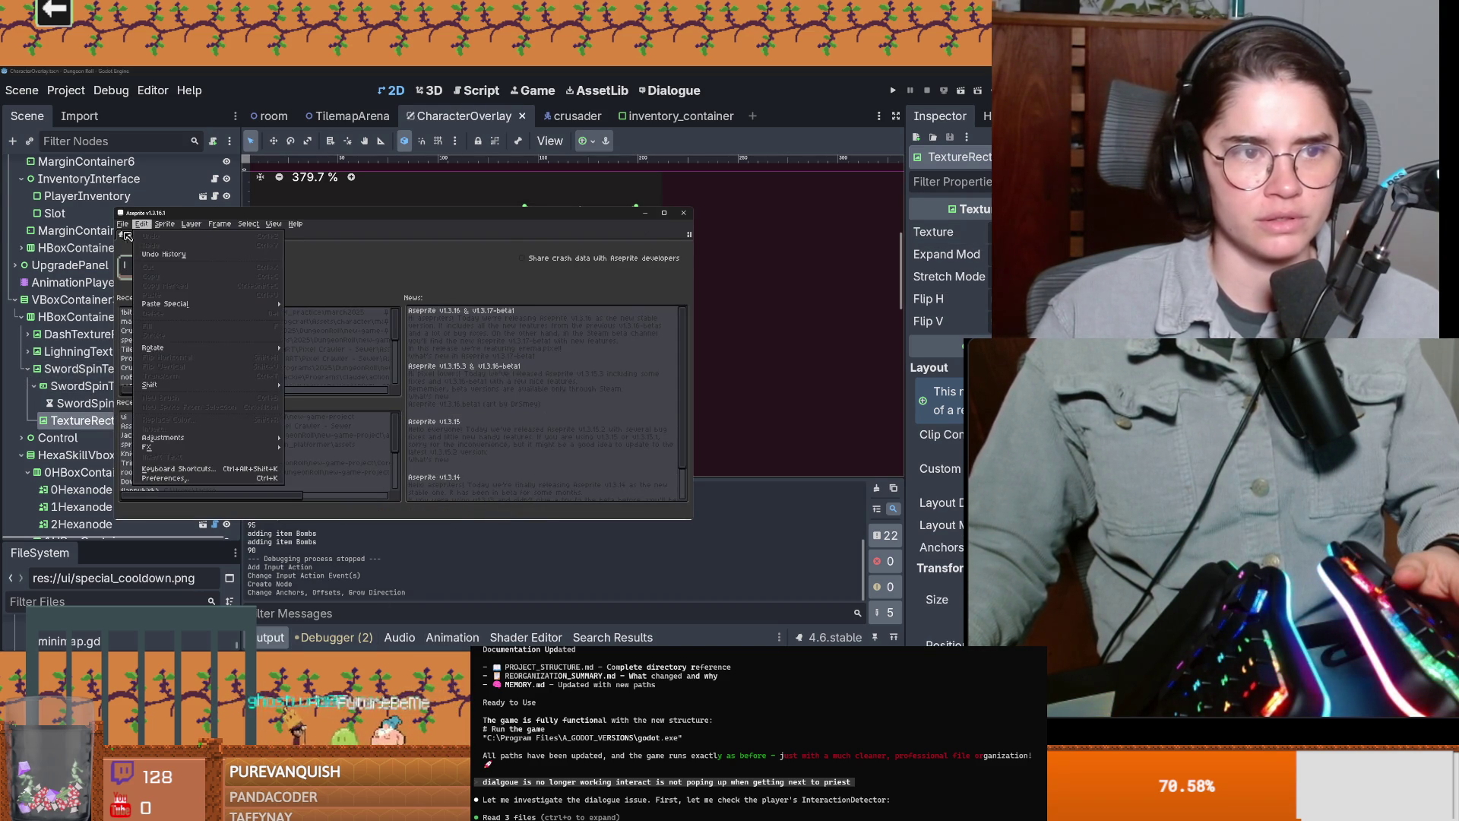
left_click(131, 238)
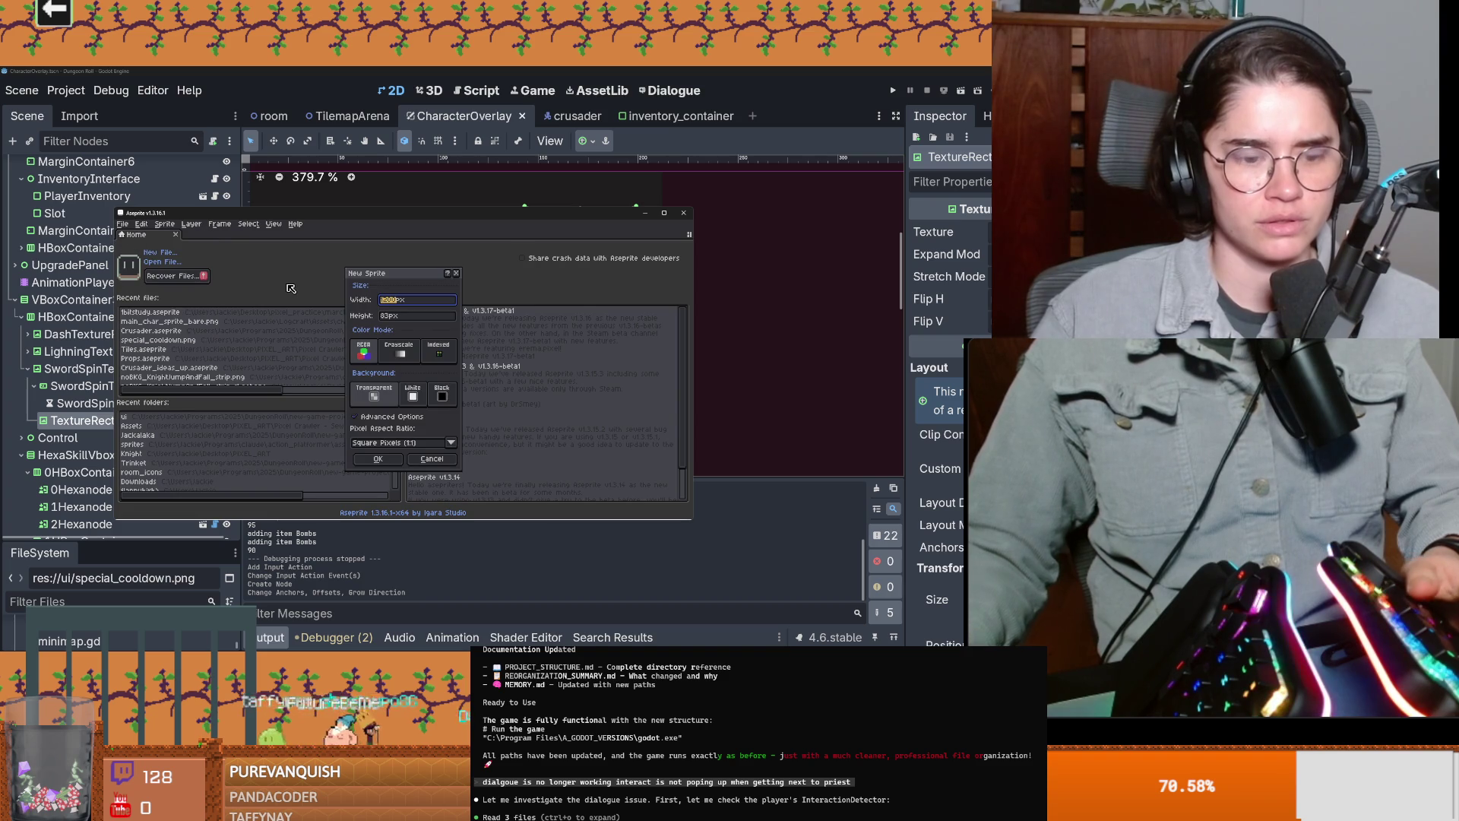
type("50")
key("Tab")
type("50")
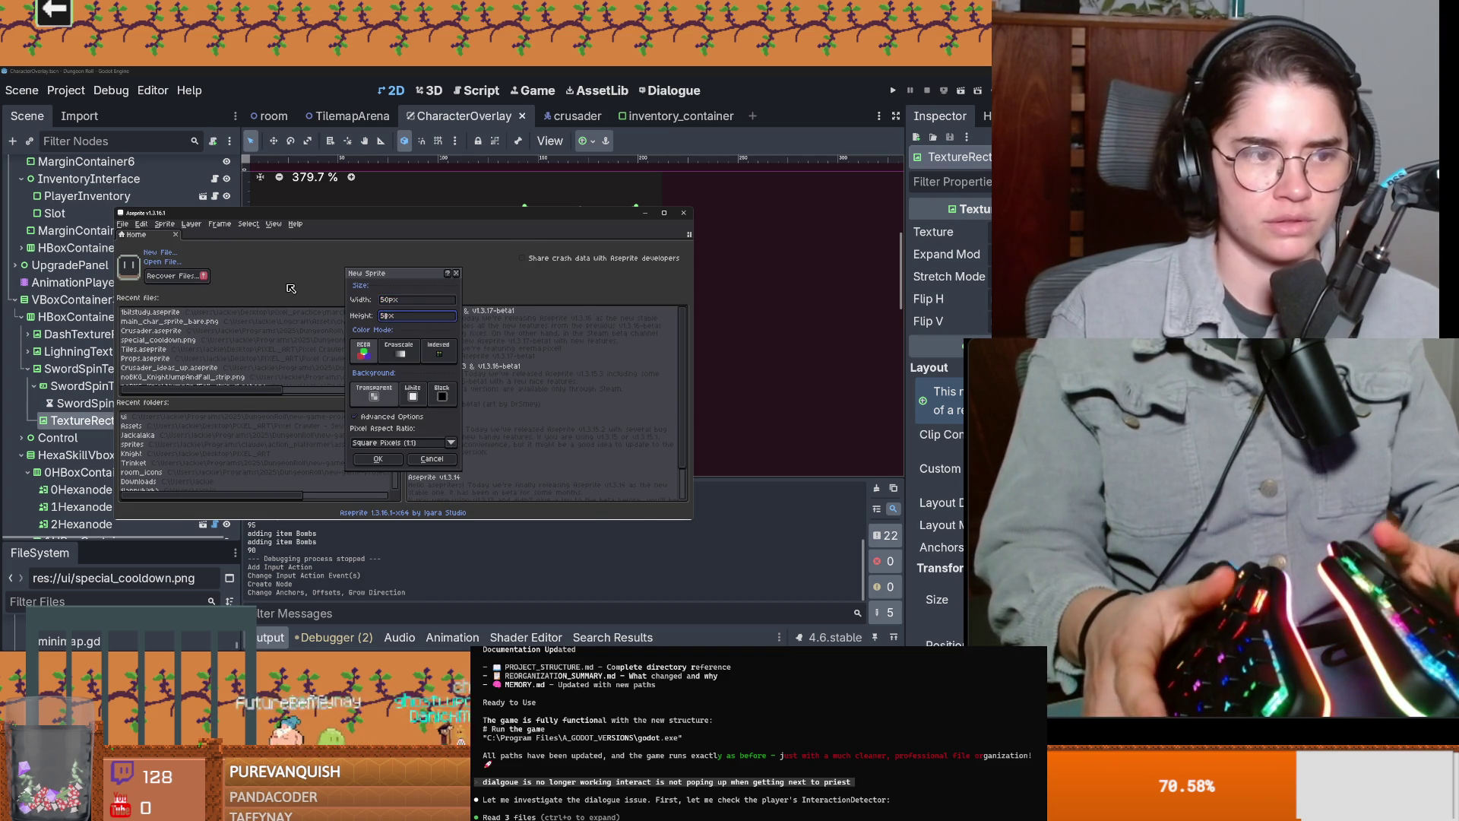
key("Return")
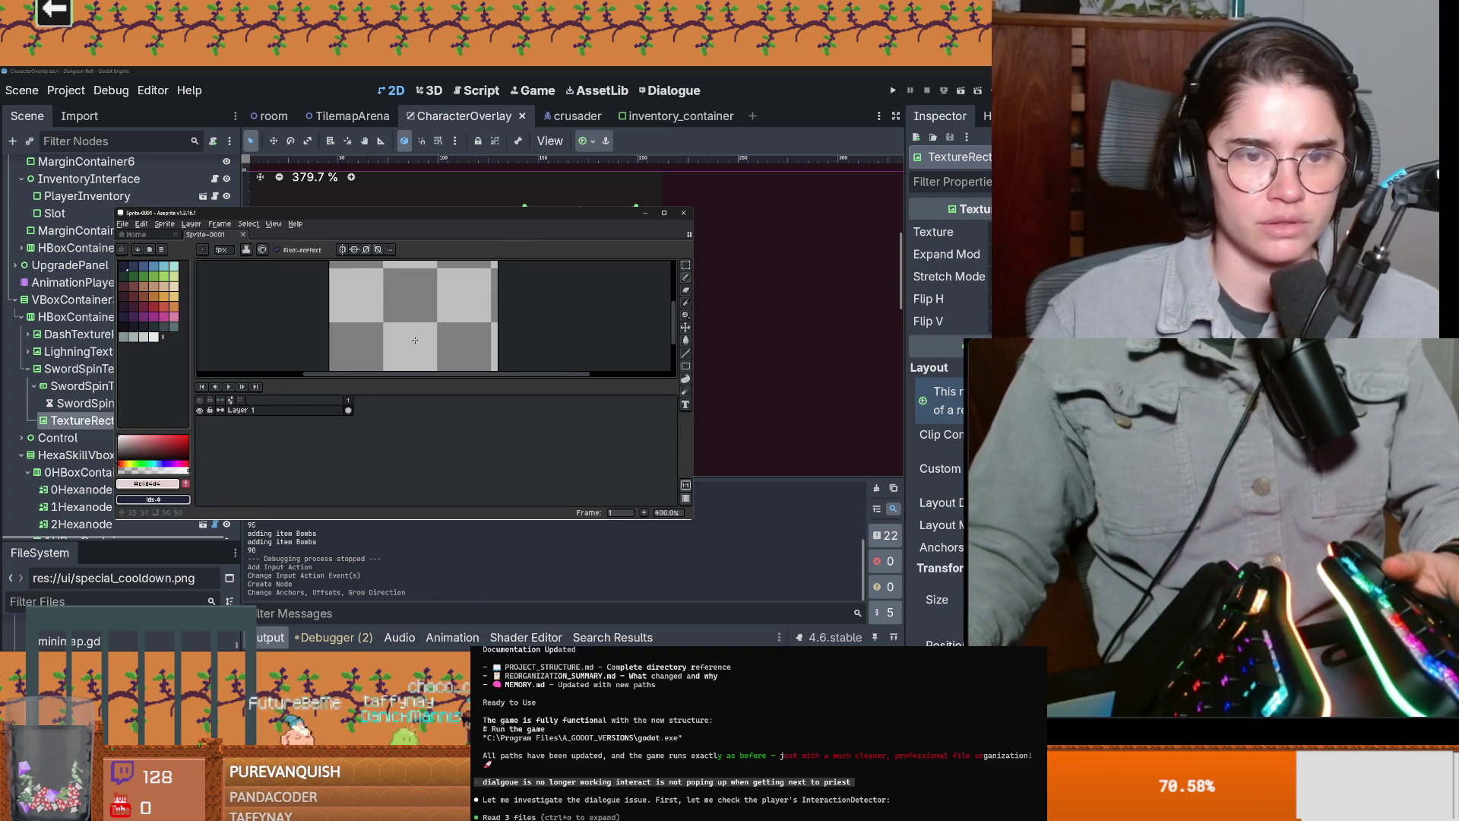
left_click(664, 213)
Step: Draw the padlock's dark outline, fill its body, and touch up the left edge
scroll(342, 239, "up", 2)
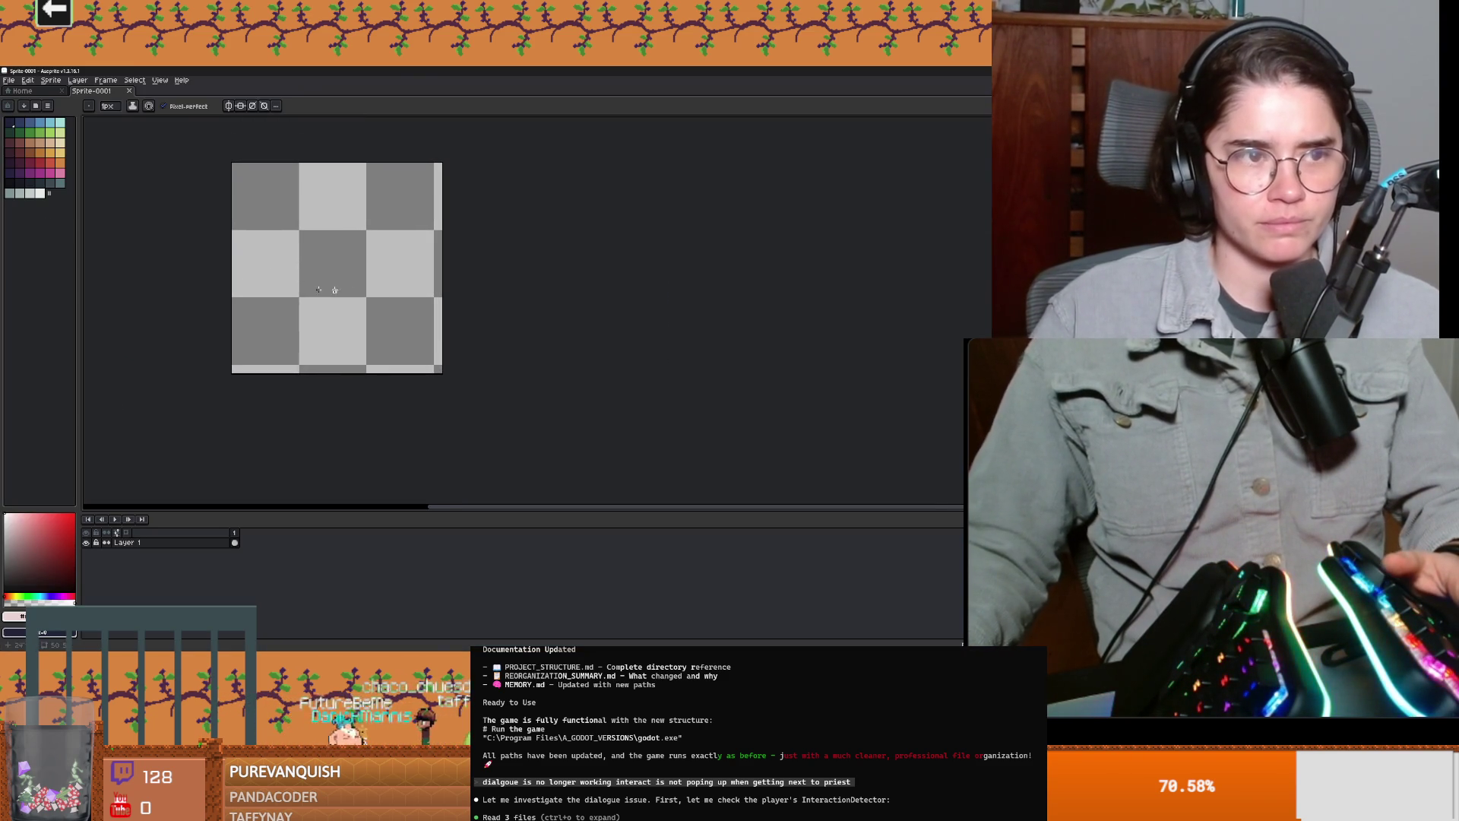
mouse_move(280, 257)
left_mouse_down()
mouse_move(300, 204)
mouse_move(376, 245)
mouse_move(284, 263)
left_mouse_up()
left_click_drag(299, 323, 374, 276)
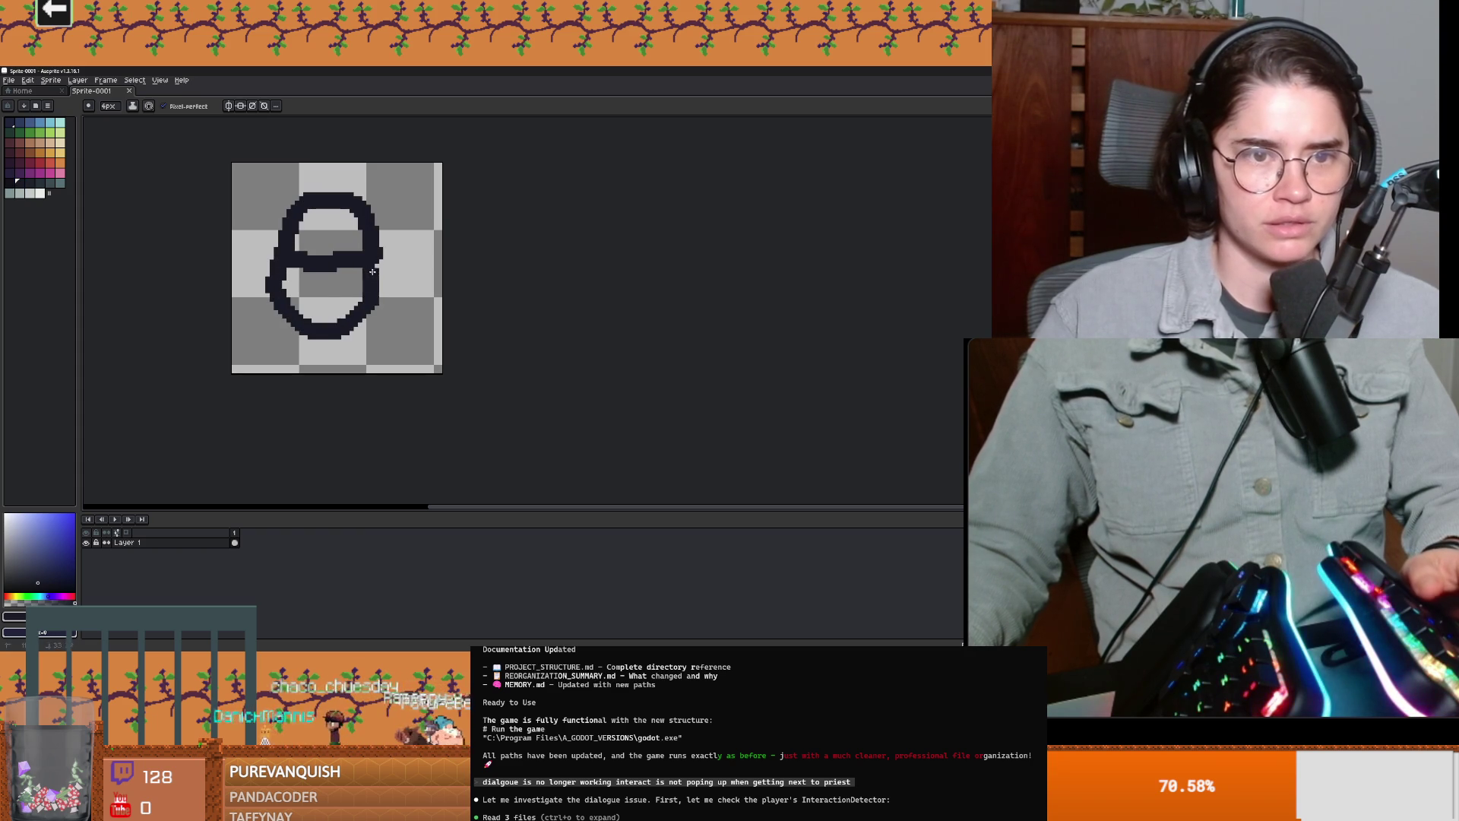
key("g")
left_click(330, 307)
scroll(365, 308, "up", 4)
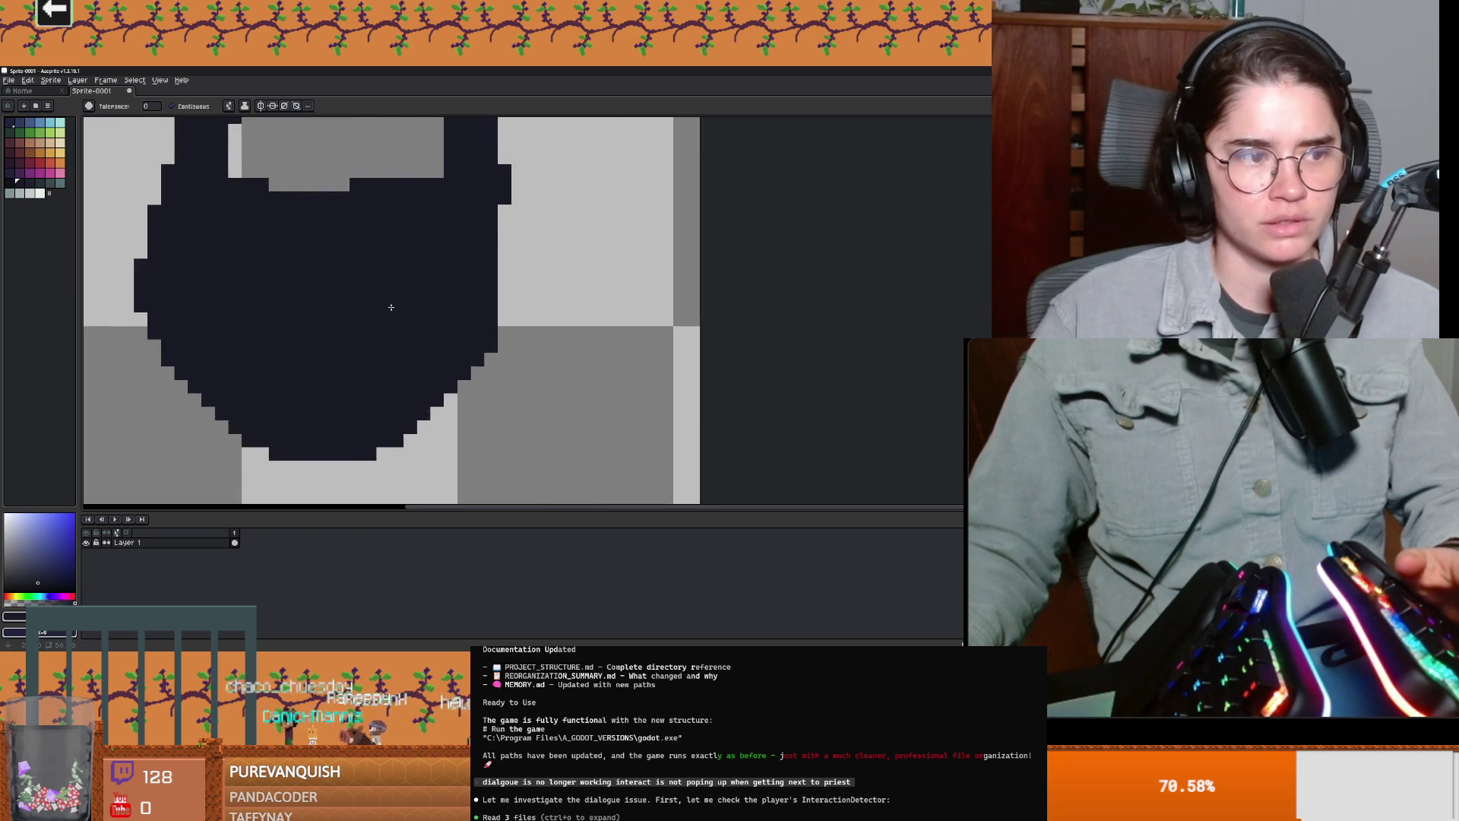
scroll(414, 320, "down", 3)
scroll(415, 320, "up", 2)
left_click(13, 184)
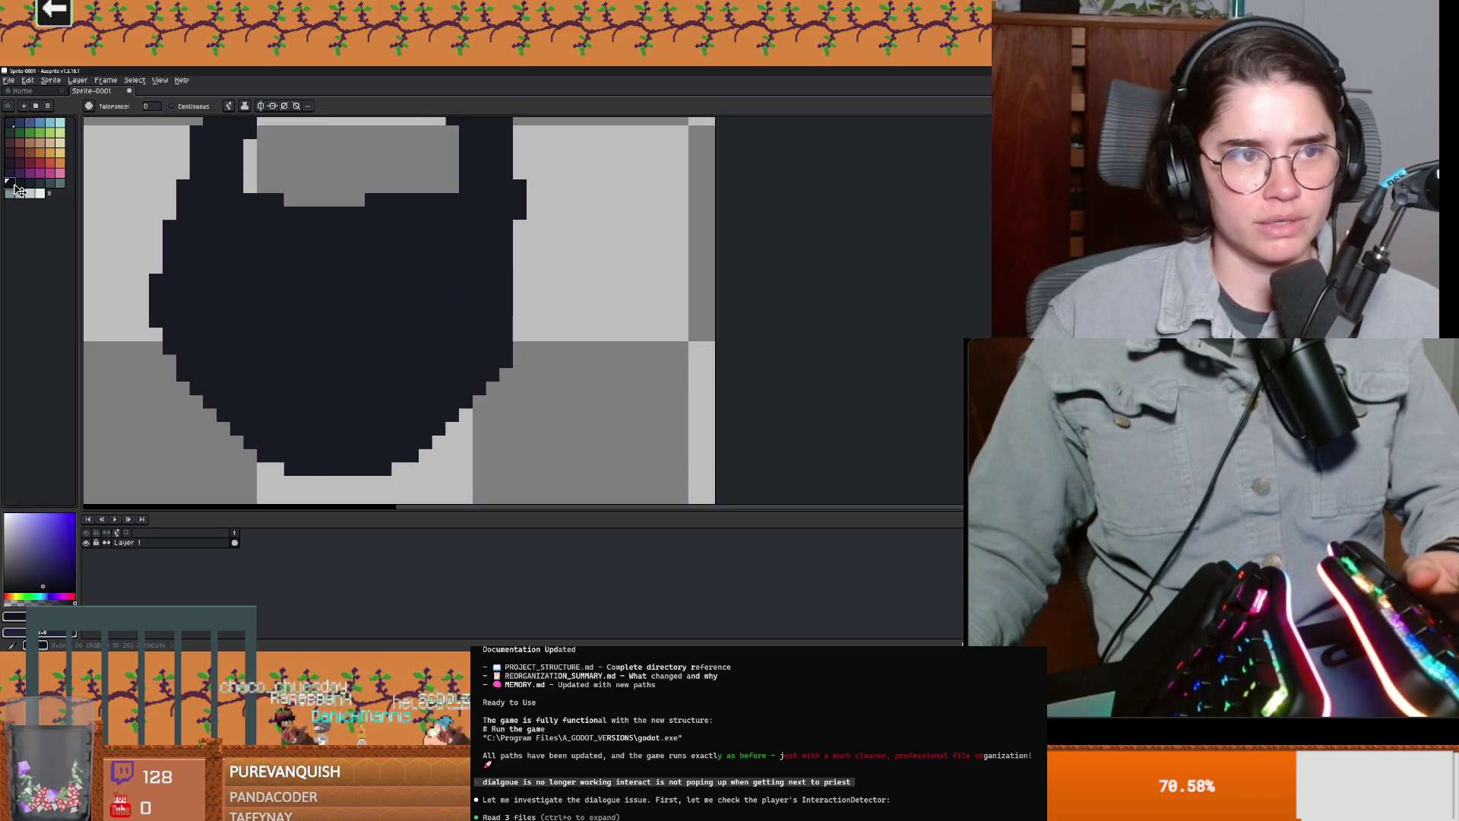
key("b")
left_click_drag(163, 220, 182, 243)
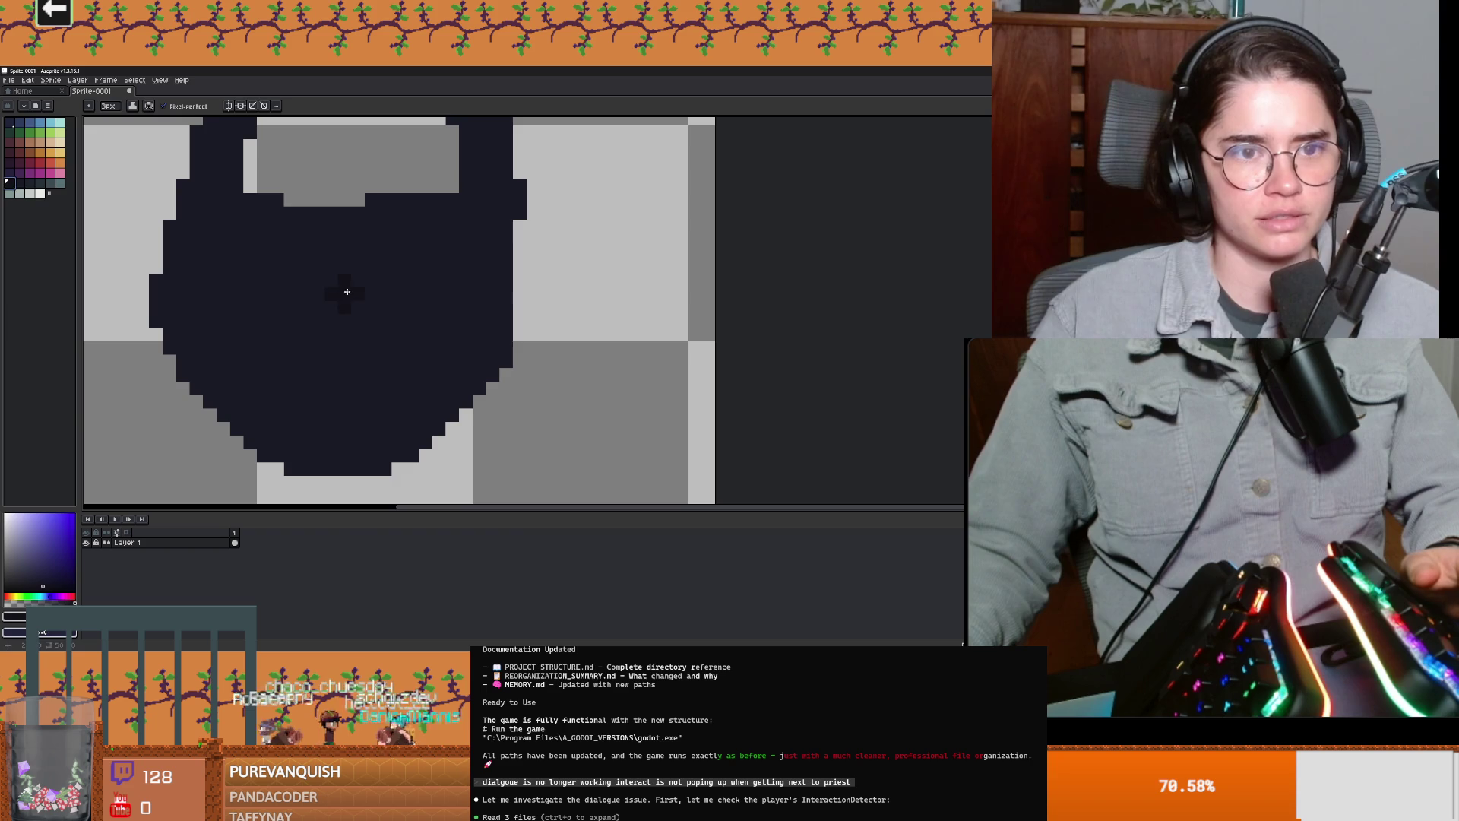
Step: Pick another dark palette colour and bring up Save As on assets/sprites
scroll(341, 346, "up", 2)
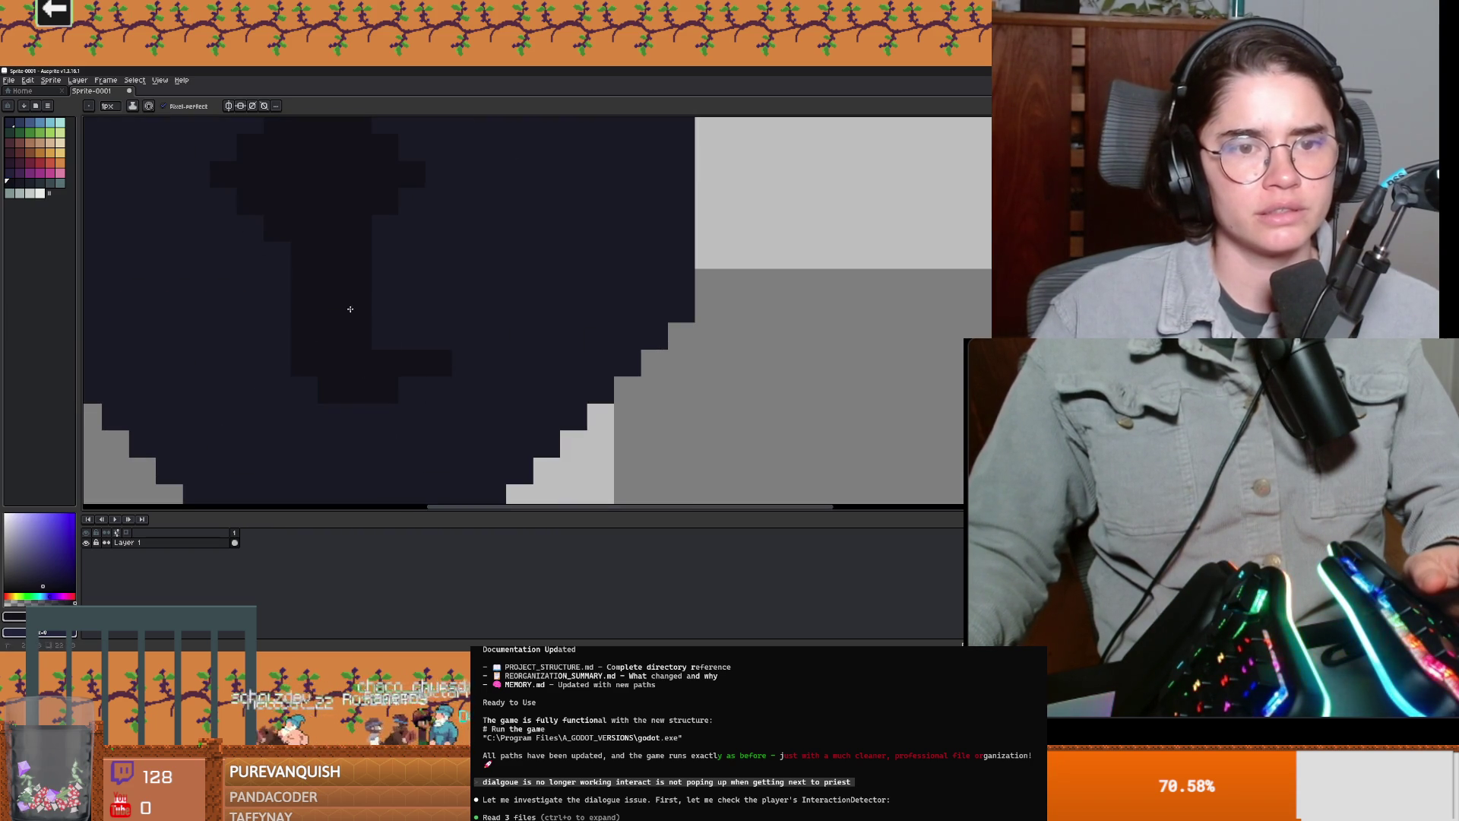
scroll(354, 310, "down", 2)
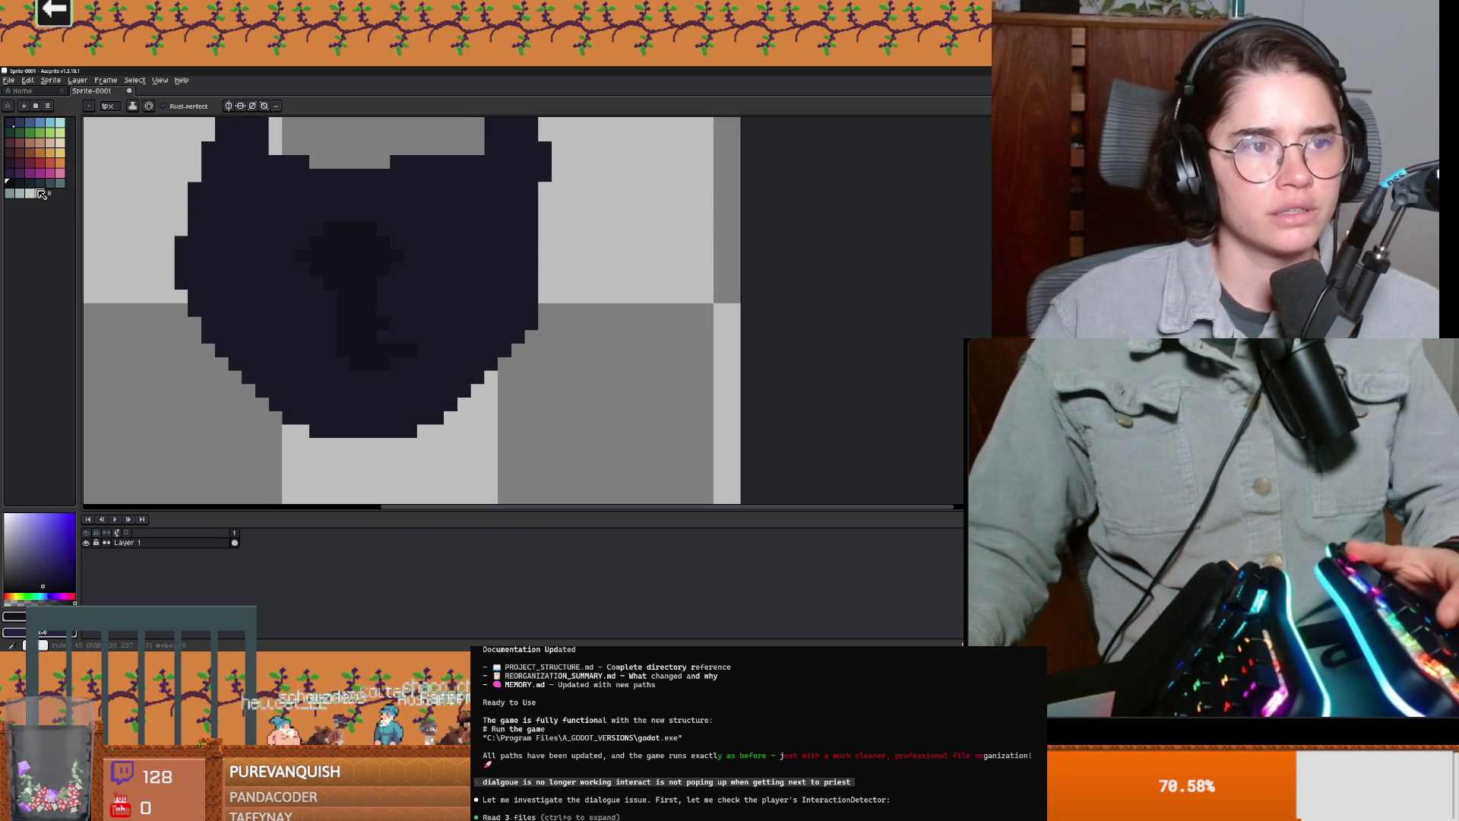
left_click(30, 183)
key("g")
scroll(466, 287, "down", 2)
scroll(456, 312, "up", 1)
scroll(472, 308, "down", 1)
left_click(8, 80)
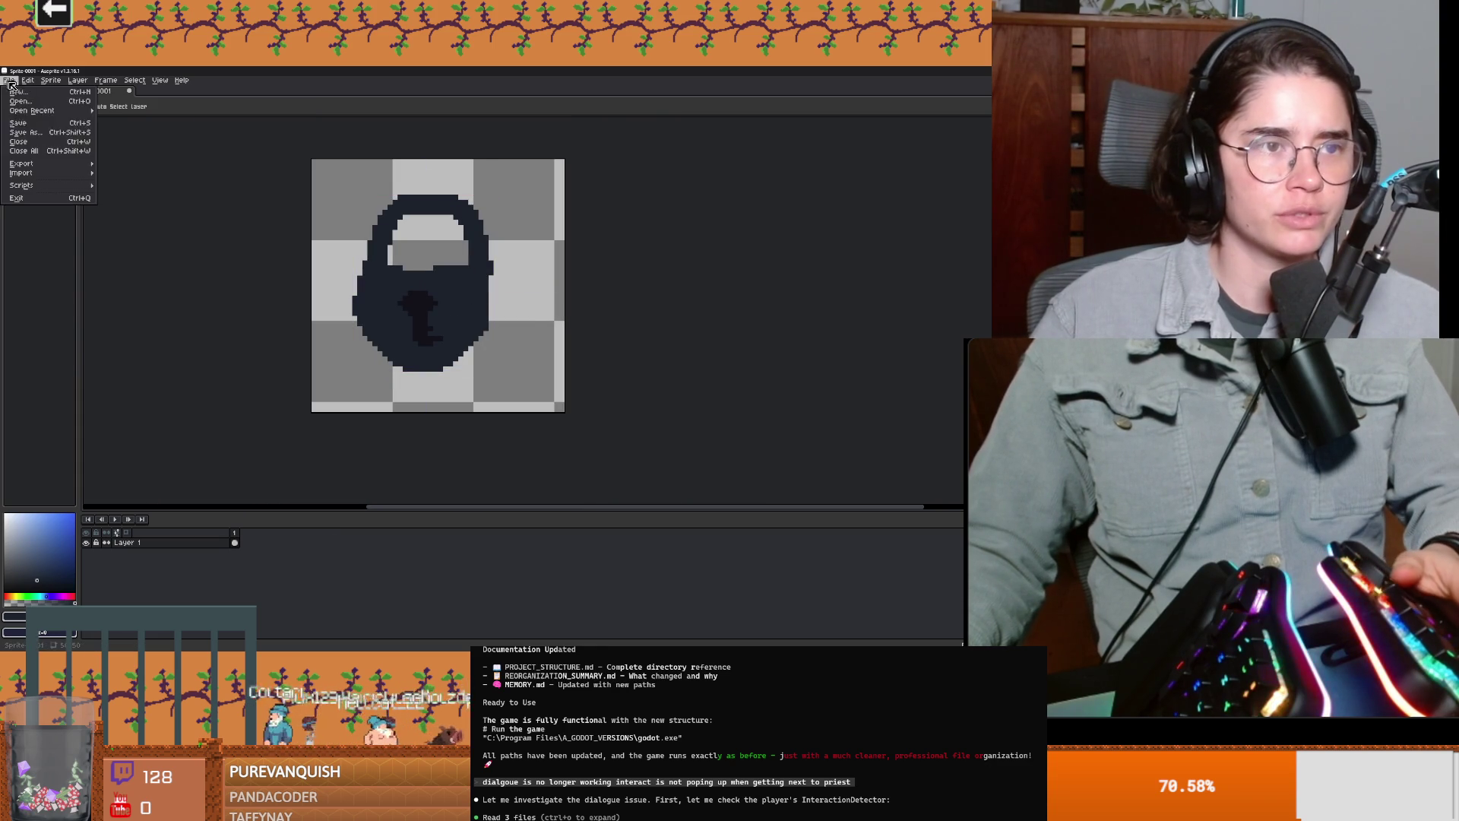
key("Return")
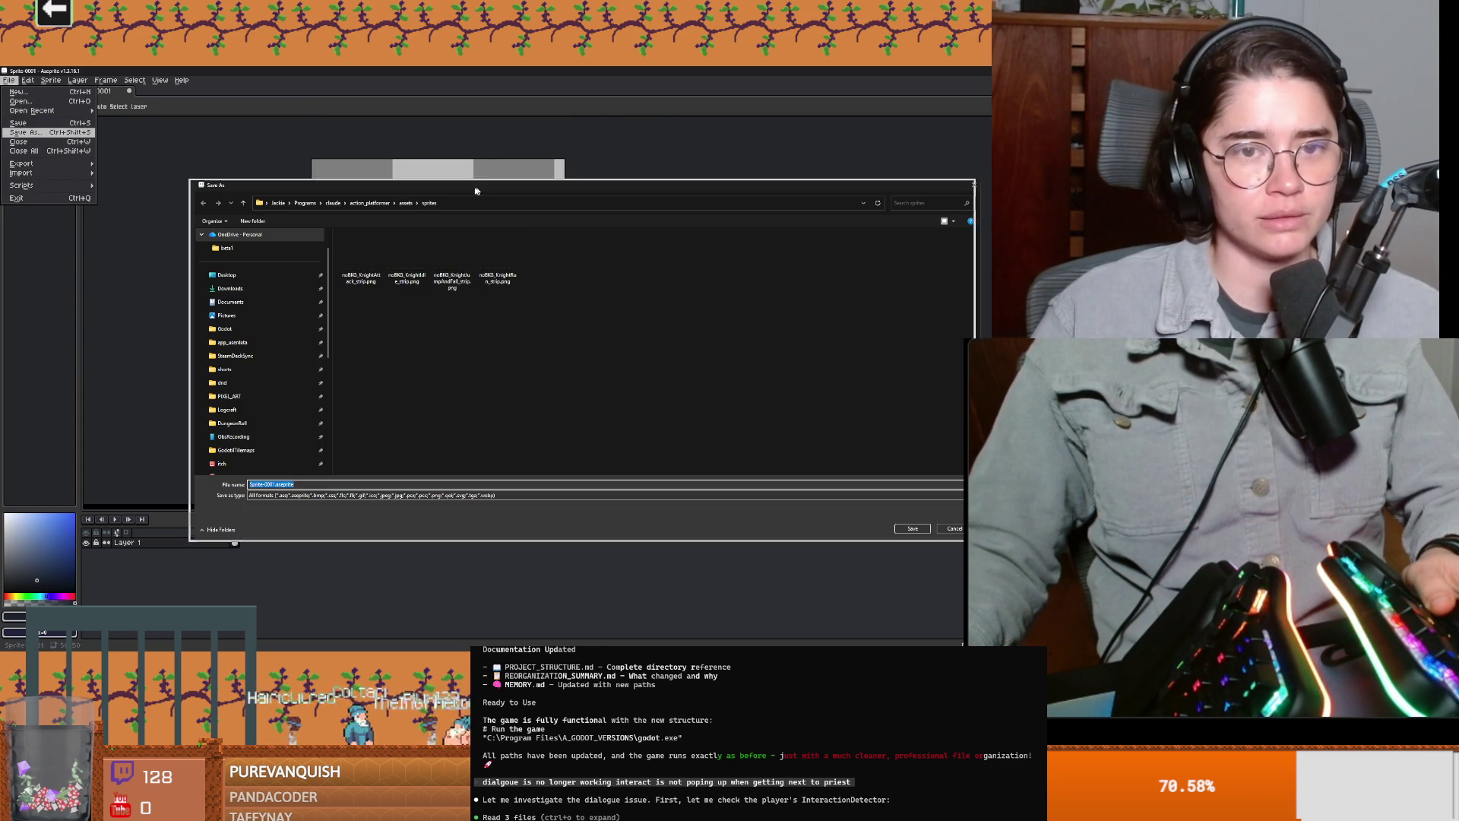
Step: Close Aseprite's Save As dialog without saving and return to Godot's Pong player scene
left_click(835, 202)
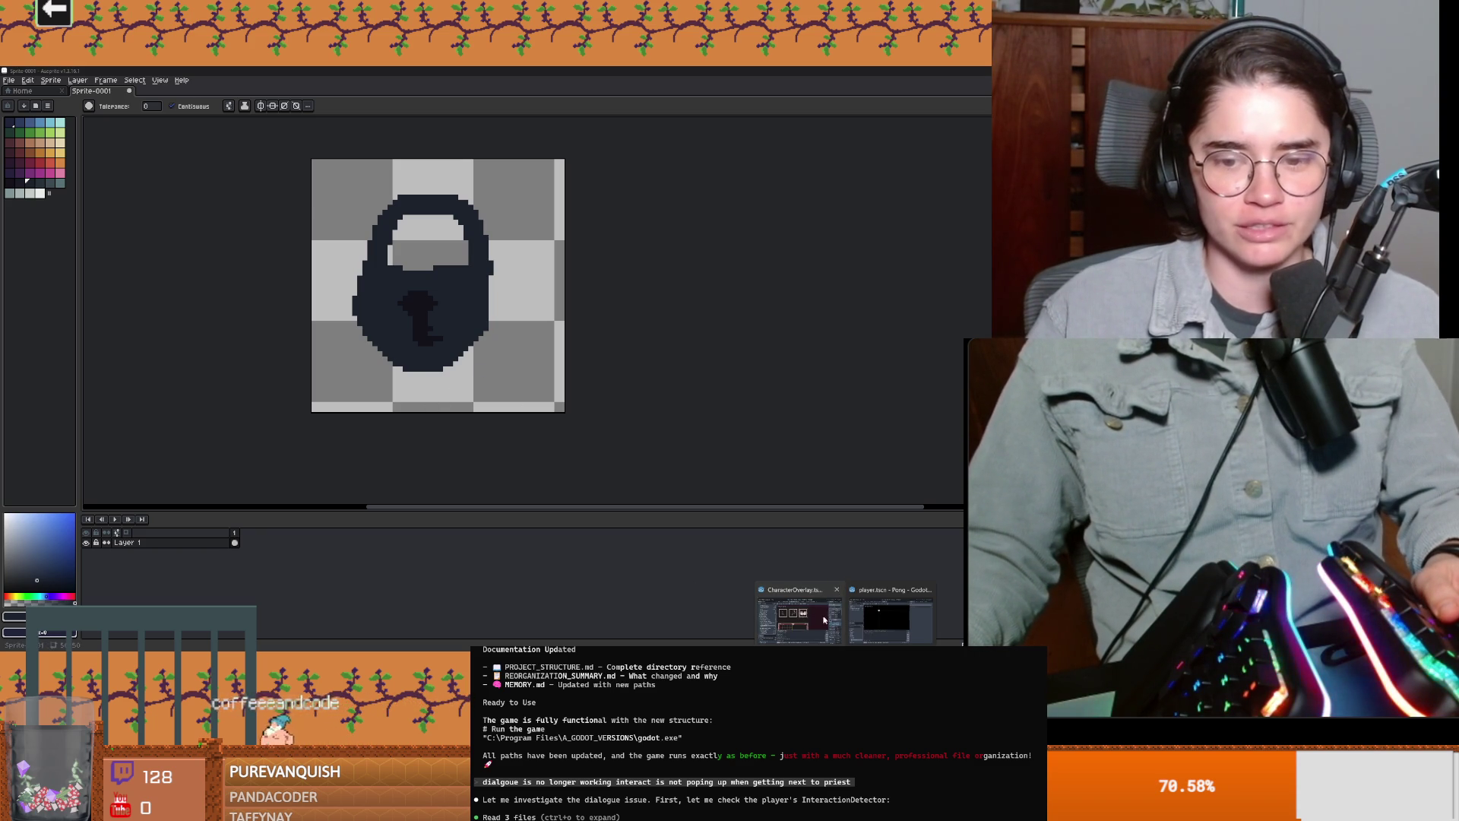
key("alt+Tab")
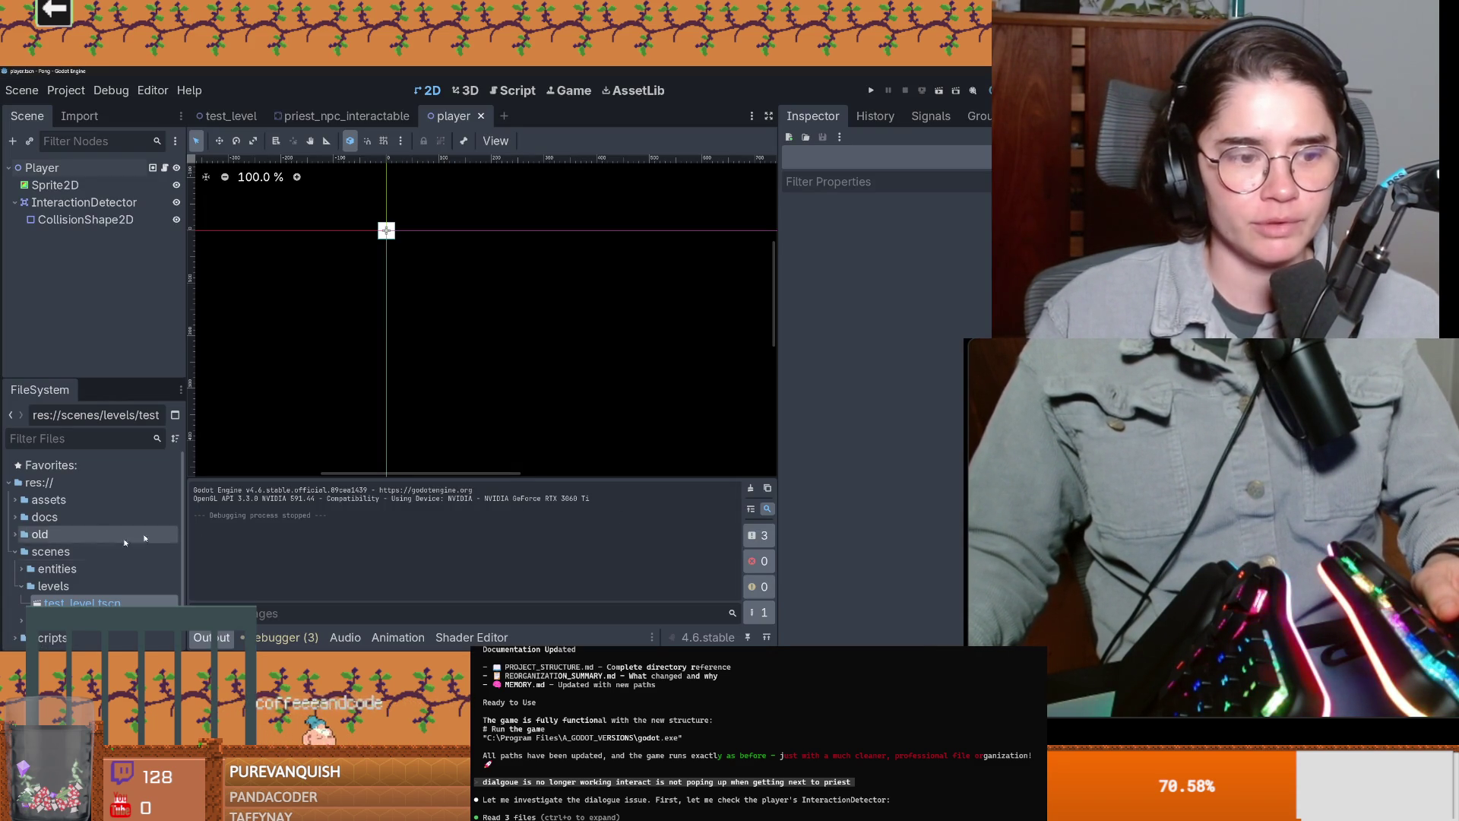
Step: Switch to the test_level scene and do a quick test run of it
key("ctrl+Tab")
left_click(939, 91)
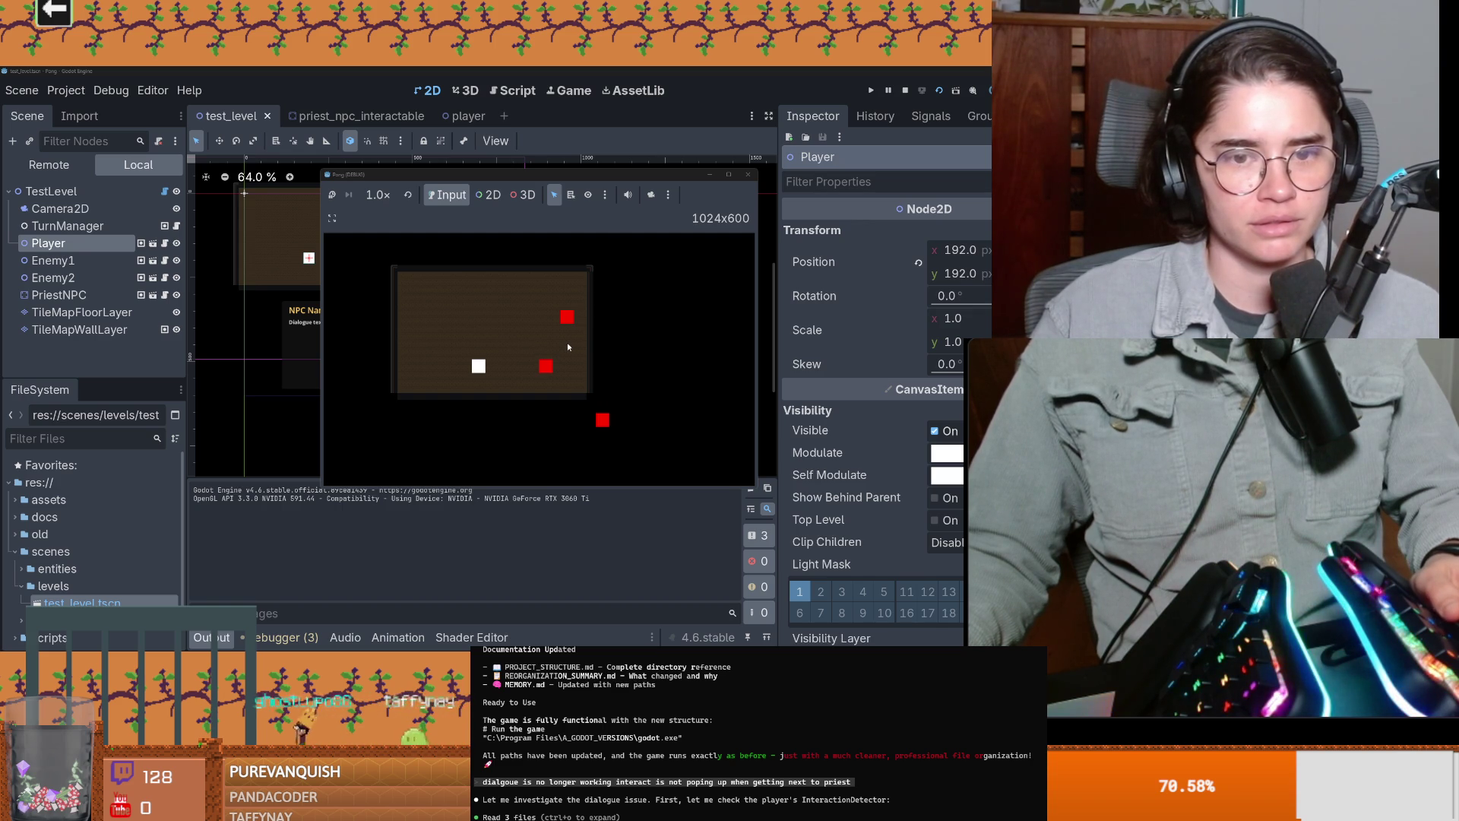
left_click(750, 176)
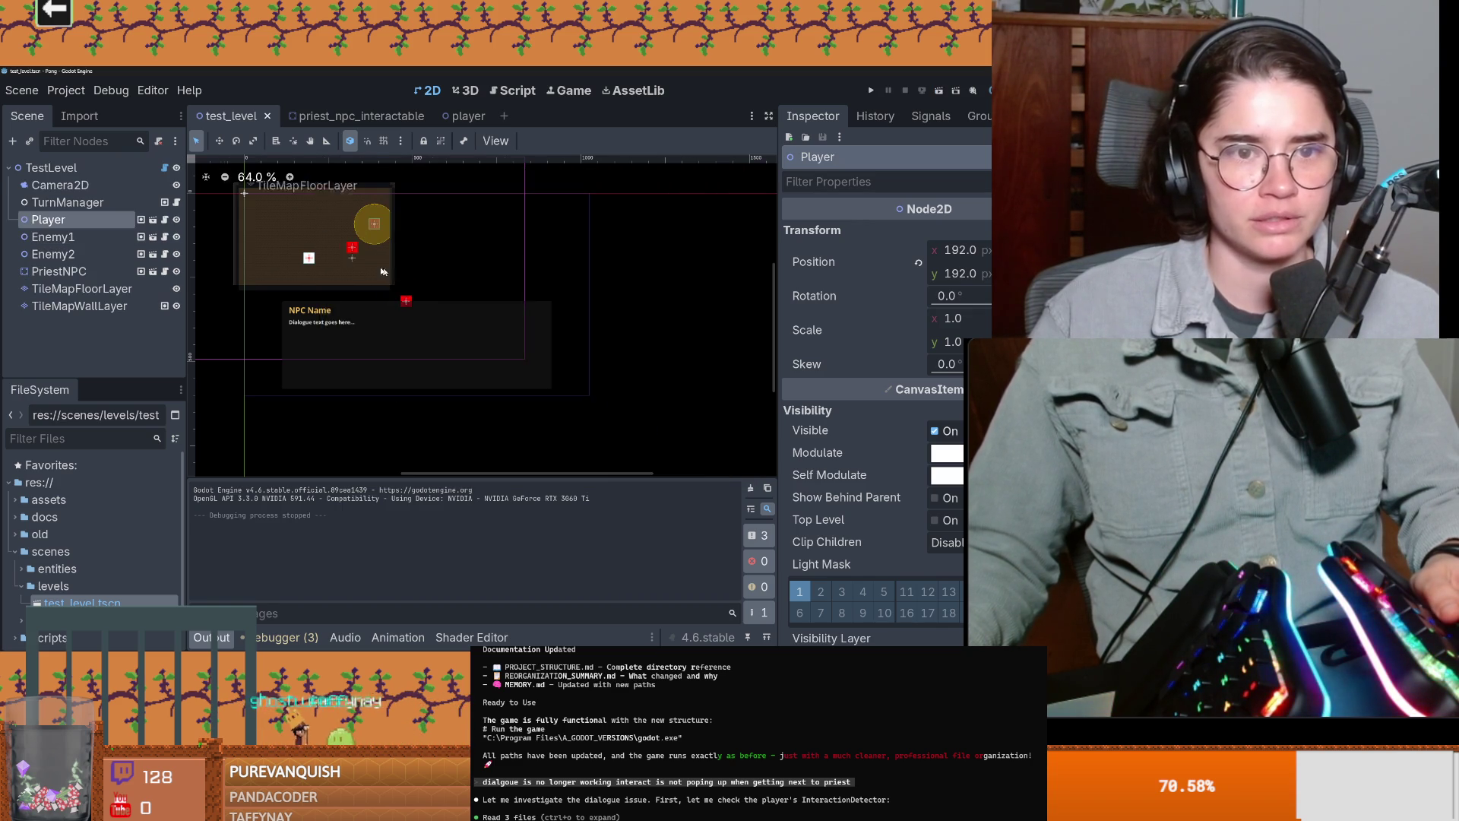
scroll(332, 279, "up", 6)
Step: Move Enemy1 lower, below the room, and the Player up to the room's top
left_click(331, 279)
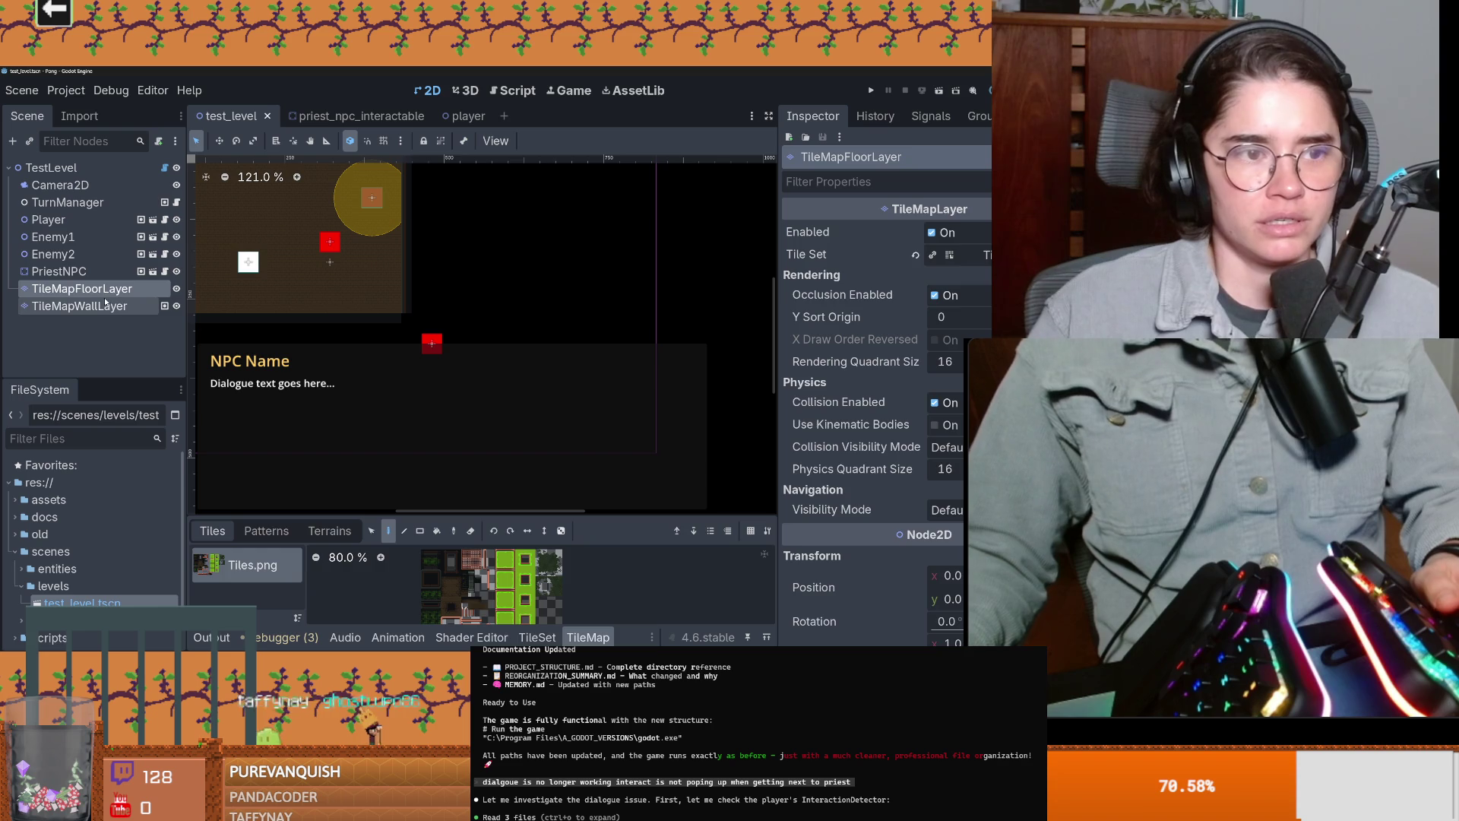
left_click(331, 242)
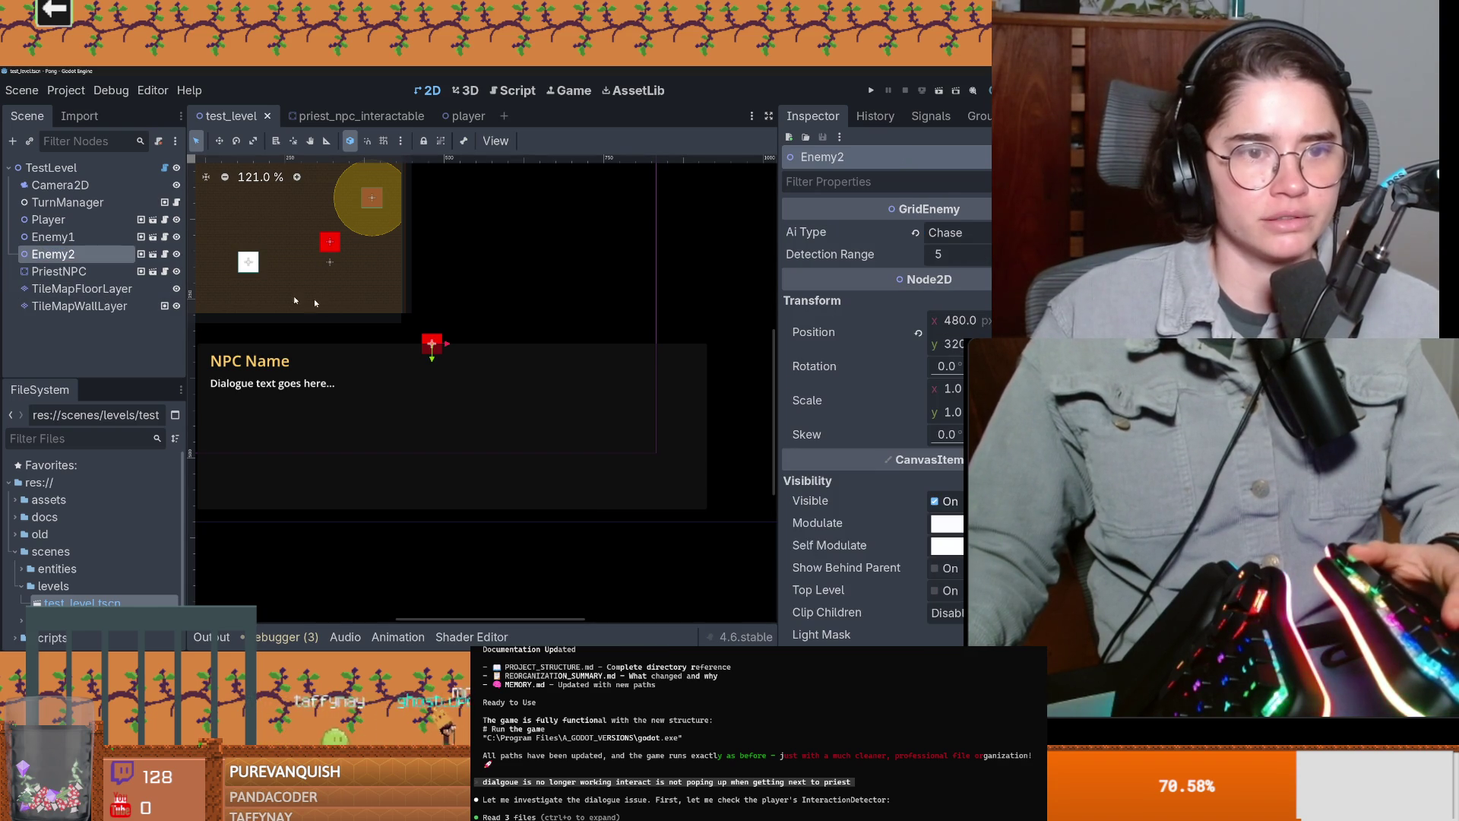
left_click(331, 242)
left_click_drag(332, 242, 347, 334)
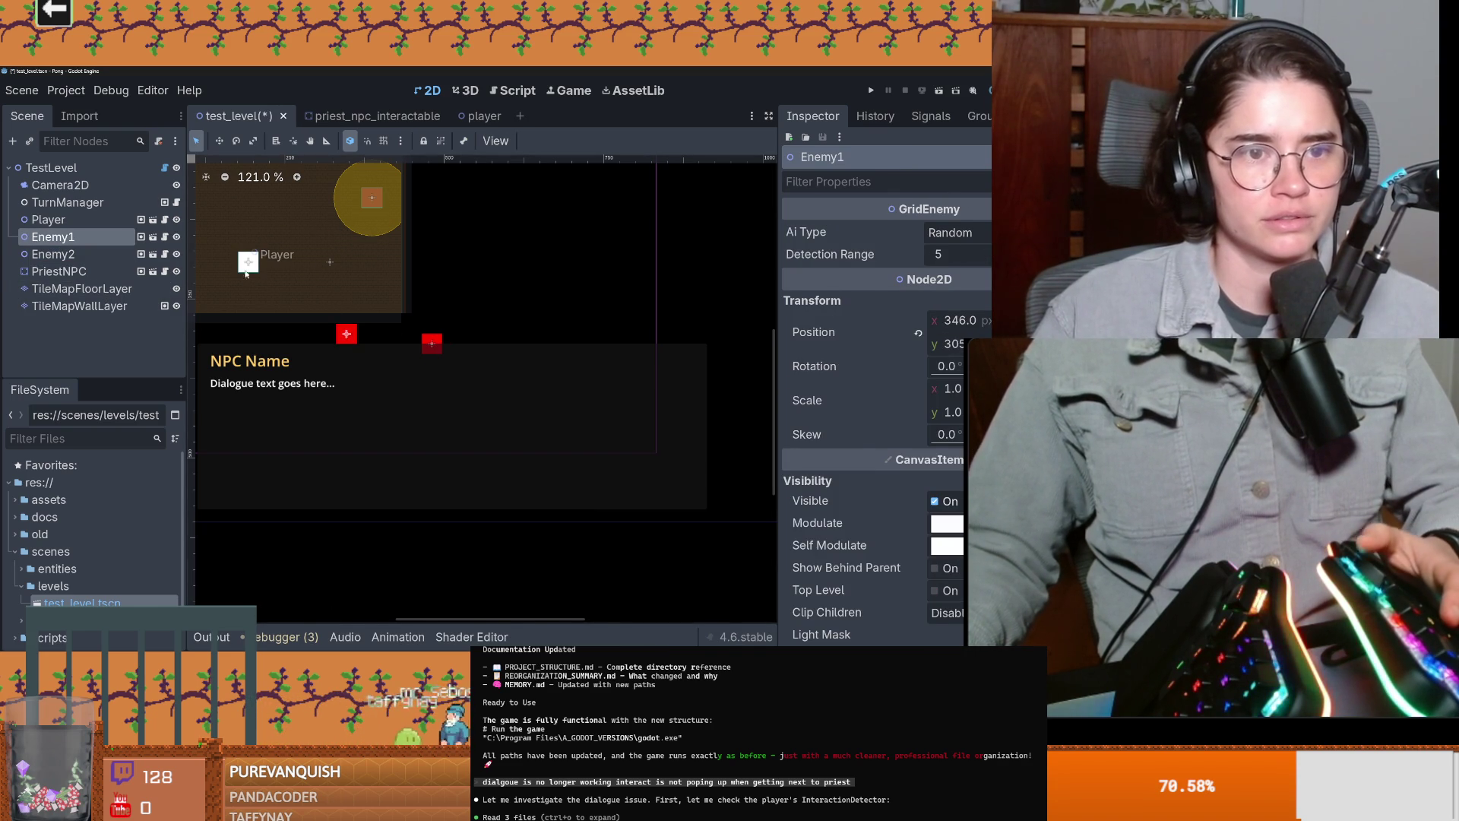
left_click(81, 289)
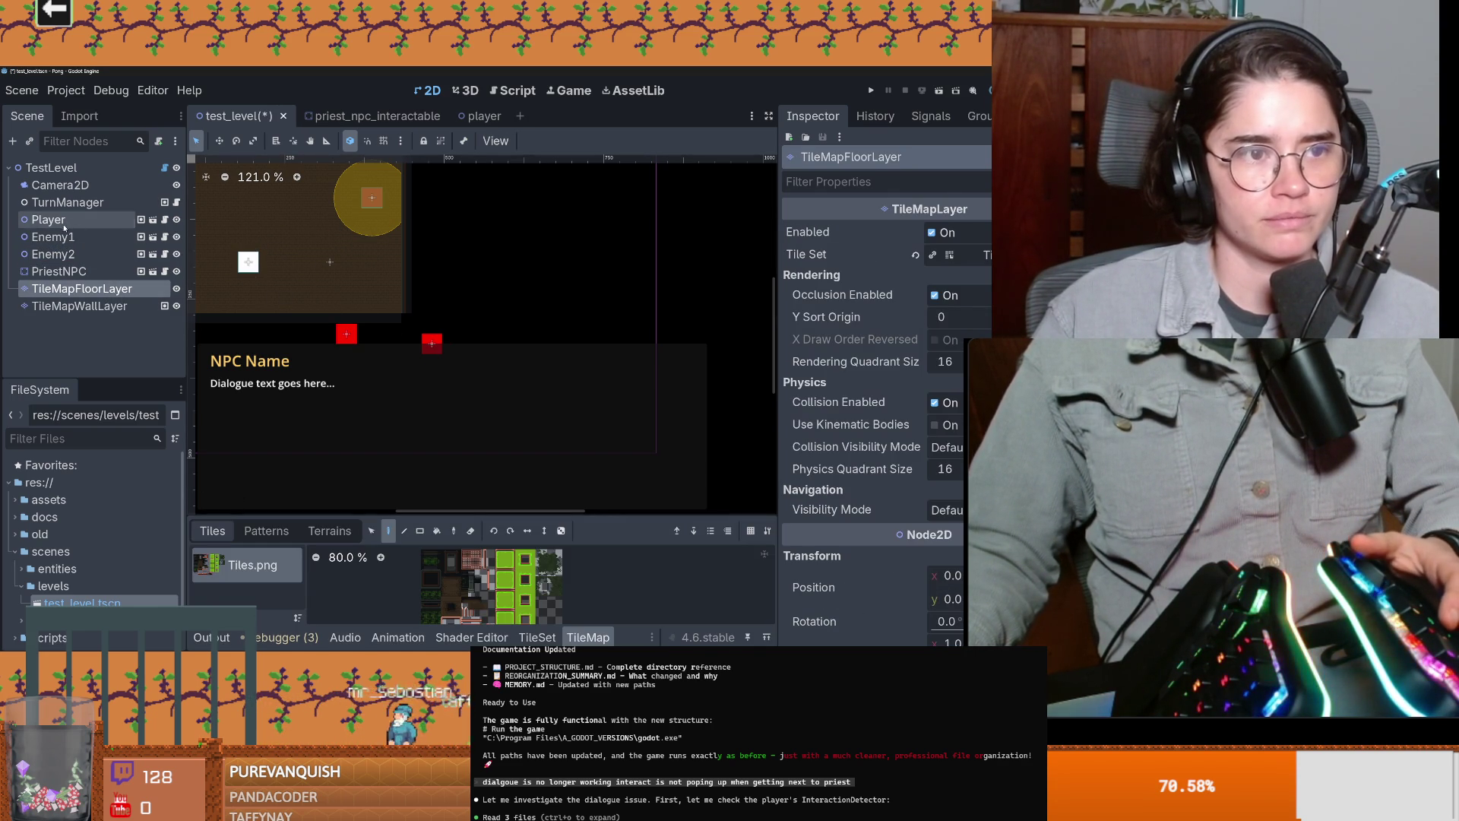
left_click(48, 220)
mouse_move(248, 262)
left_mouse_down()
mouse_move(319, 201)
mouse_move(283, 206)
left_mouse_up()
Step: Playtest the new layout by moving the player right and up, then stop the game
left_click(871, 90)
left_click(508, 342)
key("Right")
key("Right")
key("Up")
left_click(748, 174)
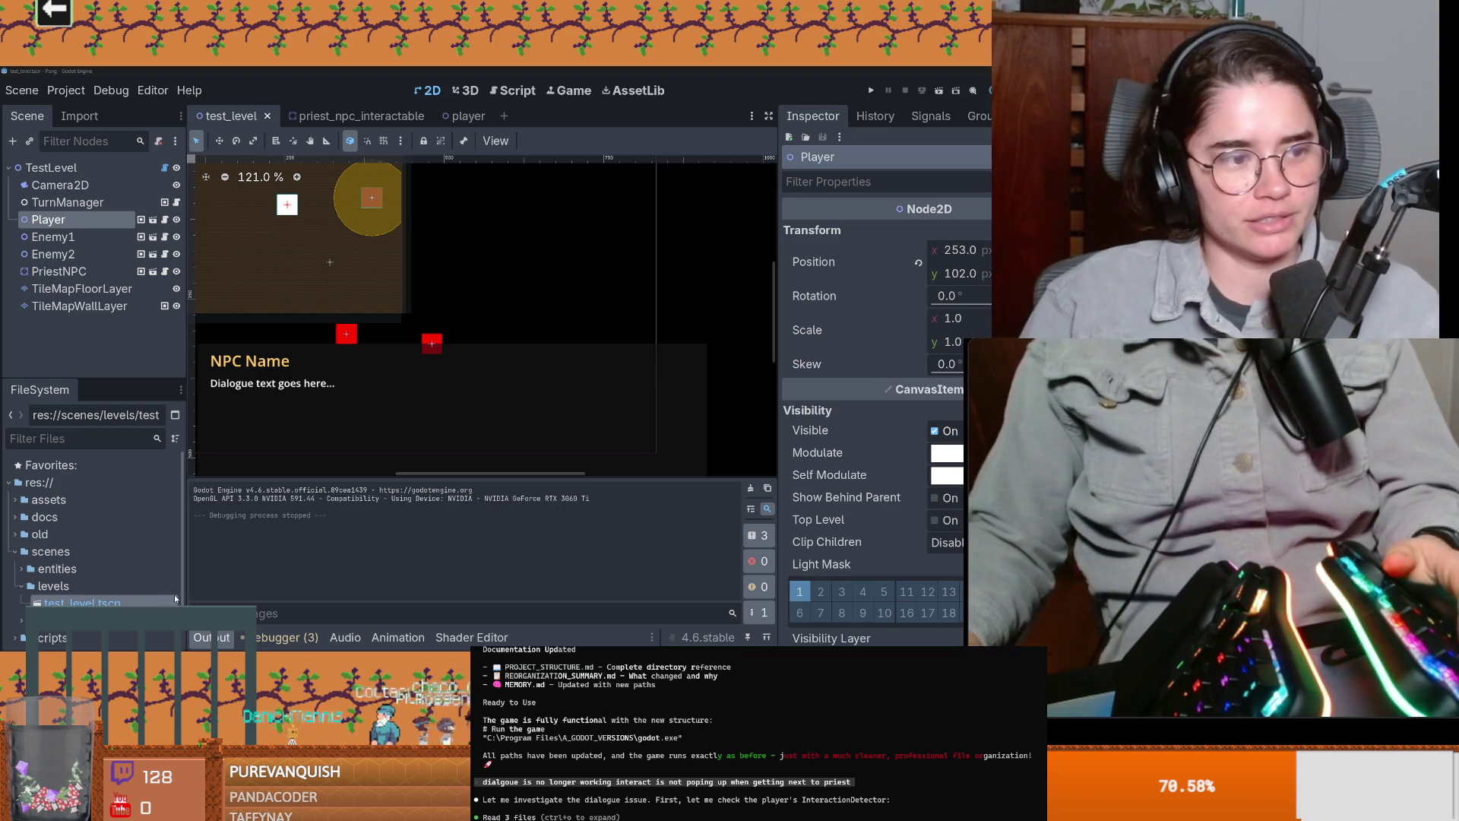
key("alt+Tab")
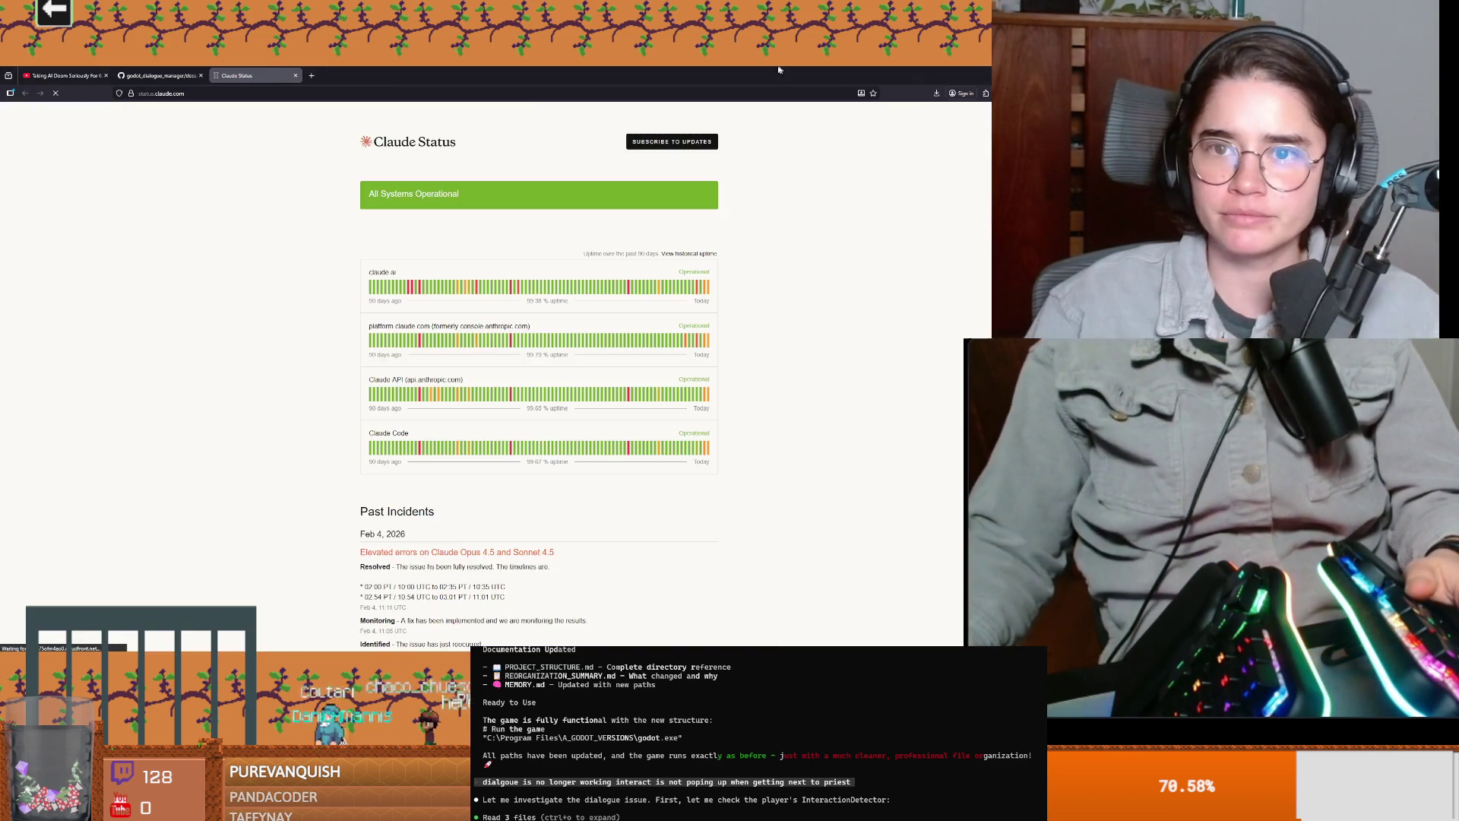
key("alt+Tab")
key("alt+Tab")
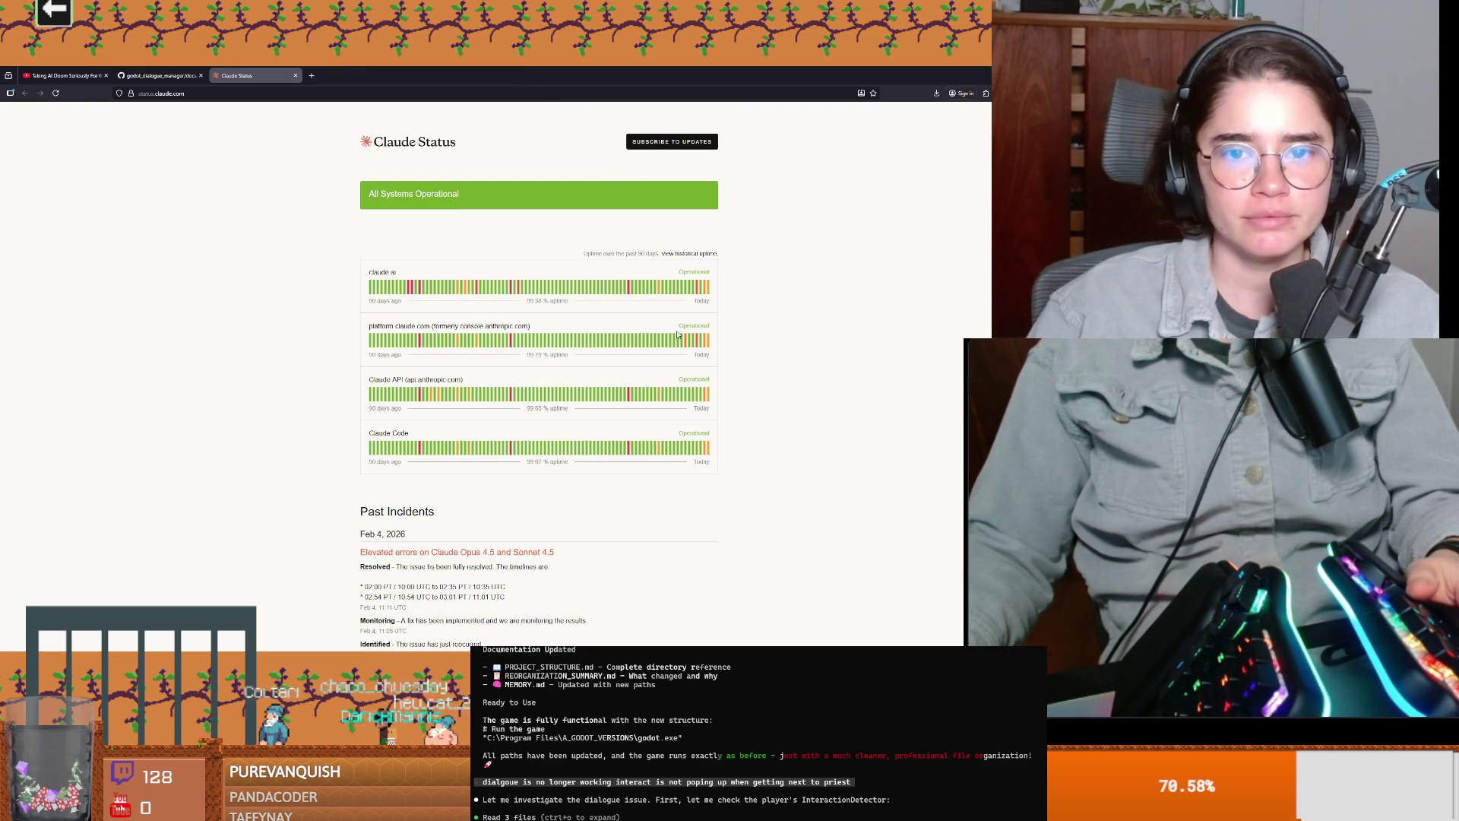
mouse_move(701, 292)
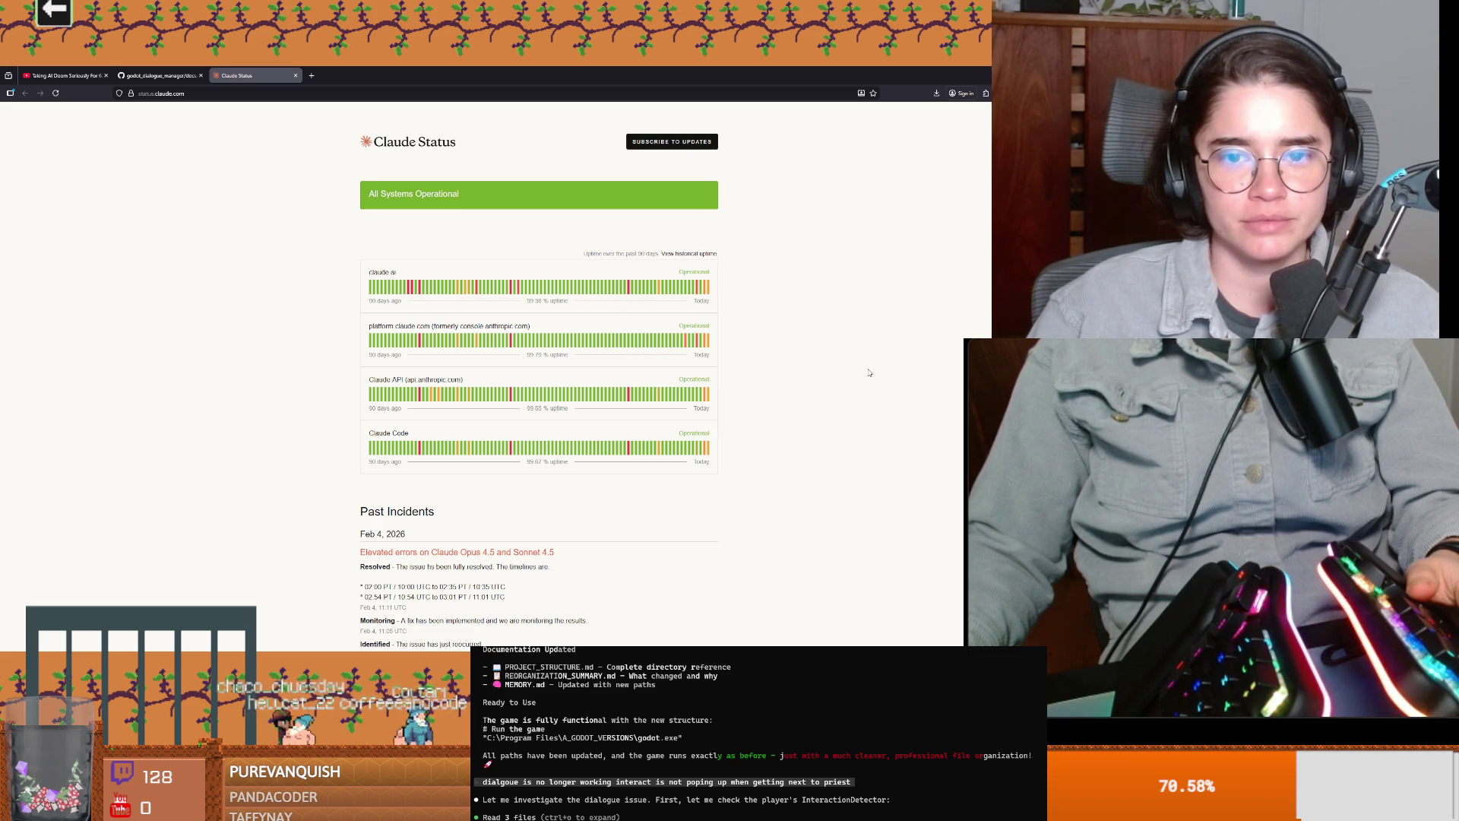
scroll(870, 372, "down", 1)
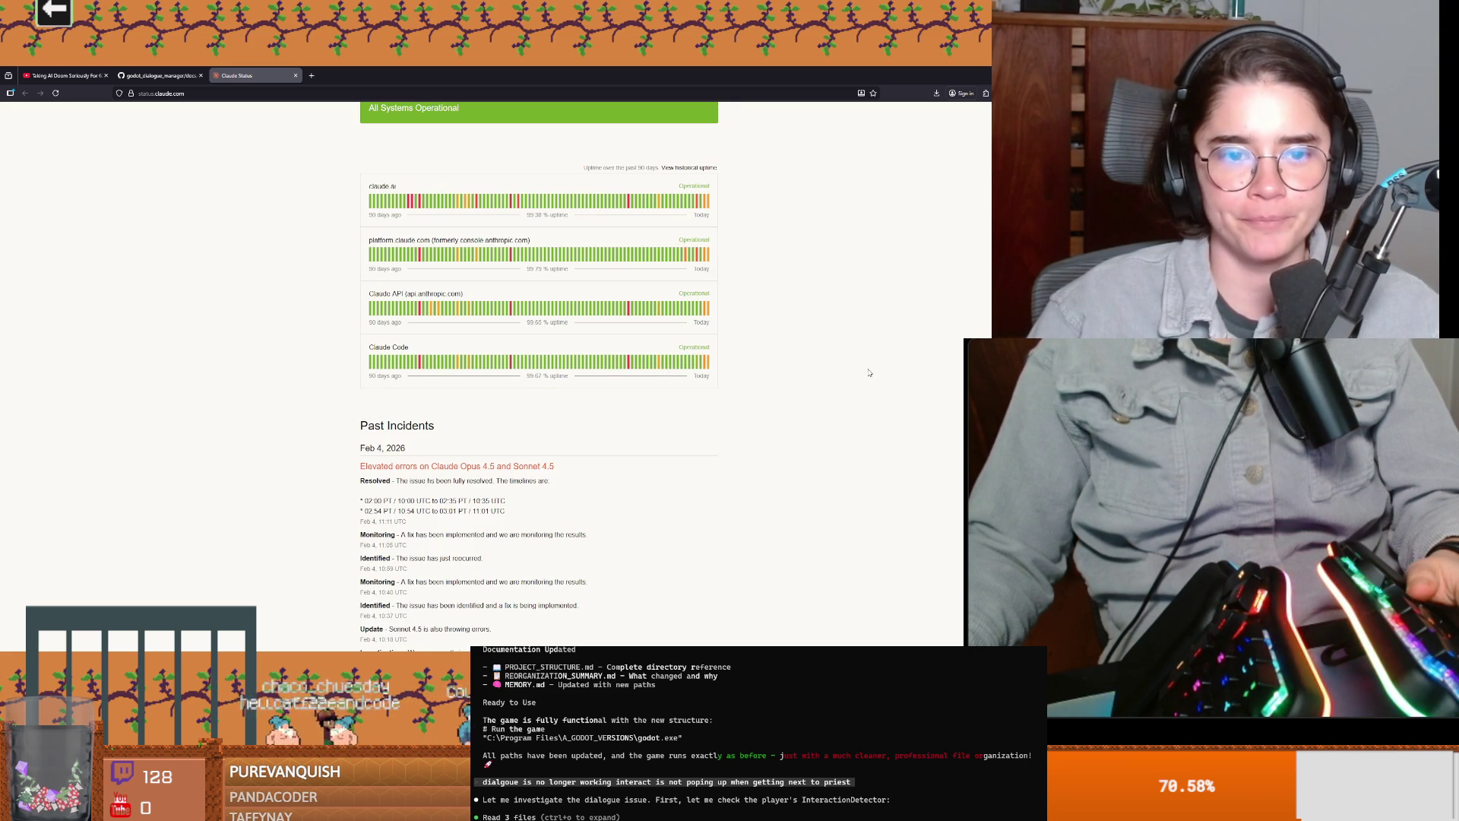
scroll(870, 372, "down", 2)
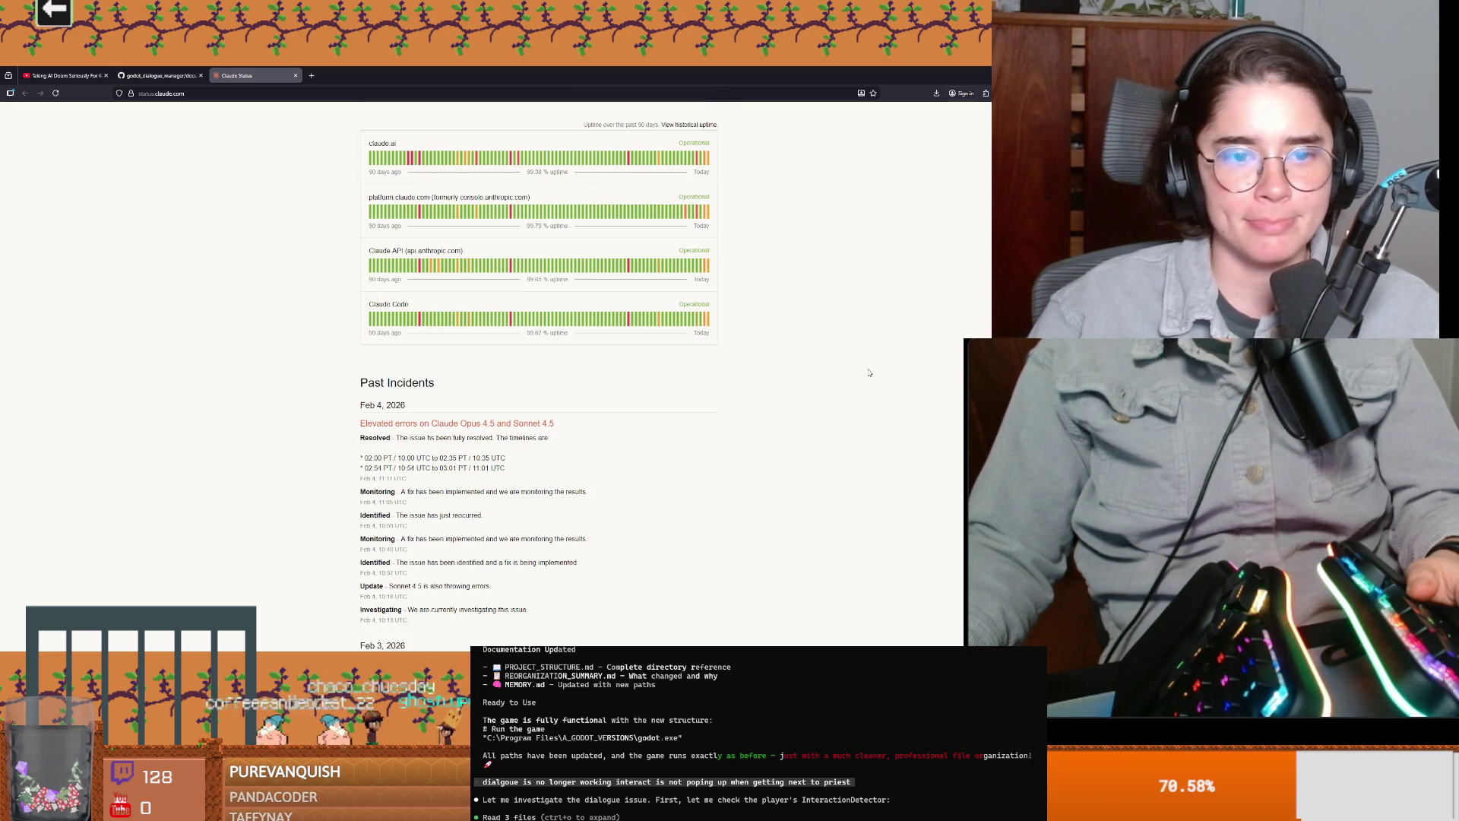
scroll(870, 372, "down", 3)
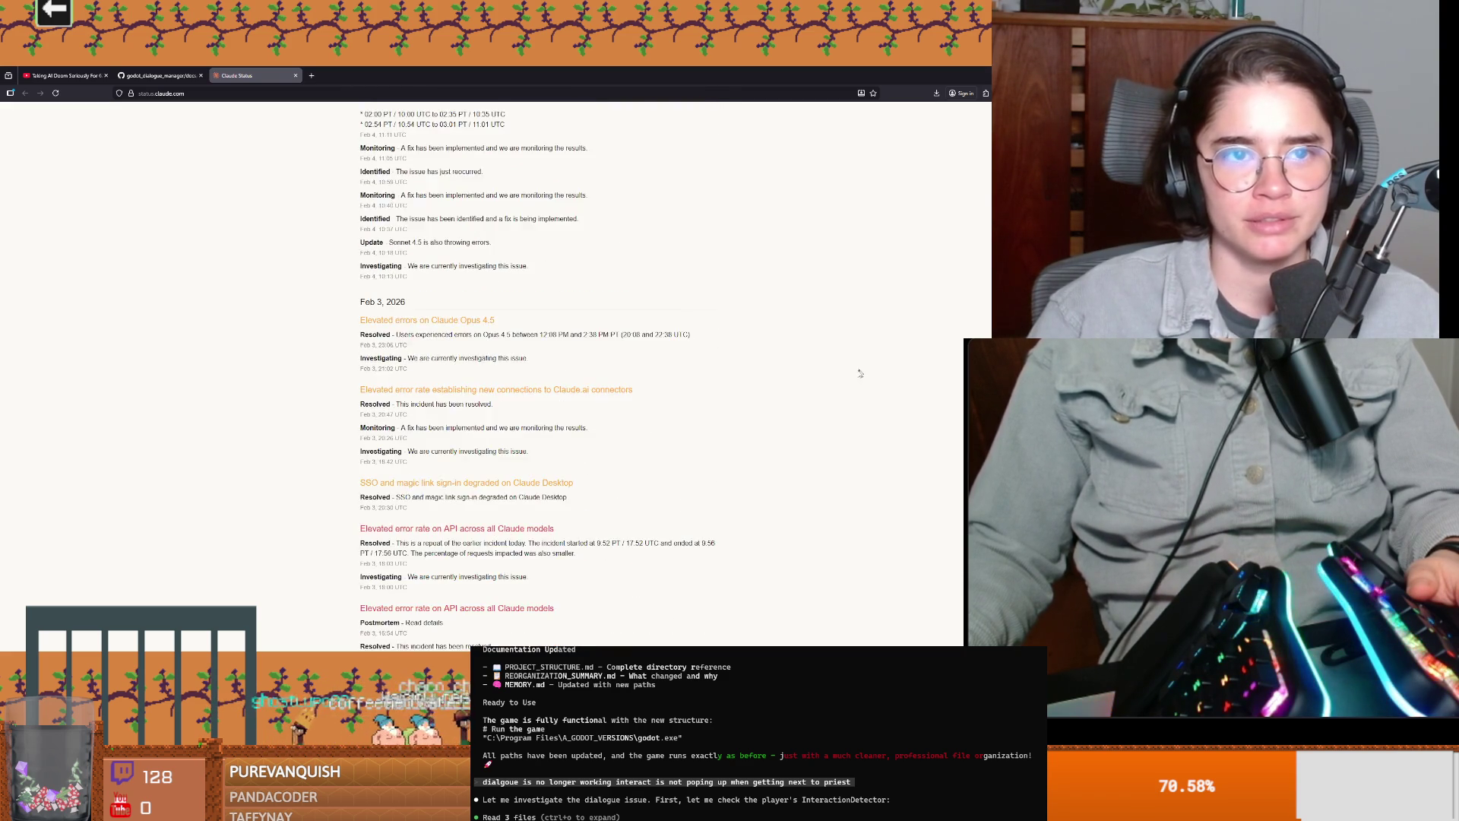
scroll(866, 370, "up", 2)
key("alt+Tab")
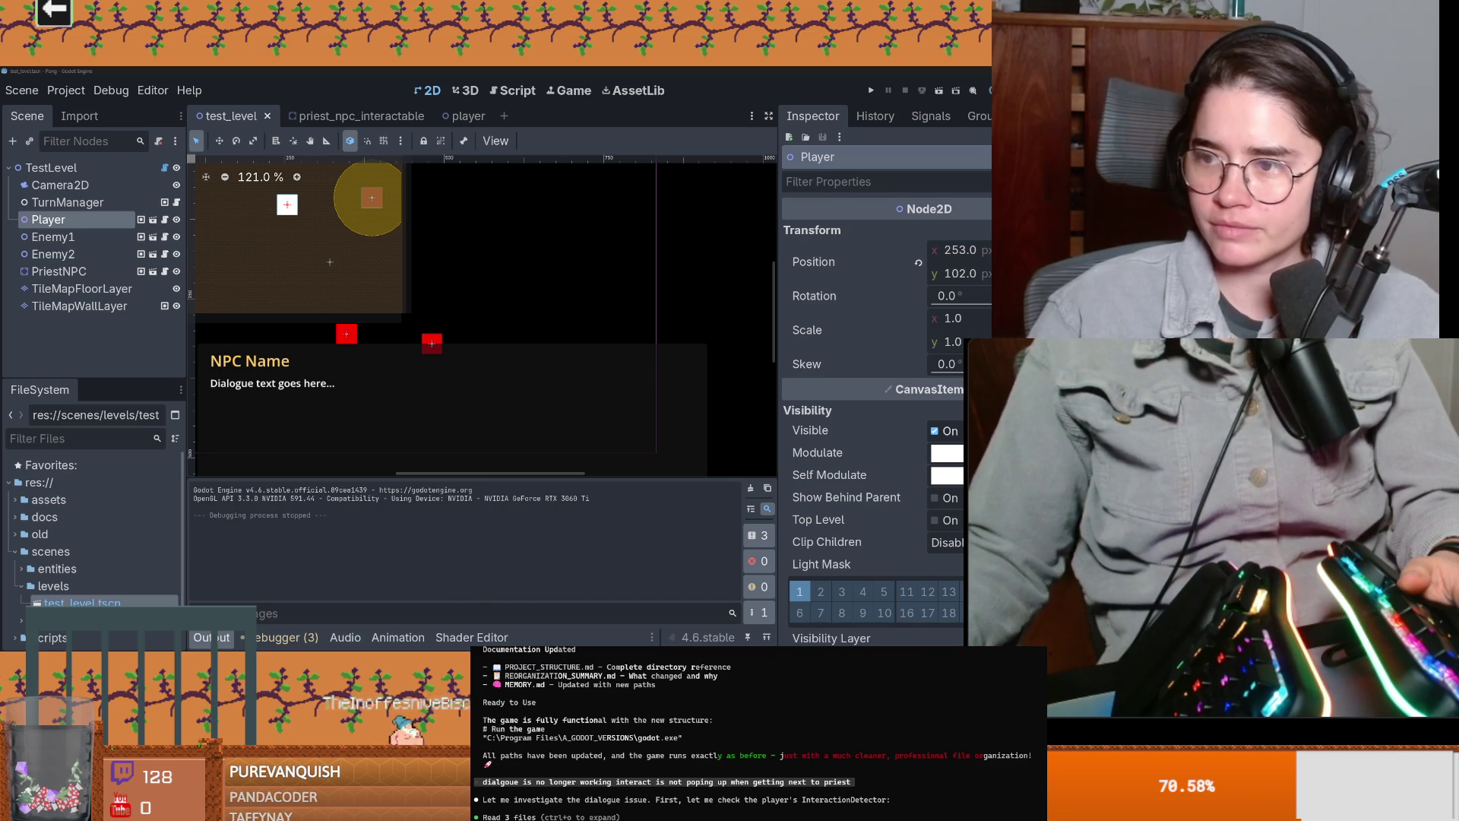
key("alt+Tab")
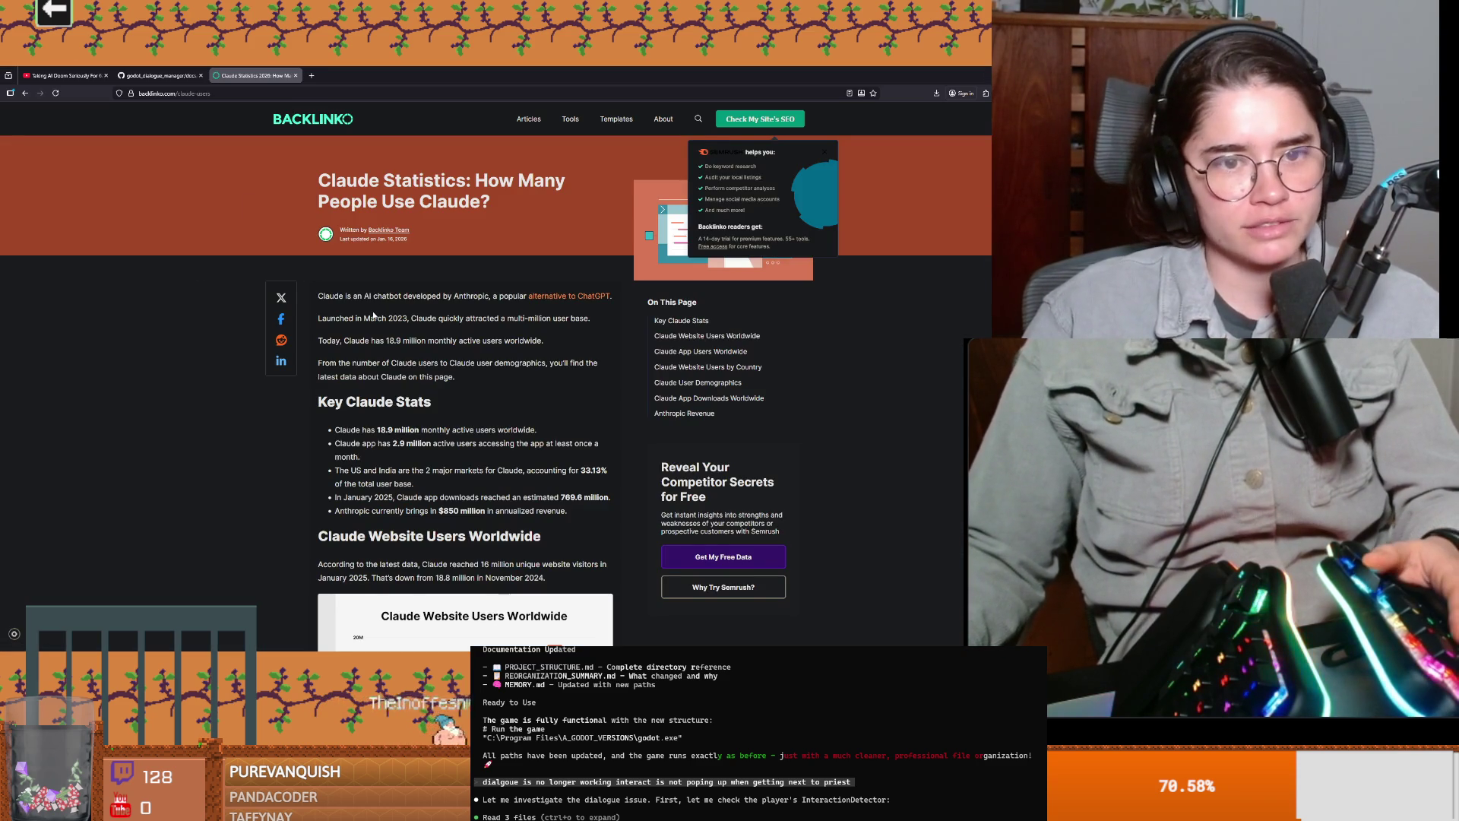
Step: Zoom the article in and highlight the monthly active users line and the 18.9 million figure
key("ctrl+plus")
key("ctrl+plus")
key("ctrl+plus")
left_click_drag(303, 266, 561, 271)
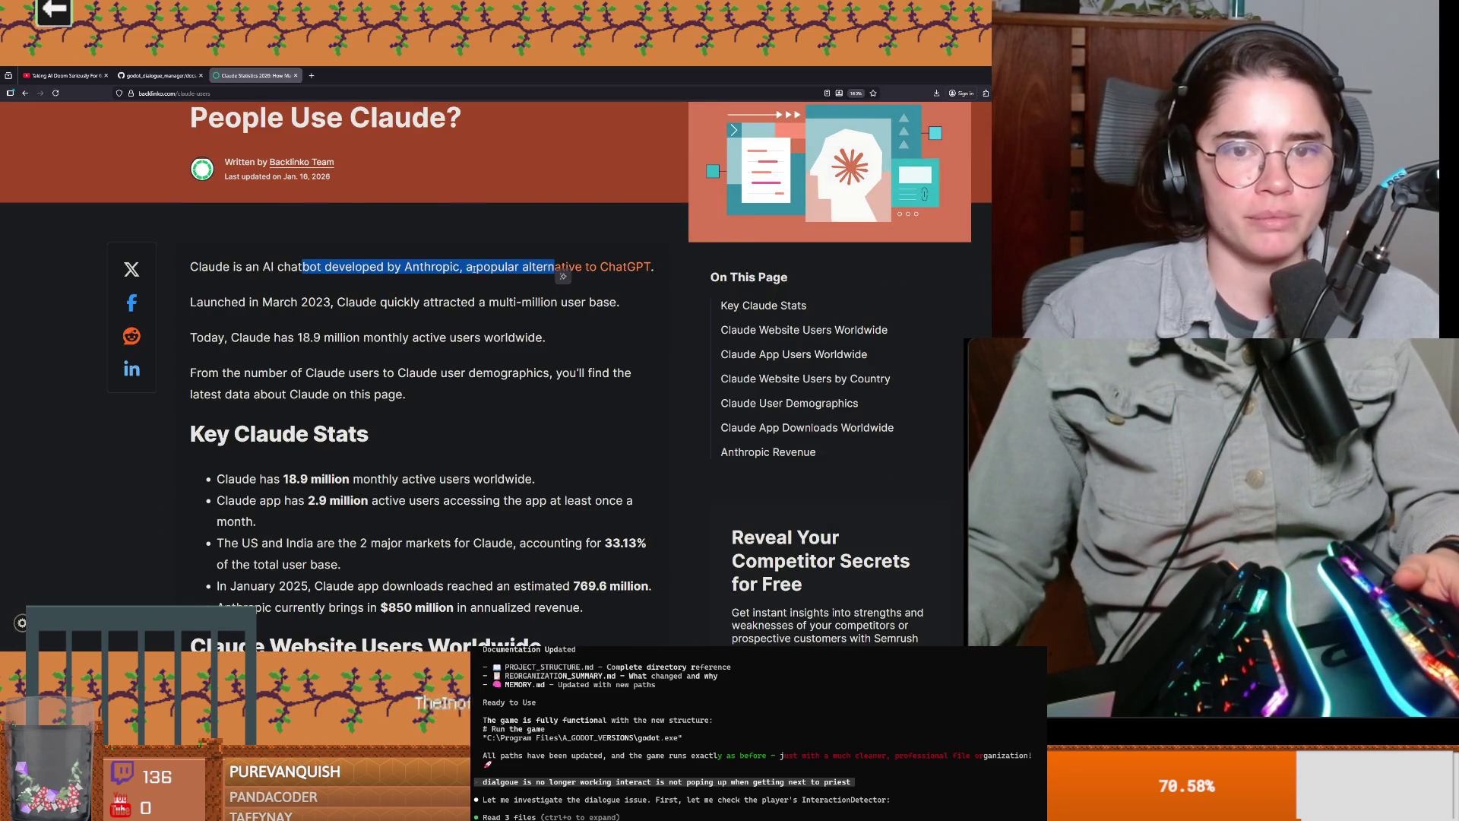
scroll(563, 270, "down", 1)
left_click(266, 230)
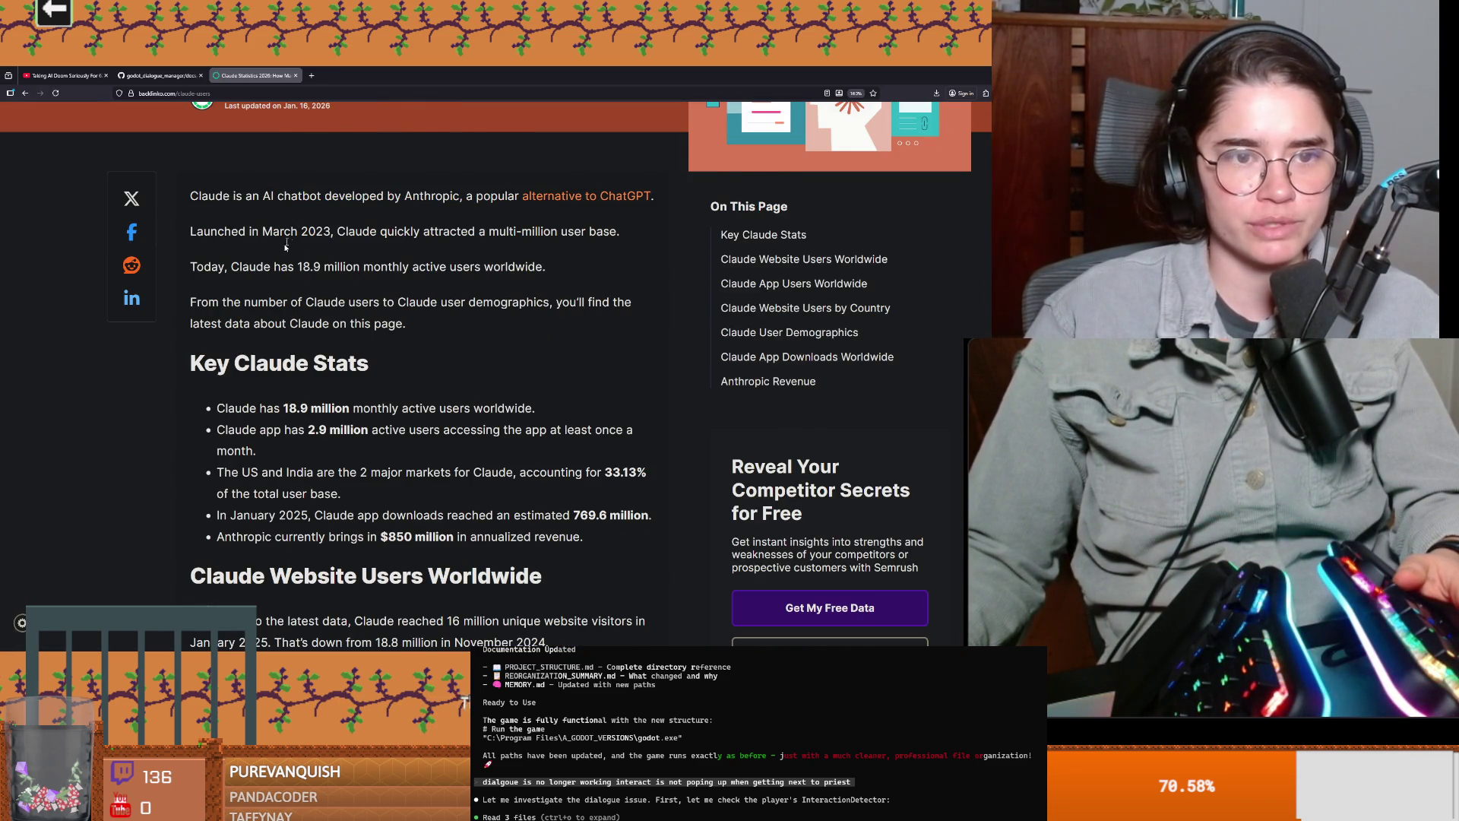
scroll(291, 237, "down", 1)
left_click_drag(334, 196, 573, 208)
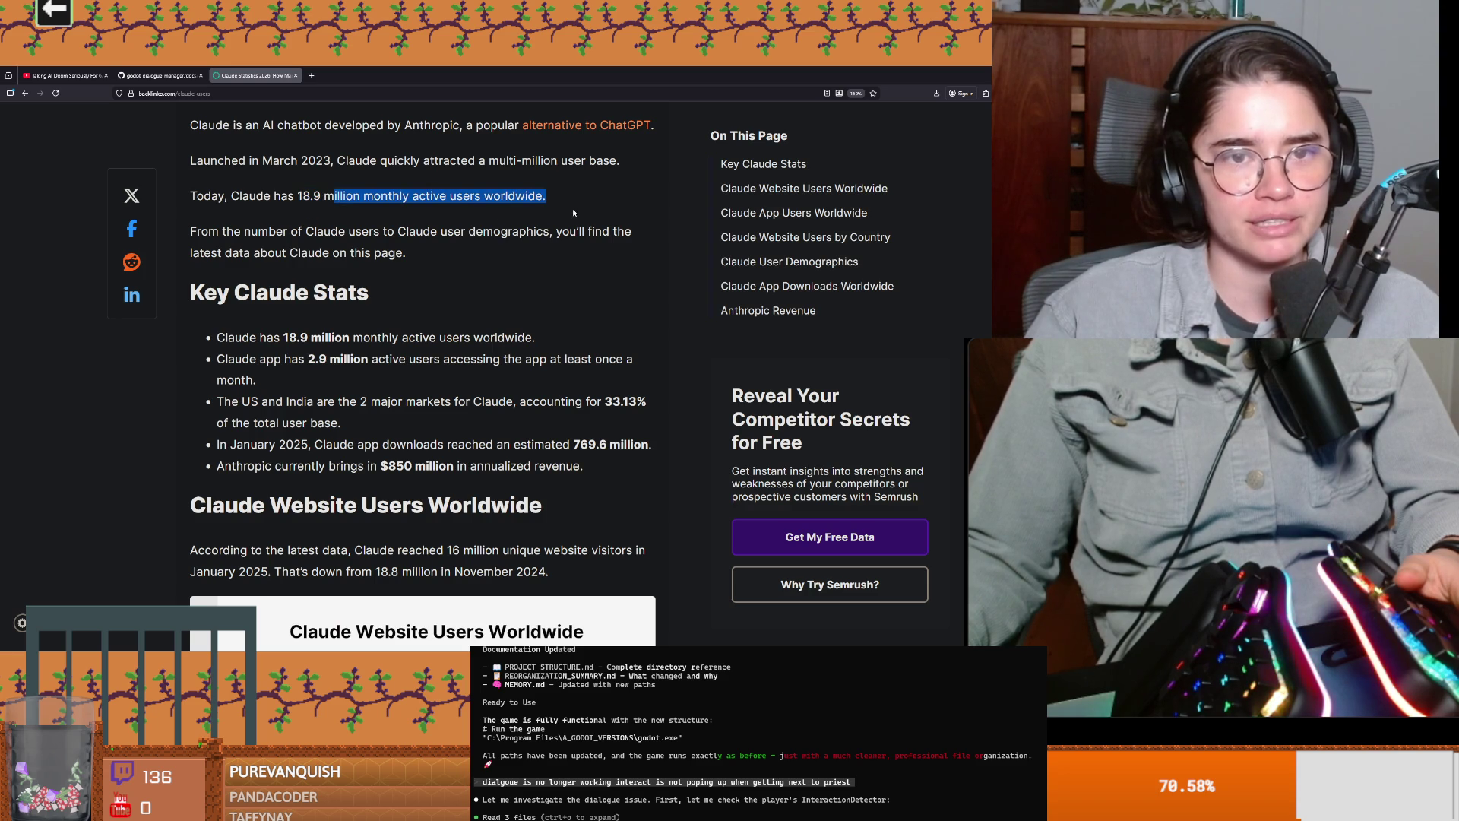
double_click(422, 199)
double_click(465, 196)
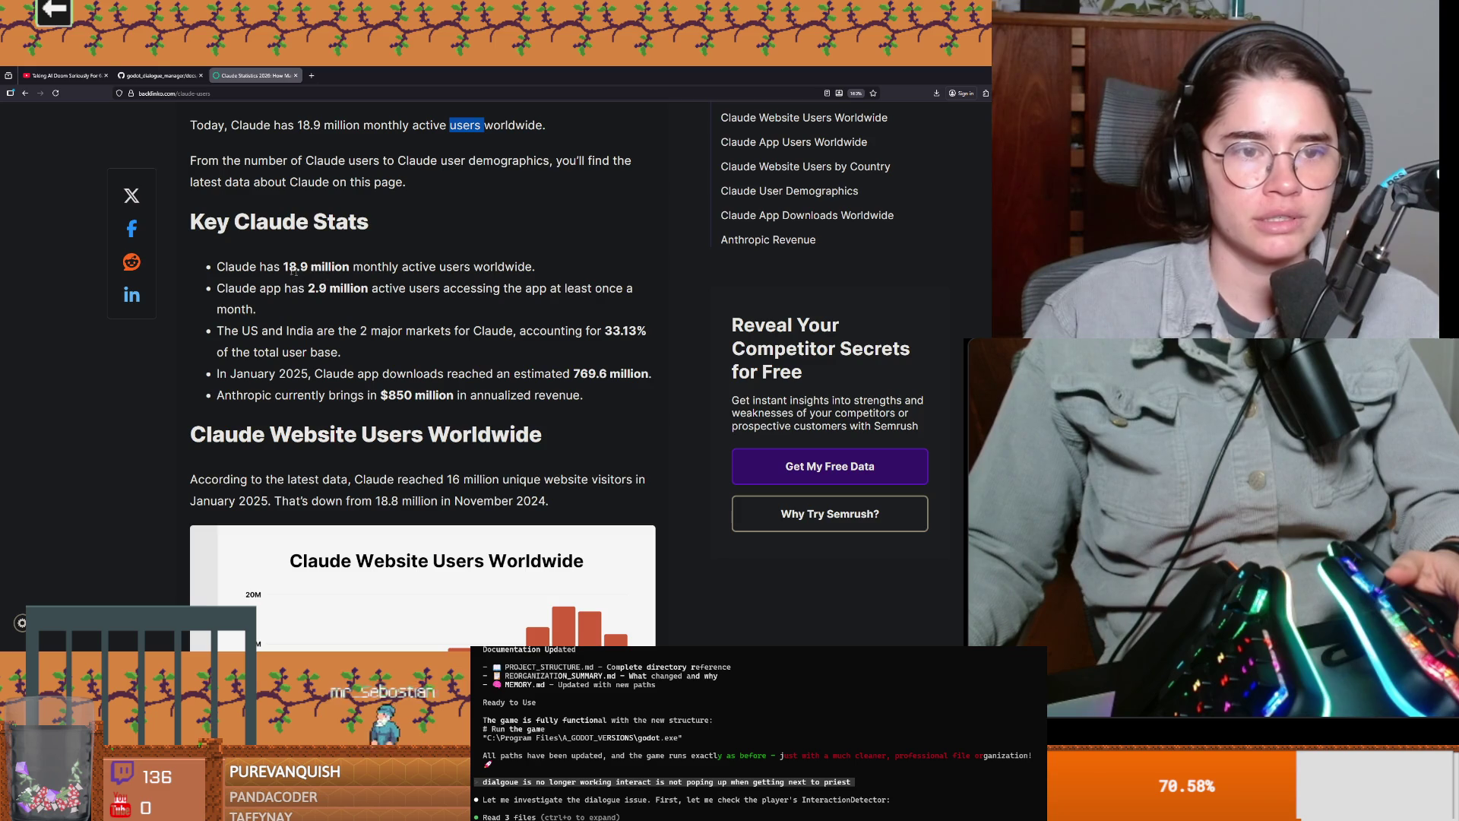
left_click_drag(281, 266, 378, 266)
key("super")
Step: Search for 'calculator' and launch Calculator, nudging its window right
type("claude.md")
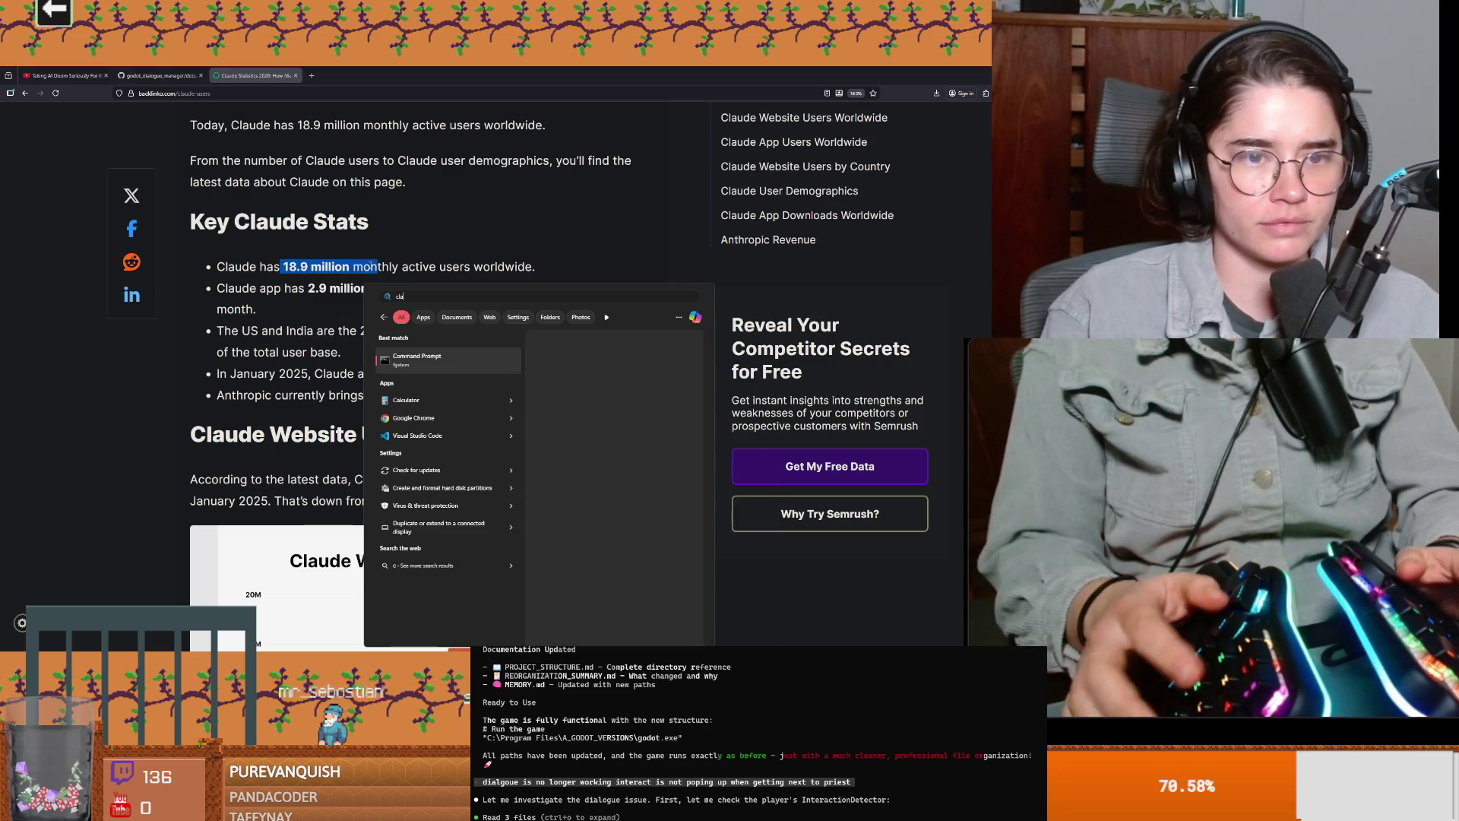
key("BackSpace")
key("BackSpace")
key("BackSpace")
type("calculator")
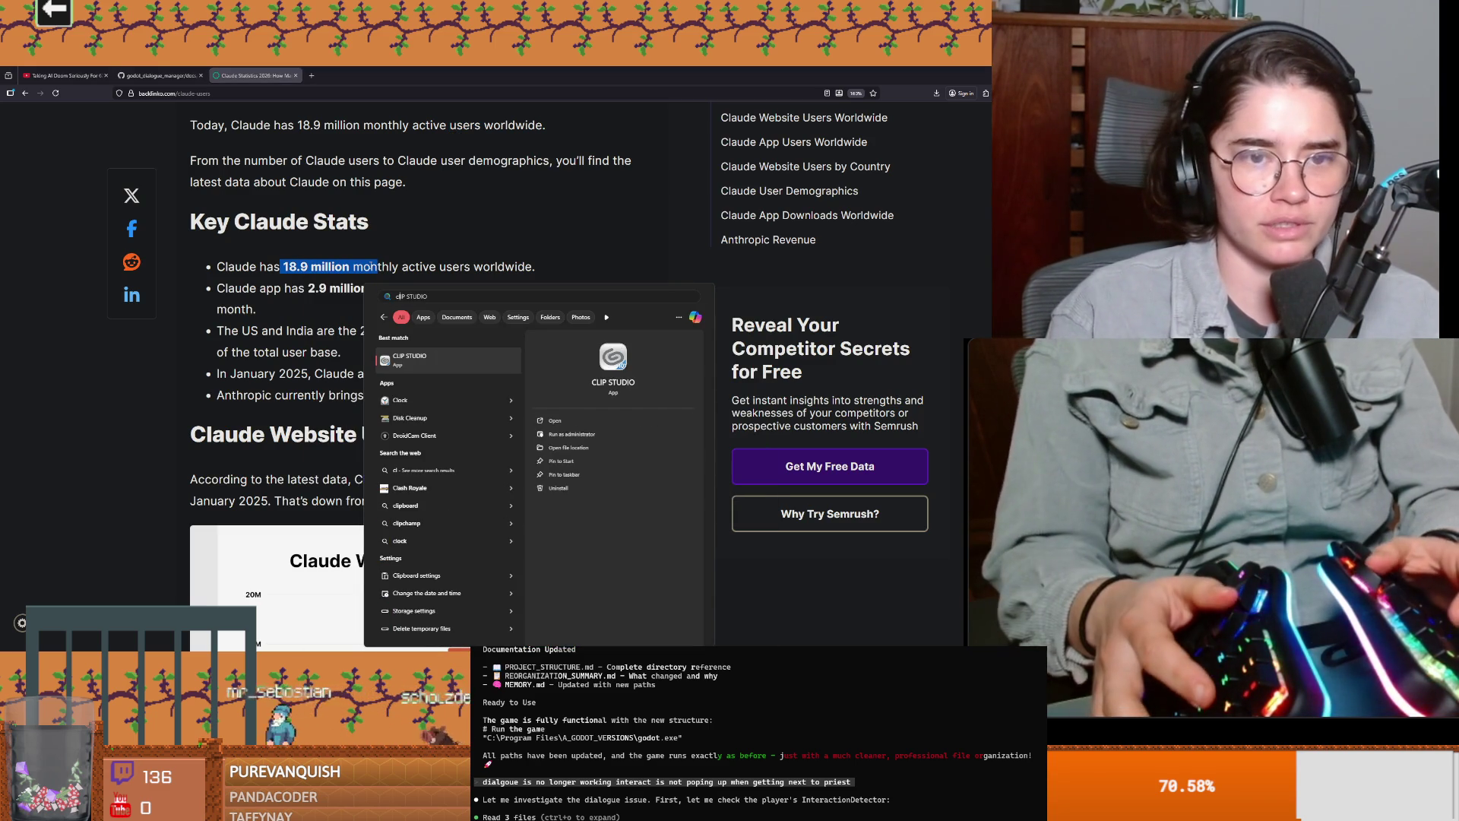
key("Return")
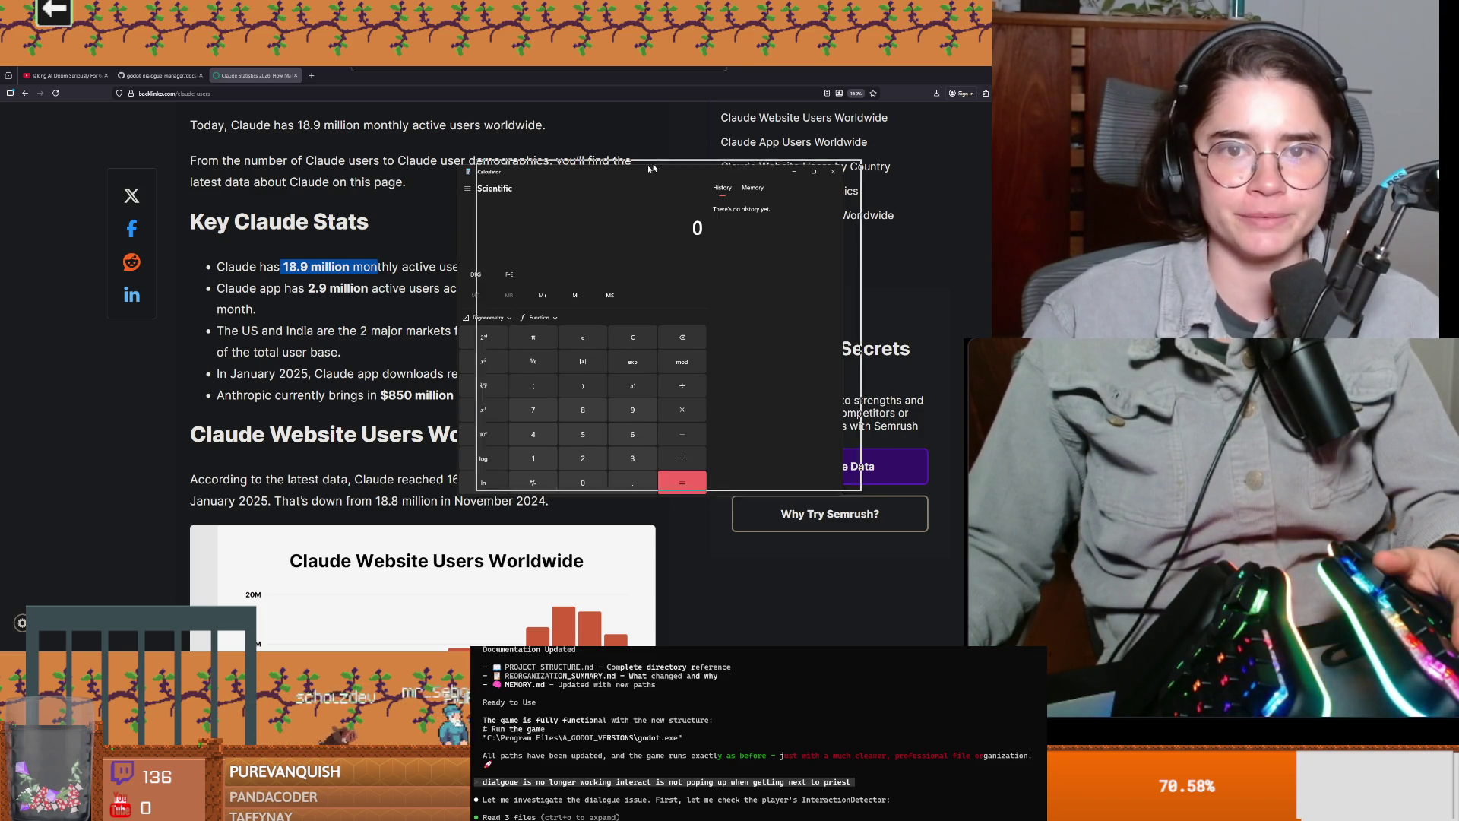
left_click_drag(591, 190, 630, 180)
Step: Compute 18.9 × 23 = 434.7, copy the result, and close Calculator
left_click(572, 448)
left_click(622, 399)
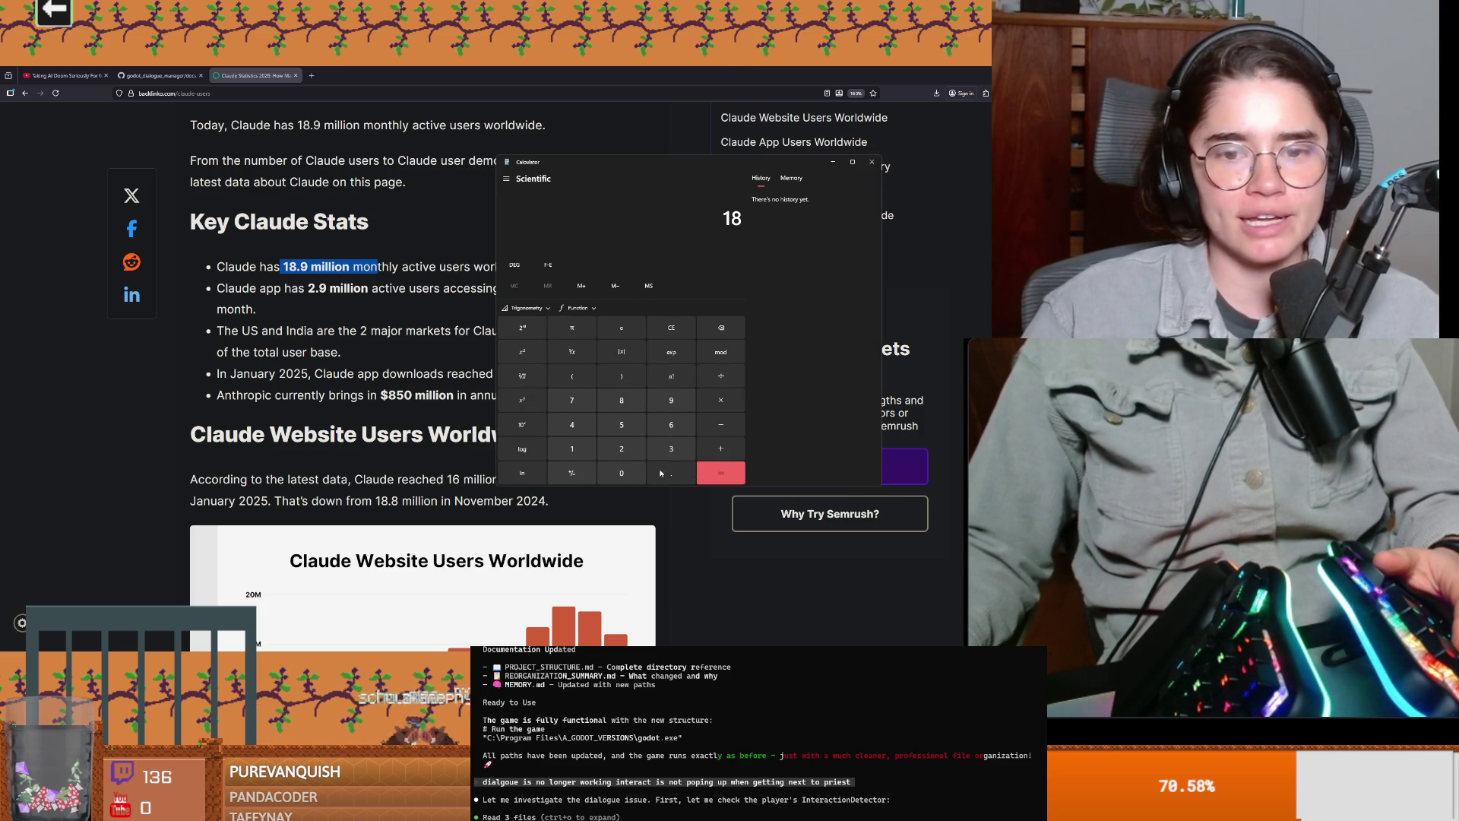
left_click(671, 400)
left_click(721, 400)
left_click(621, 448)
left_click(671, 449)
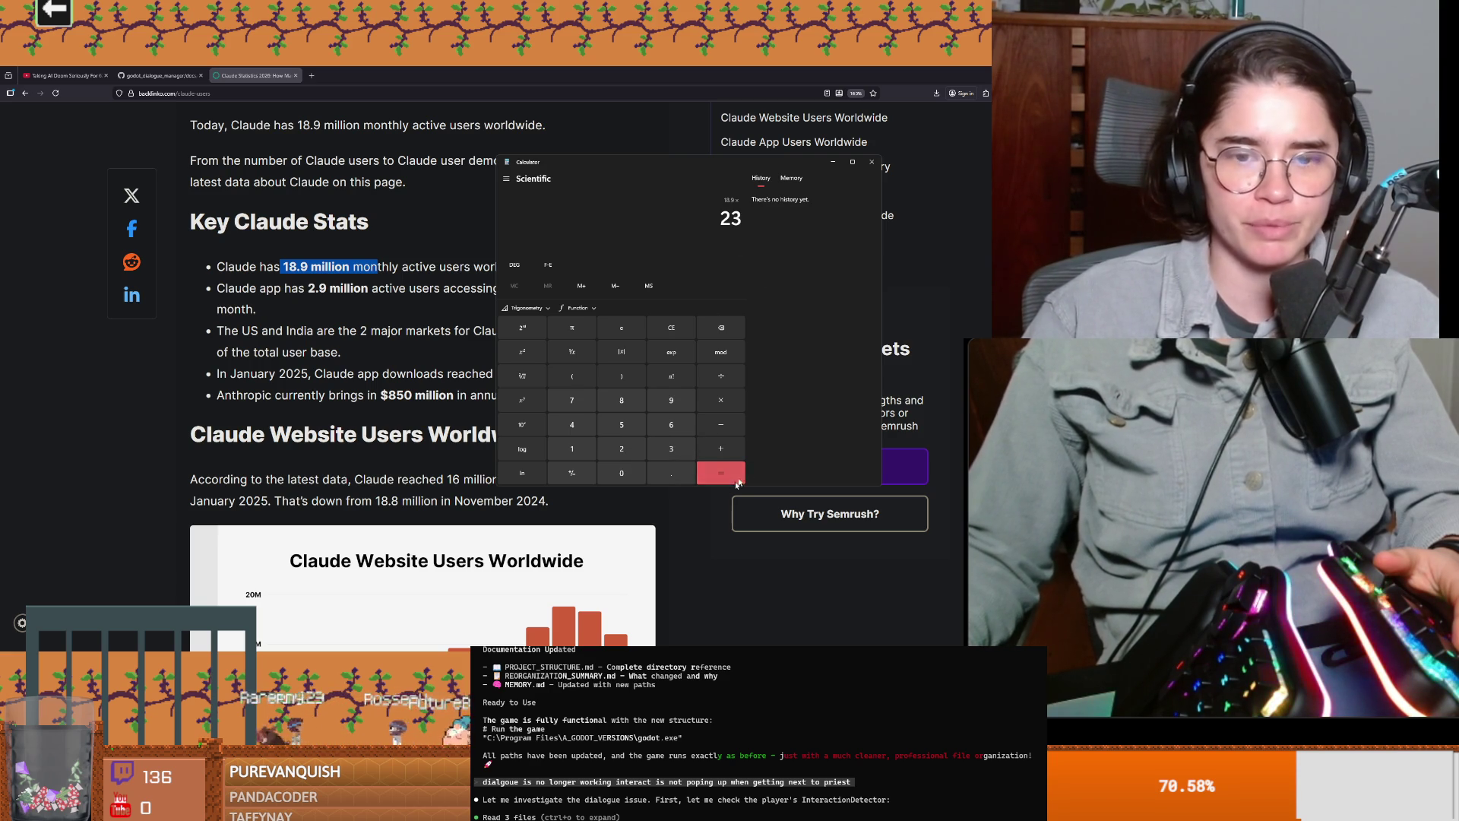
left_click(722, 473)
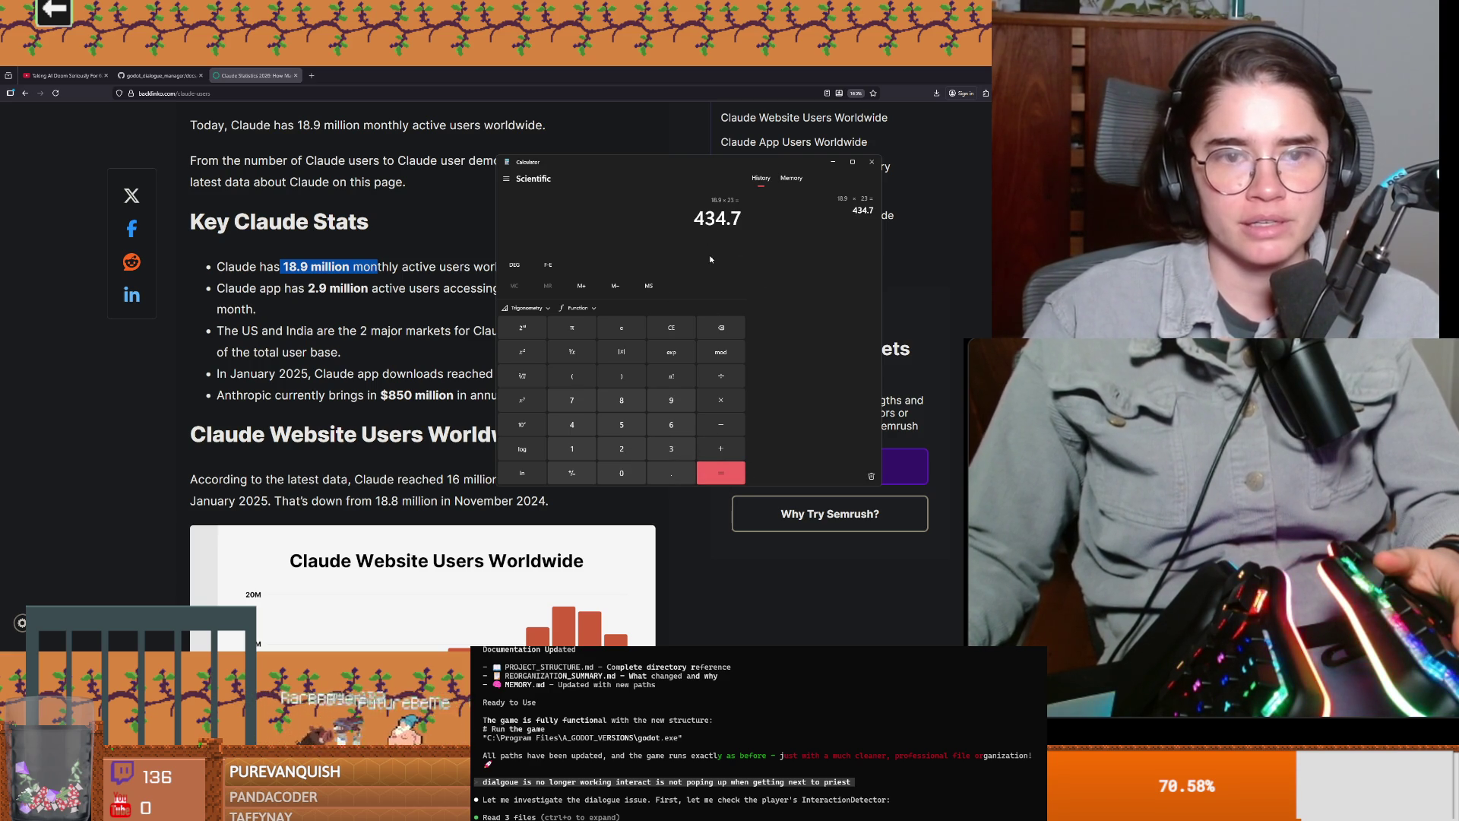
key("ctrl+c")
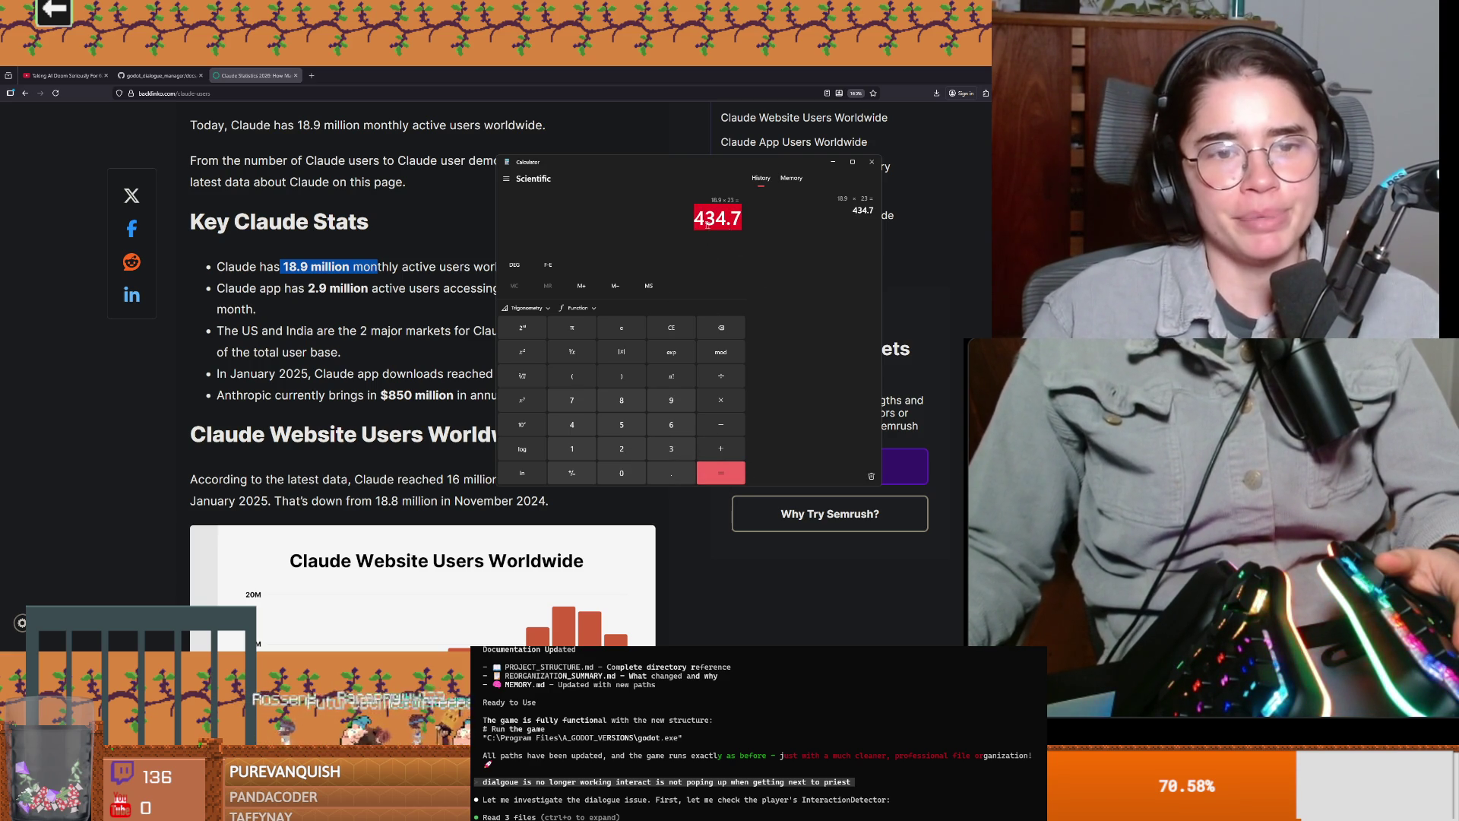
left_click(873, 162)
left_click(324, 289)
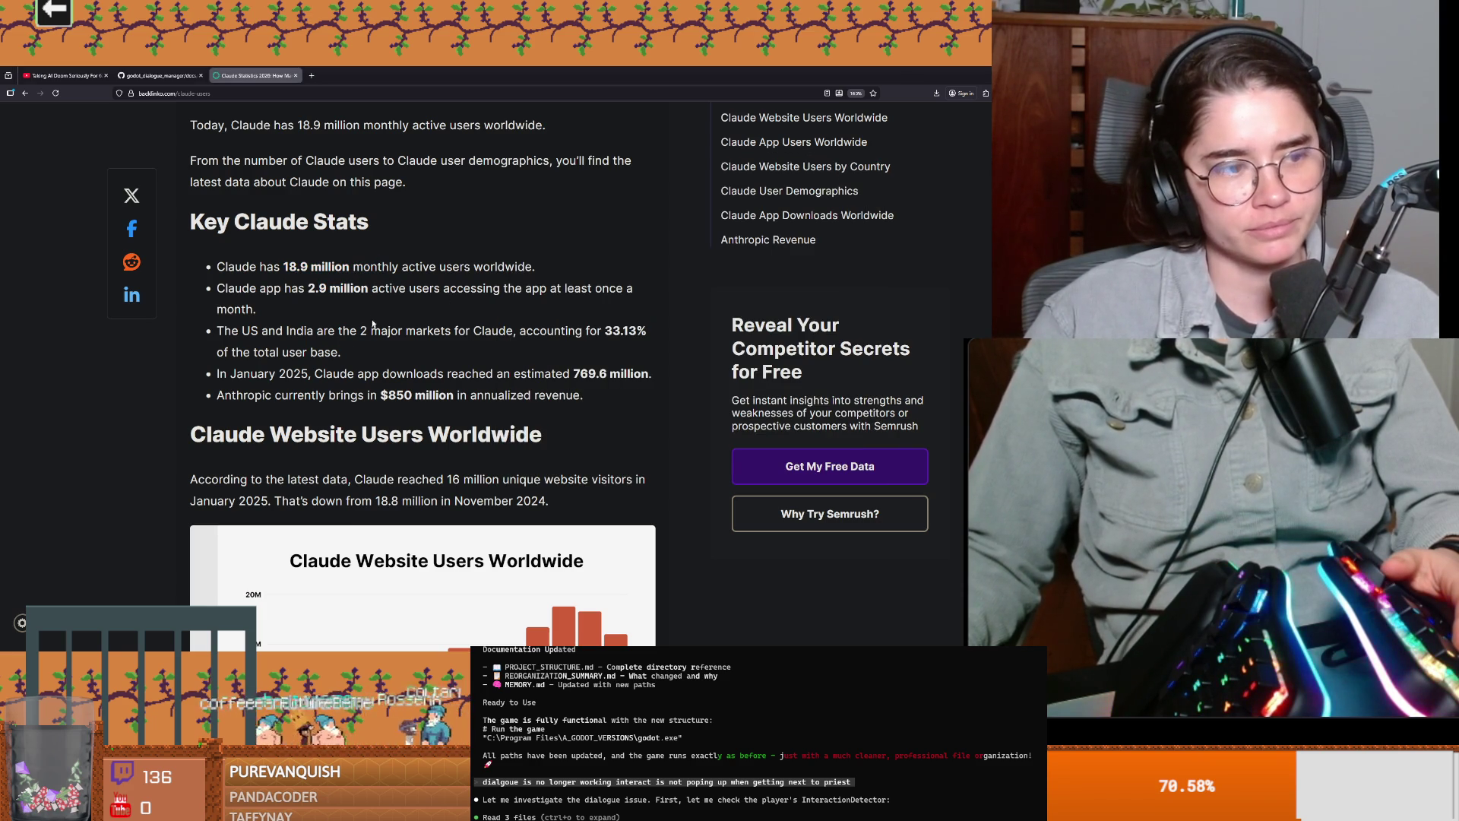
Step: Highlight the 2.9 million app users figure and the line about 2 major markets
left_click_drag(225, 289, 342, 289)
left_click(322, 289)
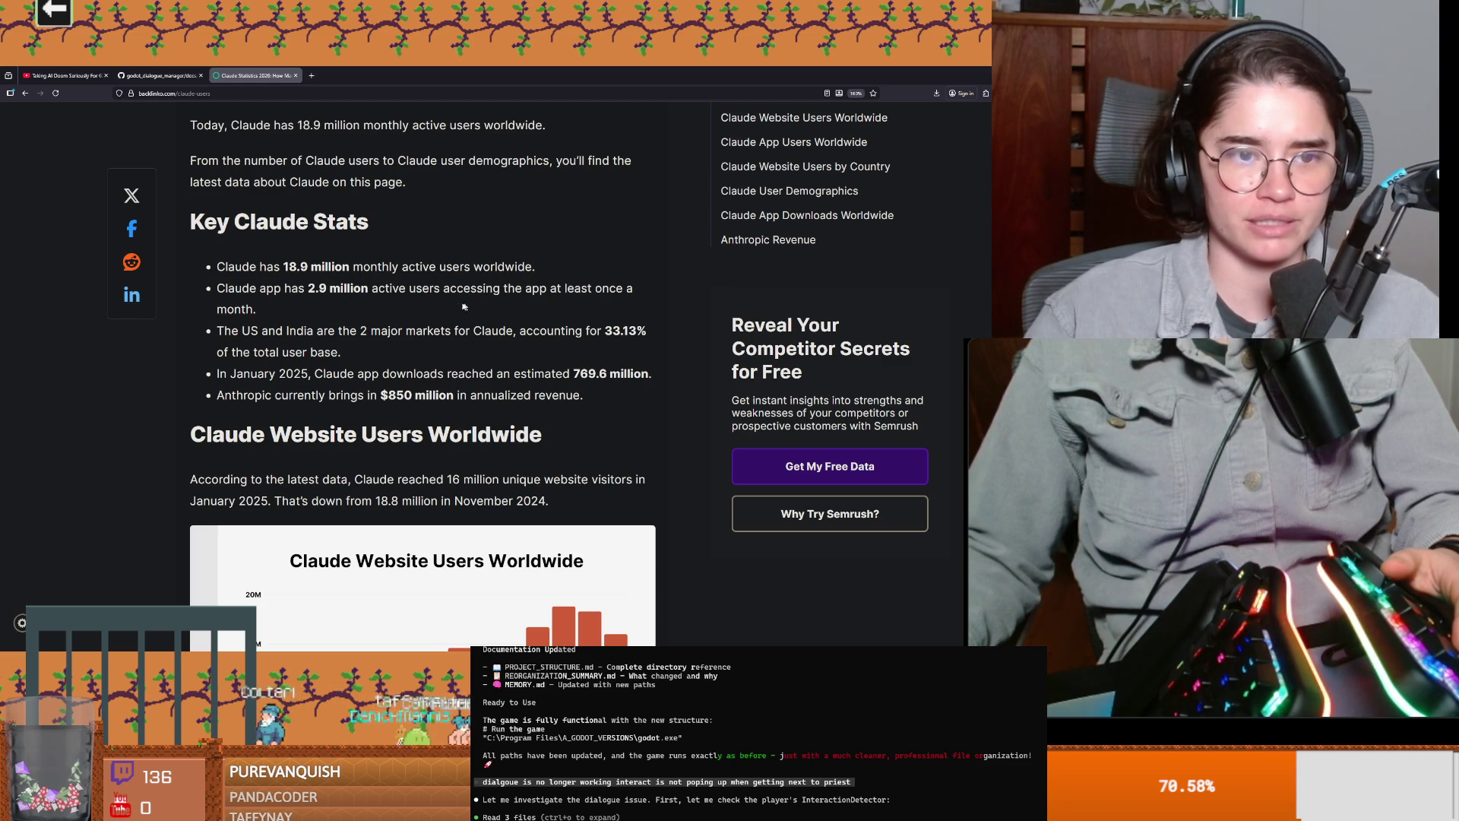
mouse_move(223, 335)
left_mouse_down()
mouse_move(486, 335)
mouse_move(441, 352)
left_mouse_up()
left_click(612, 333)
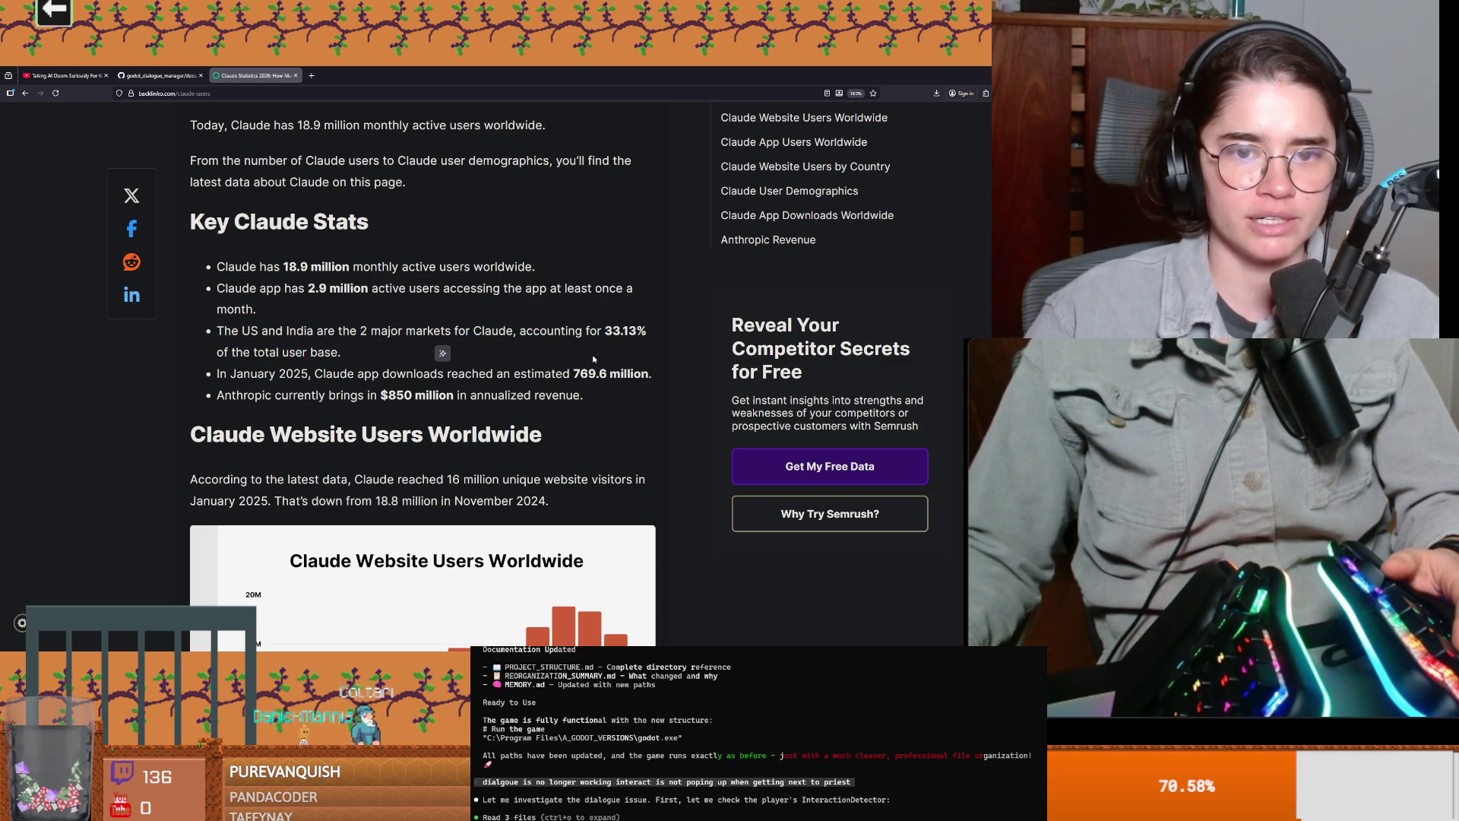
scroll(339, 386, "down", 1)
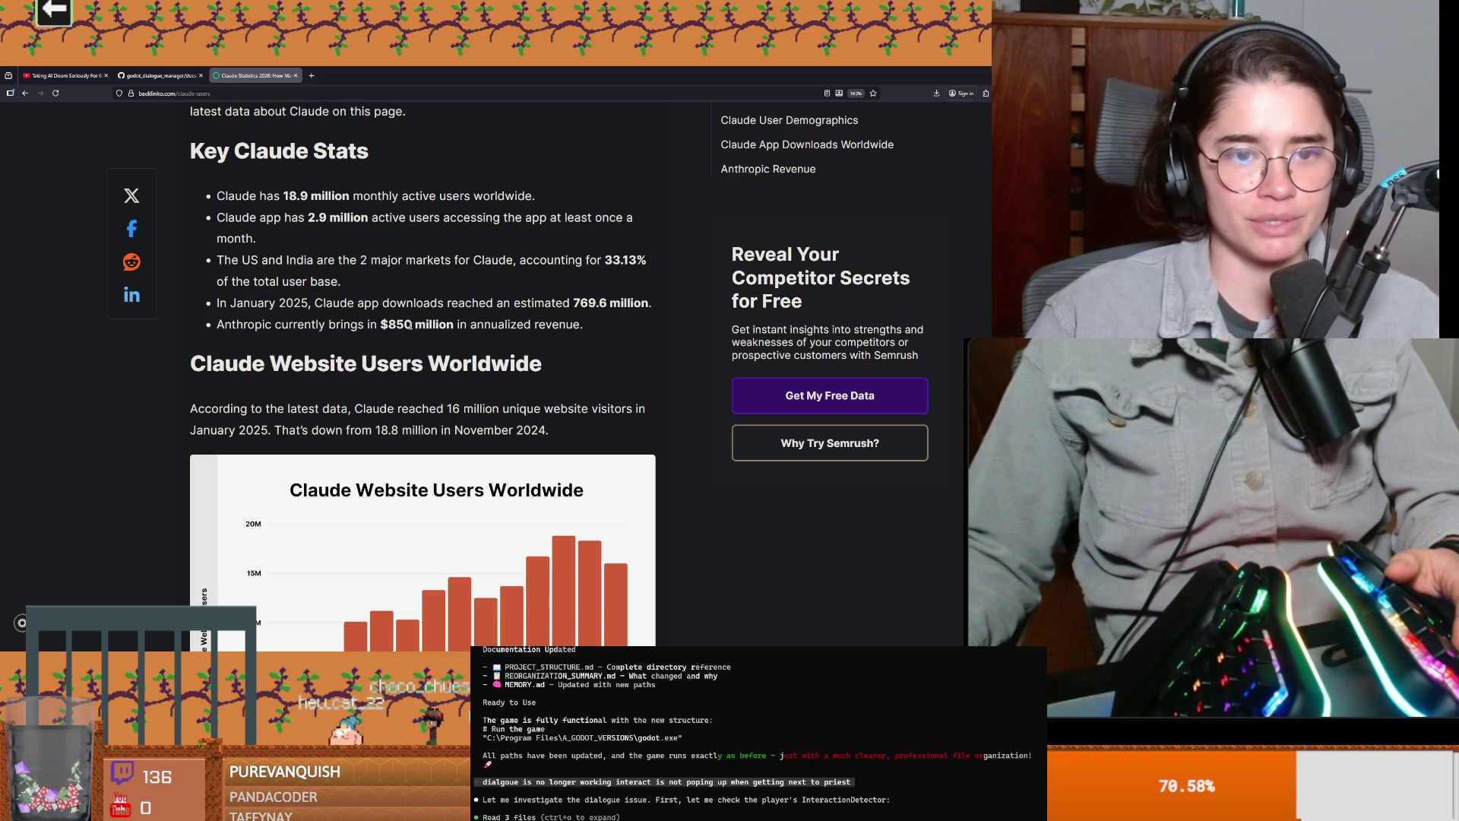
Step: Highlight the $850 million revenue figure and the phrase 'annualized revenue'
left_click_drag(395, 326, 432, 325)
left_click(485, 328)
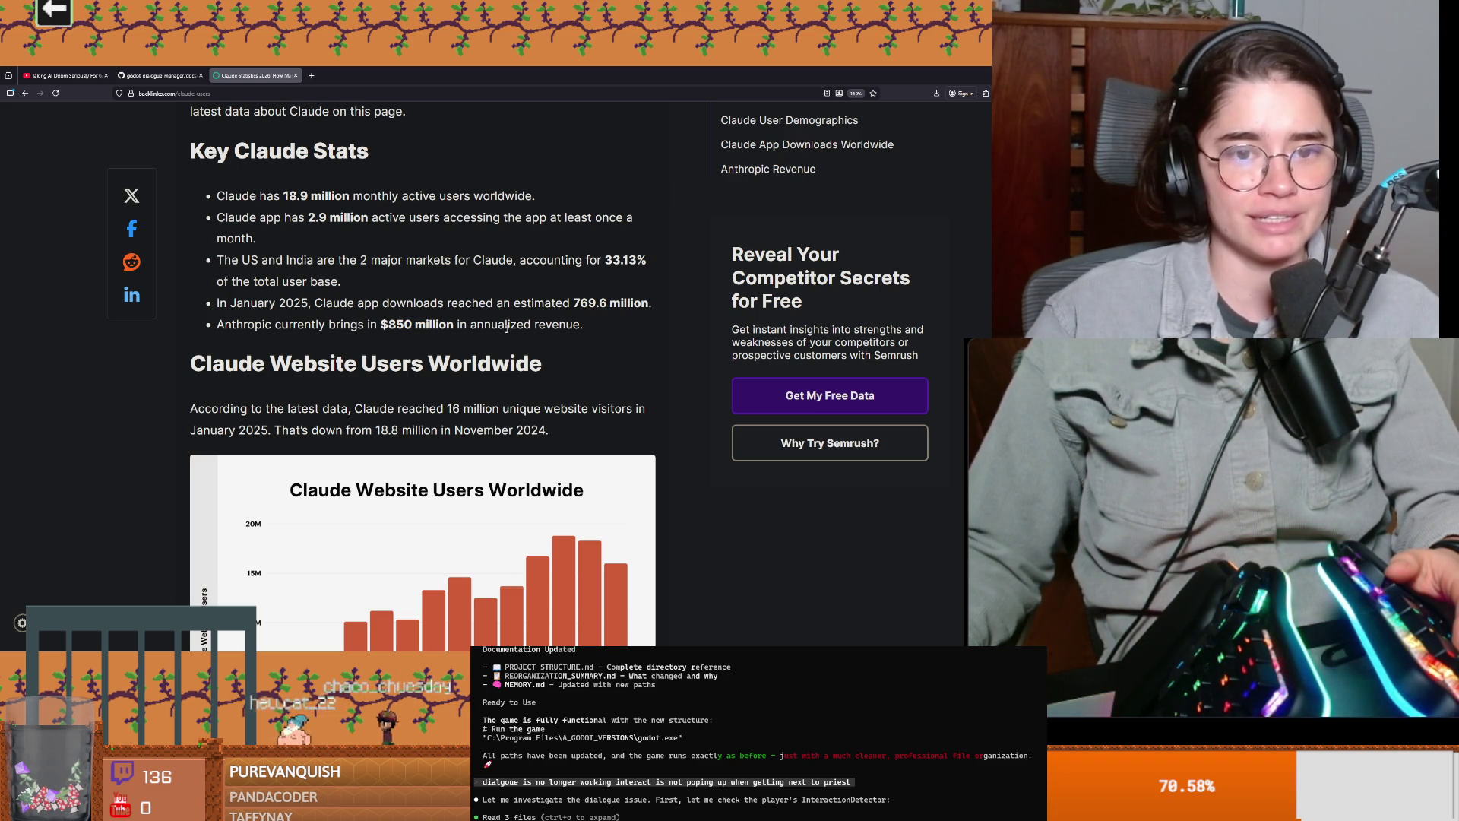
mouse_move(477, 325)
left_mouse_down()
mouse_move(539, 325)
mouse_move(459, 326)
left_mouse_up()
left_click(471, 324)
scroll(472, 325, "down", 4)
scroll(397, 314, "up", 3)
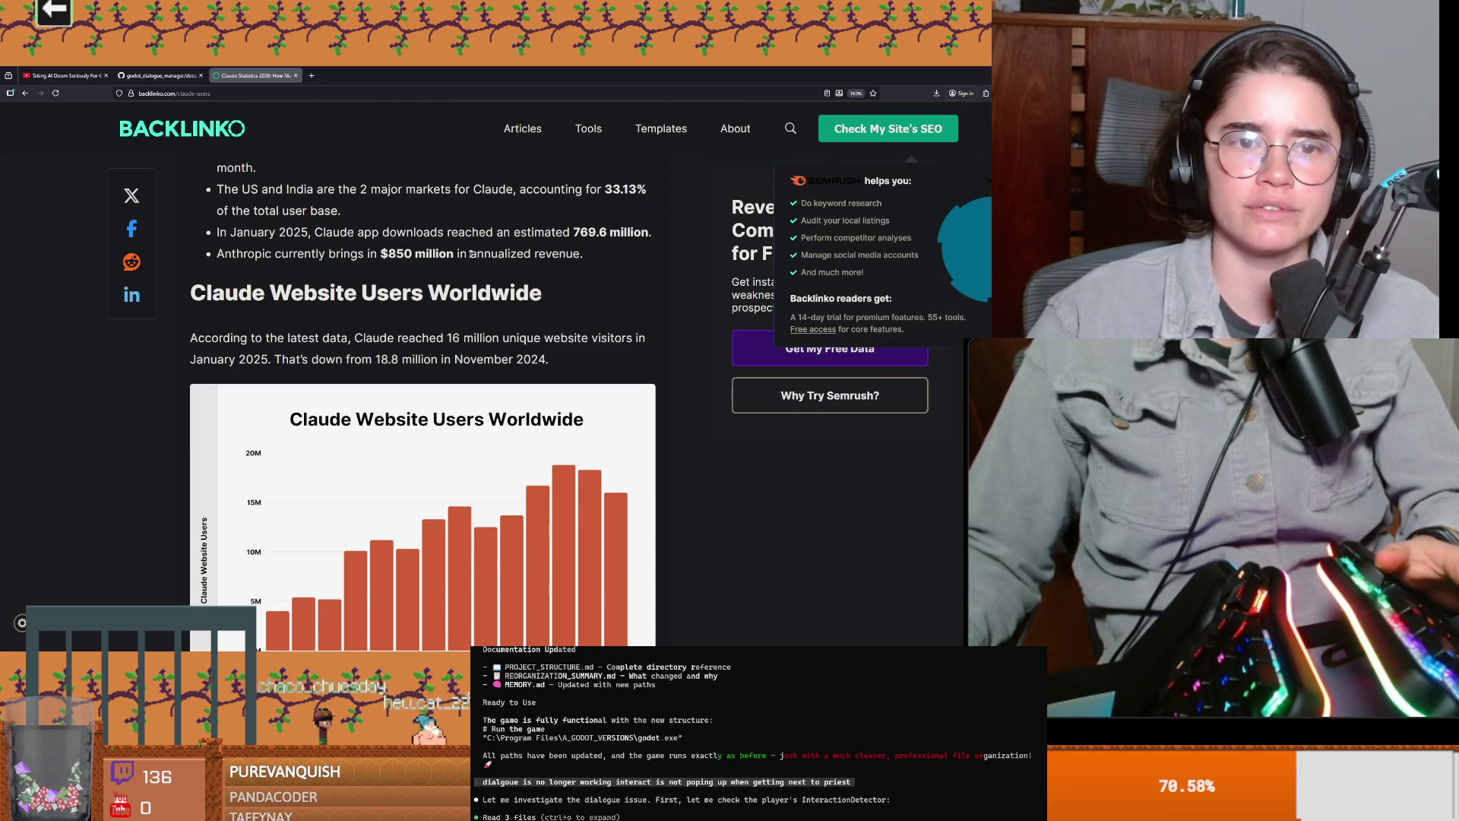
left_click_drag(470, 253, 587, 253)
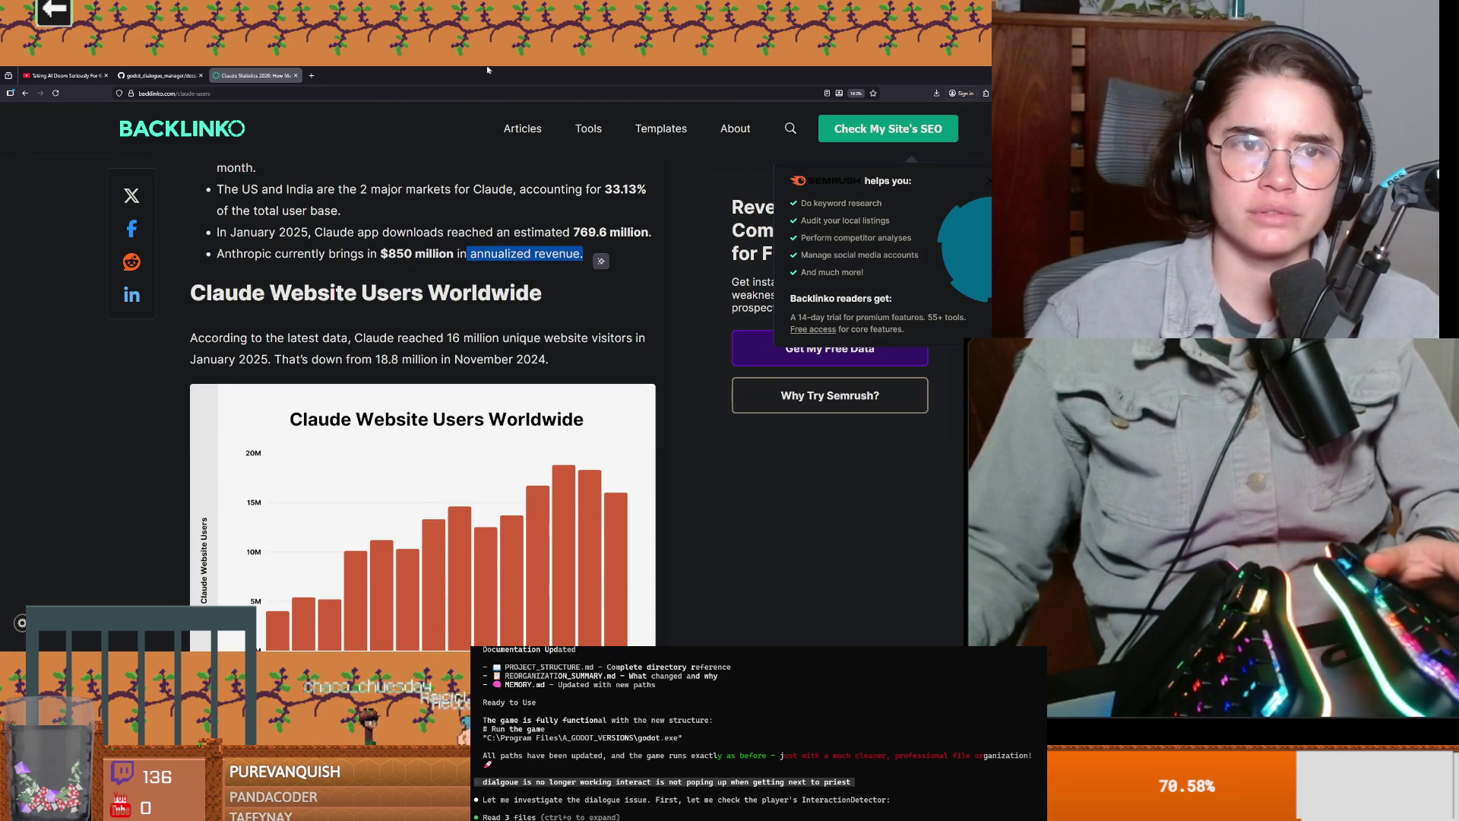
key("alt+Tab")
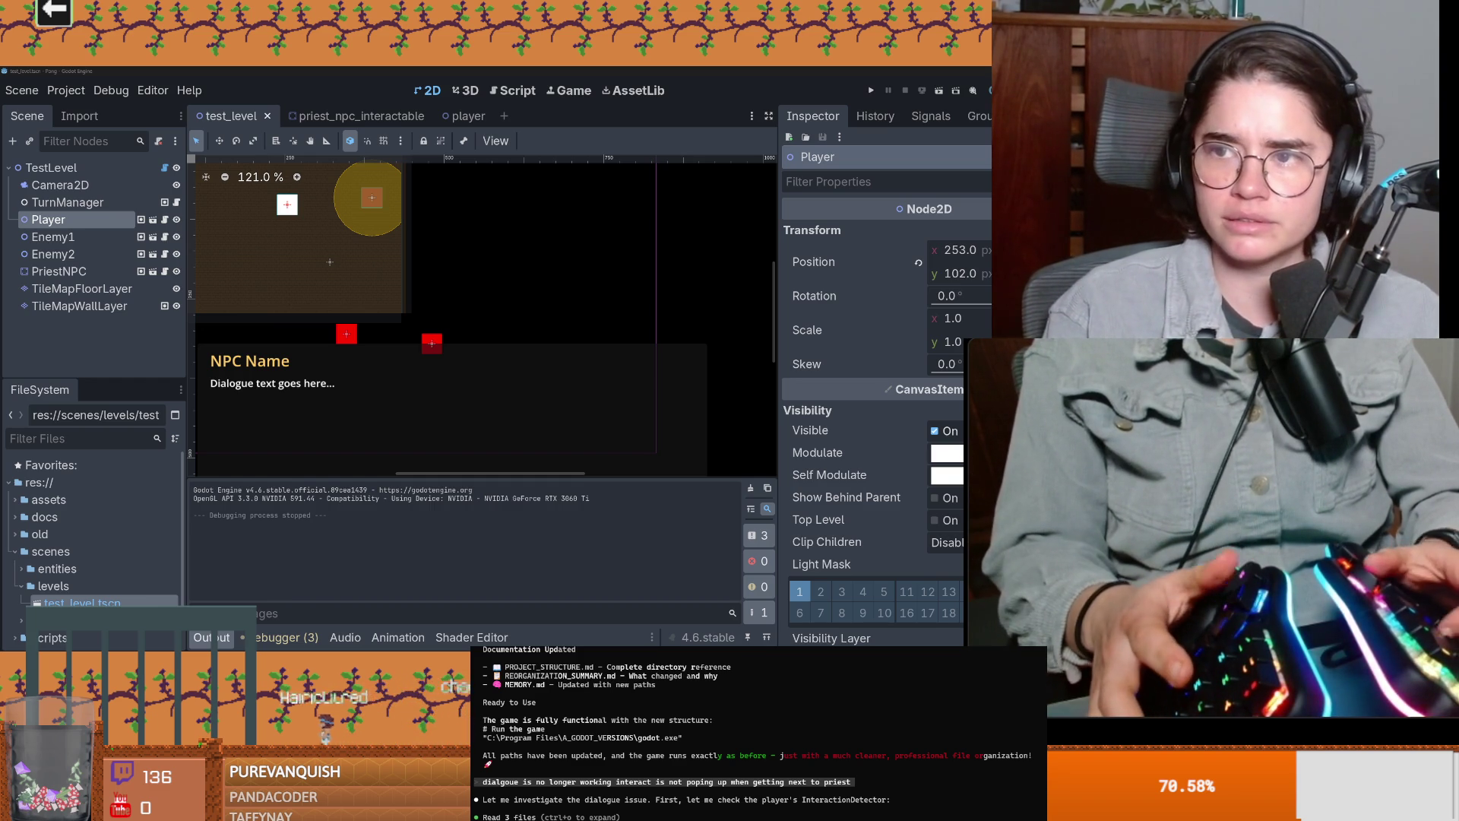
key("alt+Tab")
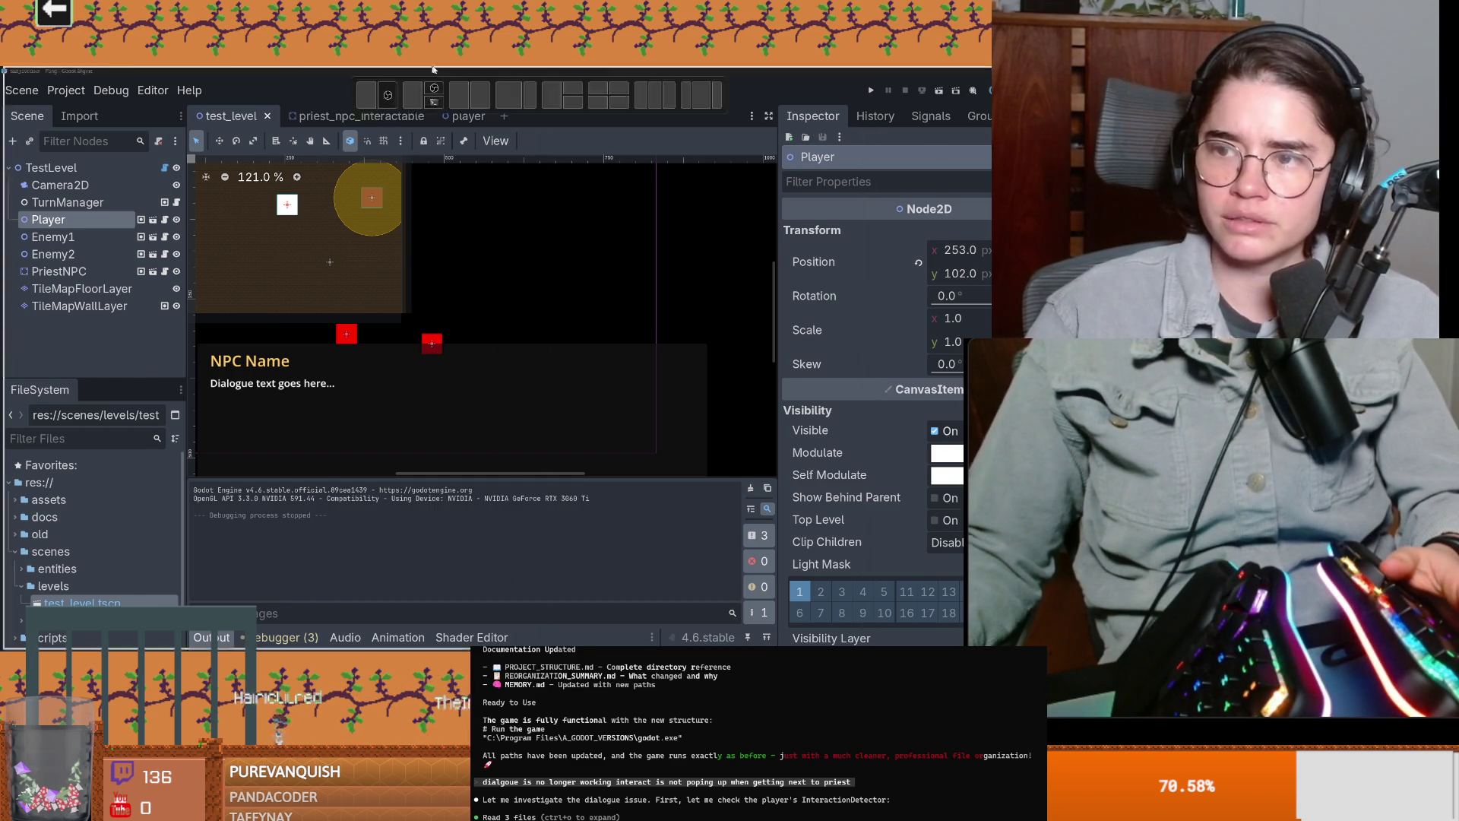
Step: Highlight the AI Overview's definition of annualized revenue, then return to the Backlinko Claude Statistics tab
mouse_move(248, 238)
left_mouse_down()
mouse_move(318, 238)
mouse_move(181, 249)
left_mouse_up()
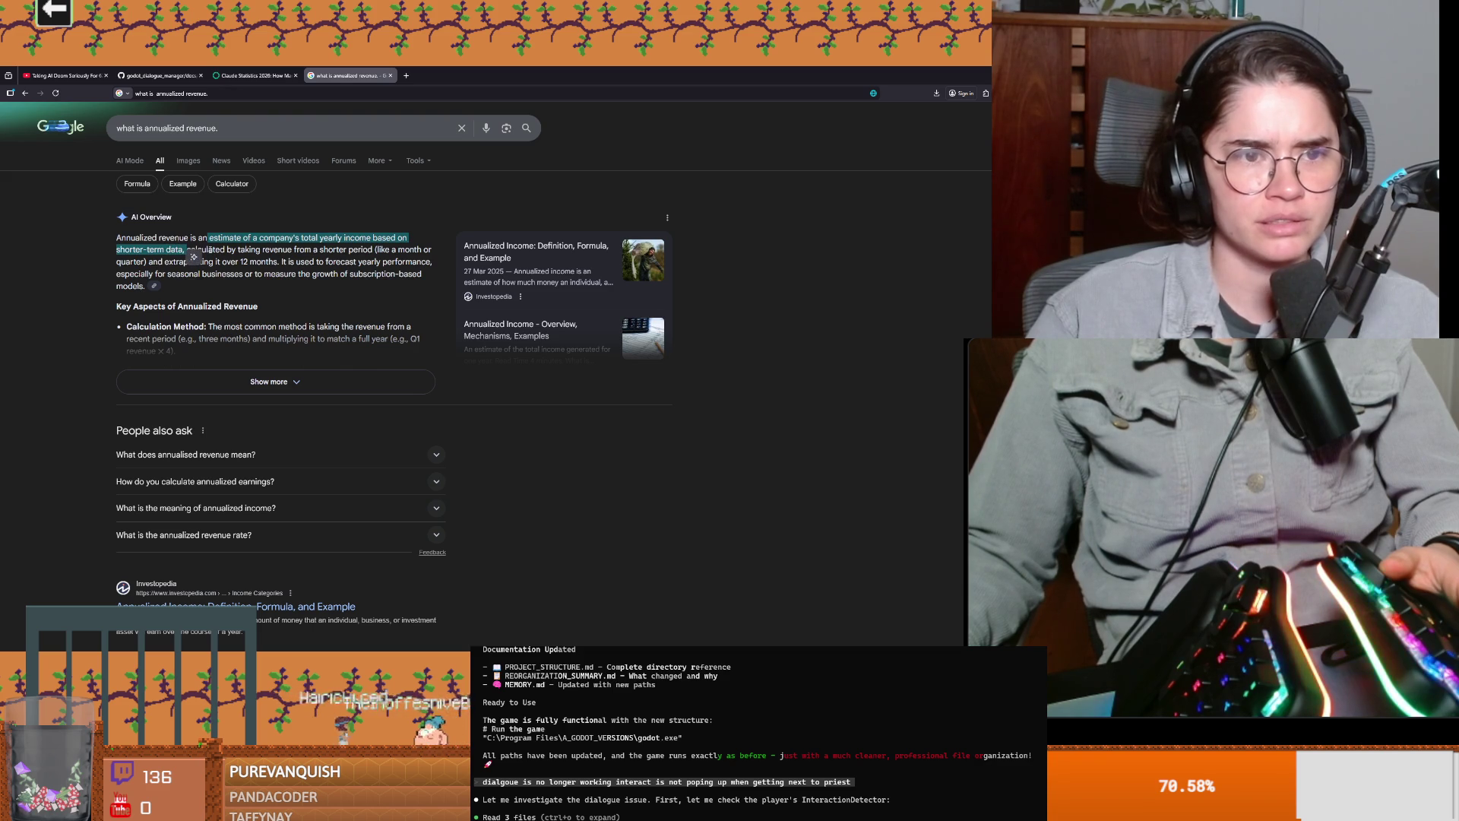
mouse_move(320, 249)
left_mouse_down()
mouse_move(360, 252)
mouse_move(169, 262)
left_mouse_up()
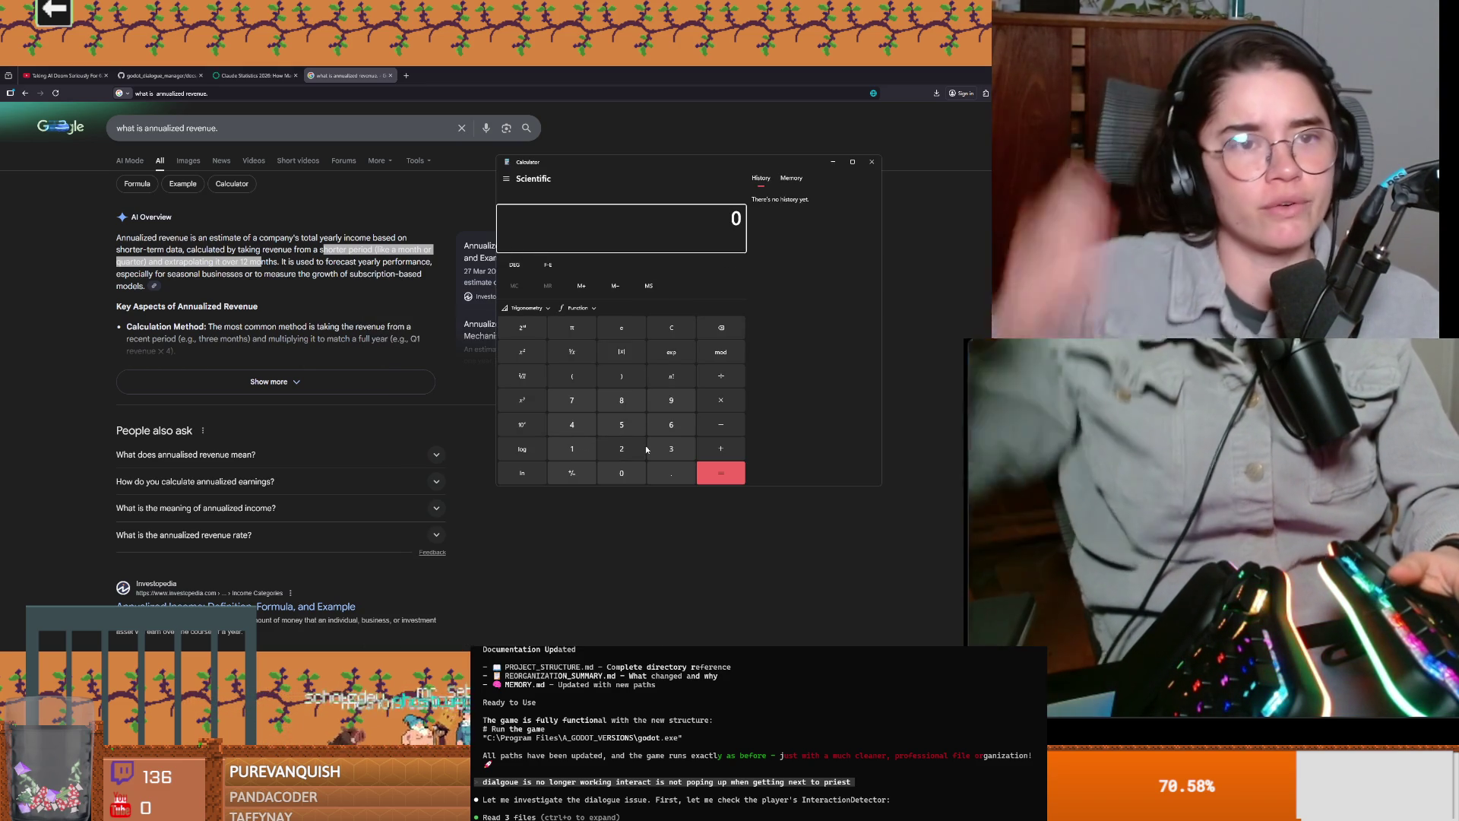
left_click(255, 75)
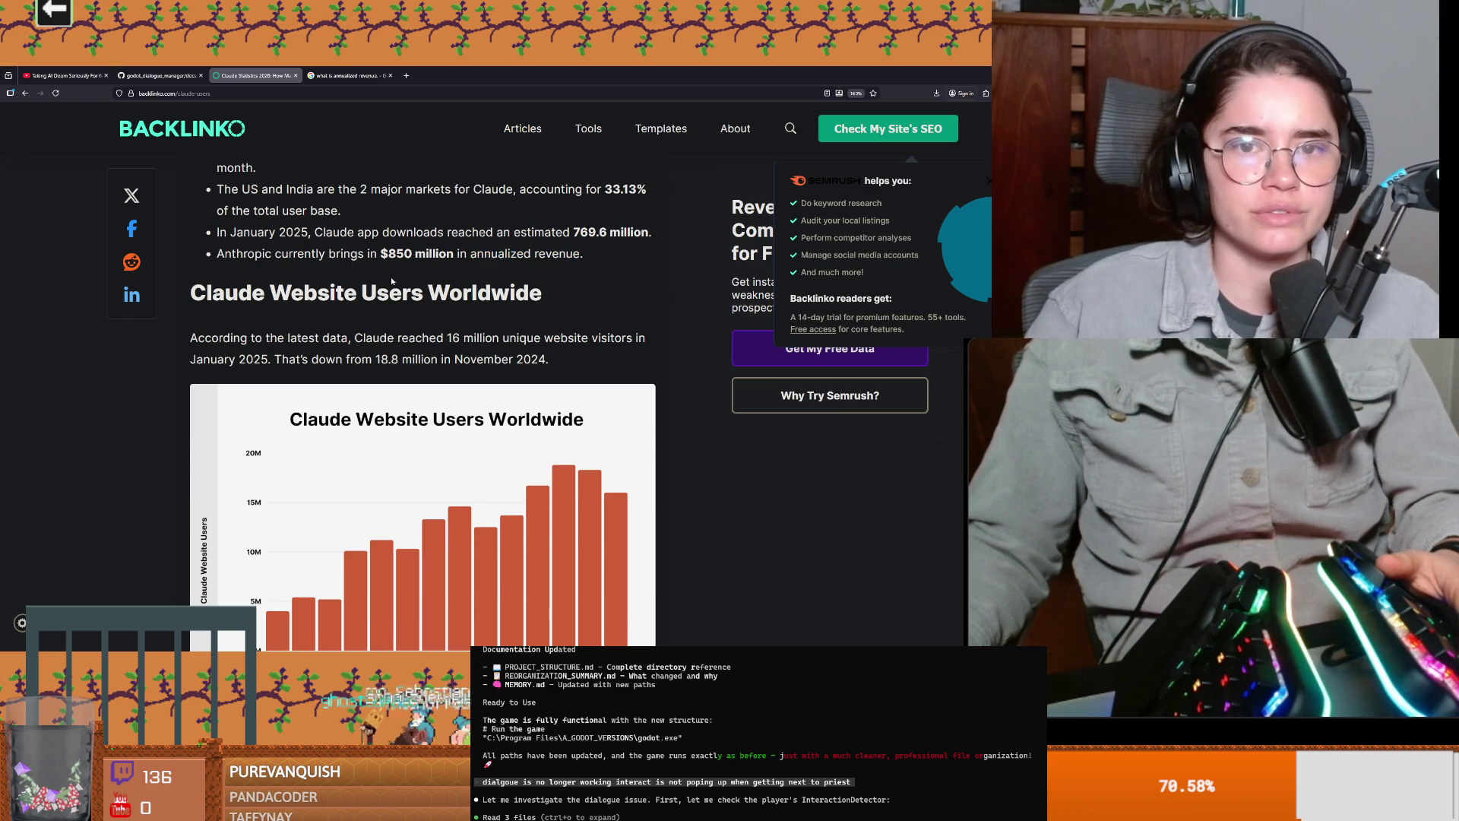
Step: Highlight the 18.9 million monthly users, 16 million website visitors and the drop from 18.8 million
scroll(392, 281, "up", 4)
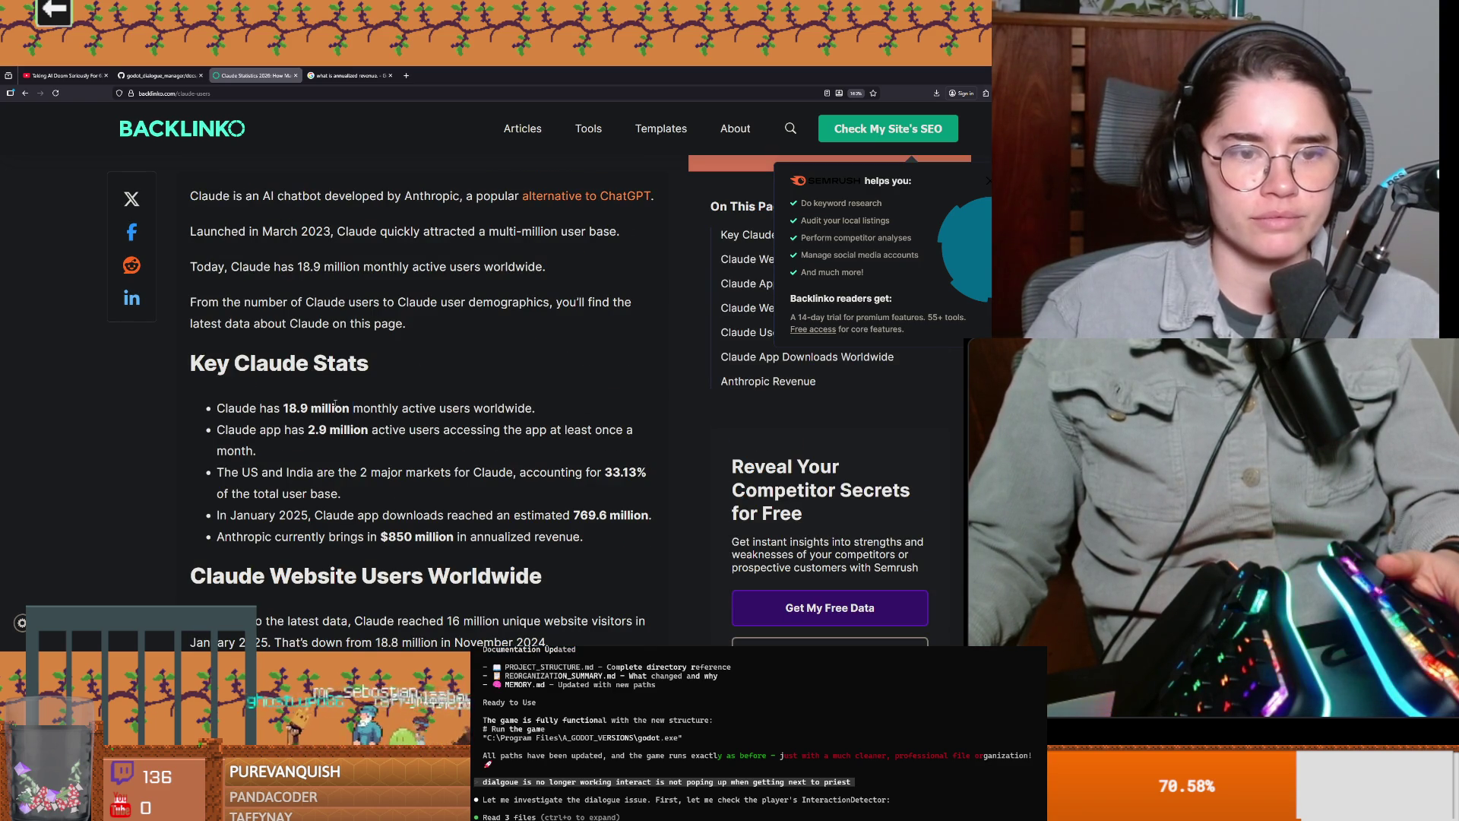
mouse_move(308, 408)
left_mouse_down()
mouse_move(273, 408)
mouse_move(552, 411)
left_mouse_up()
left_click_drag(307, 408, 267, 408)
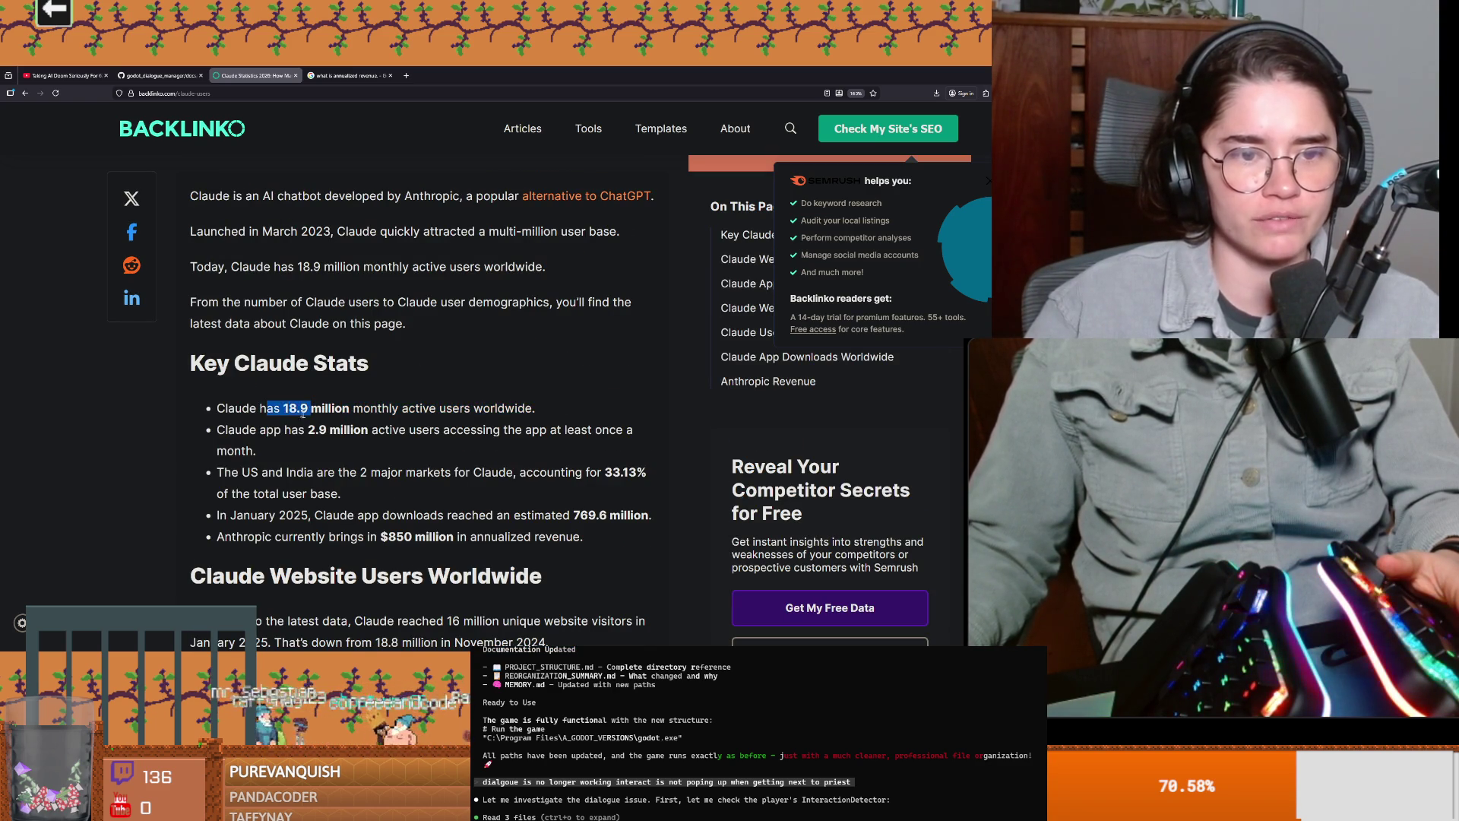
scroll(327, 418, "down", 3)
scroll(403, 334, "down", 4)
scroll(403, 334, "up", 3)
left_click_drag(213, 293, 542, 294)
left_click(303, 301)
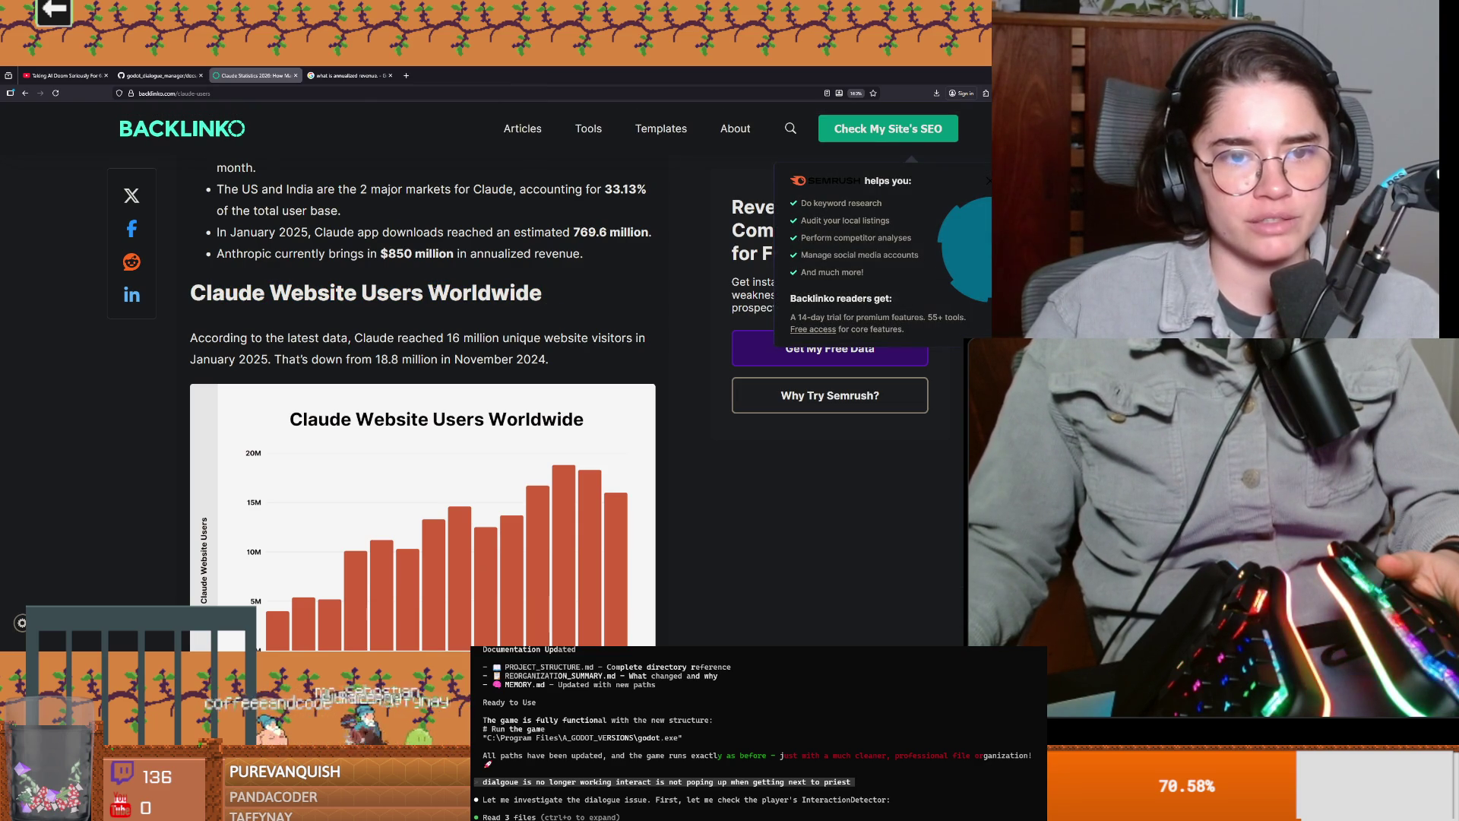
triple_click(490, 337)
left_click_drag(492, 337, 598, 341)
scroll(598, 341, "down", 2)
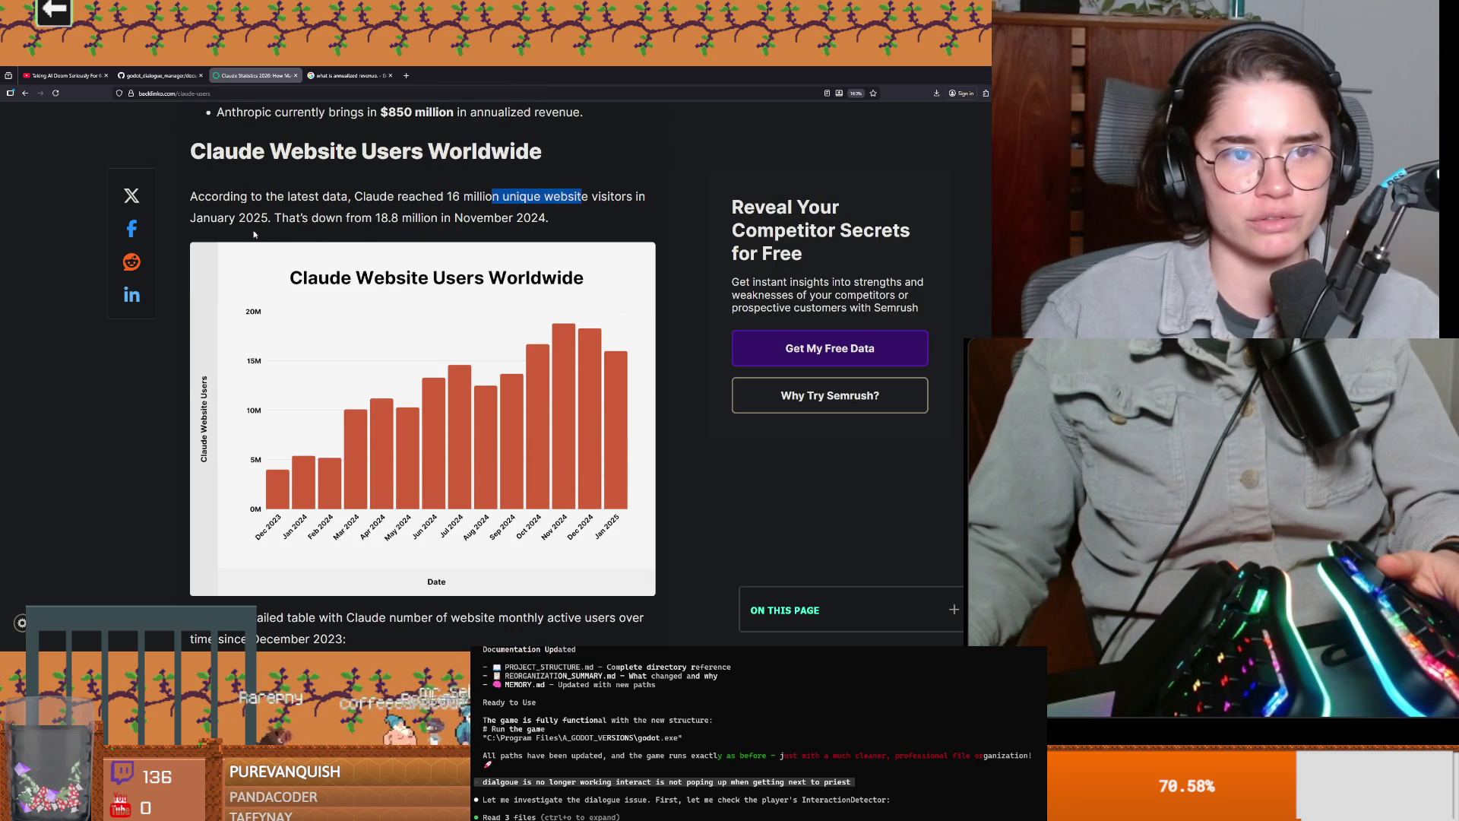
left_click_drag(317, 218, 438, 219)
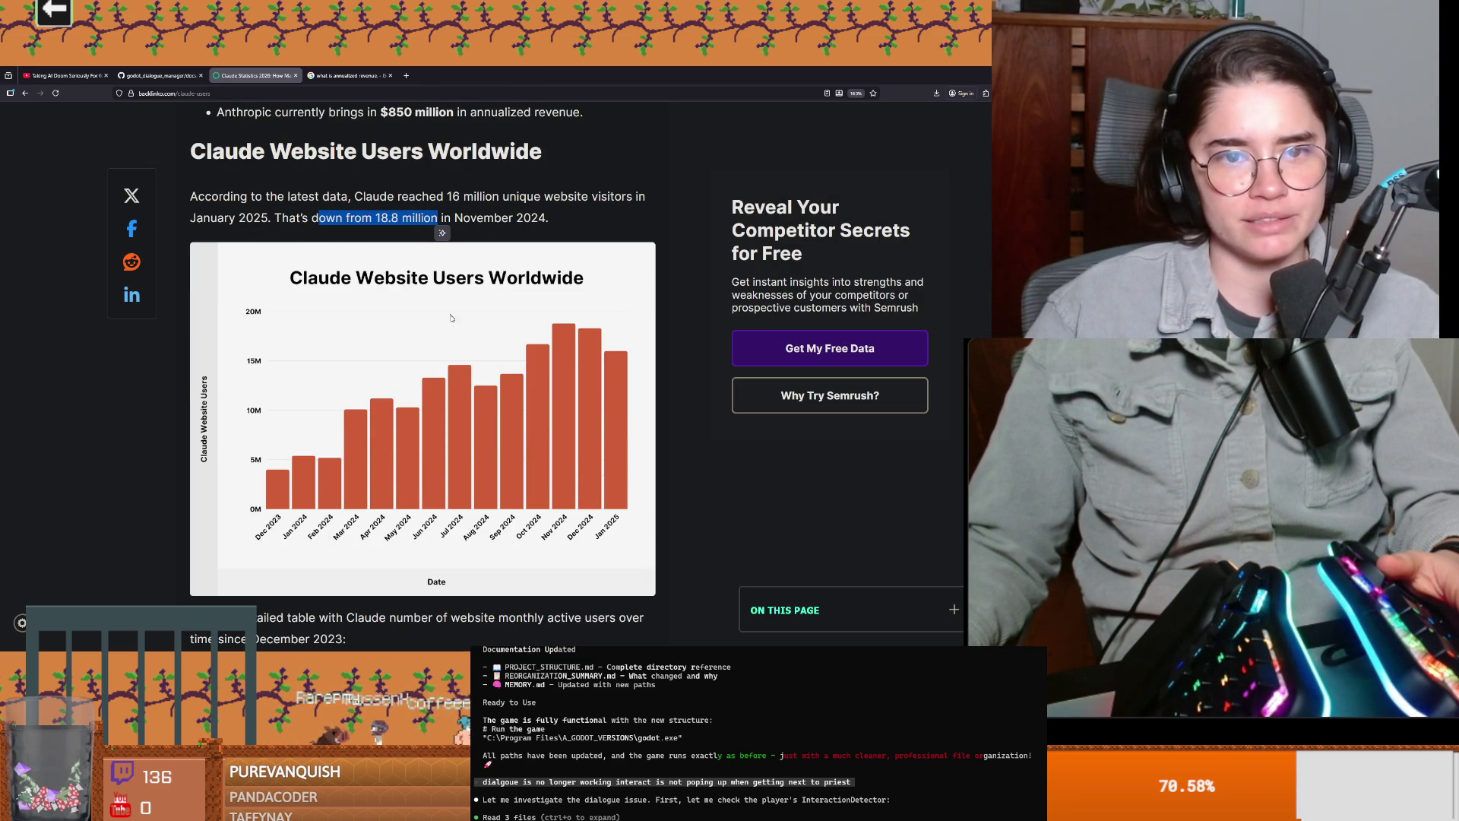
scroll(449, 389, "down", 7)
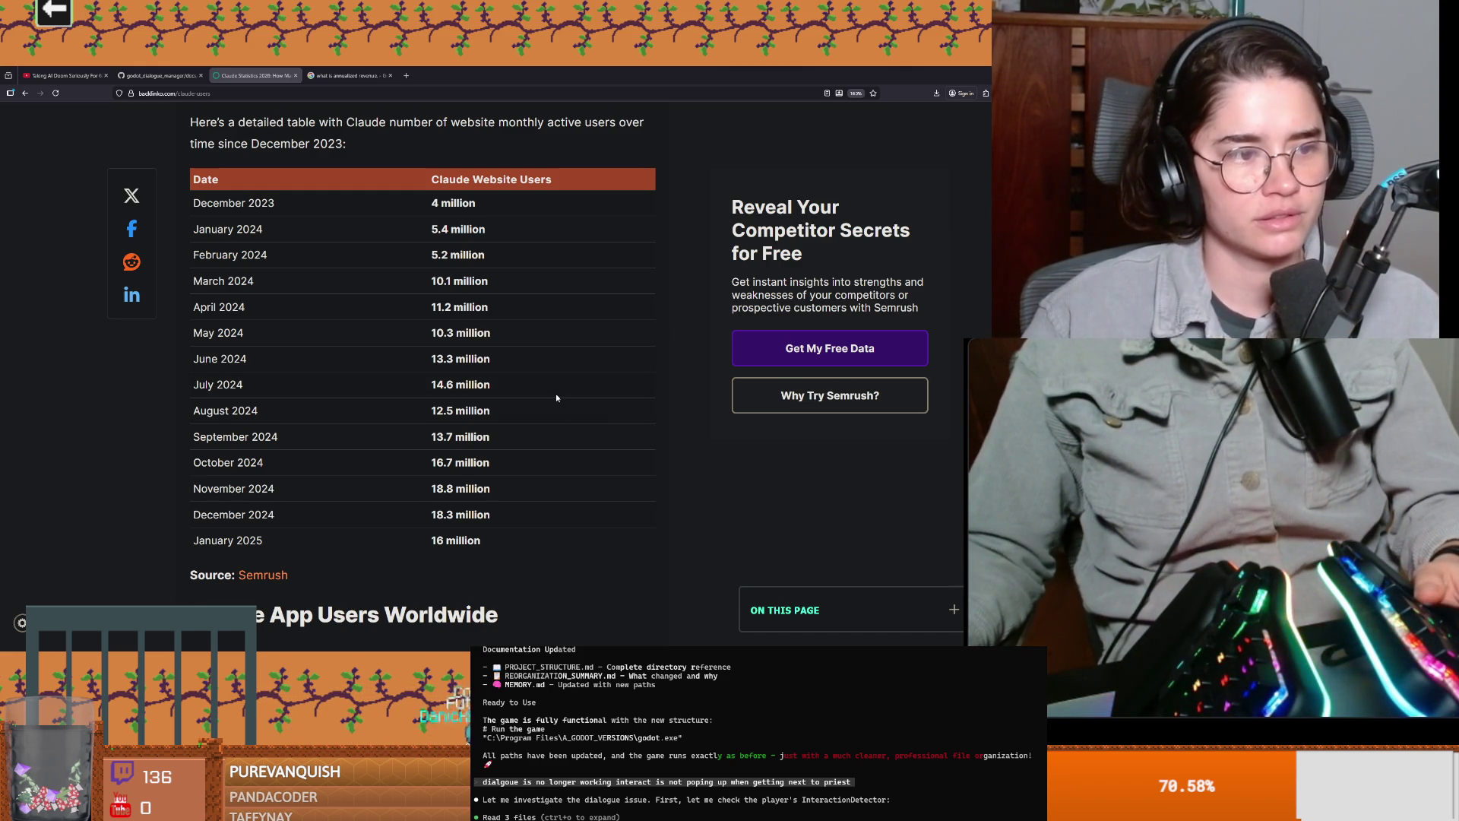
Step: Highlight the 51.88% young-user share and the mention of the 25-34 age group
scroll(439, 356, "down", 4)
scroll(439, 356, "down", 2)
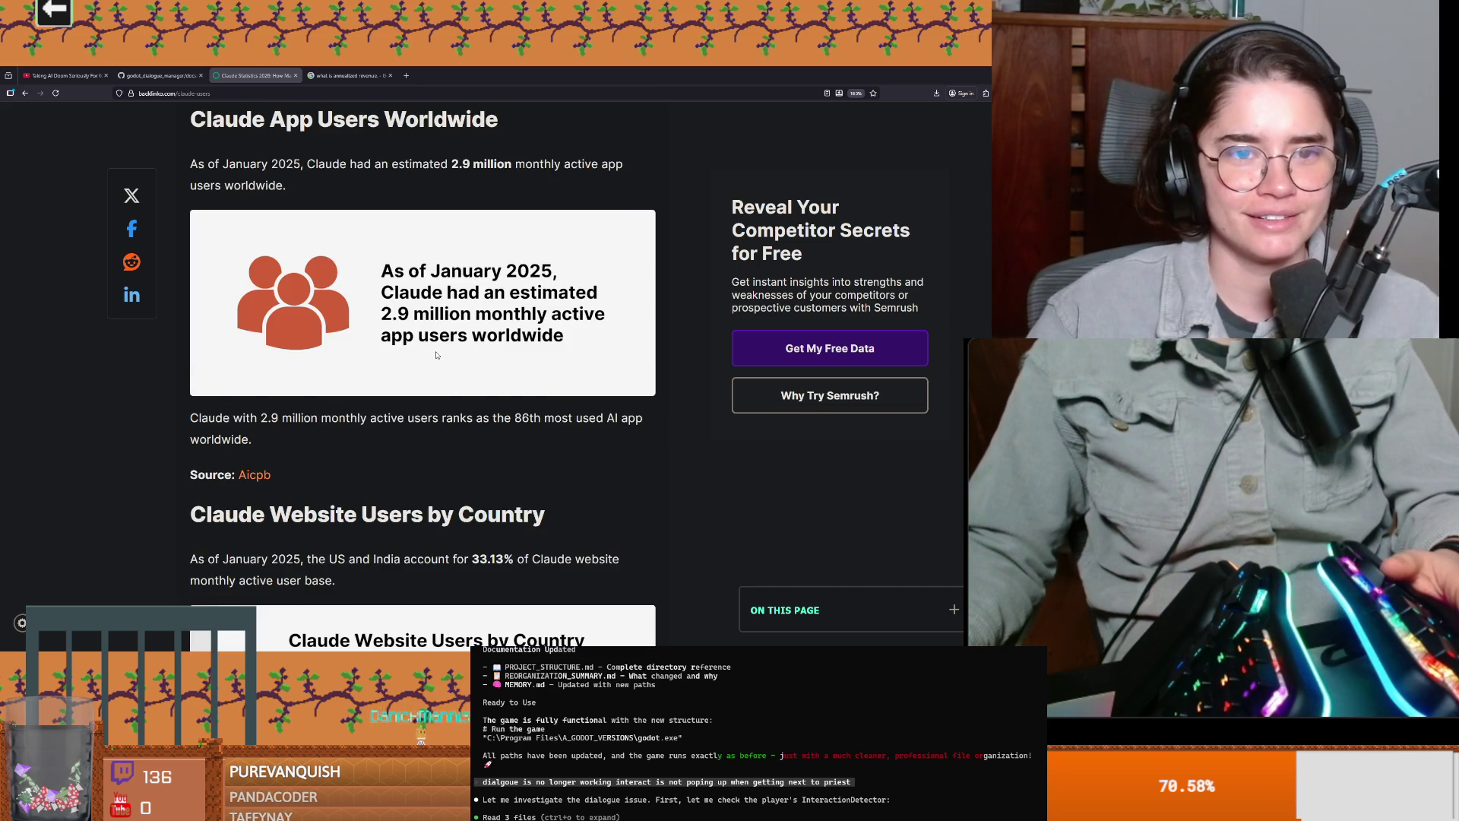
scroll(342, 319, "up", 3)
left_click_drag(252, 331, 449, 330)
scroll(407, 342, "down", 2)
scroll(405, 341, "down", 8)
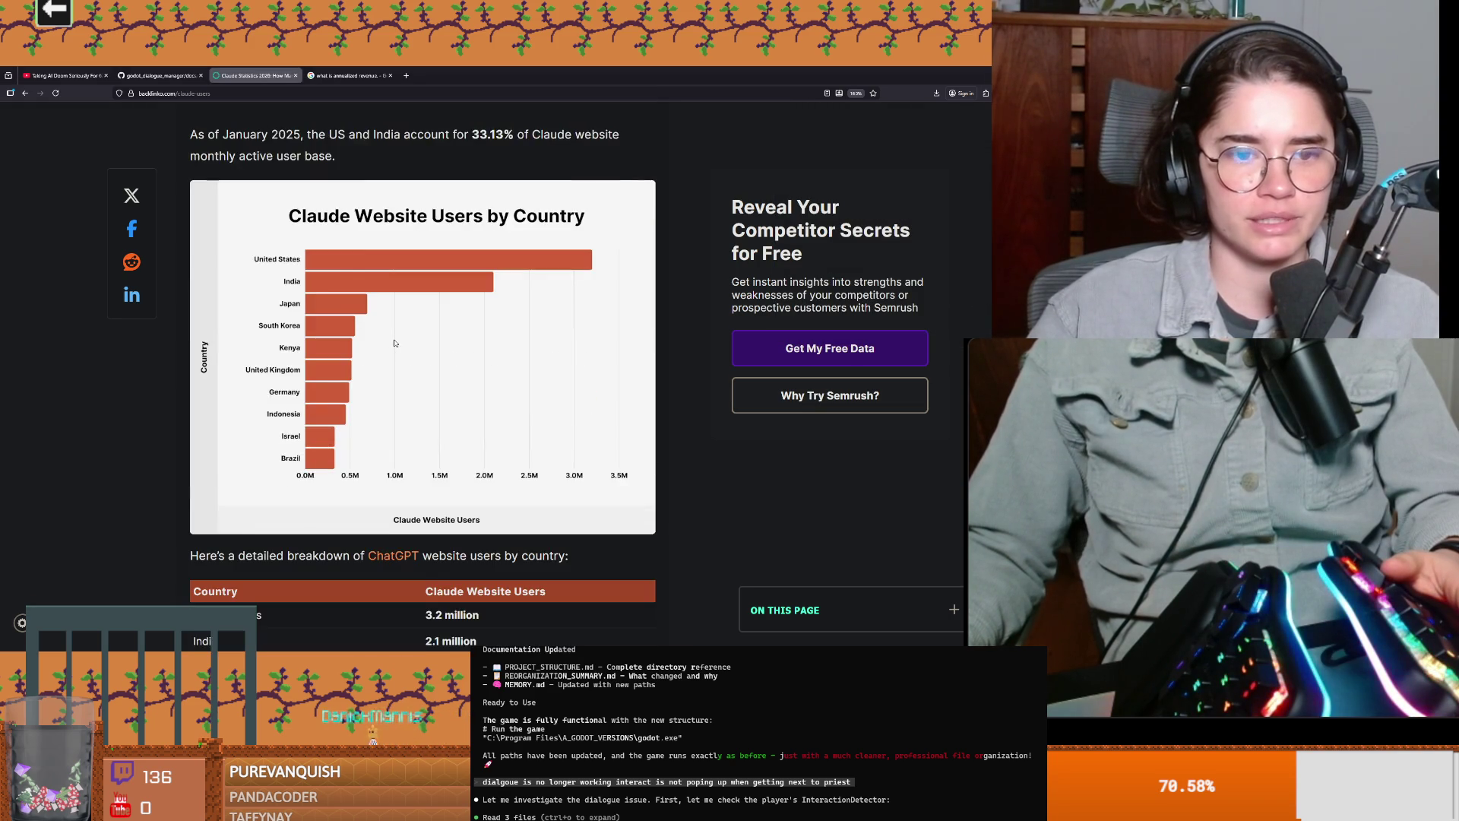
scroll(381, 332, "up", 3)
scroll(335, 340, "up", 1)
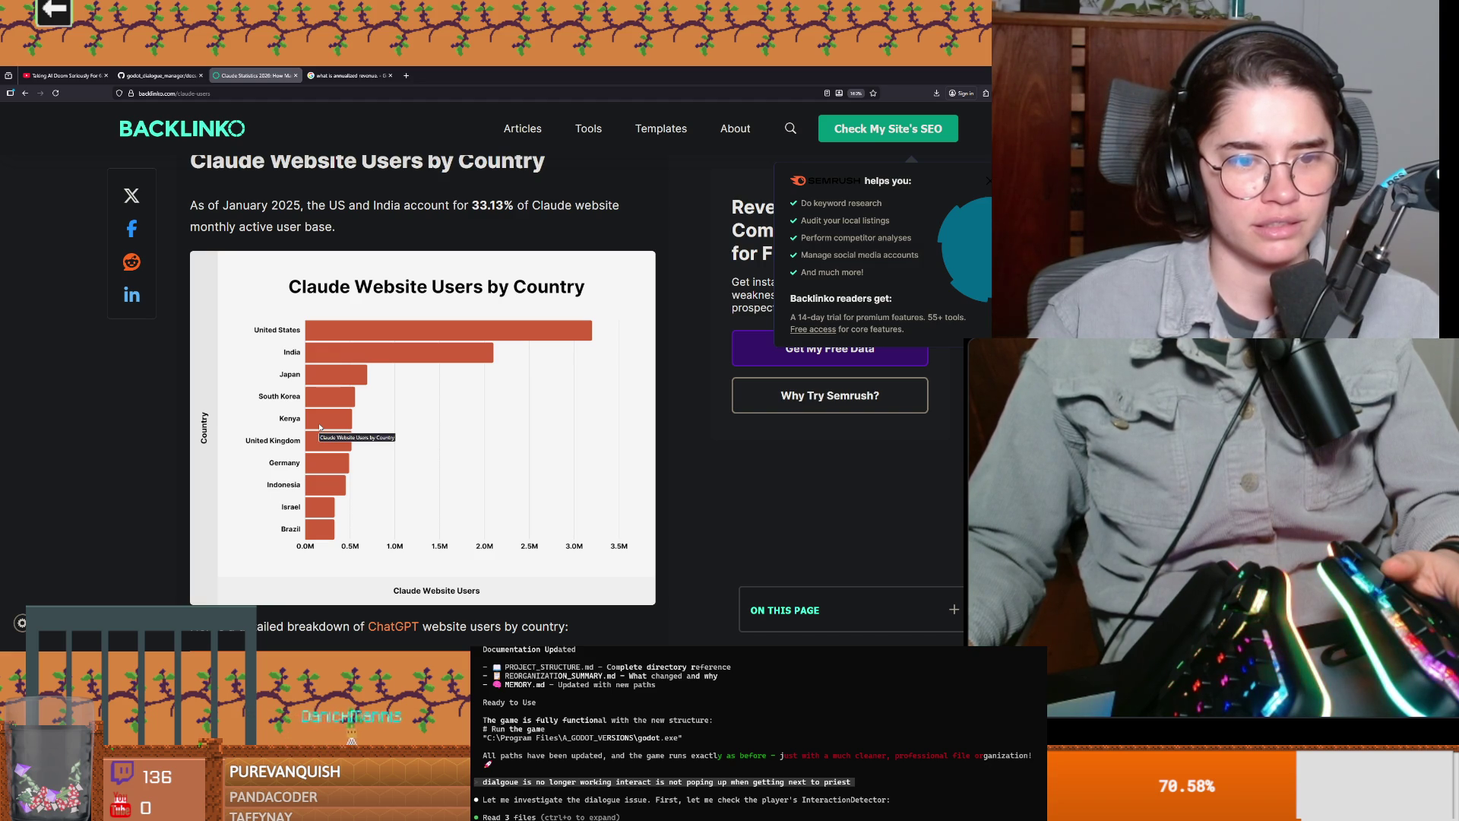
scroll(319, 427, "down", 6)
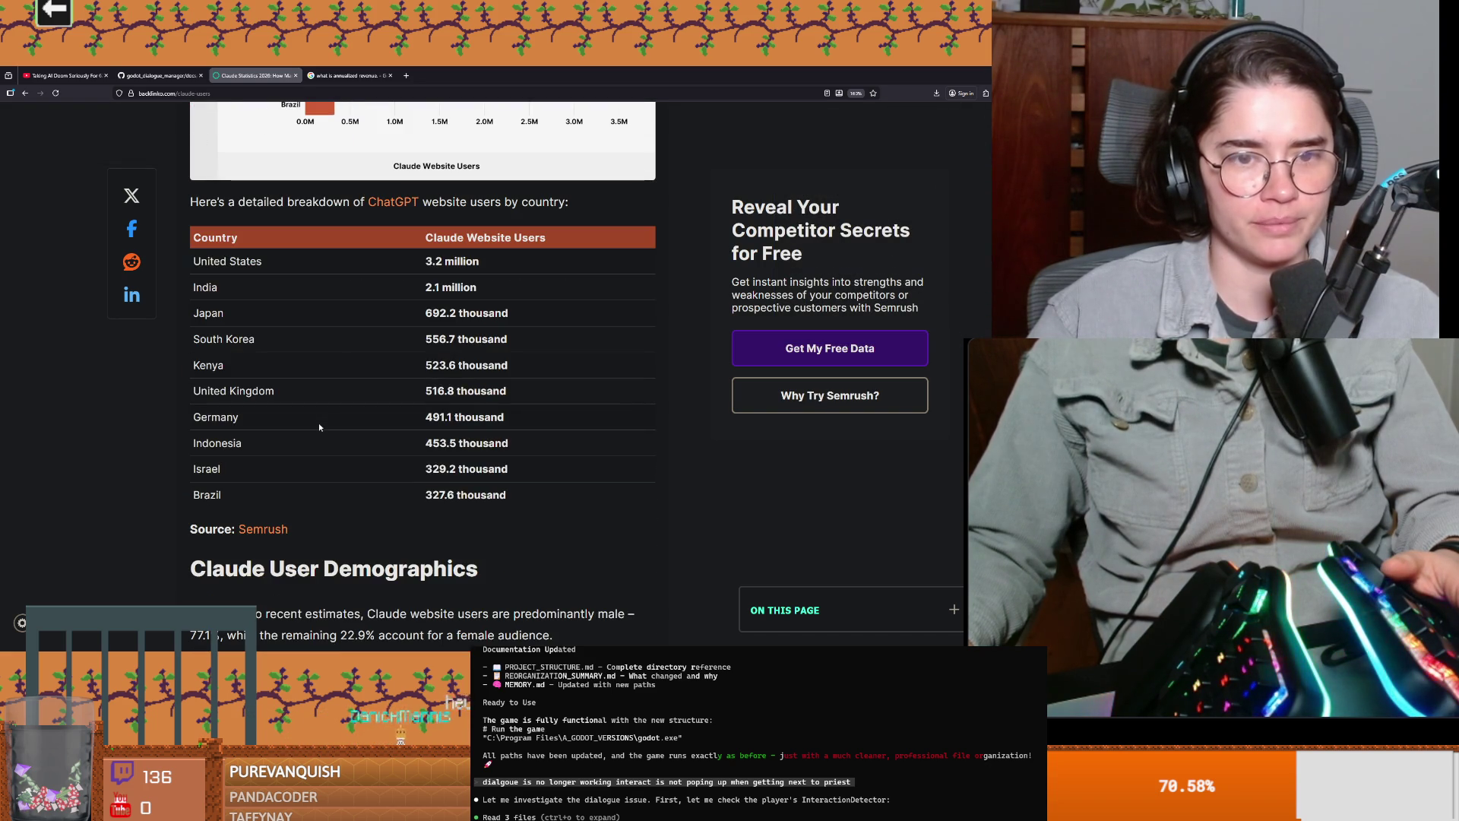
scroll(320, 427, "down", 6)
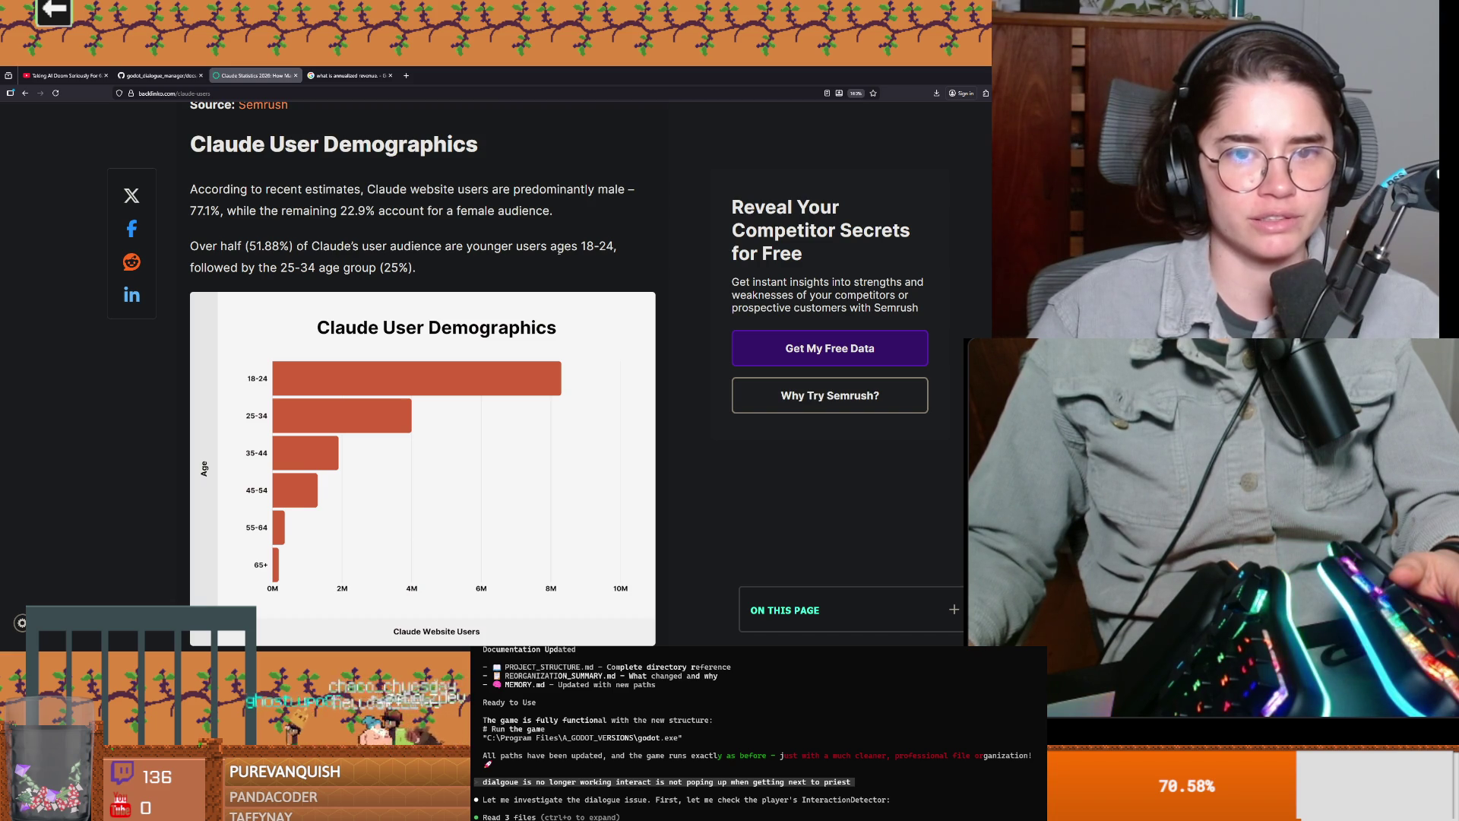
left_click_drag(264, 245, 376, 247)
left_click_drag(579, 245, 620, 247)
left_click_drag(262, 267, 387, 267)
left_click(386, 267)
scroll(300, 295, "down", 4)
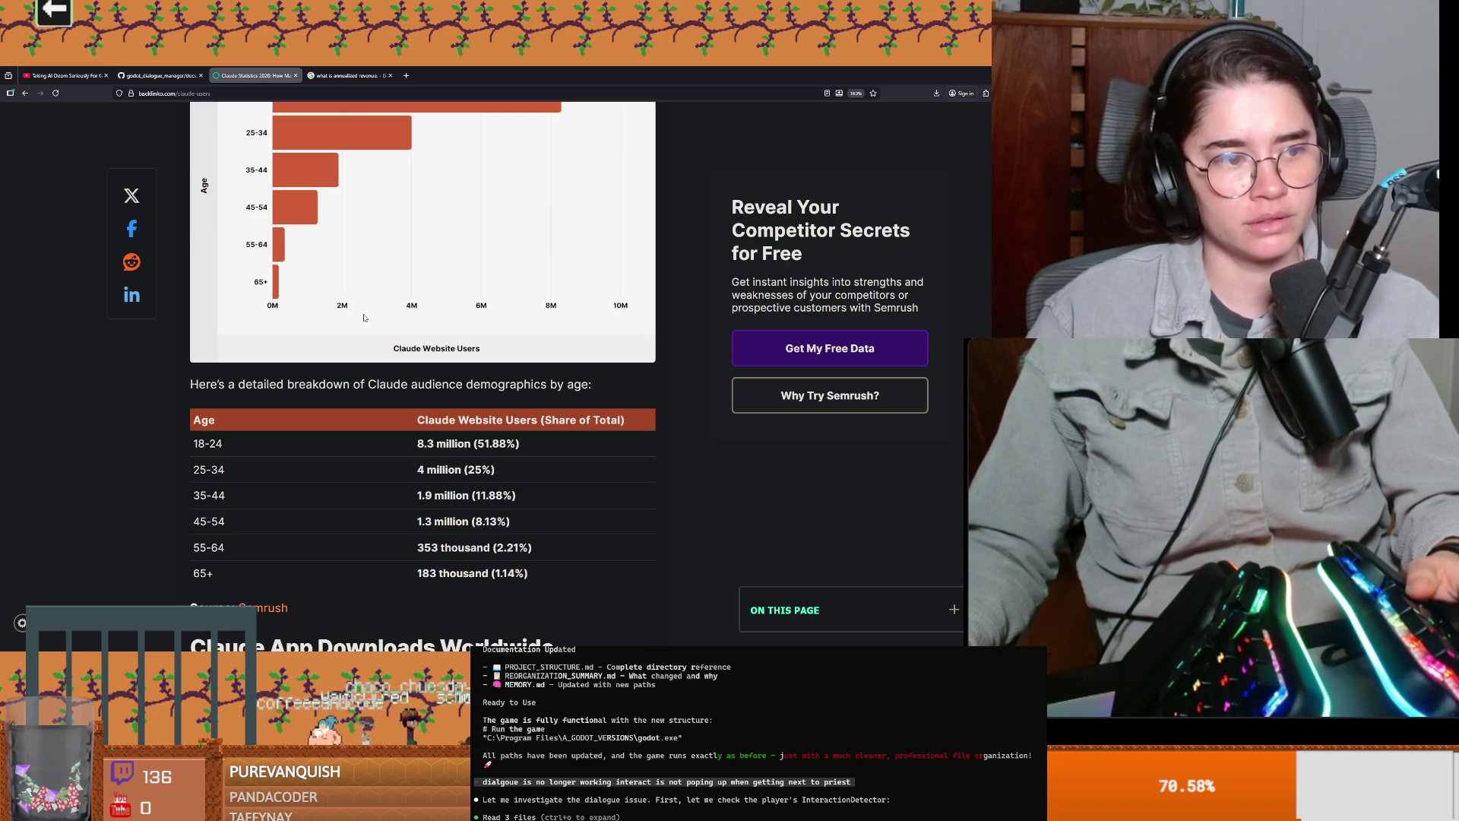
scroll(364, 317, "down", 3)
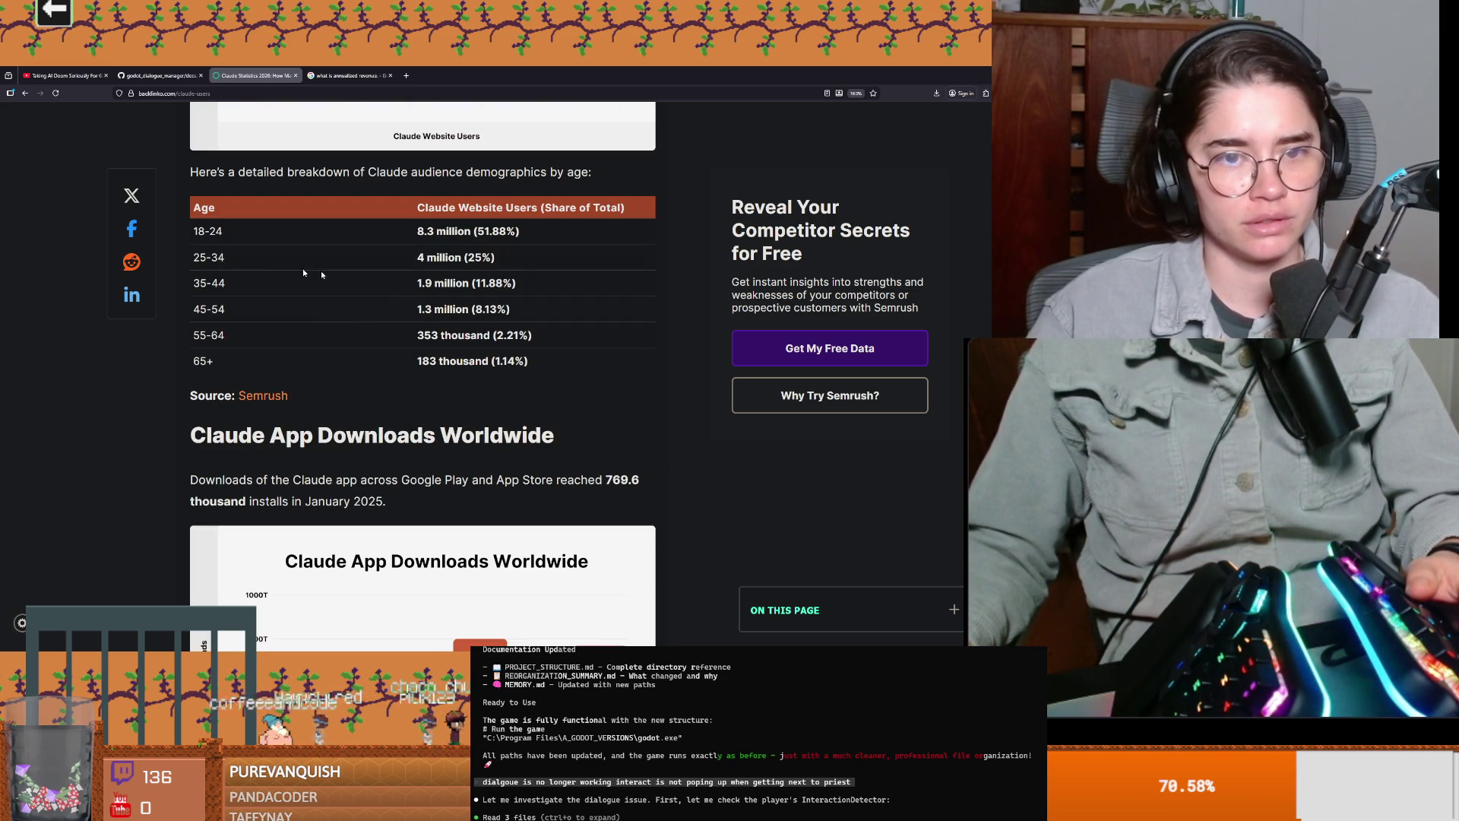
Step: Highlight the 183 thousand figure for ages 65+ and the Anthropic Revenue opening, then return to Godot
double_click(199, 283)
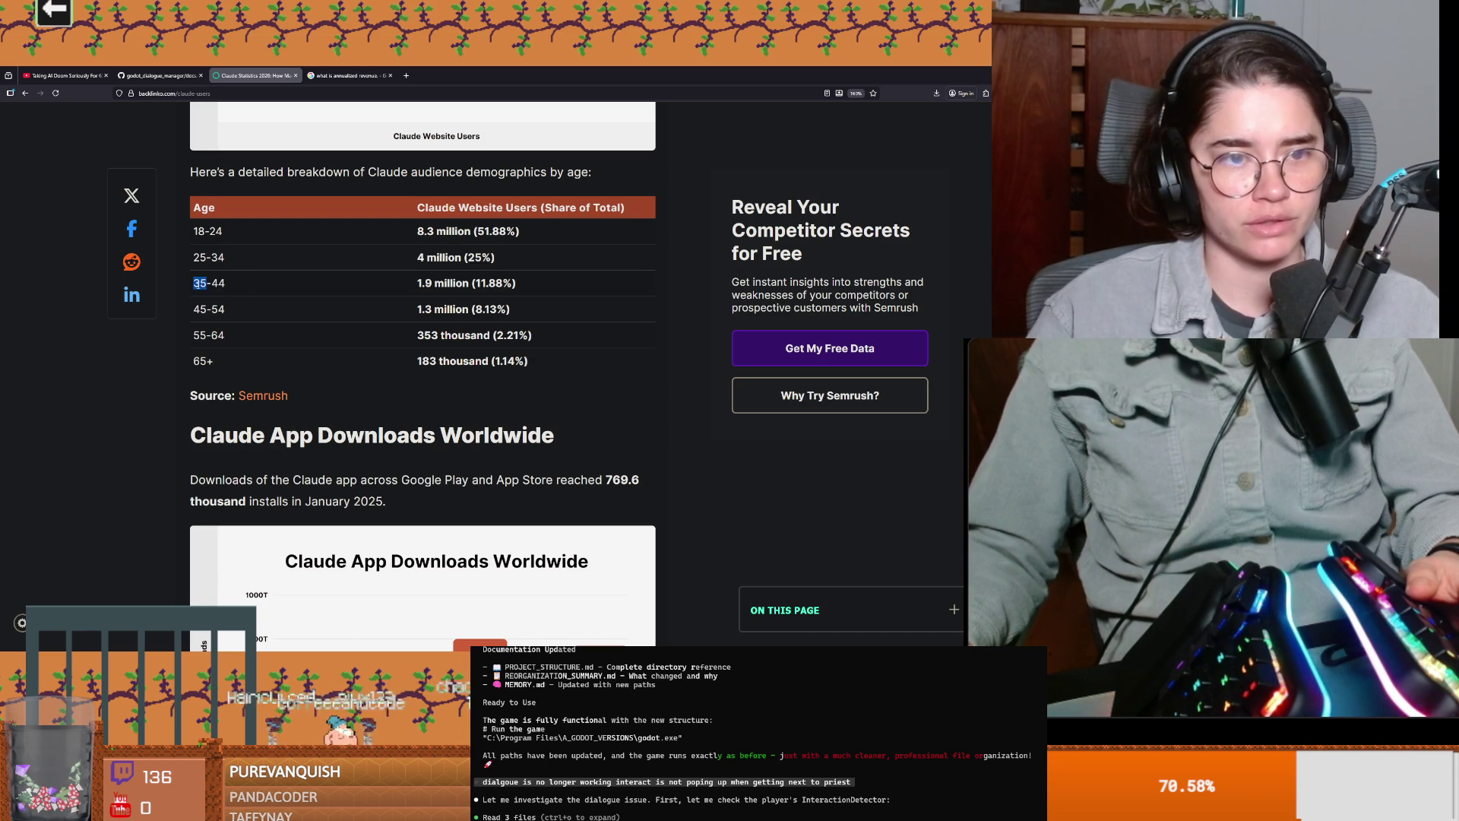
double_click(463, 338)
double_click(493, 362)
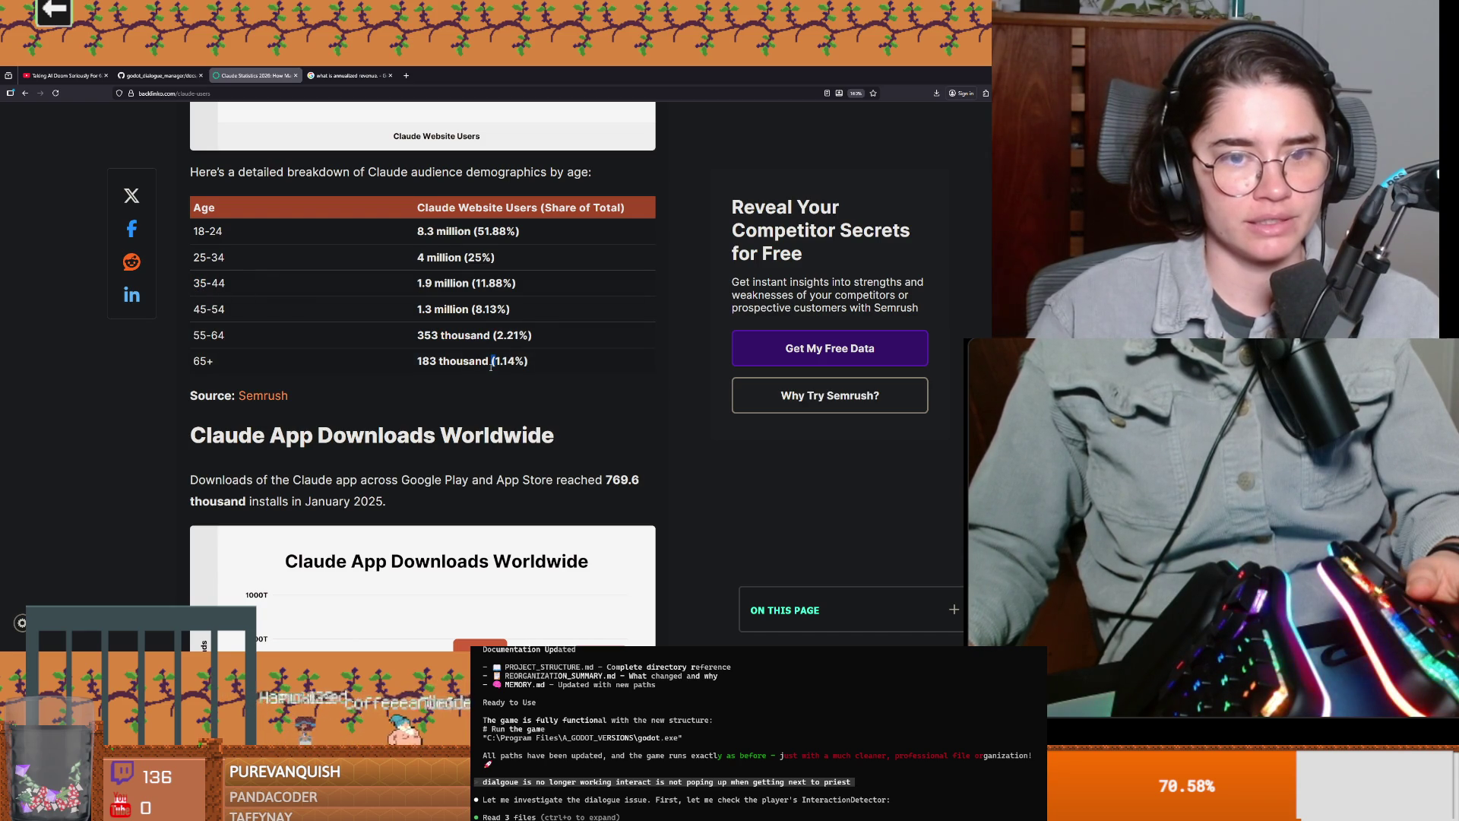
left_click_drag(513, 361, 390, 359)
scroll(490, 361, "down", 2)
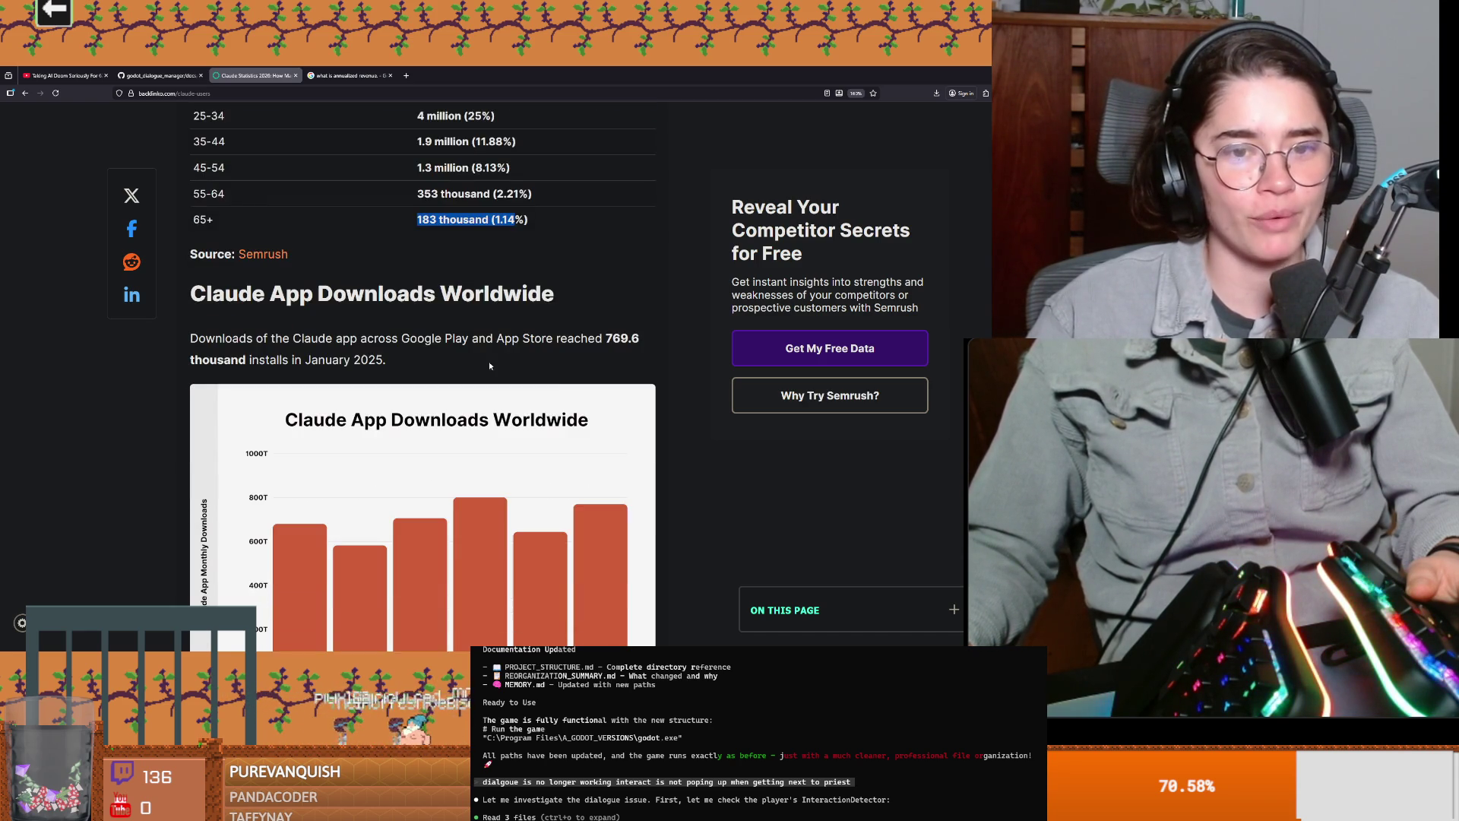
scroll(490, 361, "down", 3)
scroll(490, 361, "up", 2)
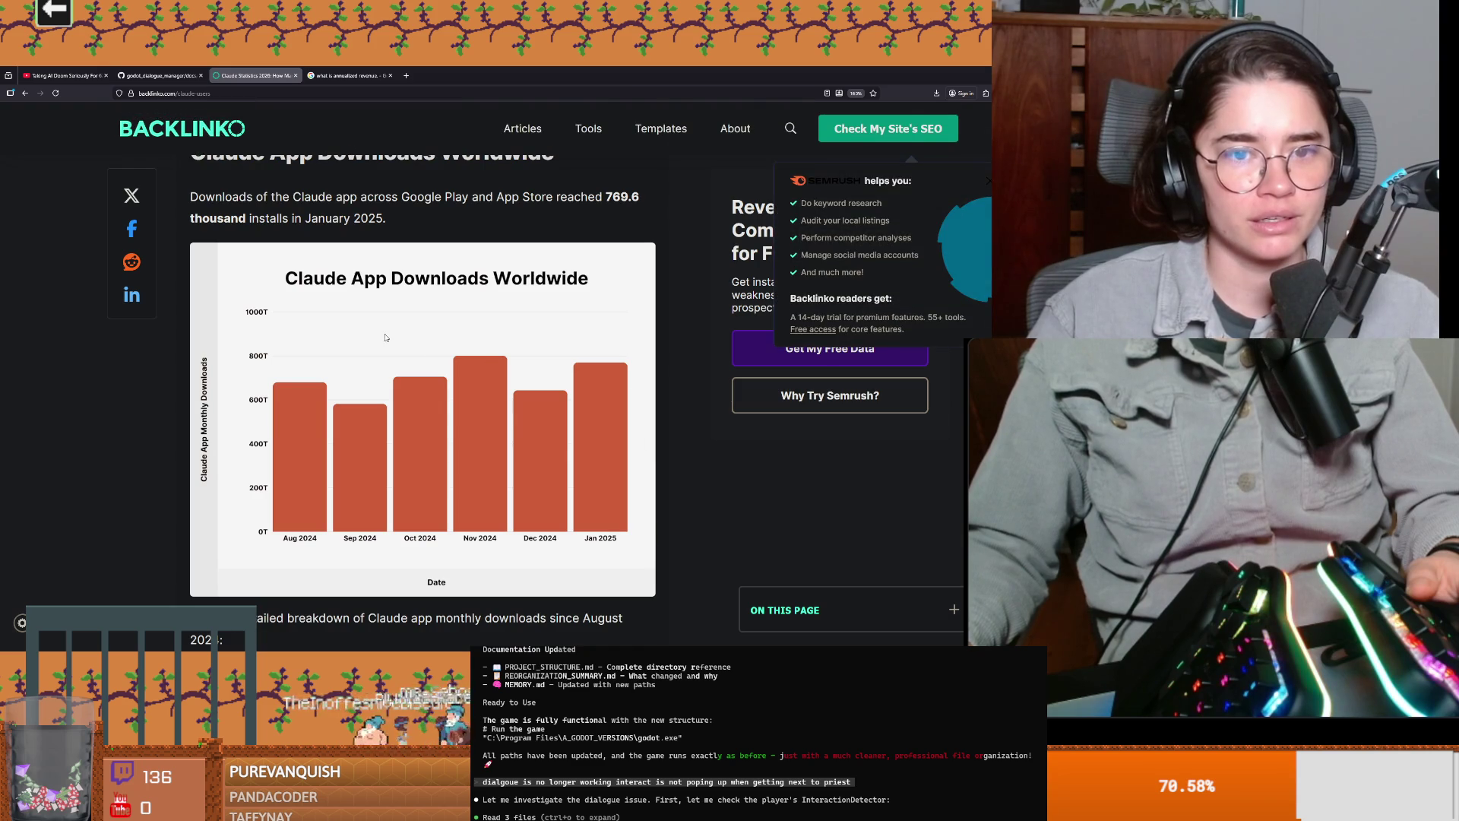
scroll(385, 340, "down", 10)
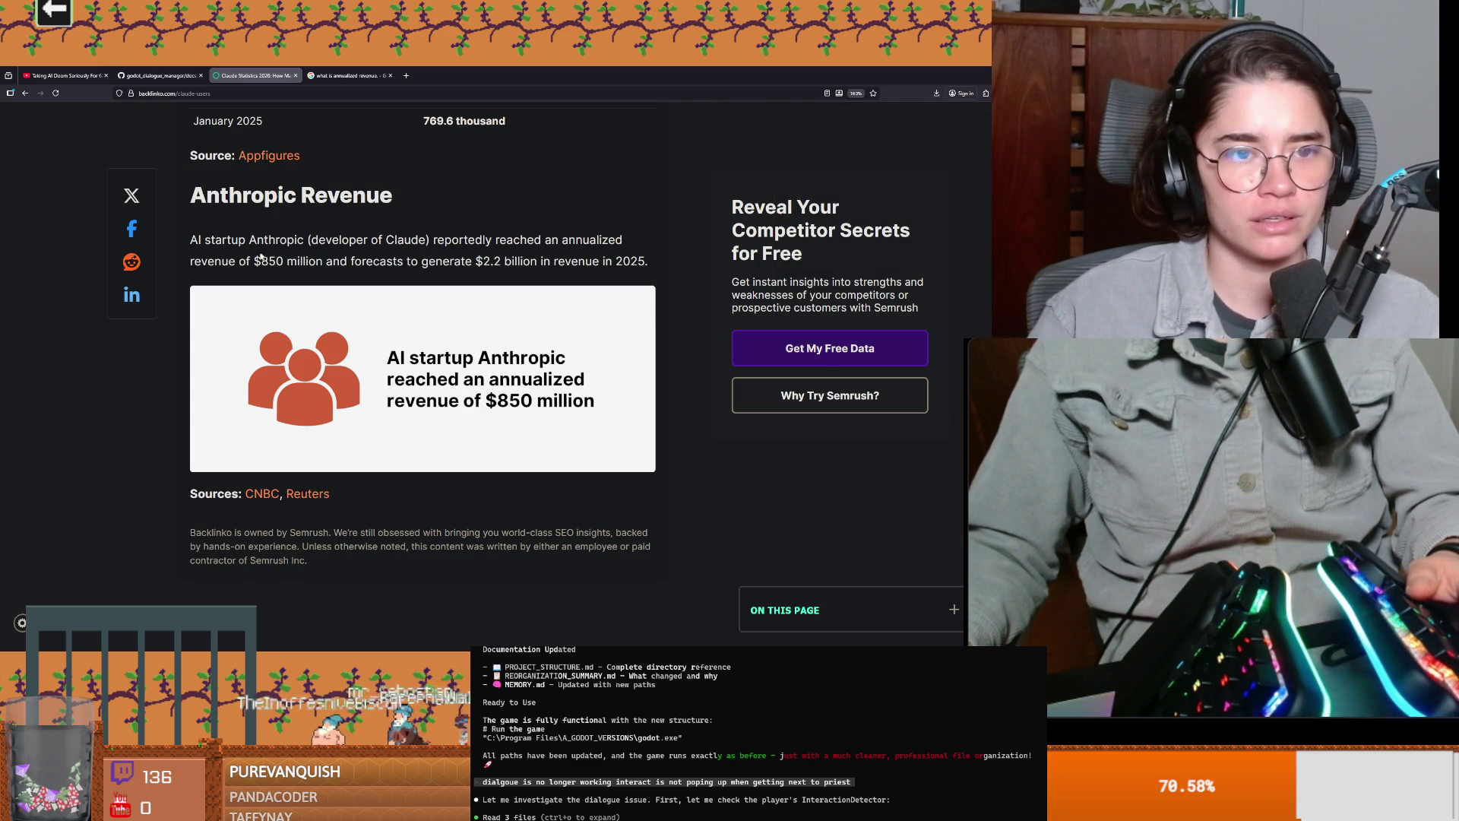
mouse_move(190, 240)
left_mouse_down()
mouse_move(602, 244)
mouse_move(235, 263)
mouse_move(572, 267)
left_mouse_up()
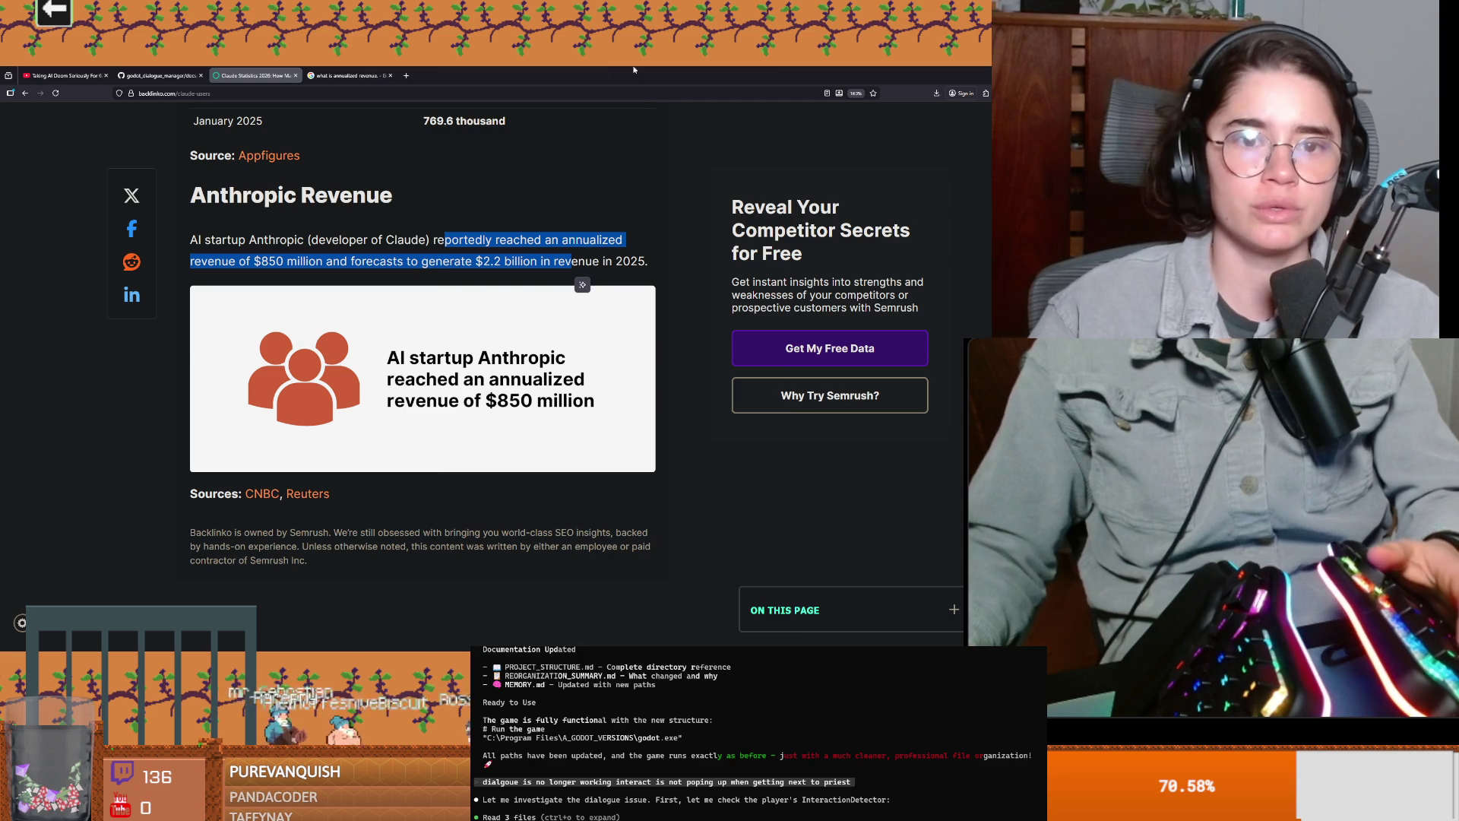
key("alt+Tab")
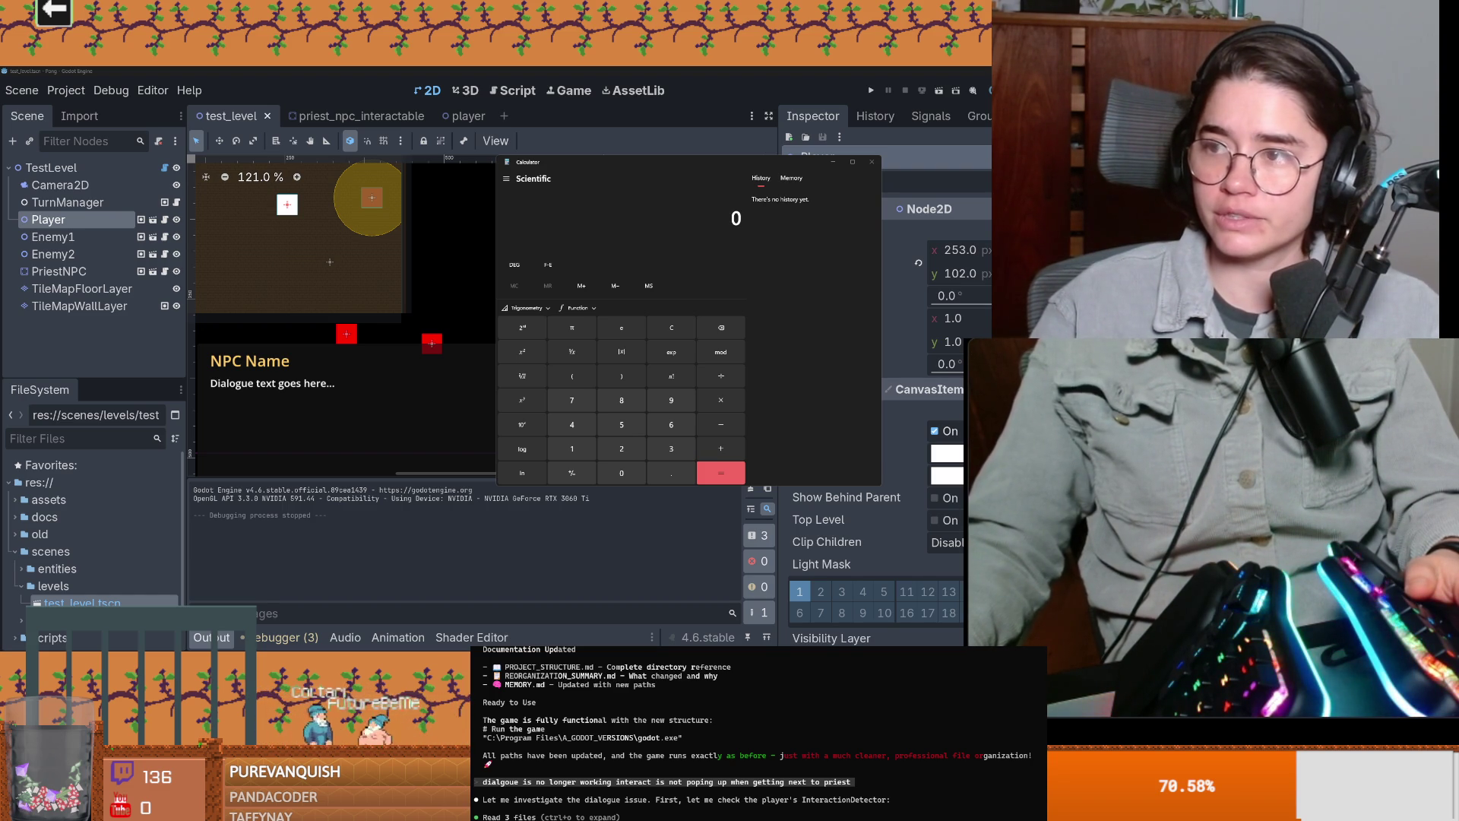
Step: Bring up the Google results on Claude's power, RAM and water costs and expand the AI Overview
key("alt+Tab")
scroll(496, 369, "down", 2)
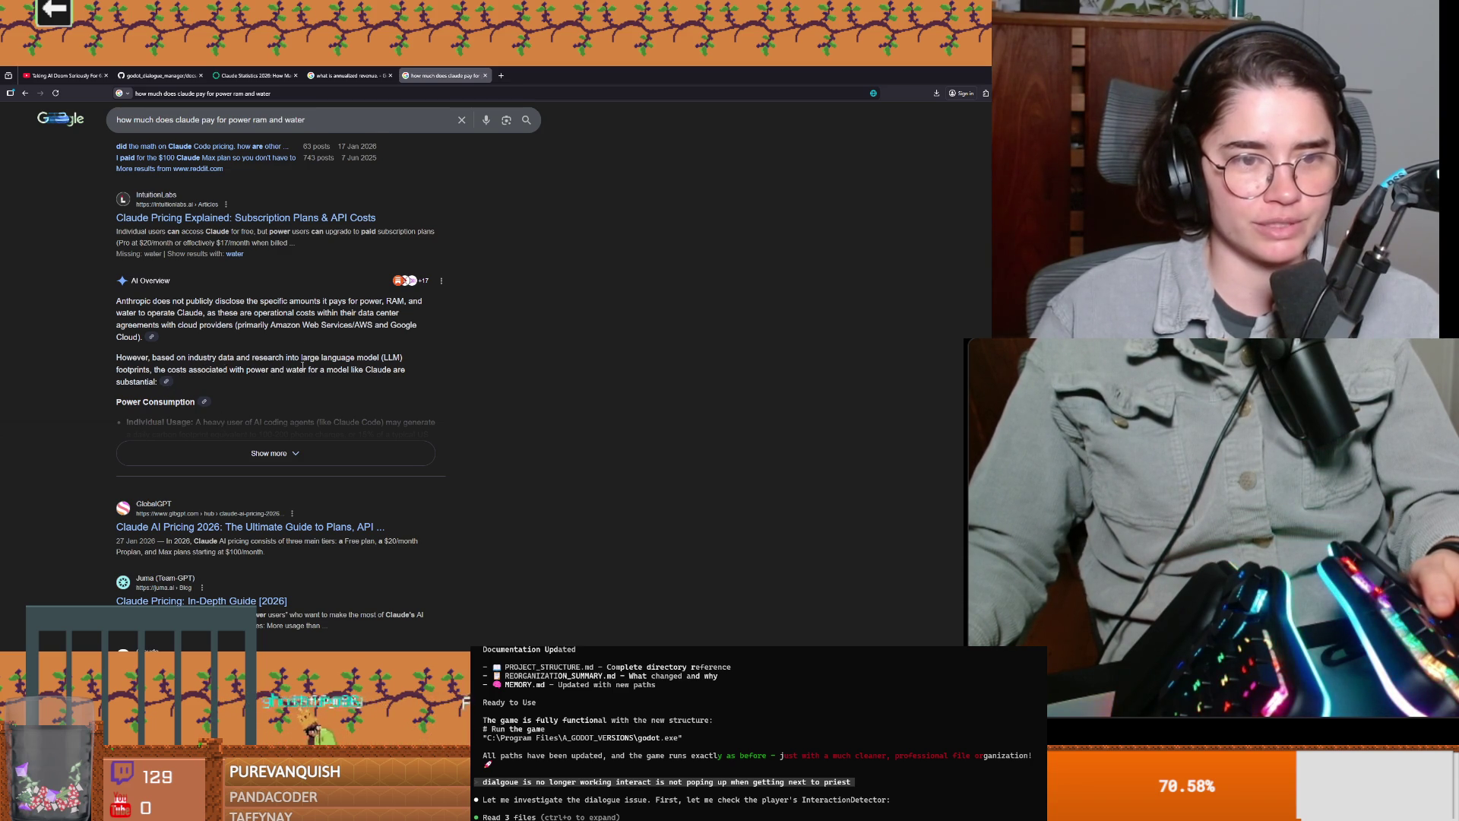
left_click(270, 452)
Step: Highlight the 100-200 phone charges, 15% household energy and daily energy consumption figures
scroll(169, 324, "down", 1)
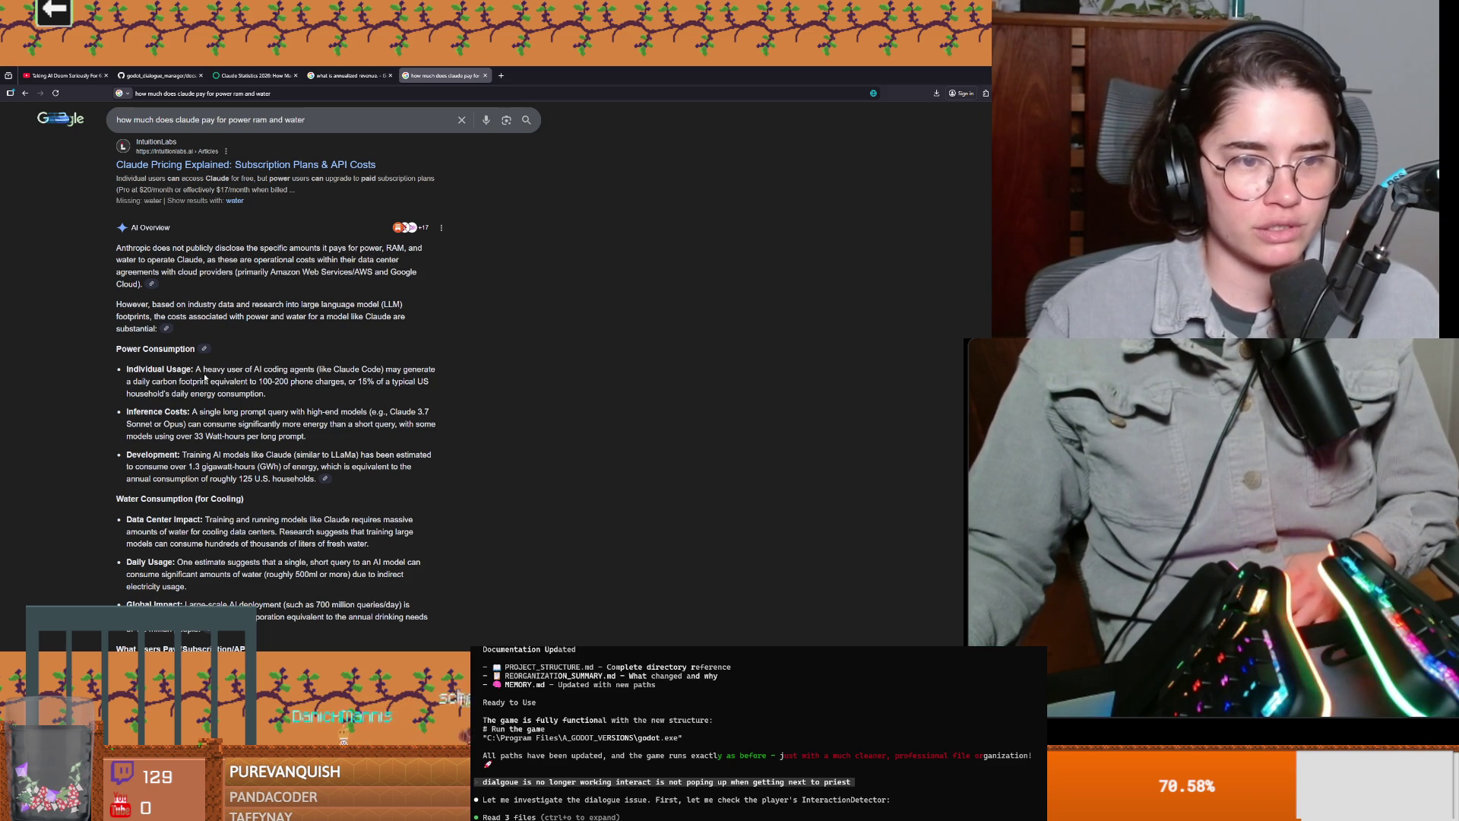
scroll(248, 380, "down", 1)
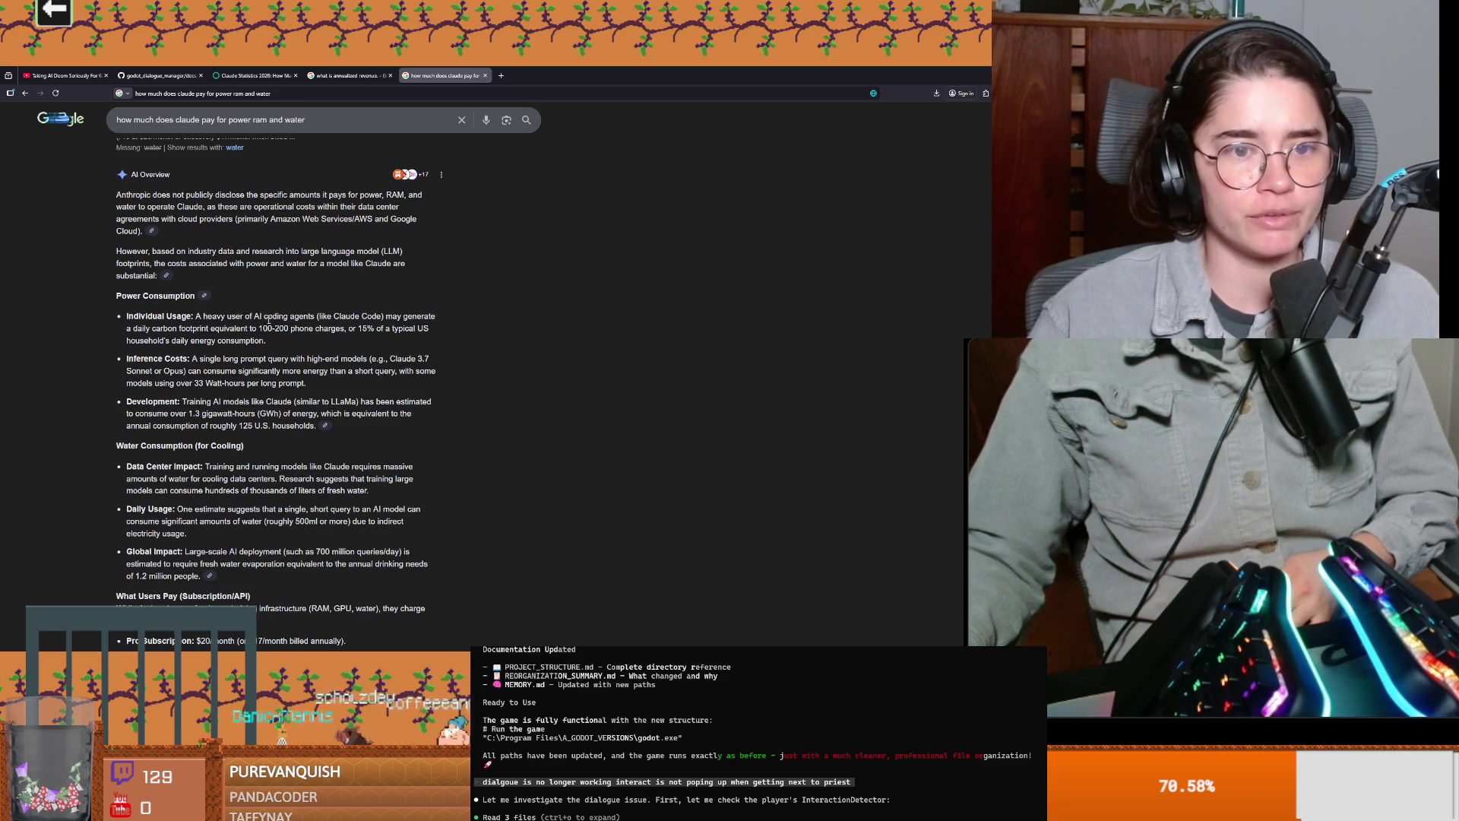
mouse_move(260, 329)
left_mouse_down()
mouse_move(302, 329)
mouse_move(286, 332)
left_mouse_up()
left_click(308, 338)
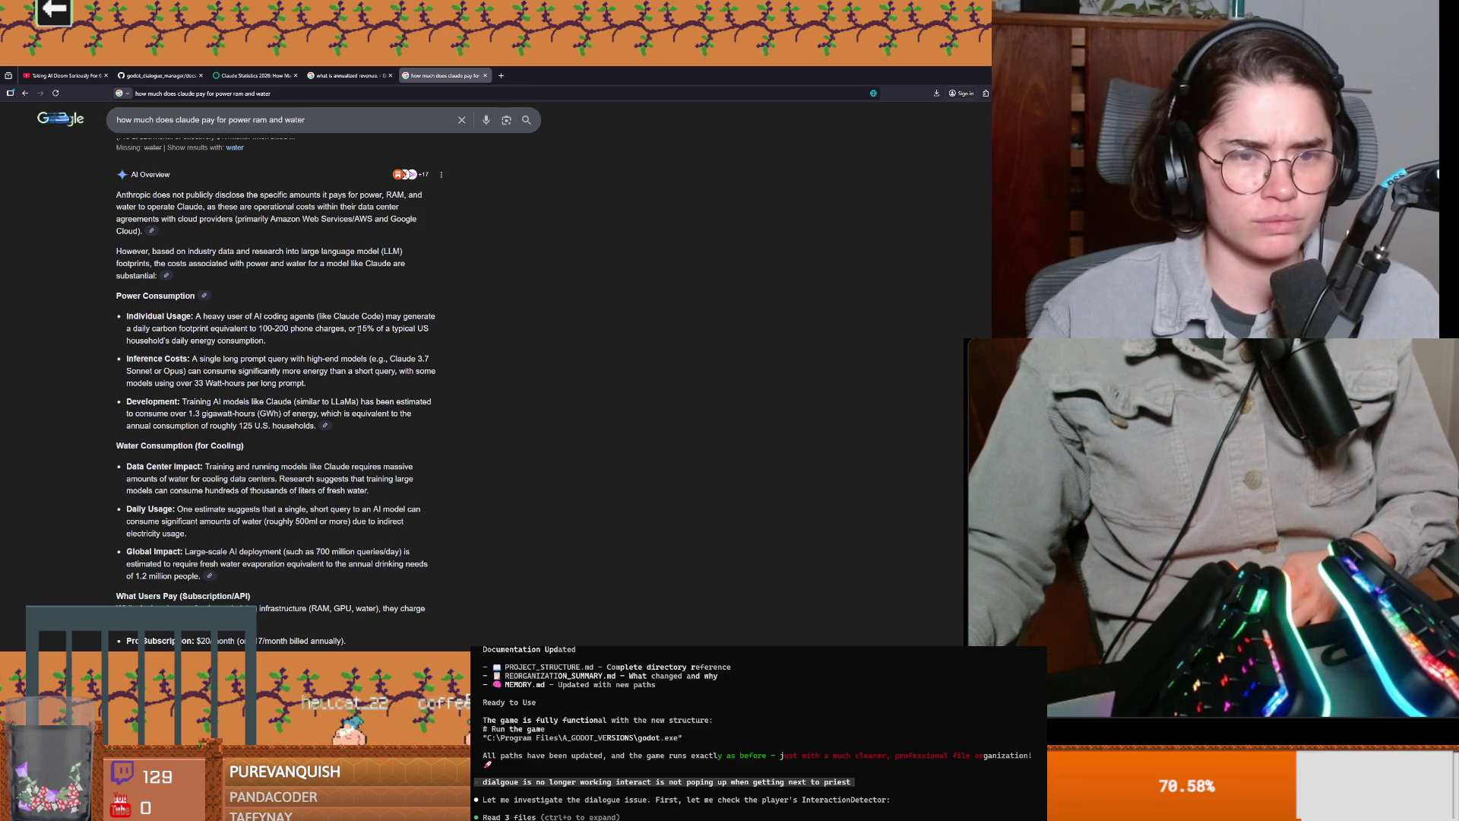
left_click_drag(375, 329, 349, 329)
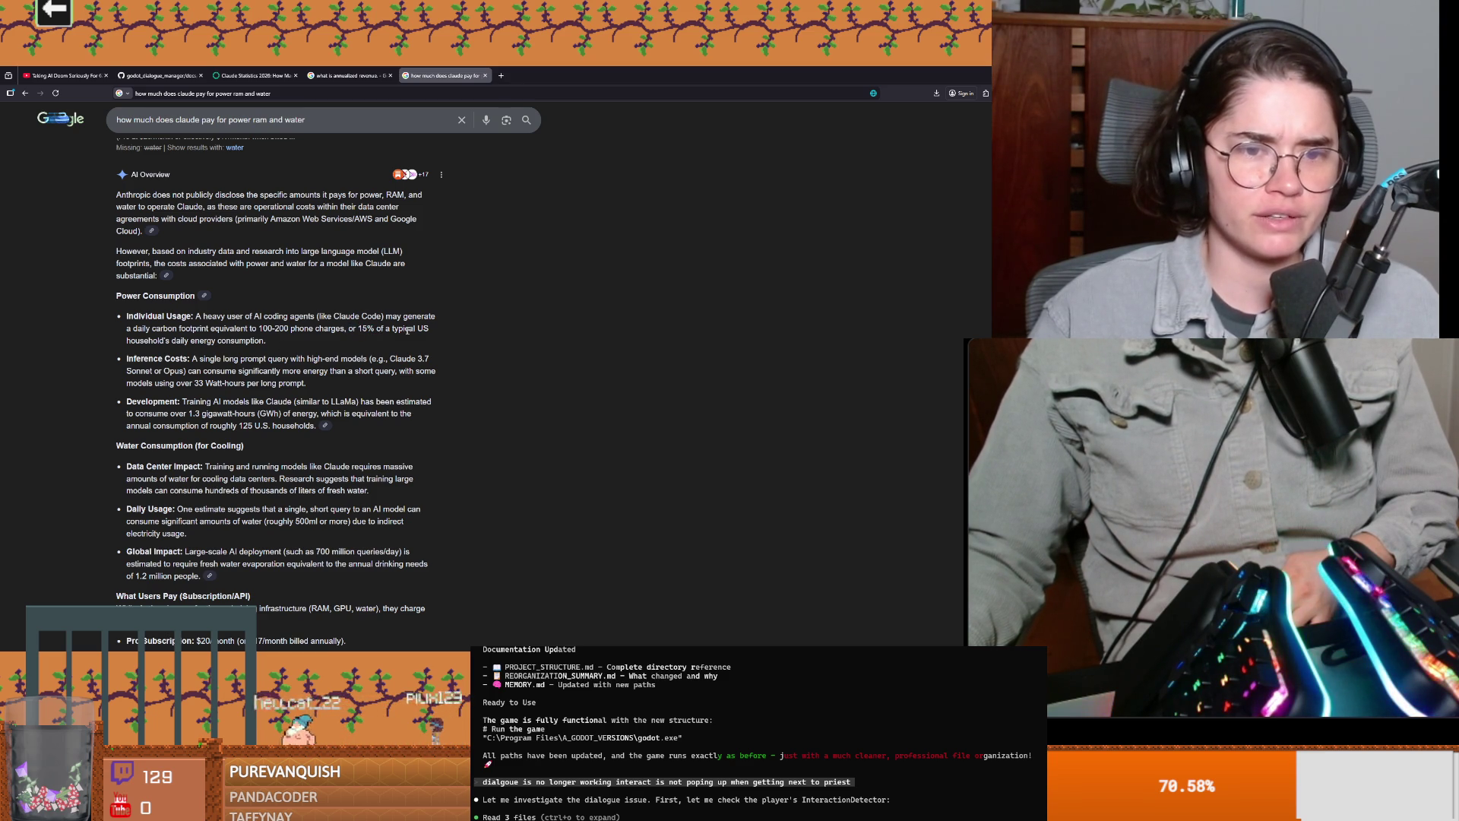
left_click_drag(139, 340, 246, 344)
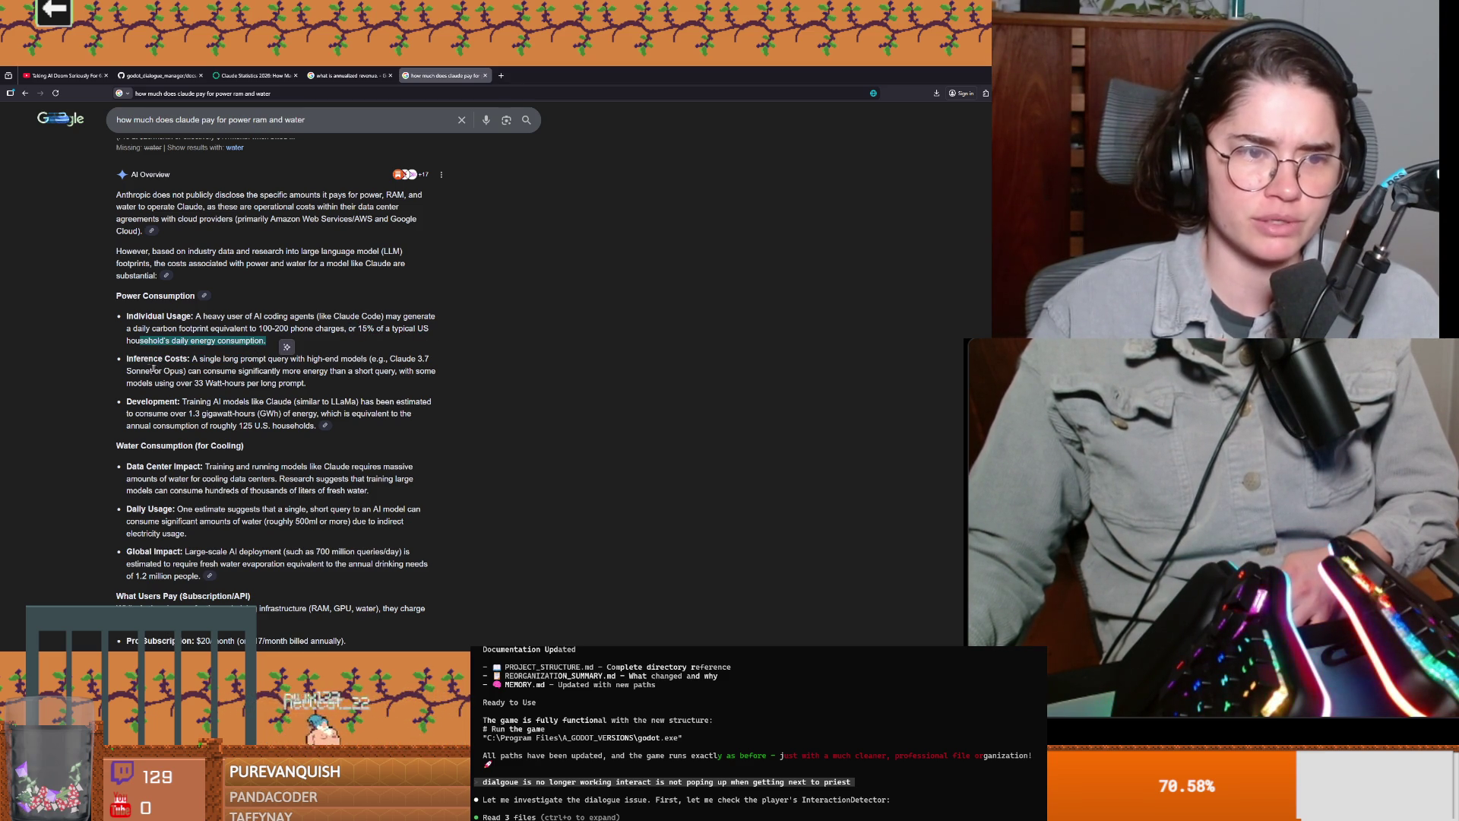
left_click(211, 359)
Step: Highlight the single long prompt phrase and the 33 Watt-hours per prompt figure
left_click_drag(211, 359, 374, 368)
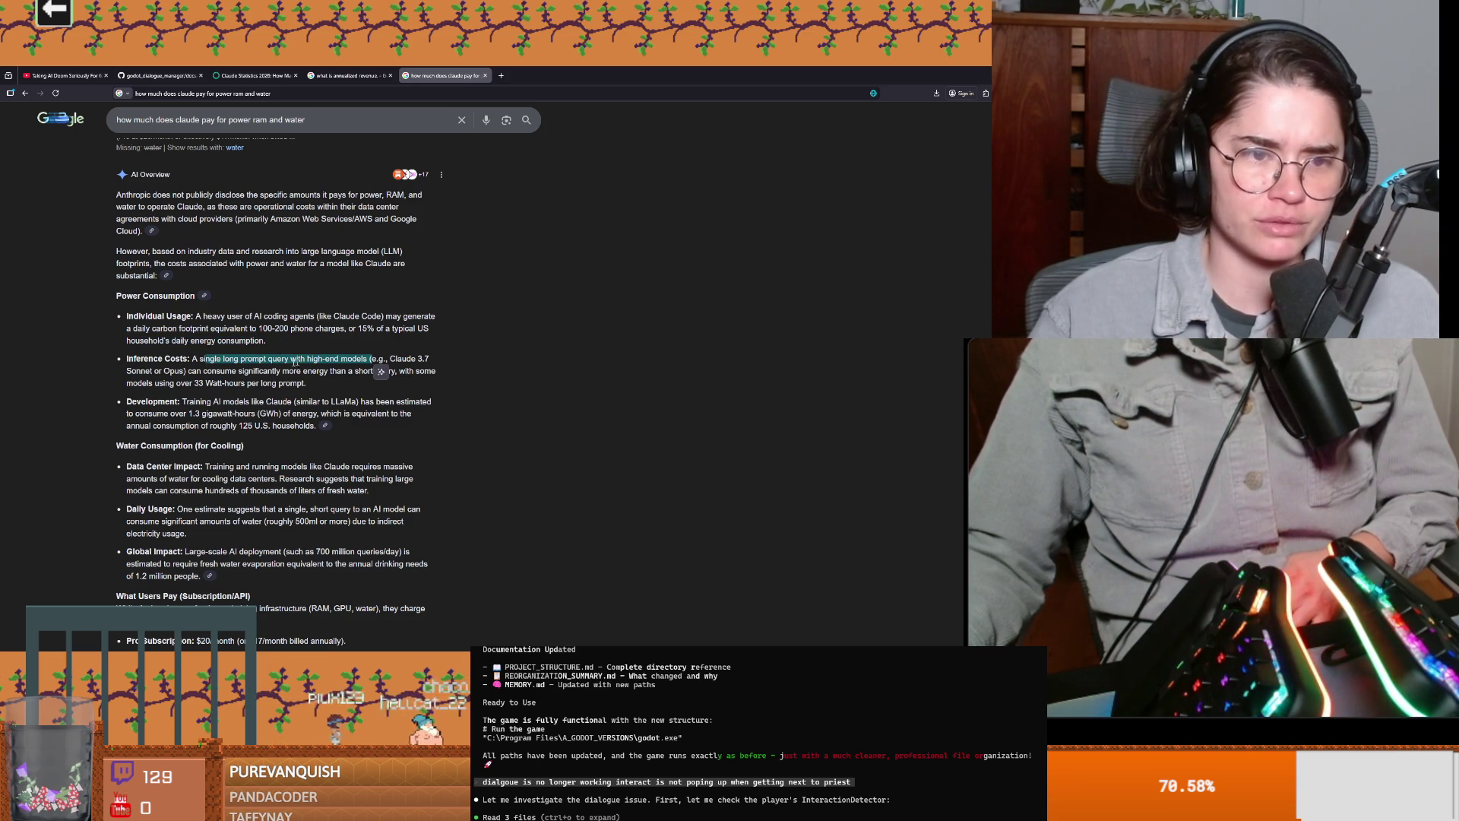
left_click_drag(206, 371, 422, 379)
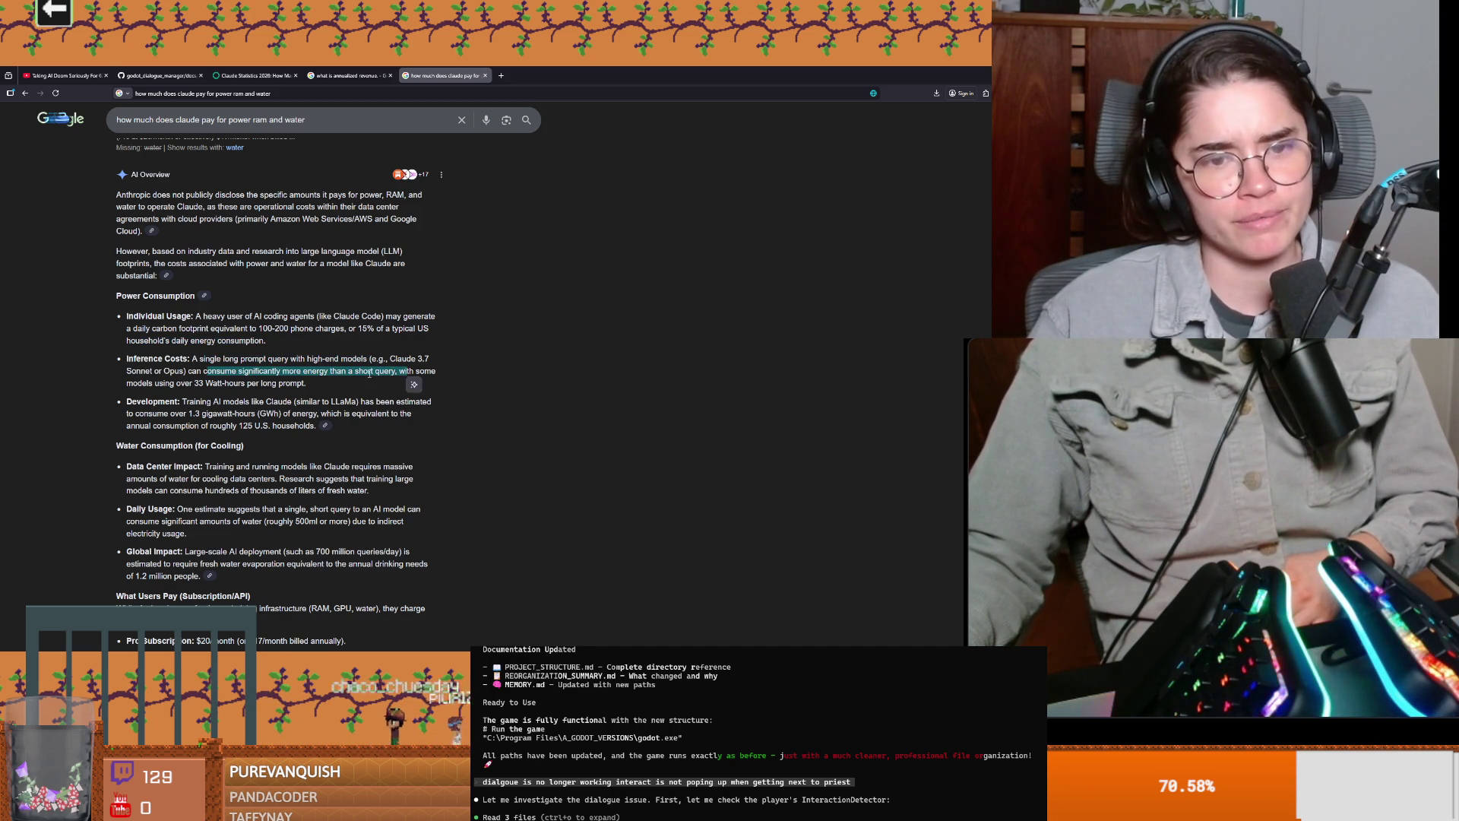
left_click(157, 392)
left_click_drag(157, 392, 222, 383)
left_click(228, 389)
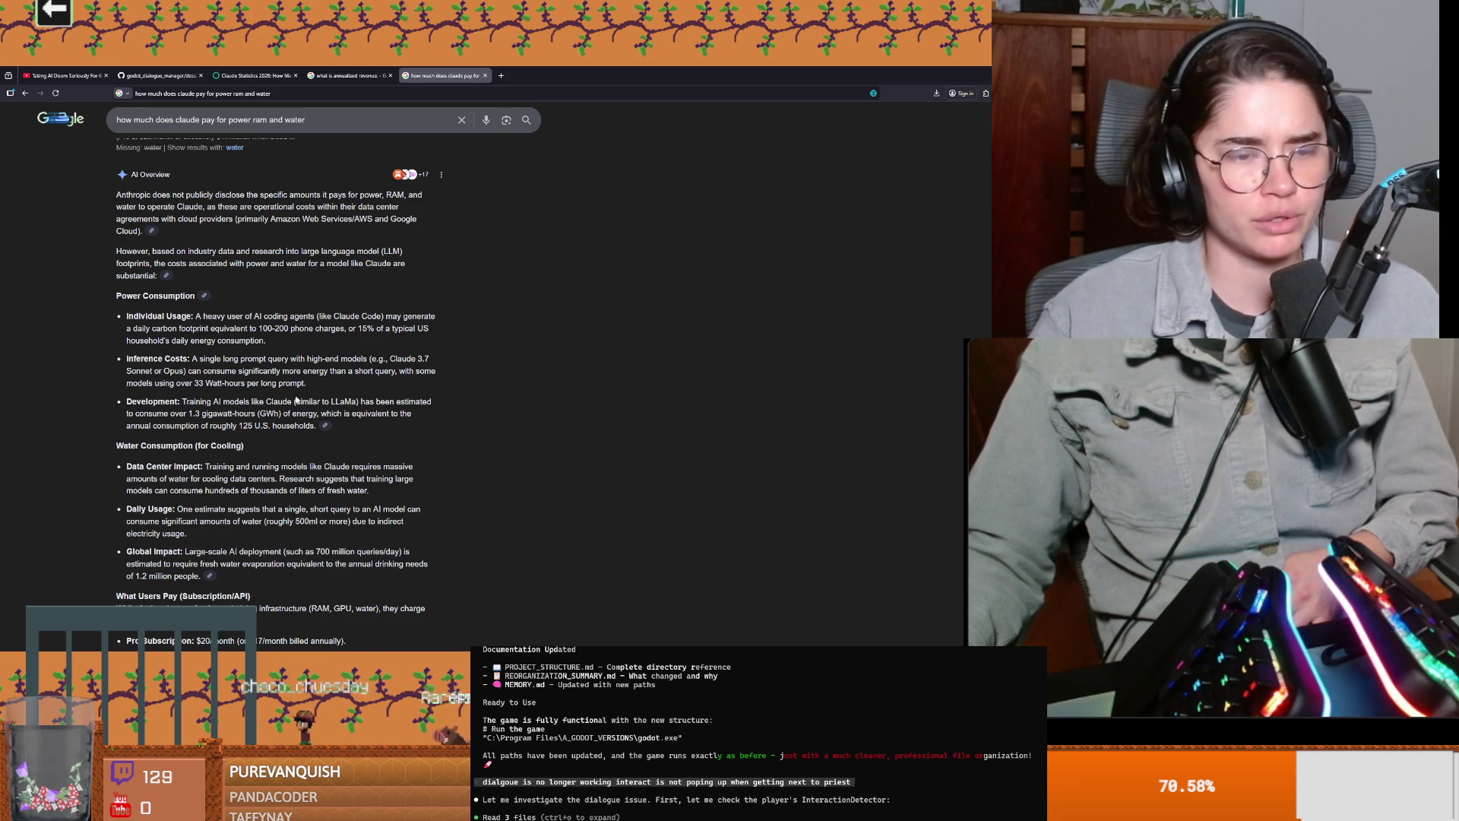
left_click_drag(195, 384, 225, 384)
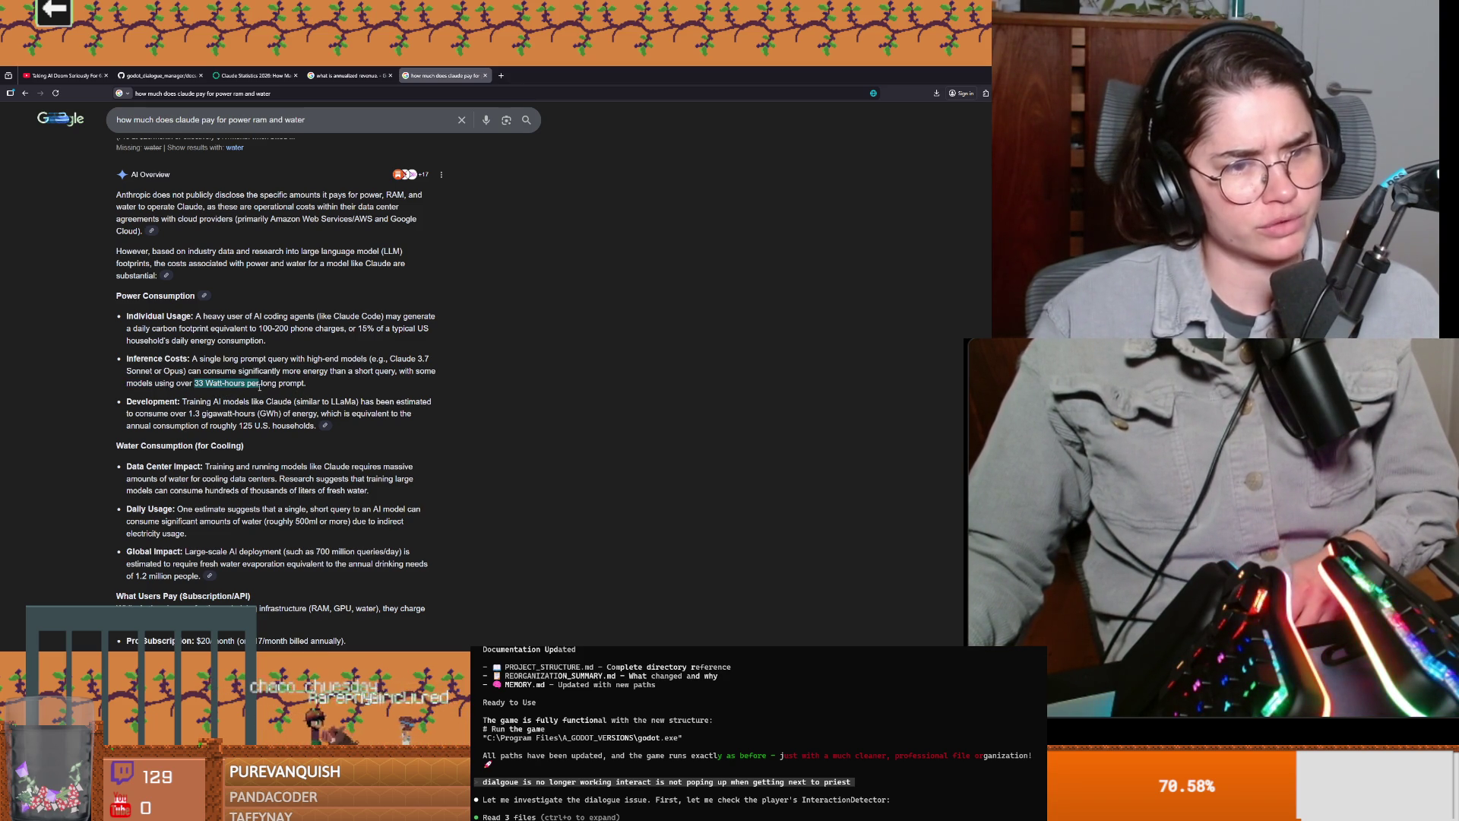
left_click(217, 385)
Step: Highlight the line about training models like Claude and open the AI Overview's sources
scroll(210, 390, "down", 1)
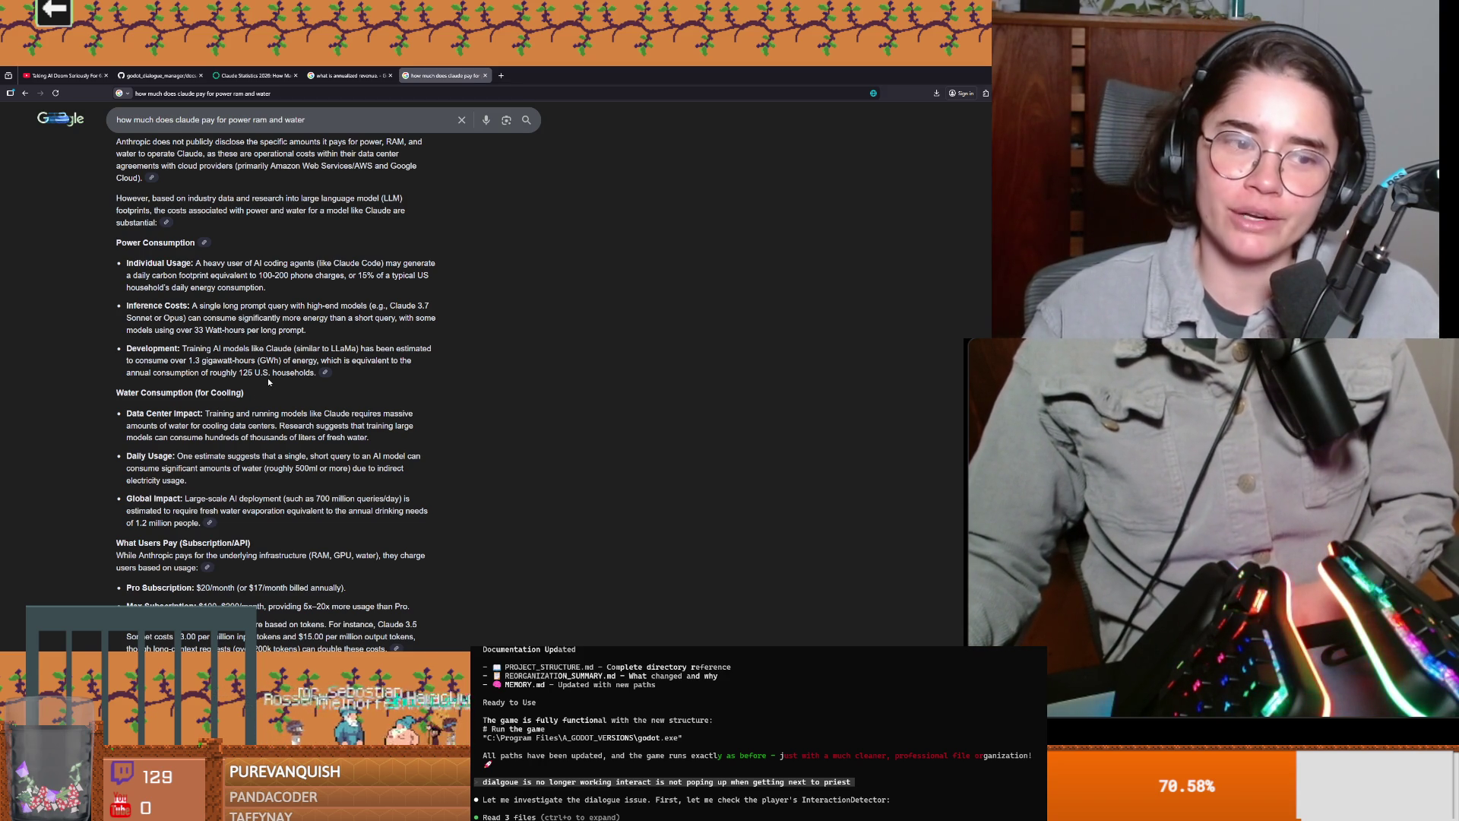
scroll(228, 373, "down", 1)
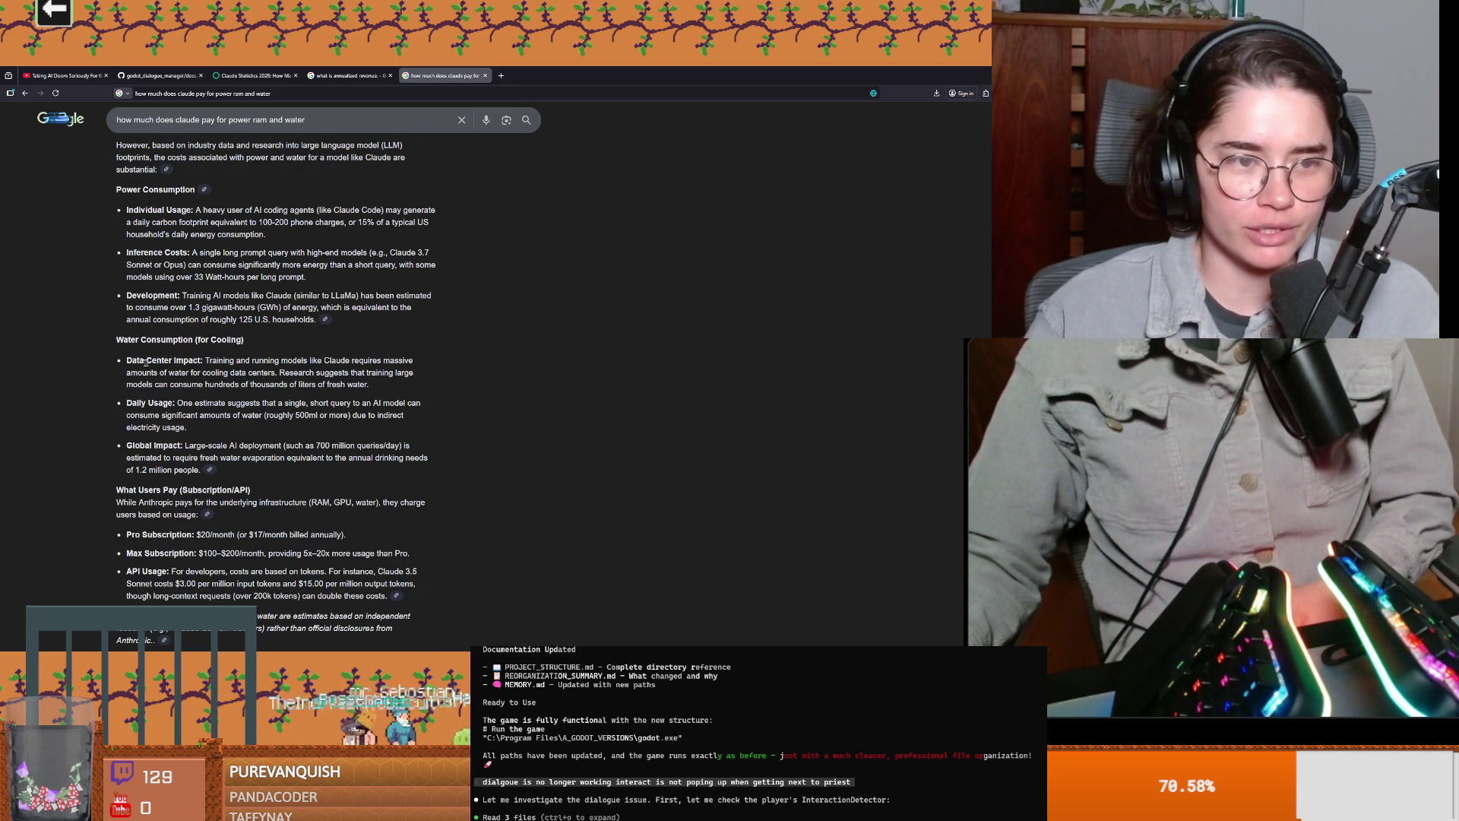
left_click_drag(185, 297, 293, 296)
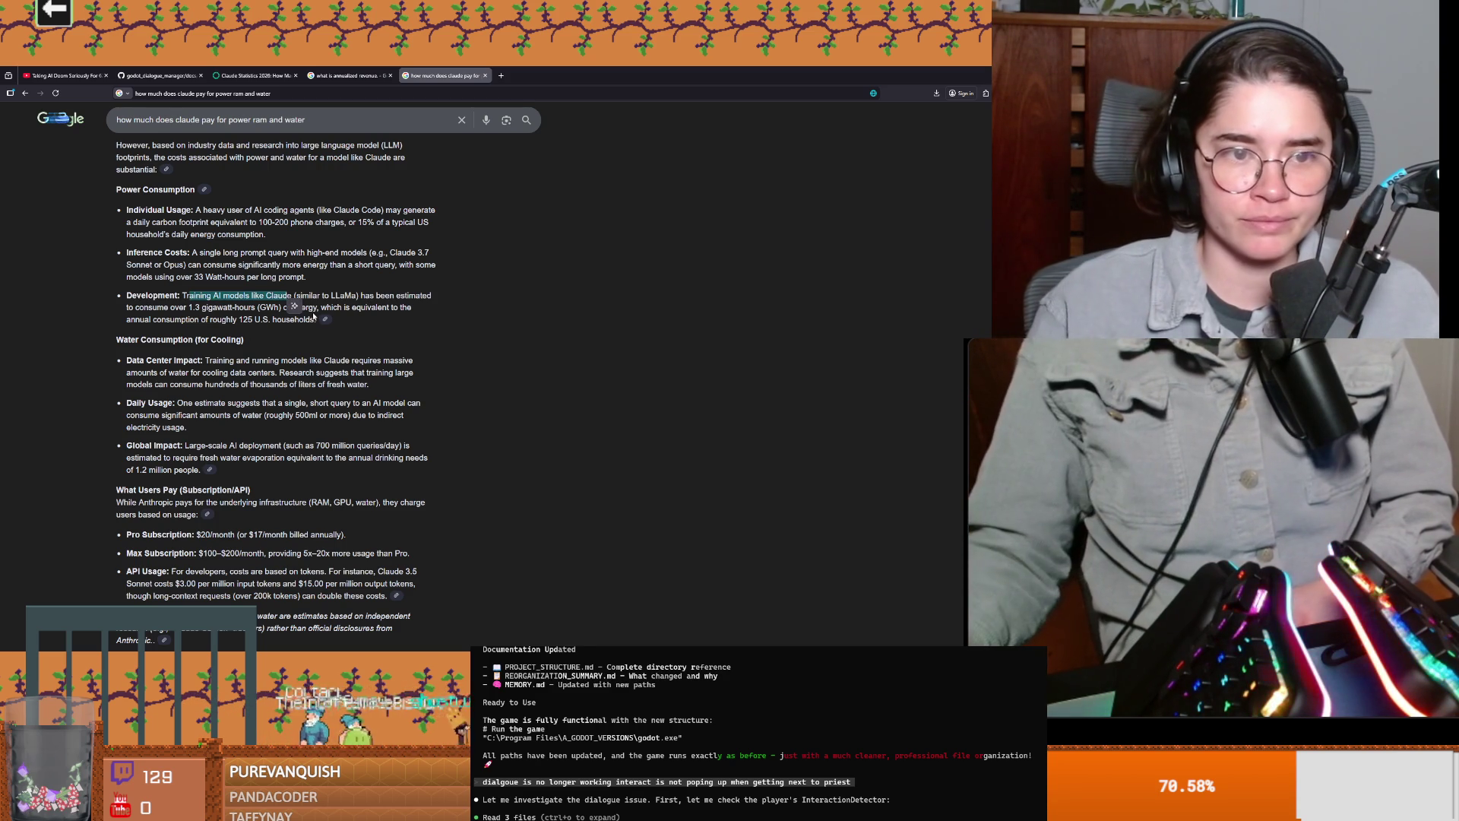
left_click(388, 312)
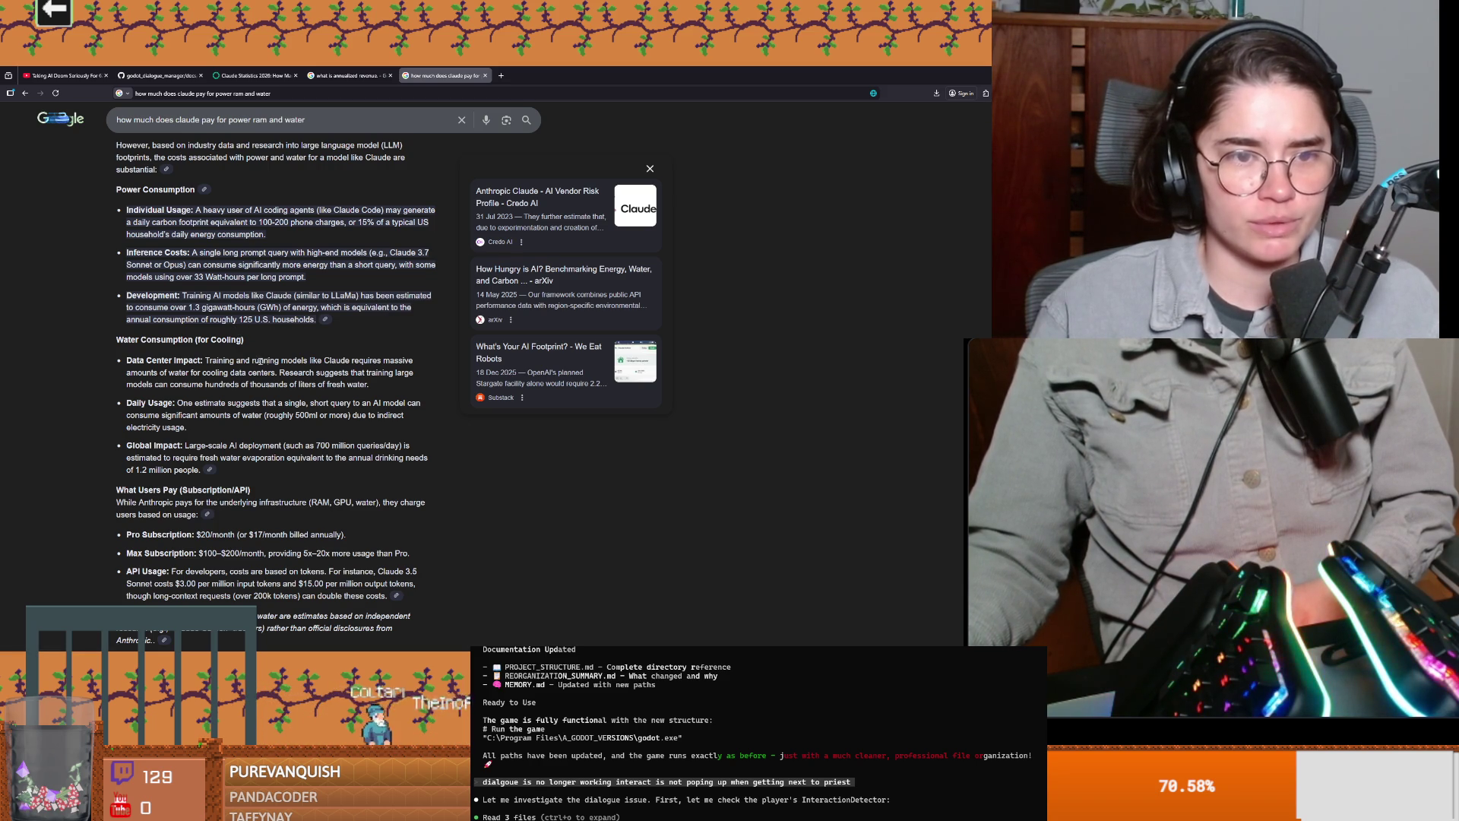
left_click_drag(146, 361, 198, 362)
left_click(211, 363)
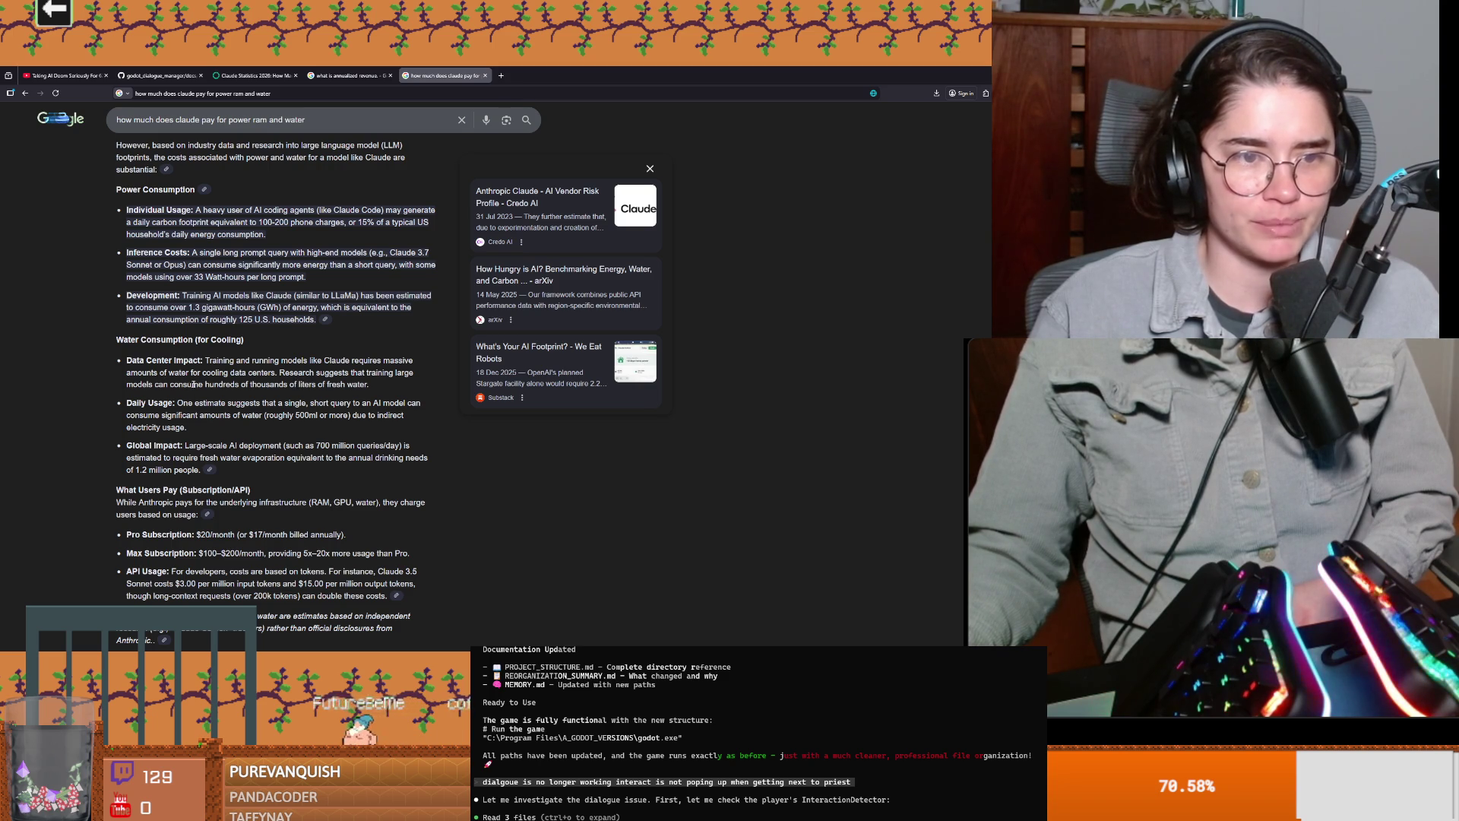
double_click(296, 372)
left_click(297, 386)
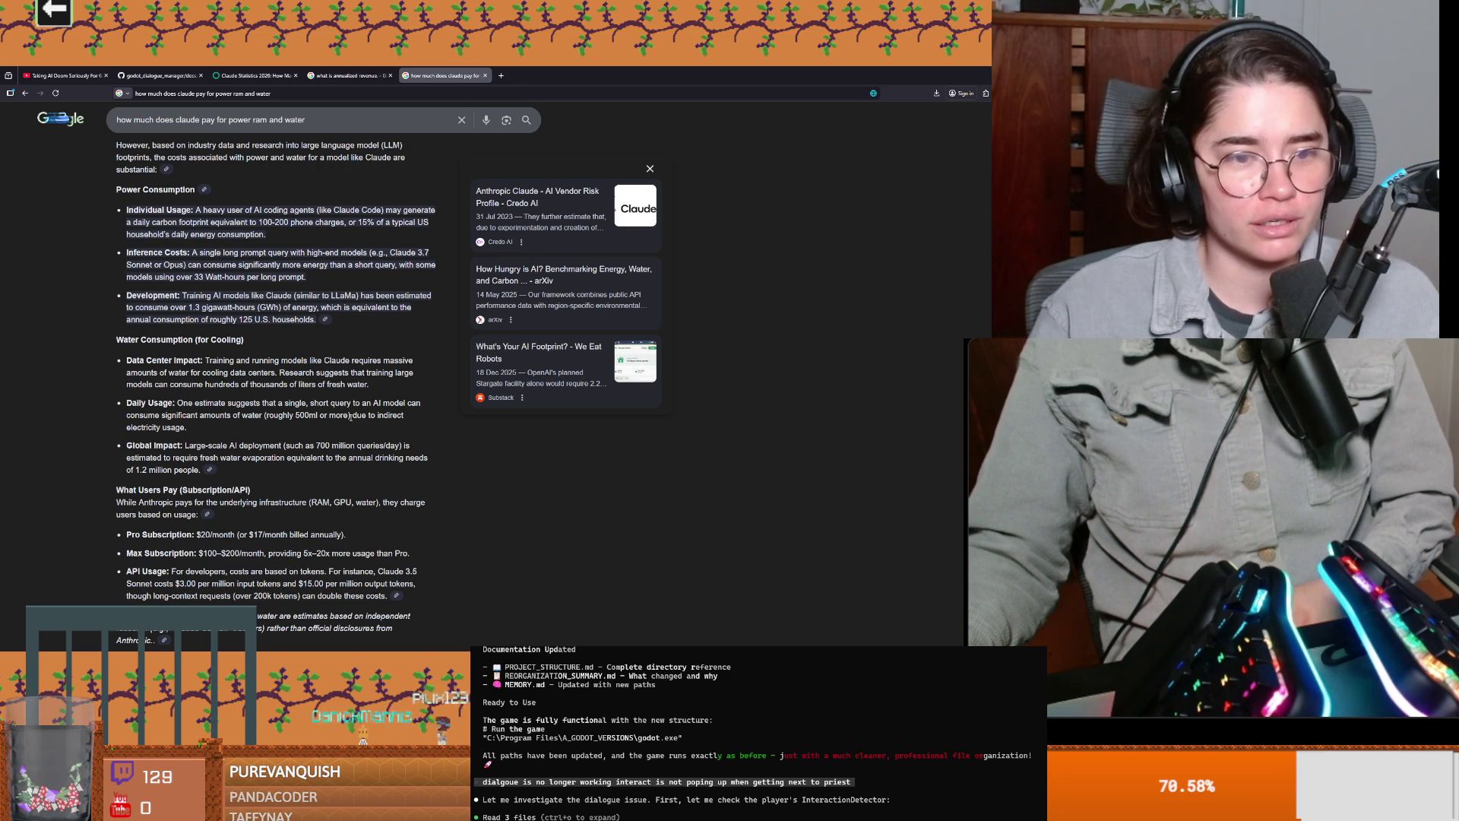
left_click_drag(128, 448, 205, 448)
left_click(249, 455)
scroll(249, 455, "down", 1)
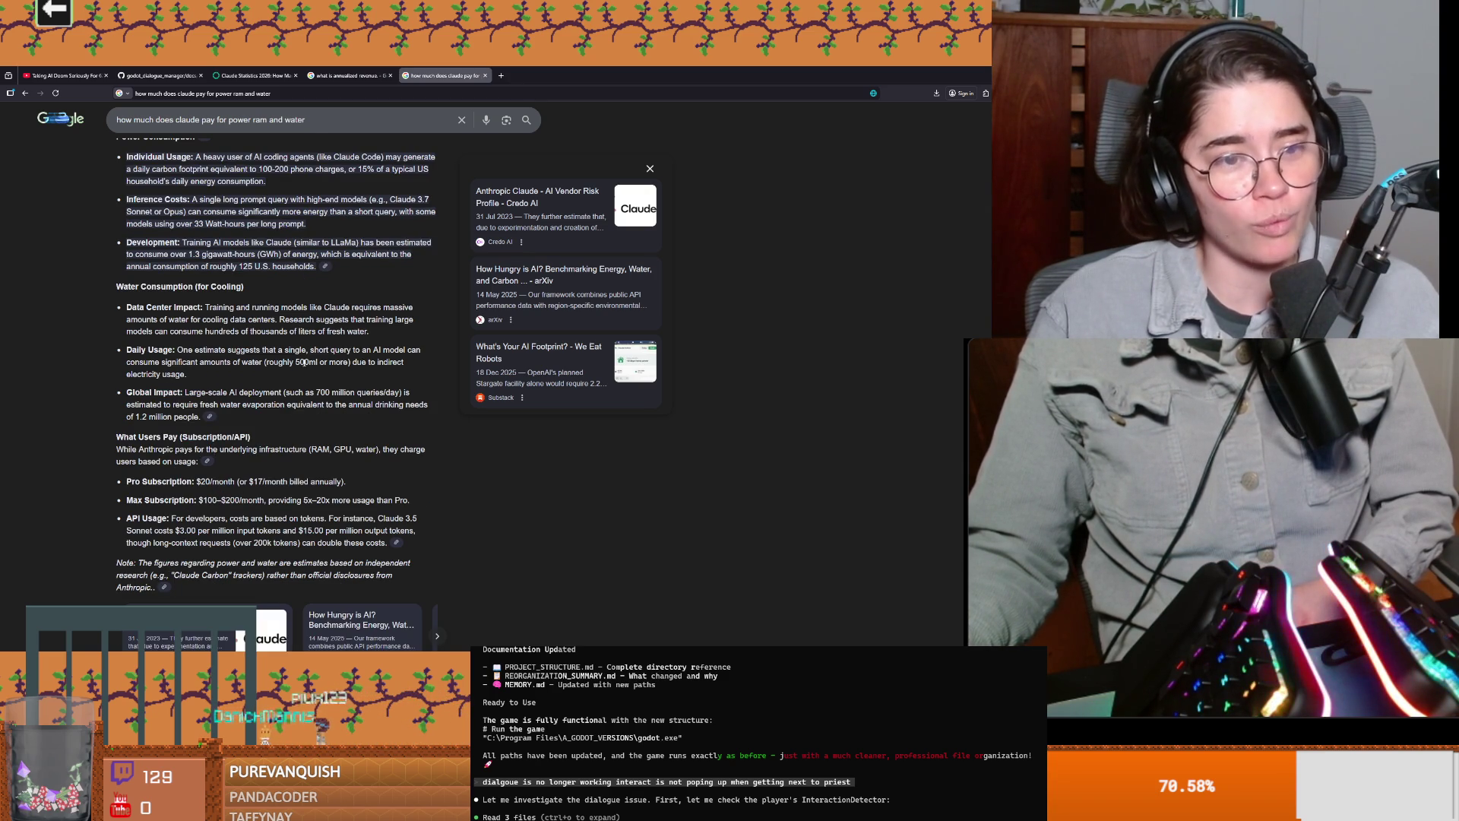
left_click_drag(311, 350, 378, 352)
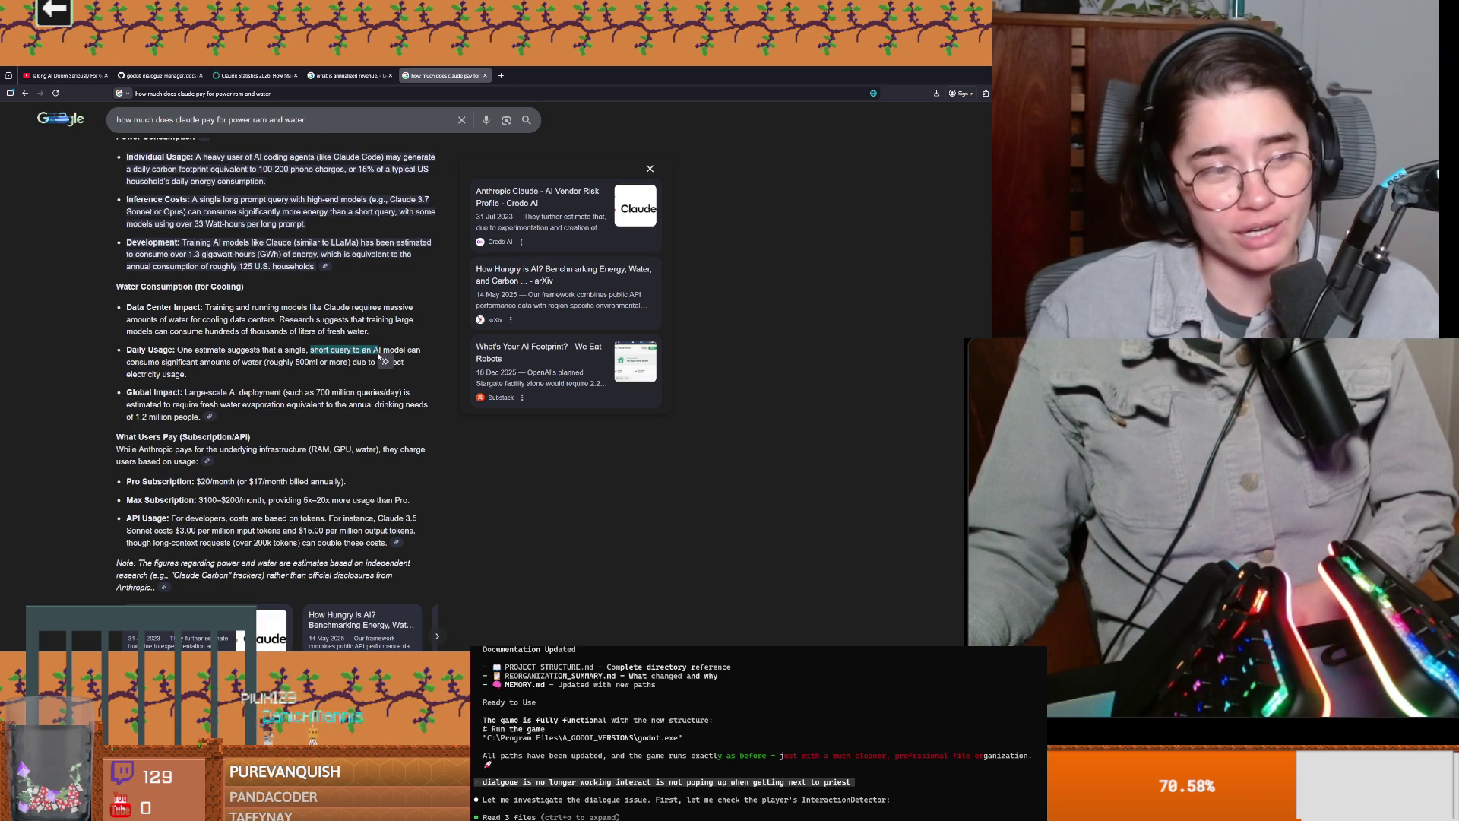
left_click(291, 383)
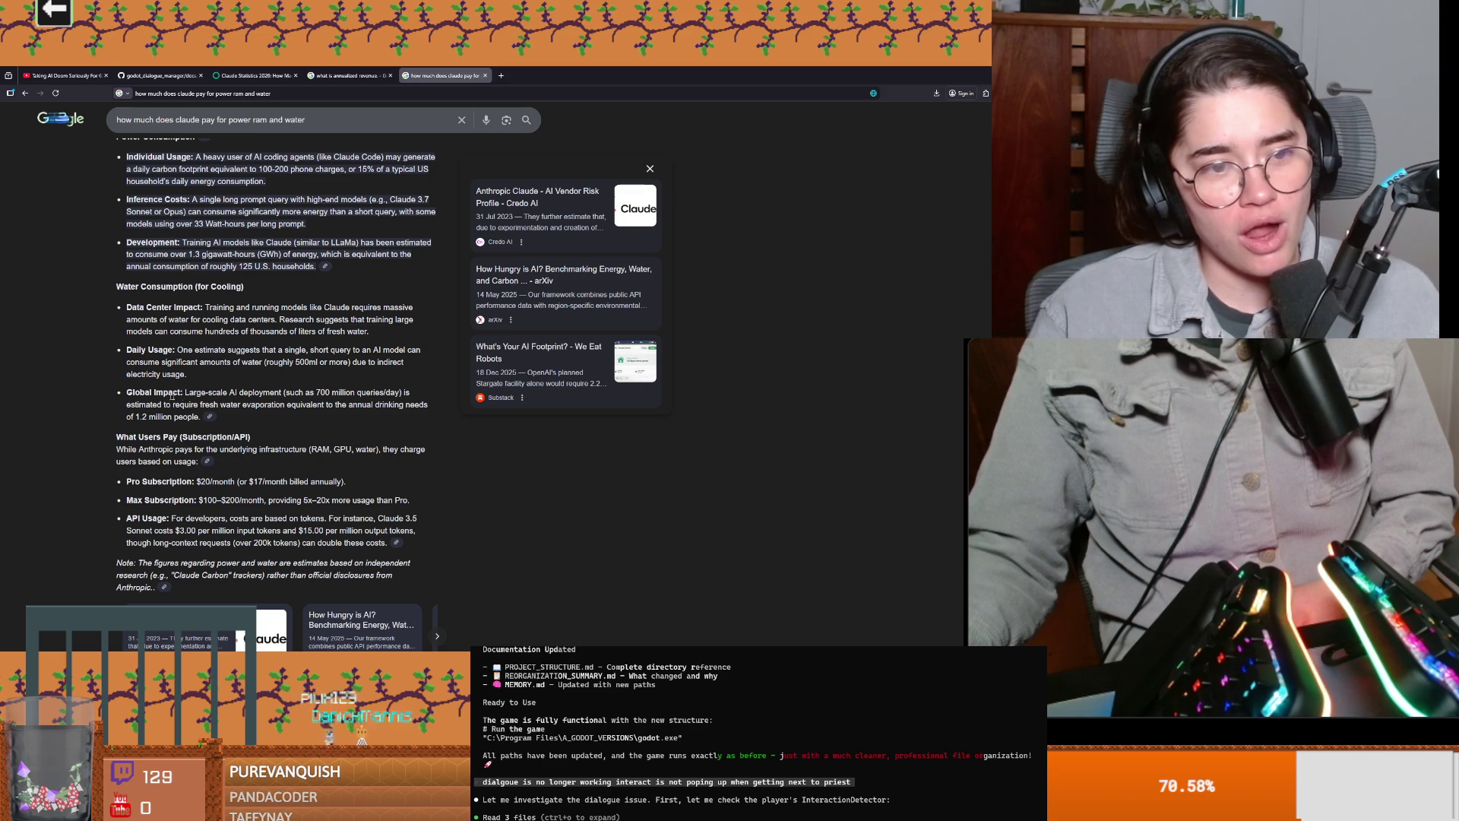
left_click_drag(185, 393, 302, 394)
left_click(309, 400)
left_click_drag(126, 405, 386, 410)
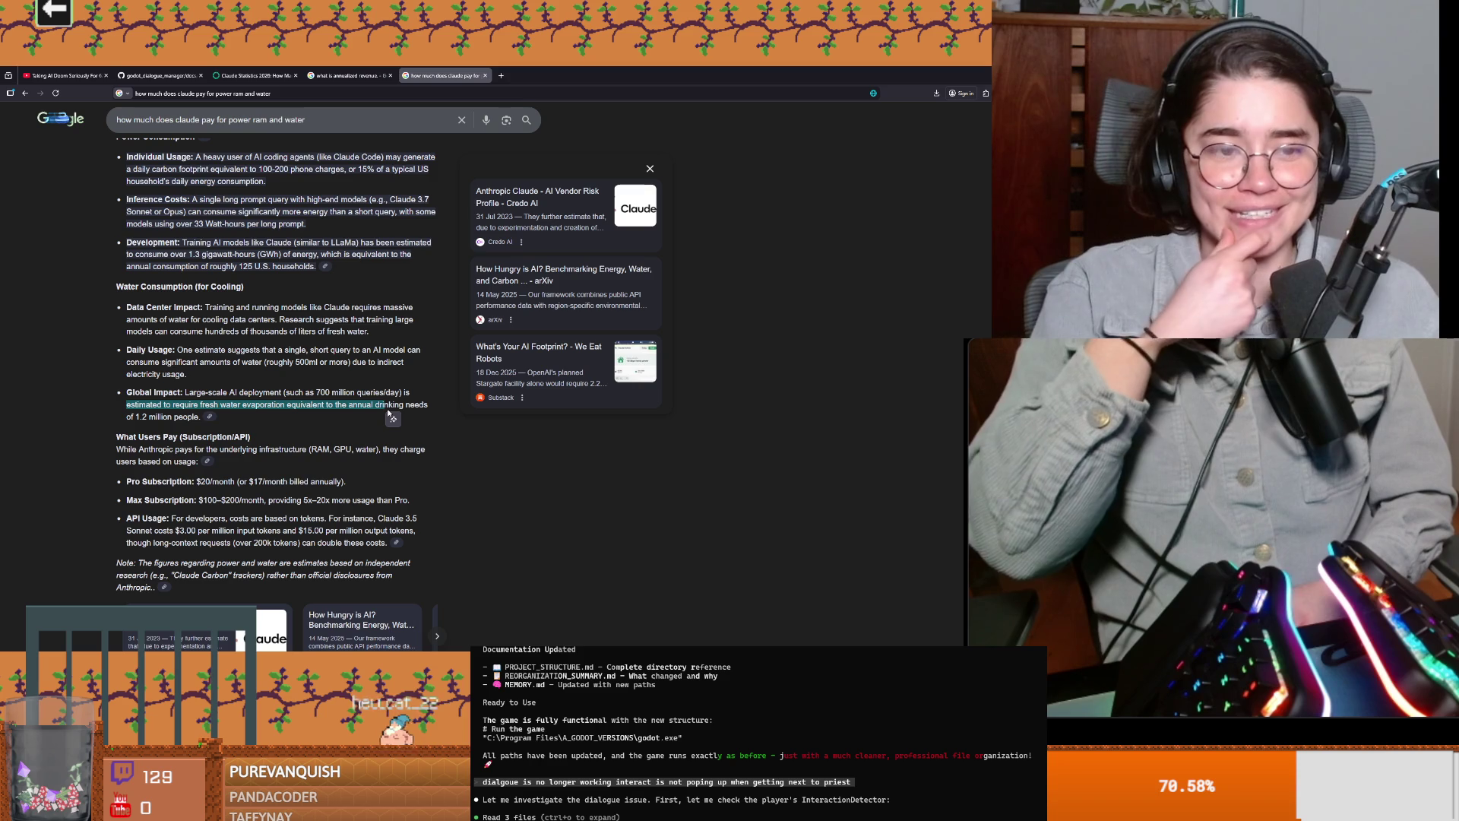
left_click_drag(316, 392, 427, 405)
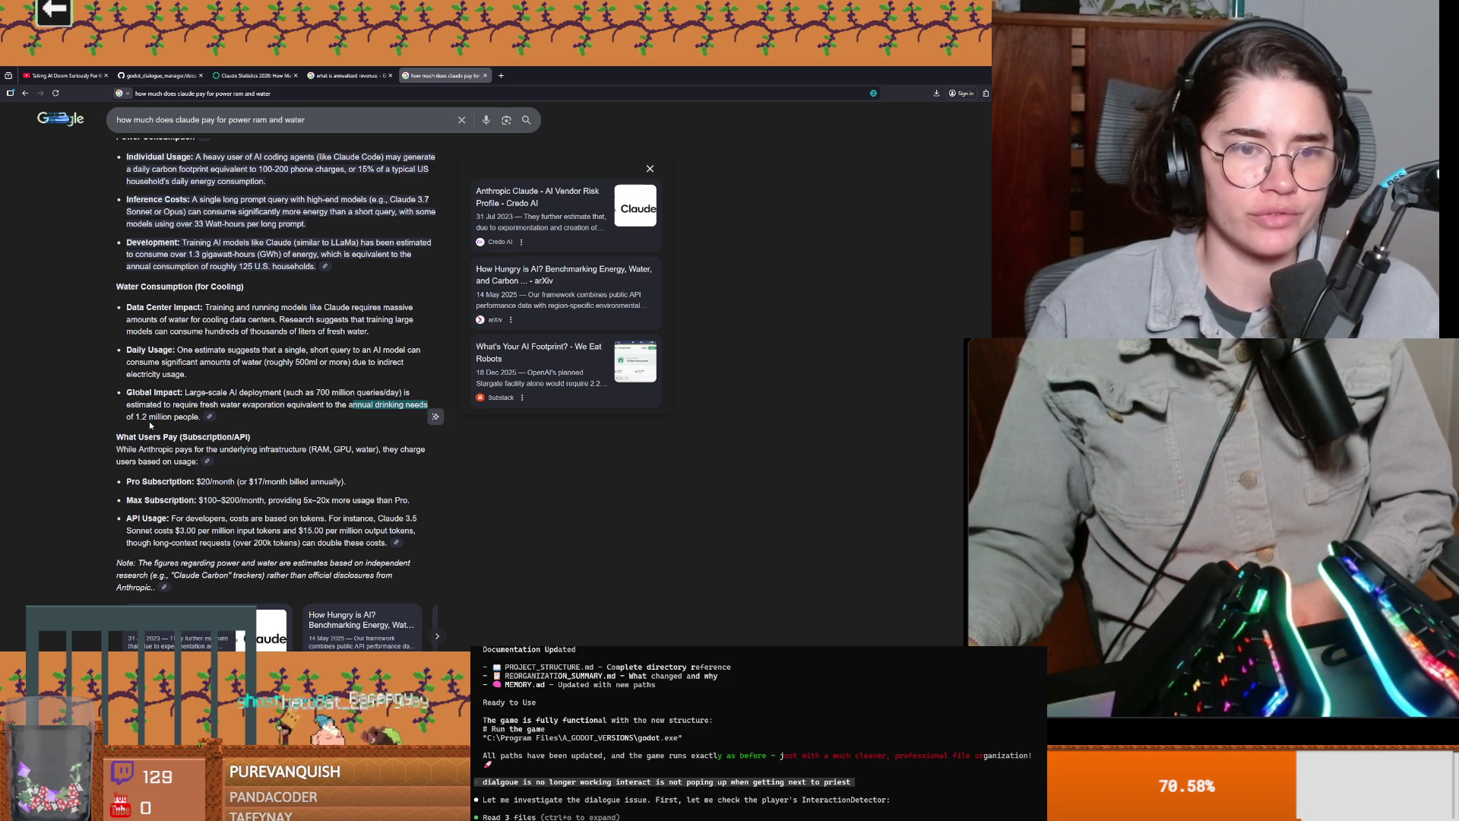
left_click_drag(136, 417, 201, 422)
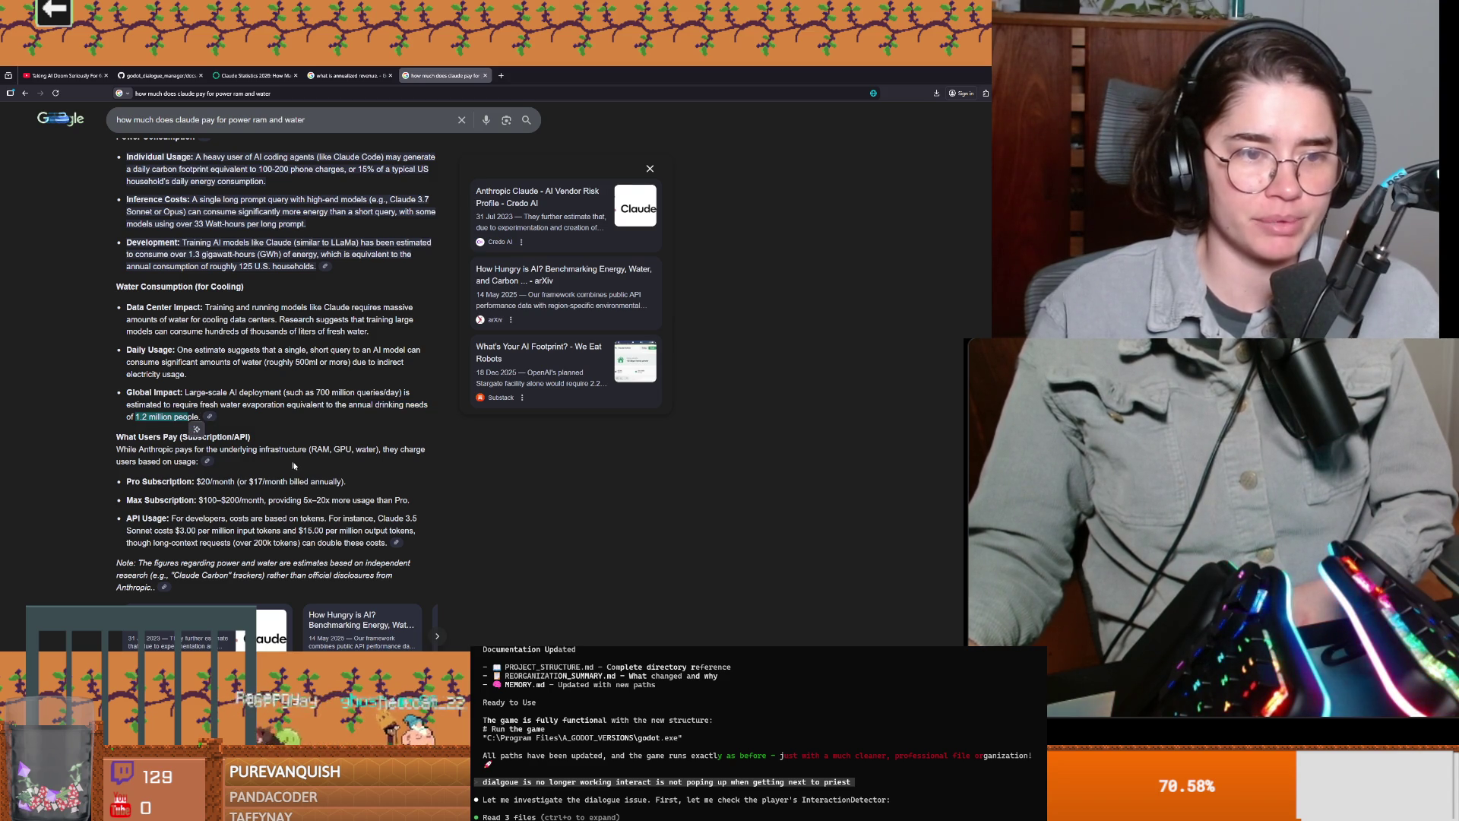
scroll(289, 463, "down", 1)
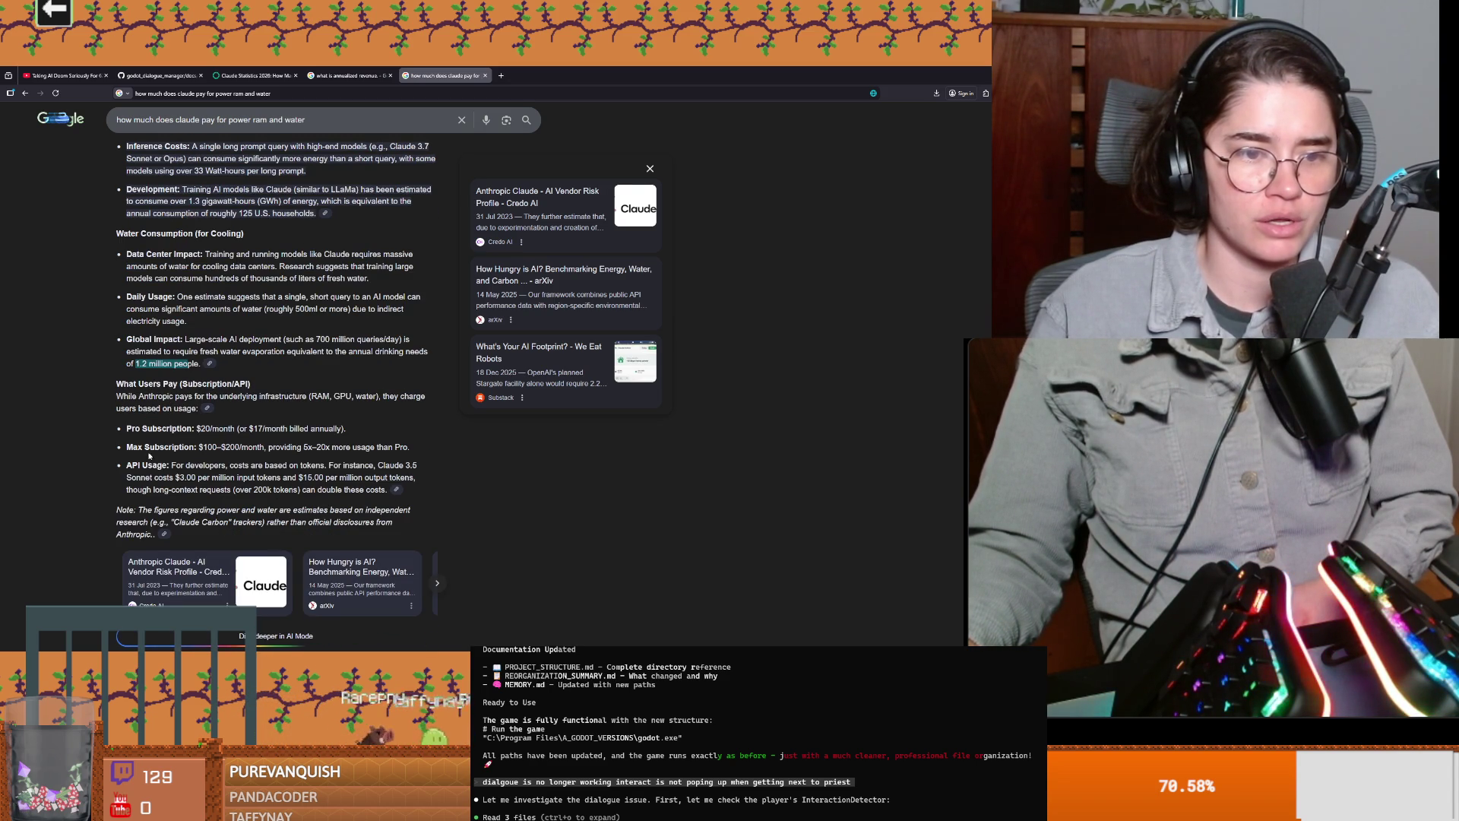
scroll(145, 462, "down", 5)
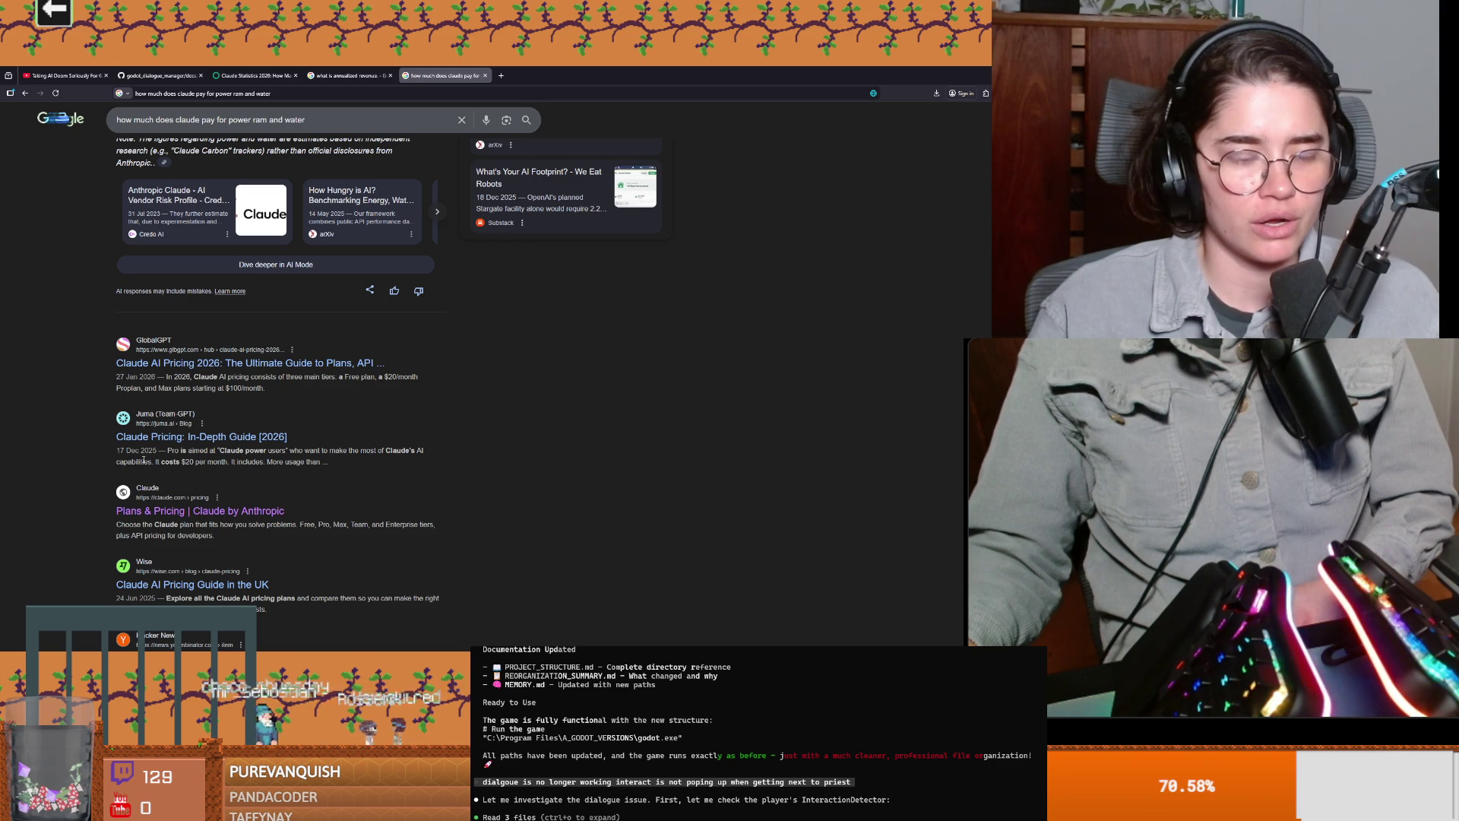
scroll(143, 459, "down", 3)
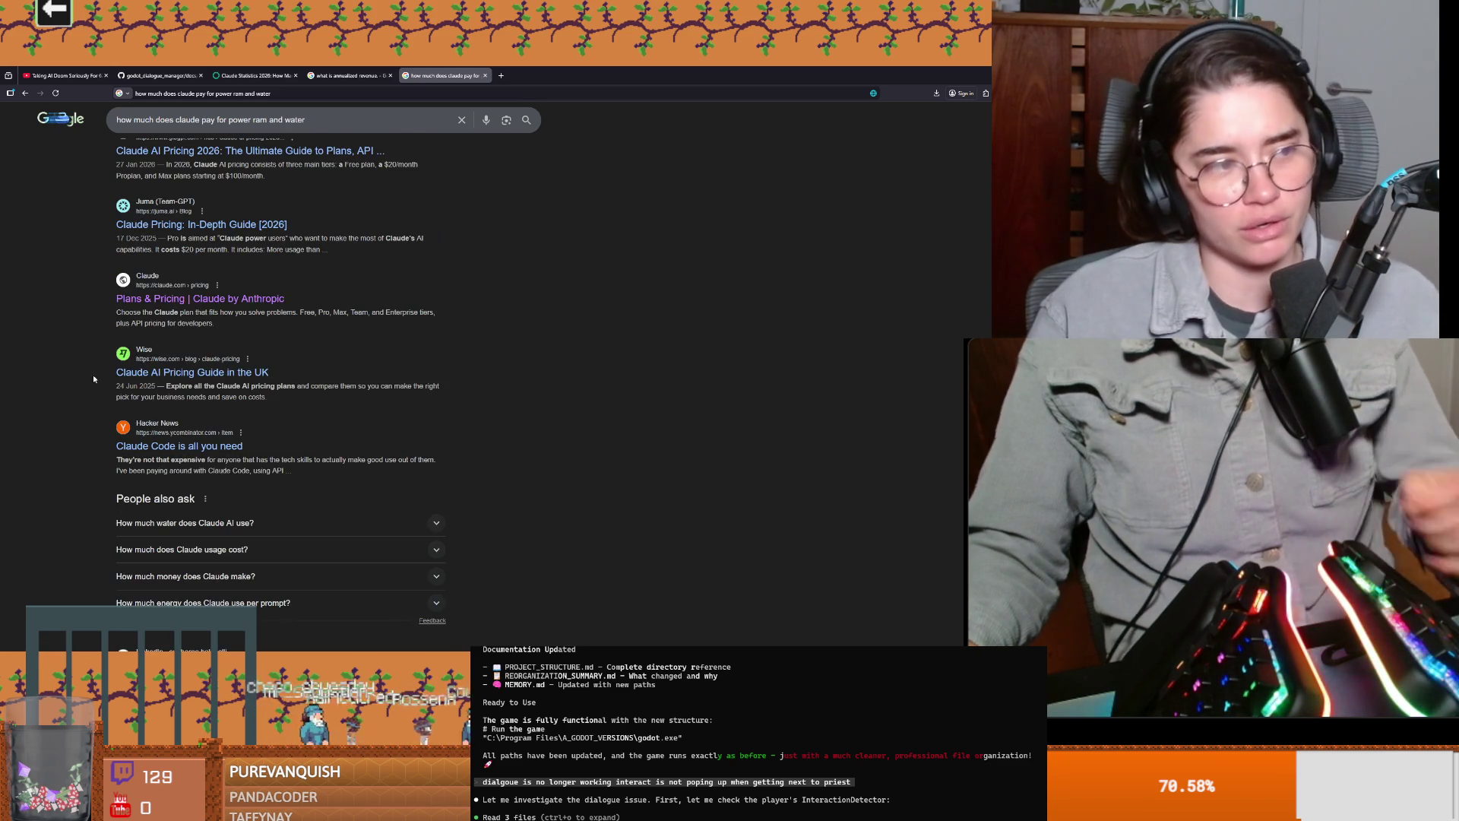
key("XF86Calculator")
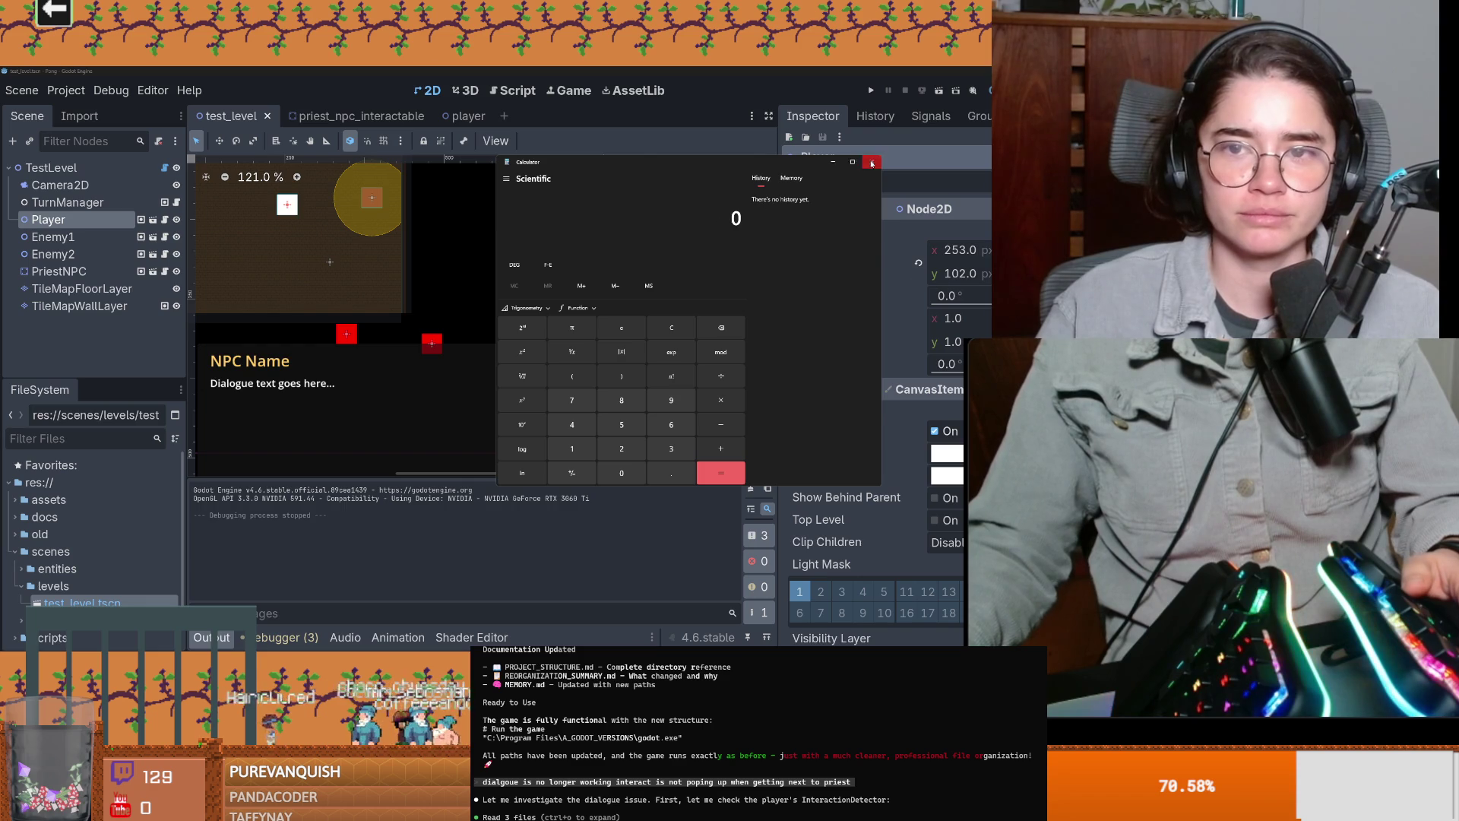
Step: Close the calculator and pan and zoom the test_level viewport
left_click(872, 163)
left_click_drag(456, 328, 594, 362)
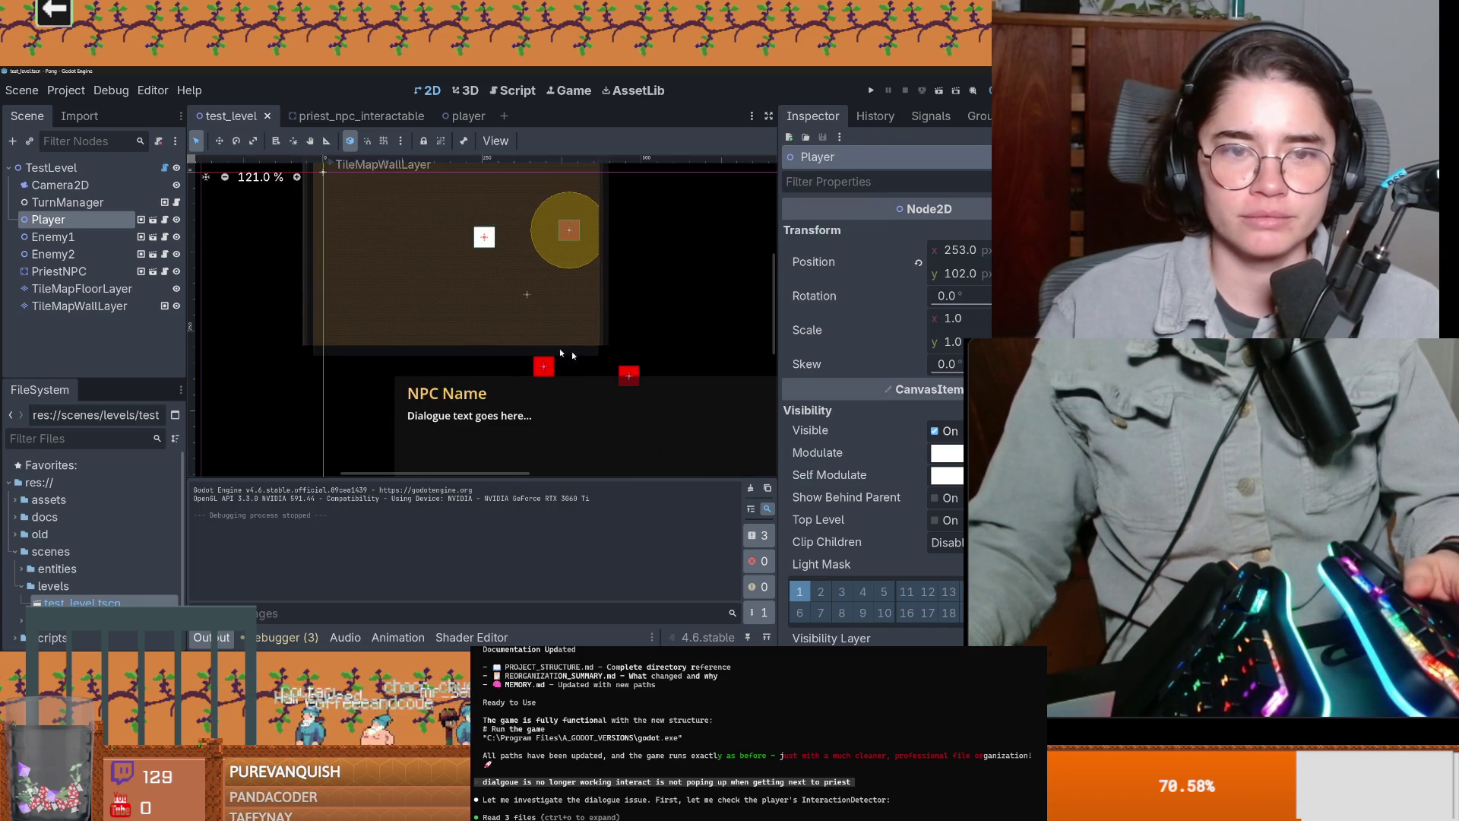
scroll(553, 319, "up", 3)
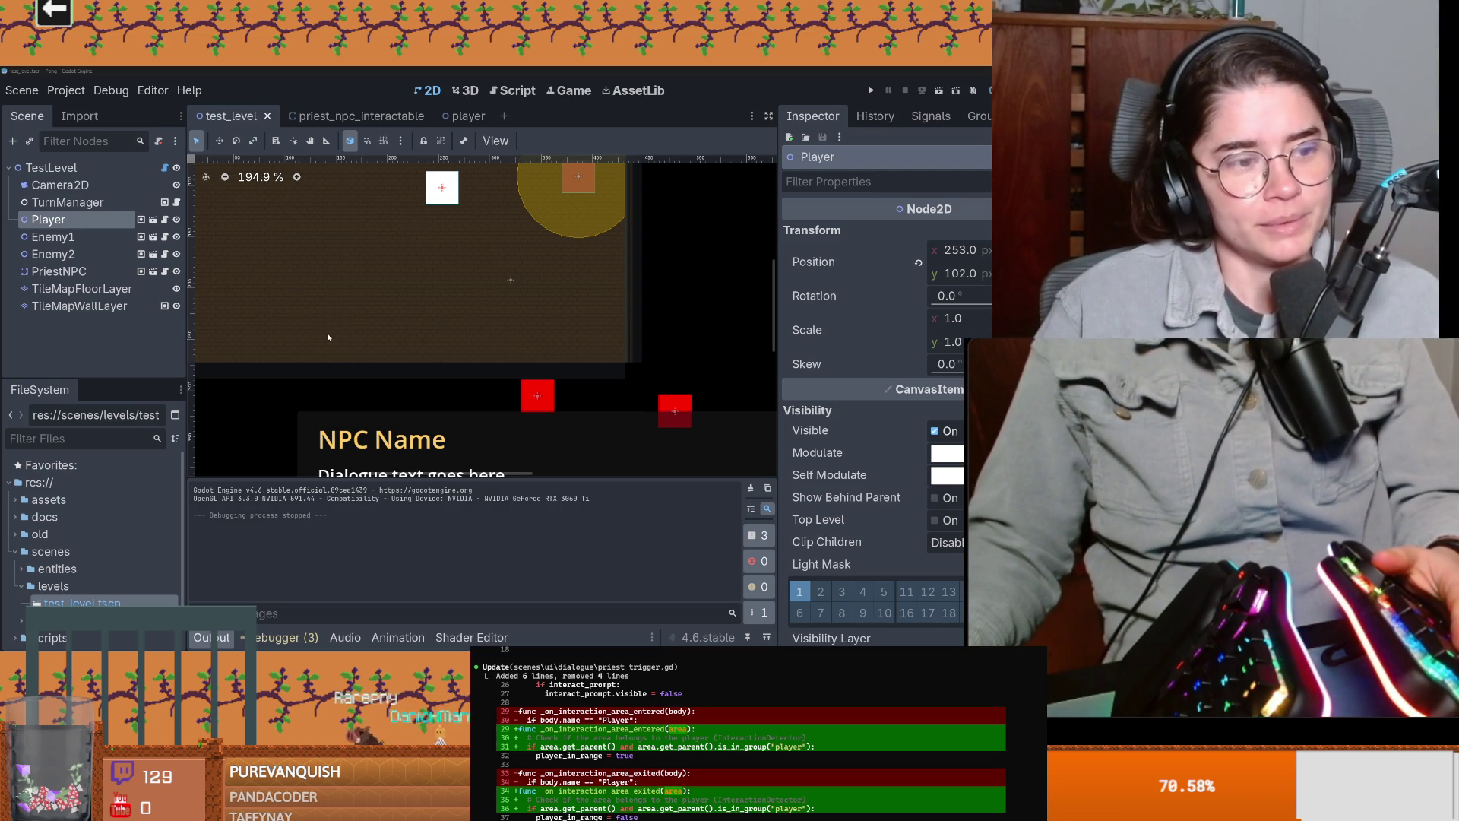
scroll(330, 331, "down", 2)
Step: Save the Pong test scene and close the Godot test project window
key("ctrl+s")
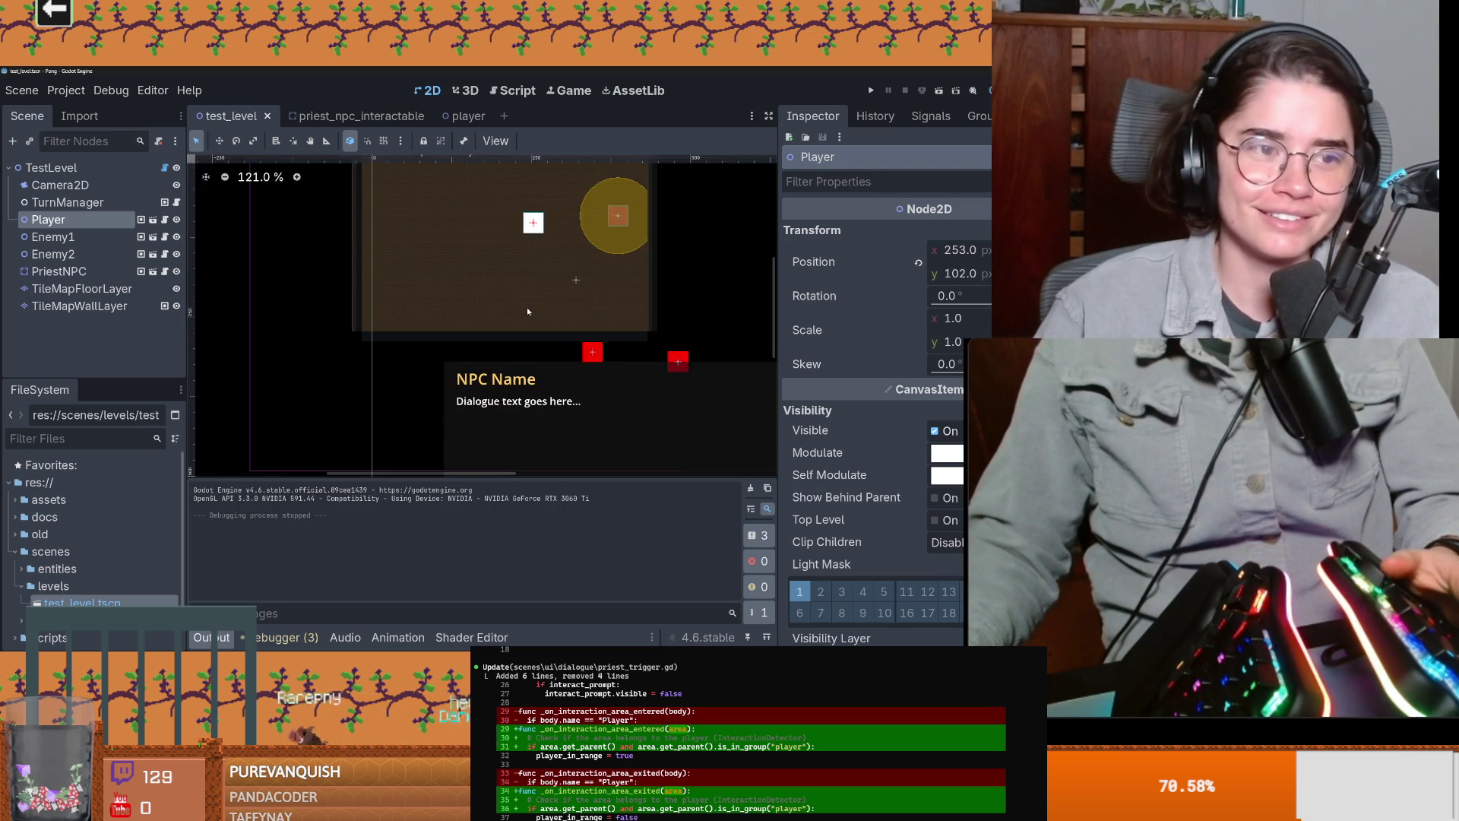
key("super+Down")
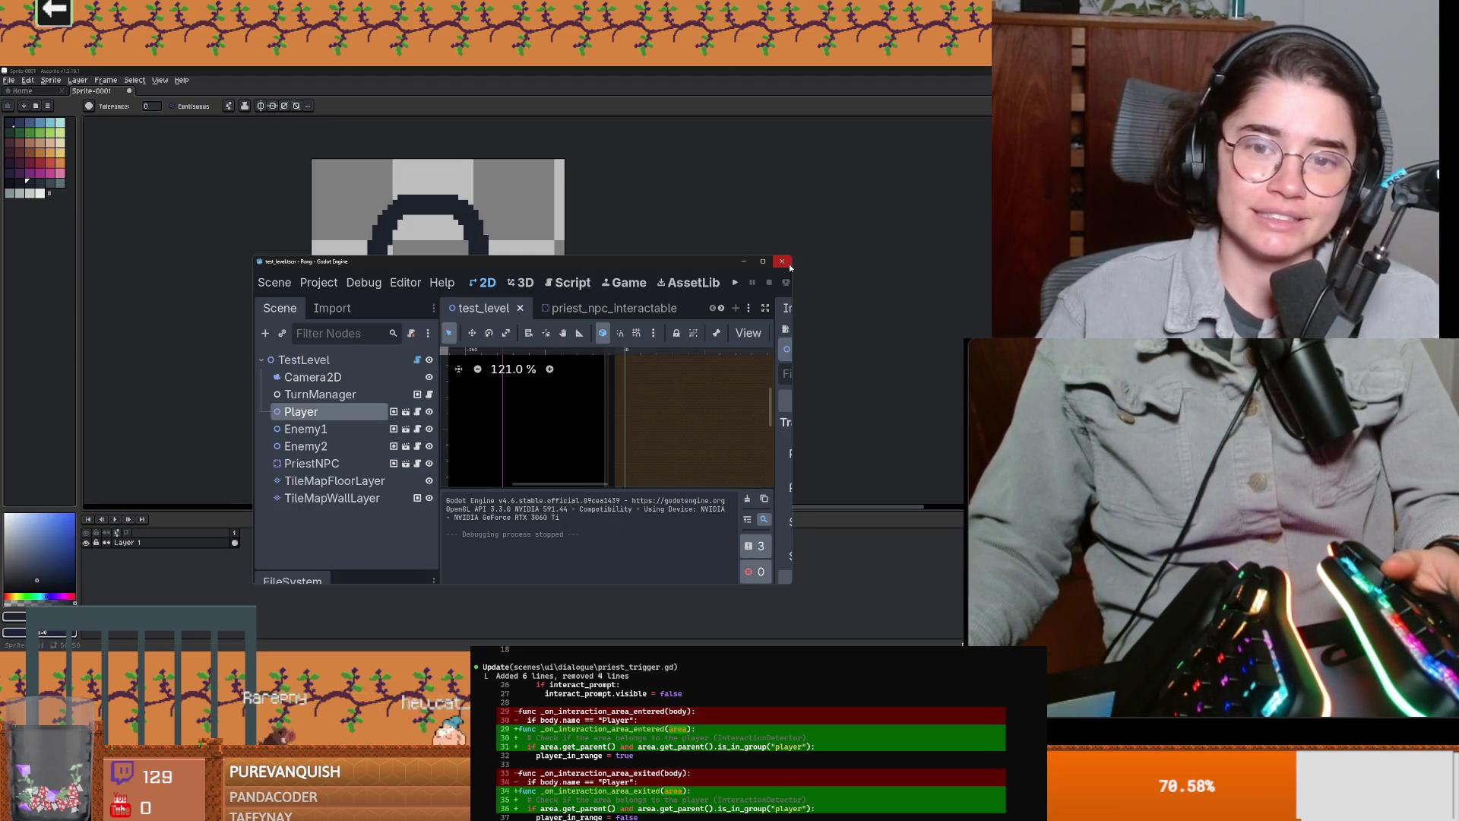
left_click(790, 266)
Step: Start saving the padlock sprite in Aseprite, then cancel the Save File dialog
key("ctrl+s")
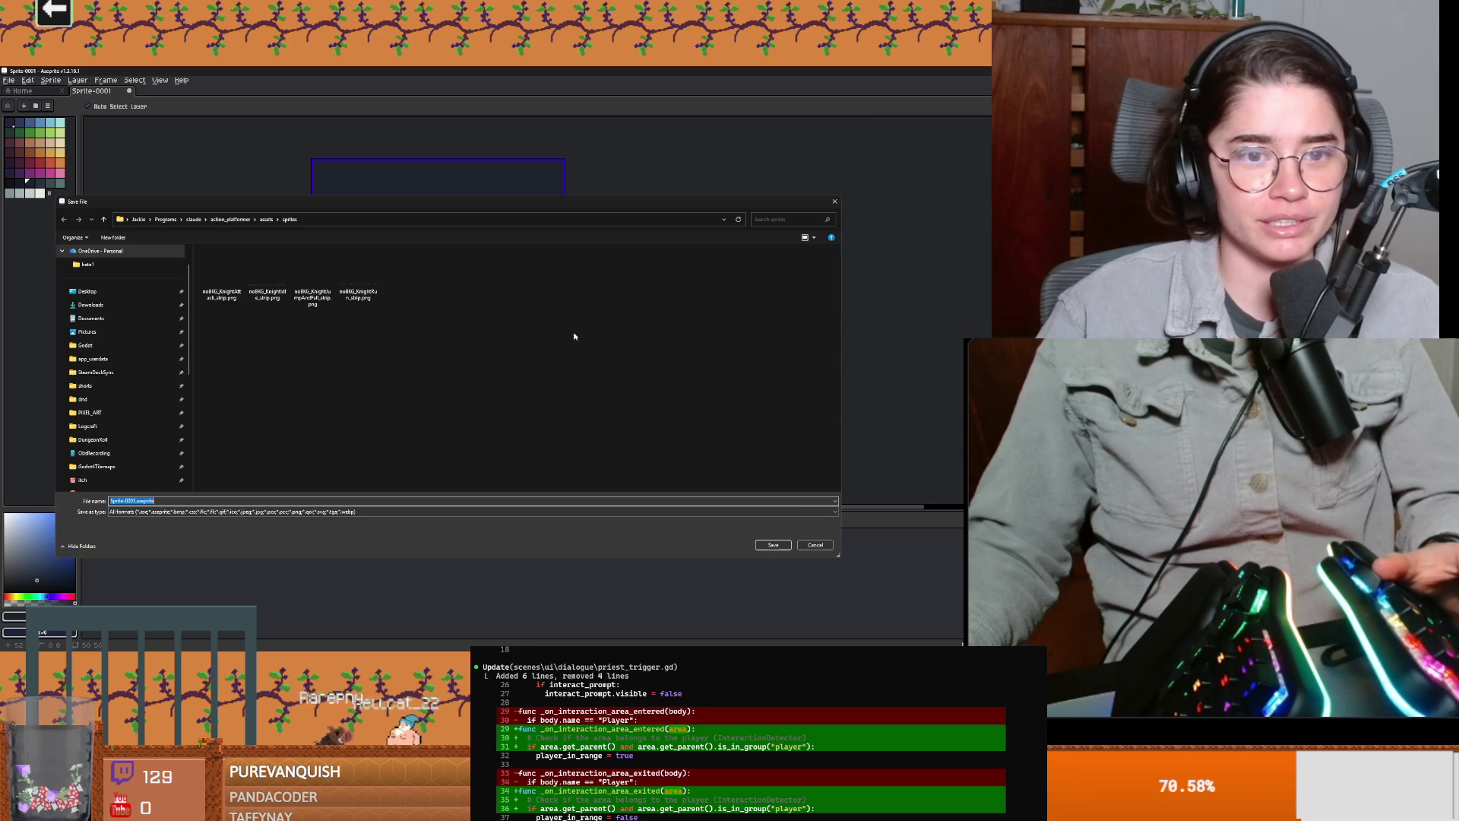
left_click(817, 548)
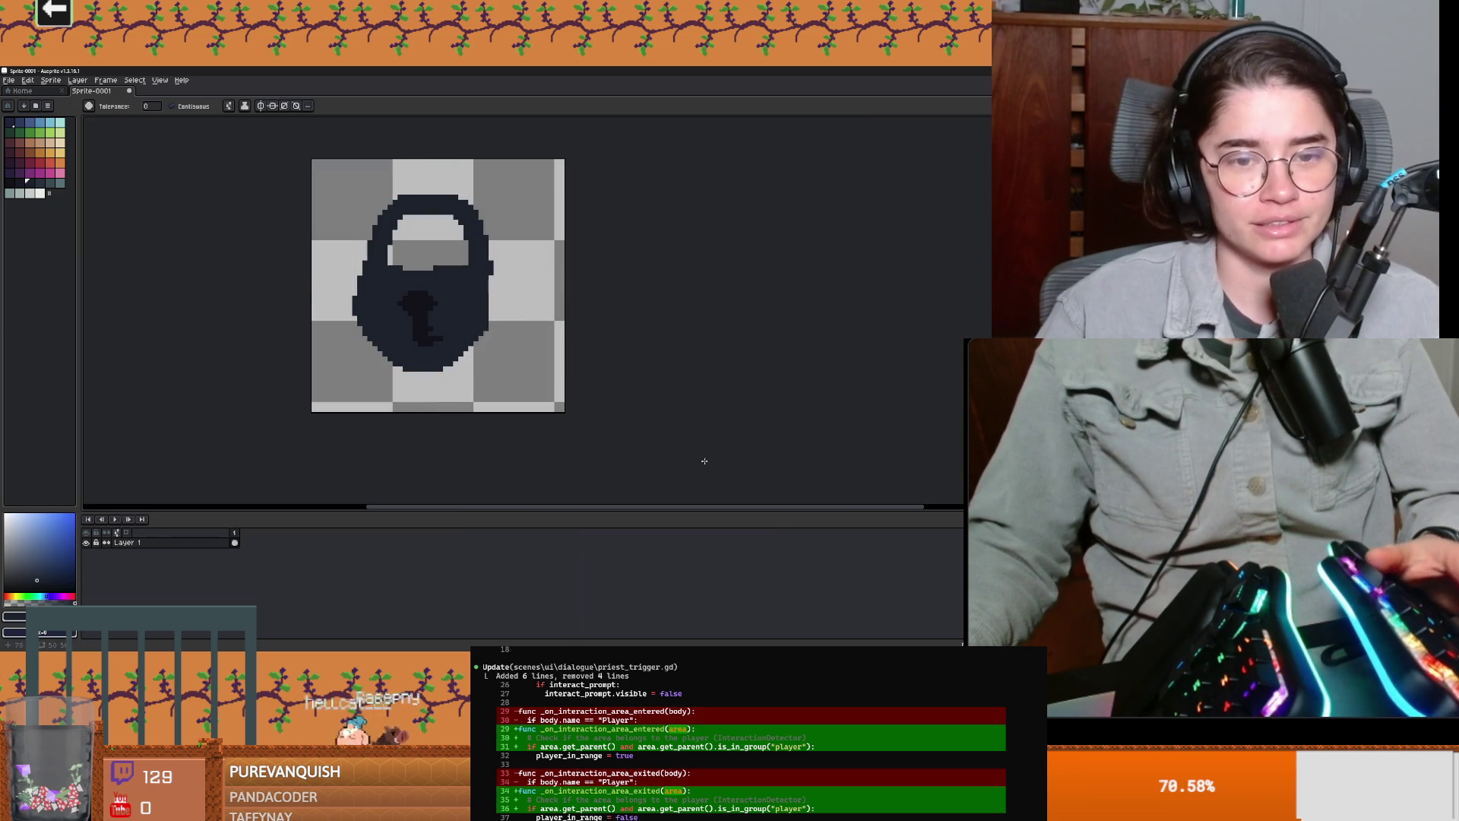
key("ctrl+s")
left_click(818, 546)
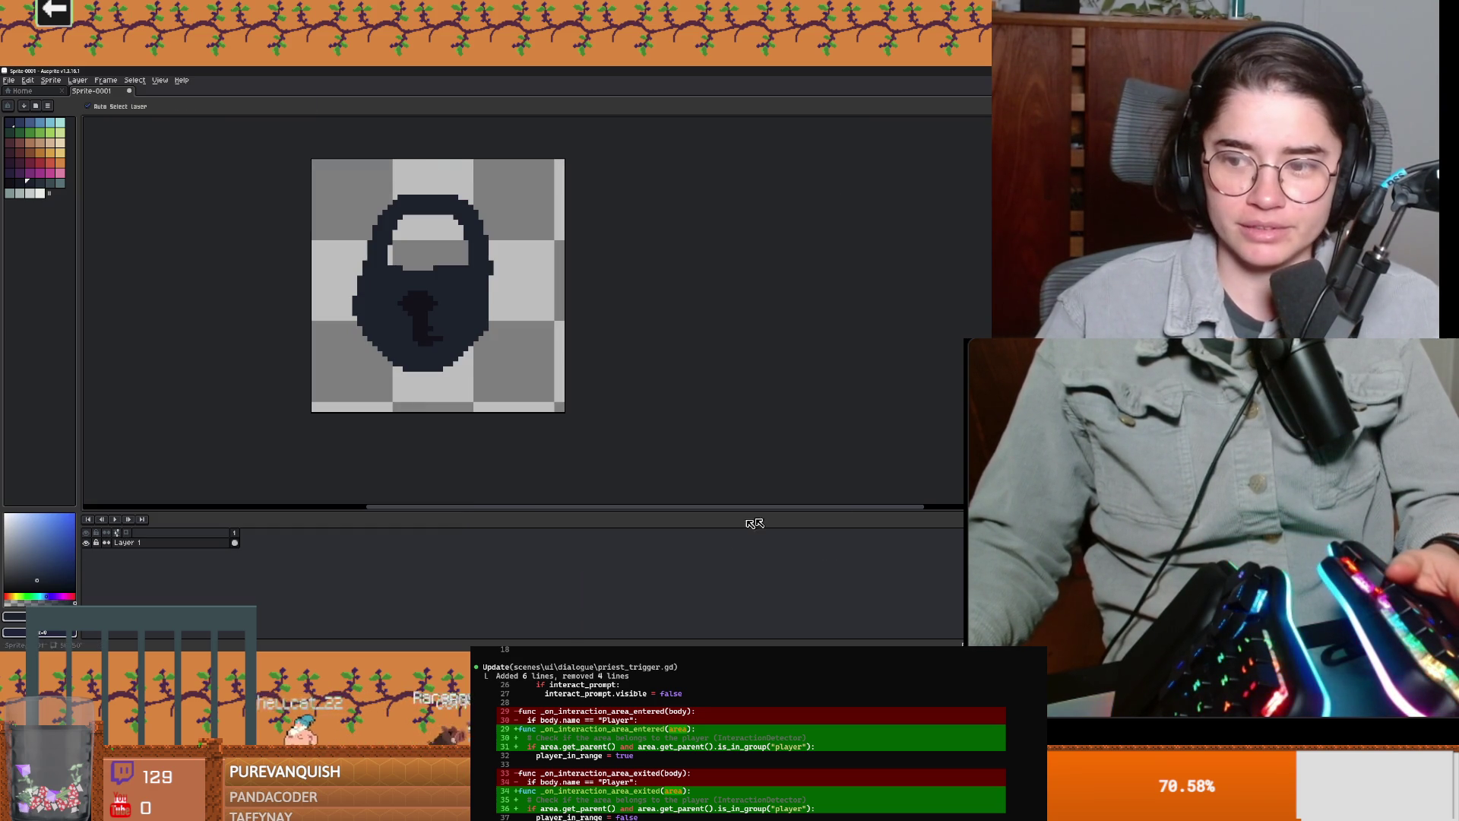
Step: In the Dungeon Roll project, begin renaming the new TextureRect to 'LockTe…'
key("alt+Tab")
double_click(112, 422)
type("Lock")
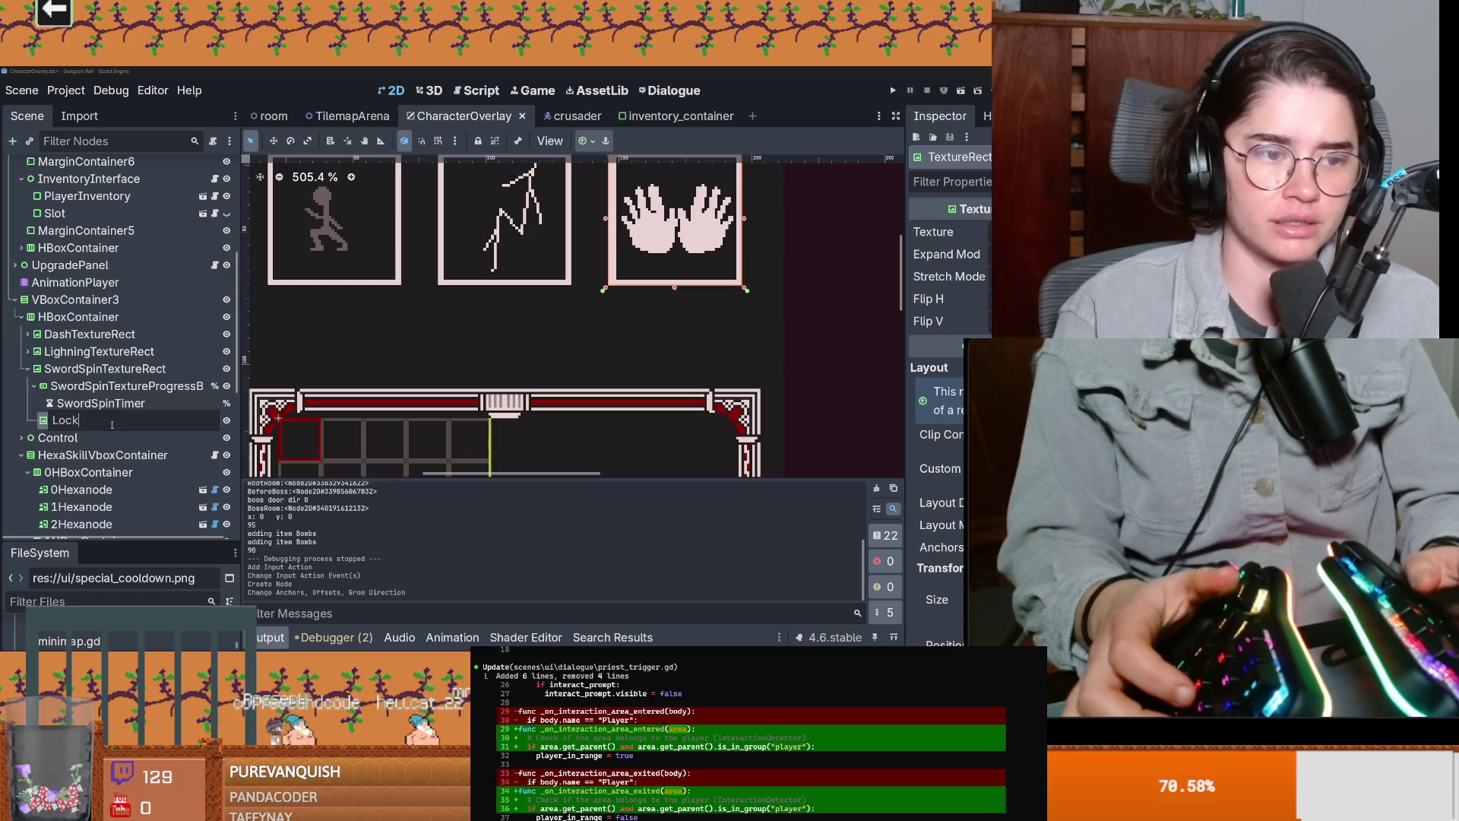
type("Te")
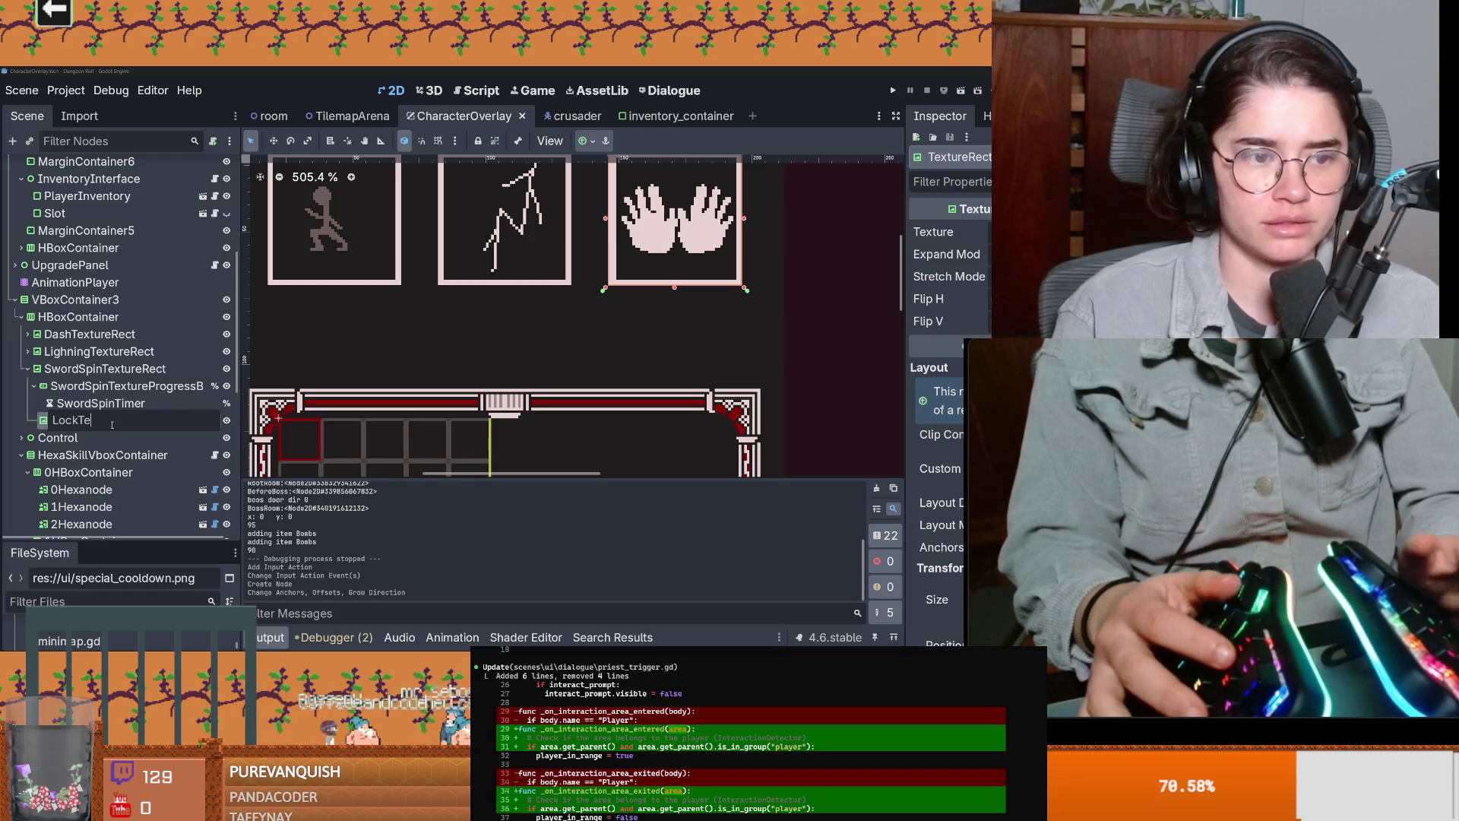
Step: Confirm the LockTexture name on the new TextureRect and switch back to the padlock sprite
key("Return")
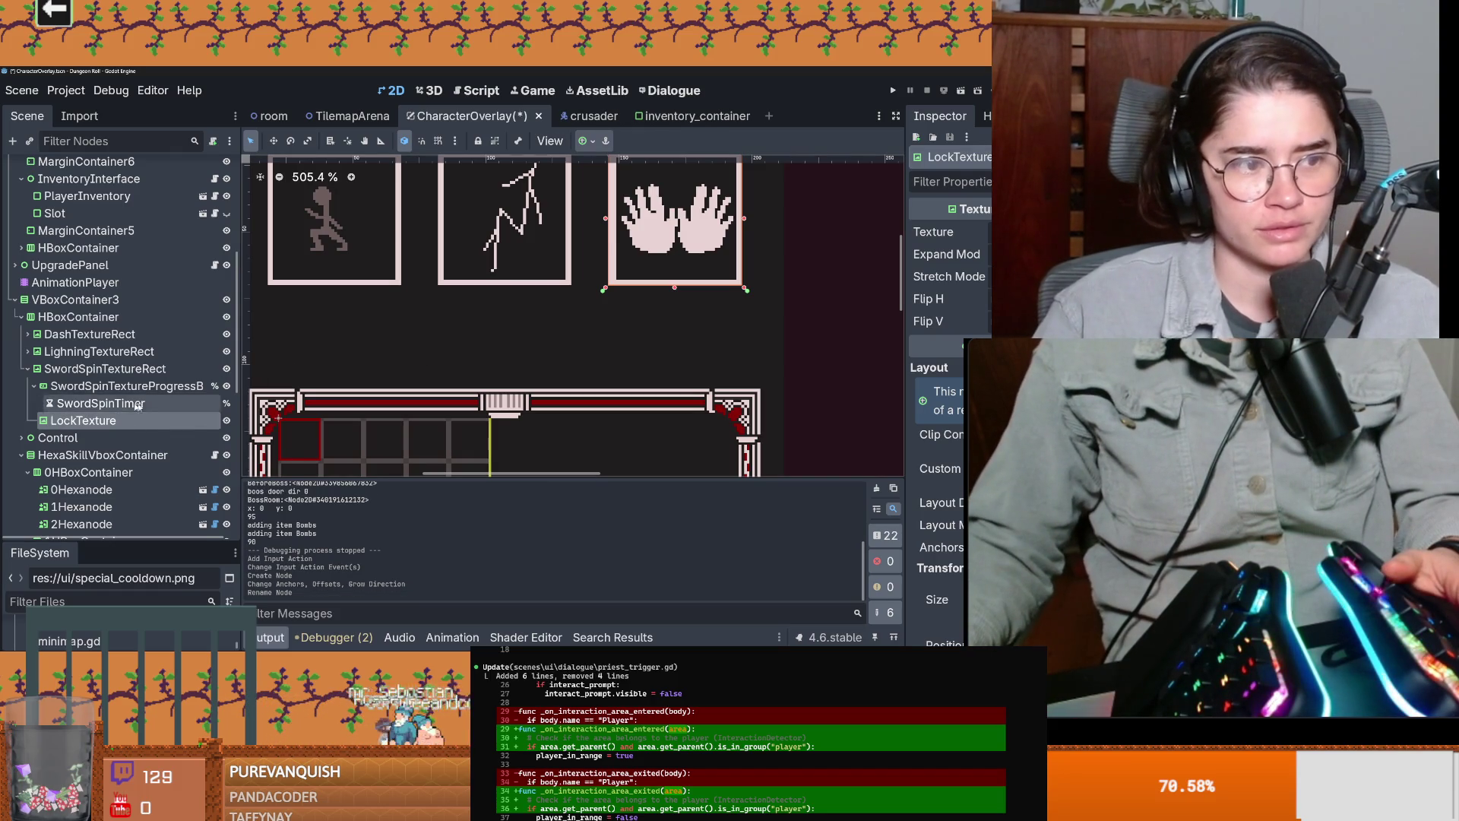
scroll(152, 456, "down", 3)
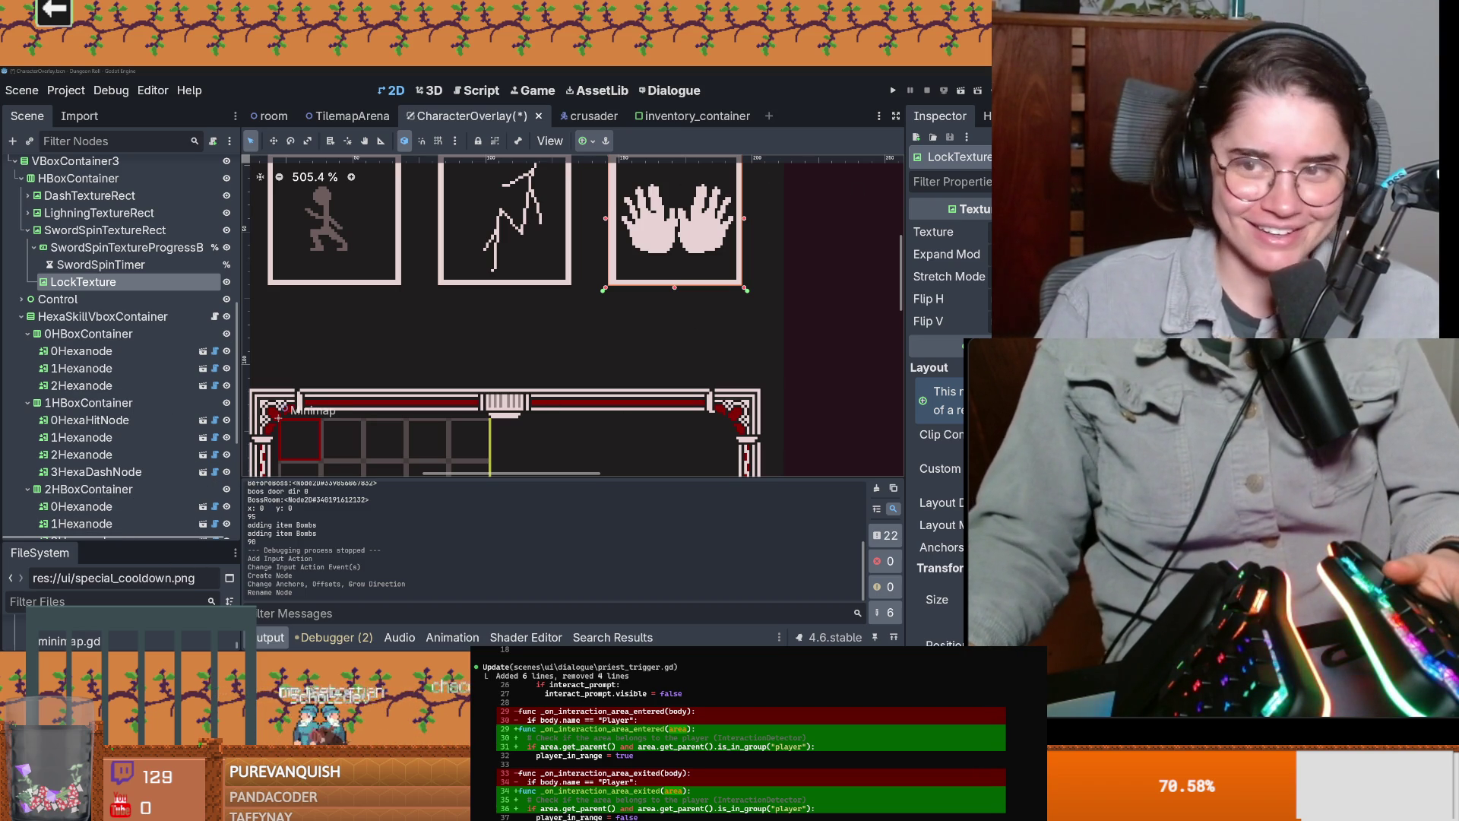
key("alt+Tab")
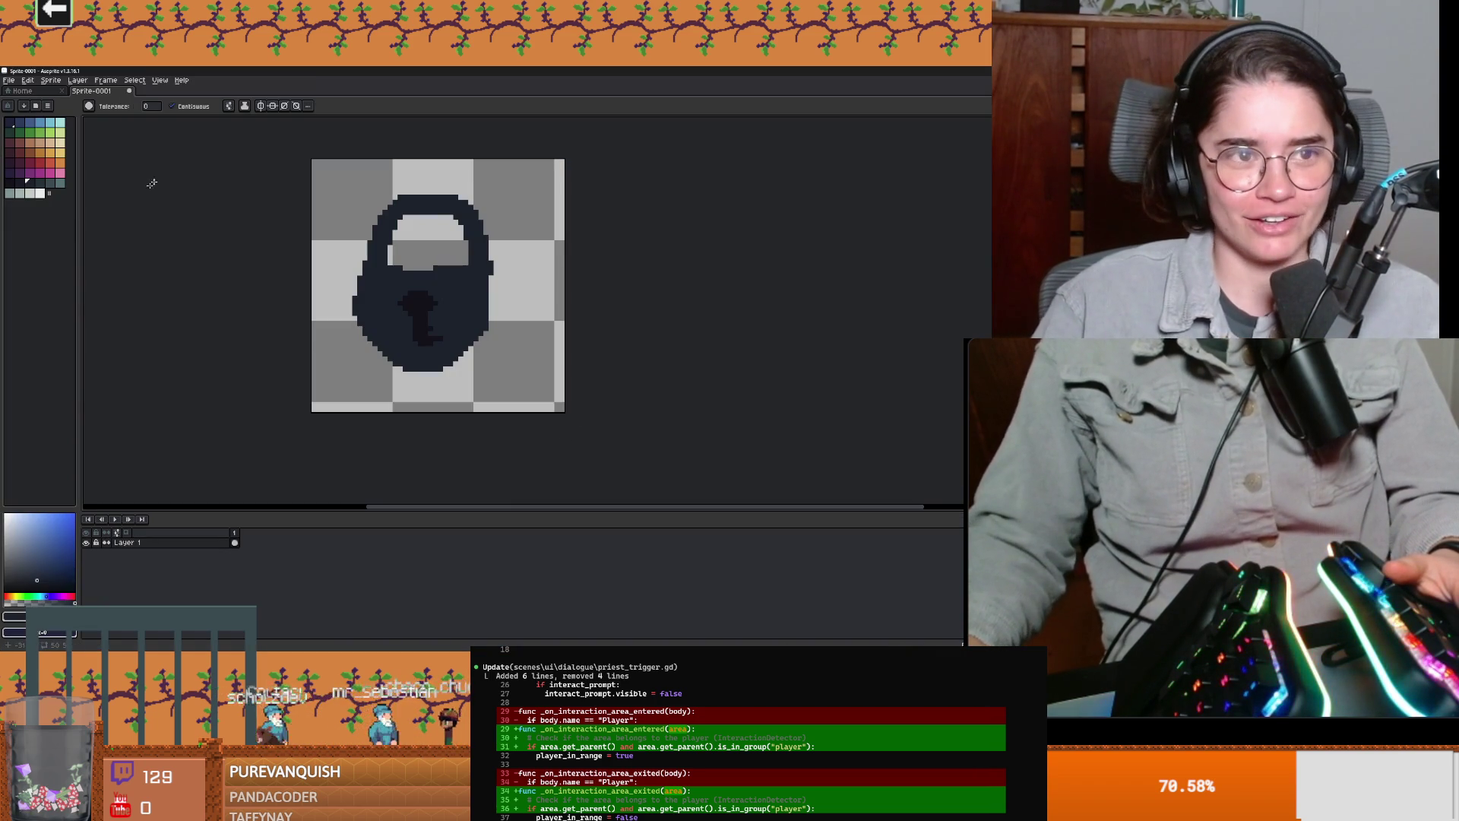
Step: Start Save As and open the 2026 Godot projects folder
left_click(9, 80)
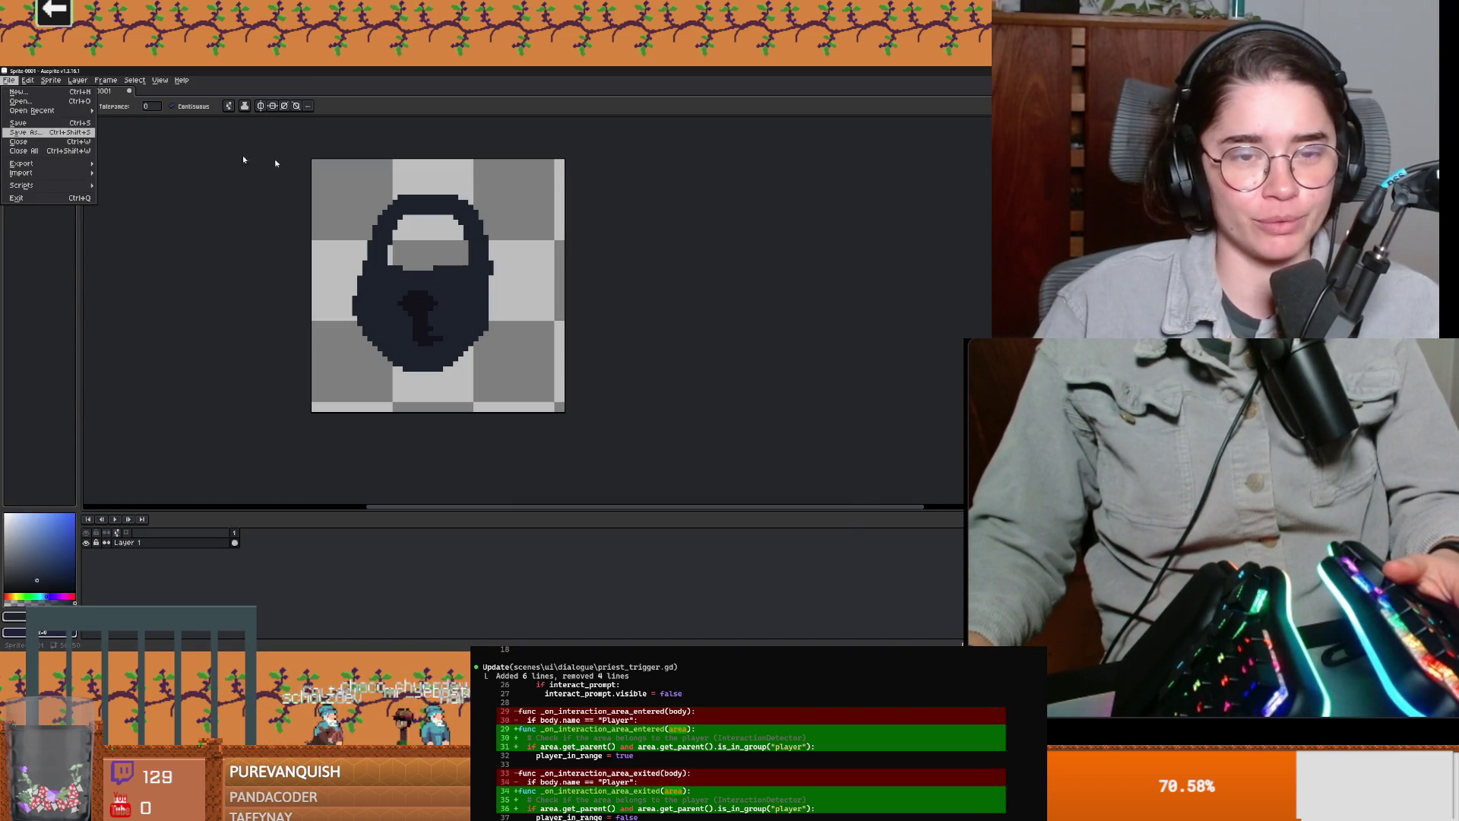
left_click(26, 132)
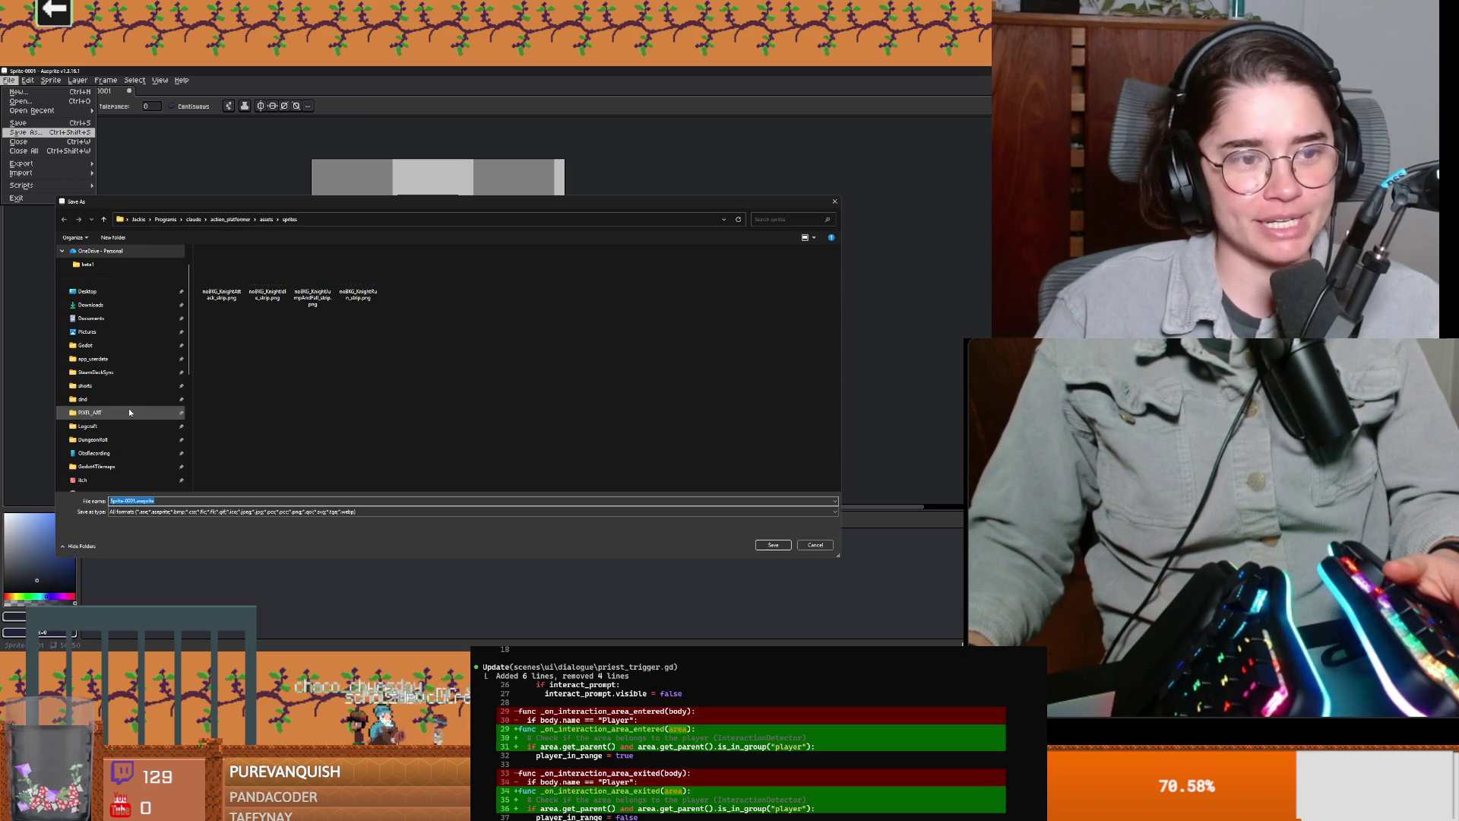
scroll(121, 359, "down", 1)
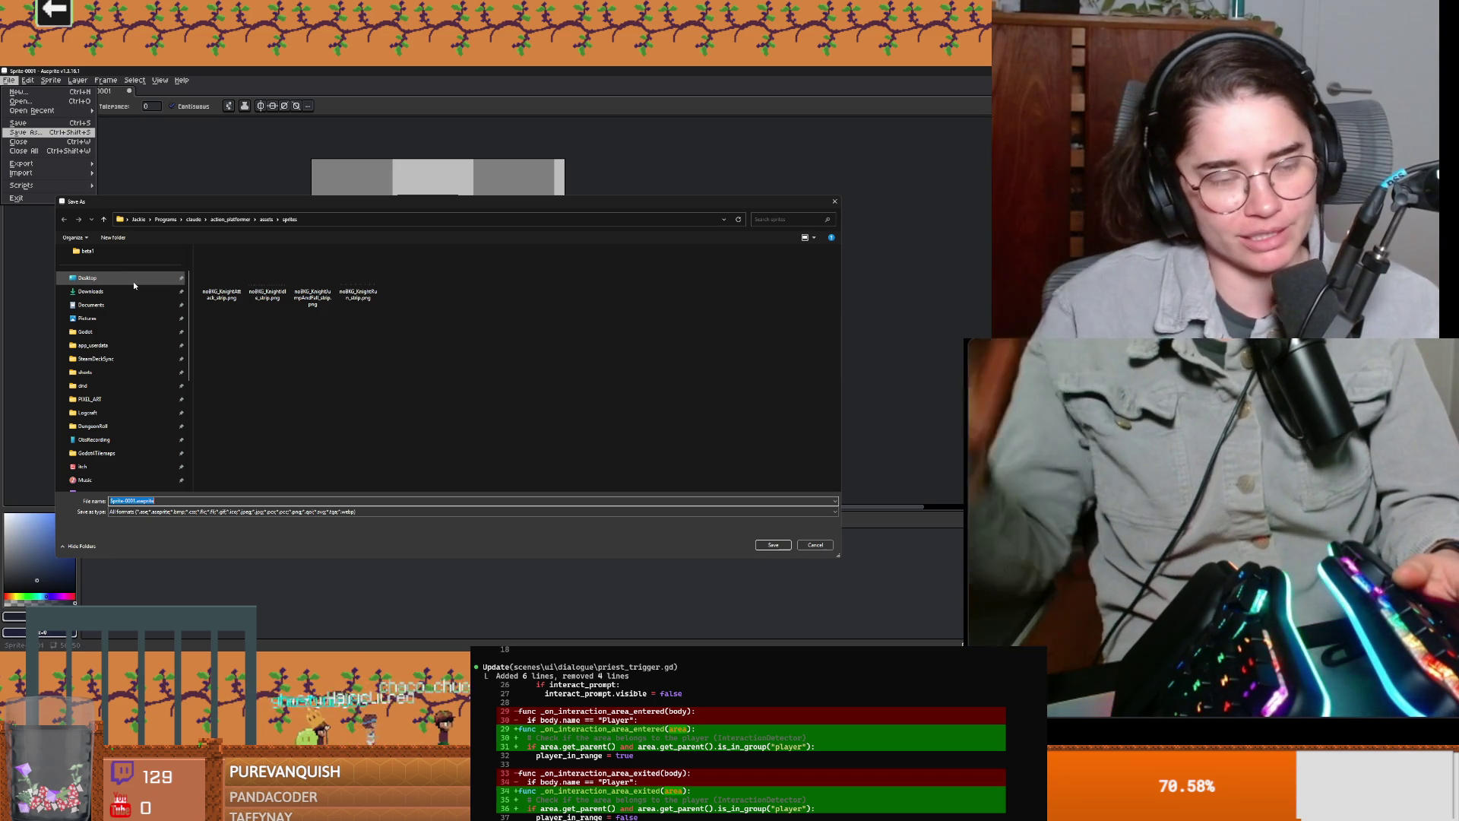
scroll(134, 380, "down", 3)
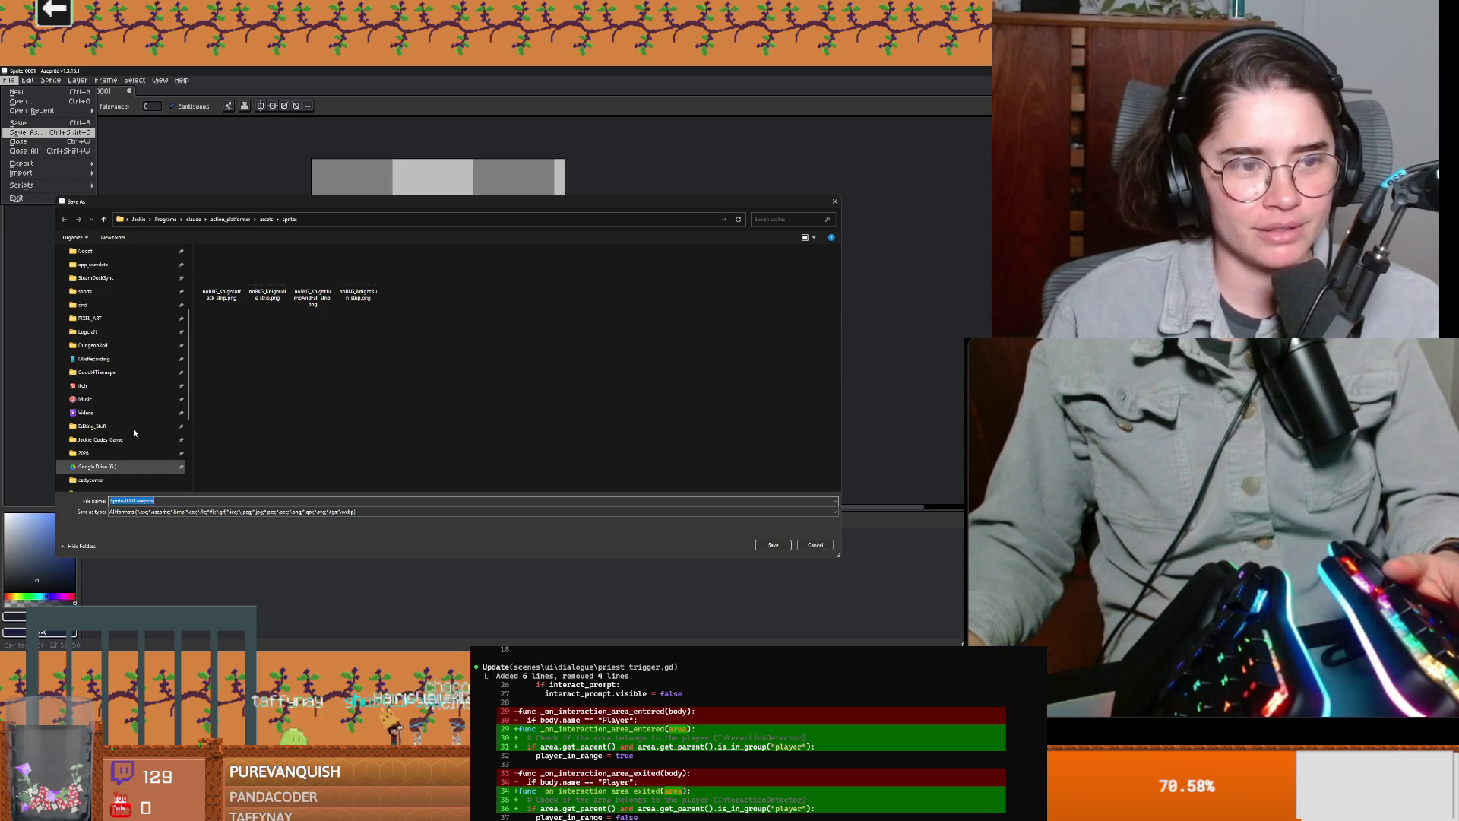
scroll(129, 403, "up", 5)
left_click(127, 374)
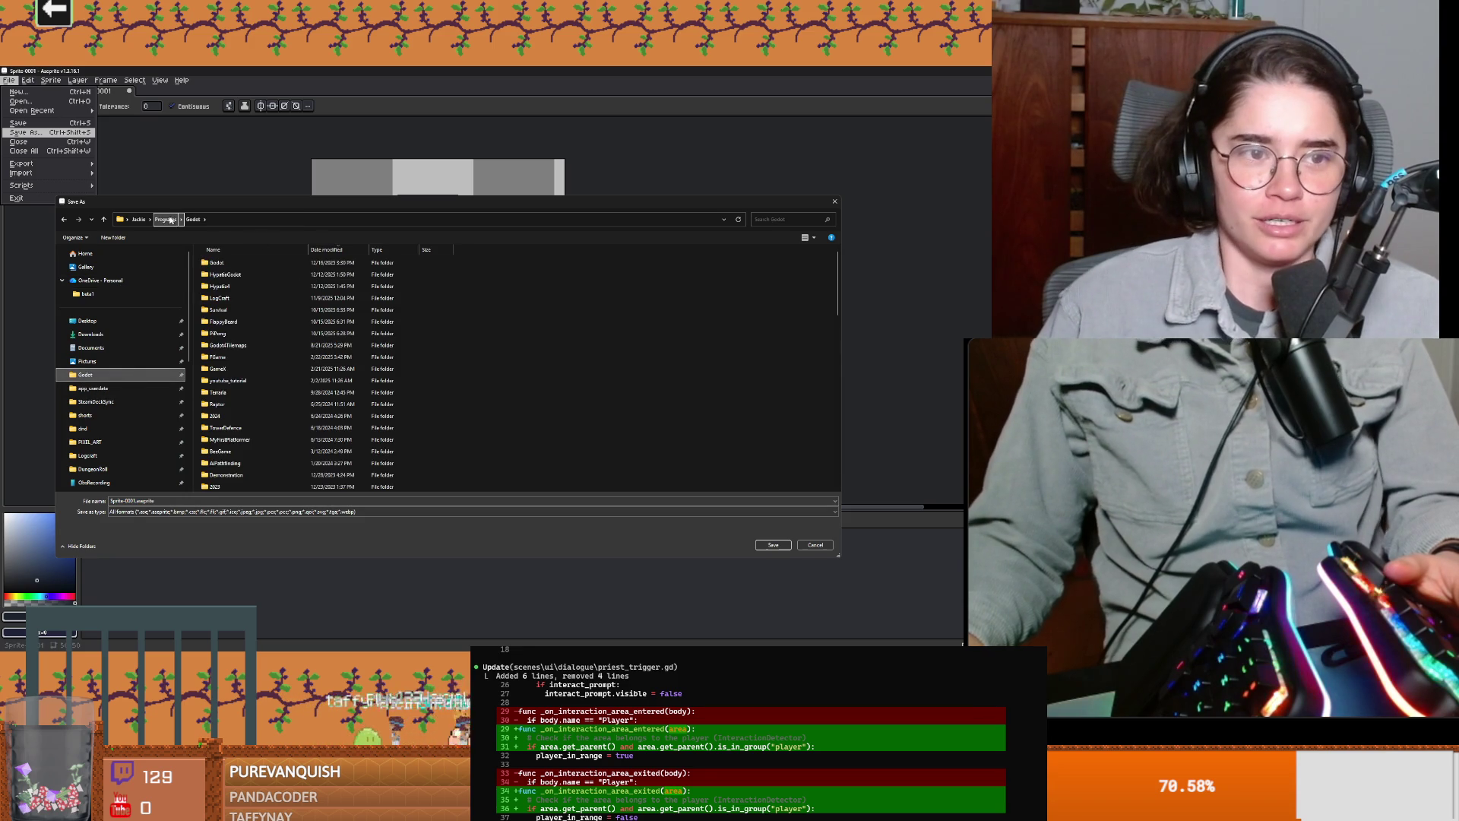
double_click(231, 270)
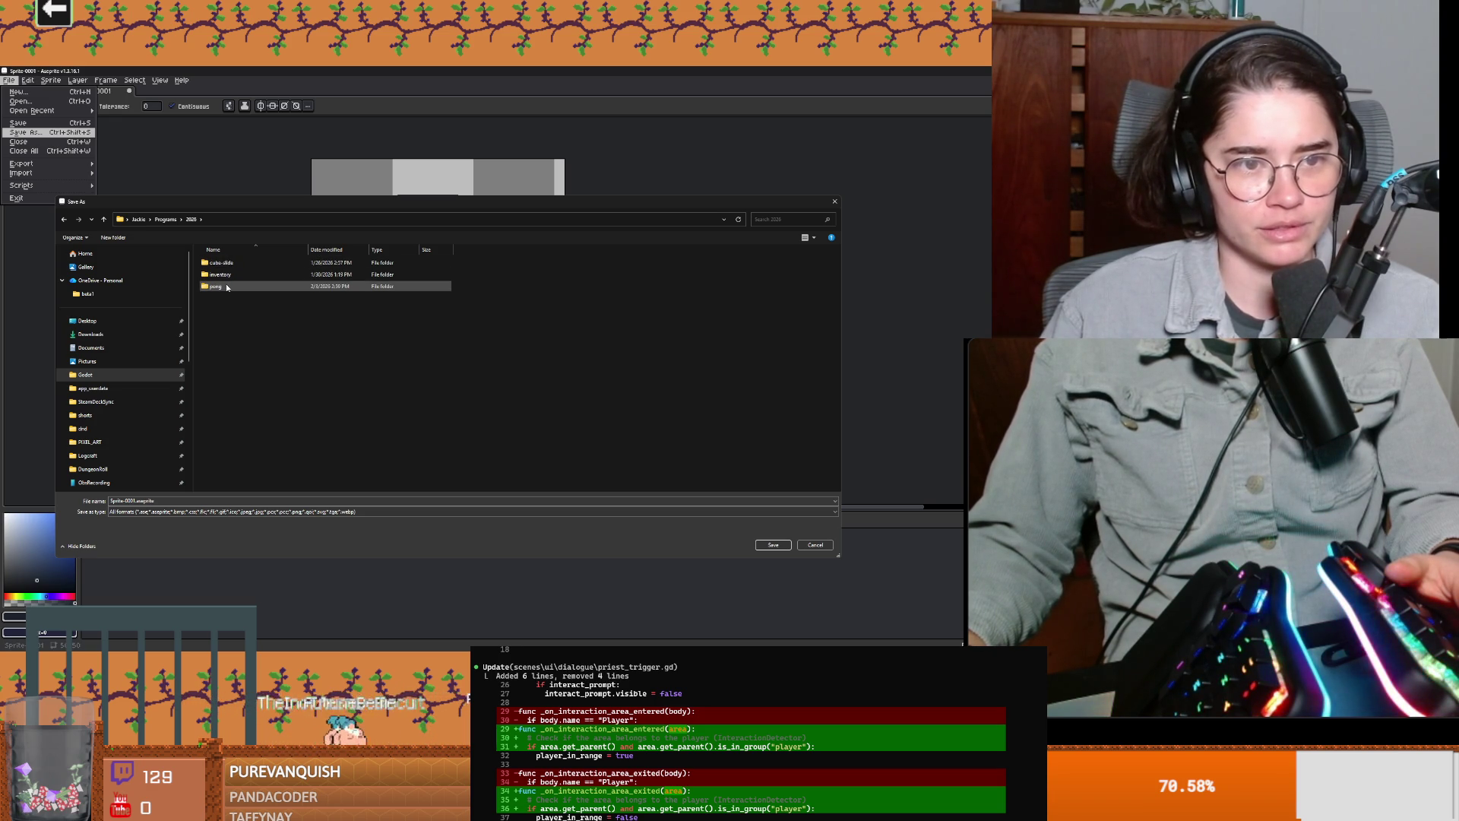
scroll(134, 425, "down", 4)
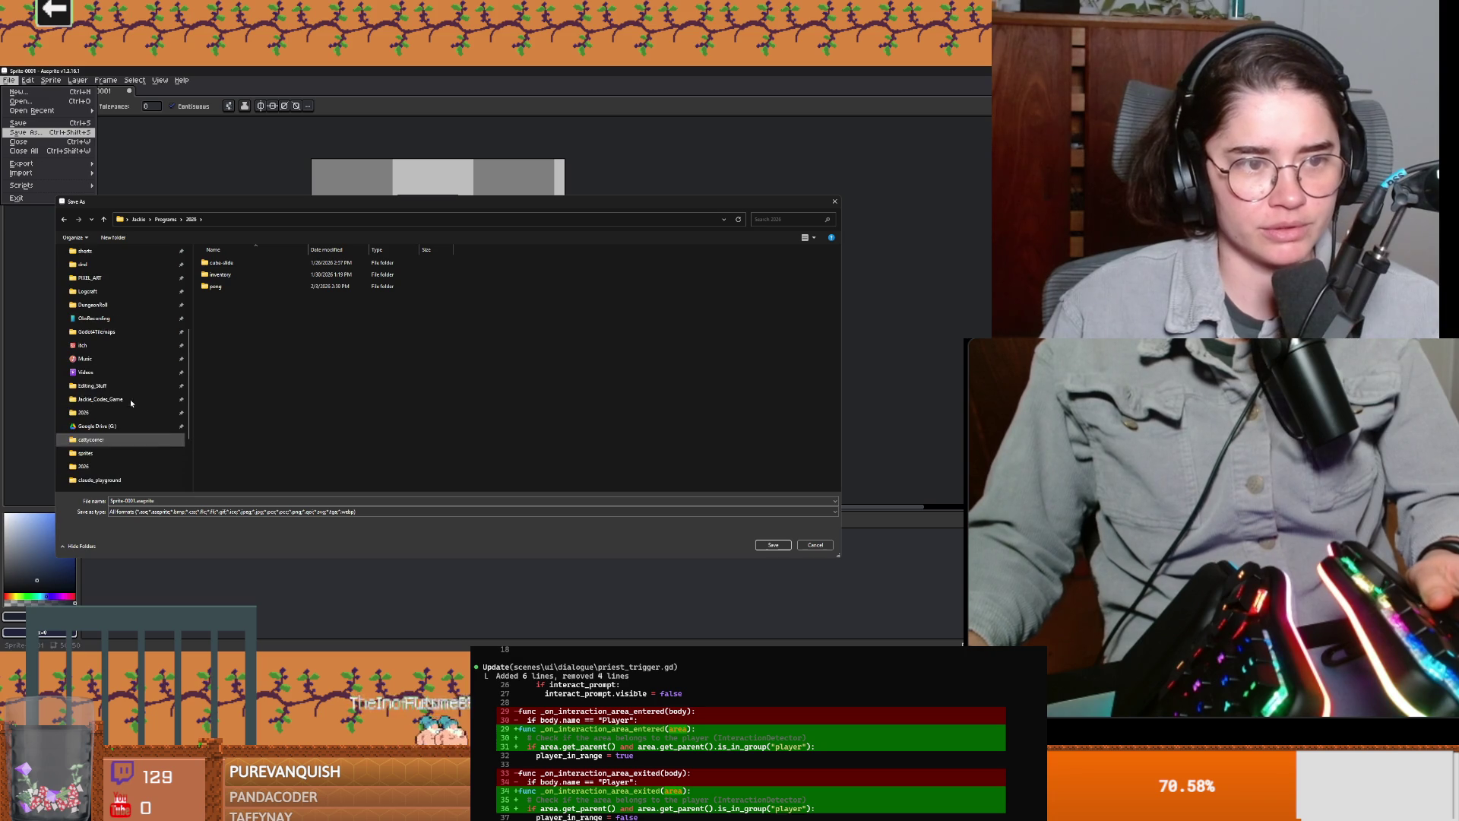
scroll(131, 403, "up", 2)
scroll(103, 363, "up", 2)
scroll(141, 353, "up", 2)
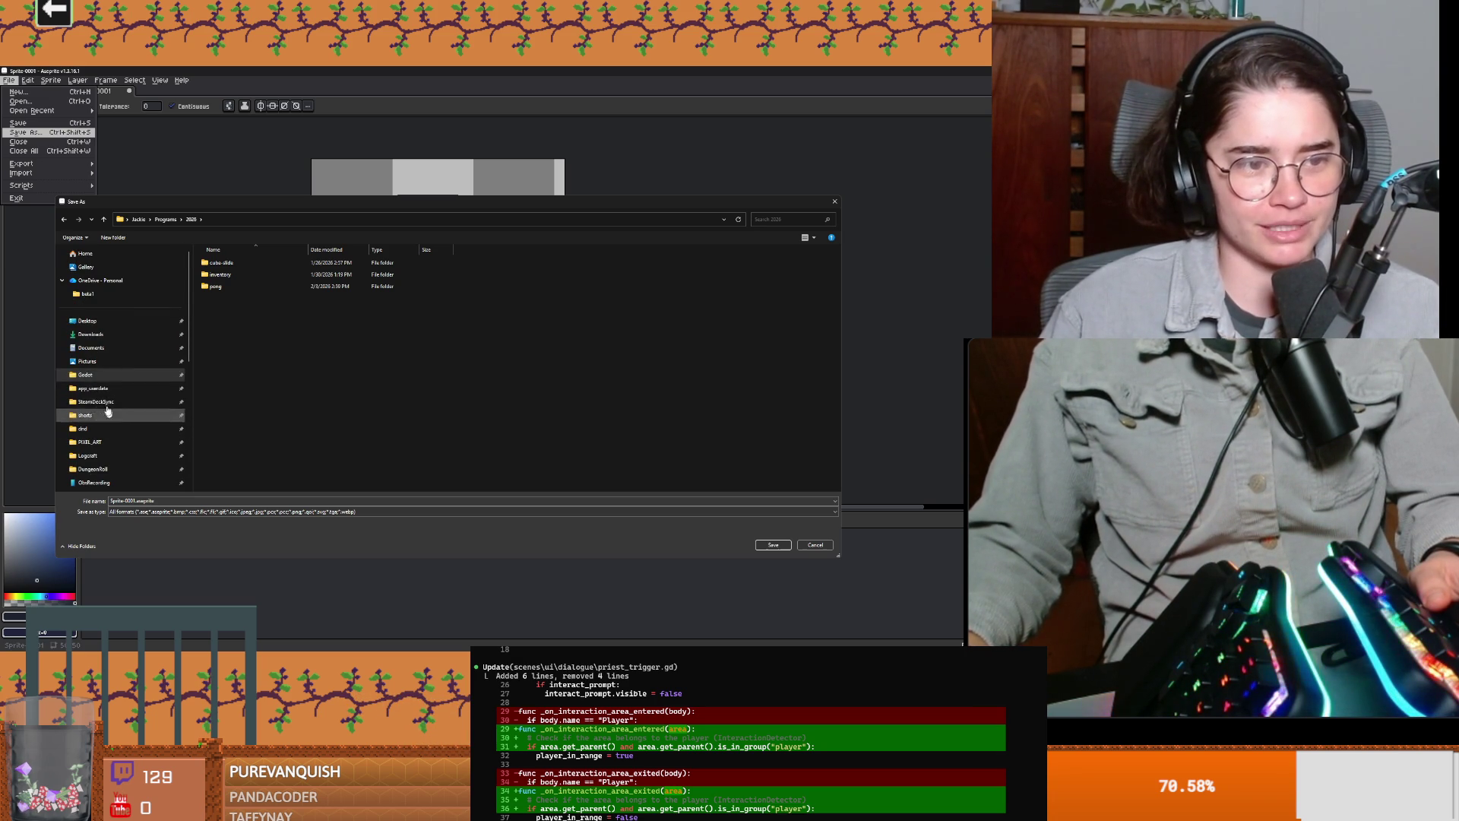
scroll(109, 413, "down", 1)
Step: Browse to DungeonRoll/new-game-project/ui/overlay and save the sprite as lock_ui.aseprite
left_click(95, 425)
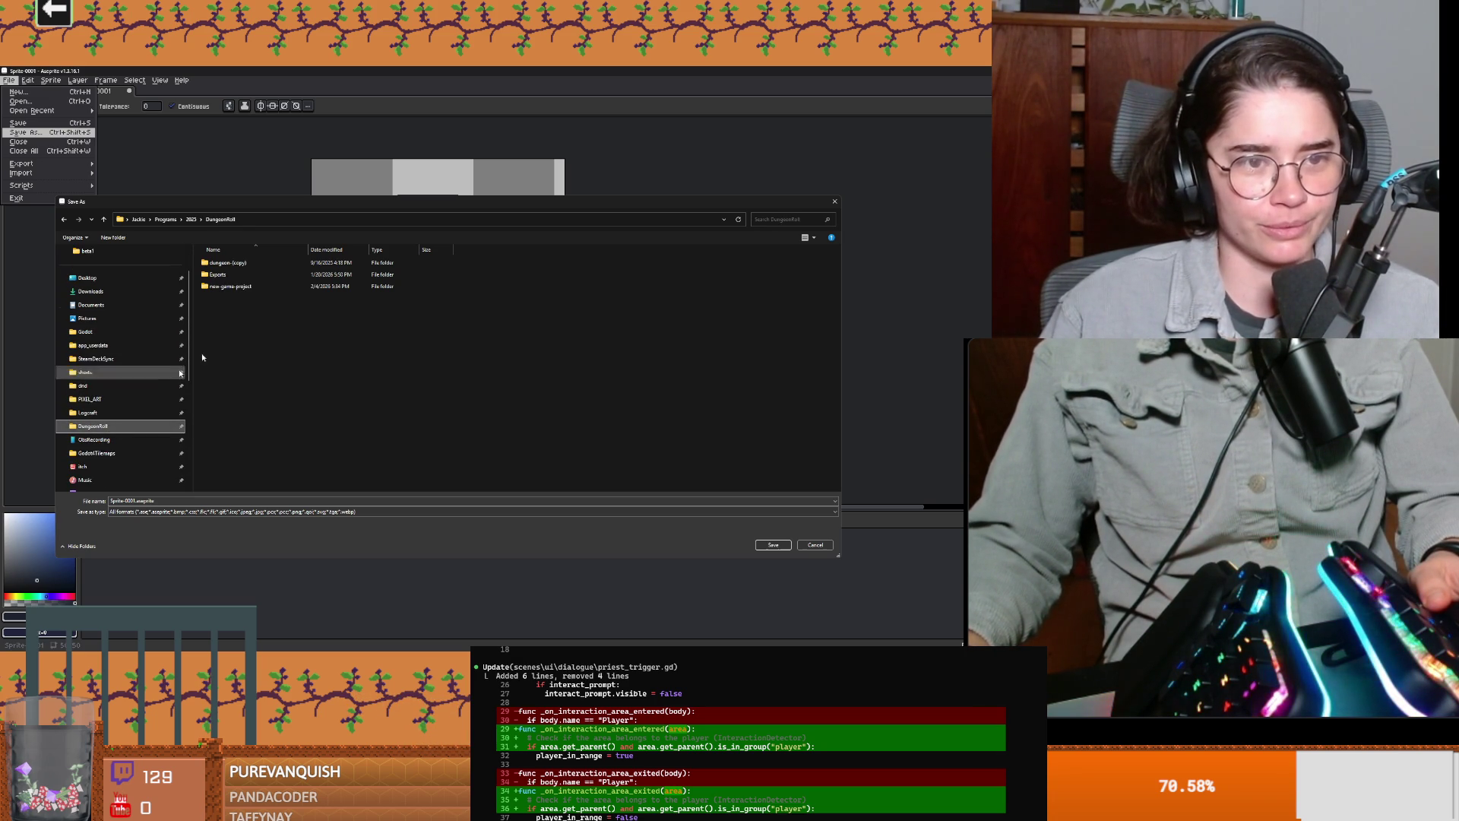
double_click(228, 286)
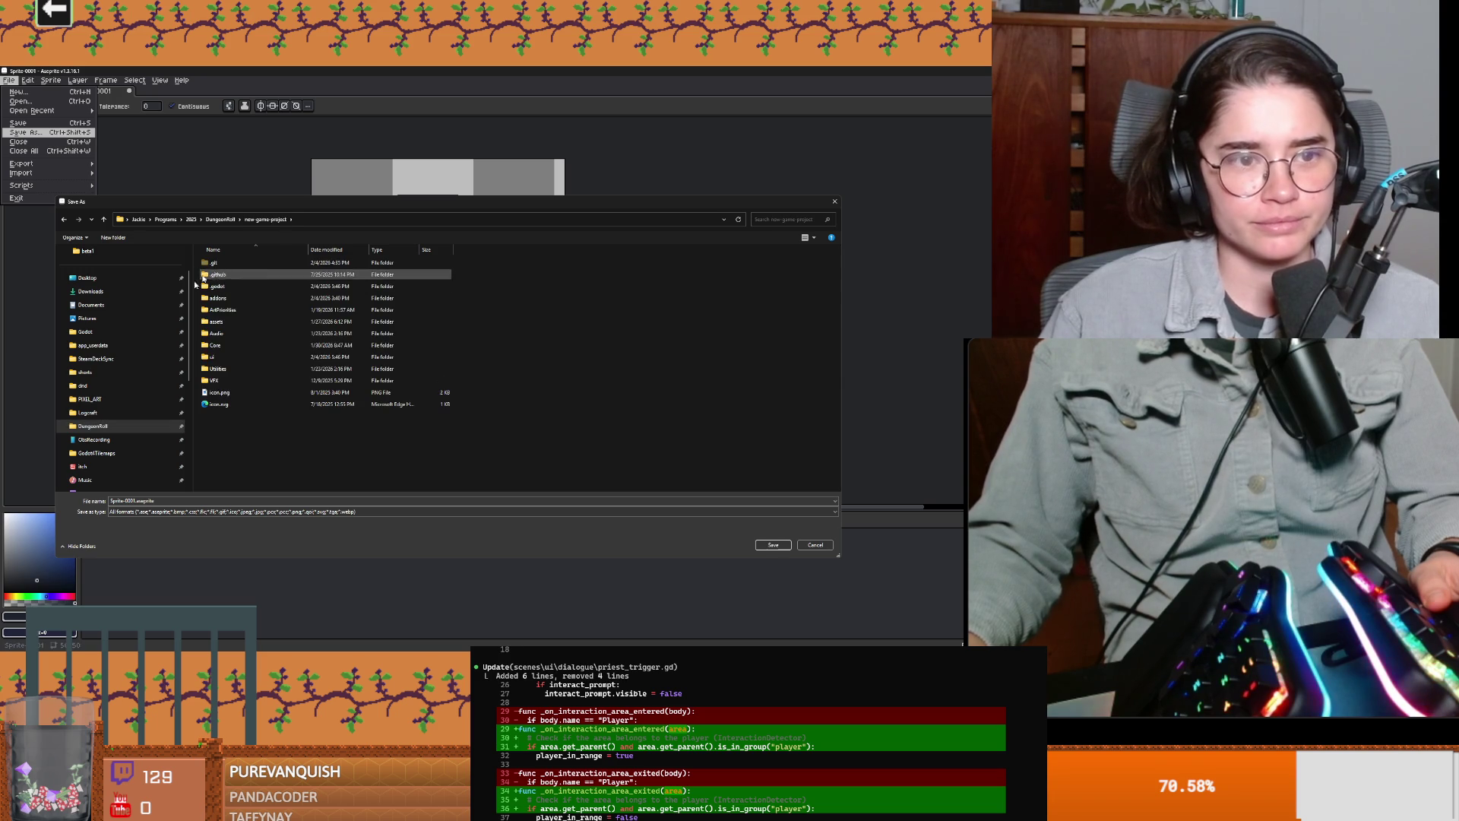
double_click(214, 356)
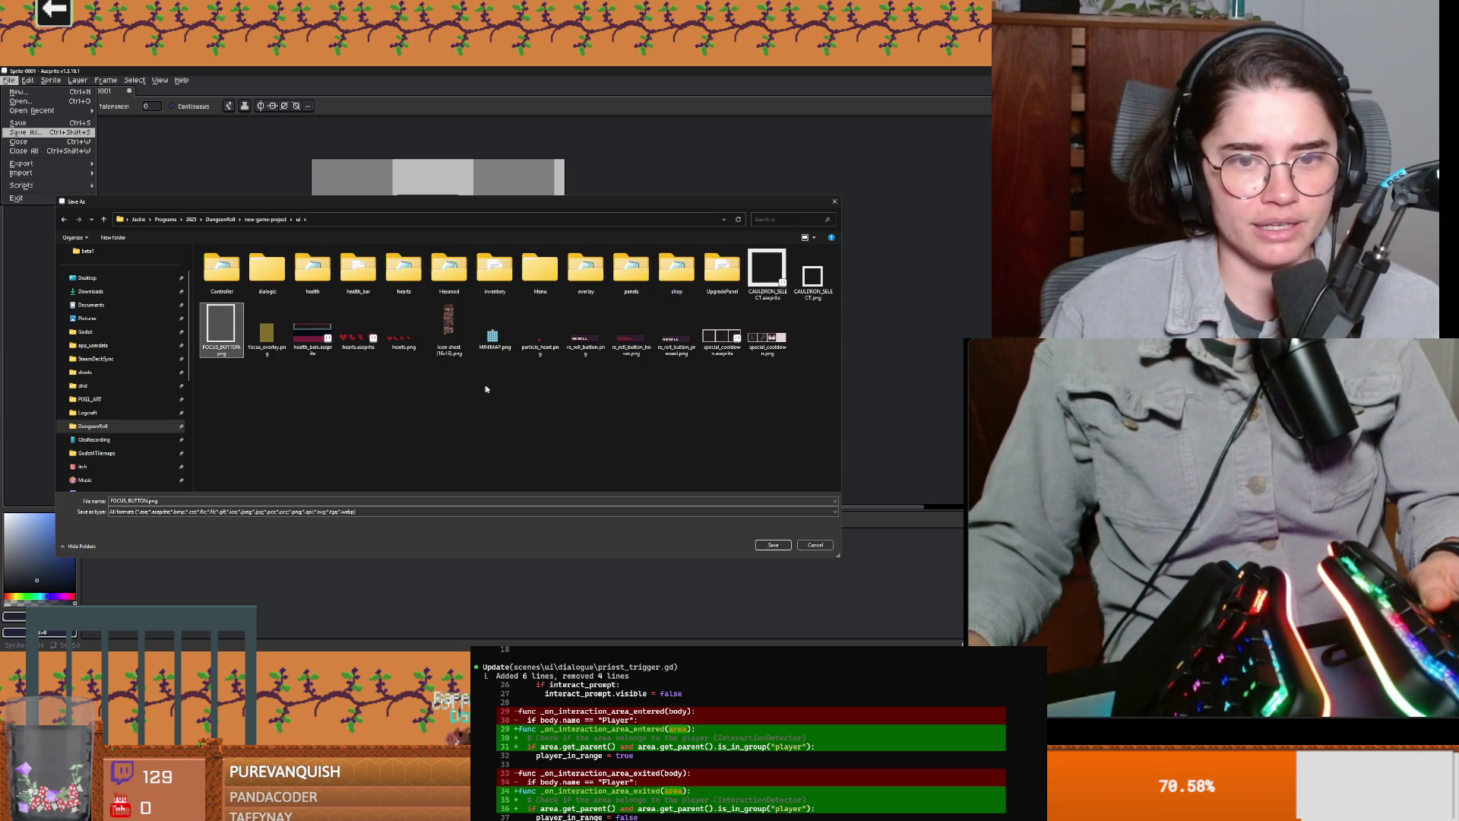
double_click(586, 270)
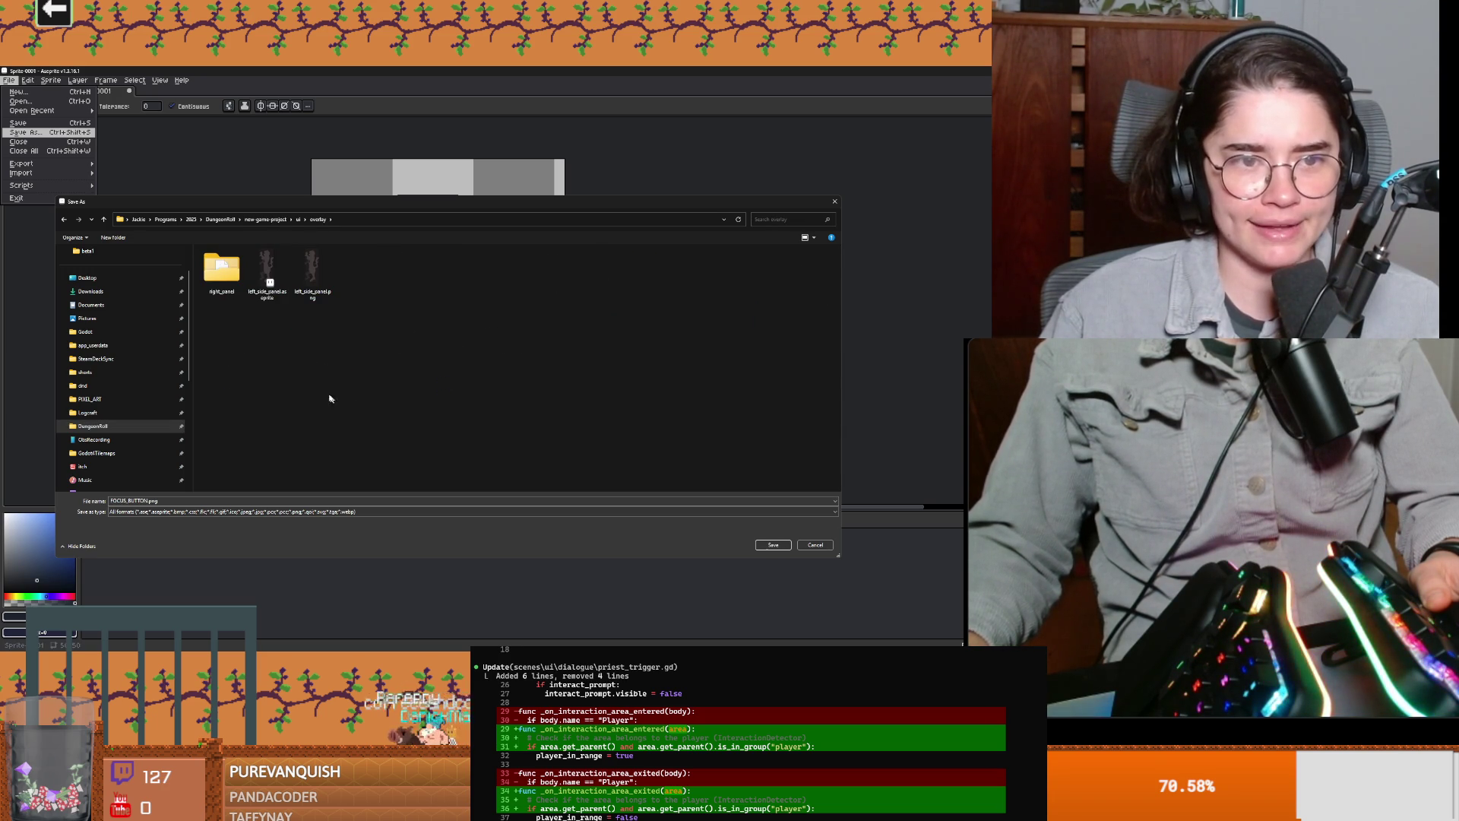
left_click(261, 503)
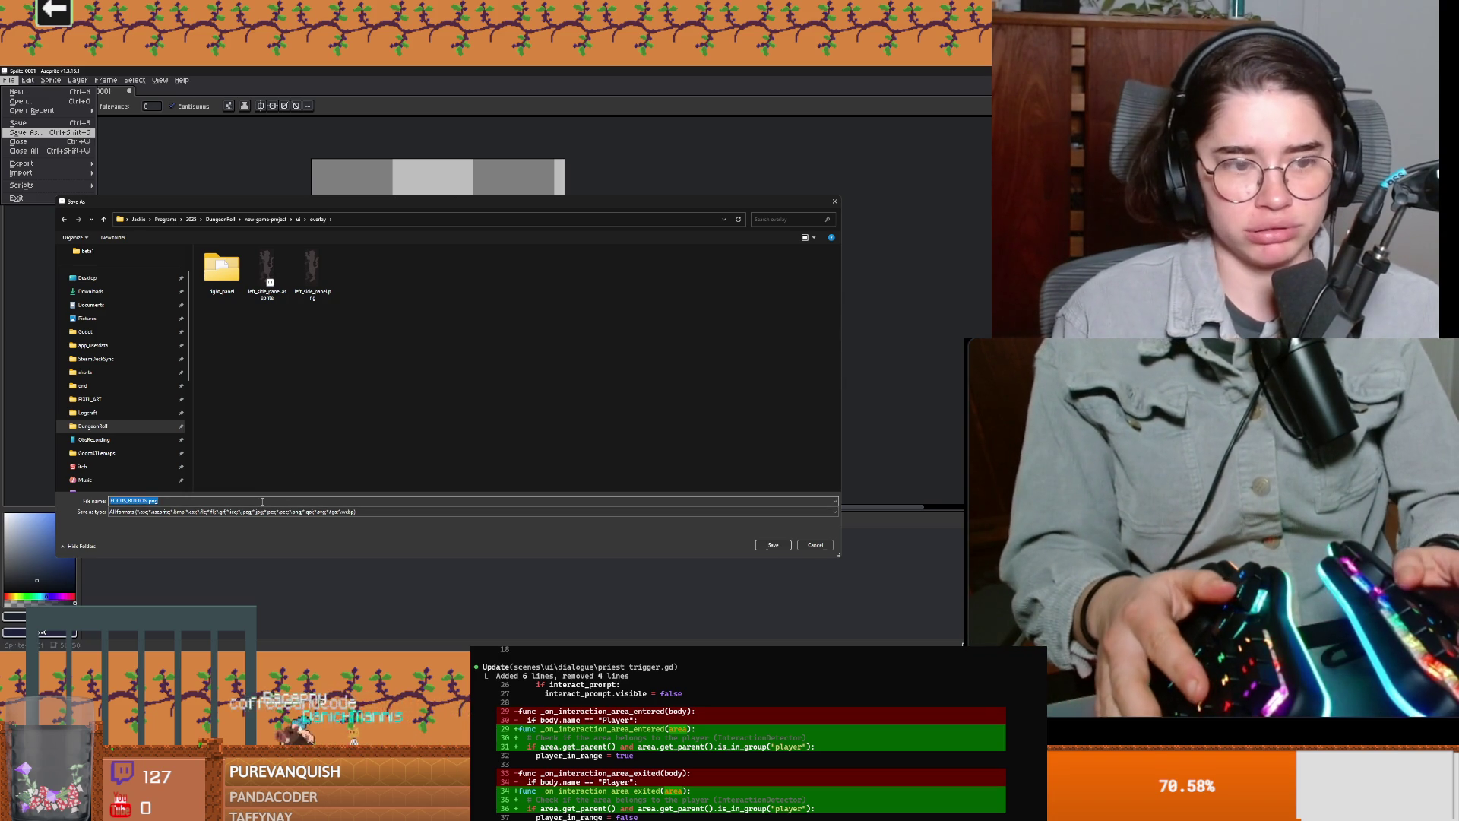
type("lock_ui")
key("Return")
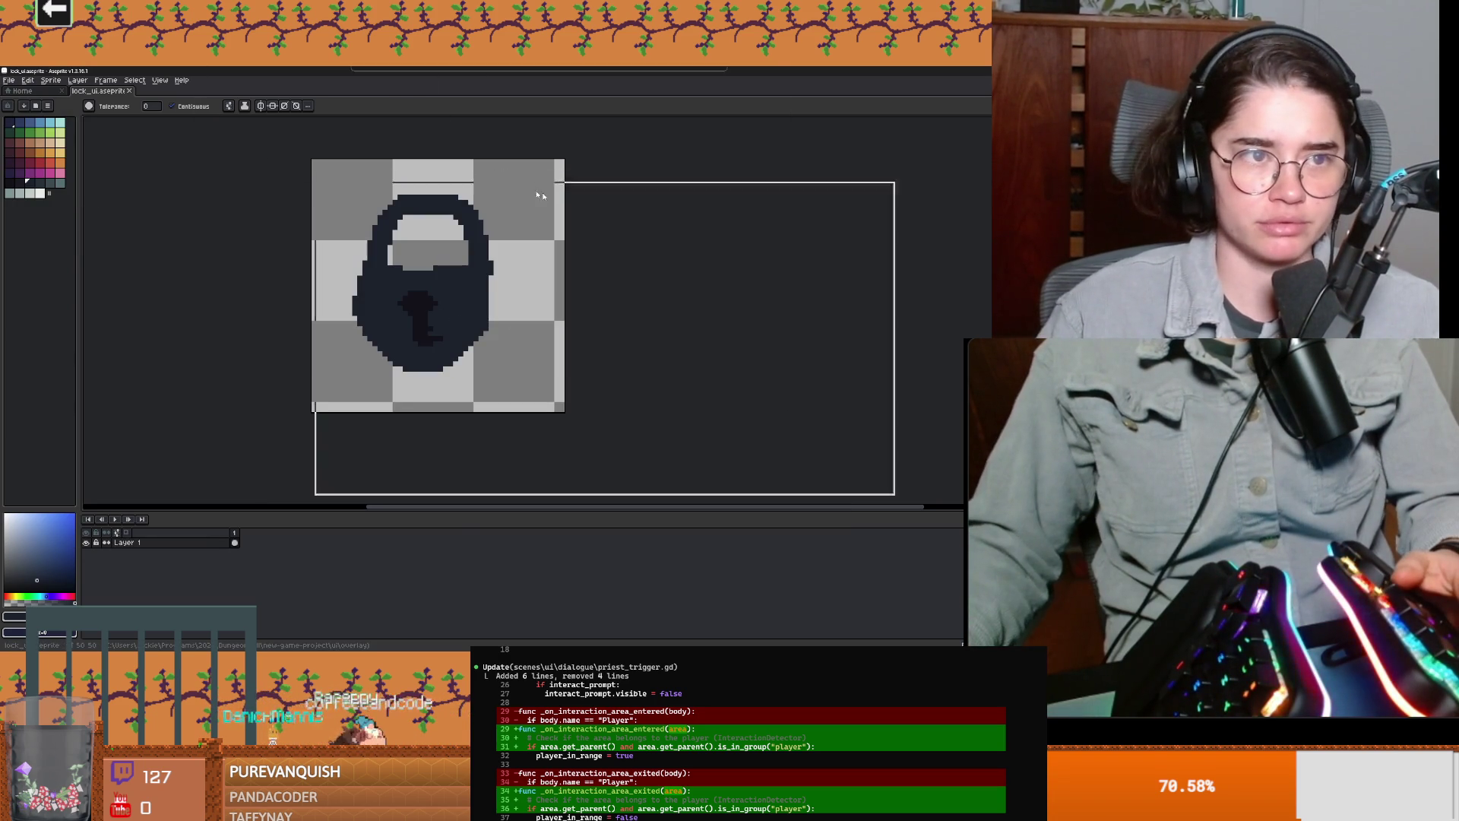
Step: Save another copy as lock_ui.png with the png file type, then return to Godot
key("alt+f")
key("Up")
key("Up")
key("Up")
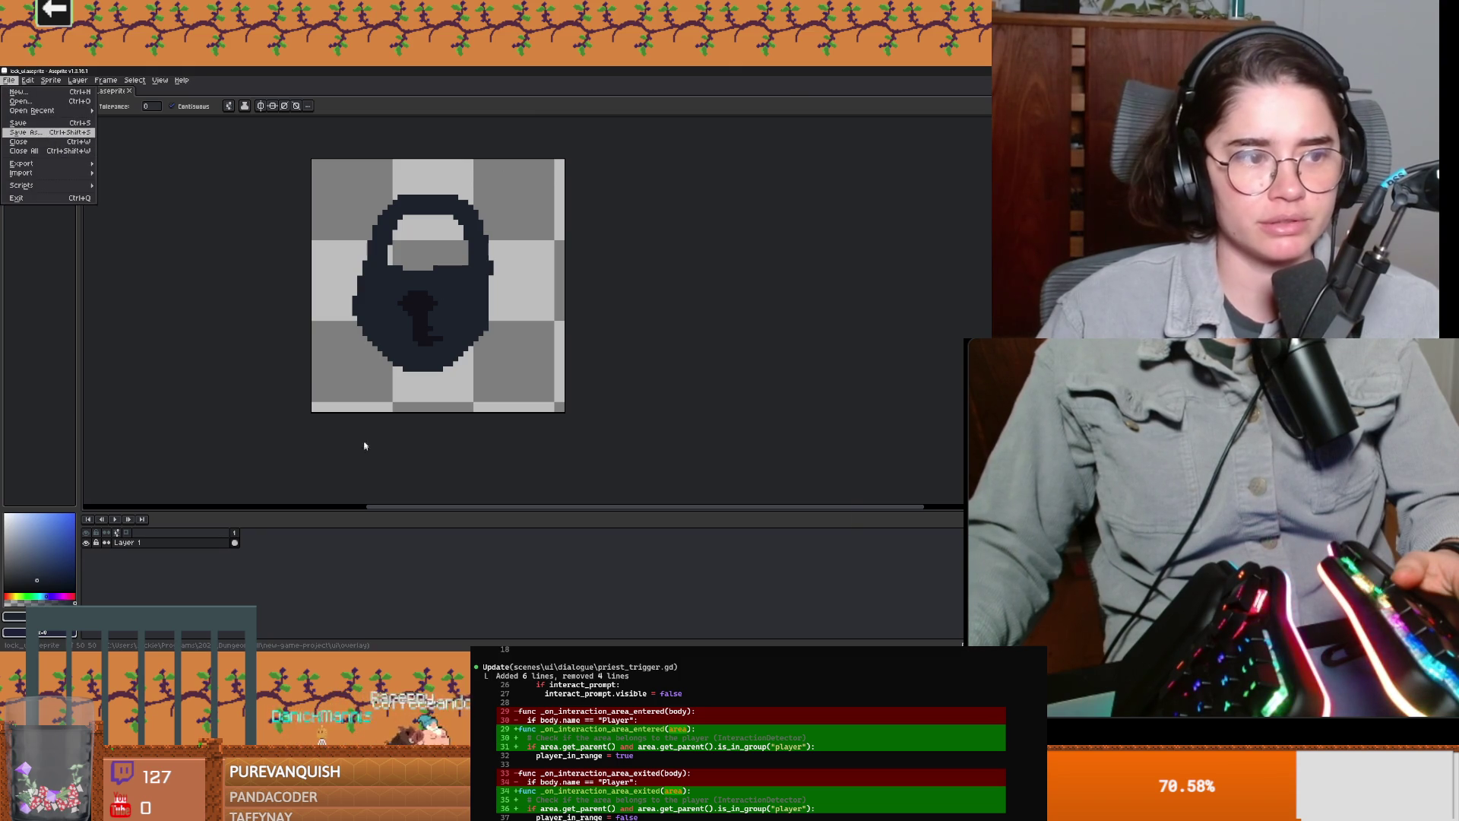
key("Return")
key("Tab")
key("alt+Down")
key("Down")
key("Down")
key("Down")
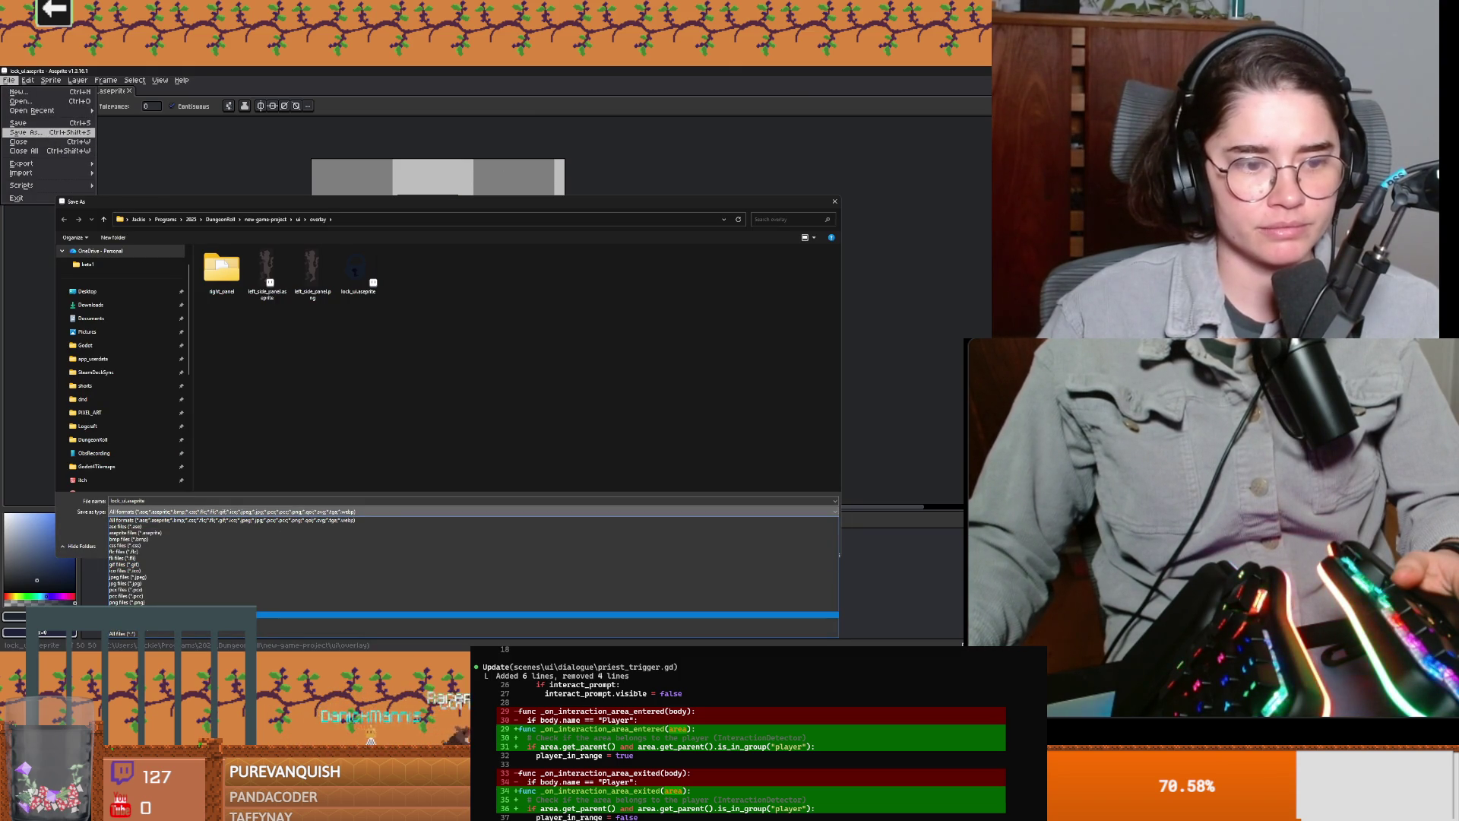
key("Return")
left_click(142, 511)
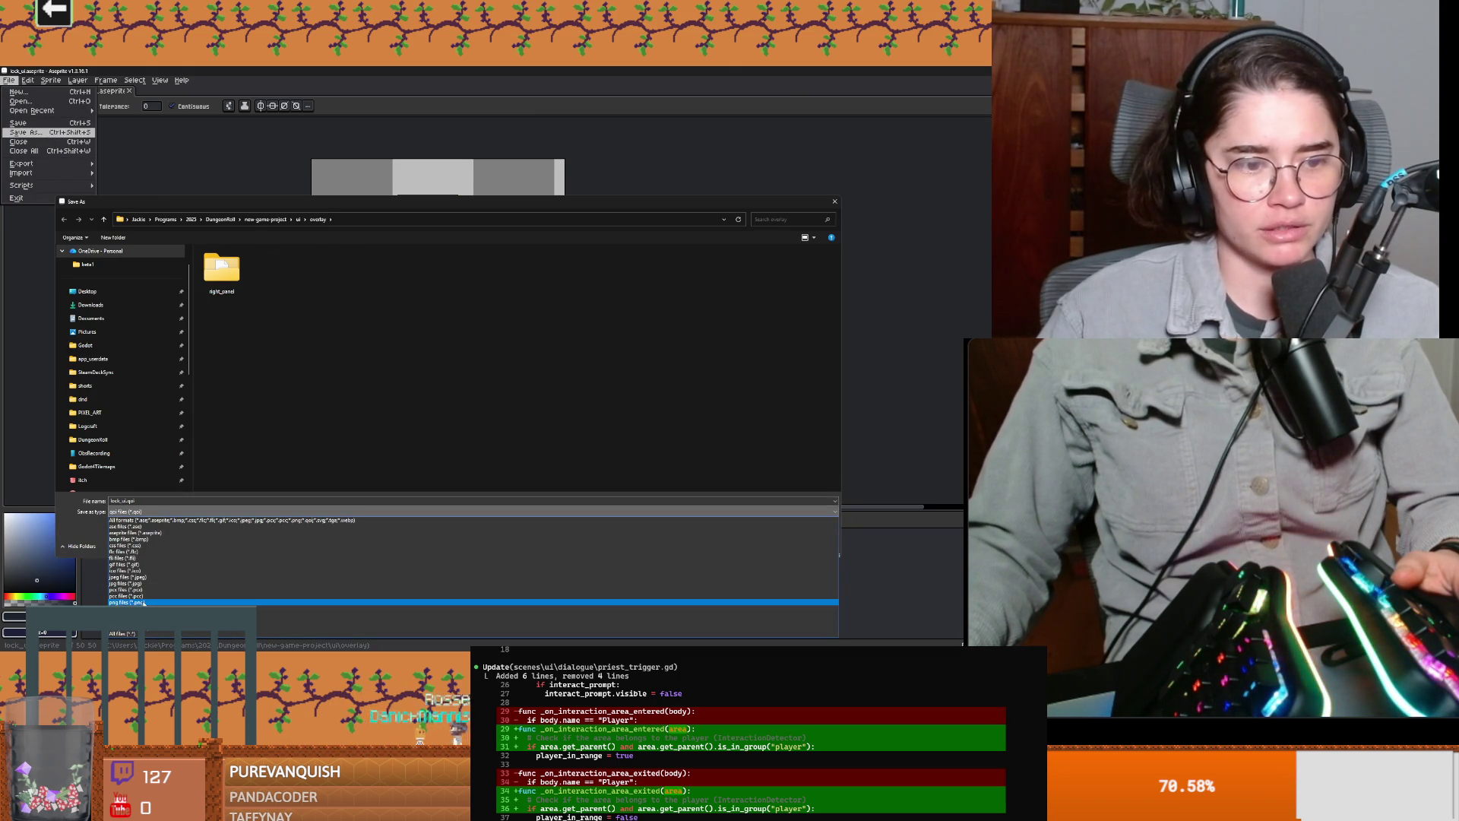
left_click(142, 603)
key("Return")
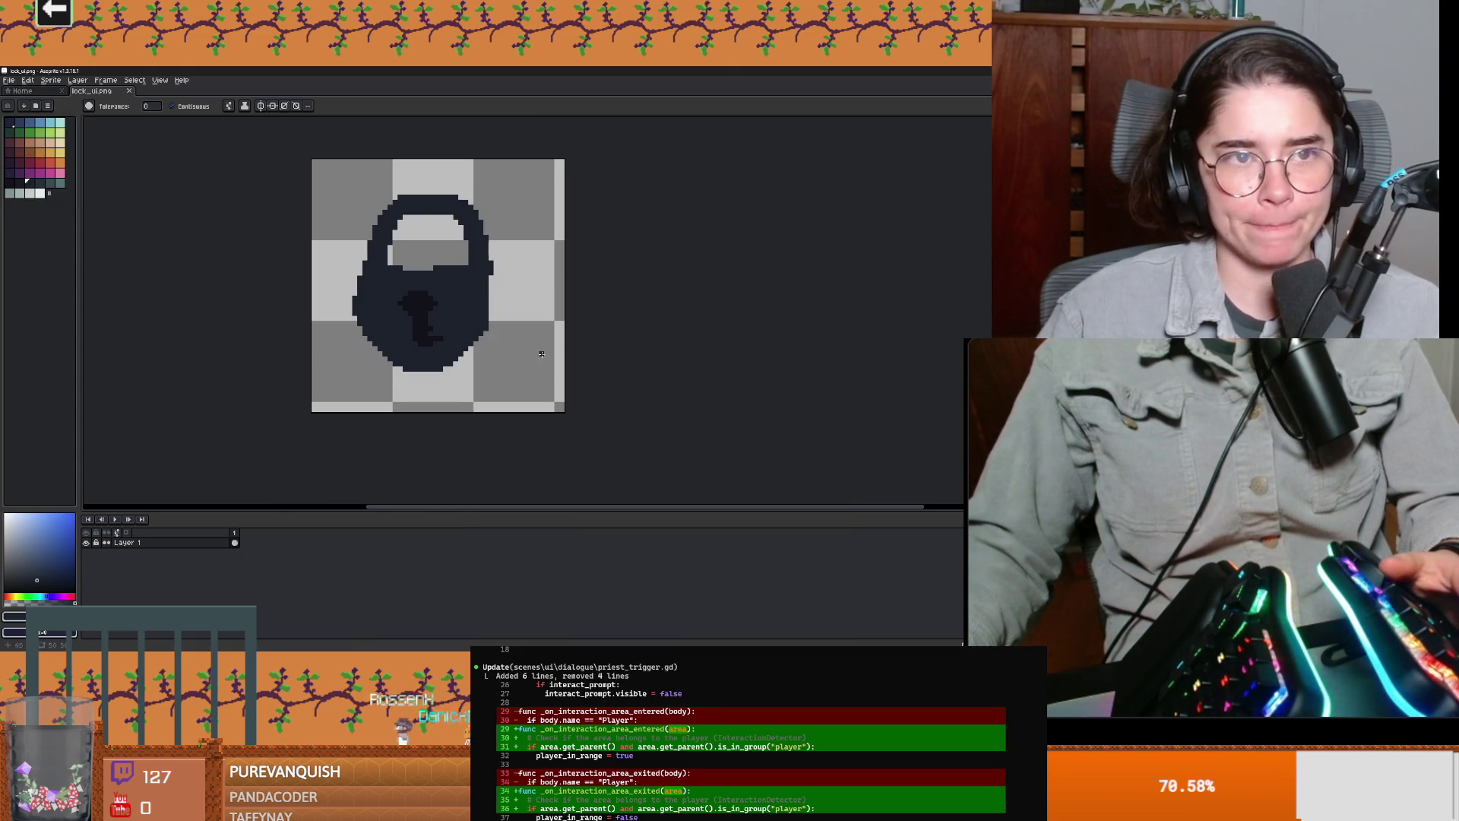
key("alt+Tab")
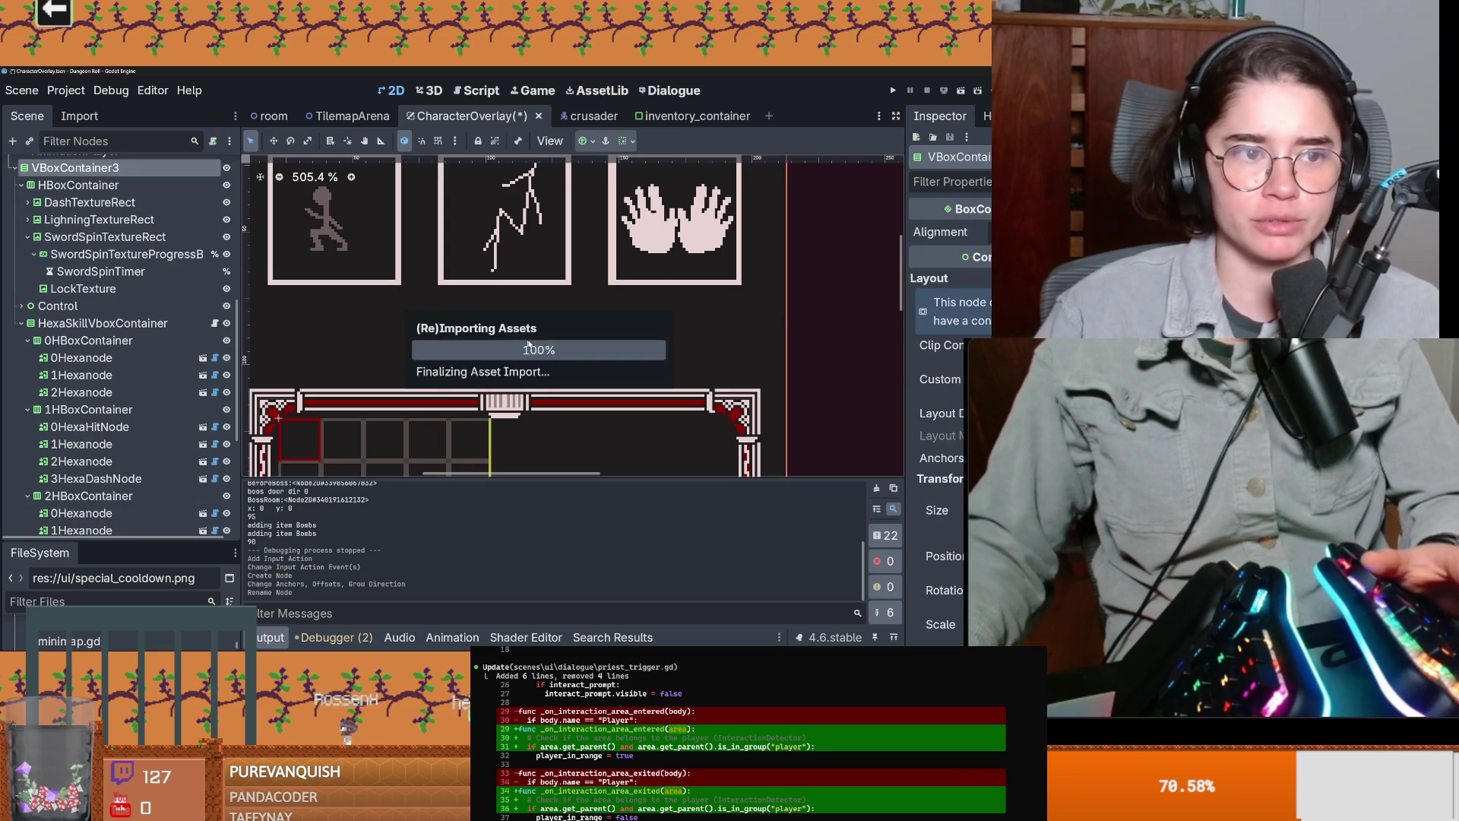
Step: Assign the lock PNG to LockTexture's Texture via Quick Load, undoing an accidental nudge
left_click(87, 287)
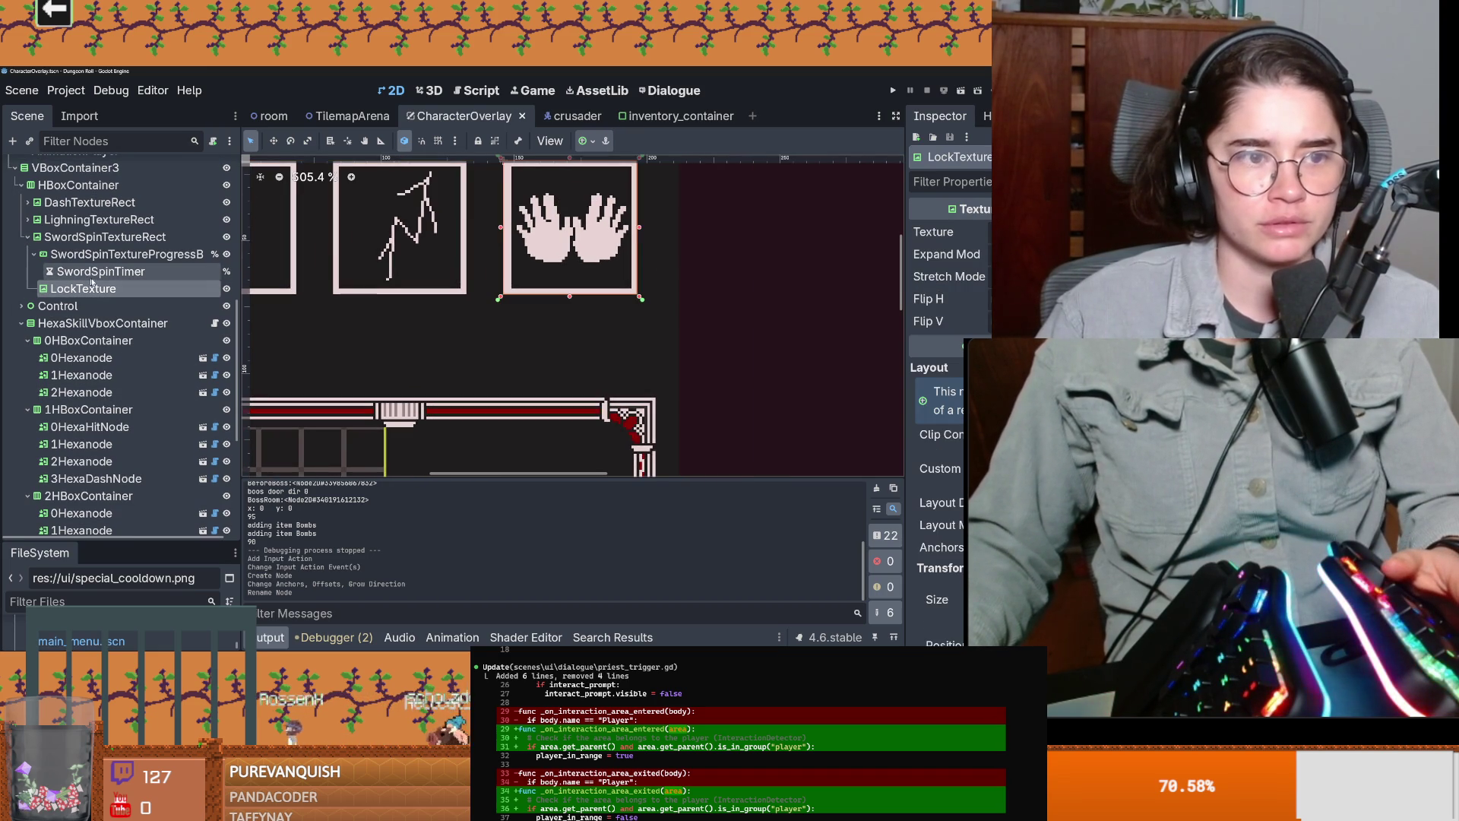
left_click(980, 232)
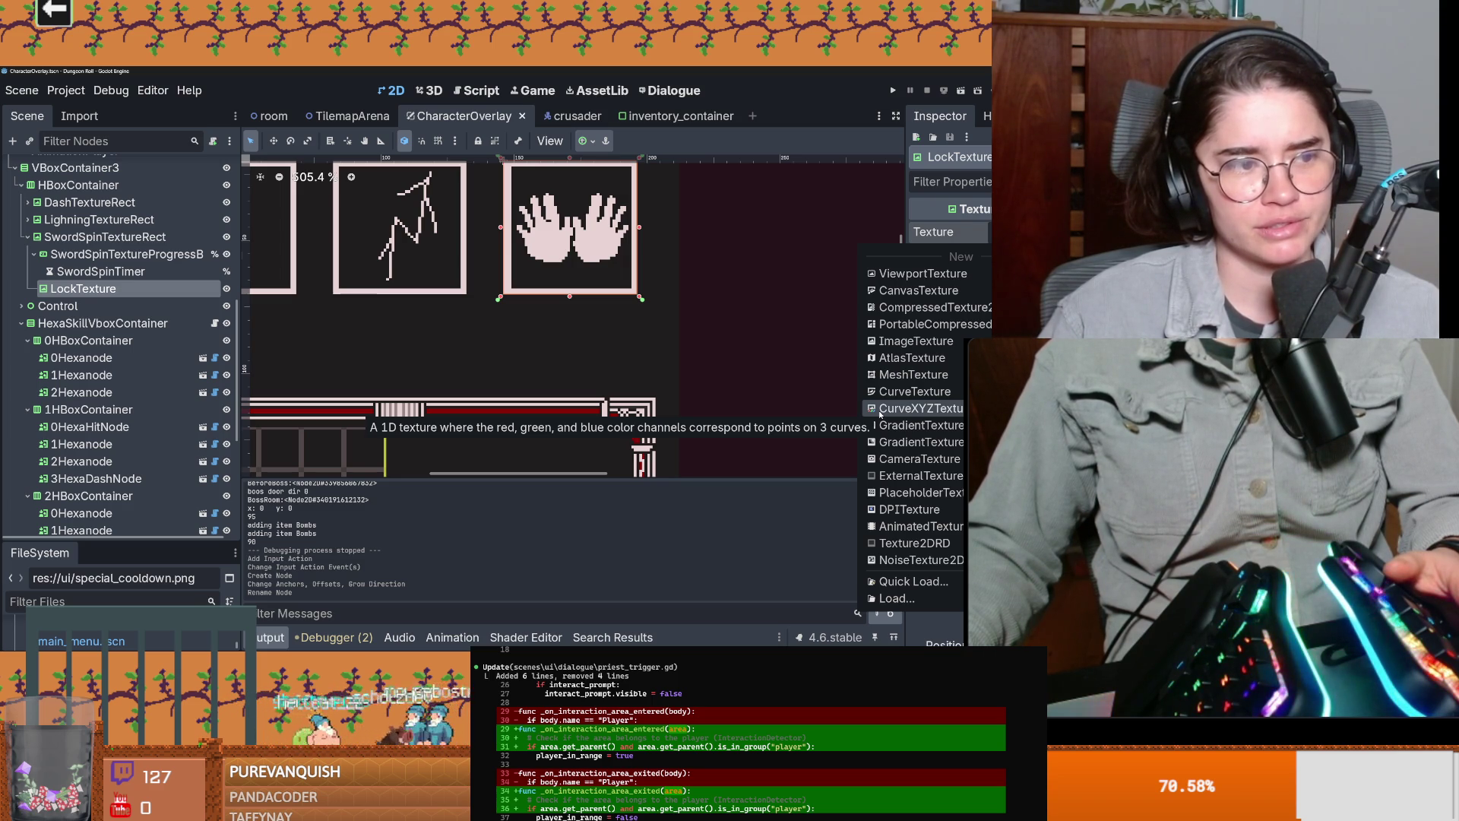
left_click(912, 582)
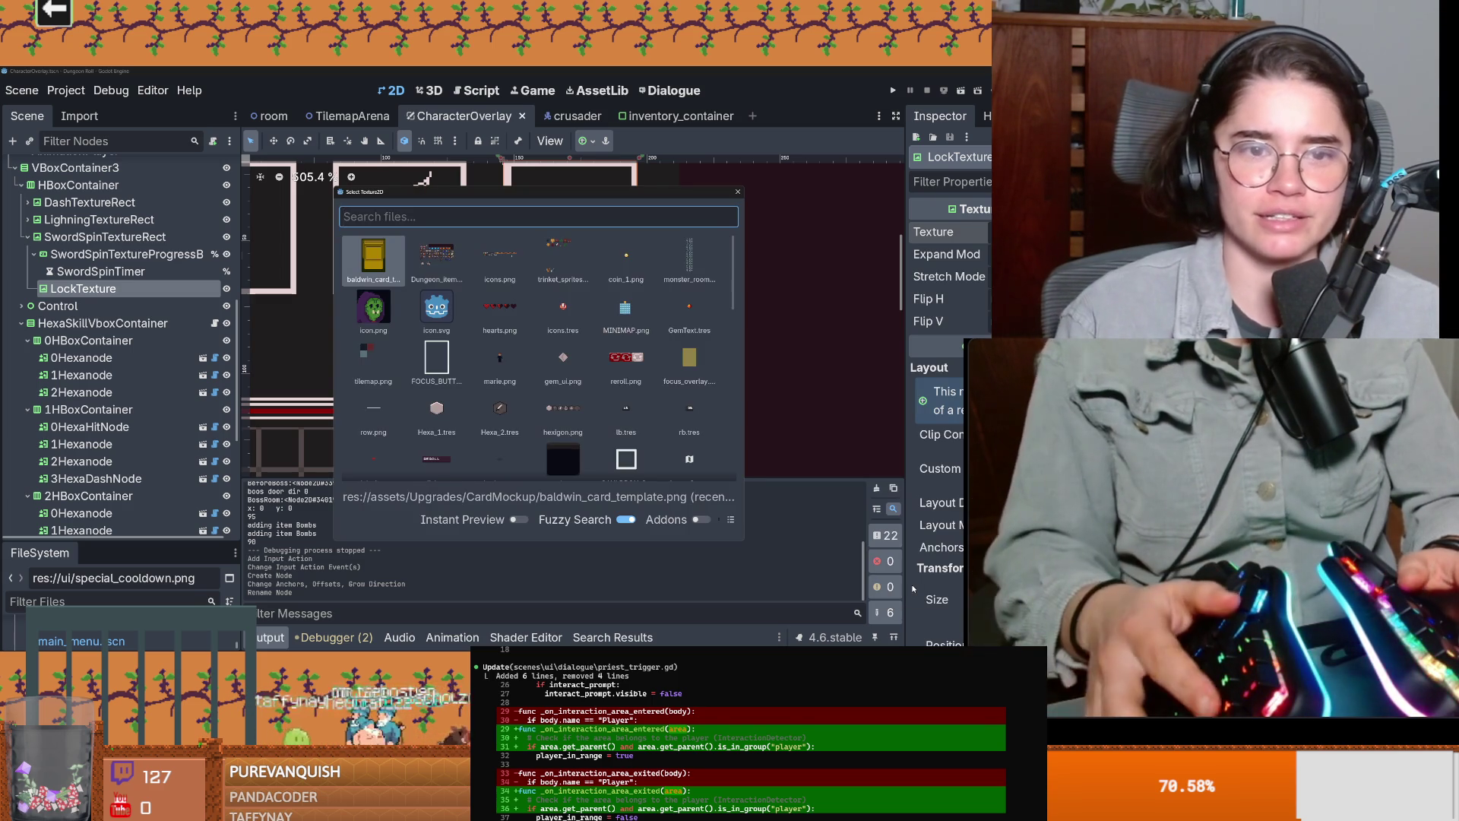
type("lock")
double_click(637, 462)
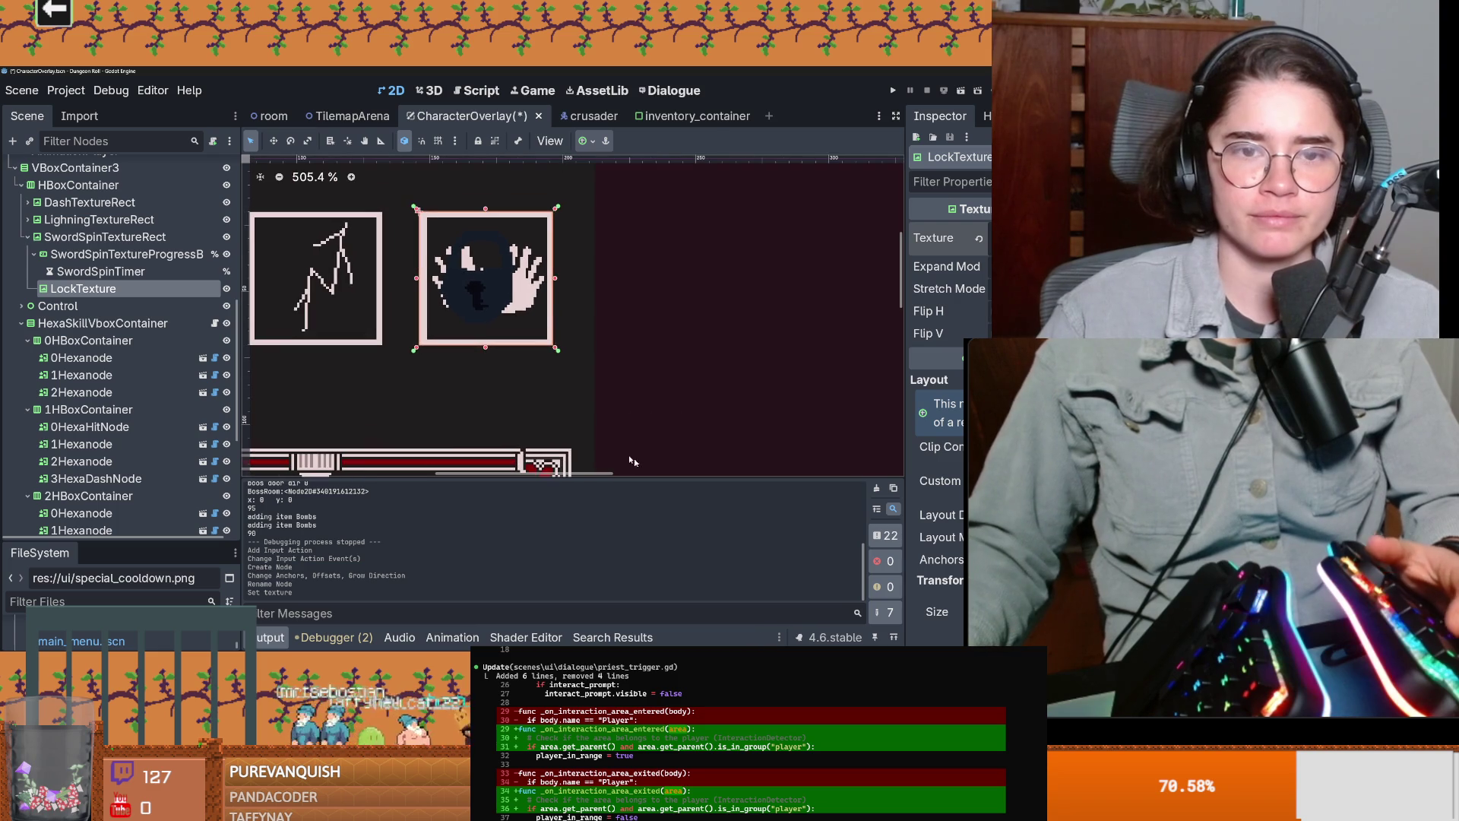
left_click_drag(483, 317, 491, 317)
key("ctrl+z")
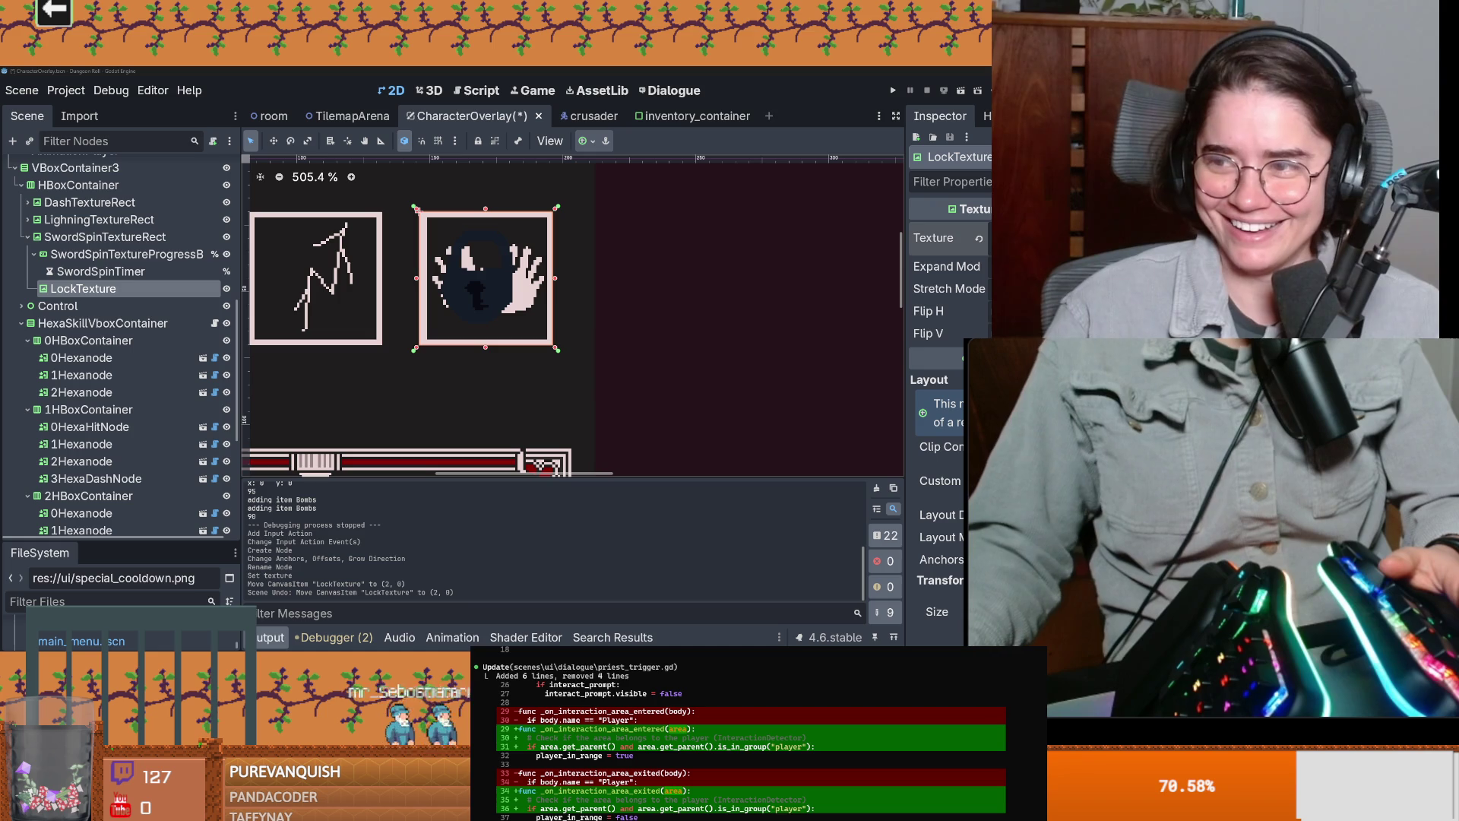
left_click(713, 312)
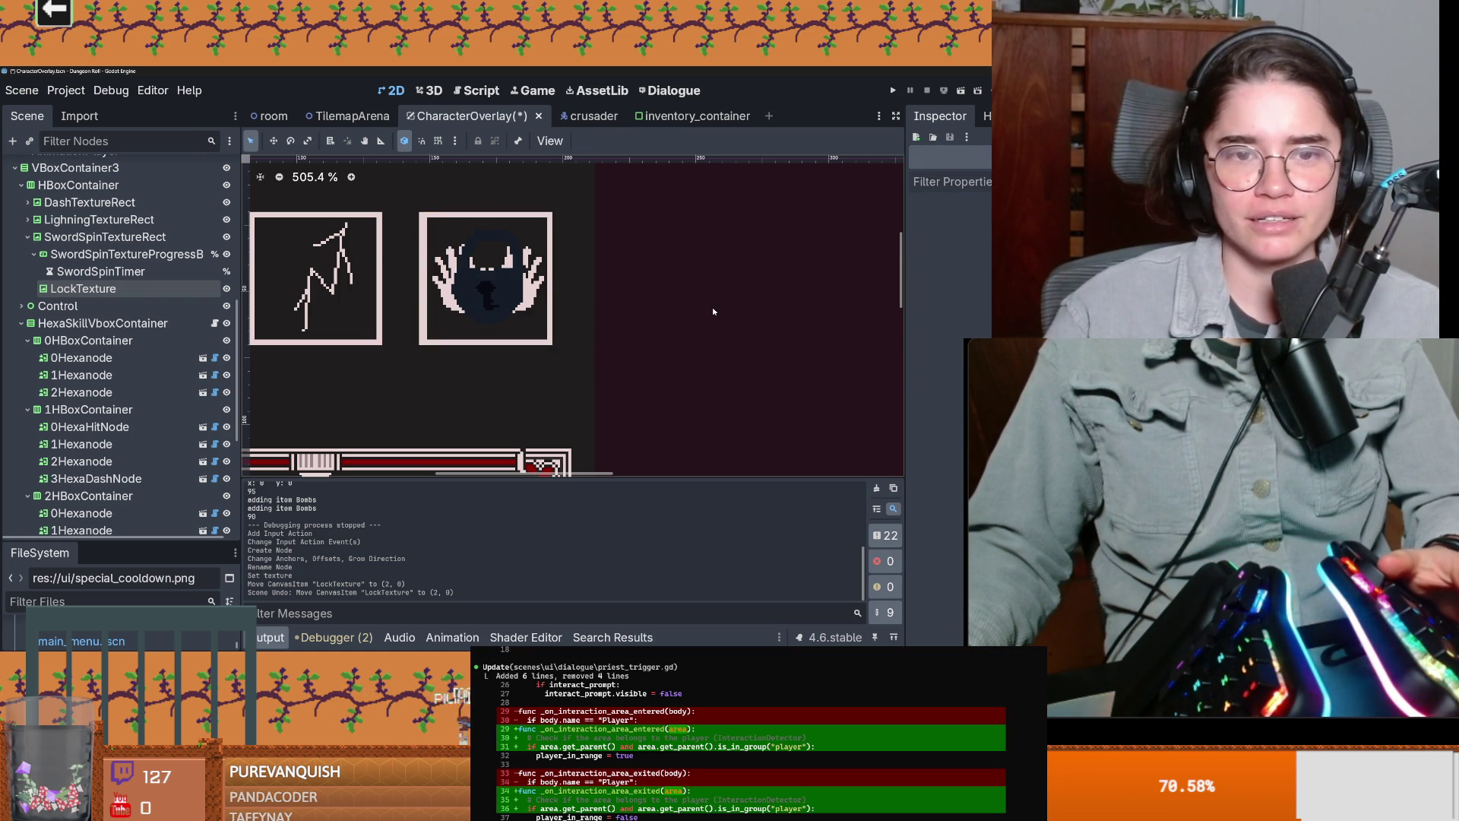
Step: Back in Aseprite, magic-wand select the padlock's dark body
key("alt+Tab")
scroll(431, 312, "up", 3)
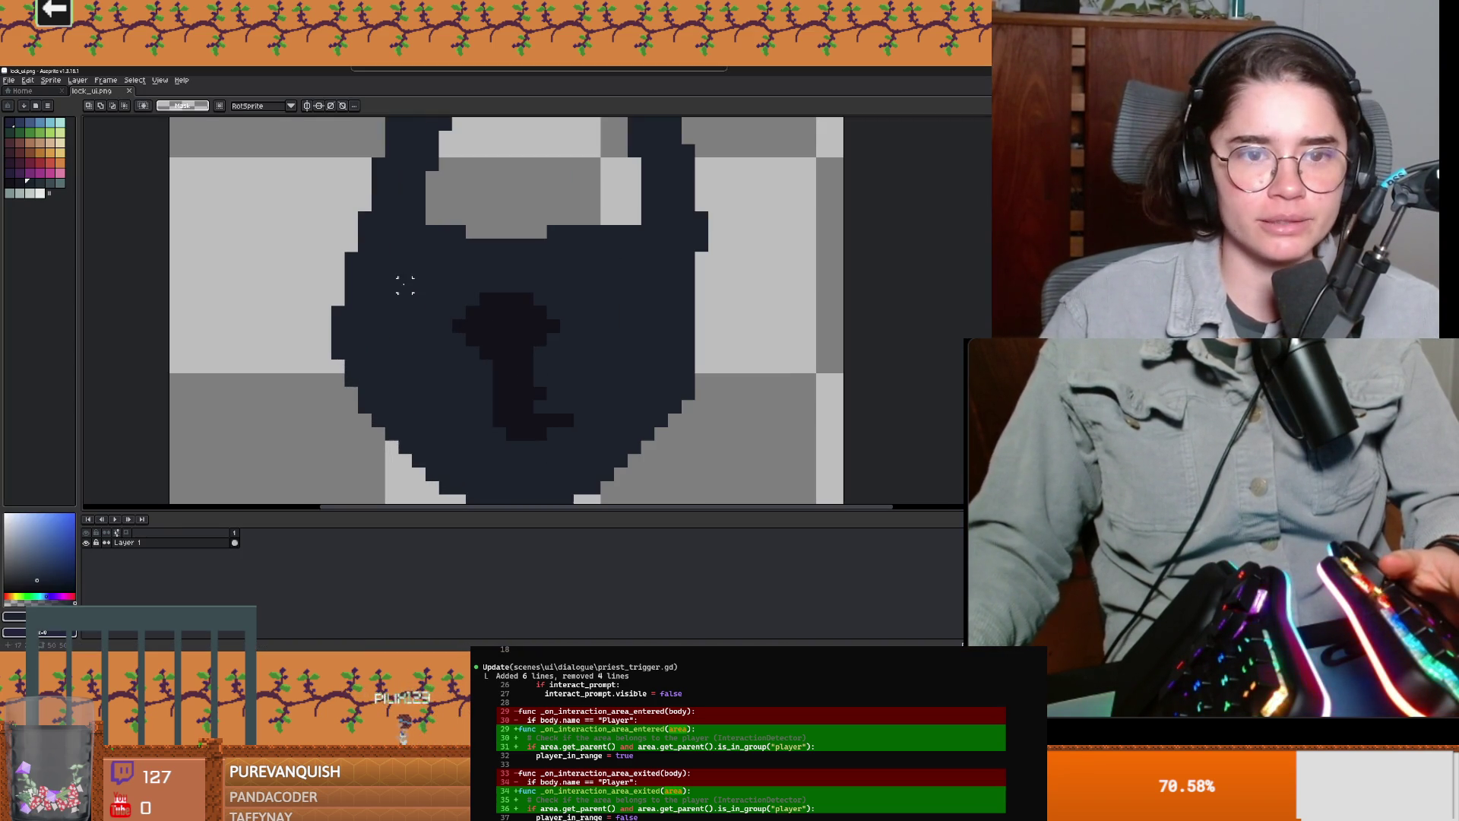
left_click_drag(432, 311, 337, 304)
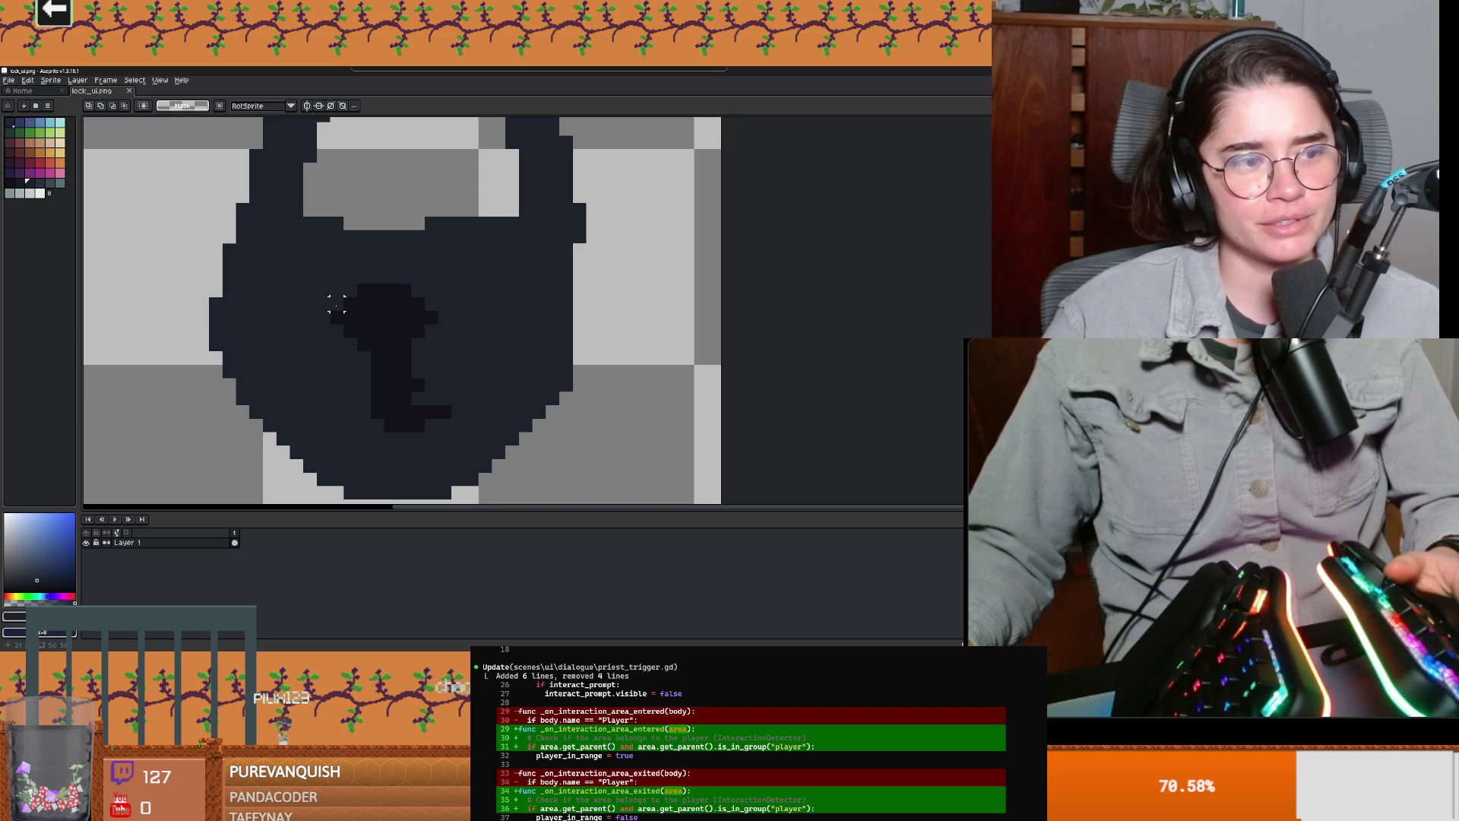
scroll(296, 372, "down", 2)
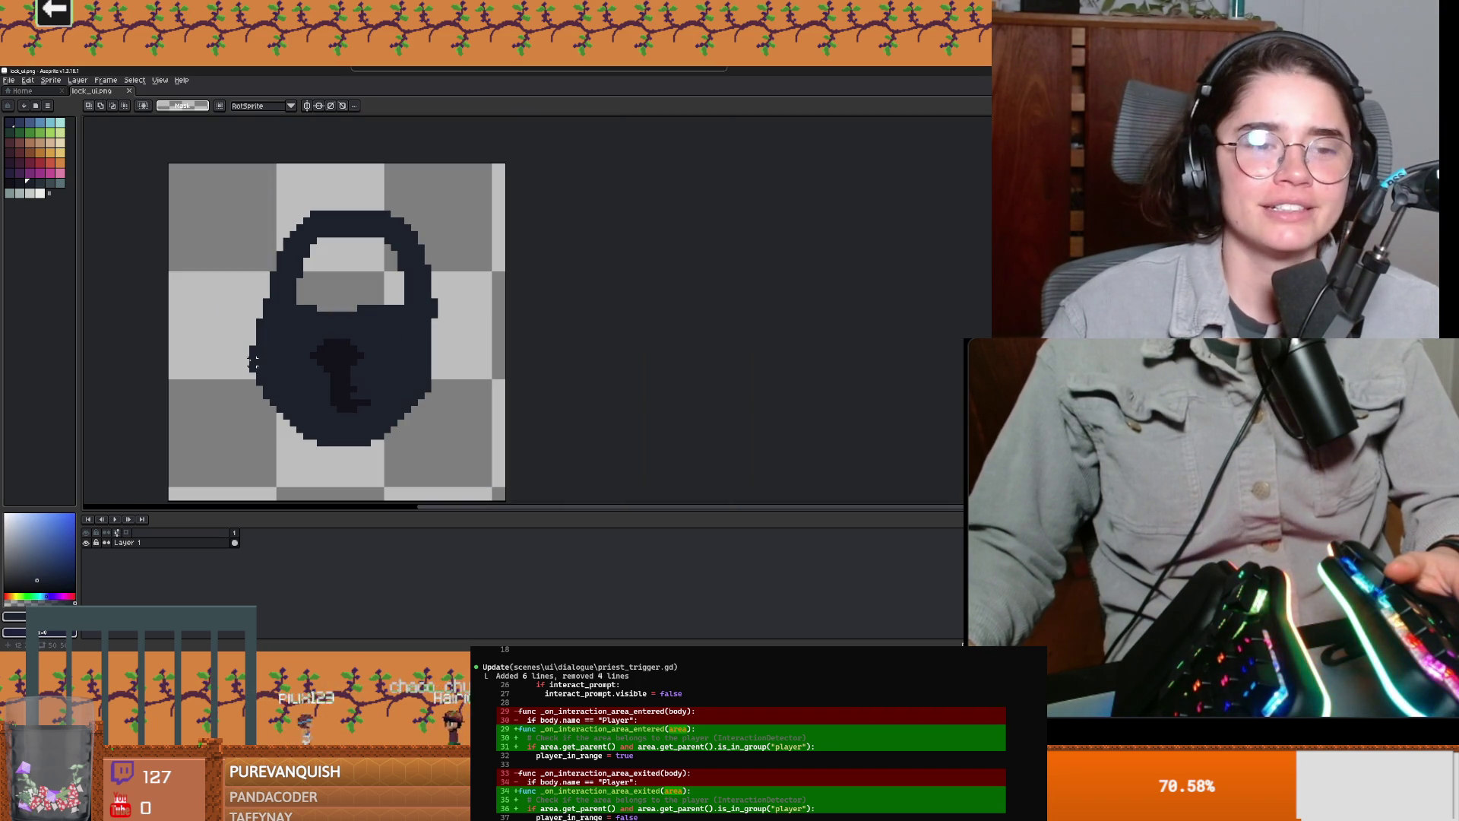
key("w")
left_click(397, 357)
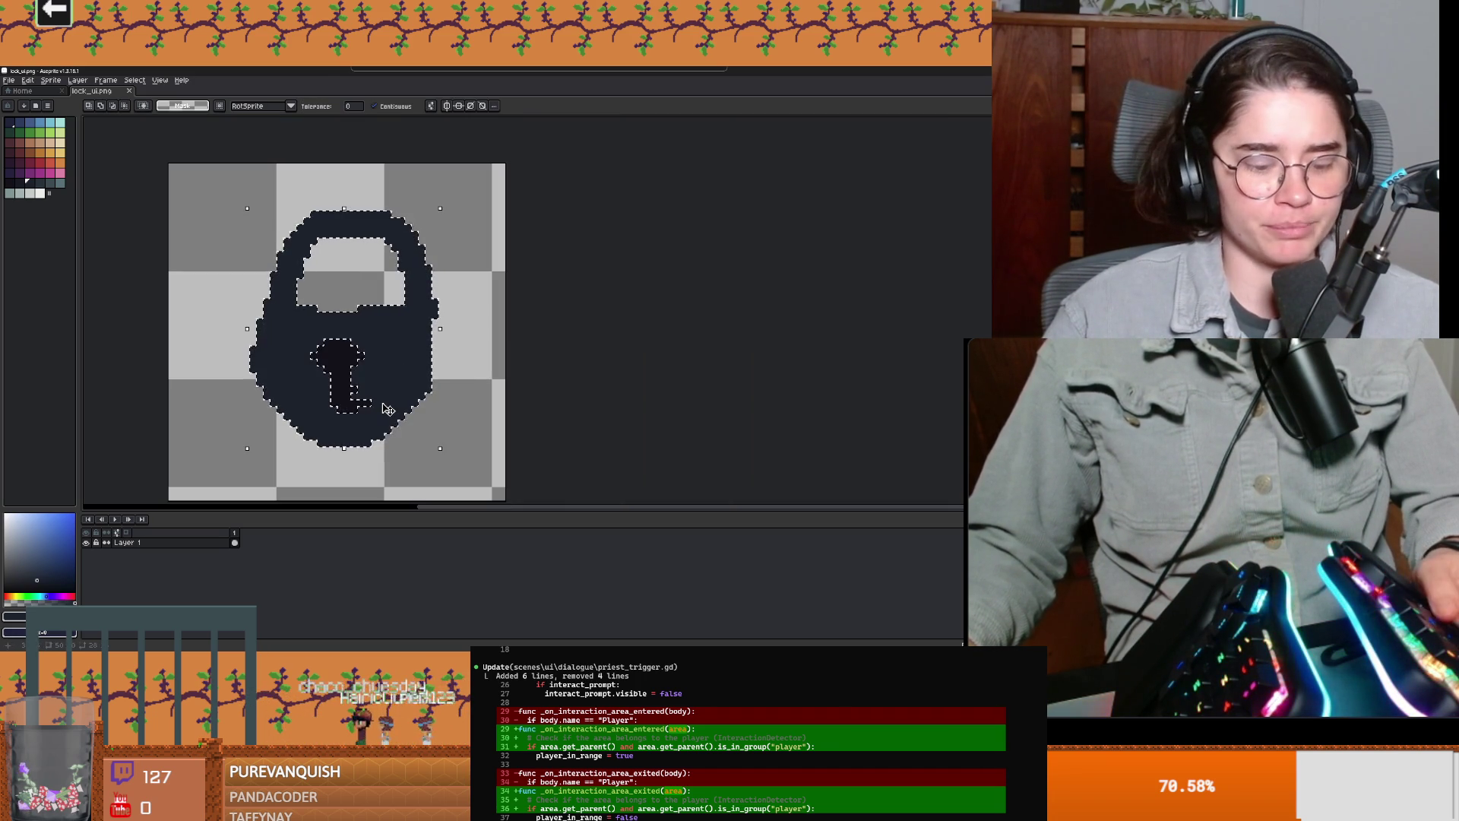
Step: Fill the selection with a translucent grey, deselect, and return to Godot
left_click(15, 616)
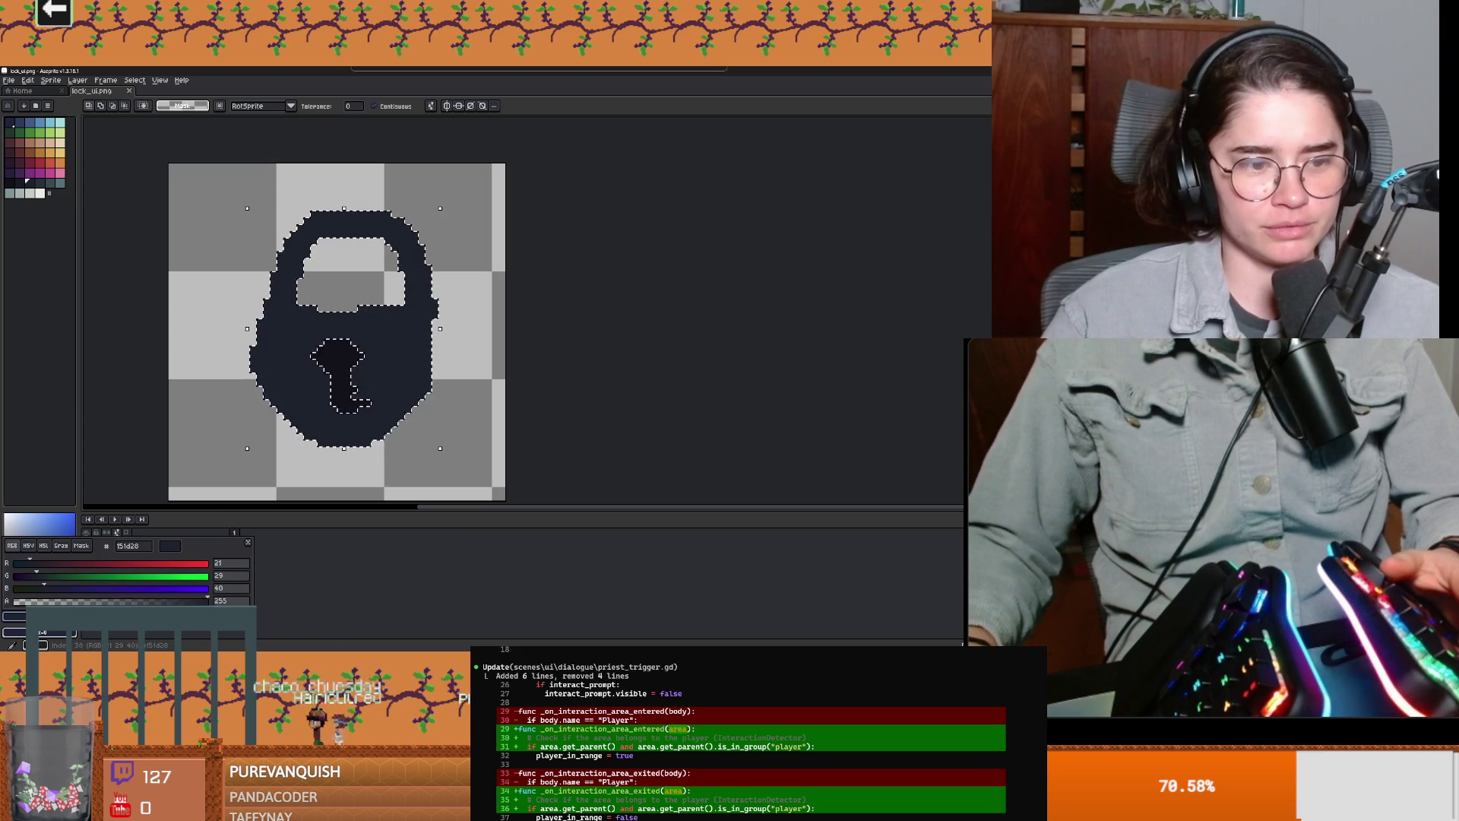
key("Escape")
key("f")
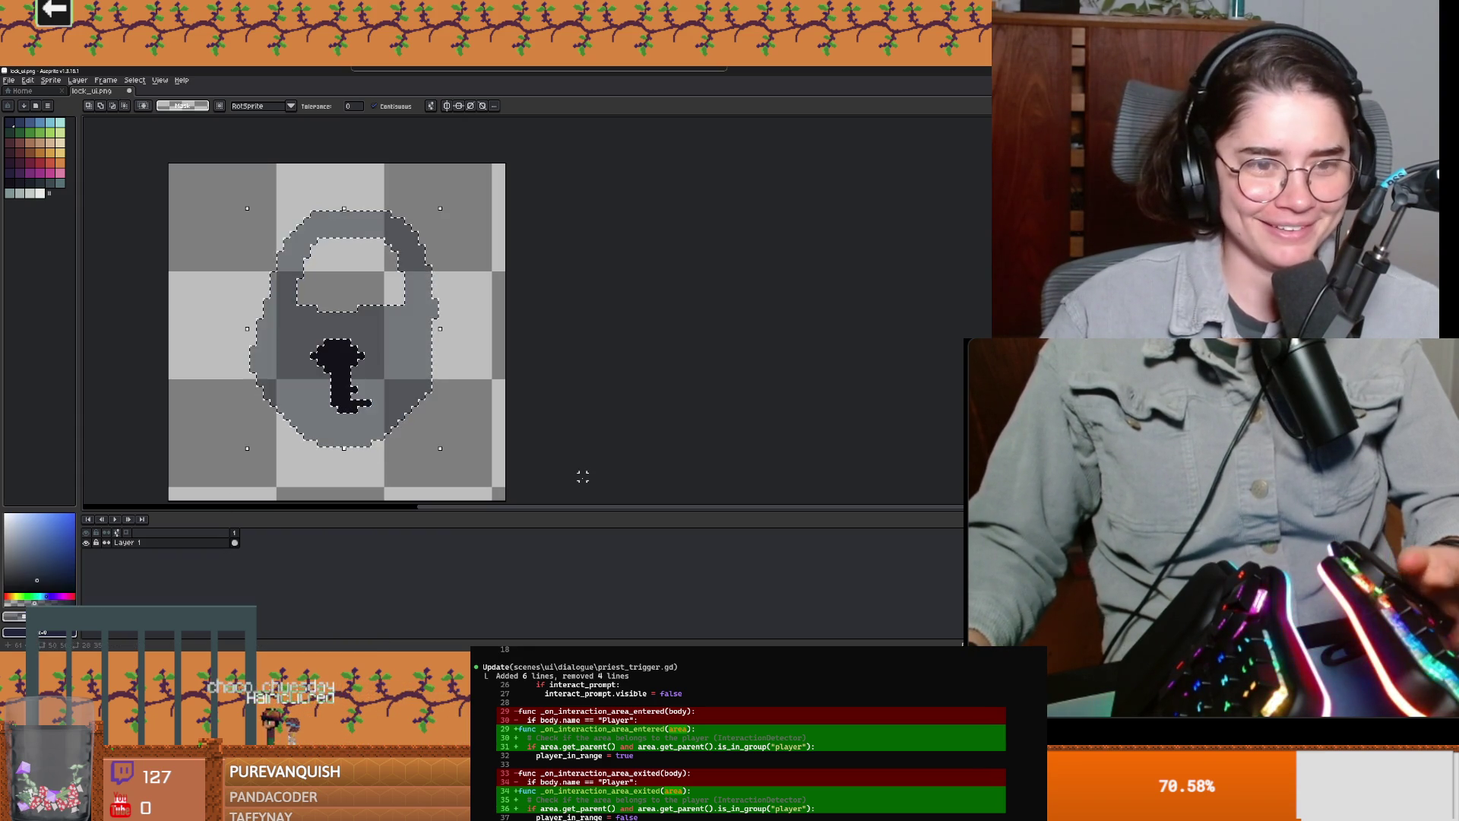
scroll(540, 408, "up", 1)
key("ctrl+z")
key("ctrl+z")
key("ctrl+z")
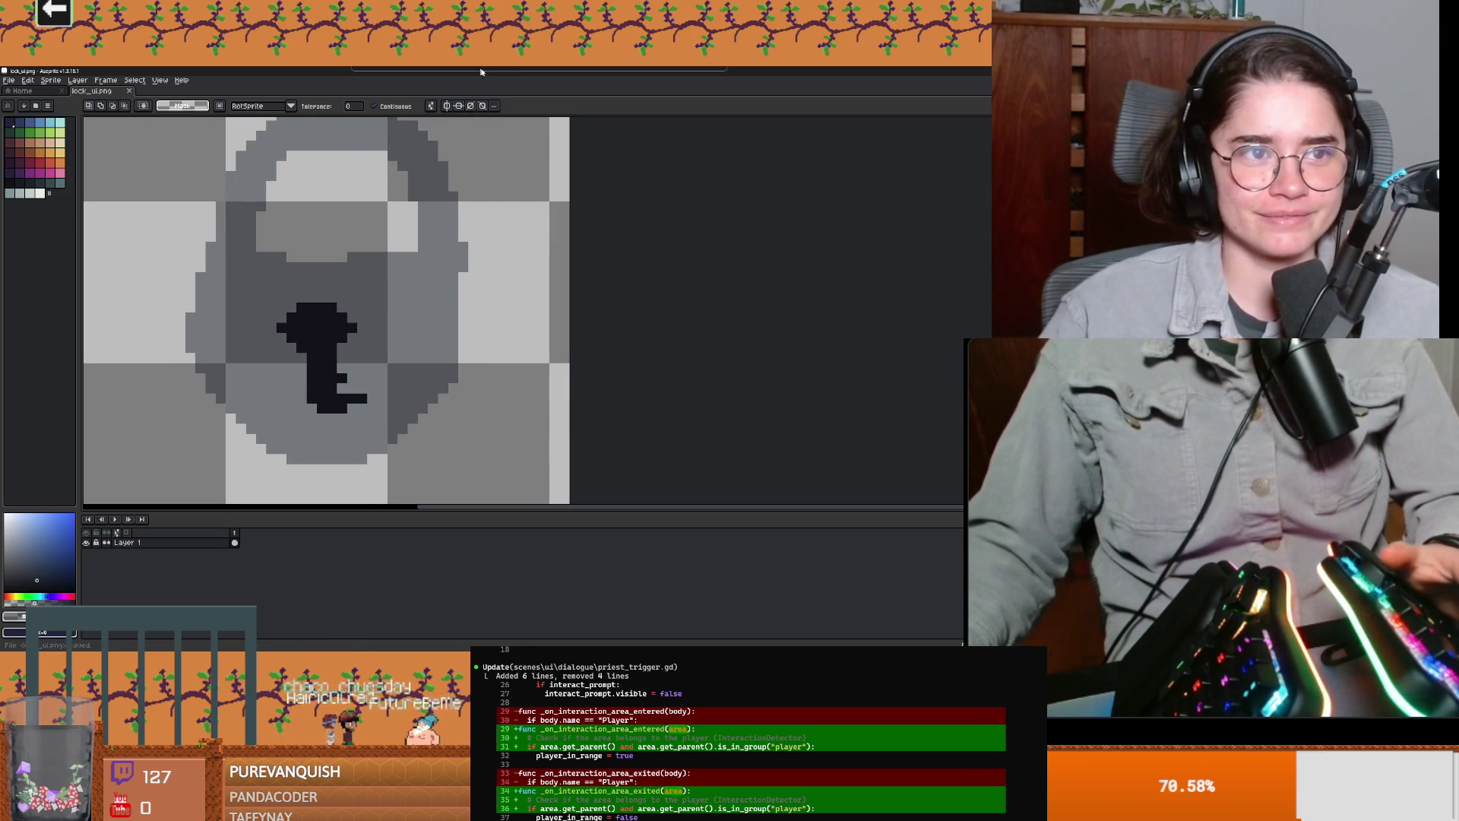
key("alt+Tab")
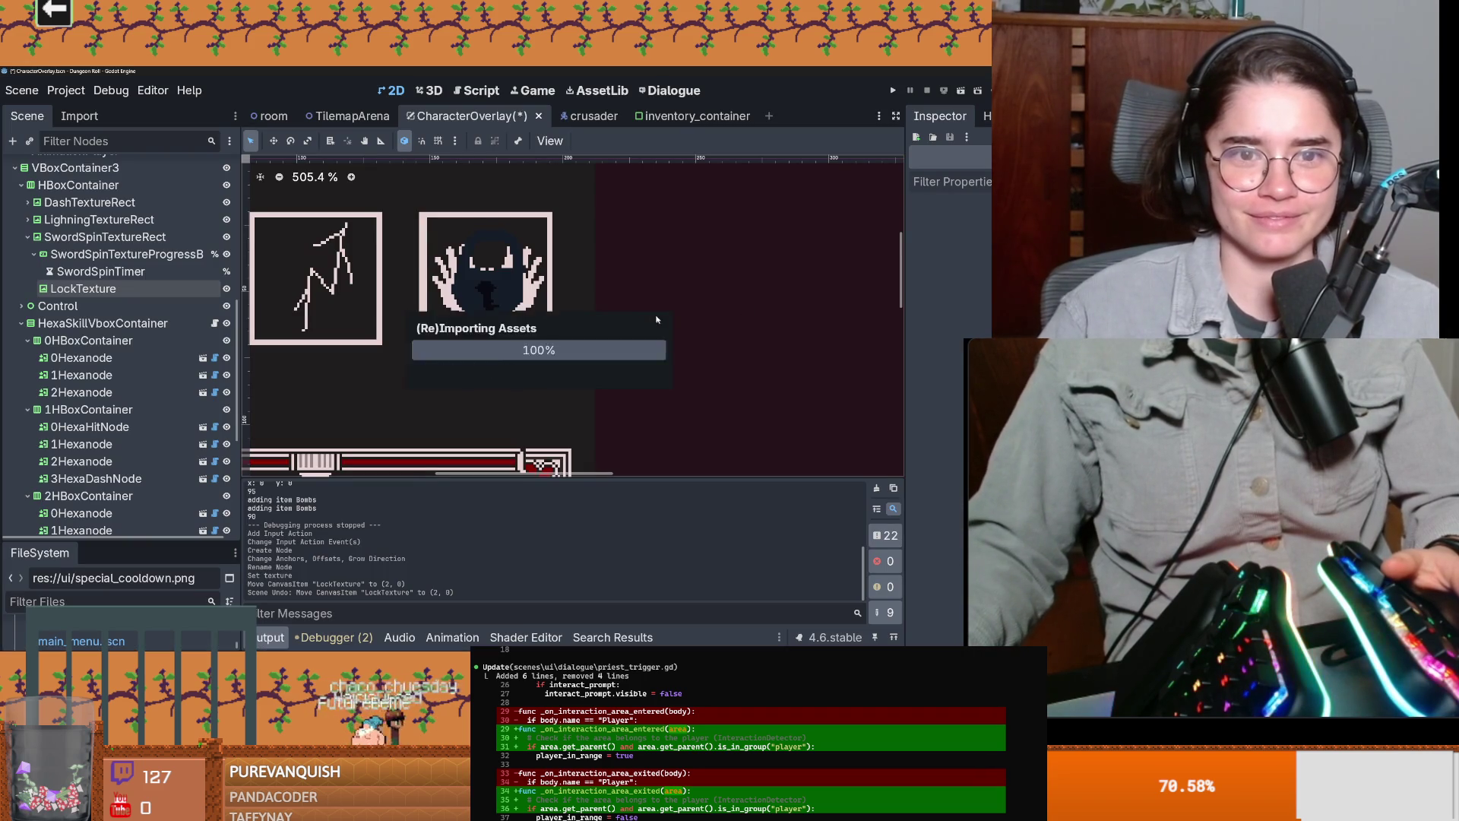
Step: Zoom in on the lightened lock over the two-hands skill slot, then return to Aseprite
scroll(566, 345, "down", 3)
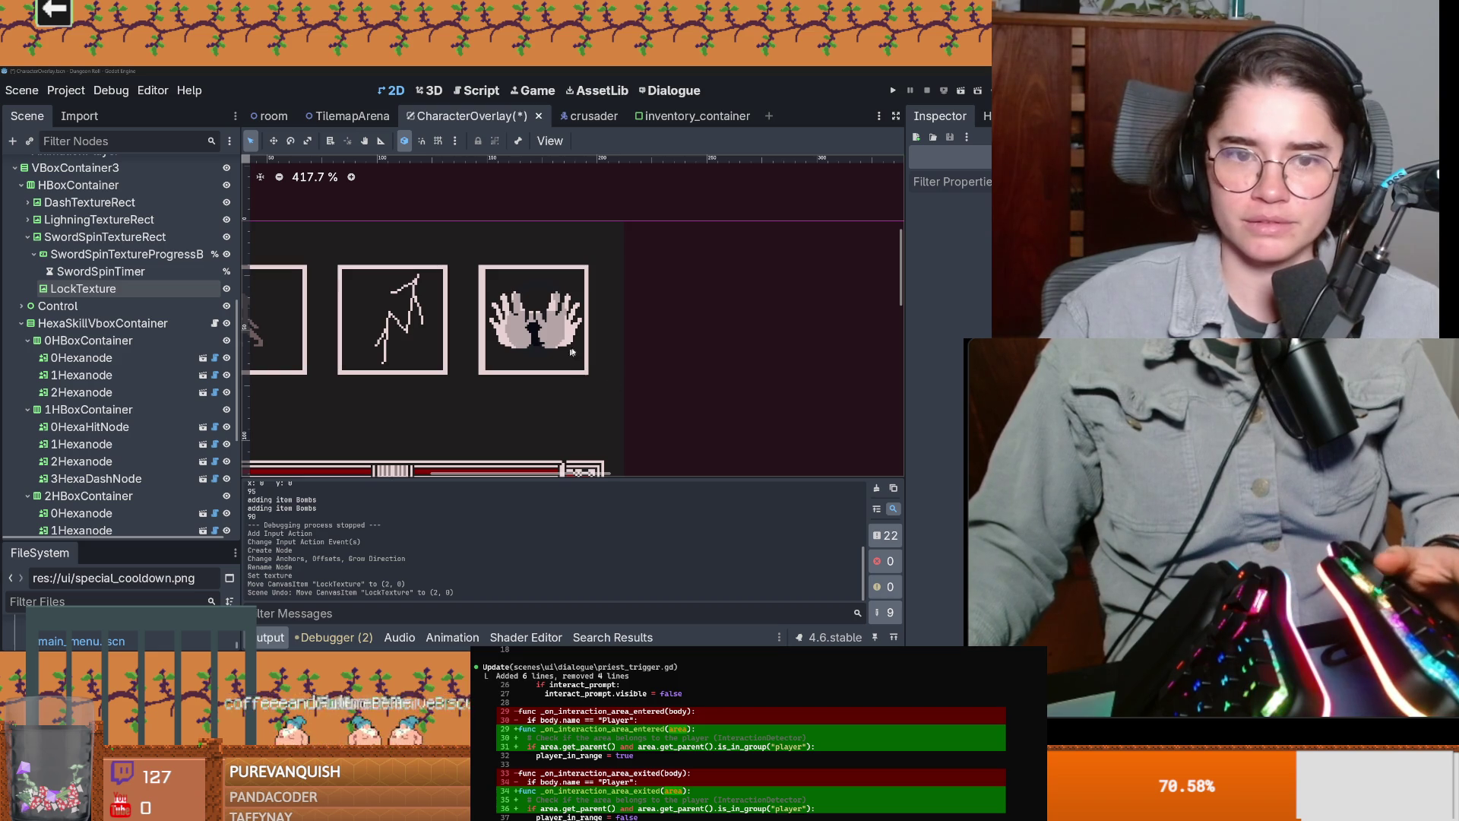
scroll(645, 387, "up", 3)
scroll(646, 388, "down", 4)
key("alt+Tab")
scroll(519, 291, "down", 1)
scroll(519, 291, "down", 1)
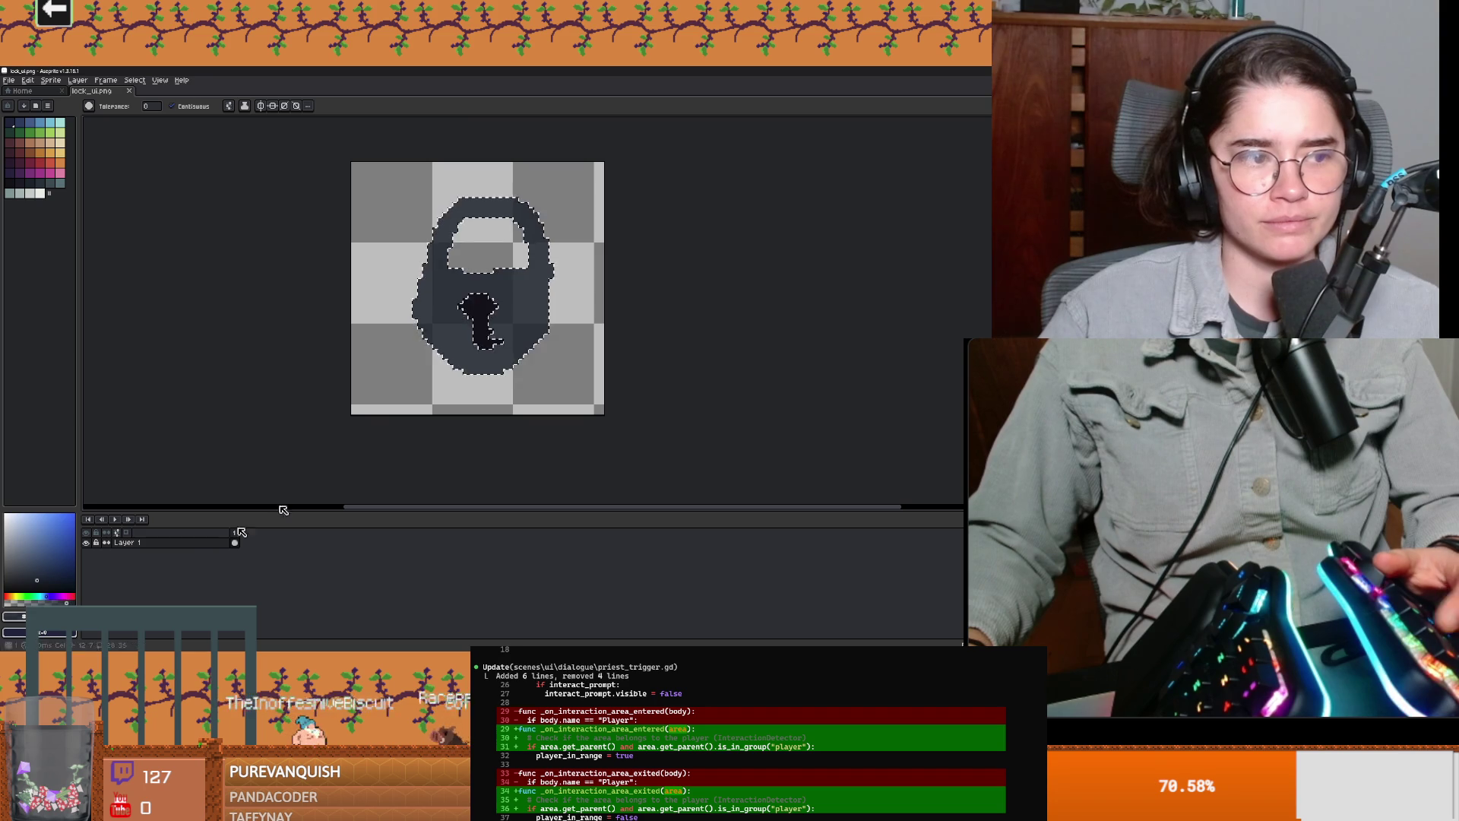
Step: Save the lock sprite into the project and check its re-import in Godot
key("v")
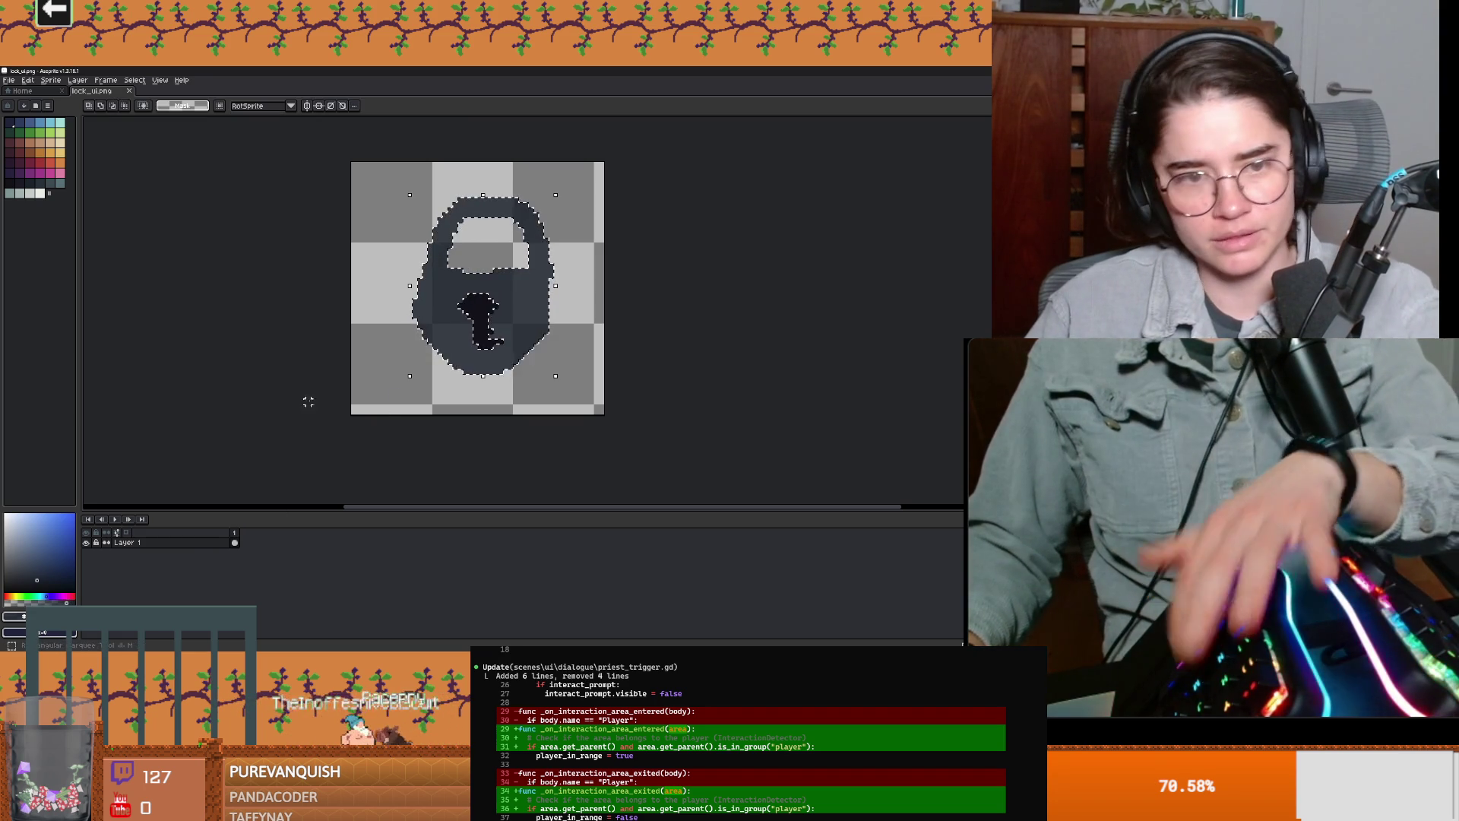
key("ctrl+s")
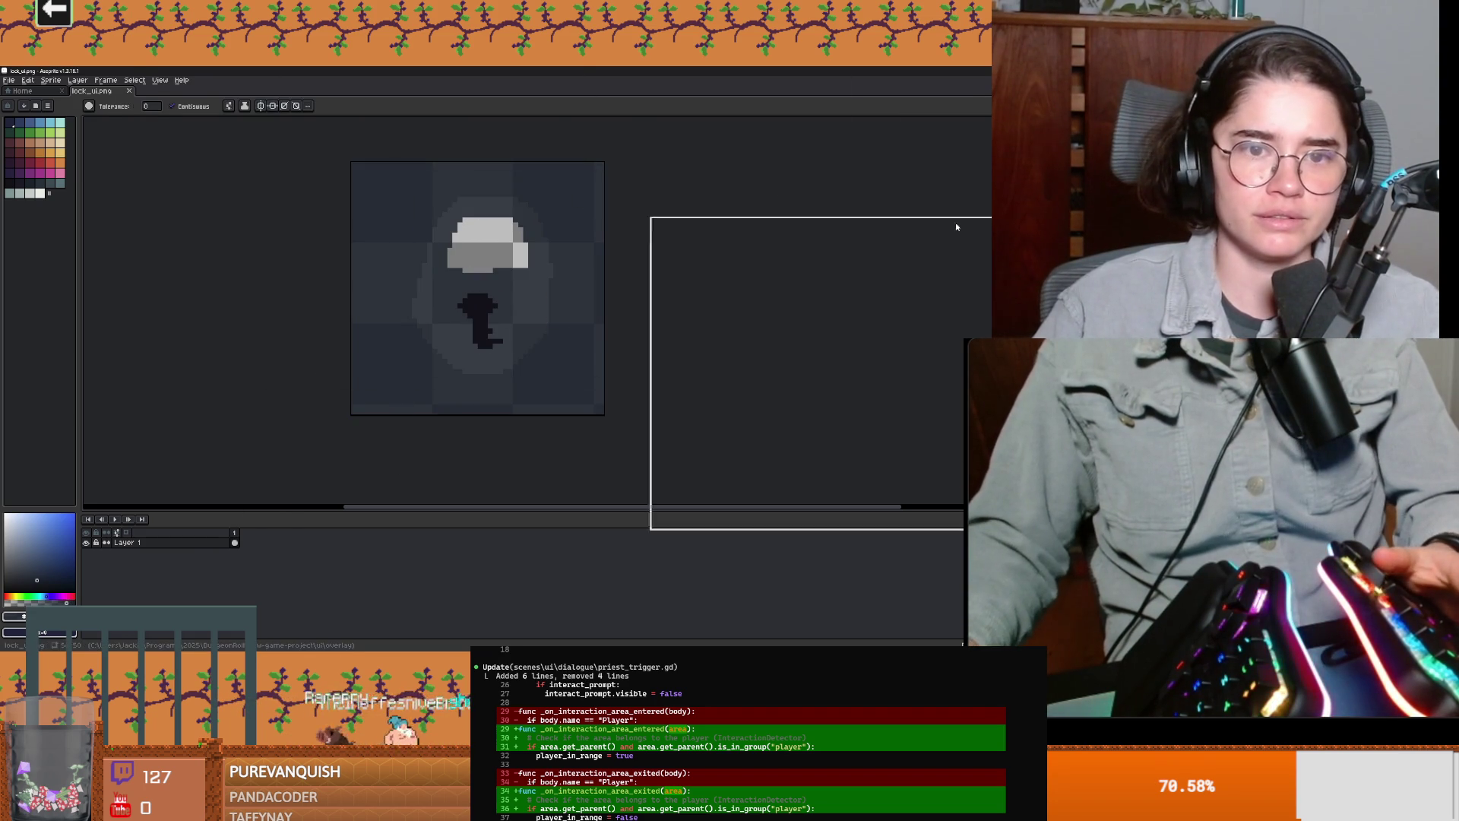
key("alt+Tab")
scroll(593, 353, "up", 2)
scroll(595, 353, "down", 5)
key("alt+Tab")
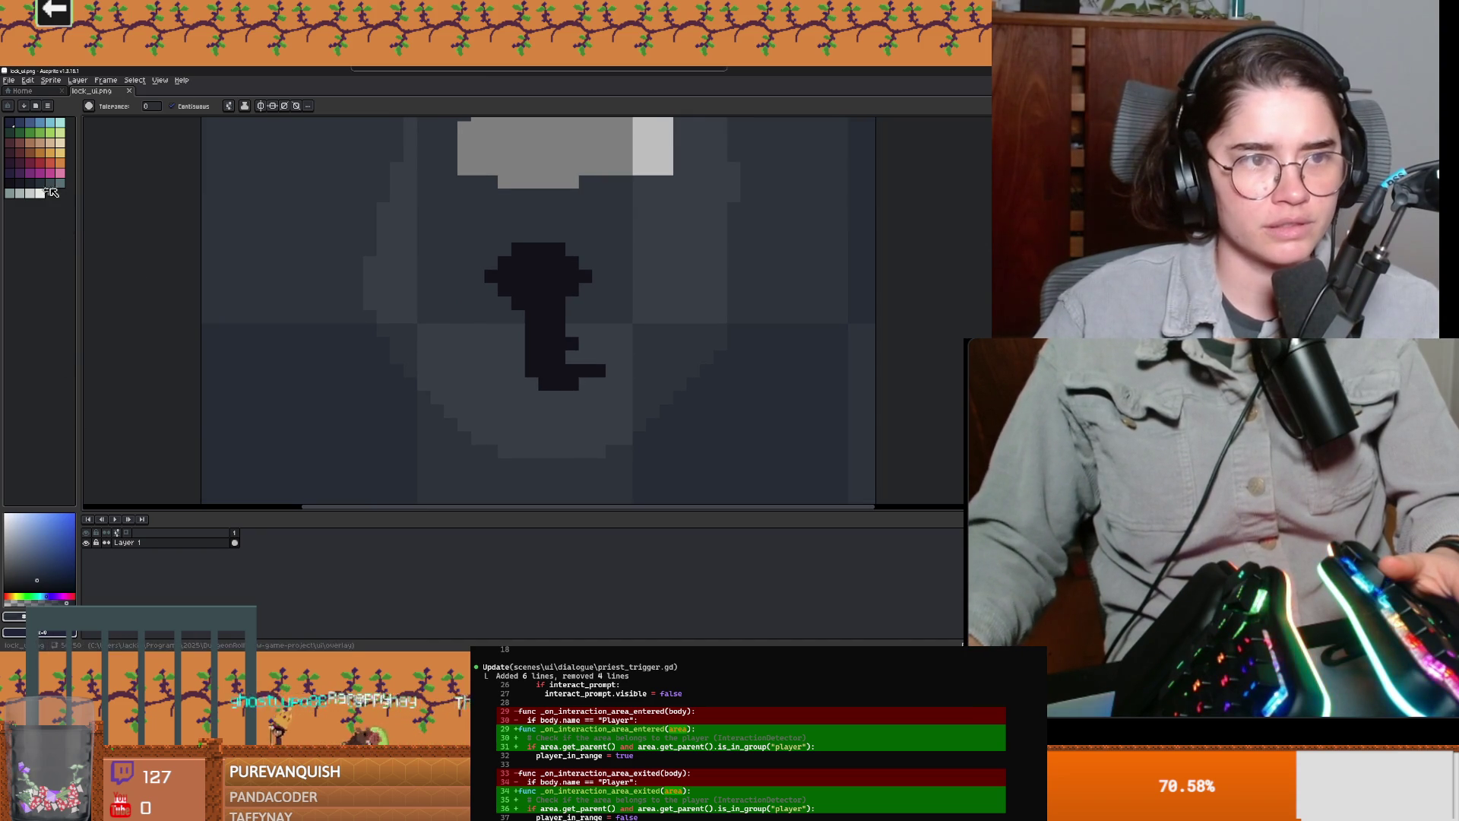
Step: Paint-bucket the lock body with the teal palette colour
left_click(59, 183)
left_click(456, 323)
scroll(481, 378, "down", 3)
scroll(481, 378, "up", 3)
scroll(472, 391, "down", 1)
Step: Fill the grey shackle gap with a dark colour, then switch back to Godot
left_click(700, 381, "alt")
left_click(551, 217)
scroll(554, 260, "down", 2)
key("v")
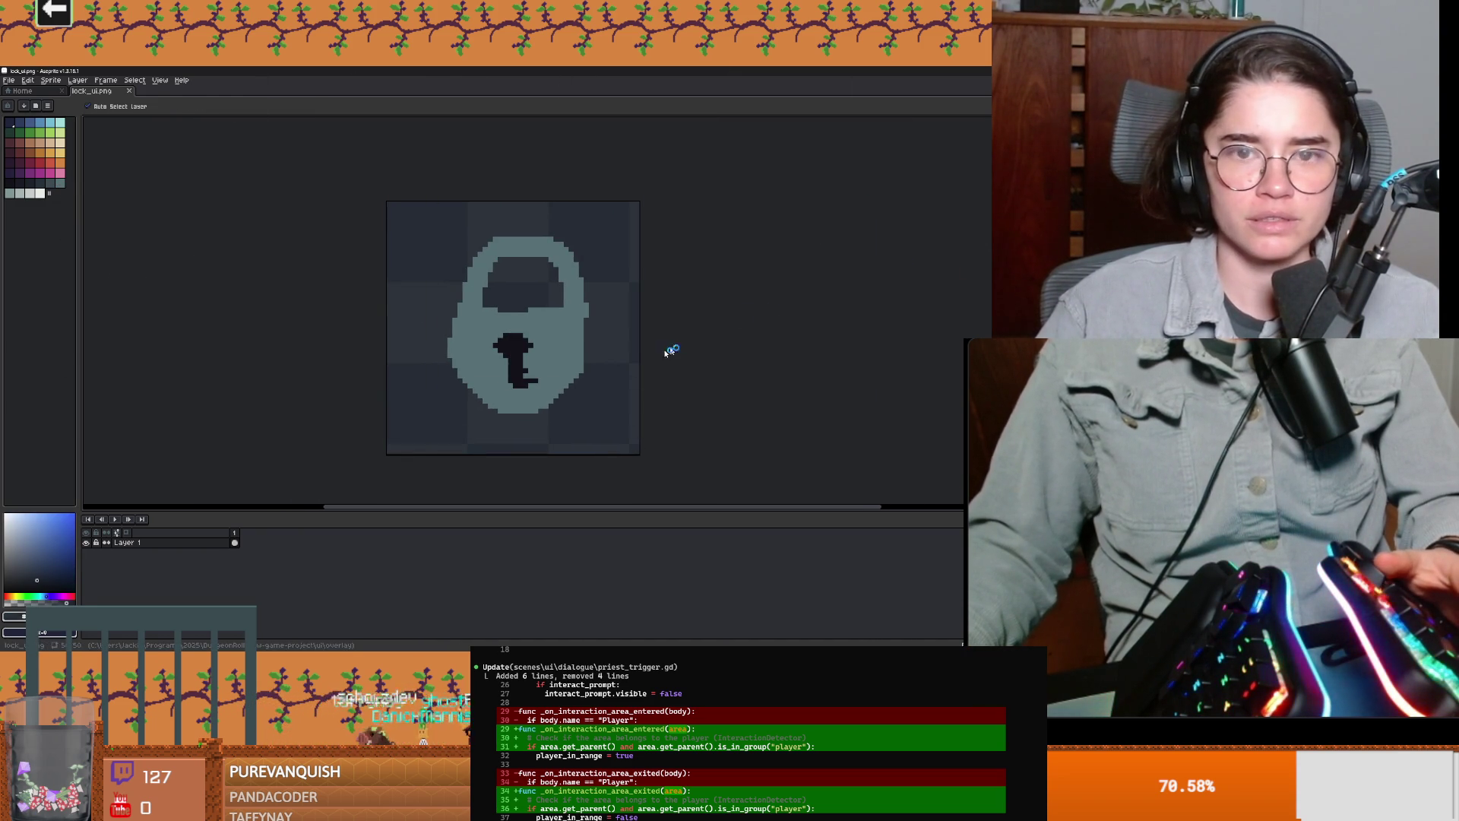
key("alt+Tab")
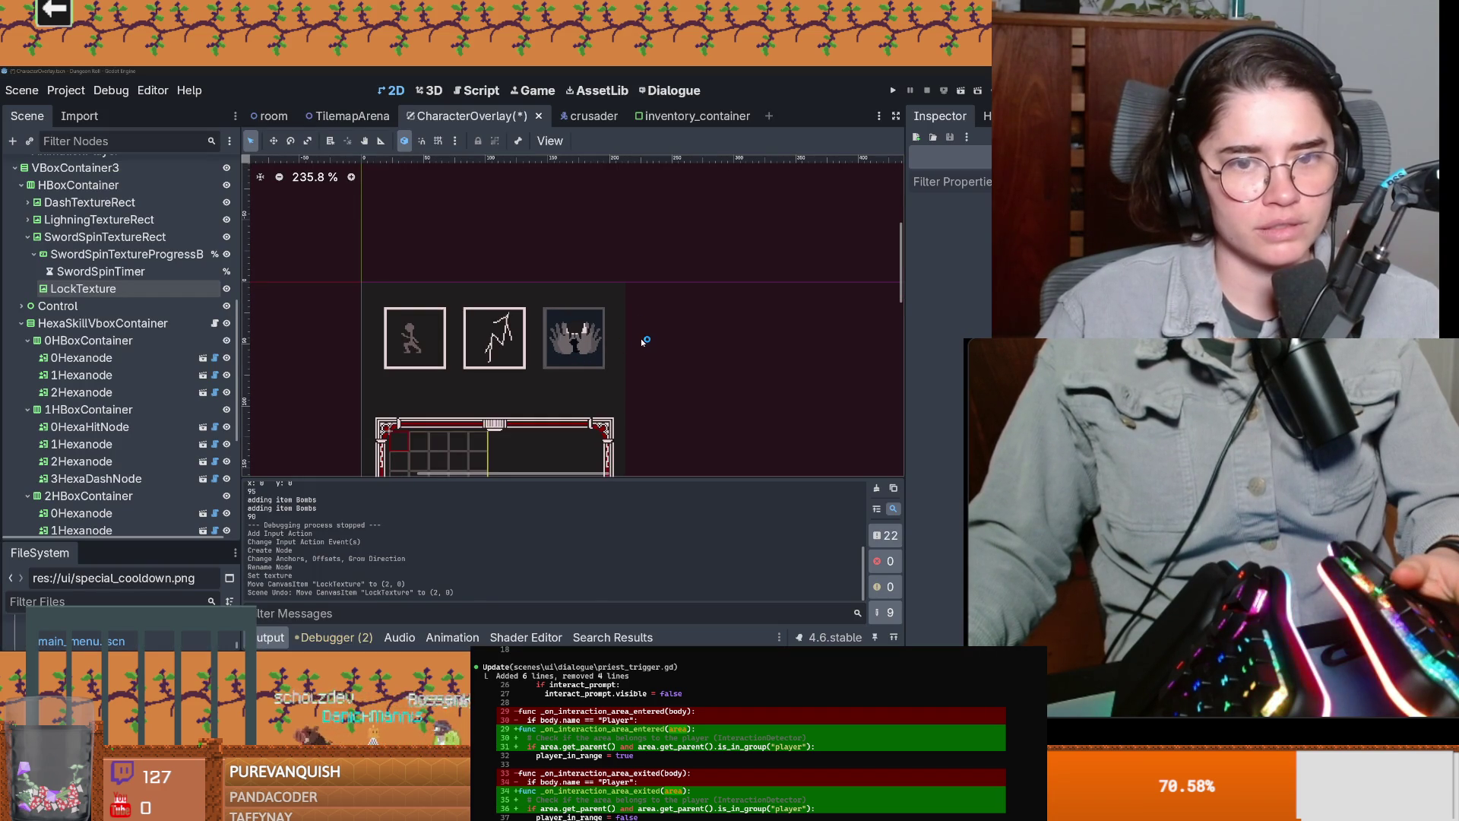
Step: Check the teal lock over the third skill slot and save the CharacterOverlay scene
scroll(597, 362, "up", 2)
scroll(597, 361, "down", 4)
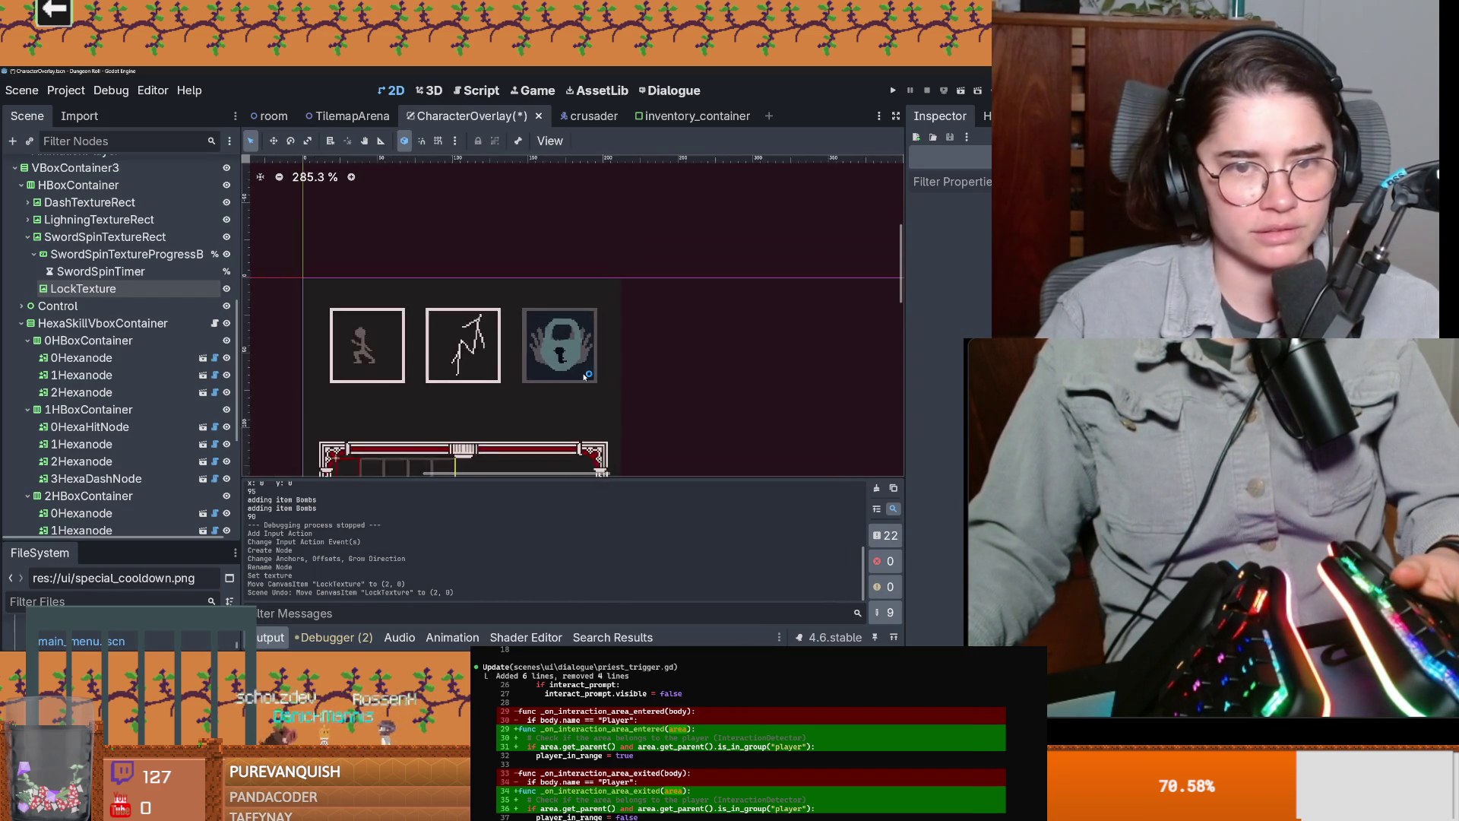
key("ctrl+s")
scroll(573, 243, "up", 1)
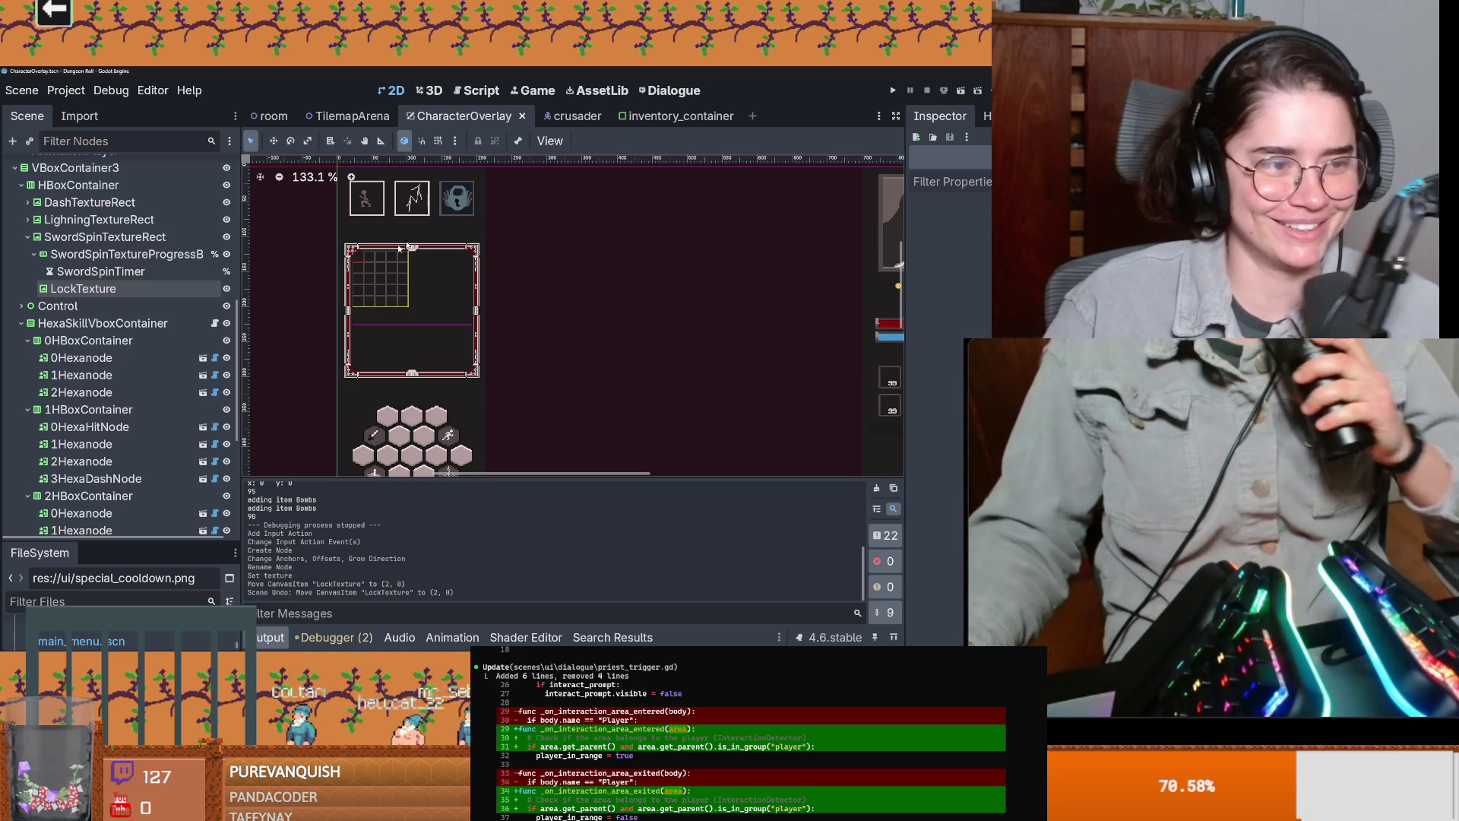
scroll(316, 385, "up", 3)
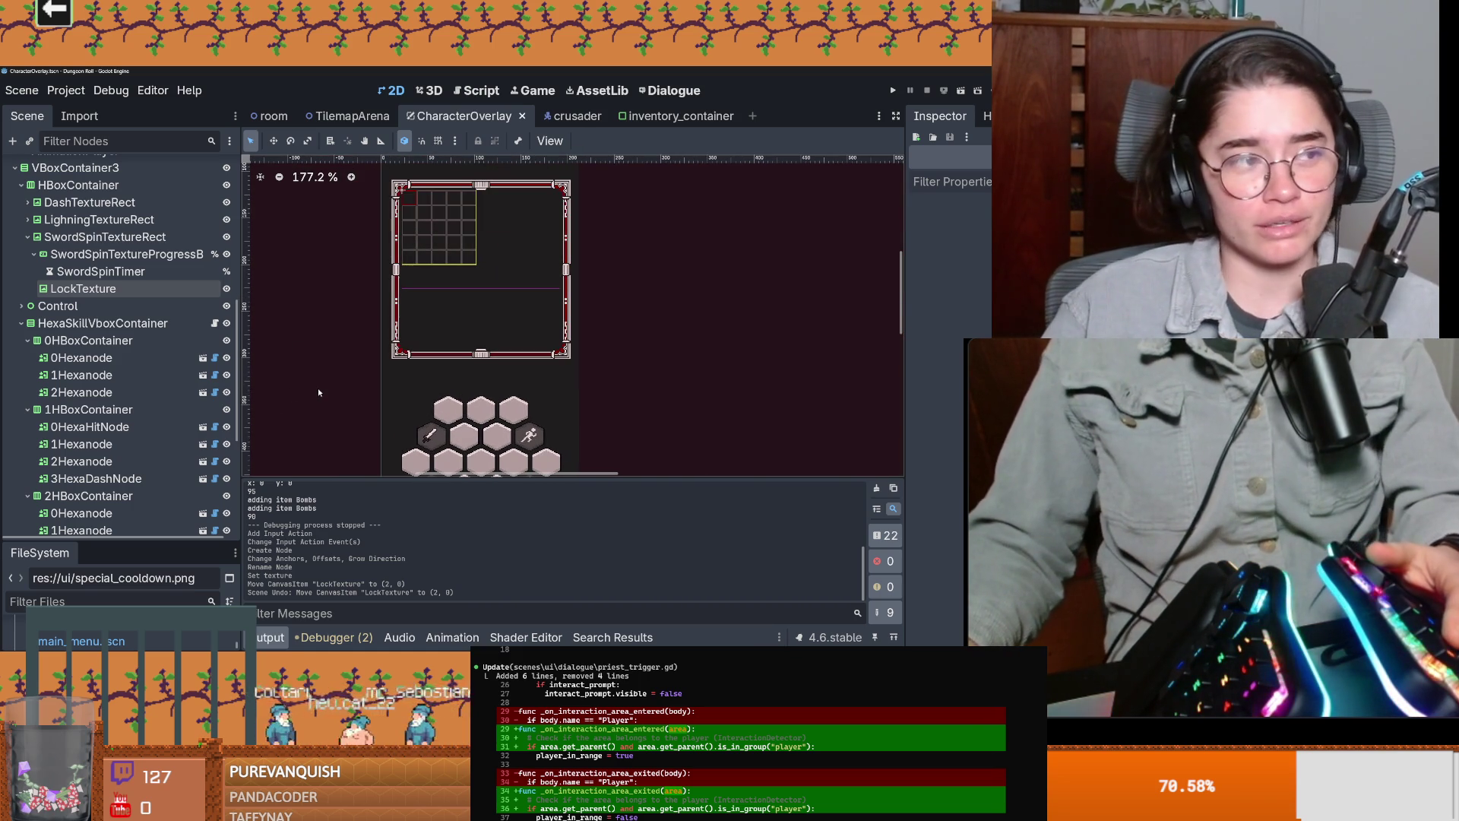
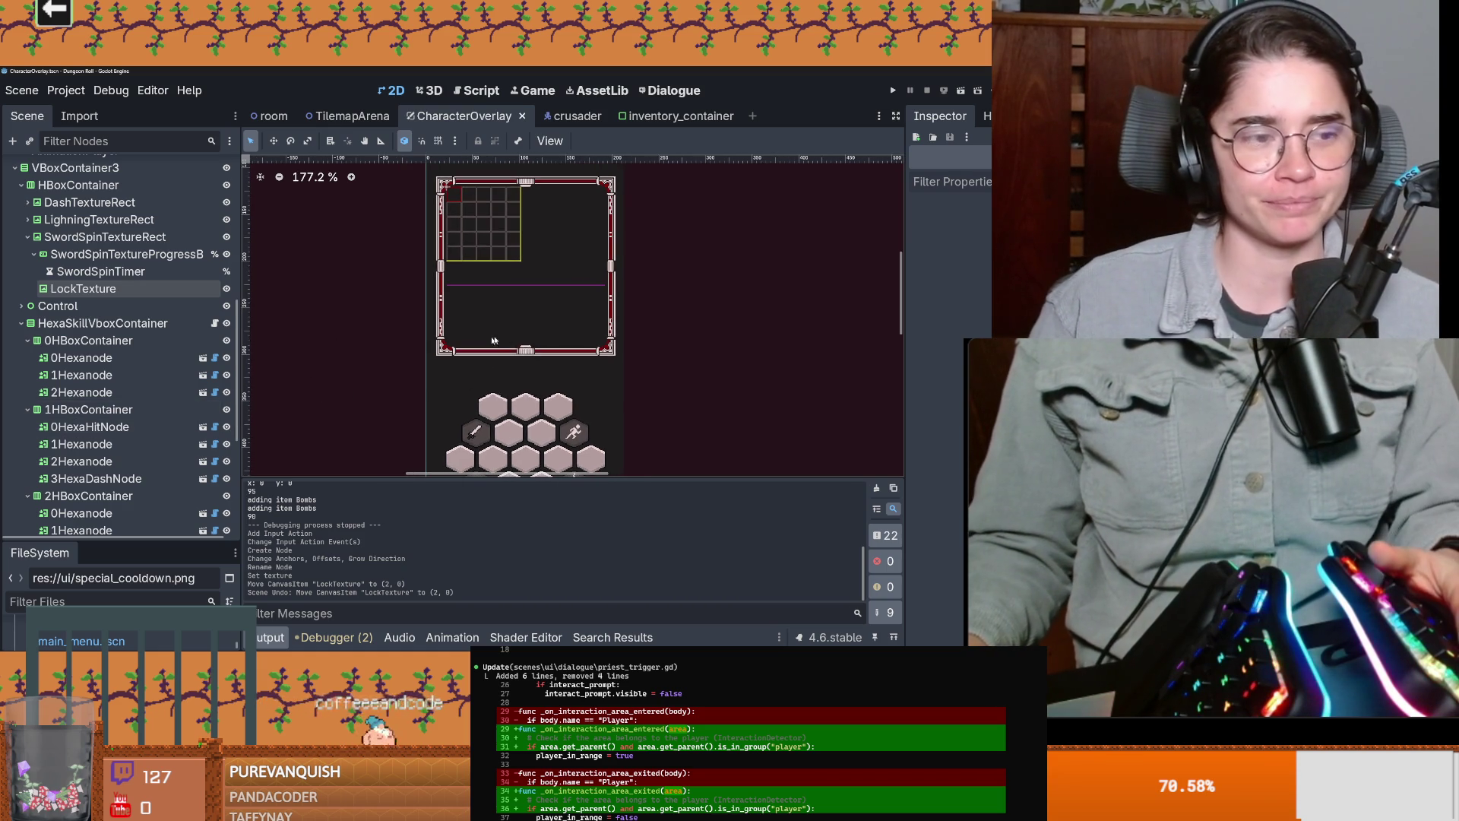
Step: Save the CharacterOverlay scene and move the Discord window aside
key("ctrl+s")
scroll(436, 336, "down", 2)
scroll(436, 336, "down", 1)
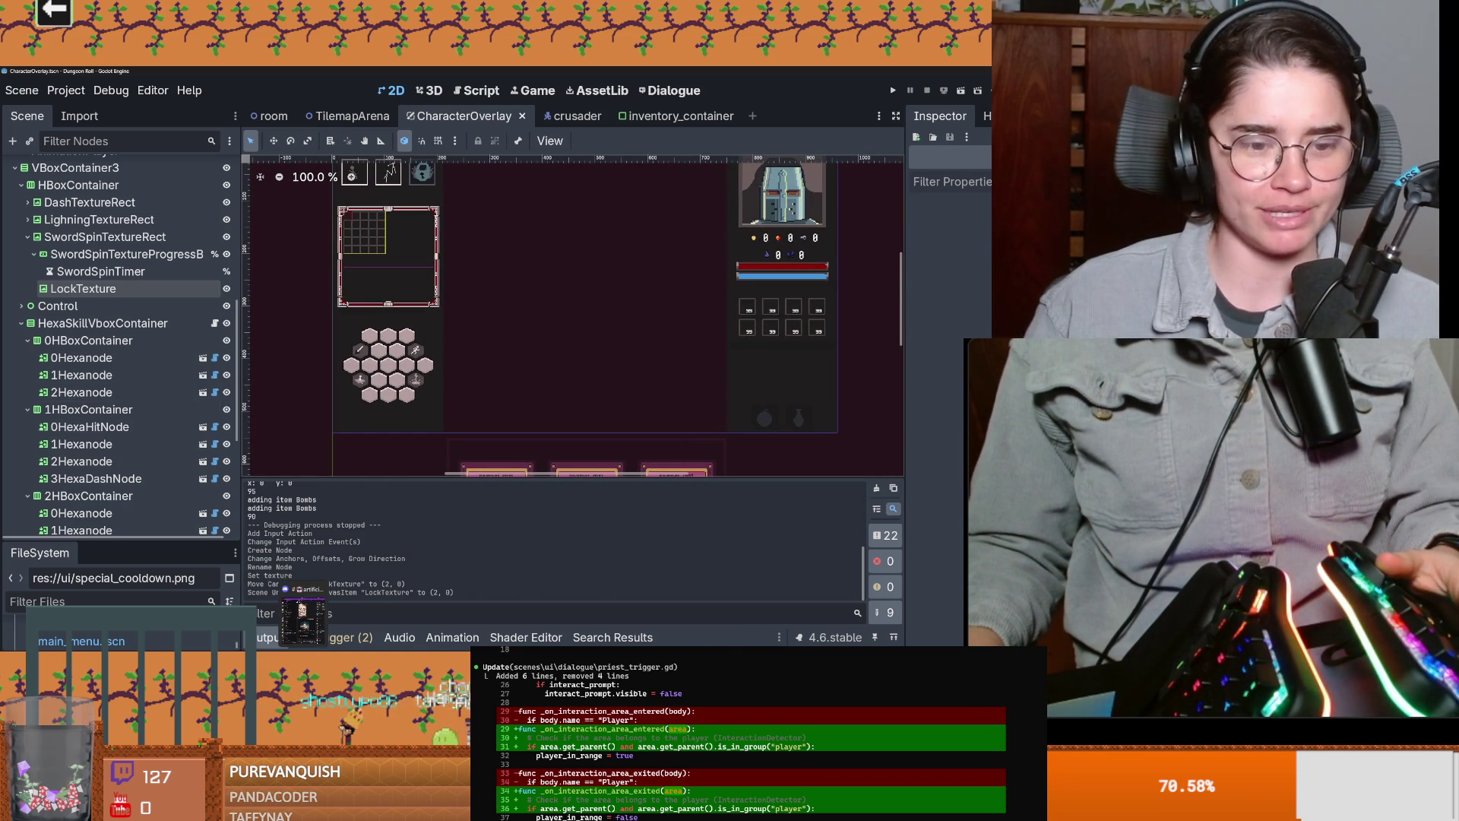
left_click(303, 617)
left_click_drag(599, 267, 988, 266)
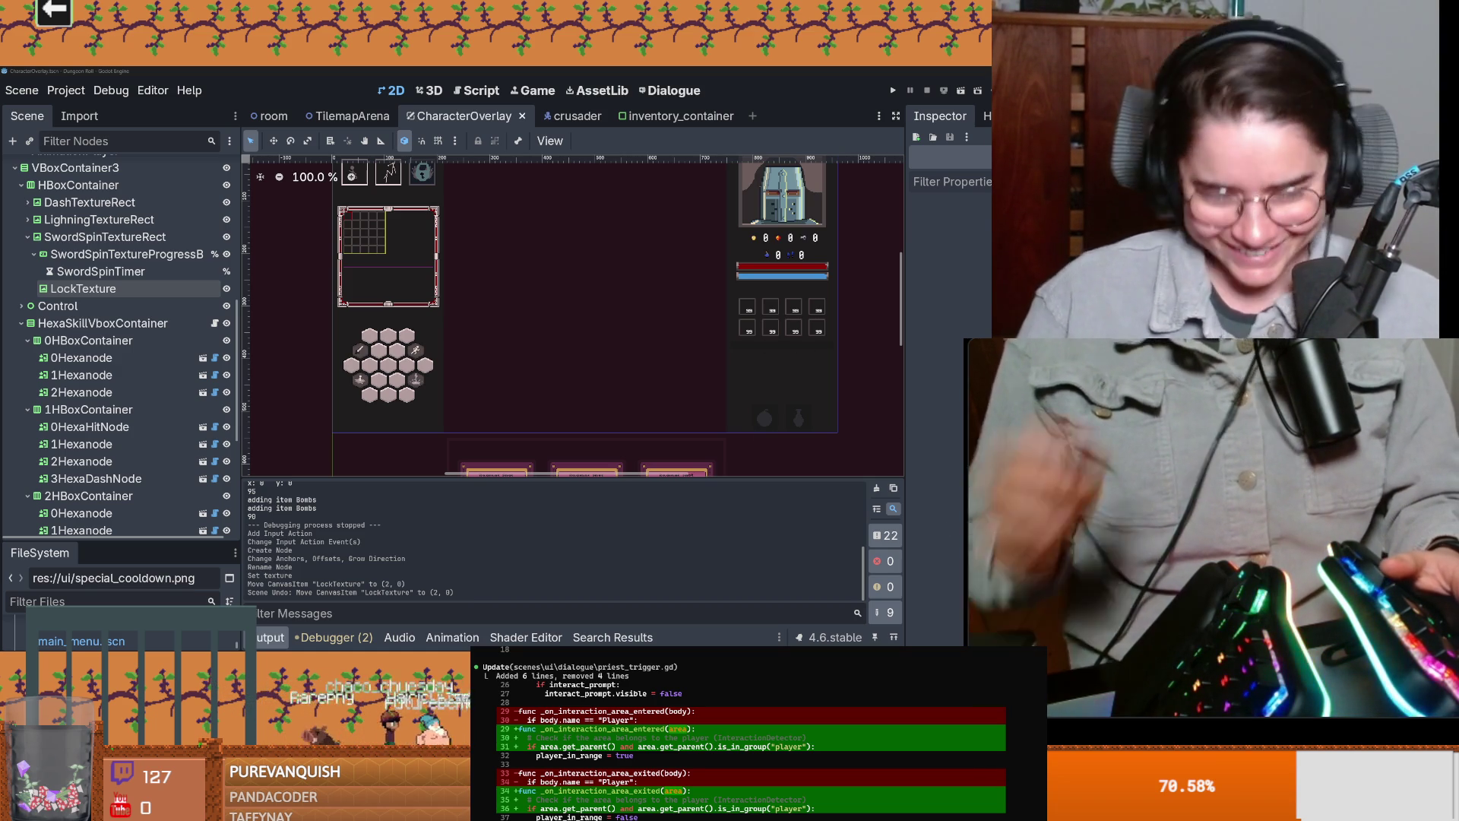
Step: Collapse the SwordSpinTextureRect branch in the Scene dock and save again
scroll(528, 337, "down", 3)
key("ctrl+s")
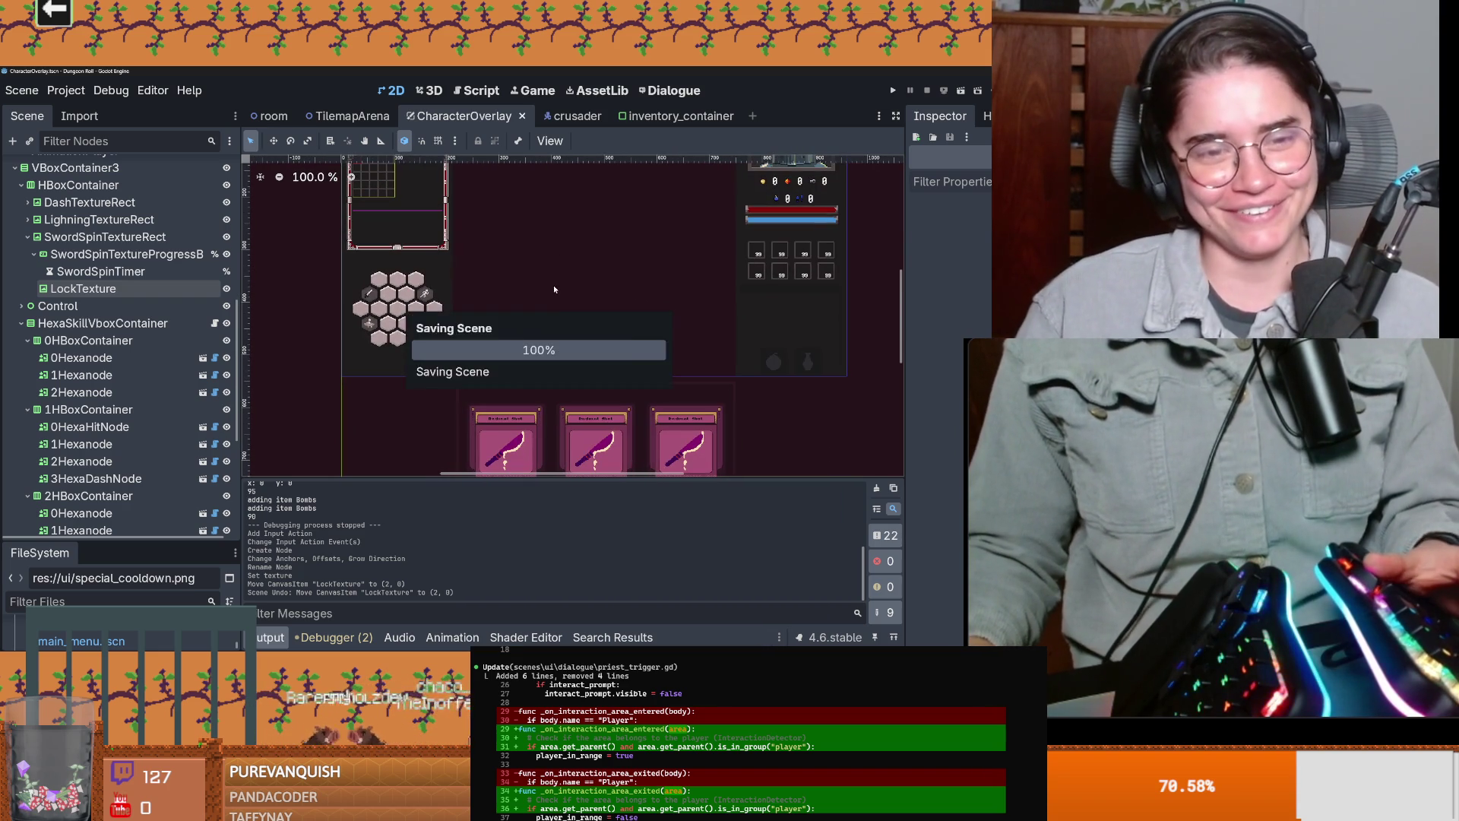
scroll(504, 412, "up", 3)
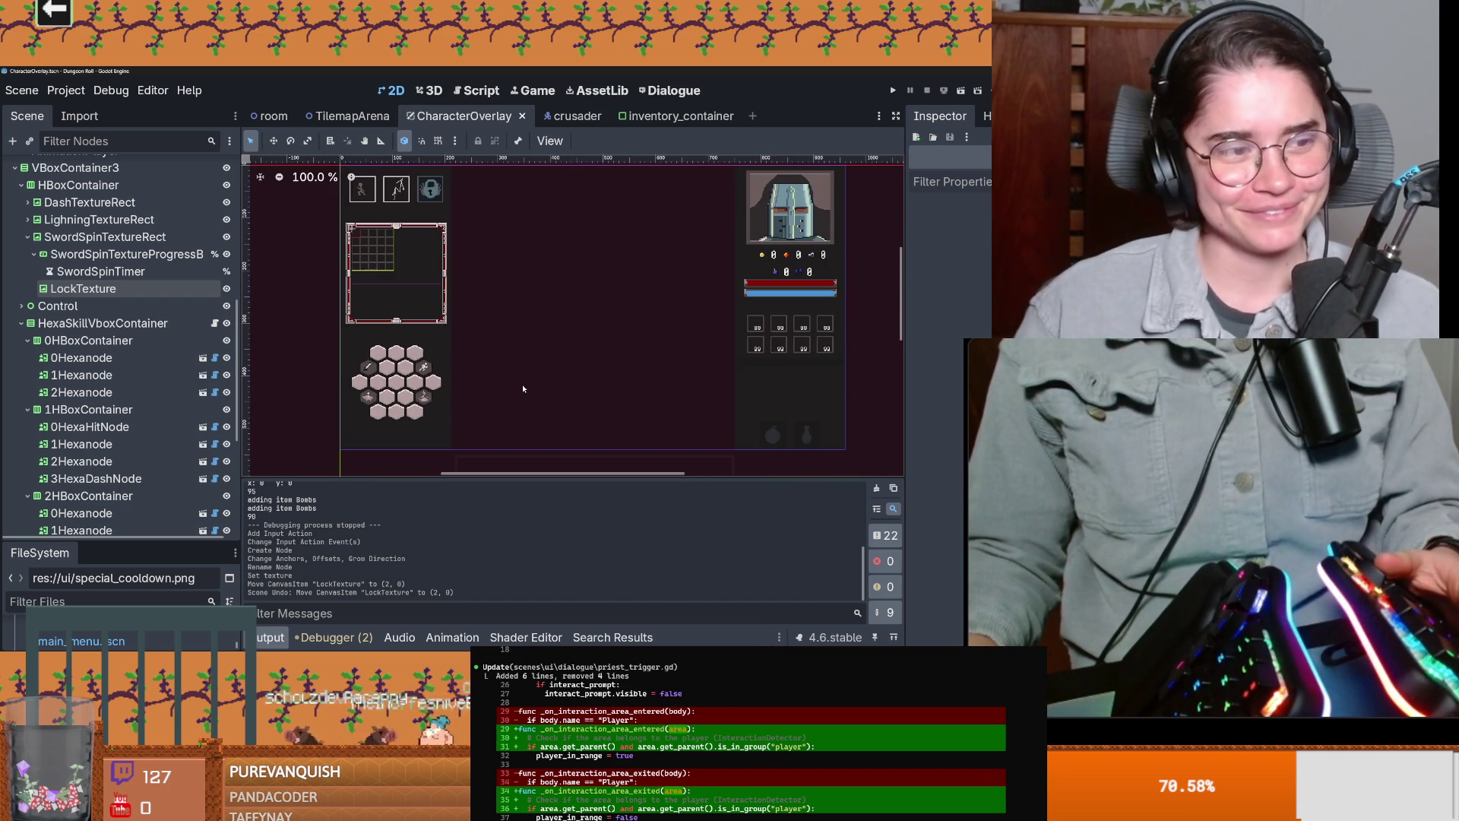
scroll(462, 367, "up", 1)
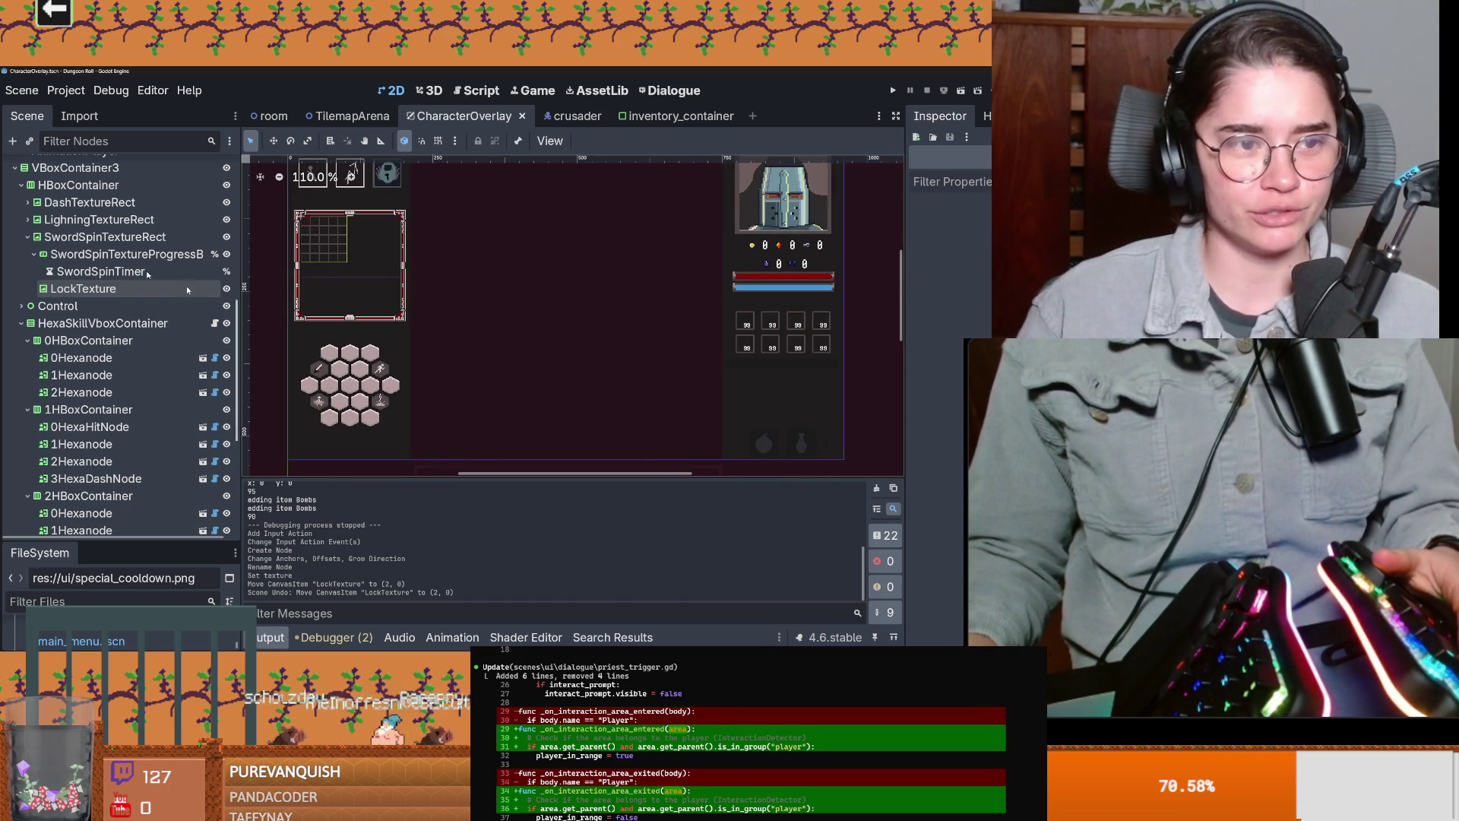
left_click(28, 236)
key("ctrl+s")
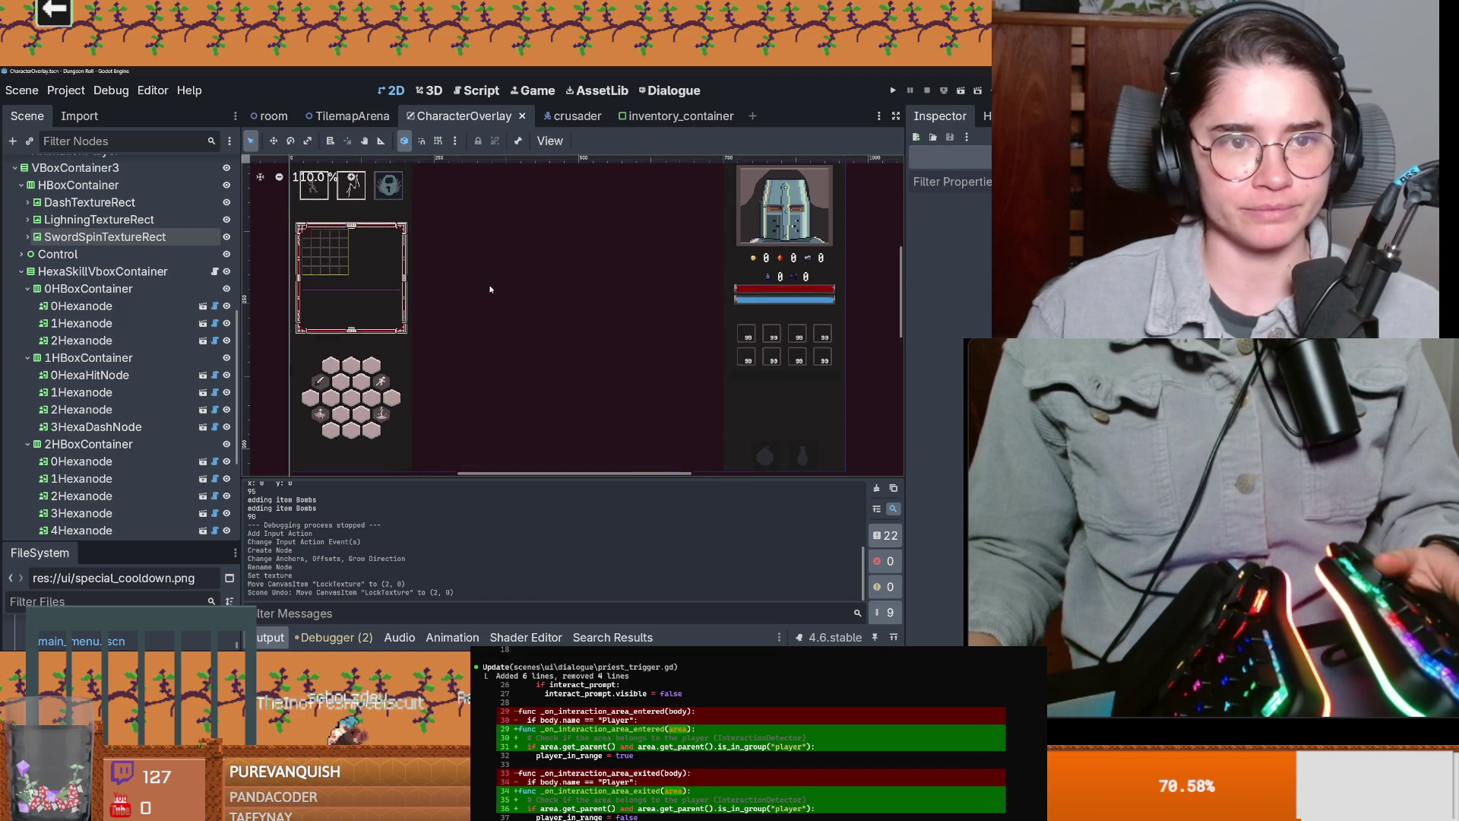
Step: Check the third_special input in Project Settings, then save the scene
left_click(63, 89)
left_click(83, 108)
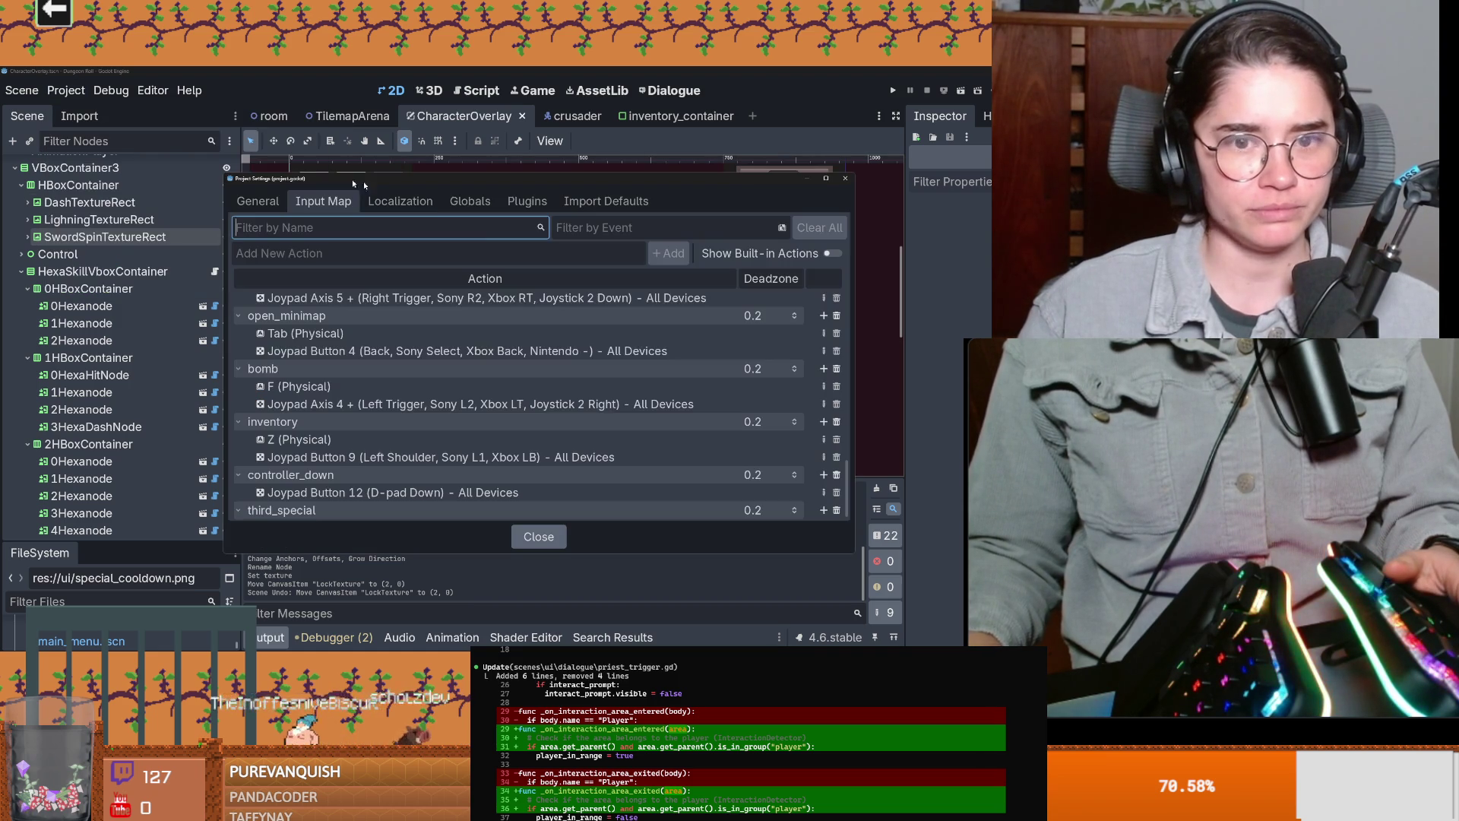
scroll(377, 478, "down", 2)
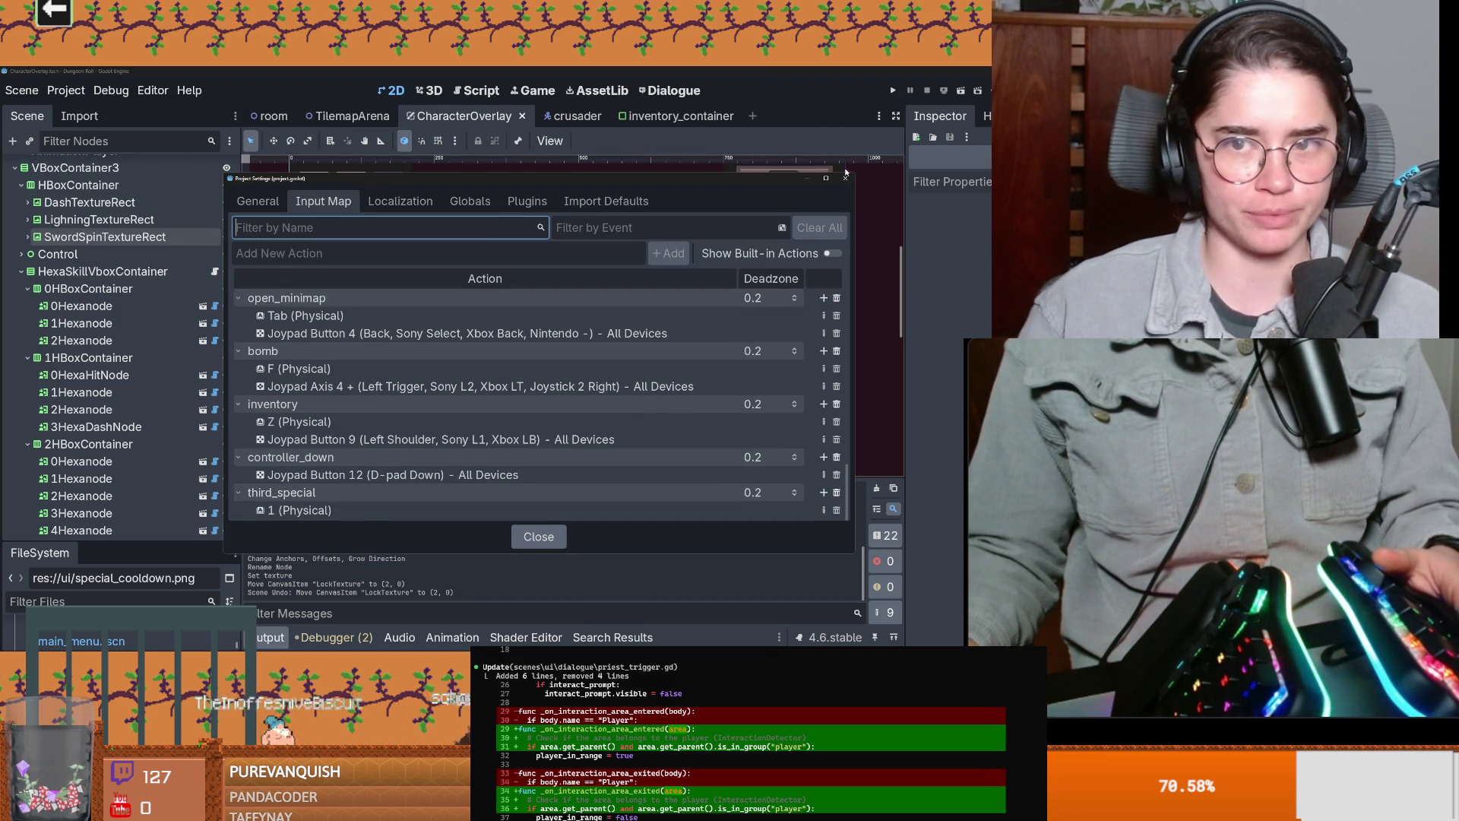
key("Escape")
key("ctrl+s")
Step: Switch to the crusader scene, open crusader.gd, and enlarge the FileSystem list
left_click(574, 116)
scroll(114, 304, "up", 1)
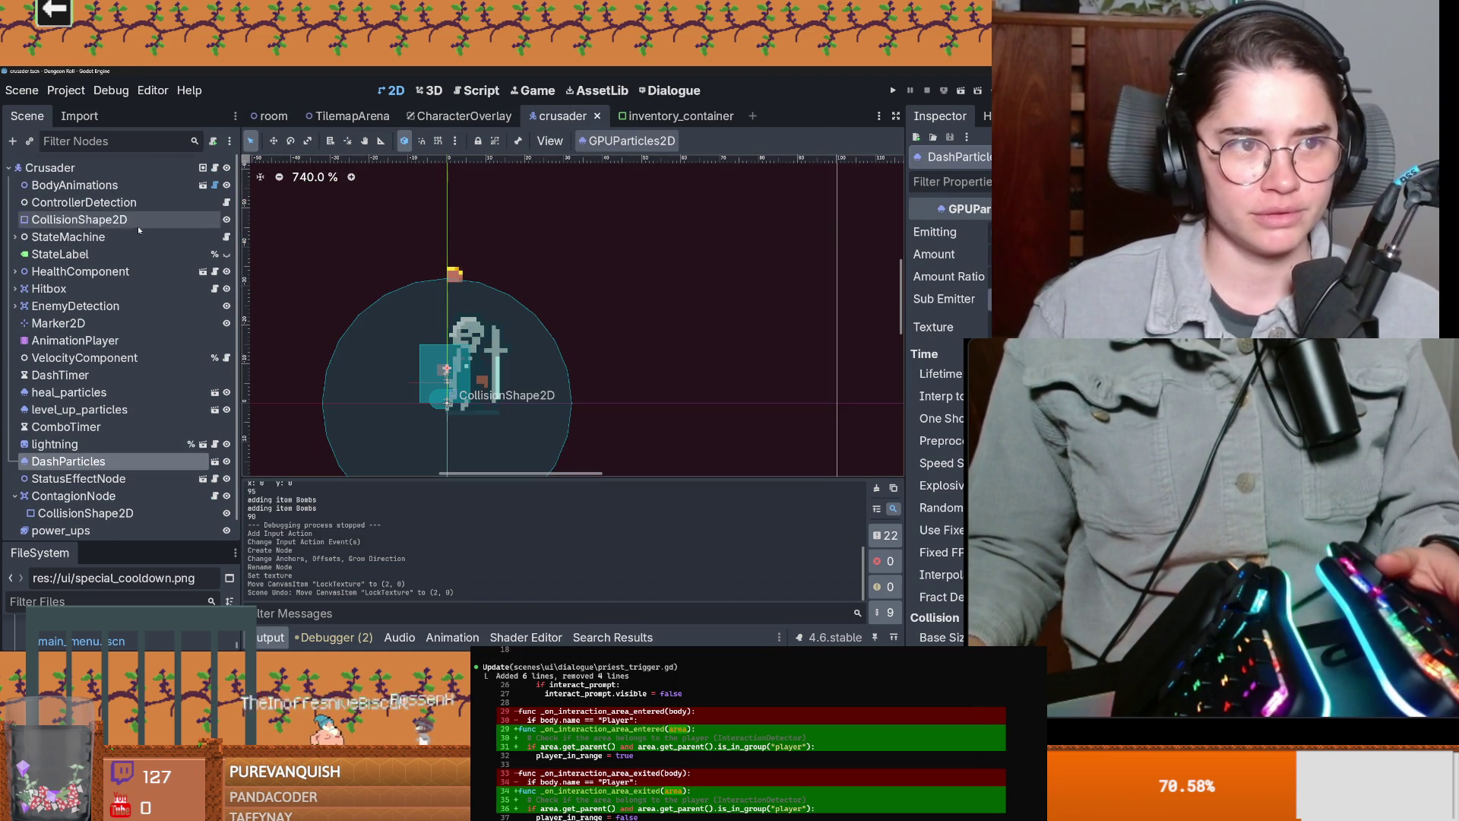
left_click(216, 168)
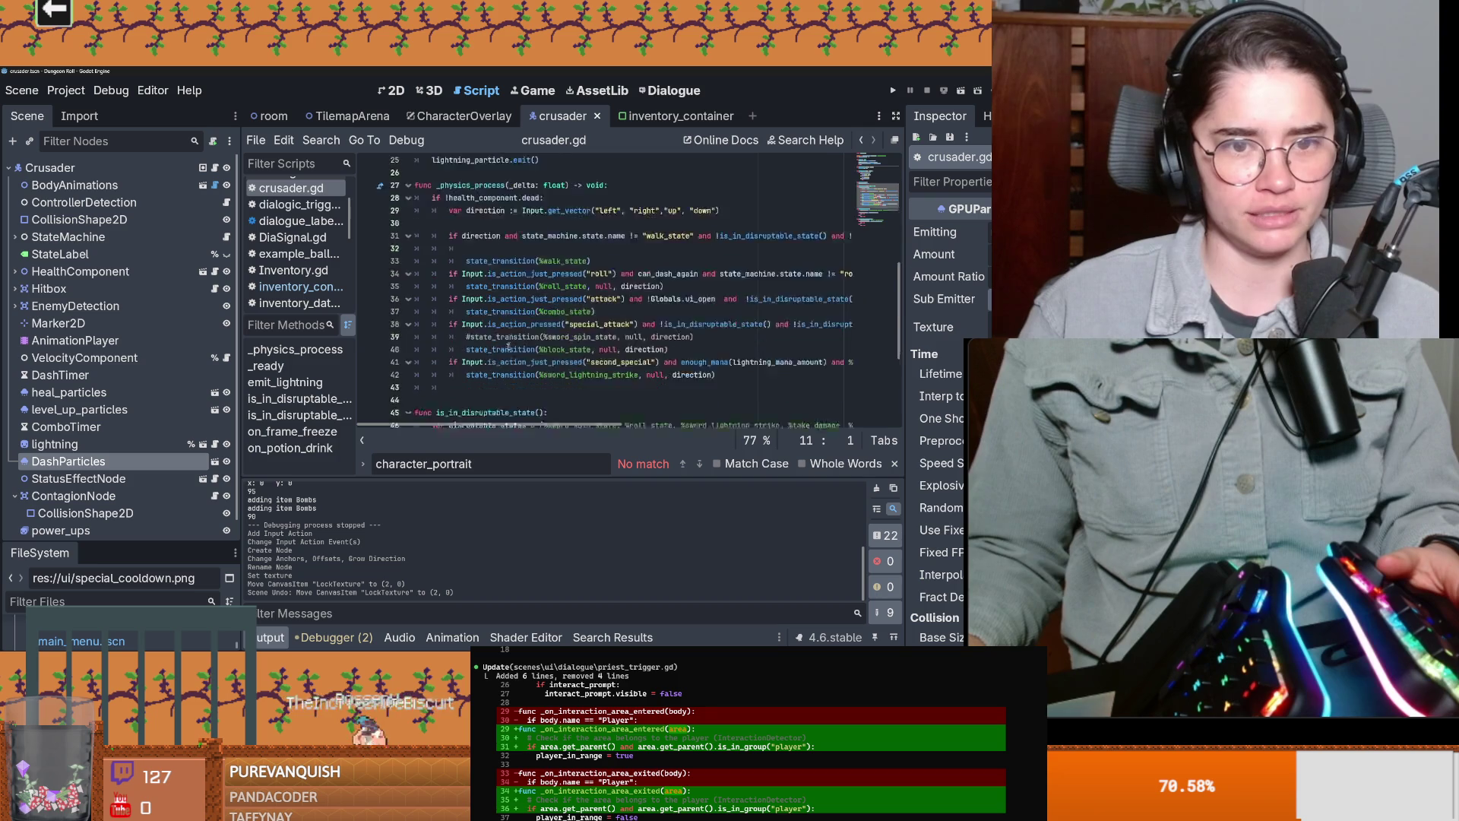
left_click_drag(108, 544, 108, 248)
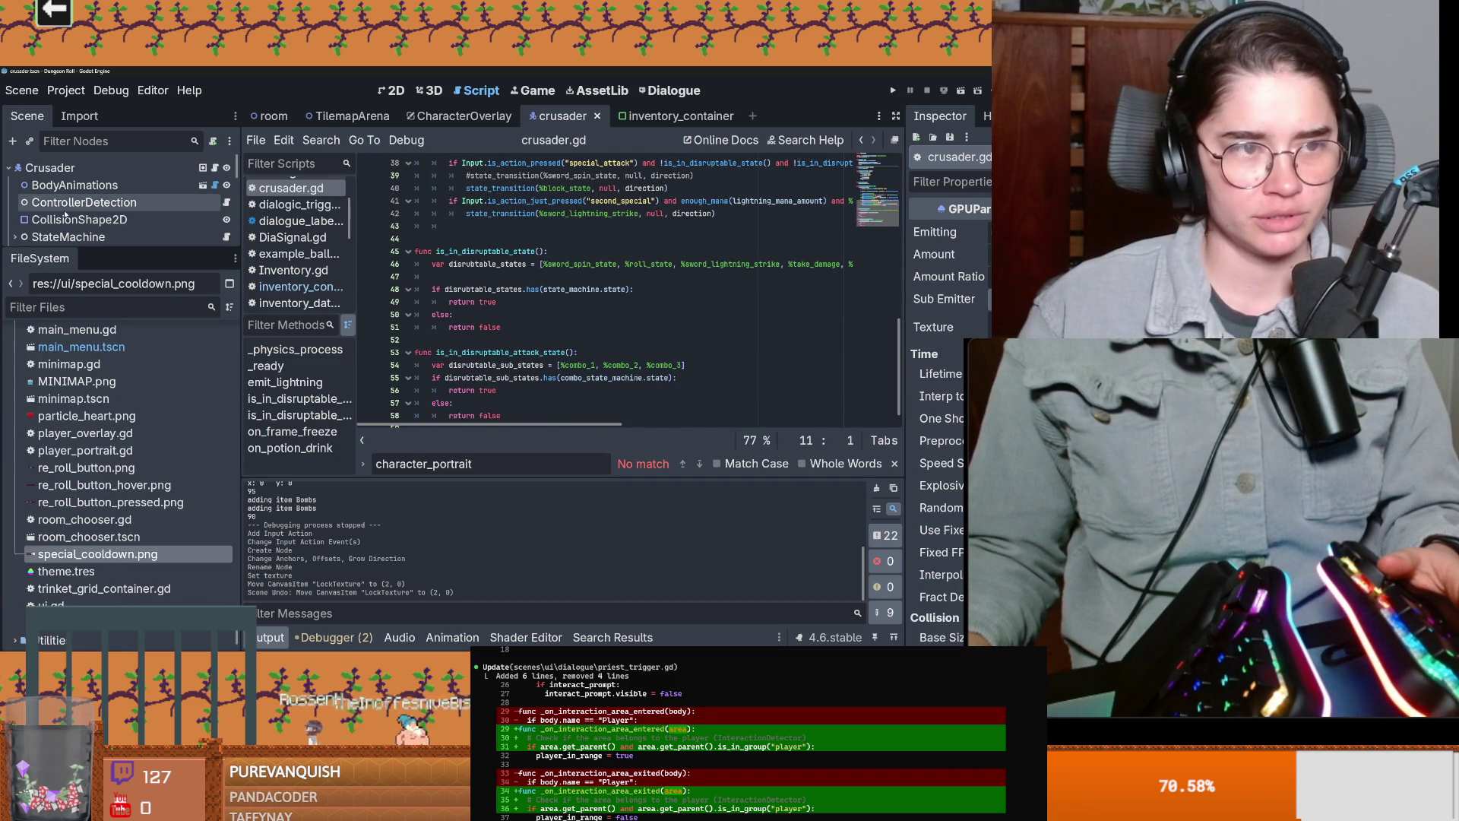
Step: Review the Globals autoload entry in Project Settings, then focus FileSystem's Filter Files box
left_click(66, 89)
left_click(228, 114)
left_click(516, 202)
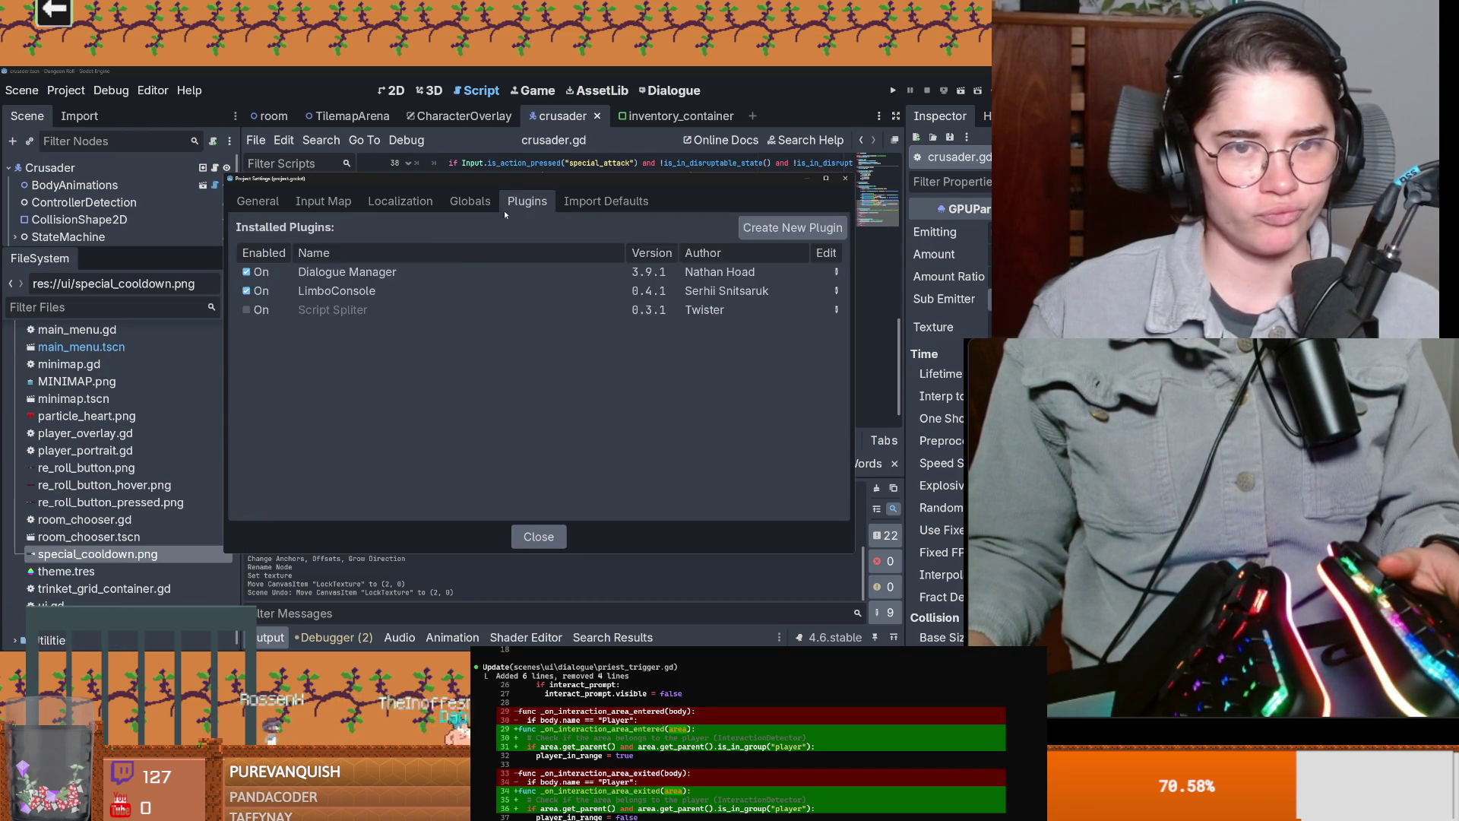
left_click(486, 207)
left_click(303, 304)
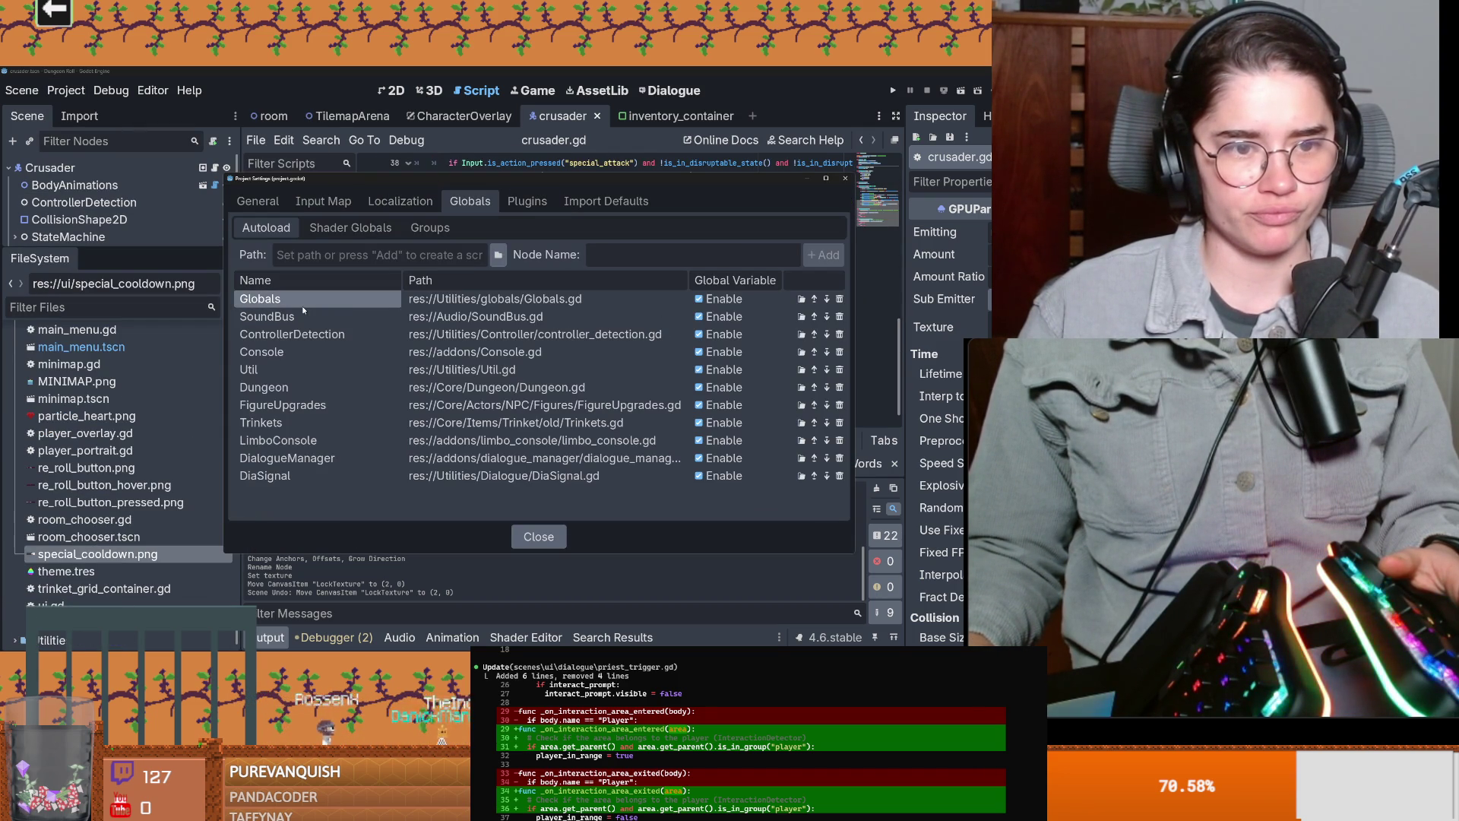
left_click(845, 178)
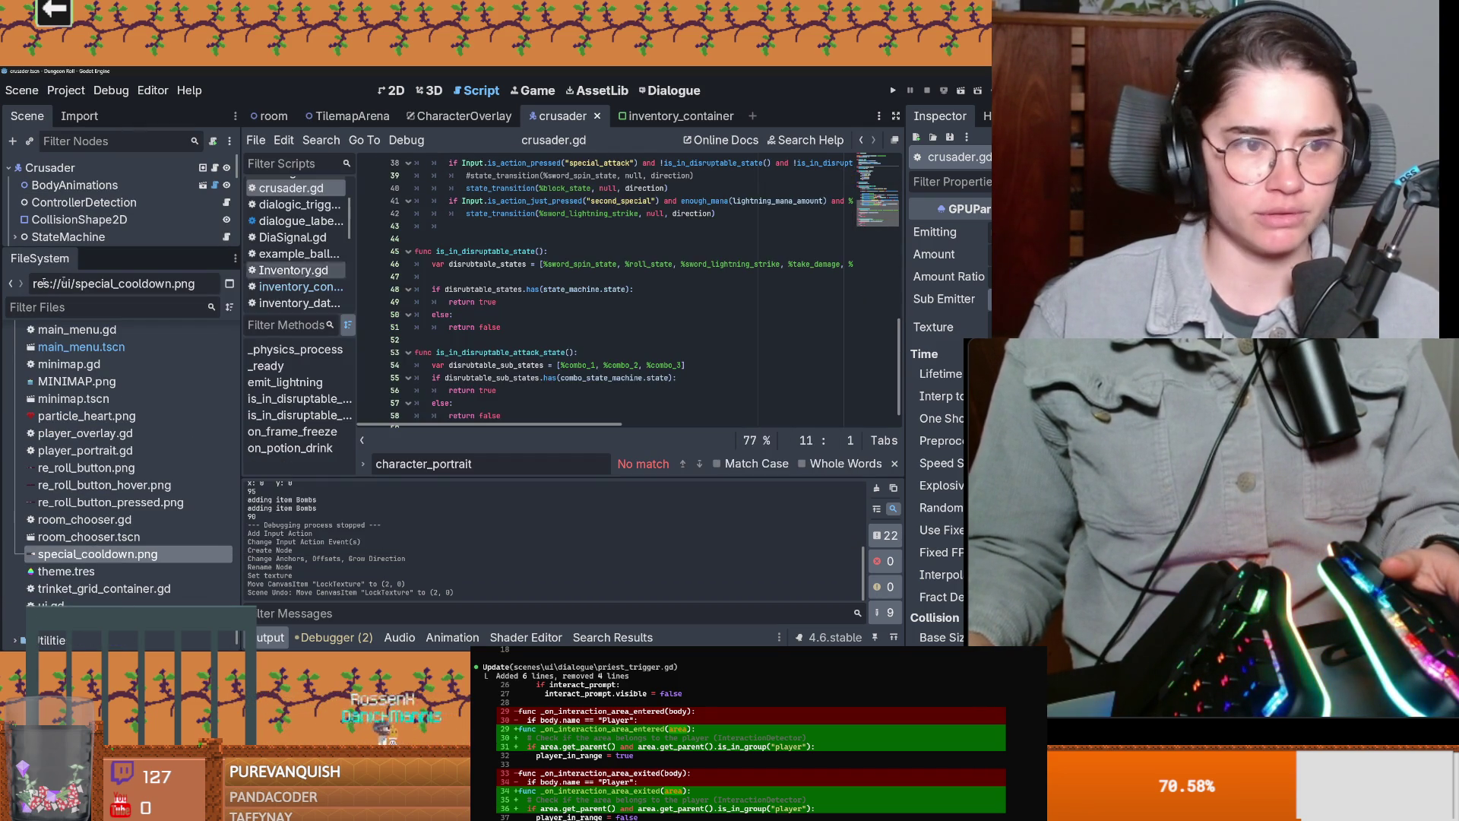
left_click(76, 310)
Step: Filter for Global and add 'var third_special_unlocked = false' on line 33 of Globals.gd, saved
type("Global")
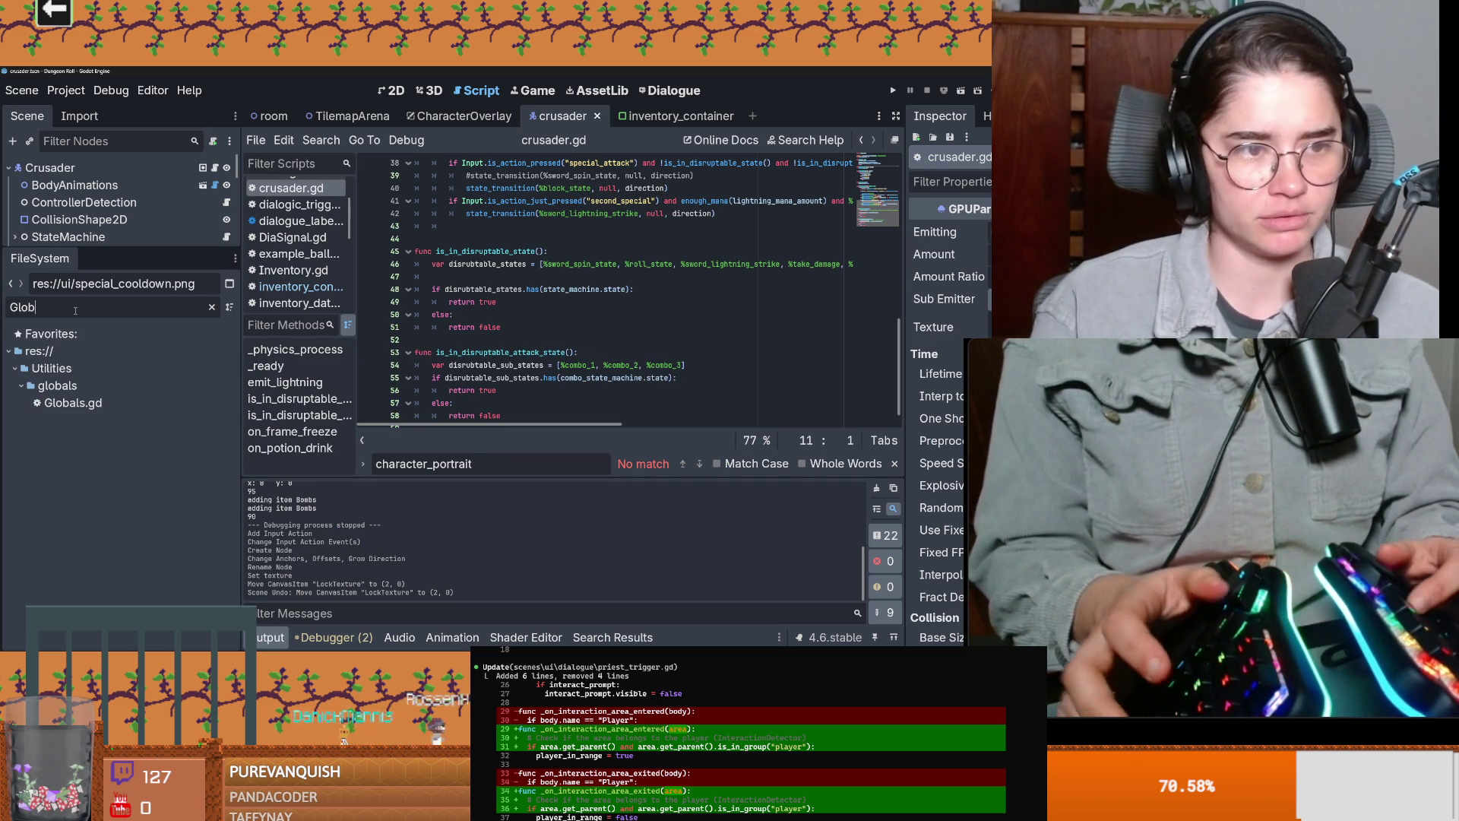
double_click(73, 403)
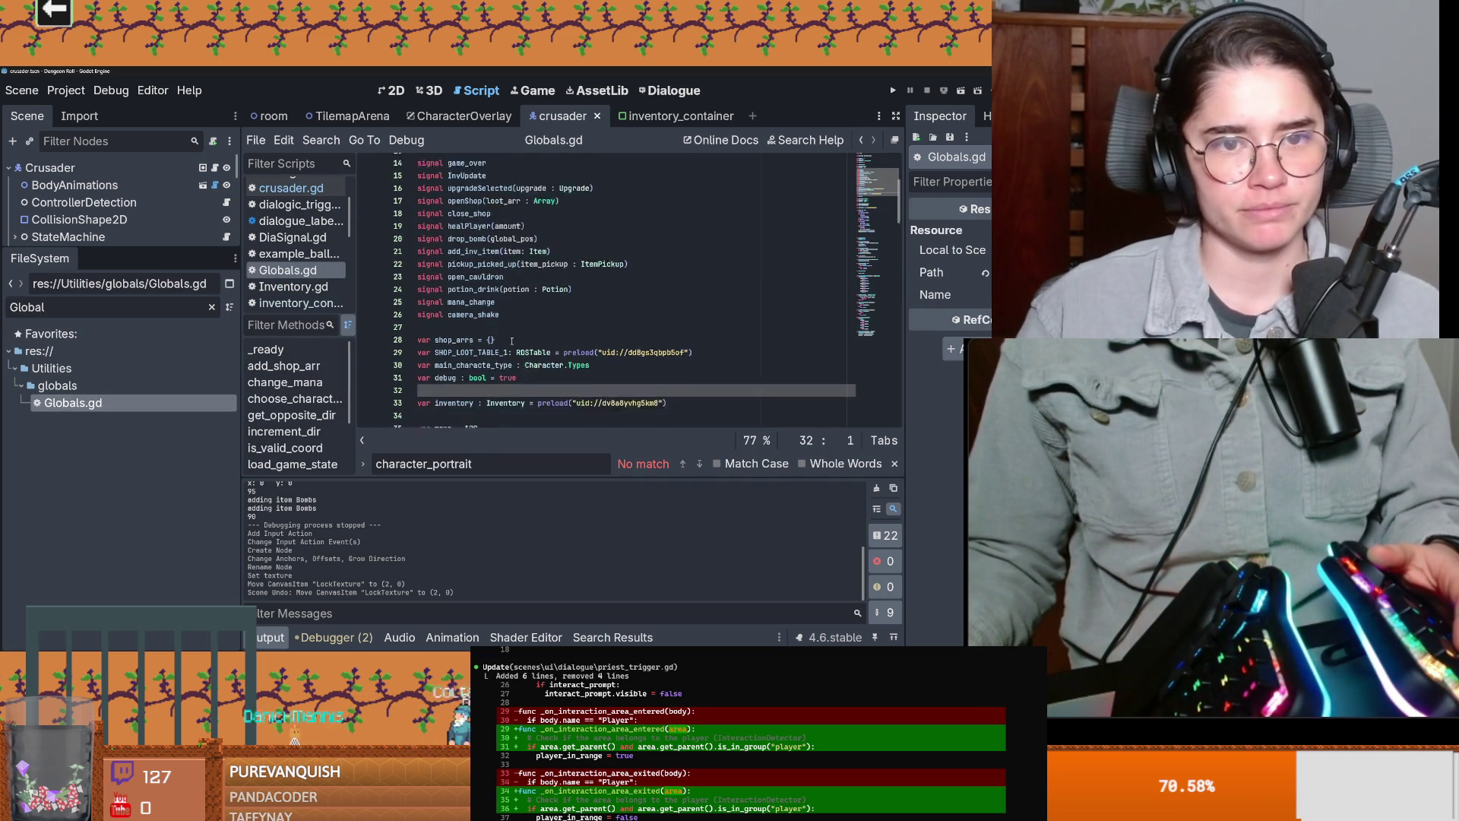
key("Return")
key("Return")
left_click(428, 281)
type("var third_")
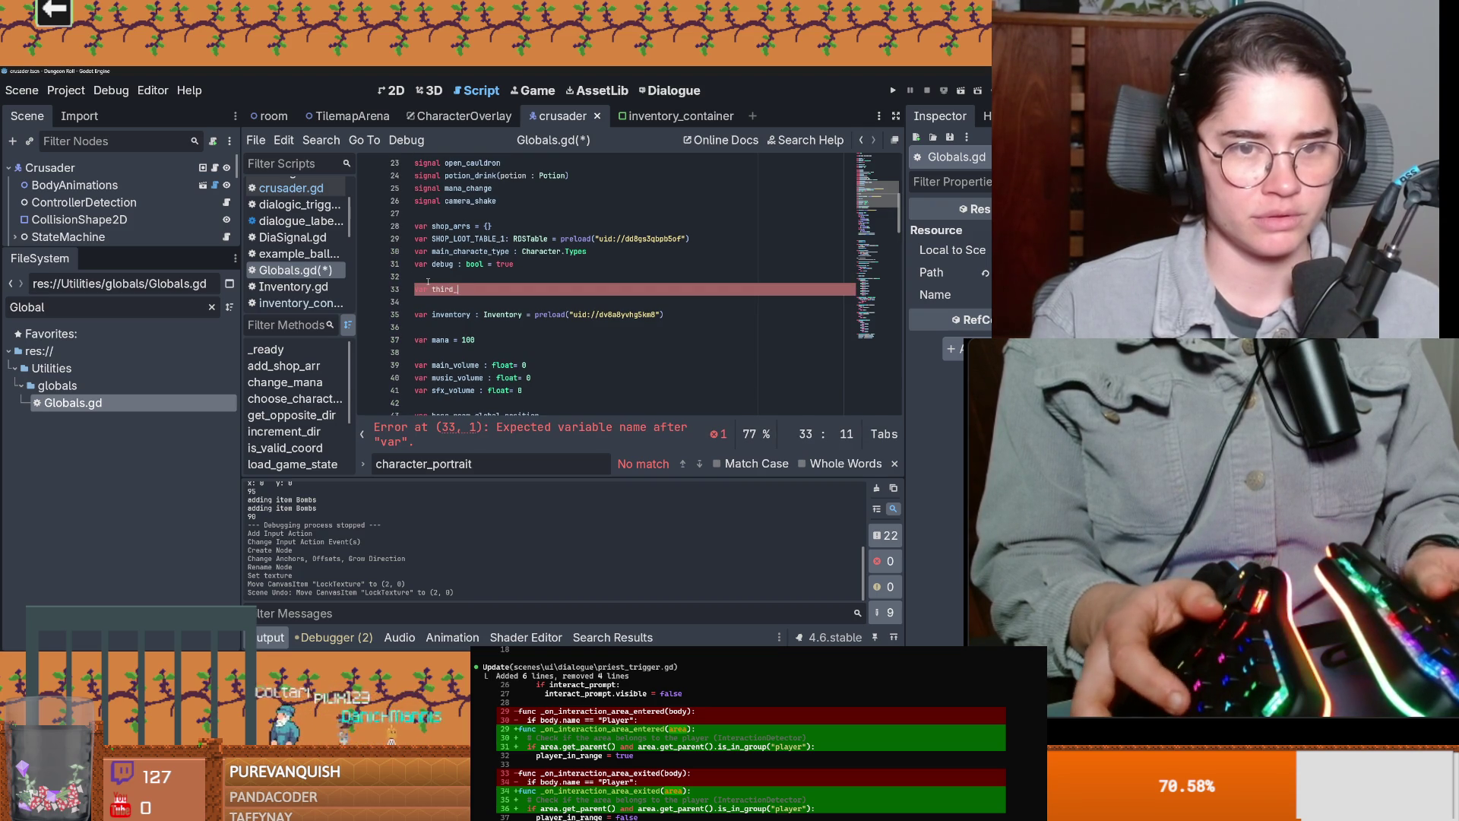
type("special_unlocked = false")
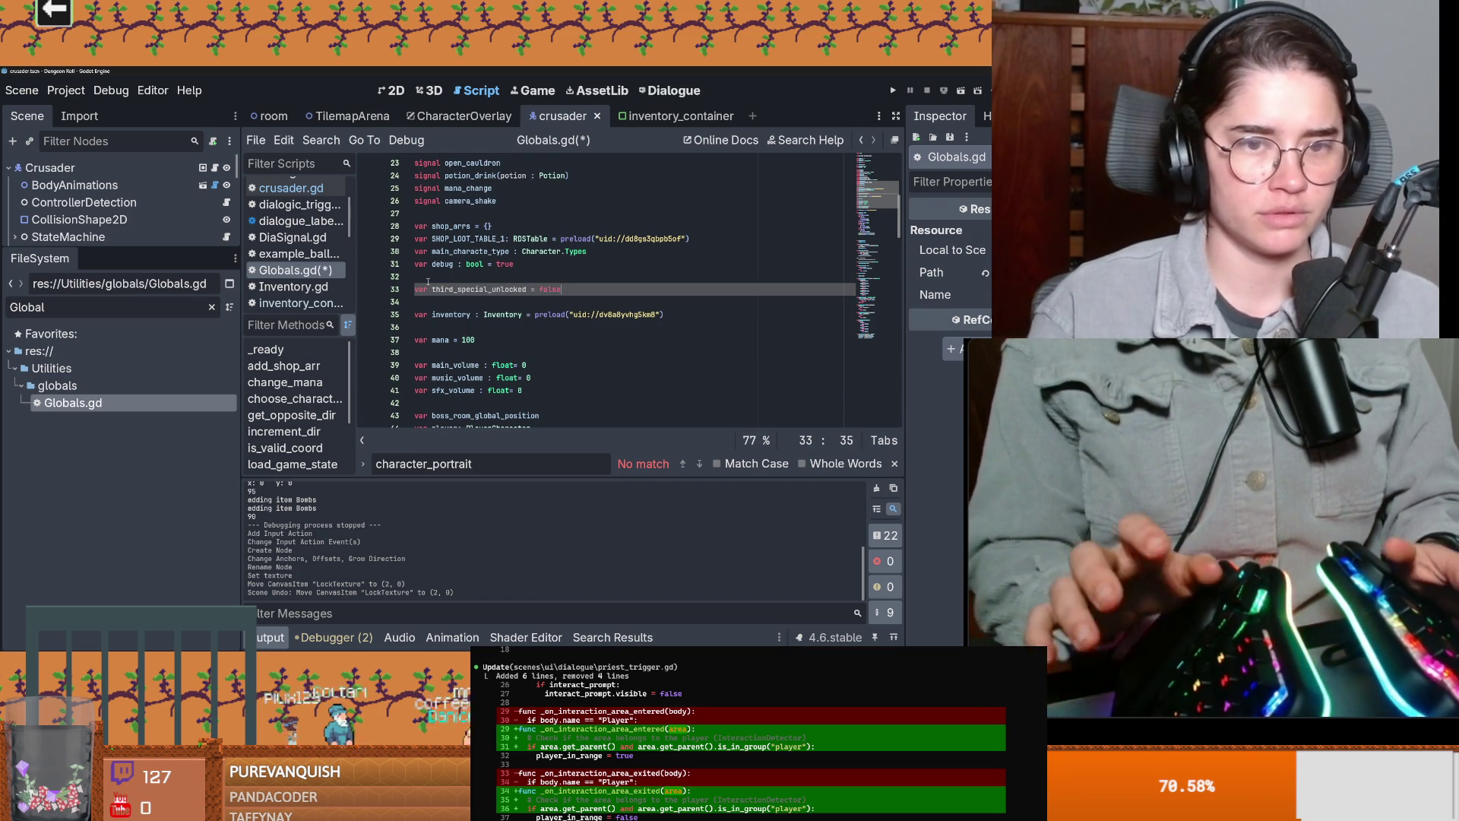
key("ctrl+s")
Step: Select the third_special_unlocked name and go to the end of line 42 in crusader.gd
double_click(479, 288)
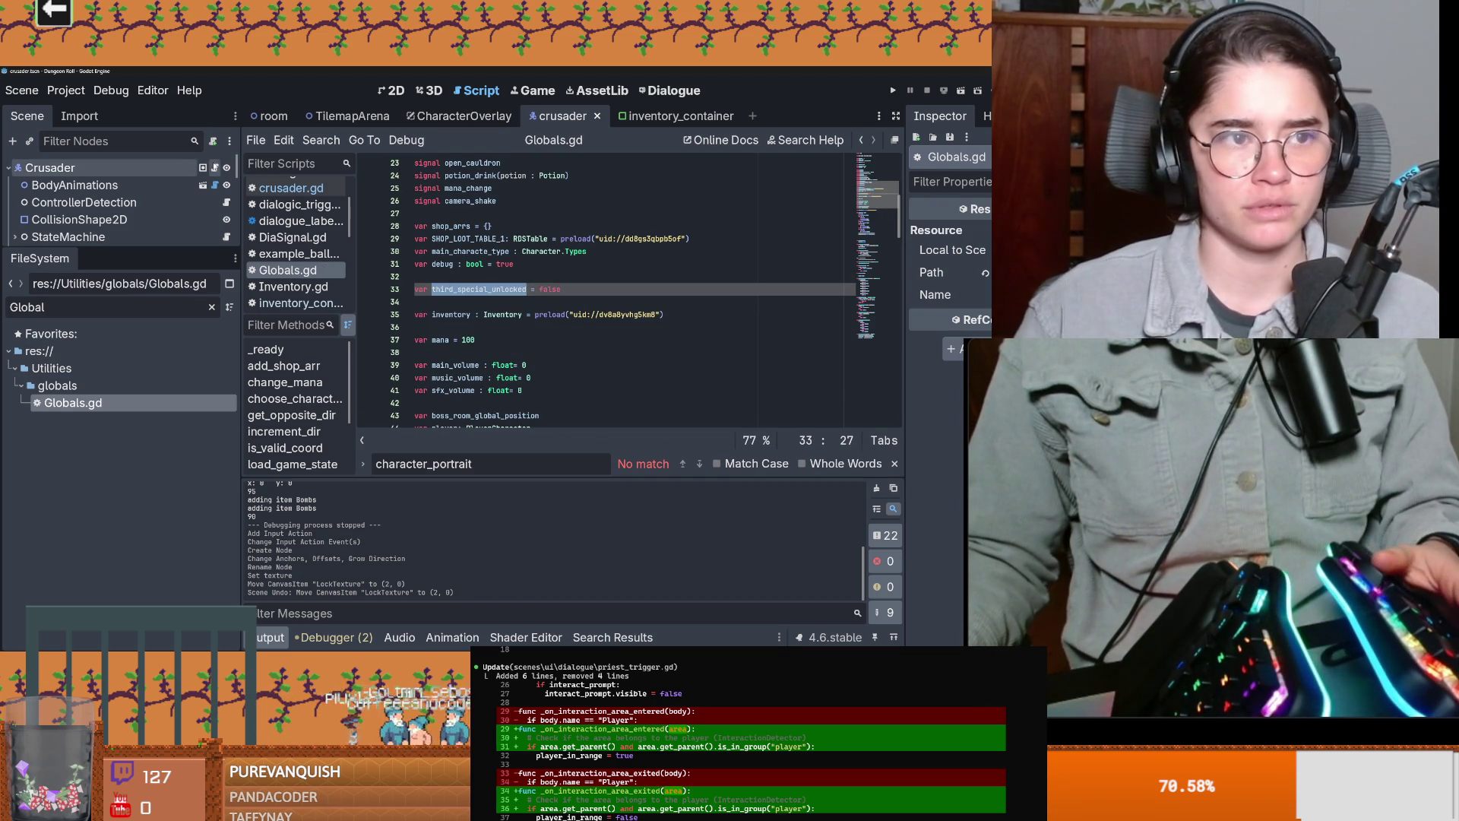
left_click(215, 167)
left_click_drag(187, 246, 187, 425)
scroll(684, 304, "up", 3)
left_click(756, 327)
Step: Write 'if Input.is_action_just_pressed("third_special") and Globals.third_special_unlocked:' on line 43 and save
key("Return")
type("if ")
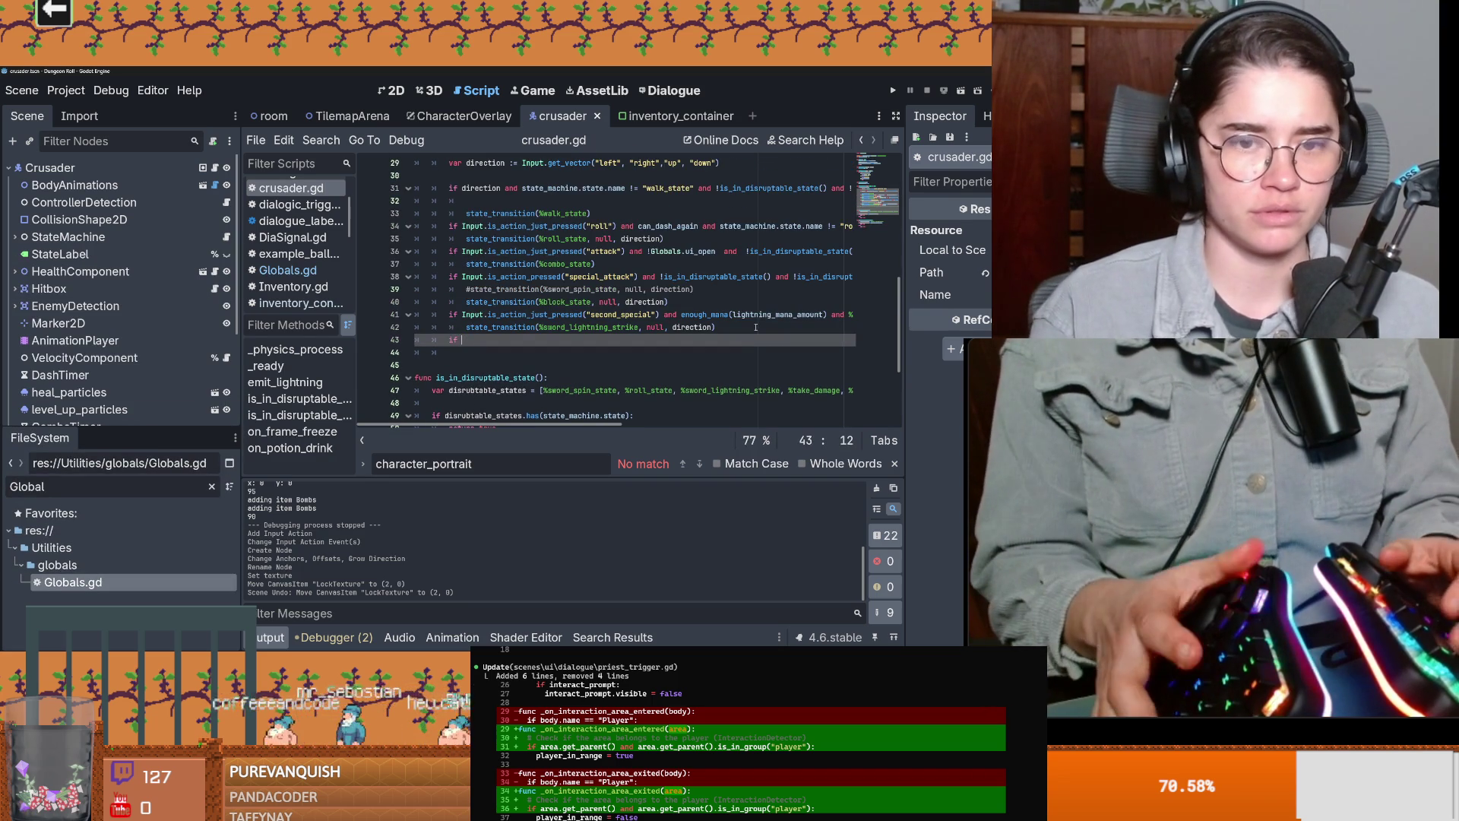
type("Input.is_act")
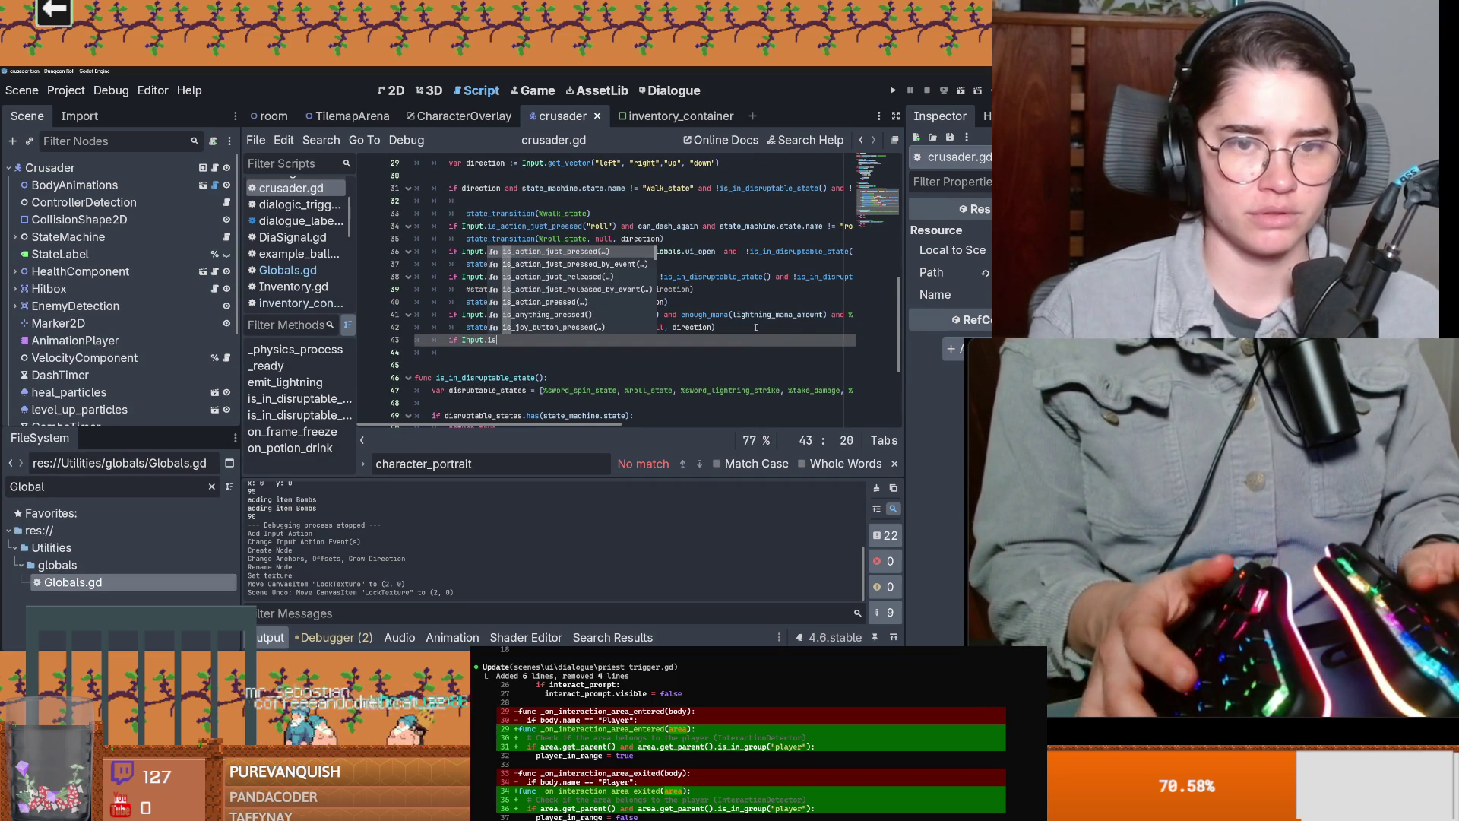
key("Return")
type("\"third_special\") and Glo")
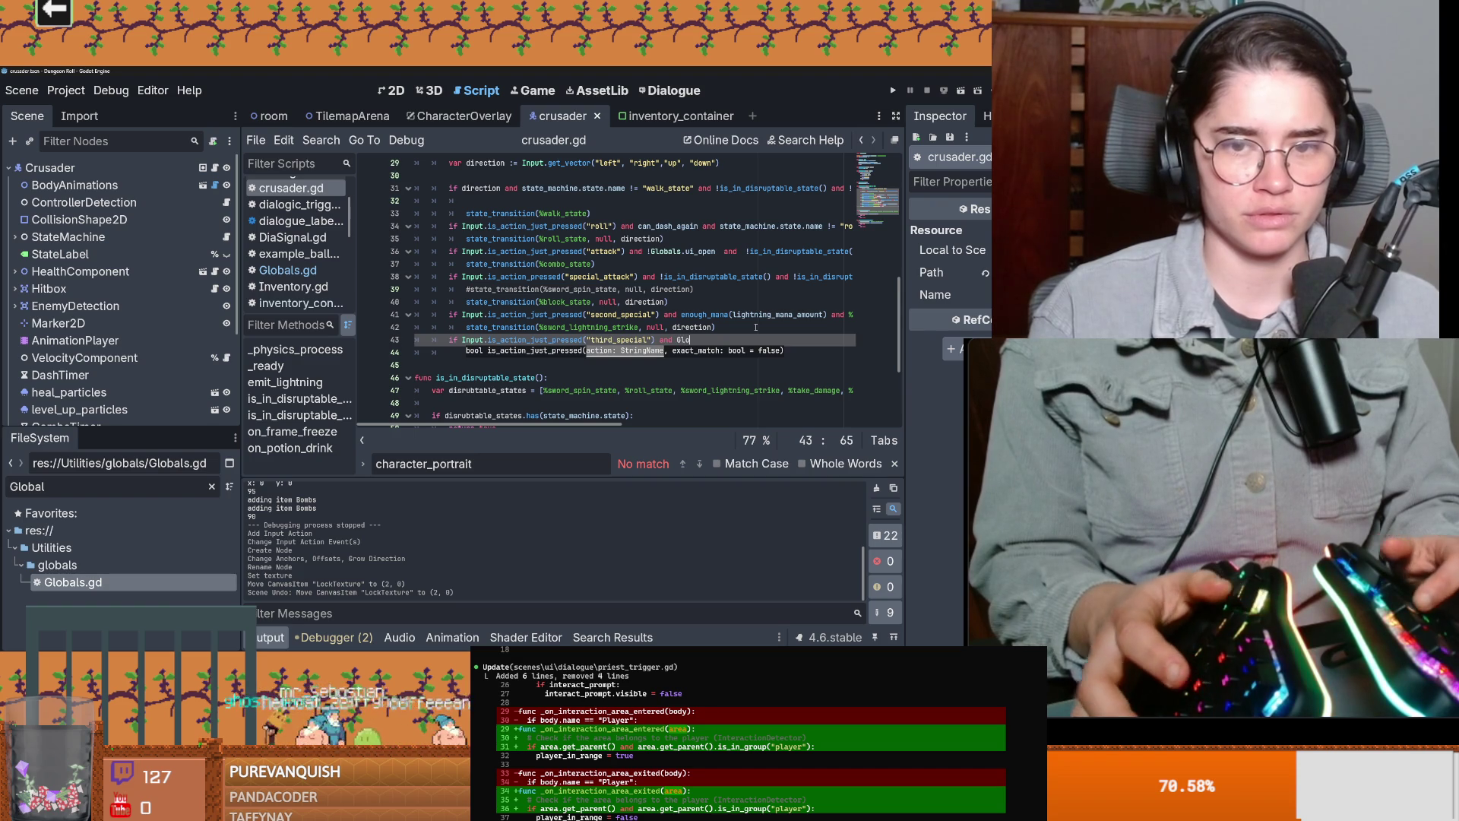
type("bals.thi")
key("Return")
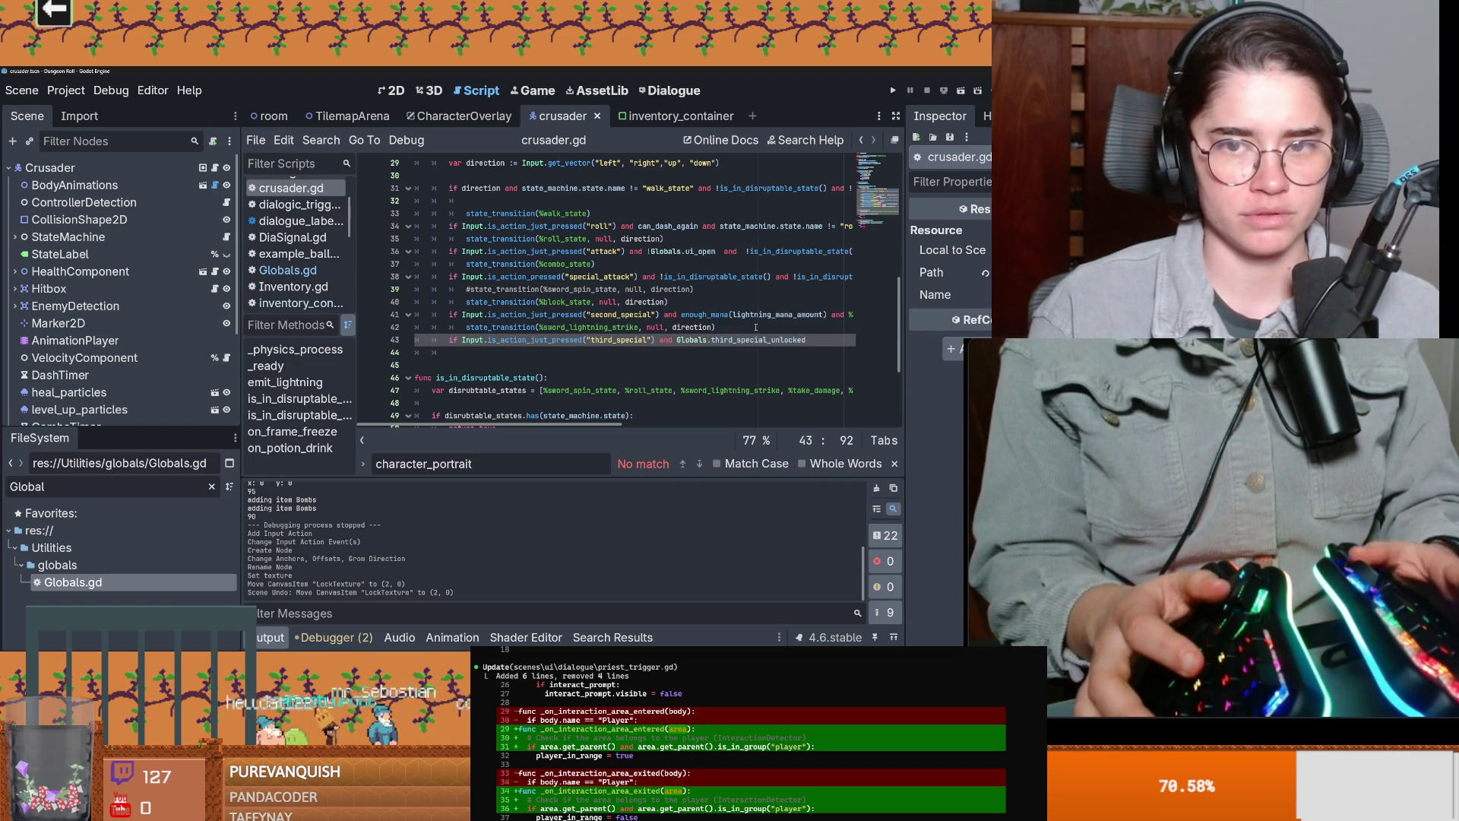
type(":")
key("Return")
key("ctrl+s")
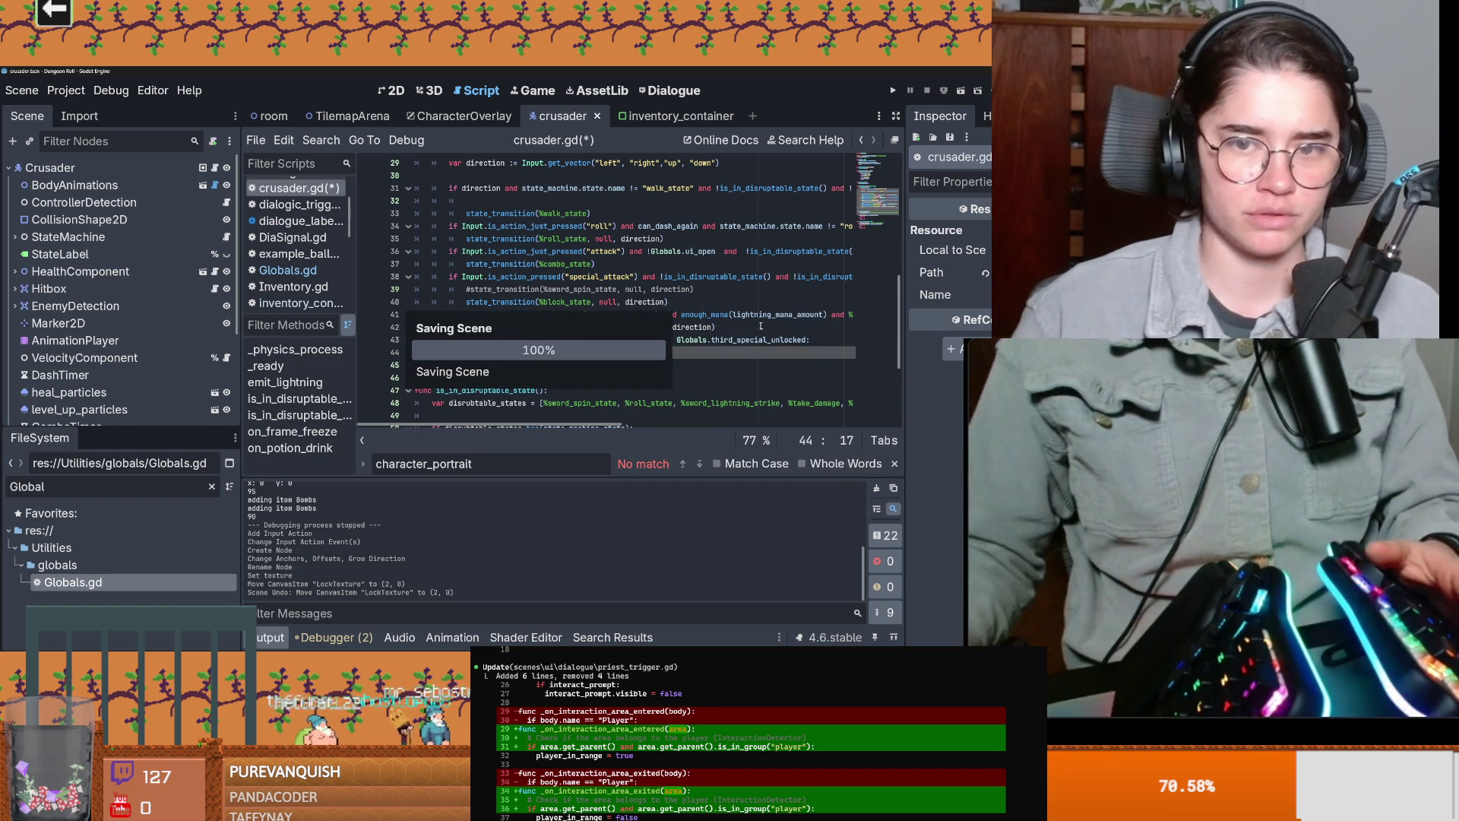
Step: Copy the enough_mana condition from line 41 onto the third special condition
scroll(549, 301, "right", 5)
scroll(515, 309, "left", 3)
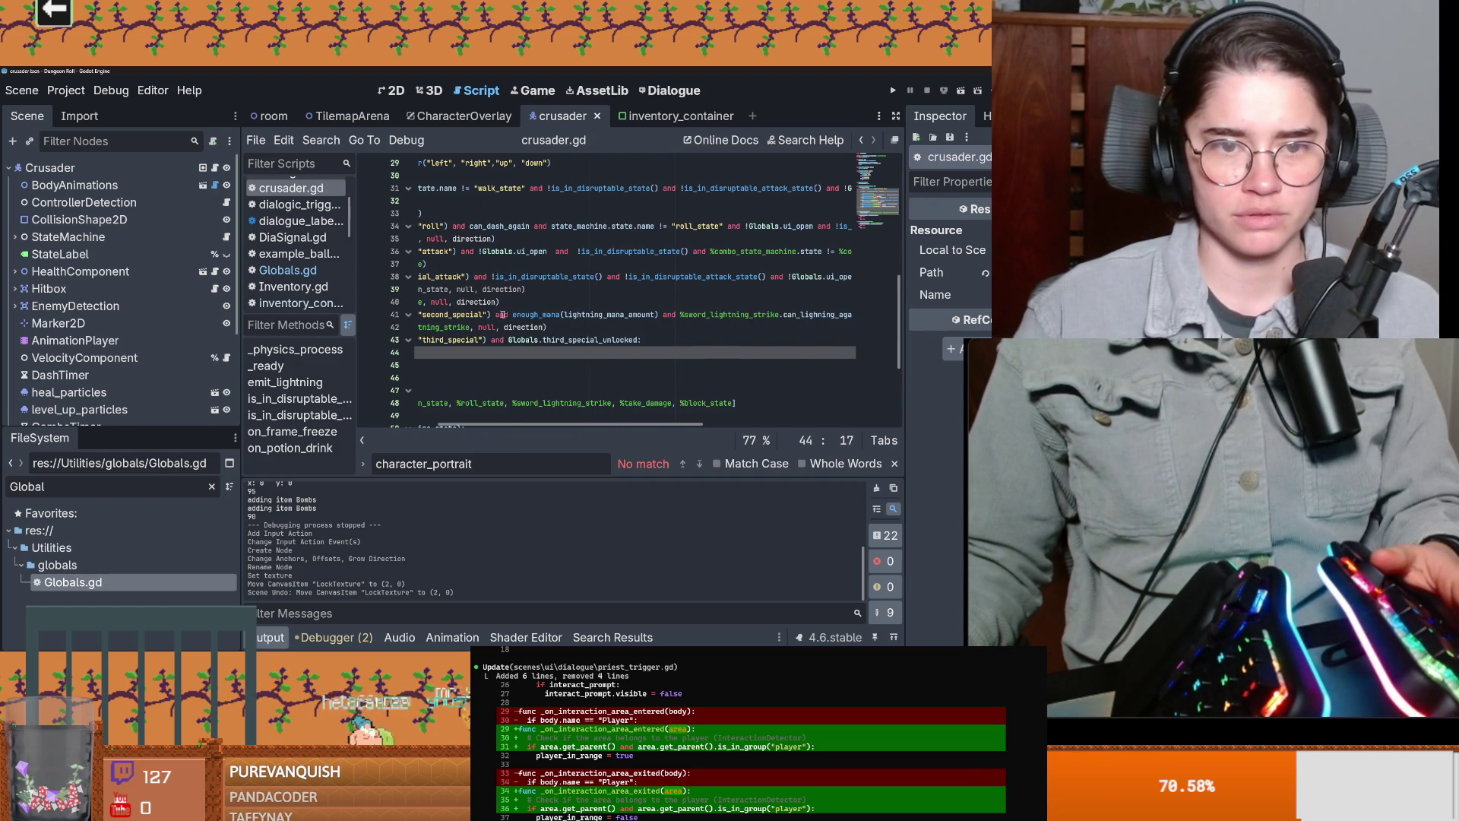
left_click_drag(513, 314, 606, 318)
left_click(605, 318)
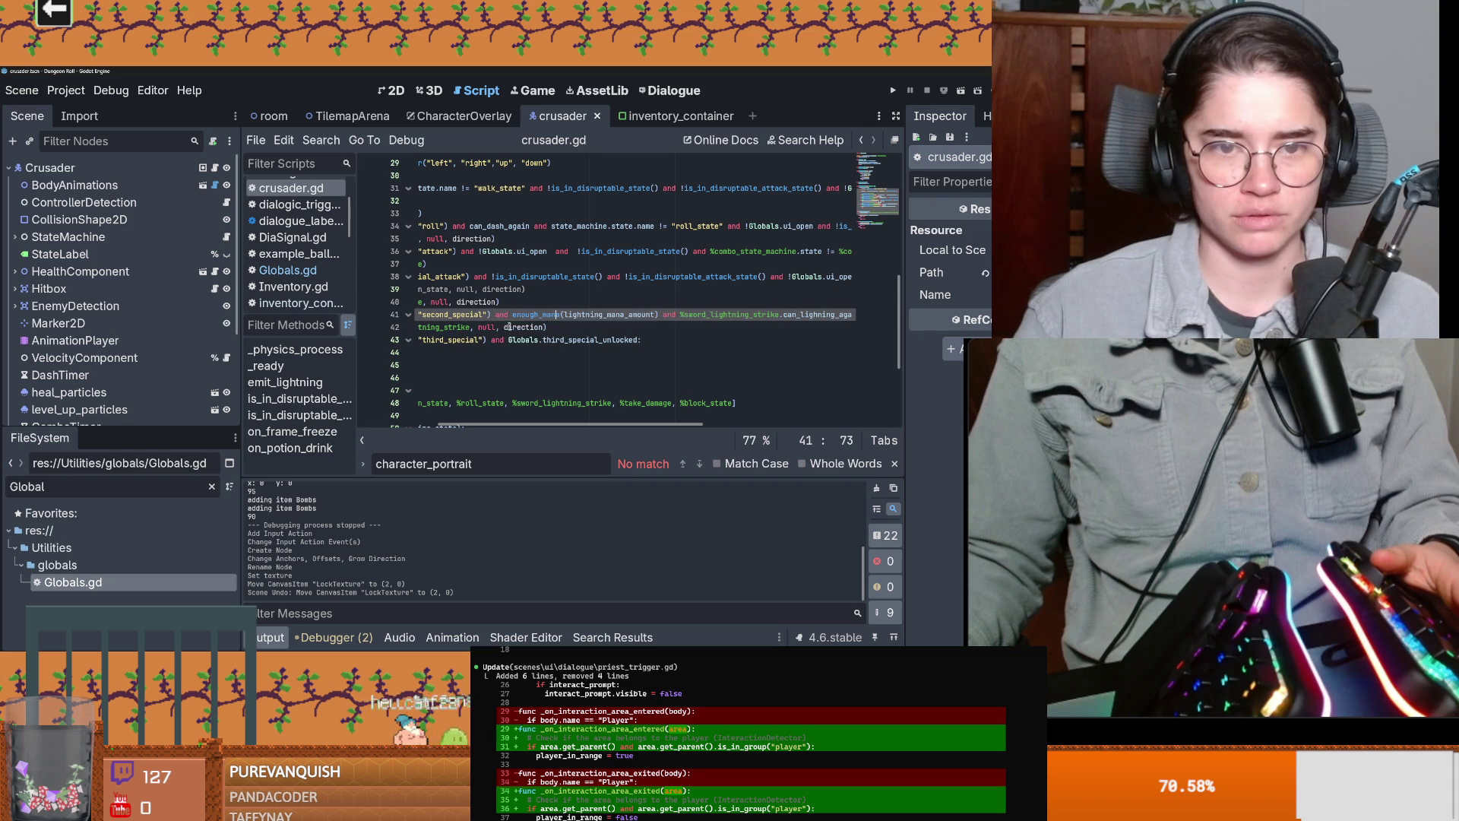
scroll(684, 311, "right", 3)
left_click(865, 306)
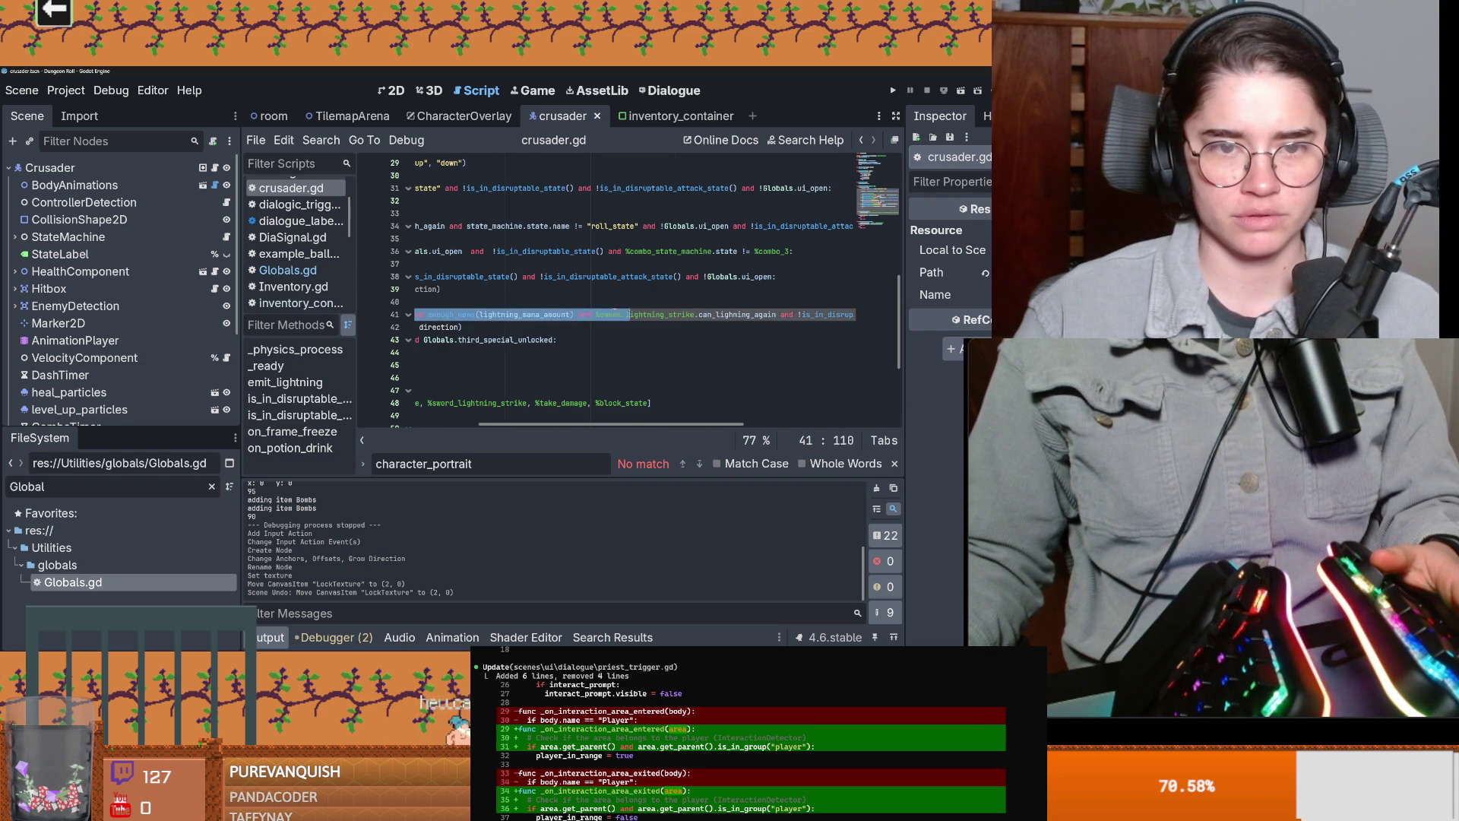
left_click_drag(415, 314, 572, 315)
scroll(572, 314, "left", 2)
scroll(712, 347, "left", 2)
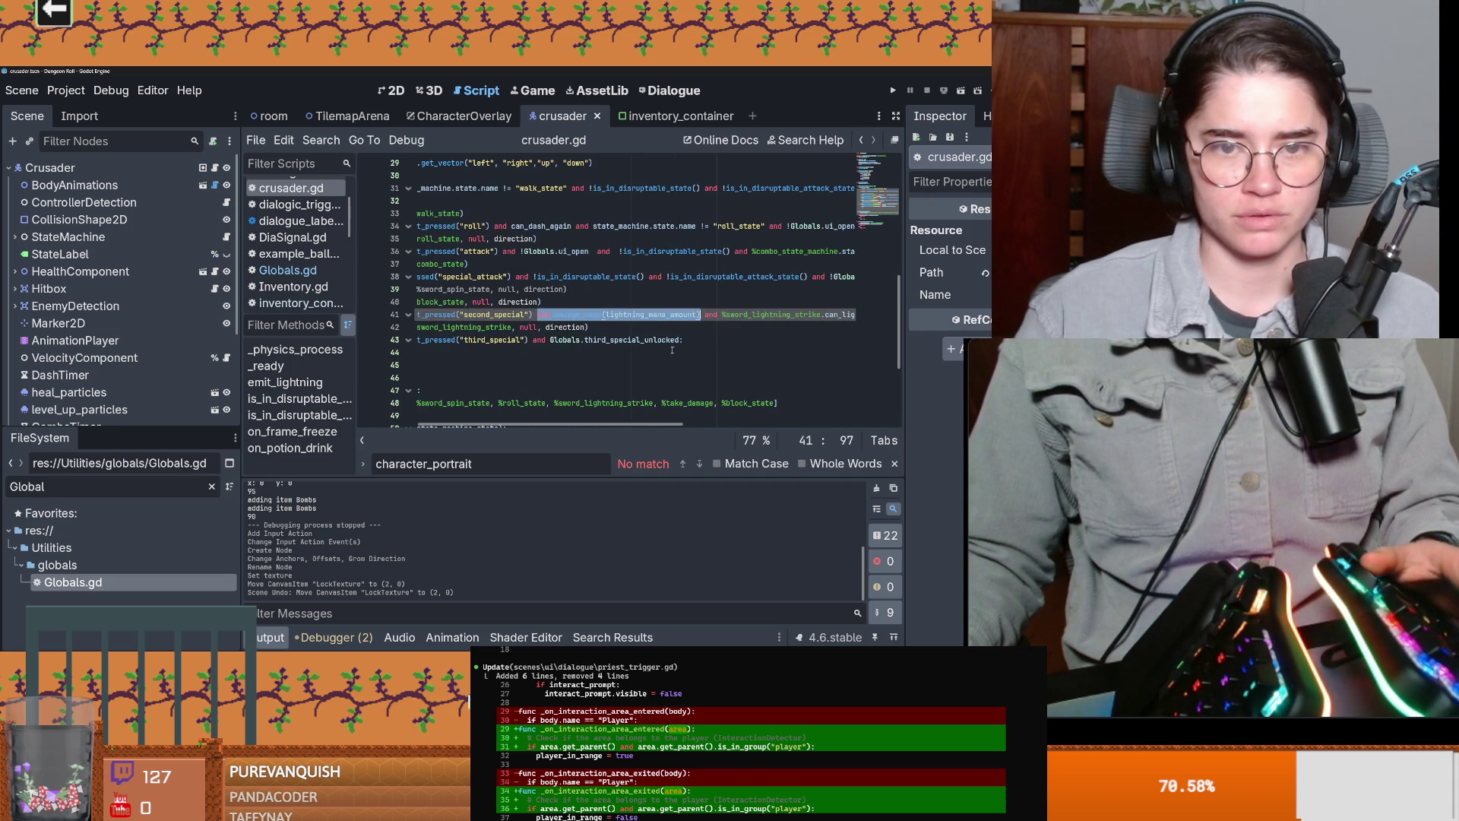
left_click(713, 345)
key("ctrl+v")
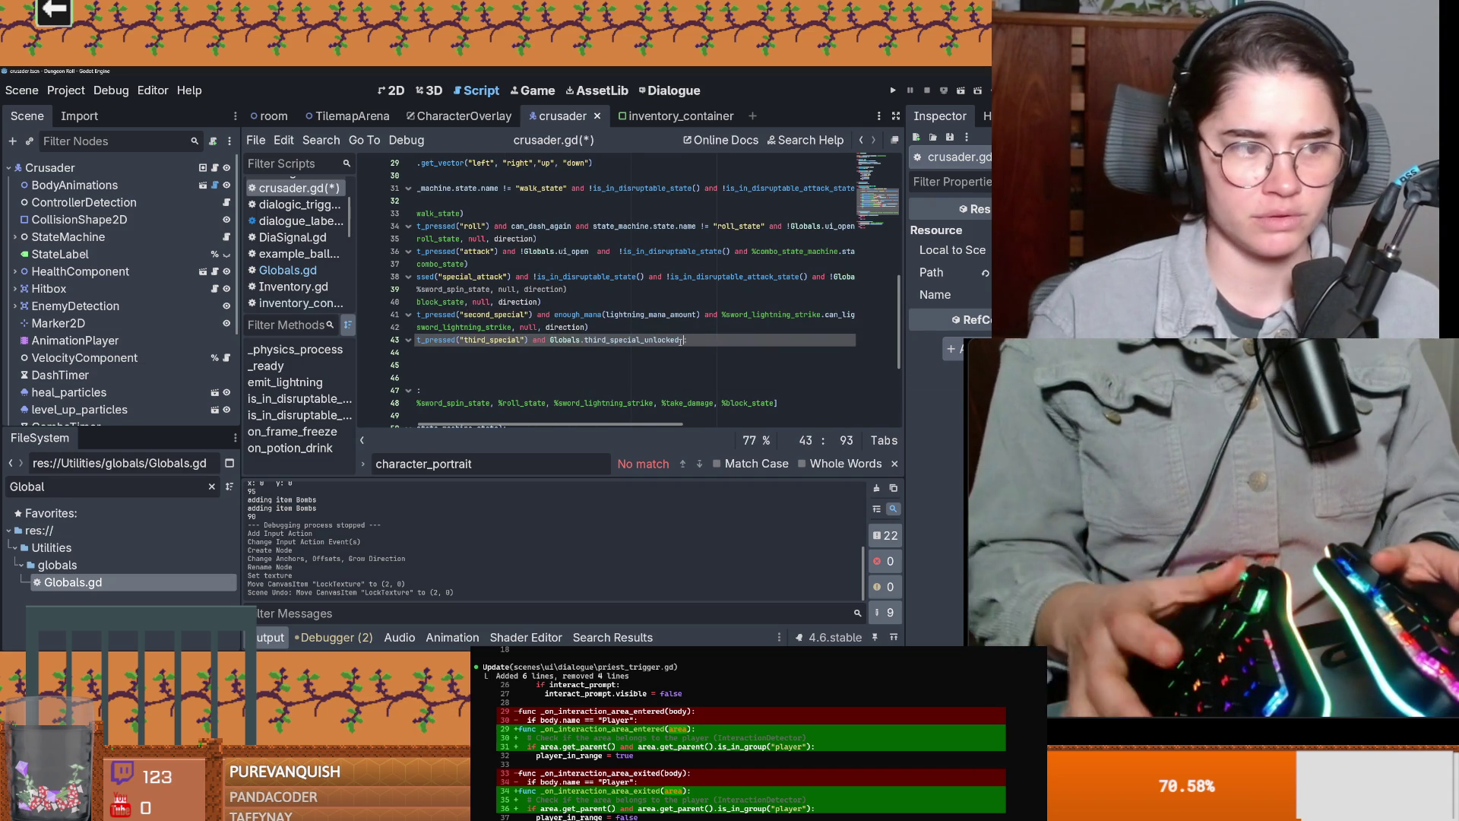
Step: Copy line 41's state checks and paste them after the mana check on line 43
scroll(681, 352, "right", 4)
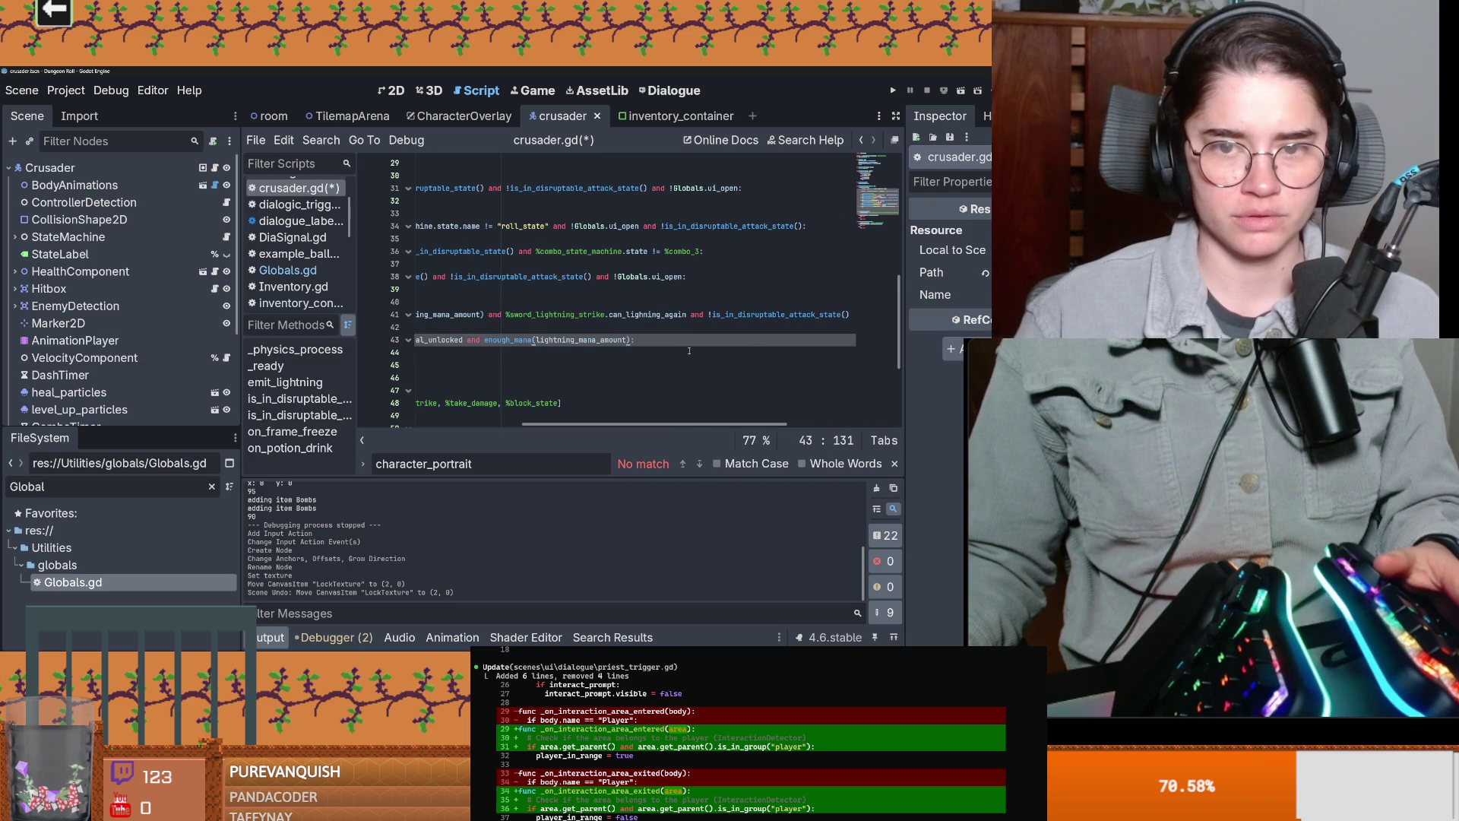
left_click_drag(691, 316, 904, 316)
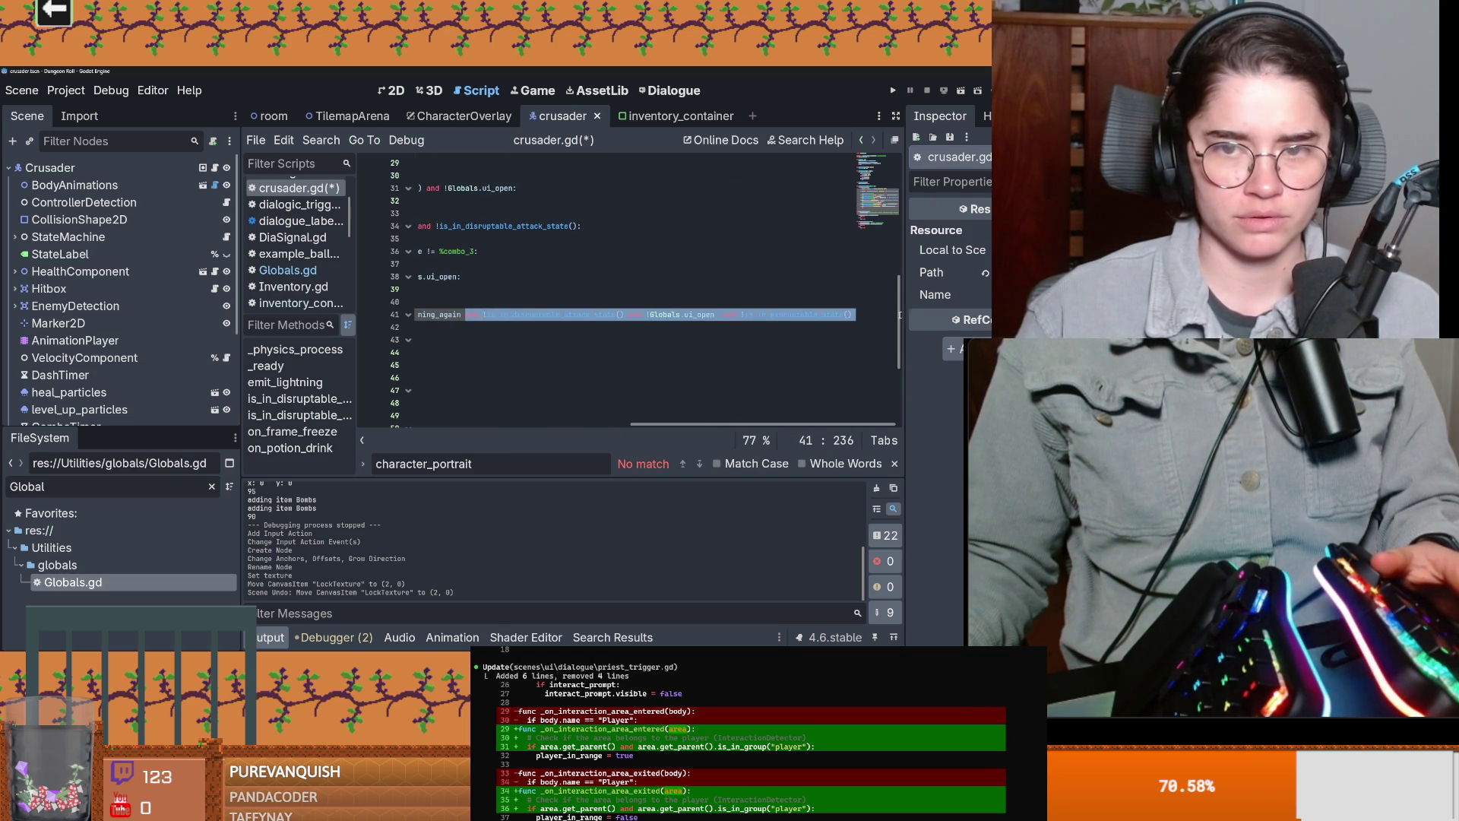
left_click(849, 315)
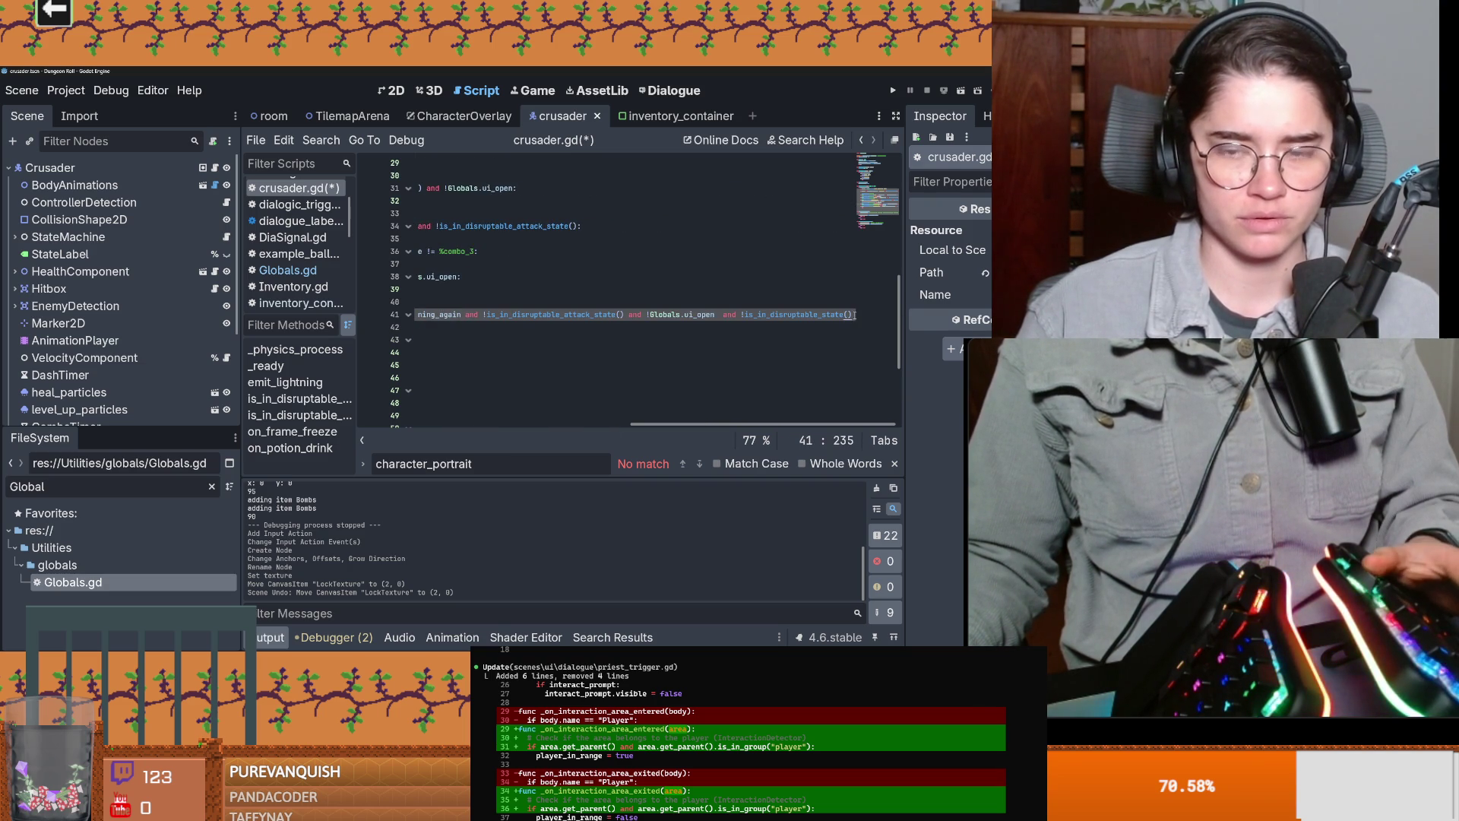
left_click_drag(852, 315, 466, 315)
scroll(467, 314, "left", 5)
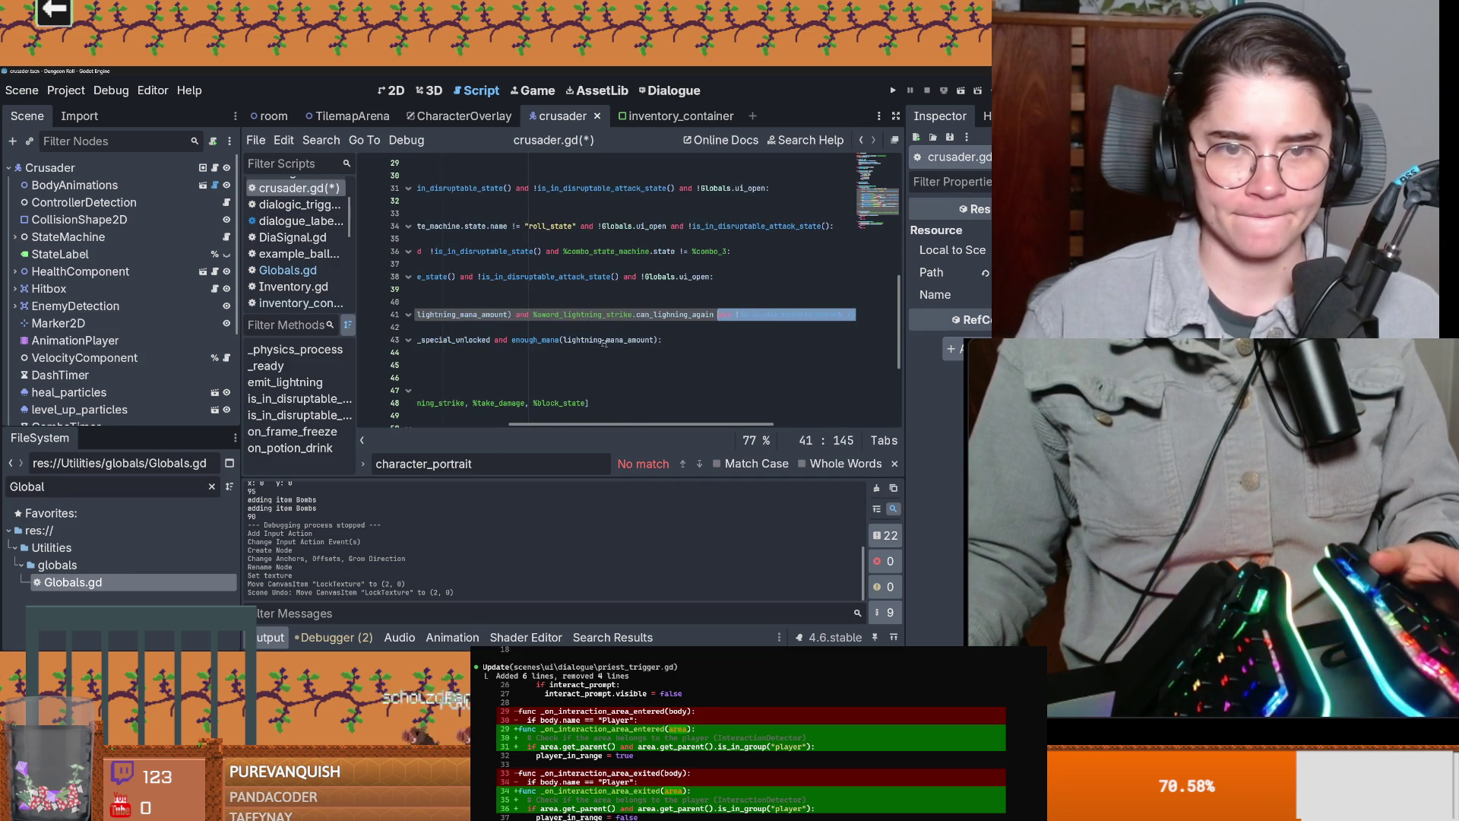
scroll(623, 348, "down", 1)
key("ctrl+c")
left_click(659, 301)
key("ctrl+v")
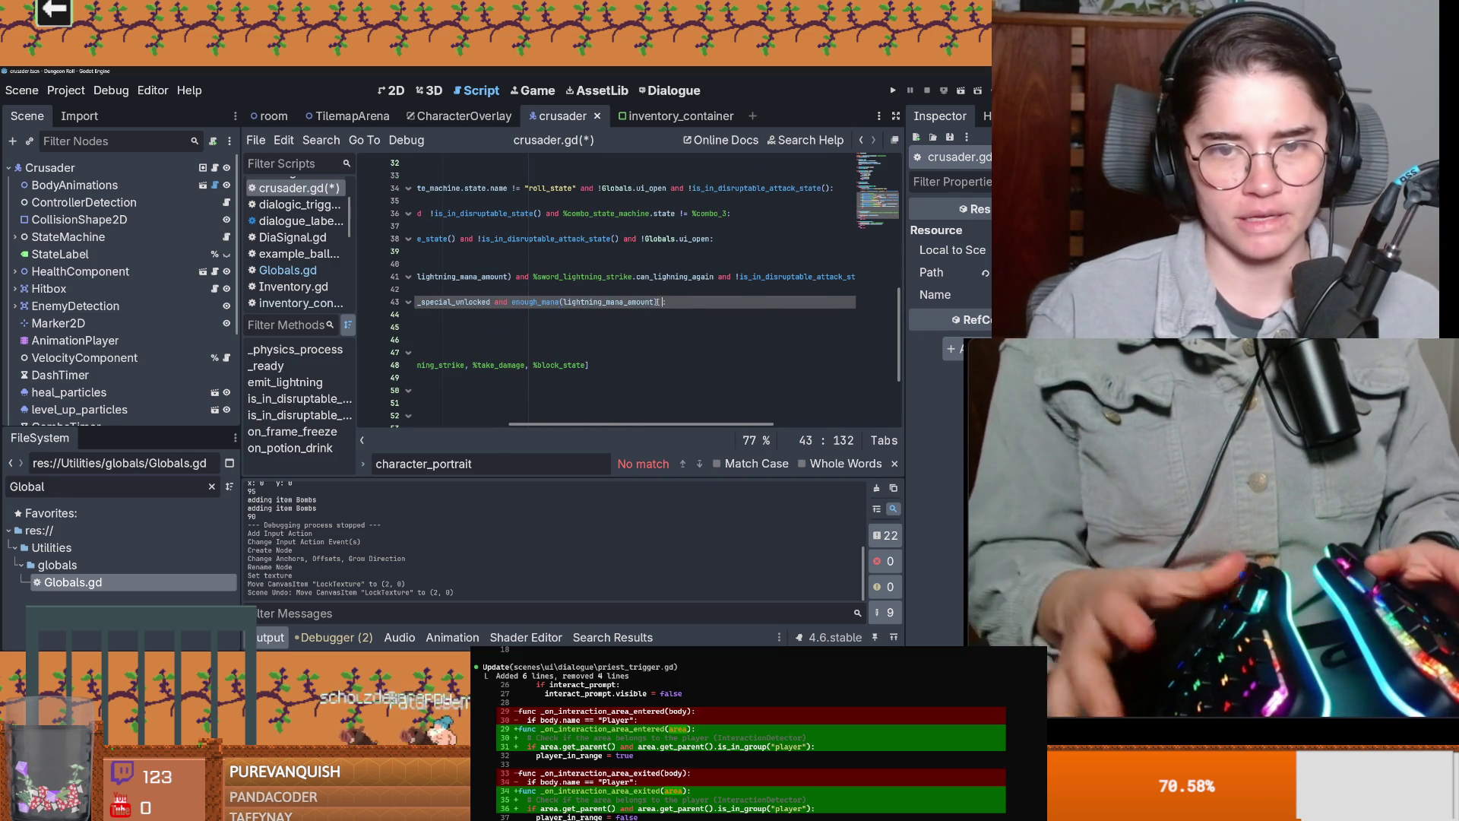
Step: Expand the StateMachine node to show its states
scroll(479, 325, "left", 10)
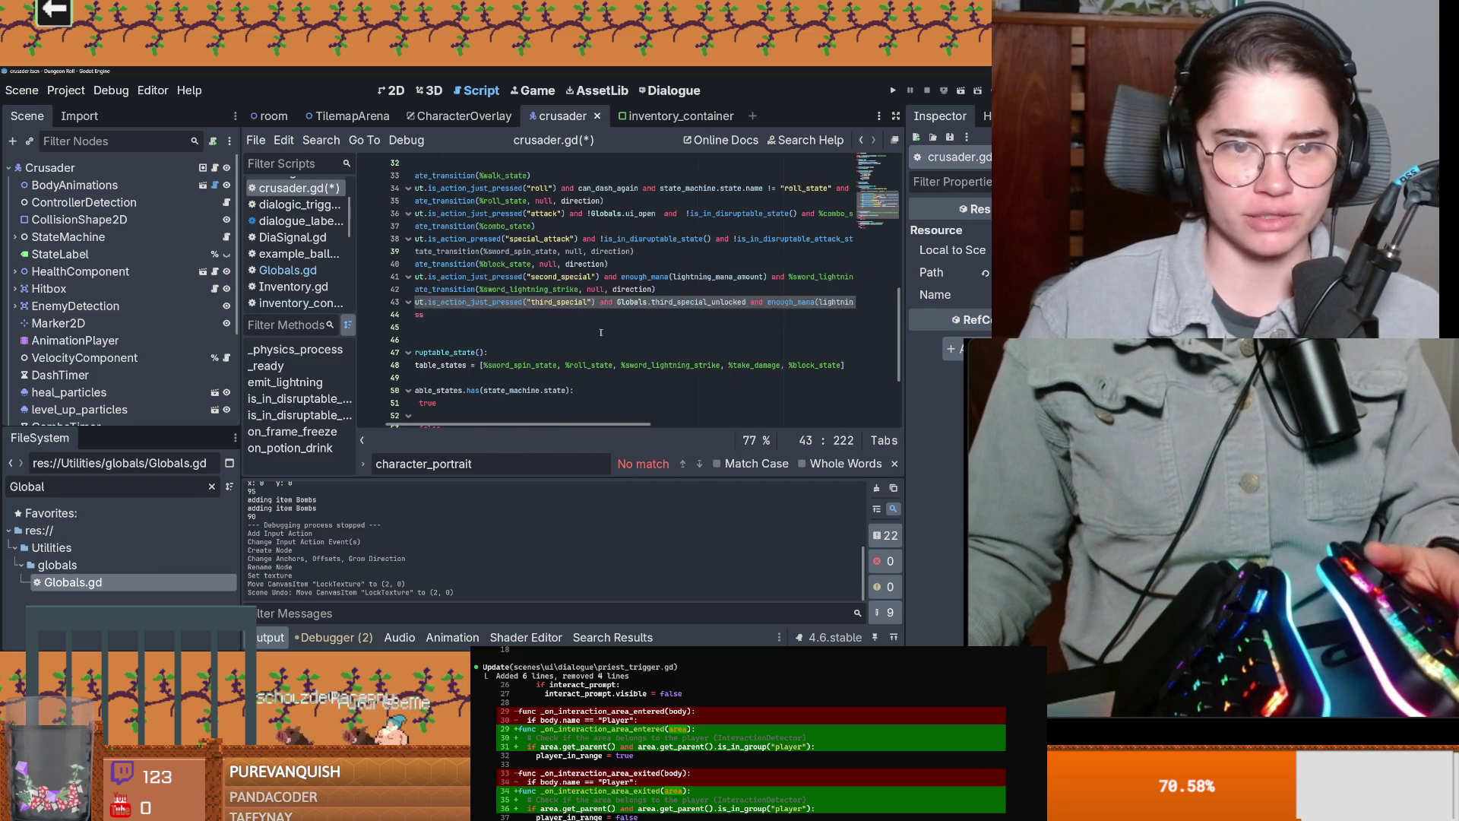
left_click(417, 314)
scroll(610, 332, "down", 1)
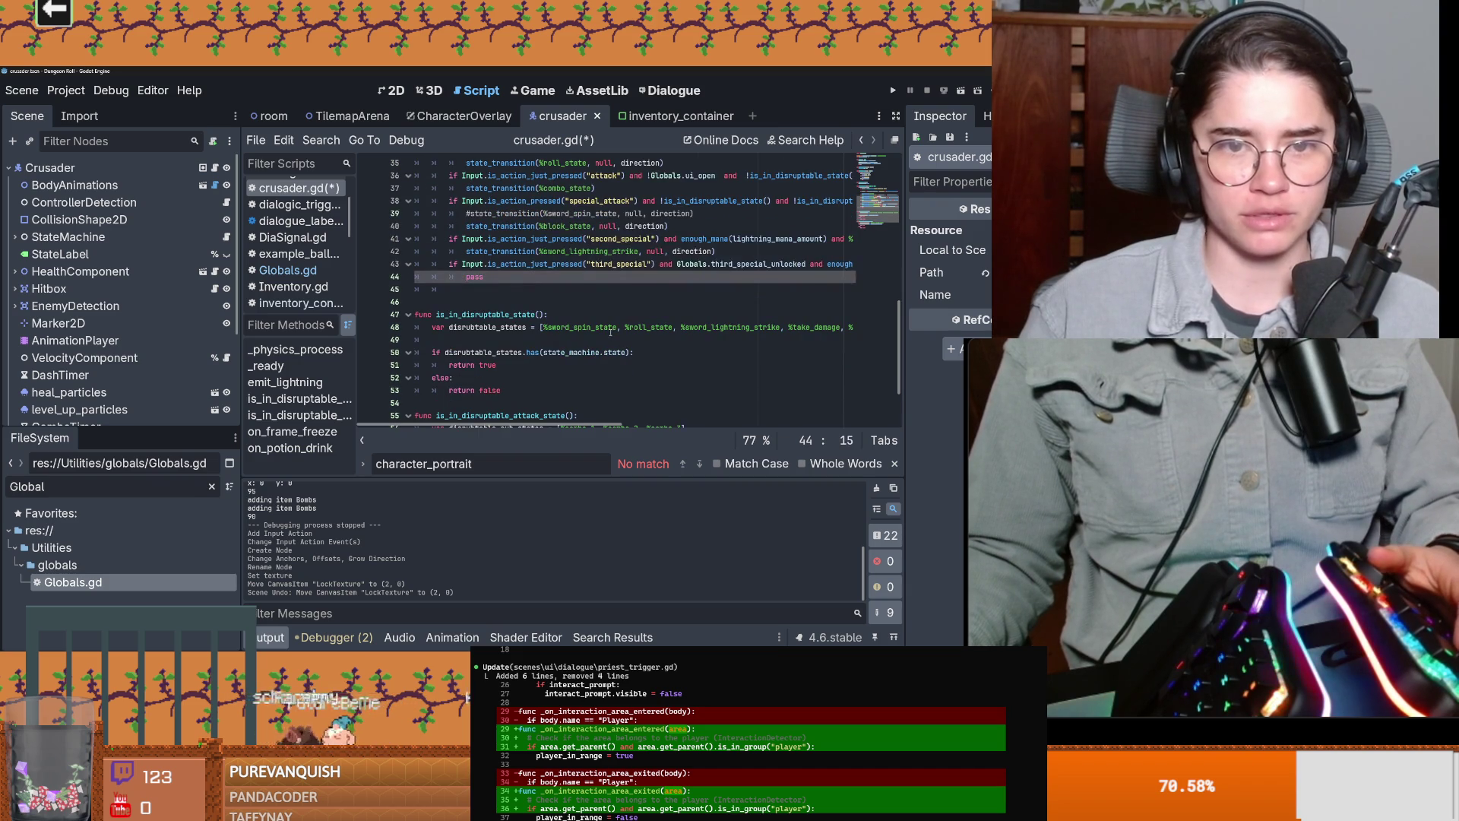
left_click(15, 237)
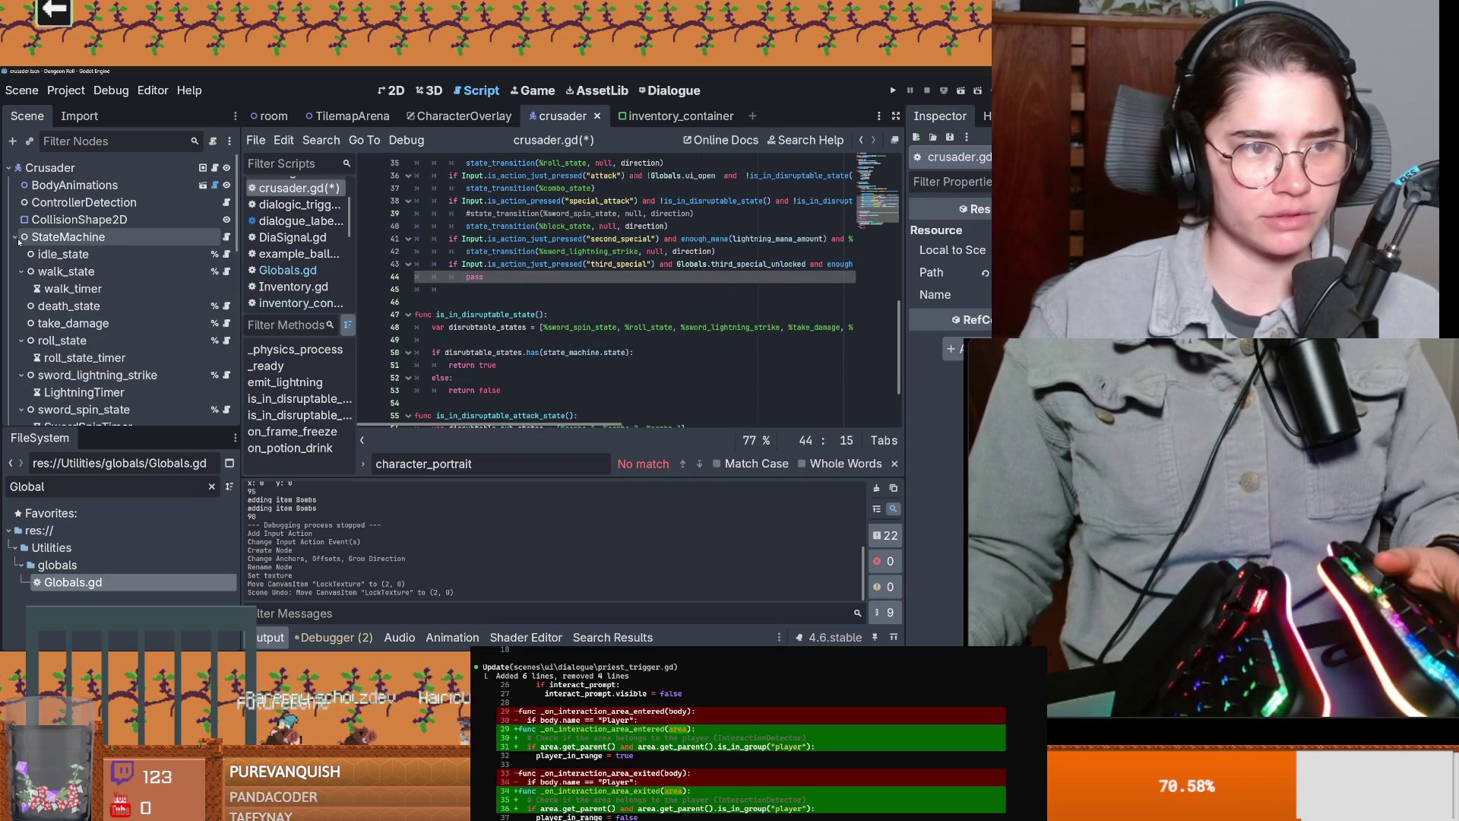
key("alt+Tab")
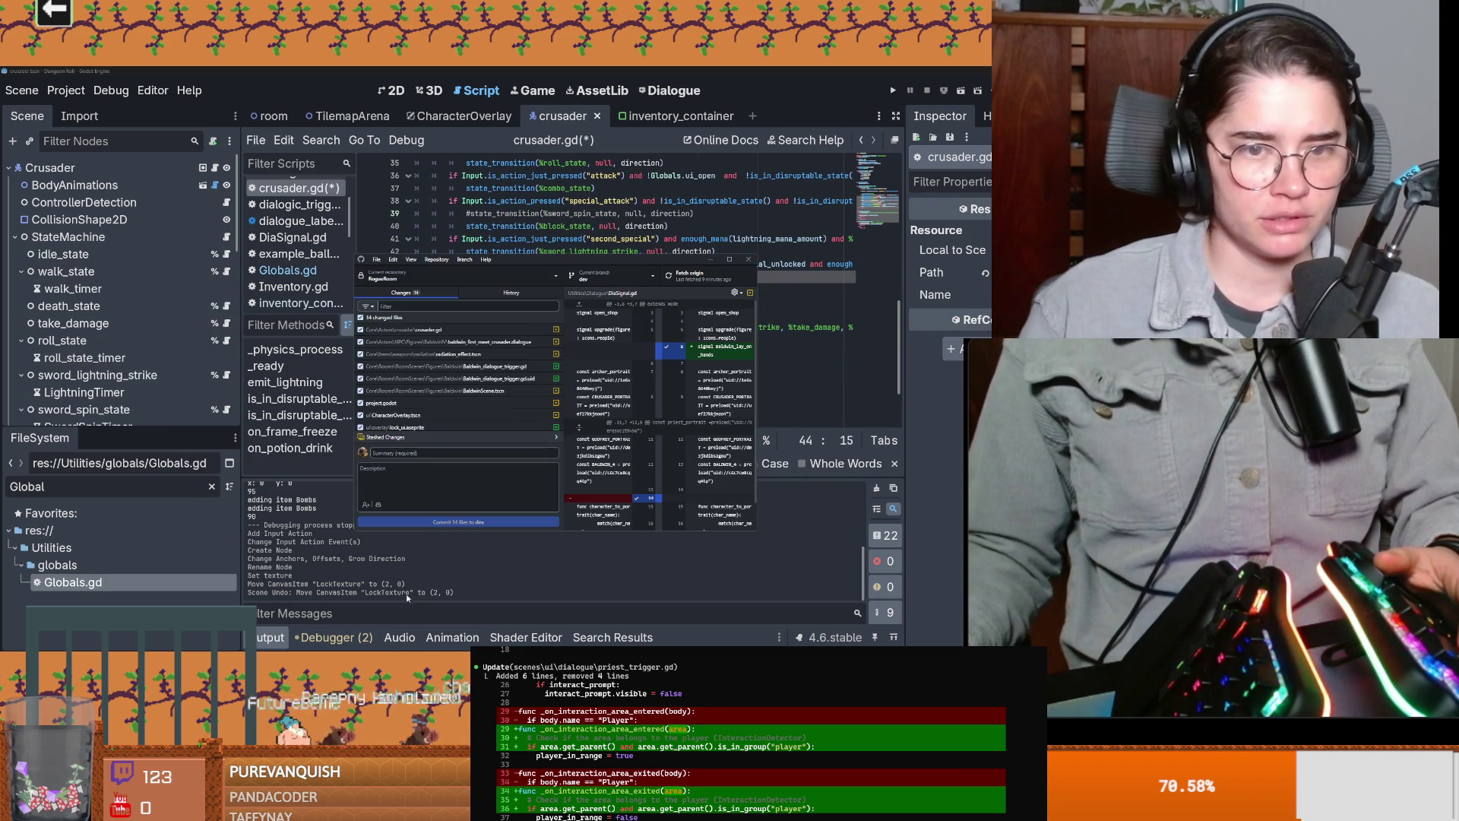
Step: Review project.godot, write a commit summary, and commit all 14 files to dev
left_click(480, 403)
scroll(486, 415, "down", 2)
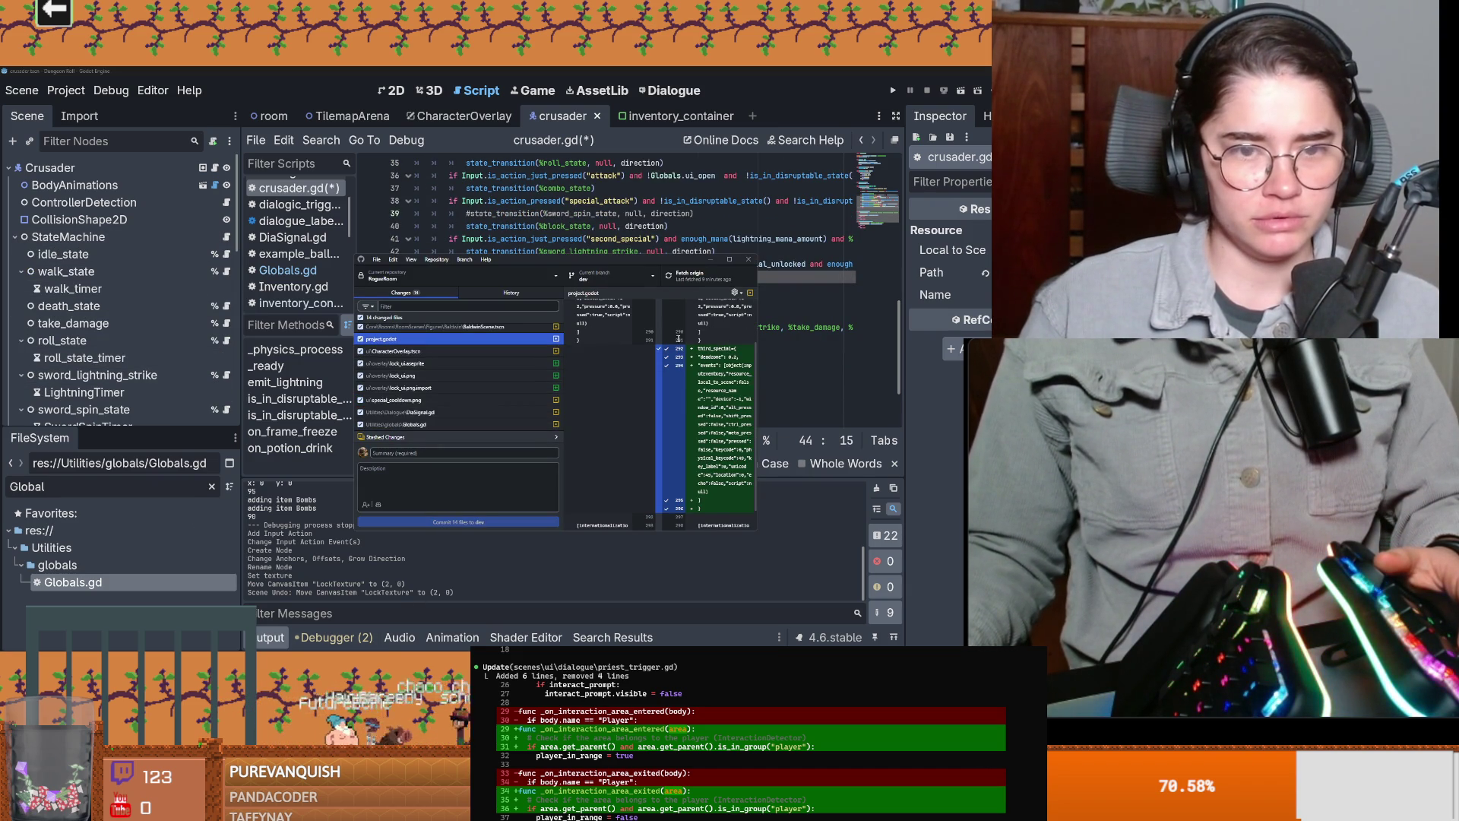
left_click(730, 261)
left_click(71, 573)
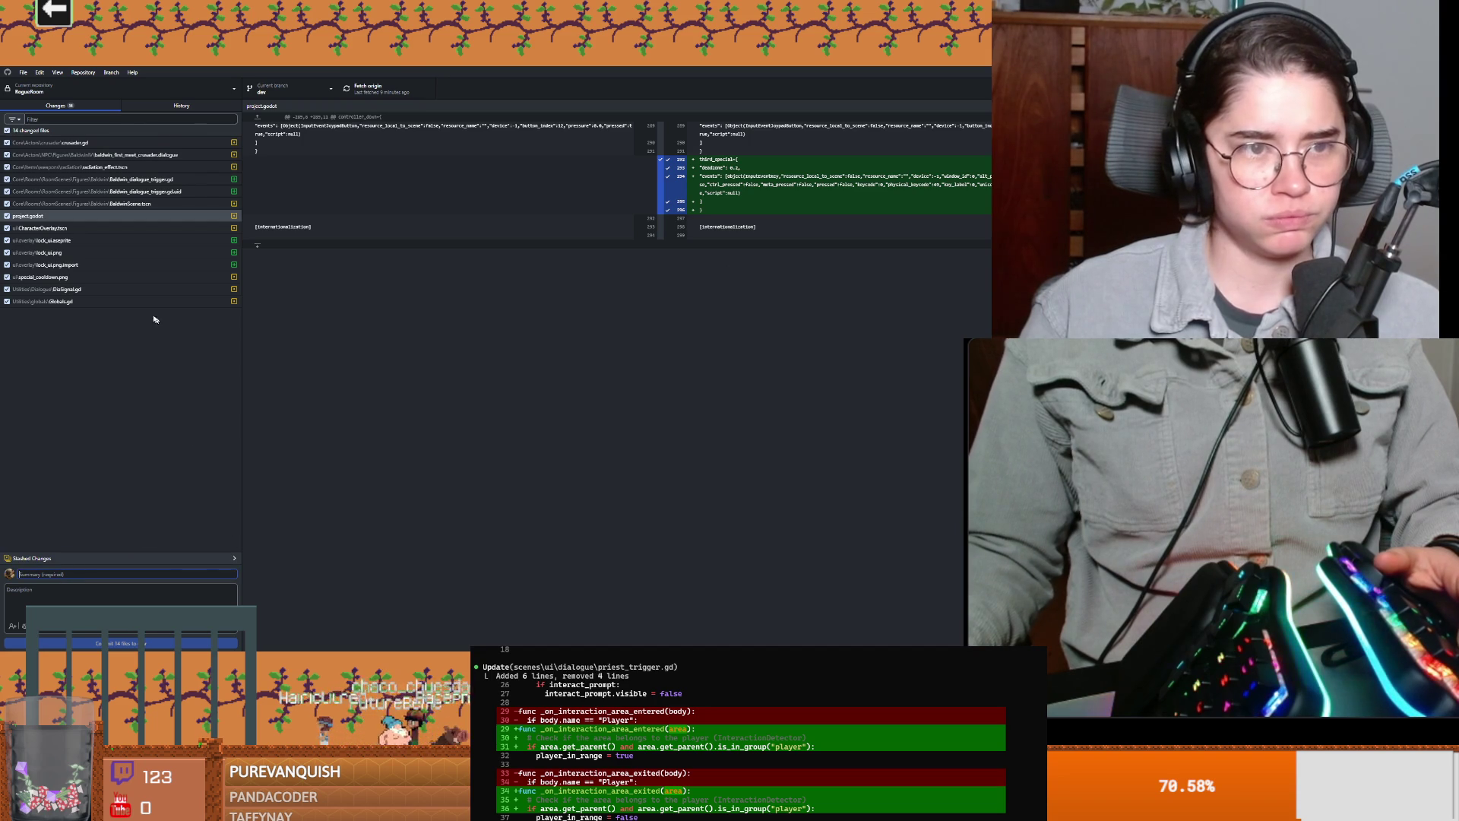
type("u")
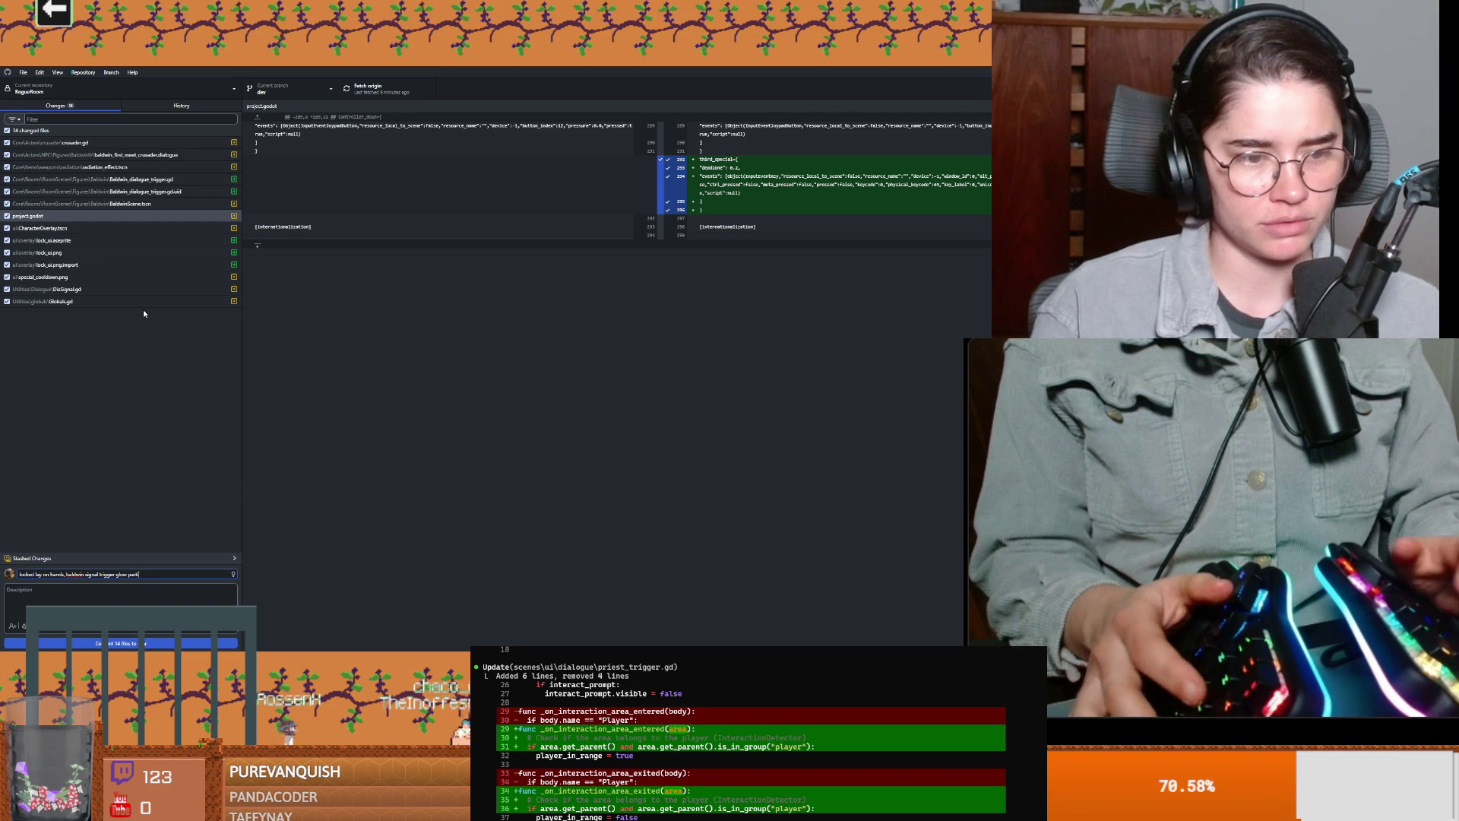
key("ctrl+Return")
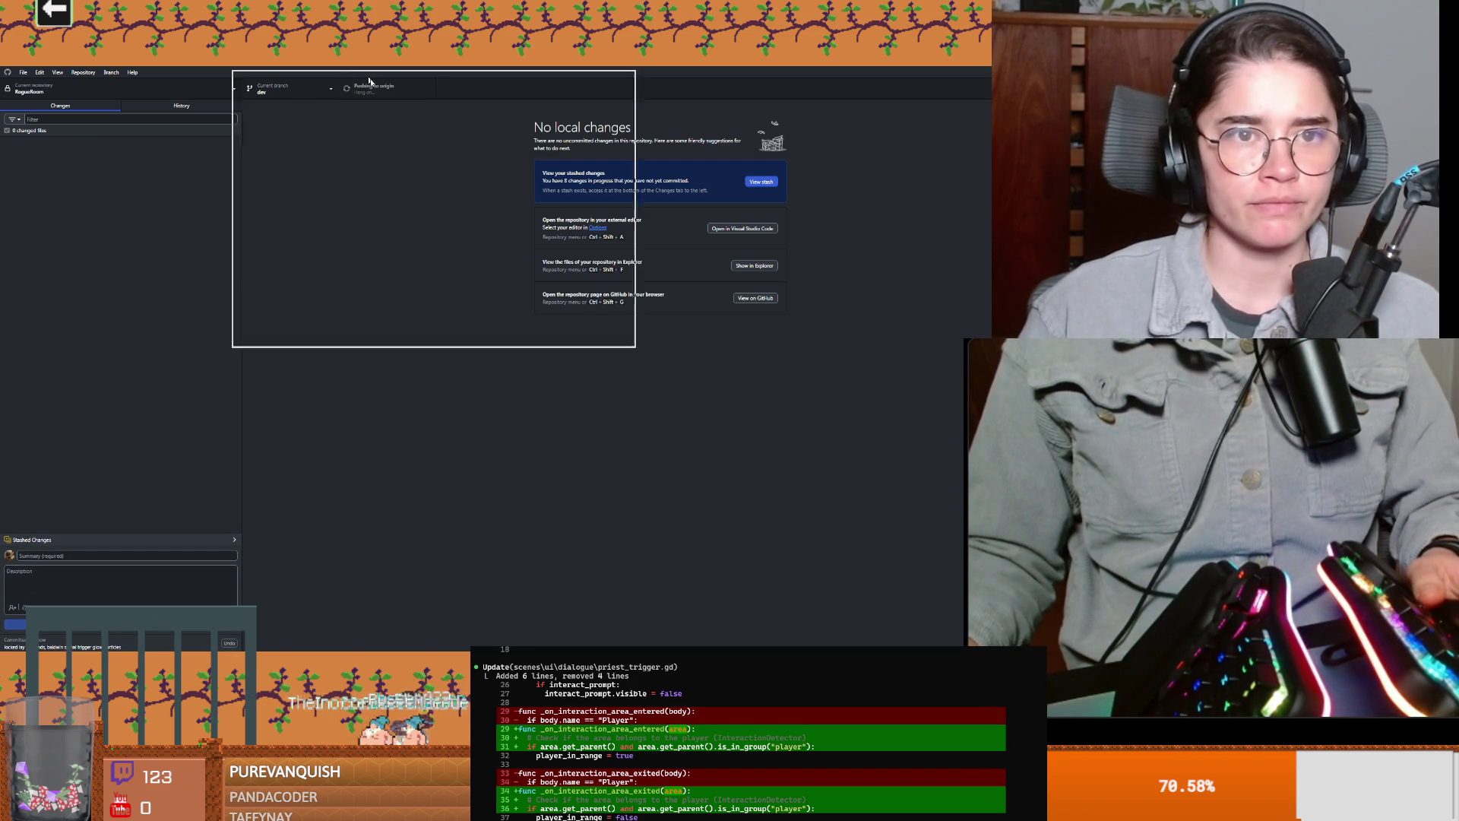
Step: Return to Godot's script editor and save
key("alt+Tab")
left_click(501, 365)
key("ctrl+s")
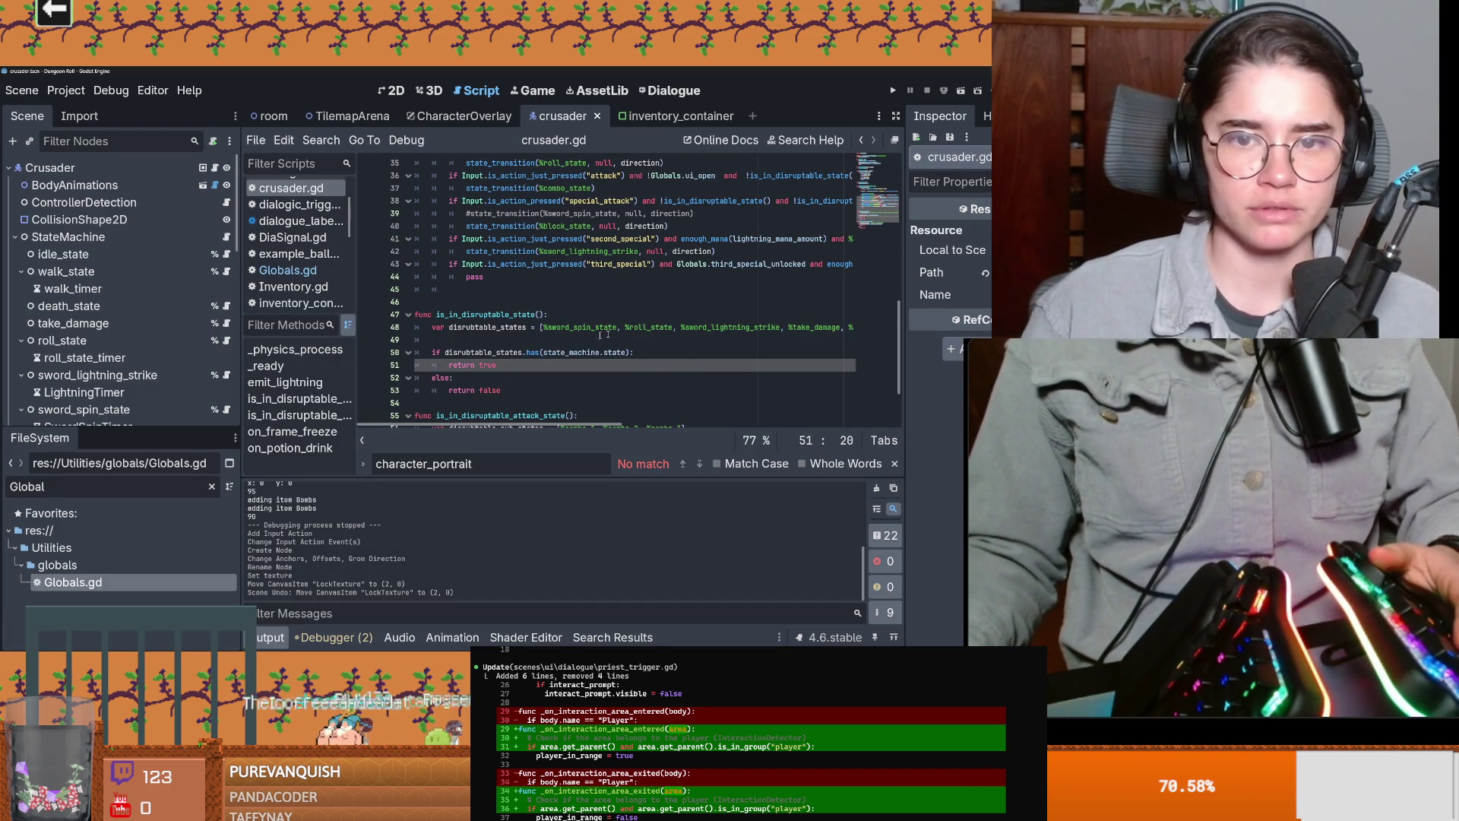
Step: Collapse the roll, lightning, combo and sword-spin state branches, then select sword_lightning_strike
left_click_drag(107, 427, 106, 551)
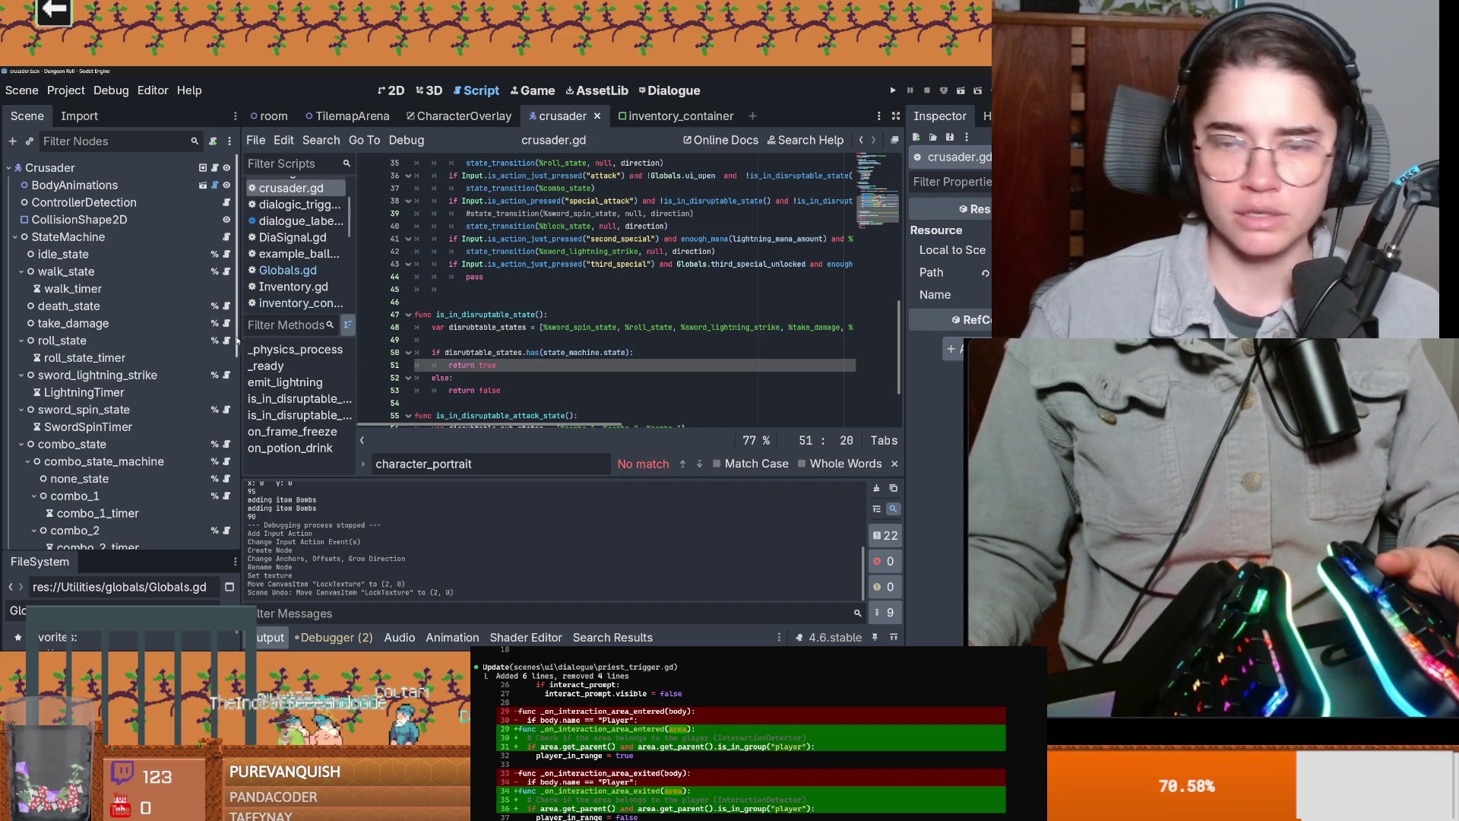
left_click(20, 340)
left_click(20, 357)
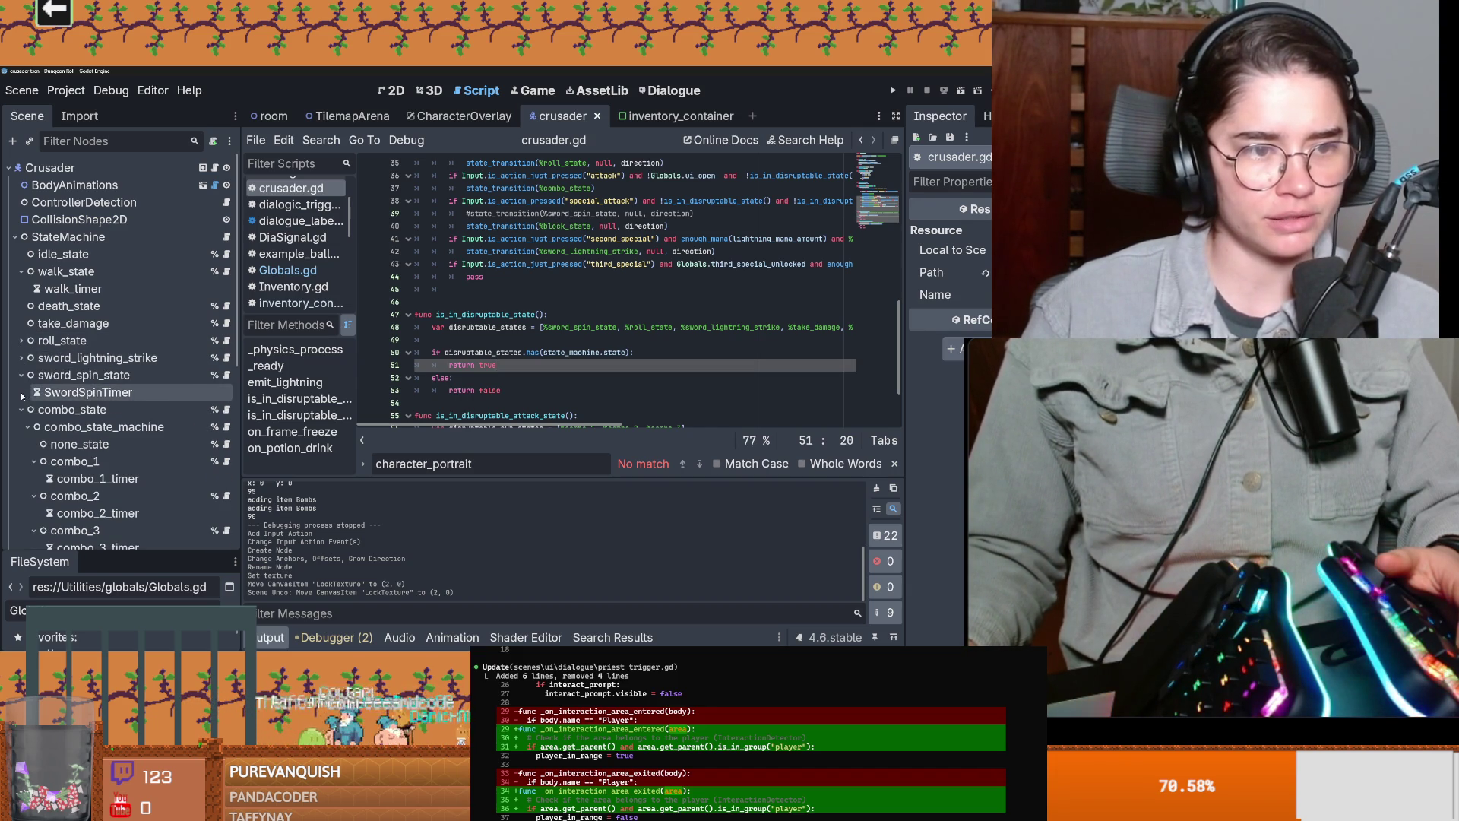
left_click(21, 410)
left_click(18, 374)
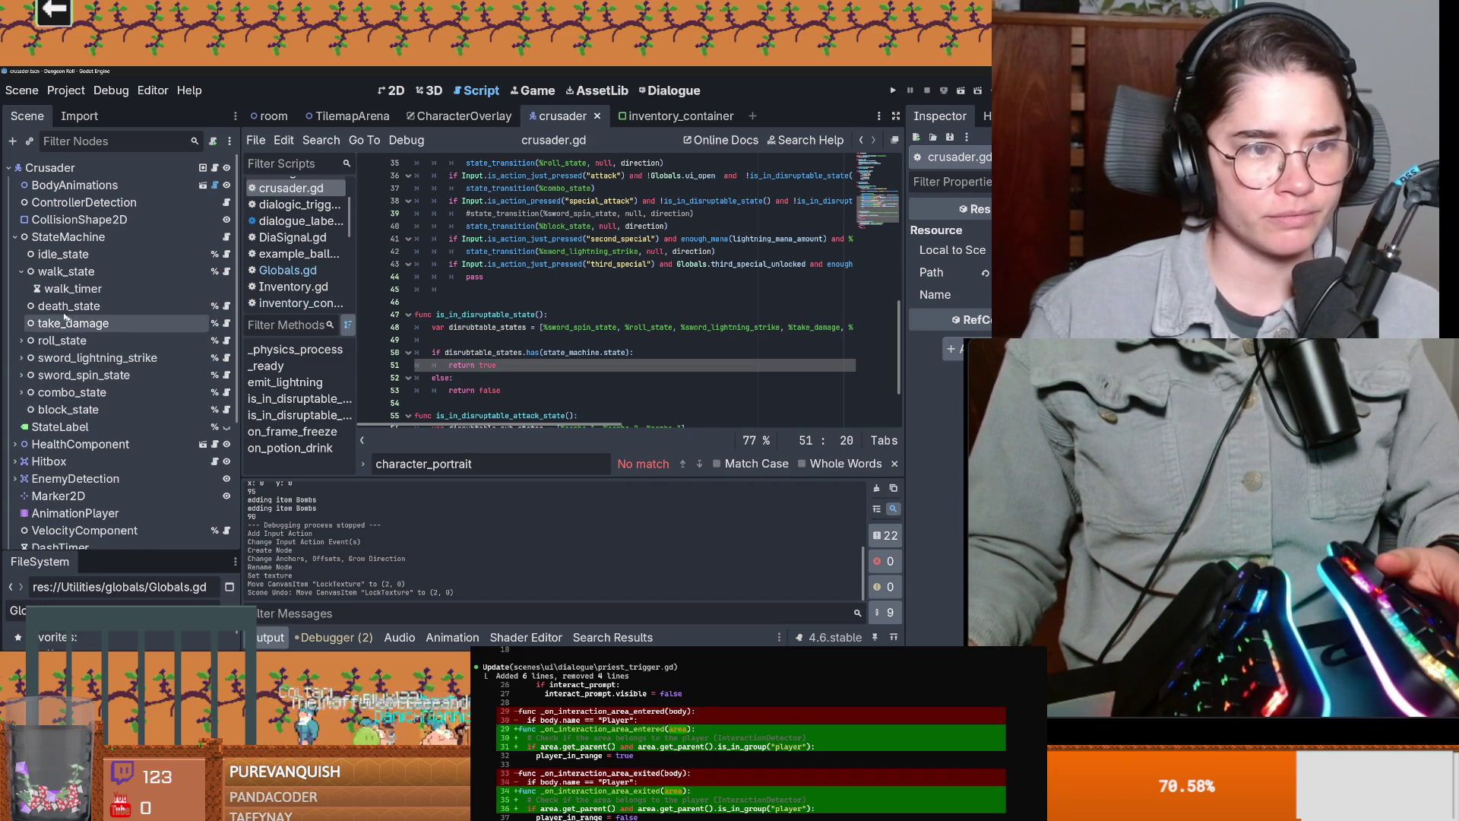
left_click(79, 361)
left_click(20, 358)
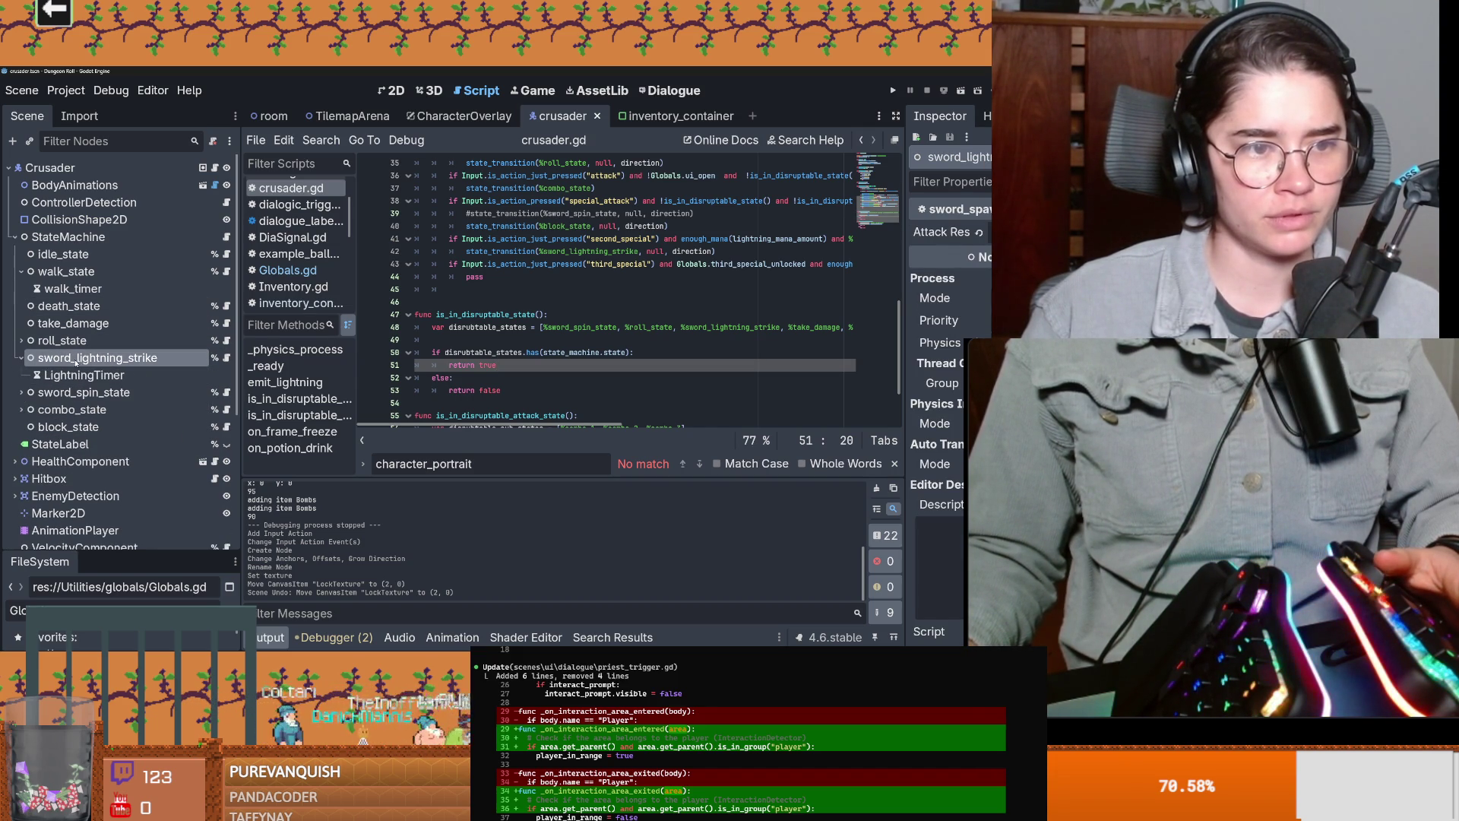
Step: Duplicate sword_lightning_strike and rename the copy lay_on_hands
key("ctrl+d")
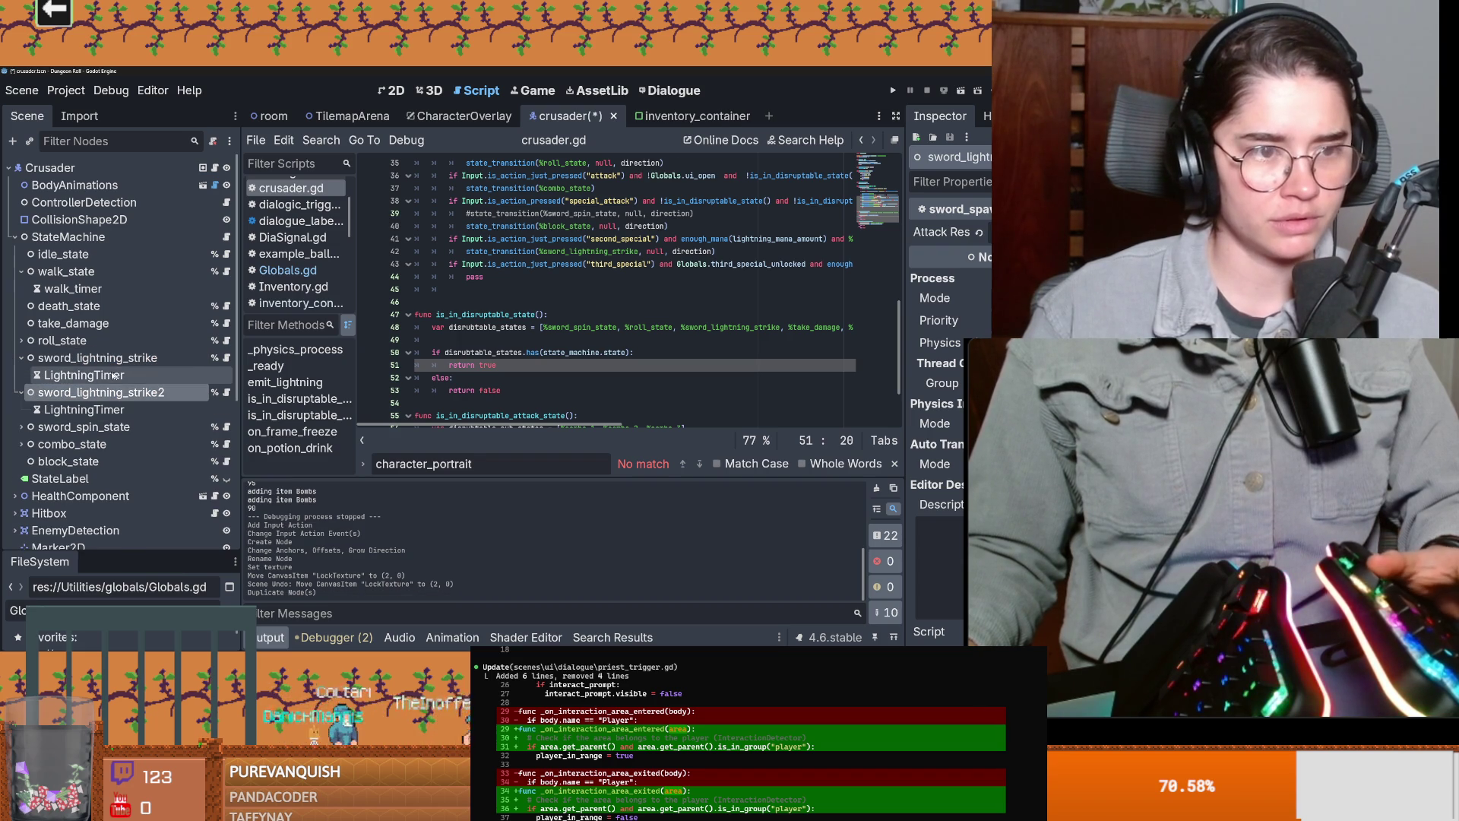
double_click(190, 393)
key("BackSpace")
type("lay_on_hands")
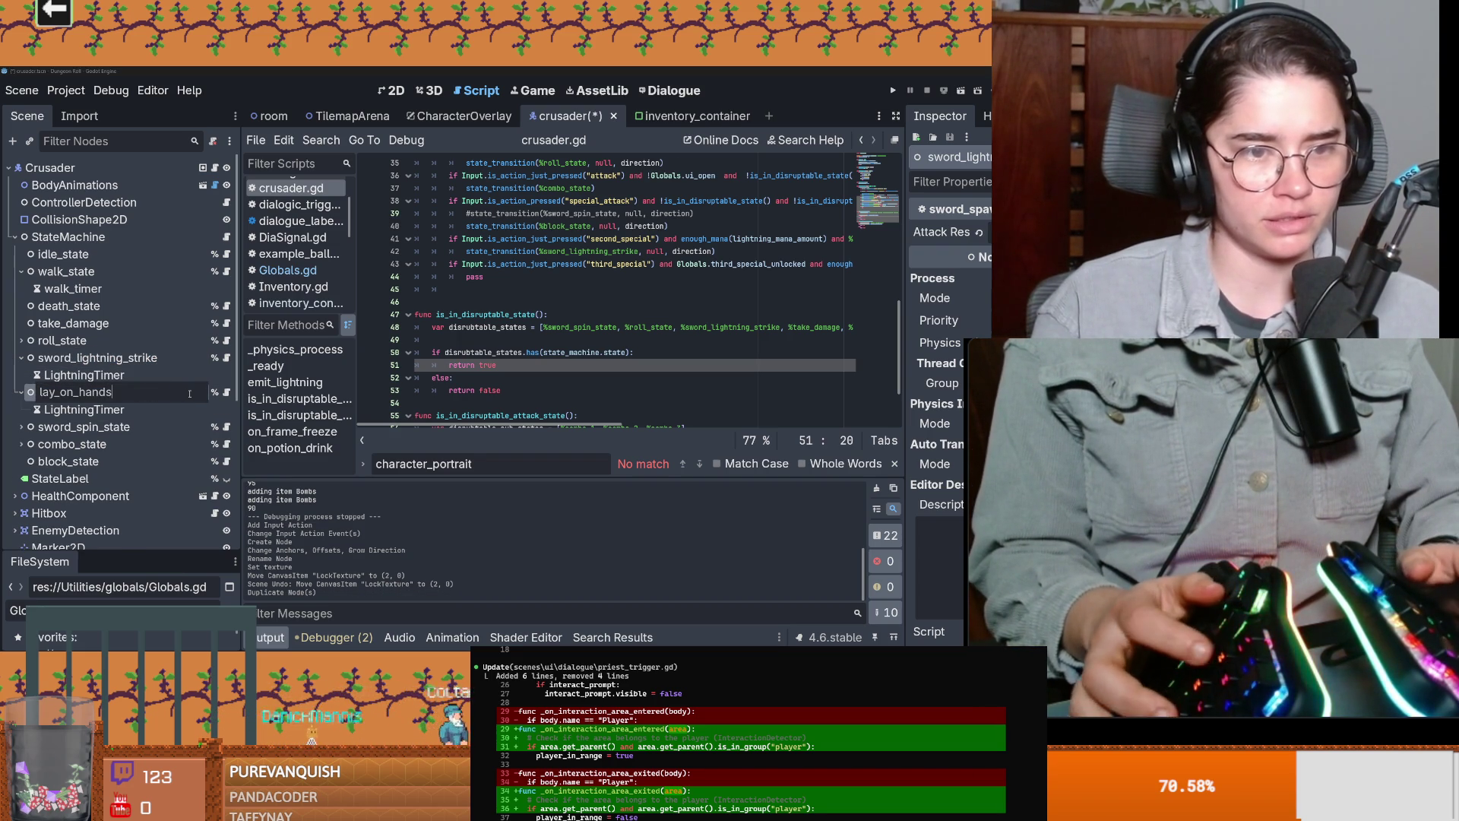
Step: Delete the copied LightningTimer under lay_on_hands
left_click(119, 408)
right_click(120, 409)
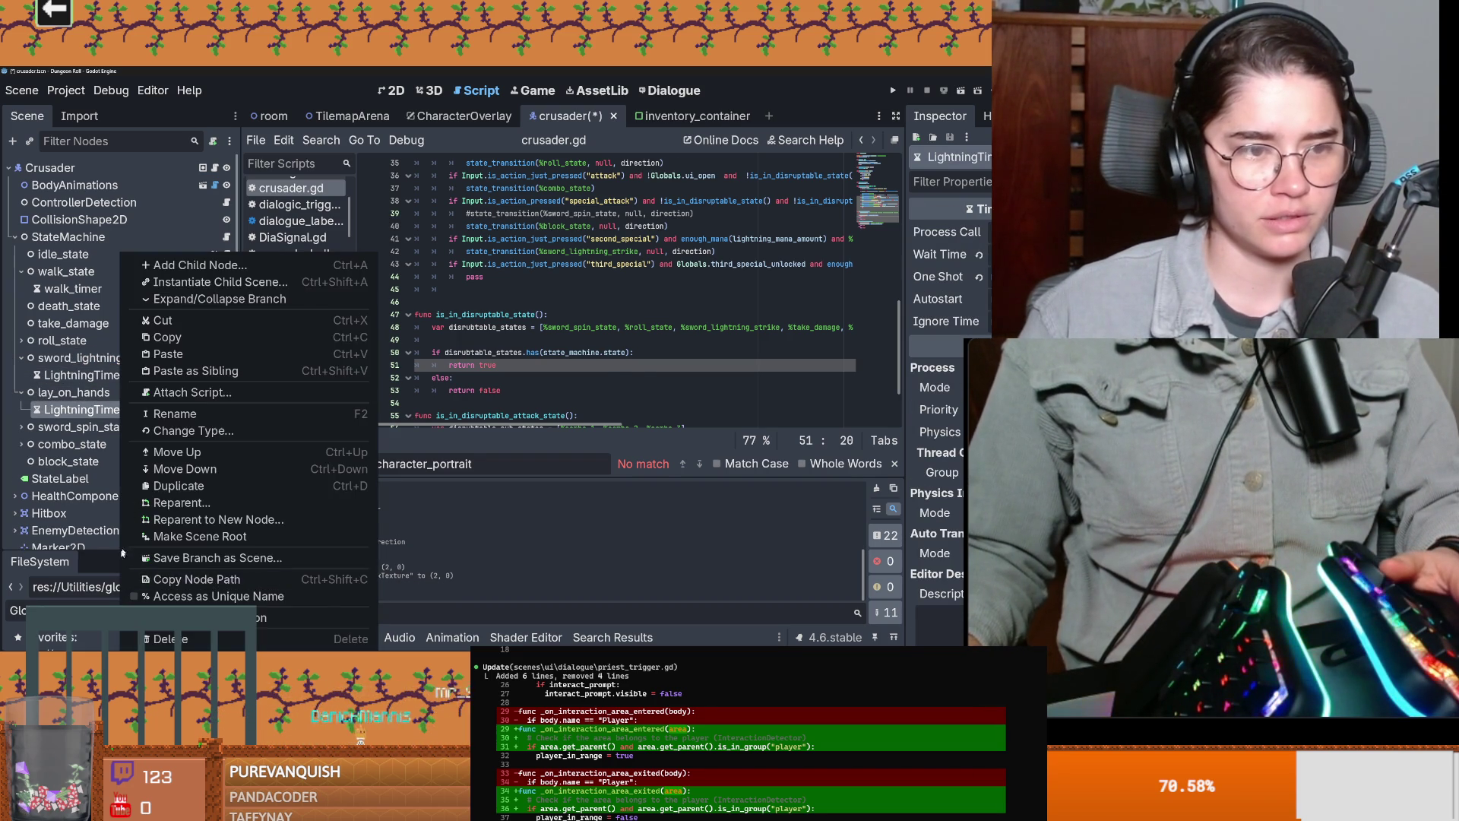
left_click(163, 638)
left_click(489, 381)
Step: Replace lay_on_hands's lightning script with a new lay_on_hands.gd in the crusader states folder
left_click(188, 394)
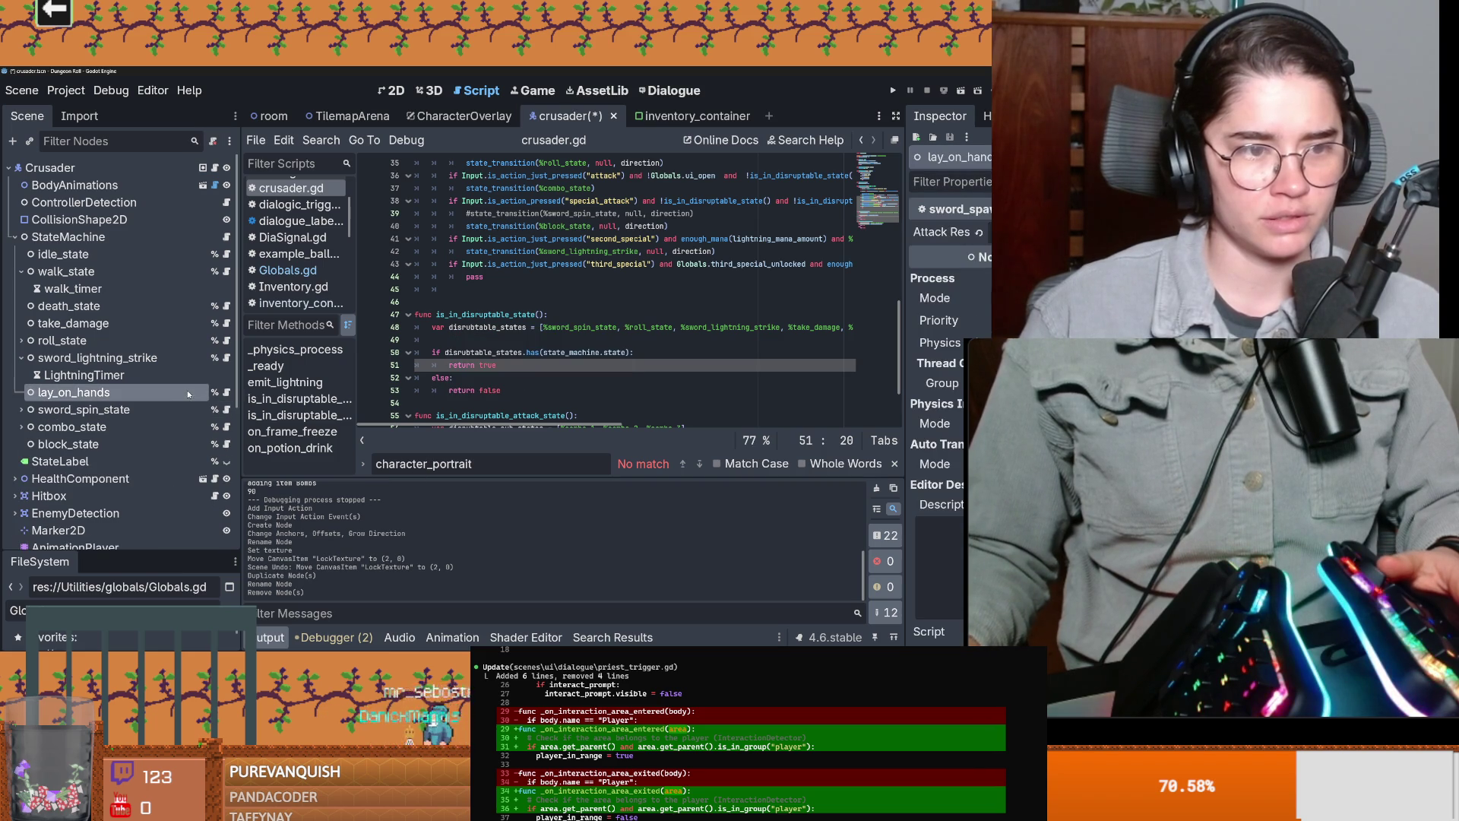
left_click(213, 141)
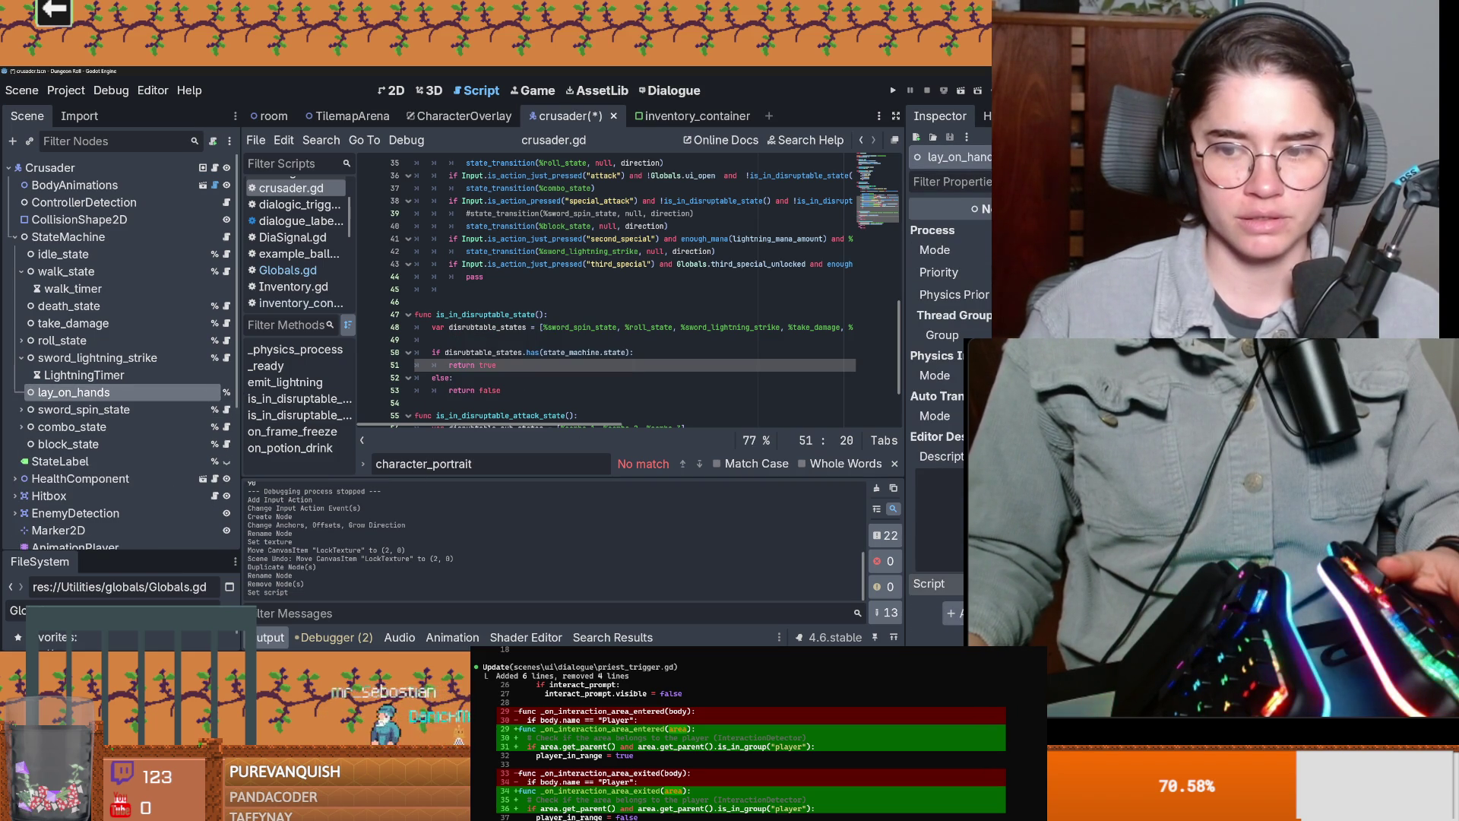
left_click(213, 141)
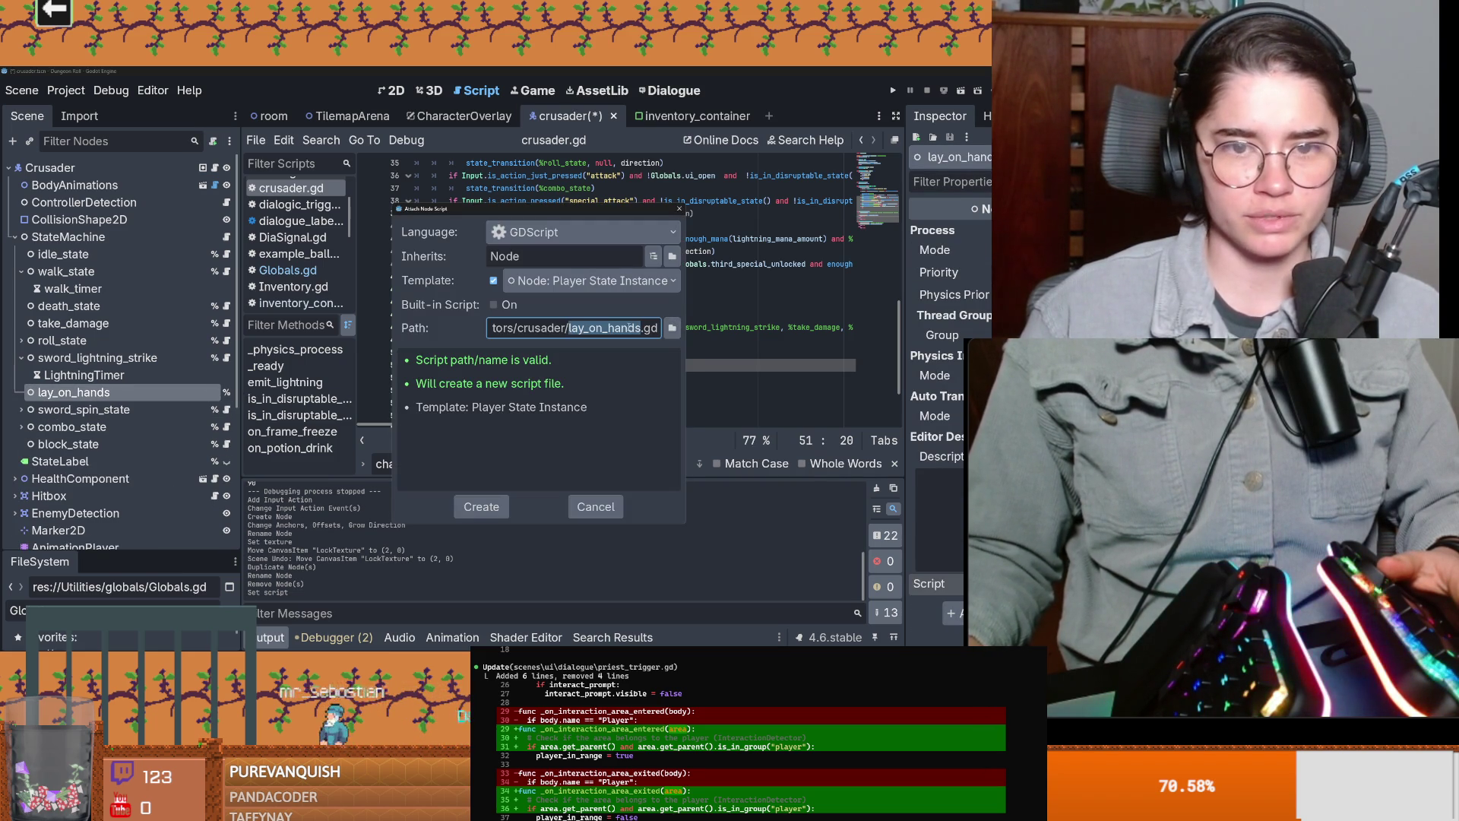
left_click(672, 328)
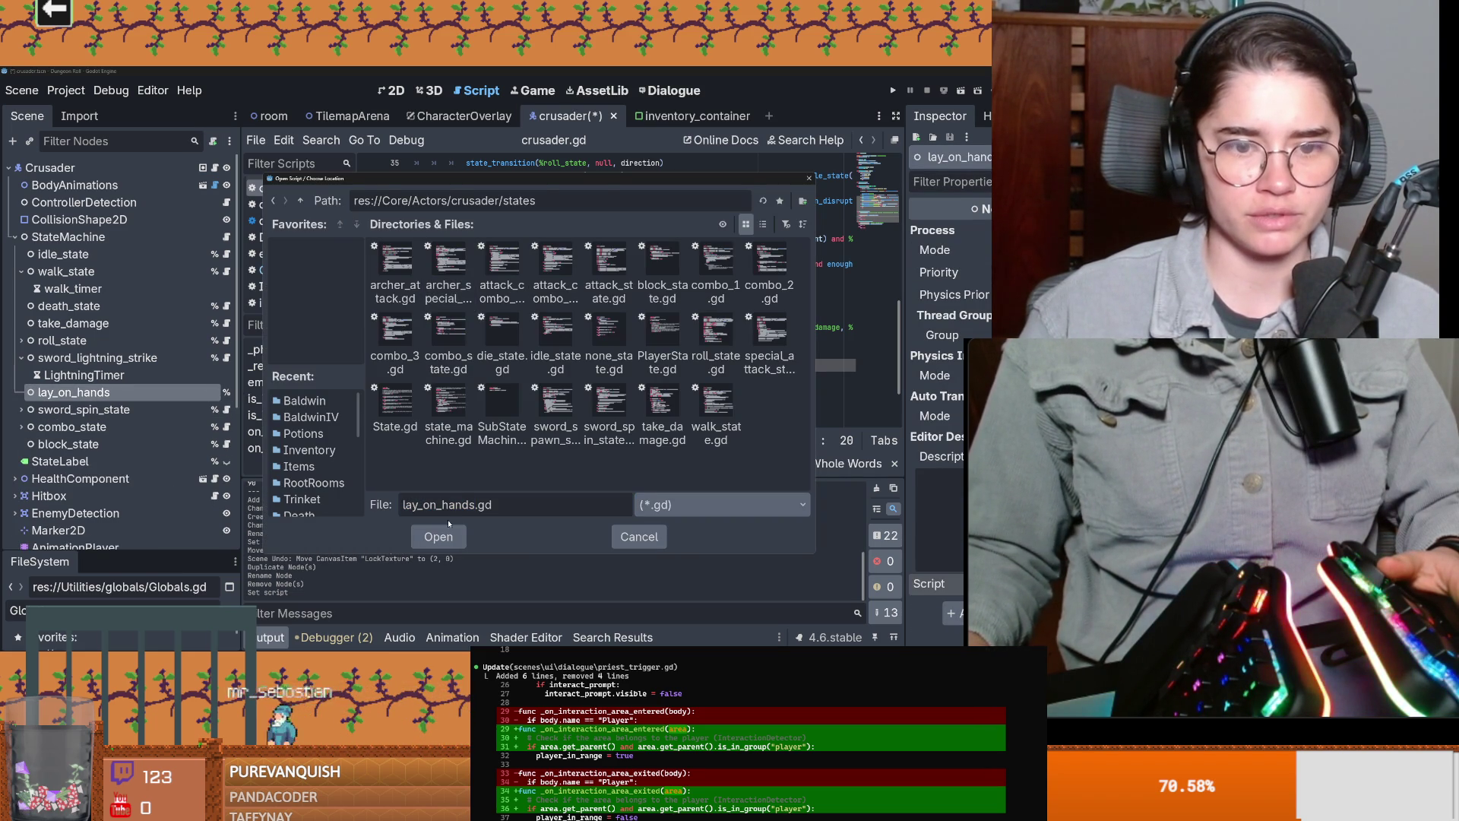
left_click(452, 541)
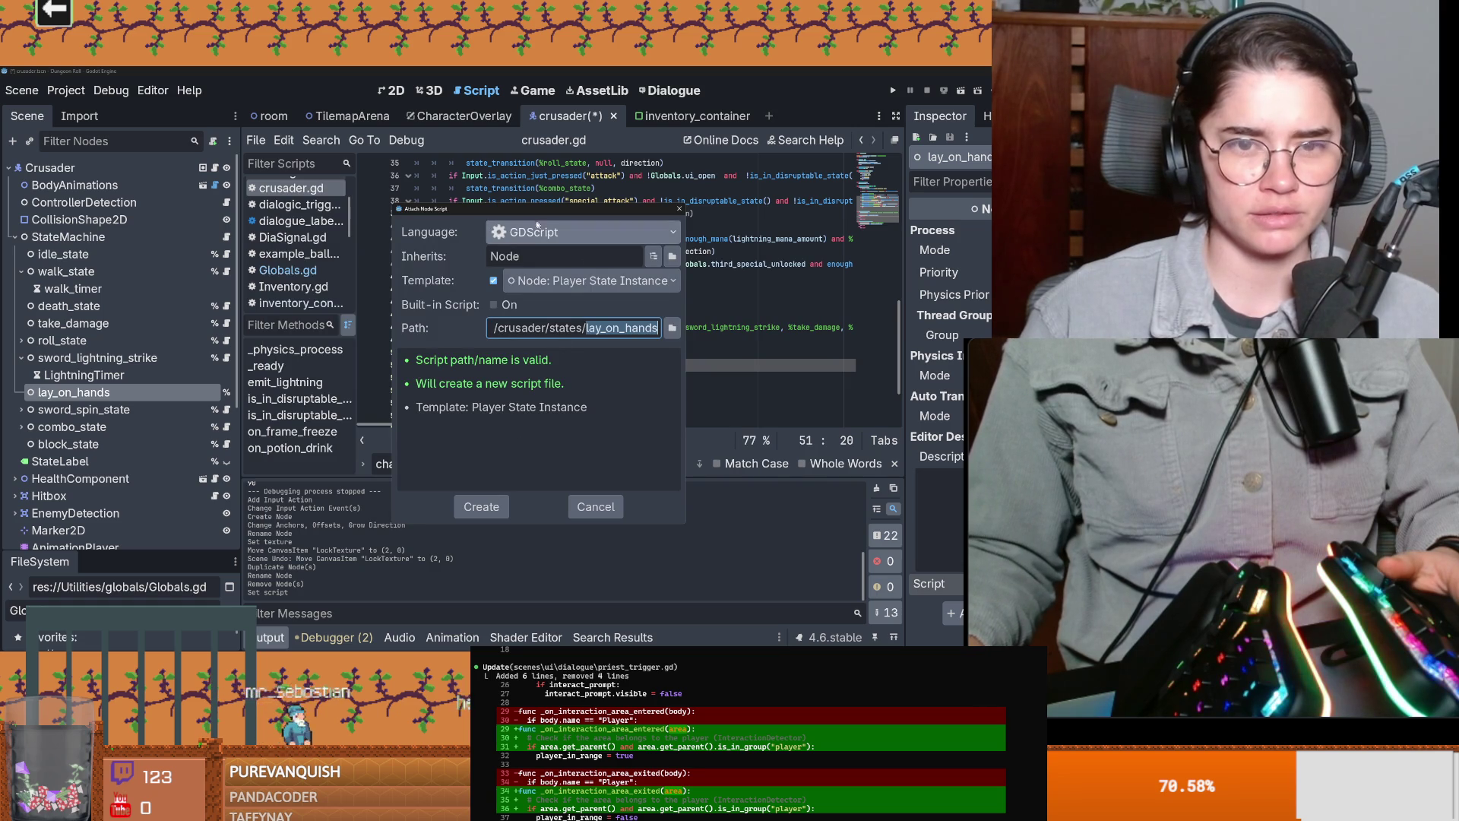
left_click(486, 506)
Step: Remove the extra blank line under enter() and save lay_on_hands.gd
left_click(525, 325)
left_click(456, 226)
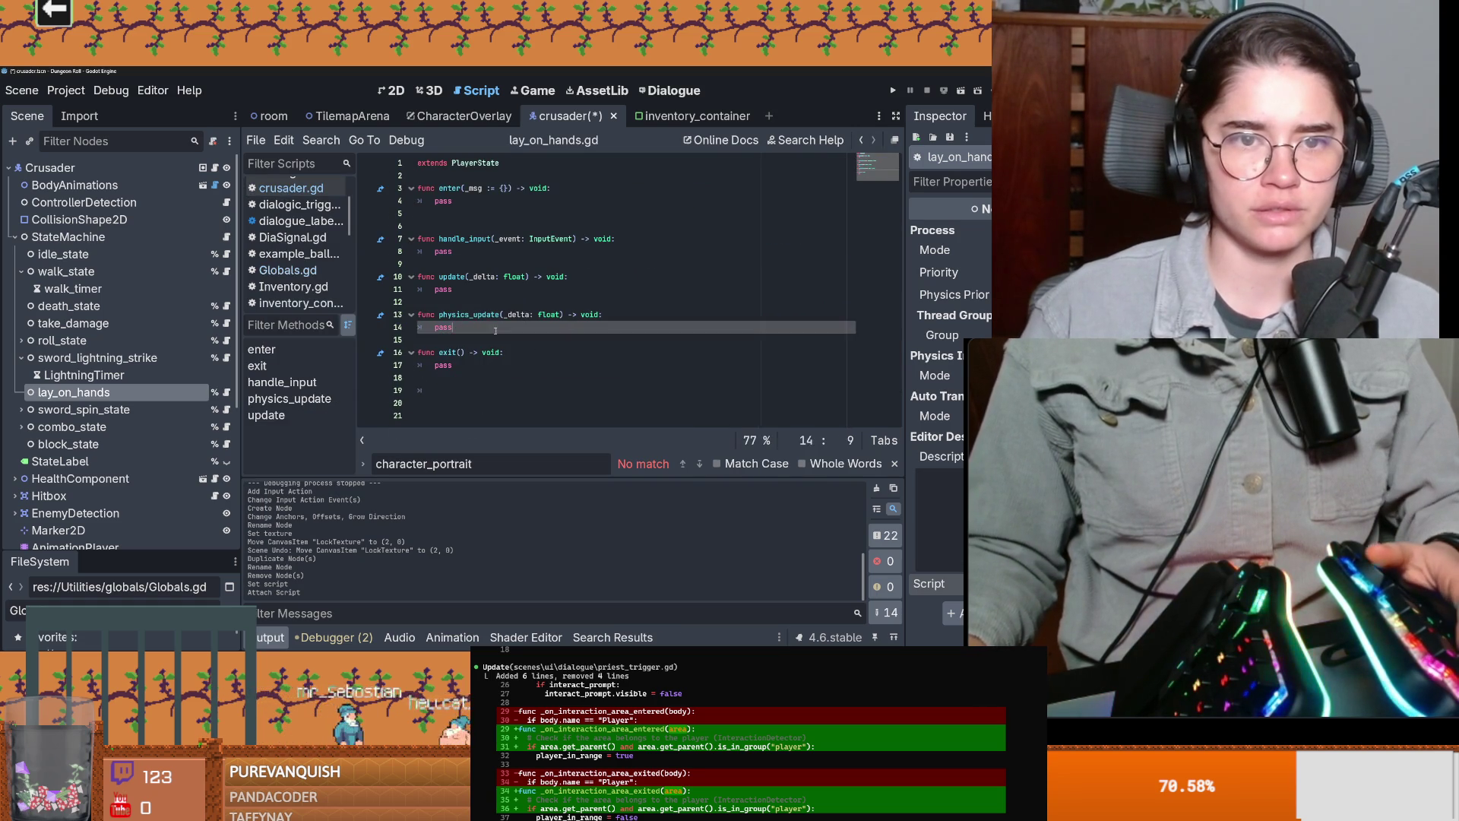
key("BackSpace")
key("ctrl+s")
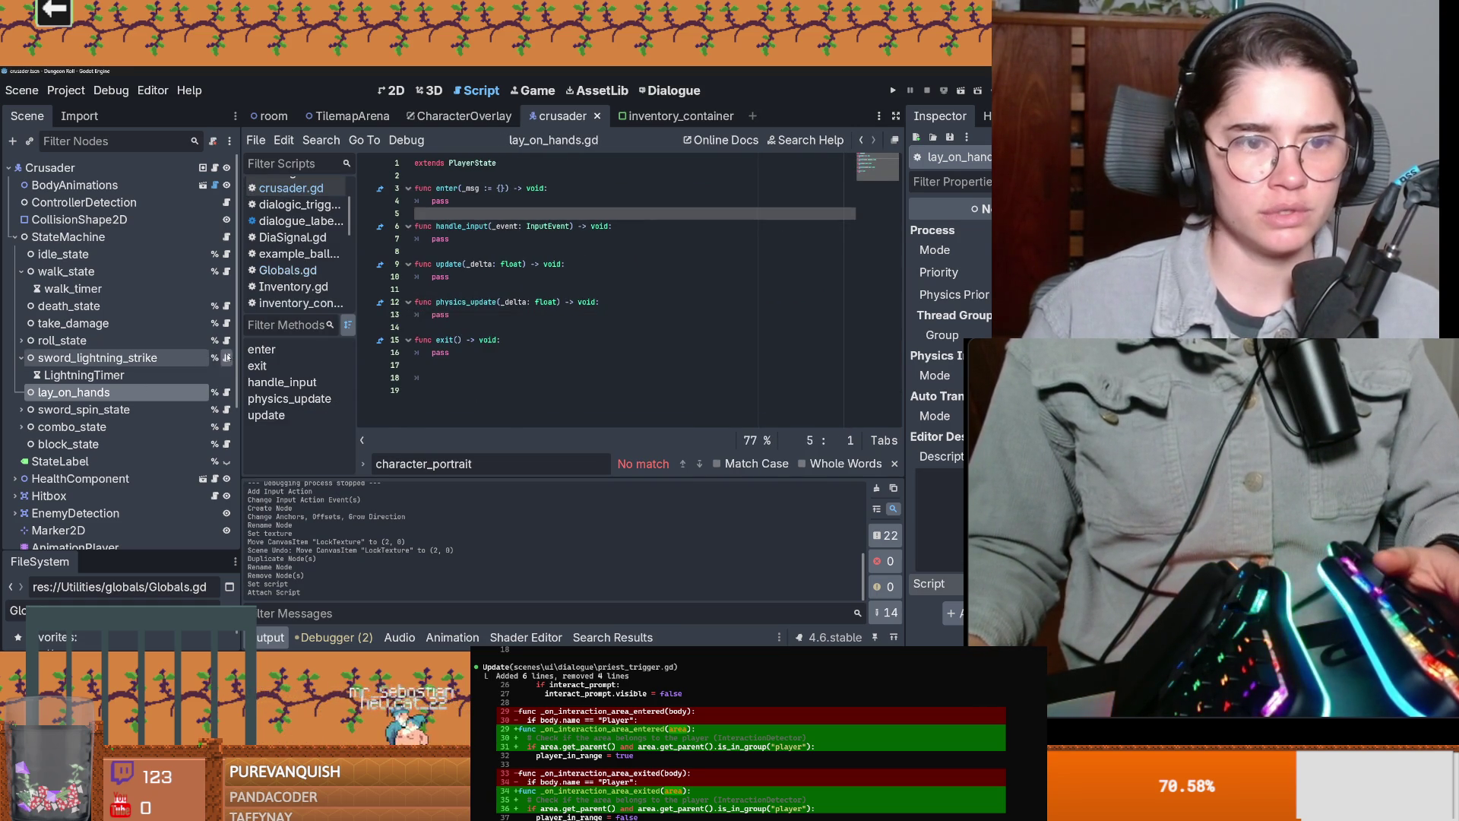
Step: Copy the change_mana line from sword_spawn_state.gd over pass in lay_on_hands enter()
left_click(226, 357)
scroll(503, 374, "down", 4)
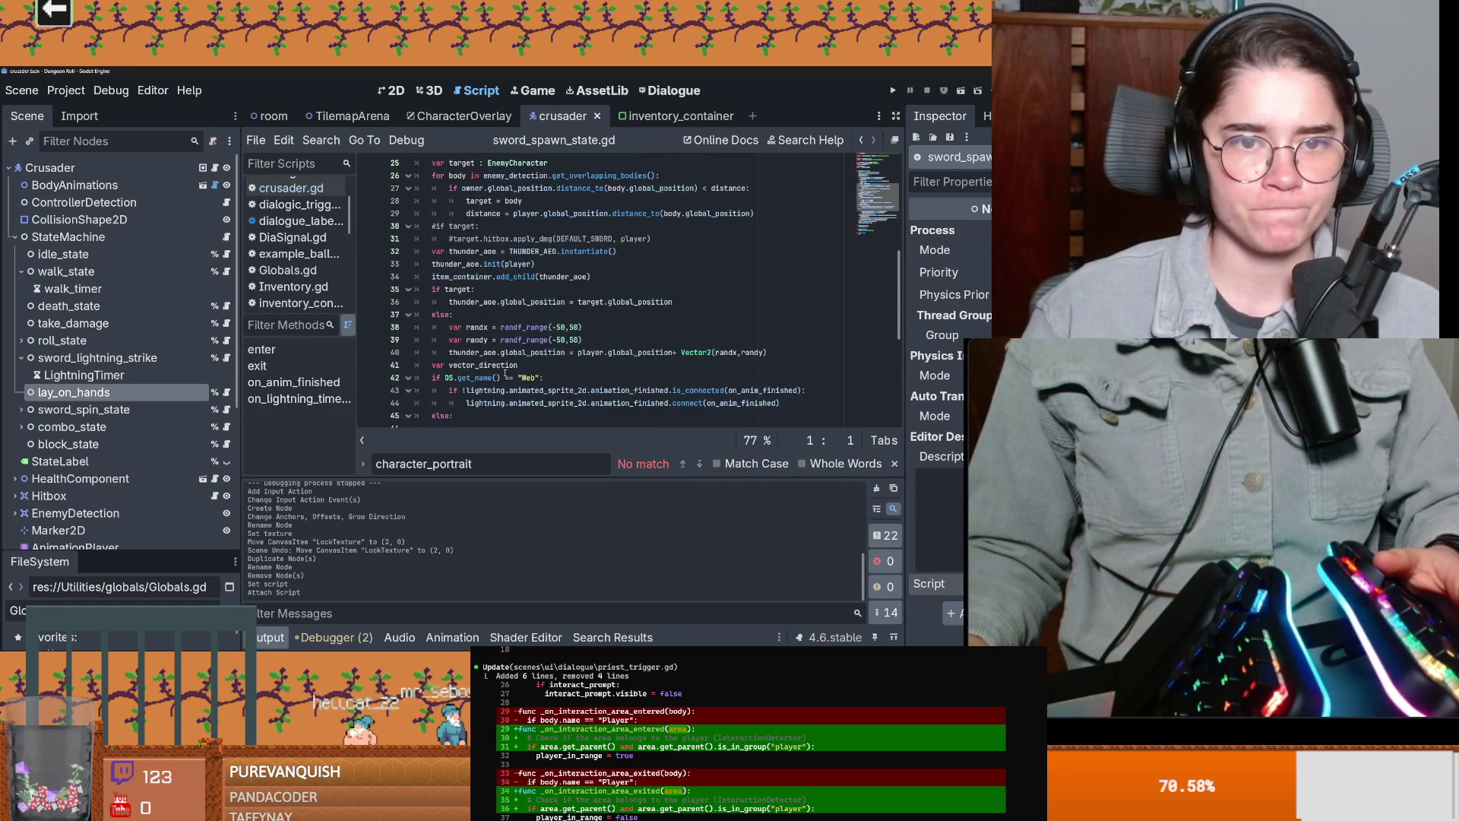
left_click(551, 200)
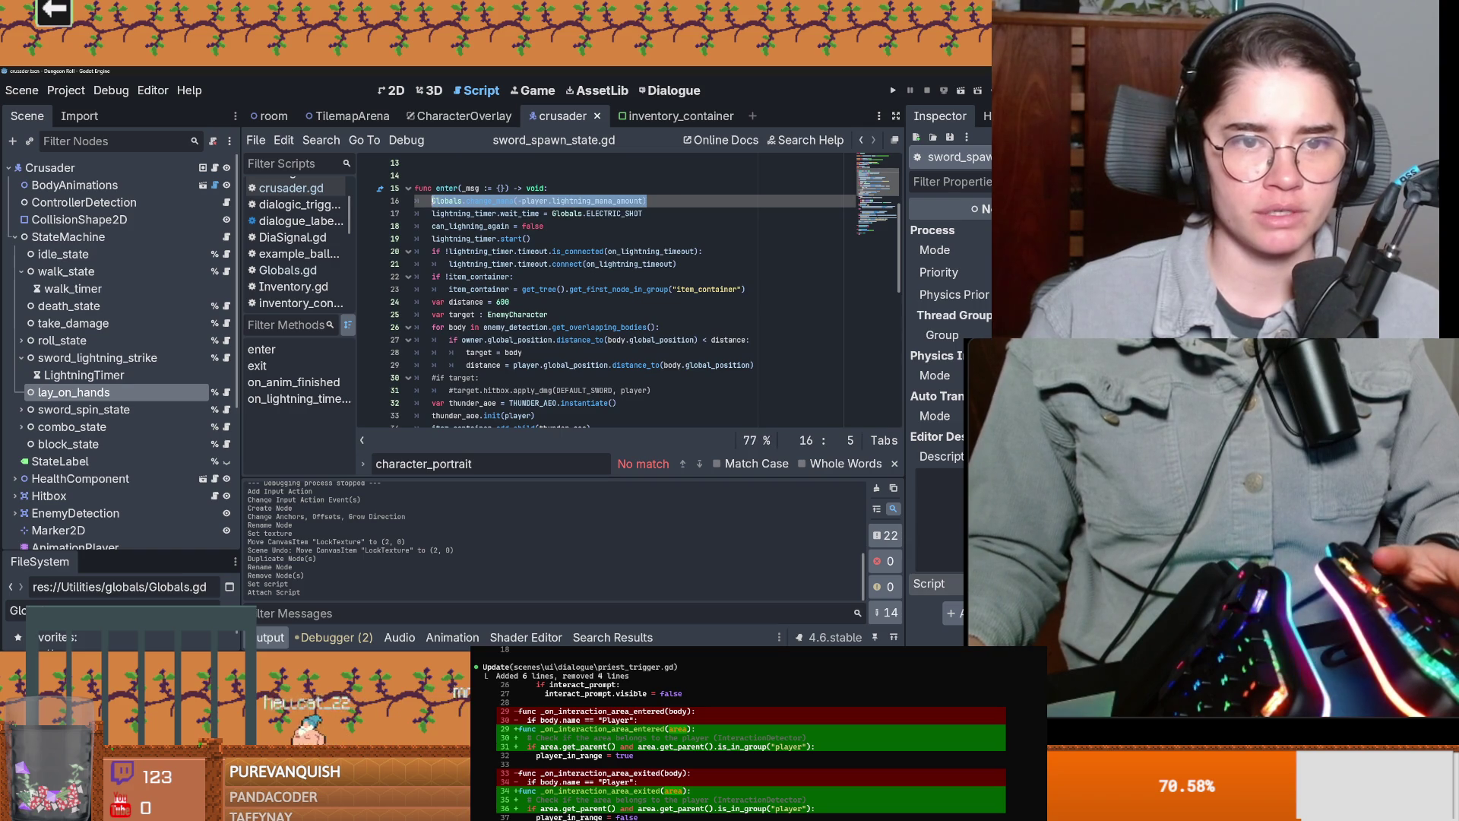
left_click(226, 392)
double_click(440, 201)
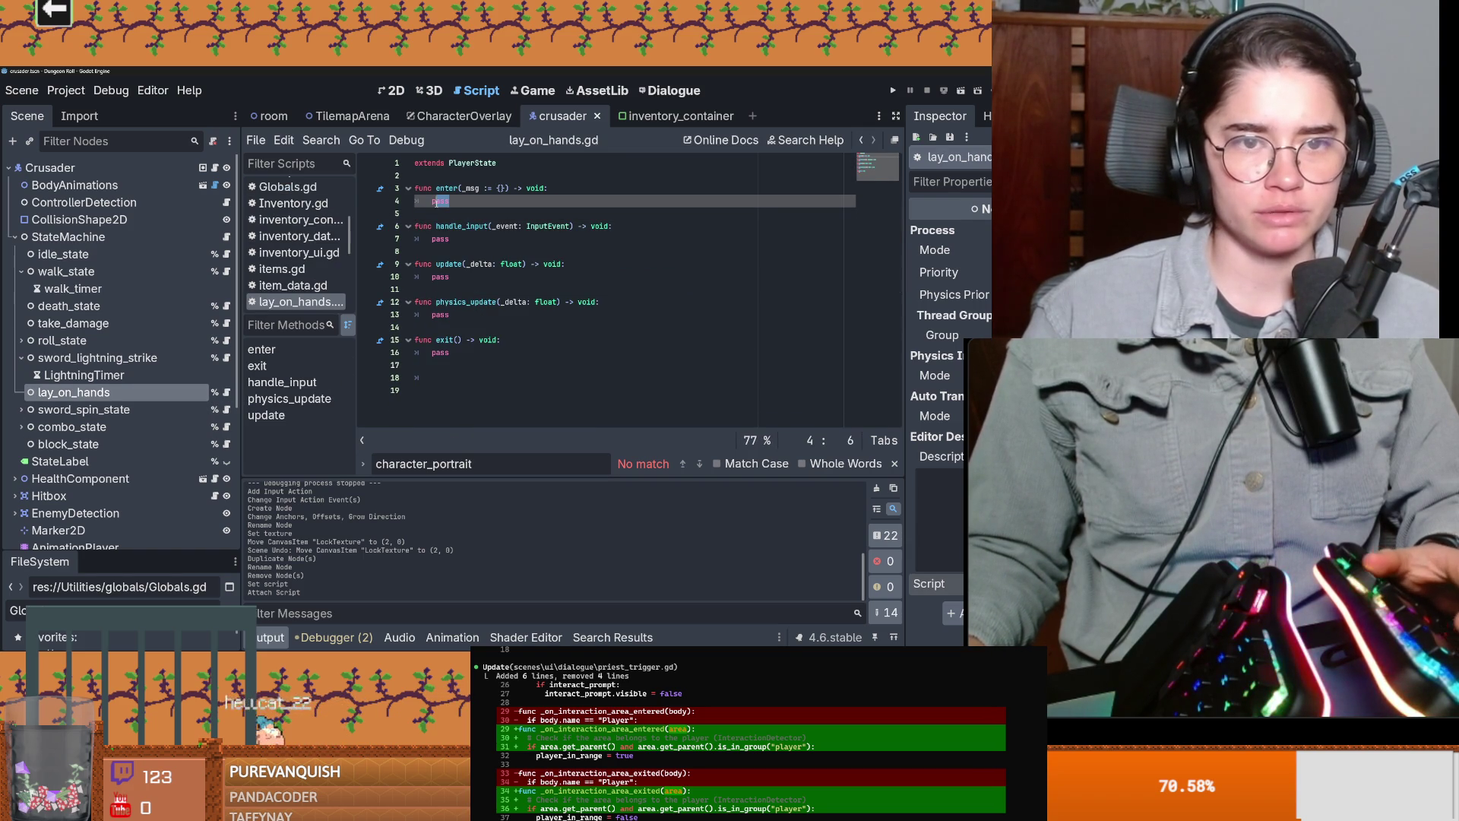
type("Globals.change_mana(-player.lightning_mana_amount)")
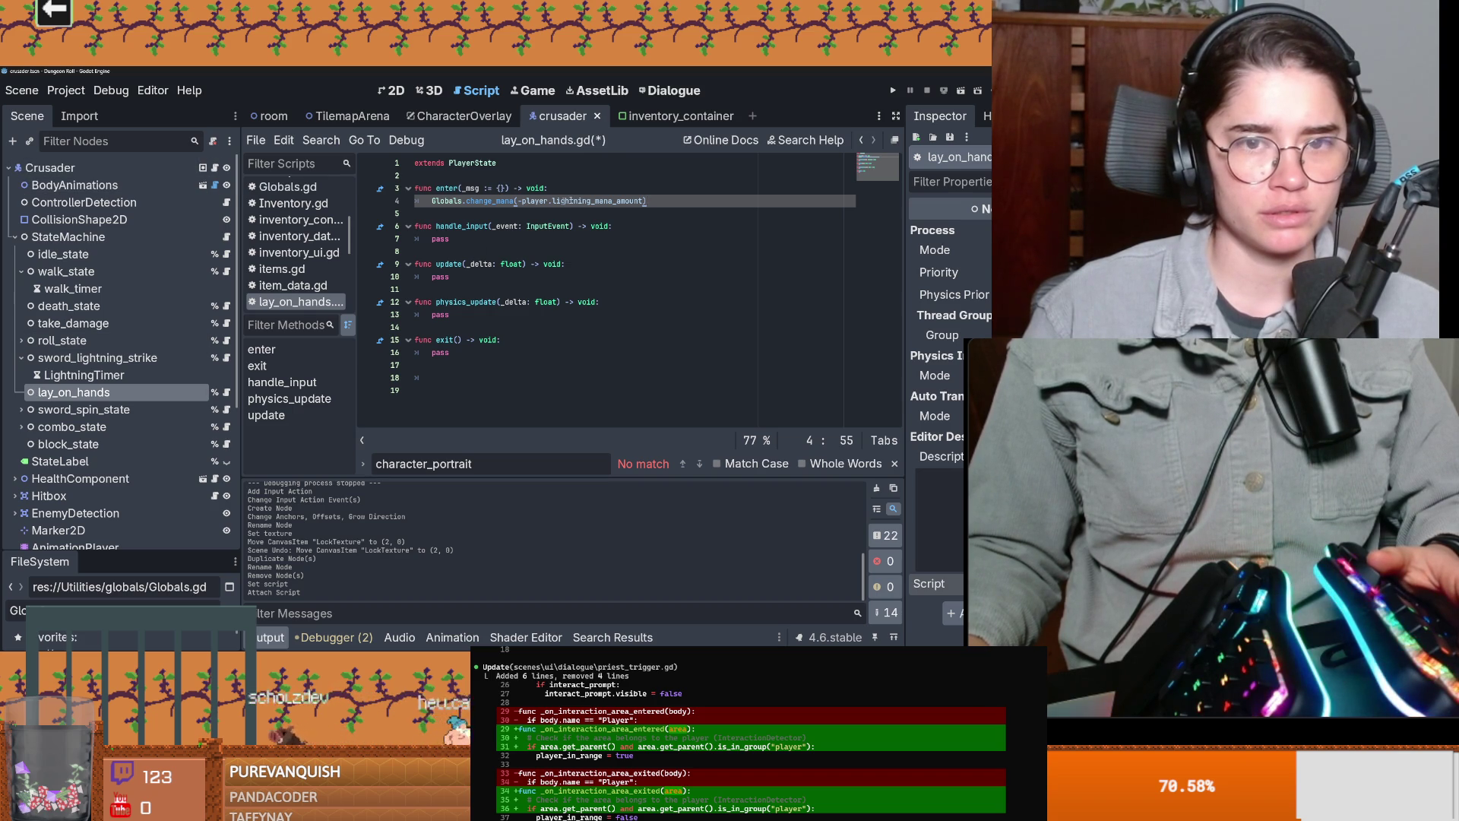
Step: From crusader.gd, open the Characters base script and search it for 'lig'
left_click(216, 167)
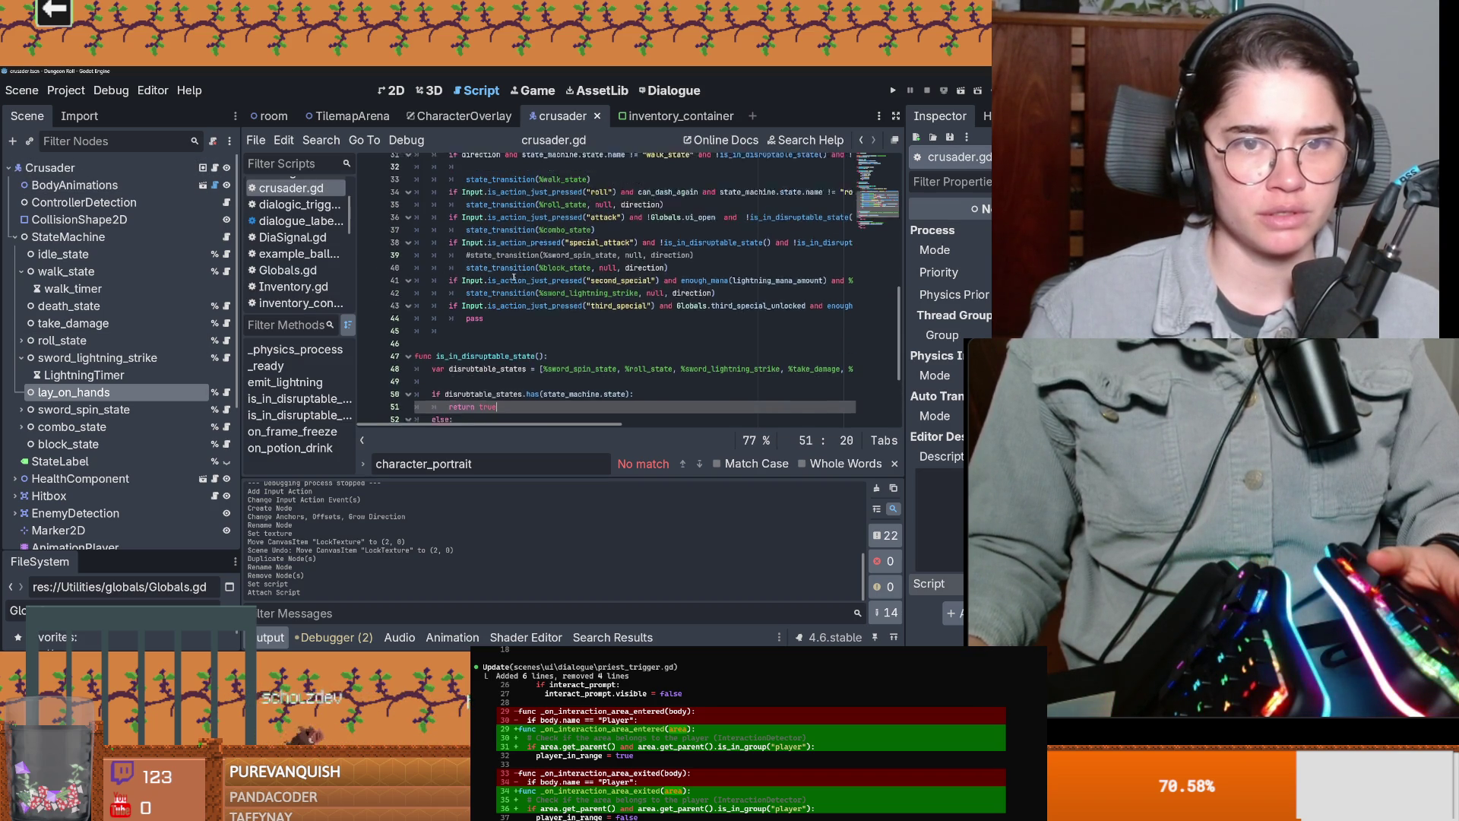
left_click(496, 162, "ctrl")
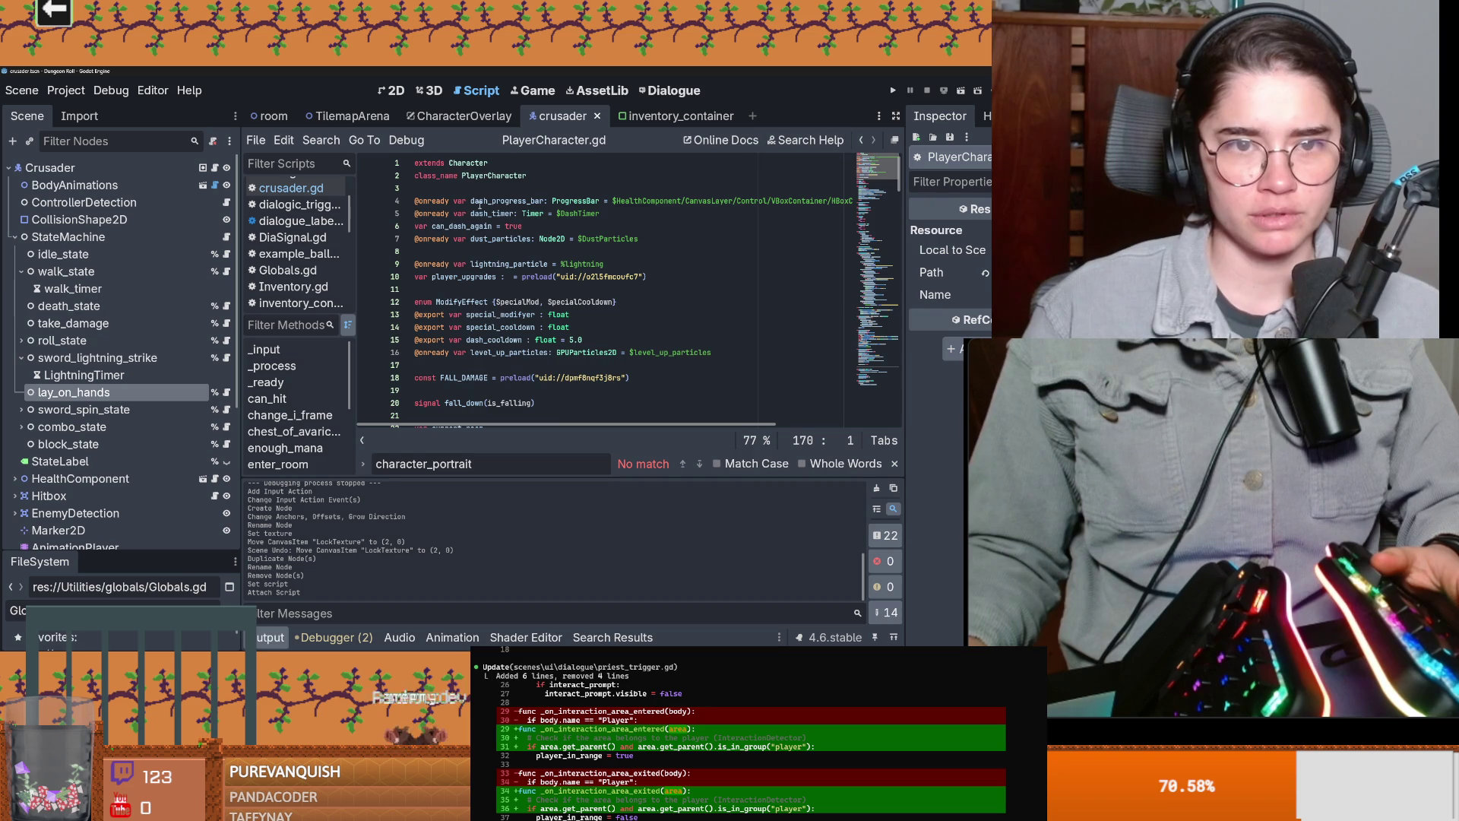
left_click(463, 164, "ctrl")
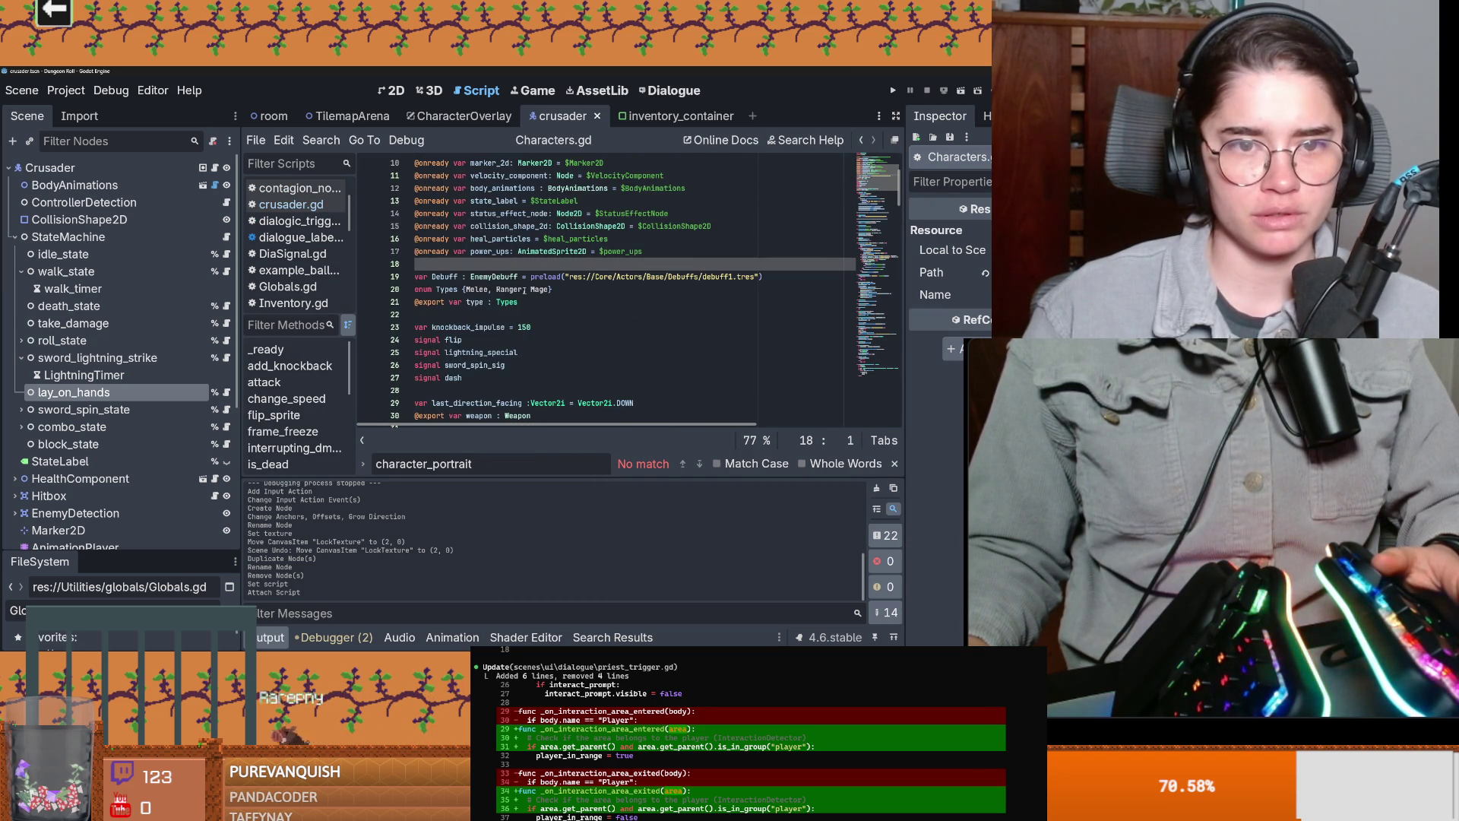
scroll(525, 290, "down", 1)
key("ctrl+f")
type("lig")
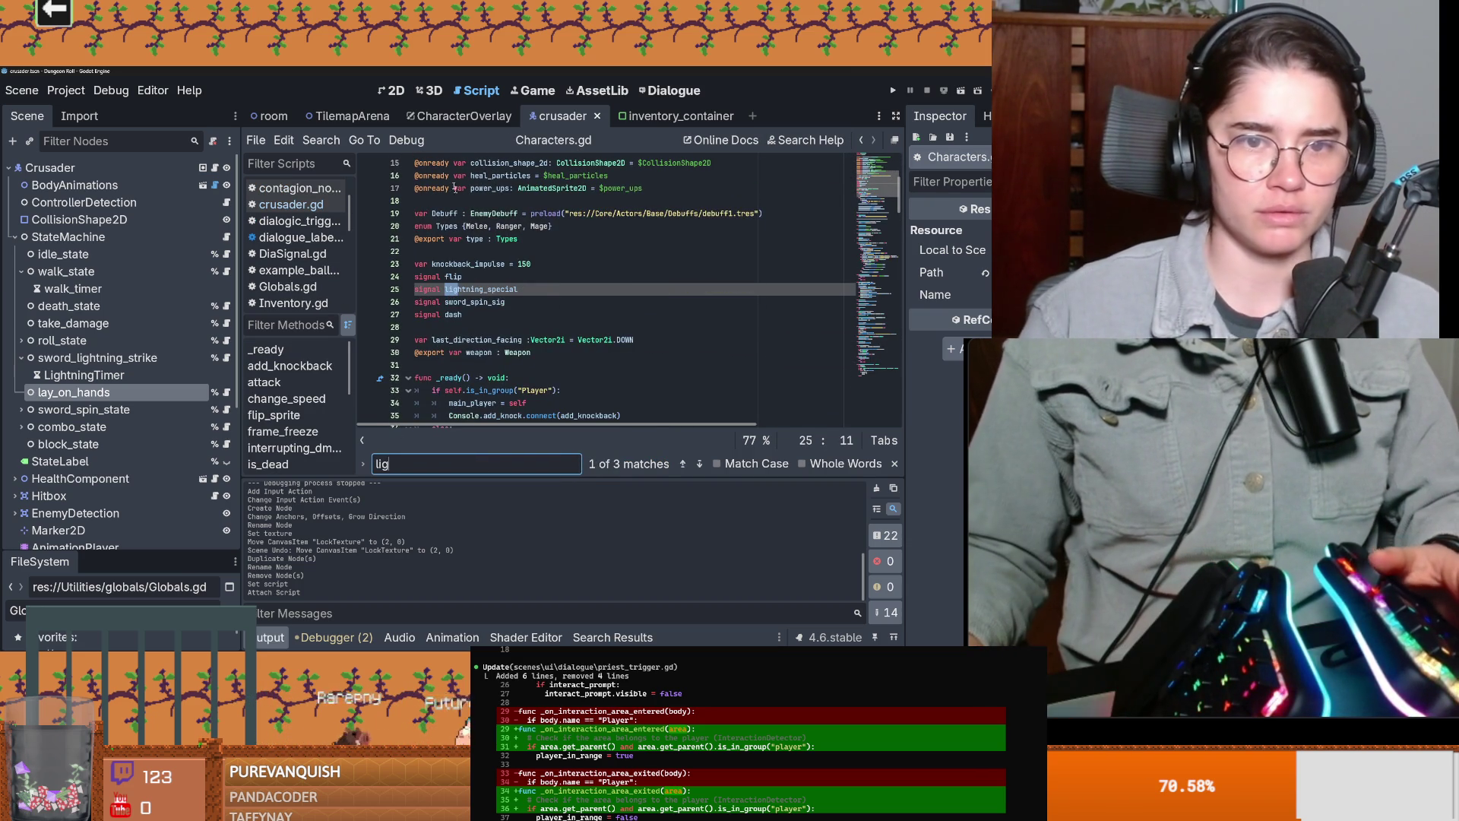
key("BackSpace")
key("BackSpace")
key("BackSpace")
left_click(215, 167)
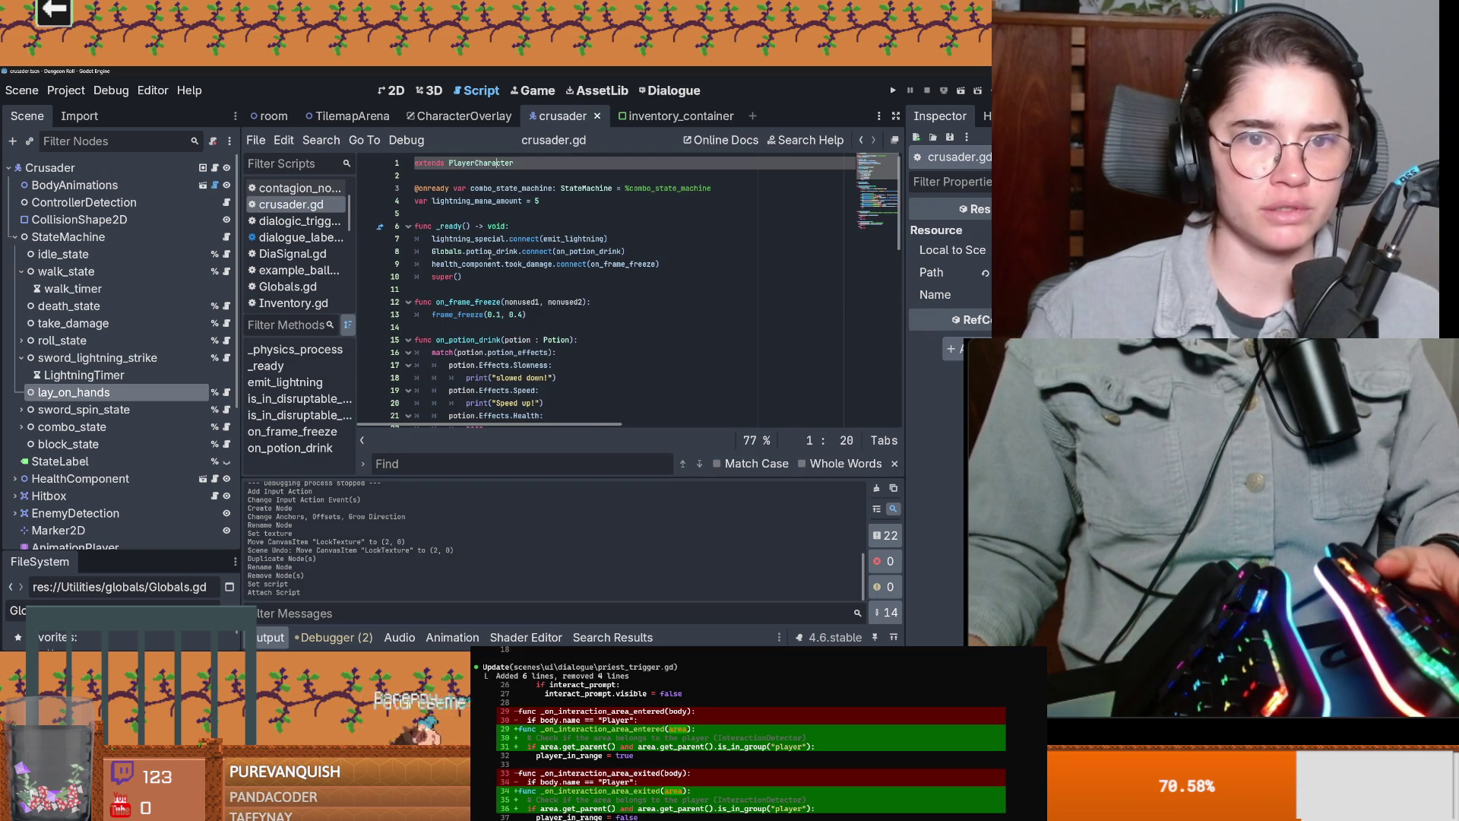
Step: Add 'var lay_on_hands_mana = 50' below lightning_mana_amount in crusader.gd and save
left_click(564, 203)
key("Return")
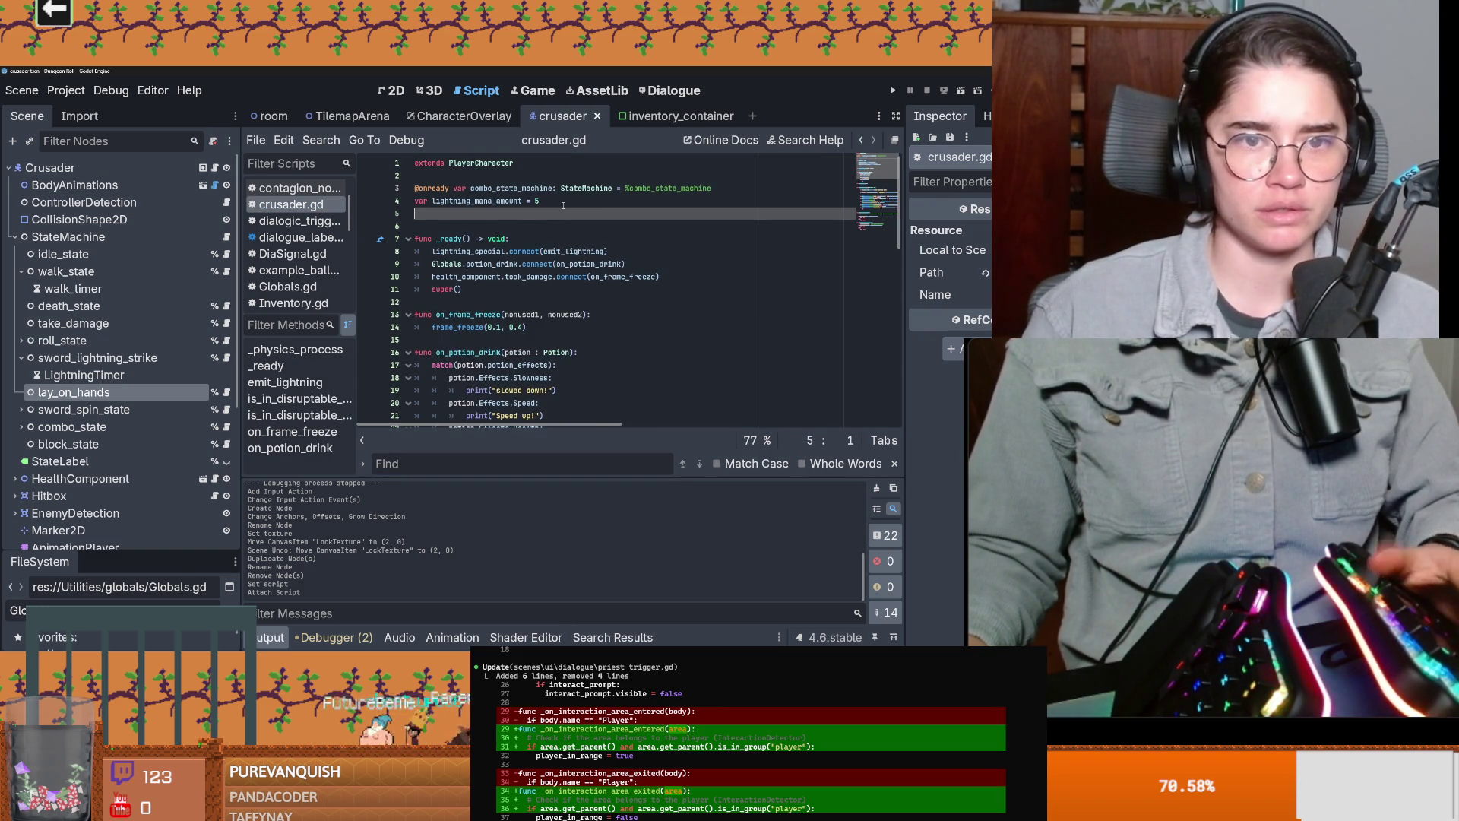
double_click(480, 213)
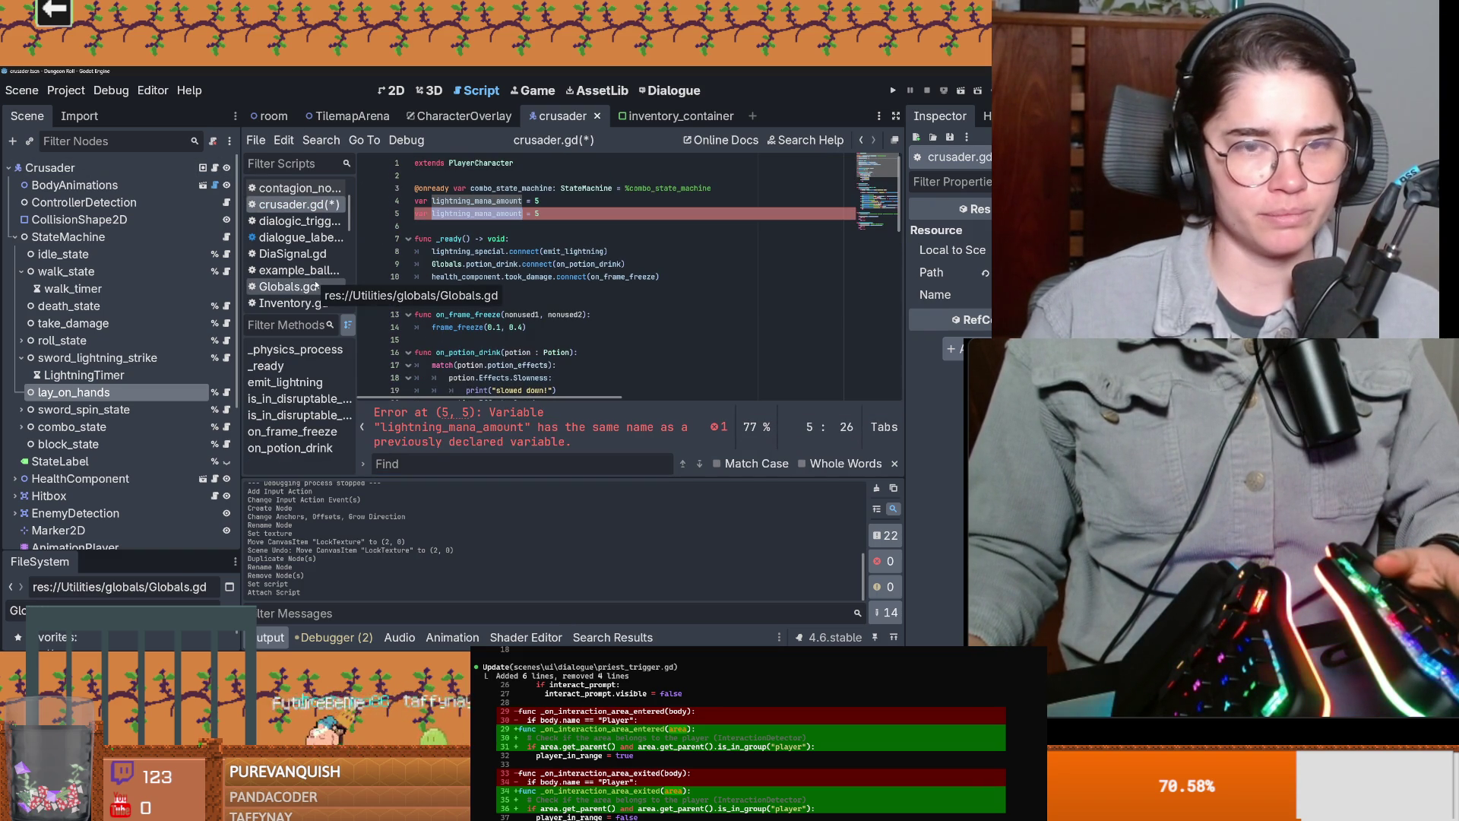
type("lay_on_hands")
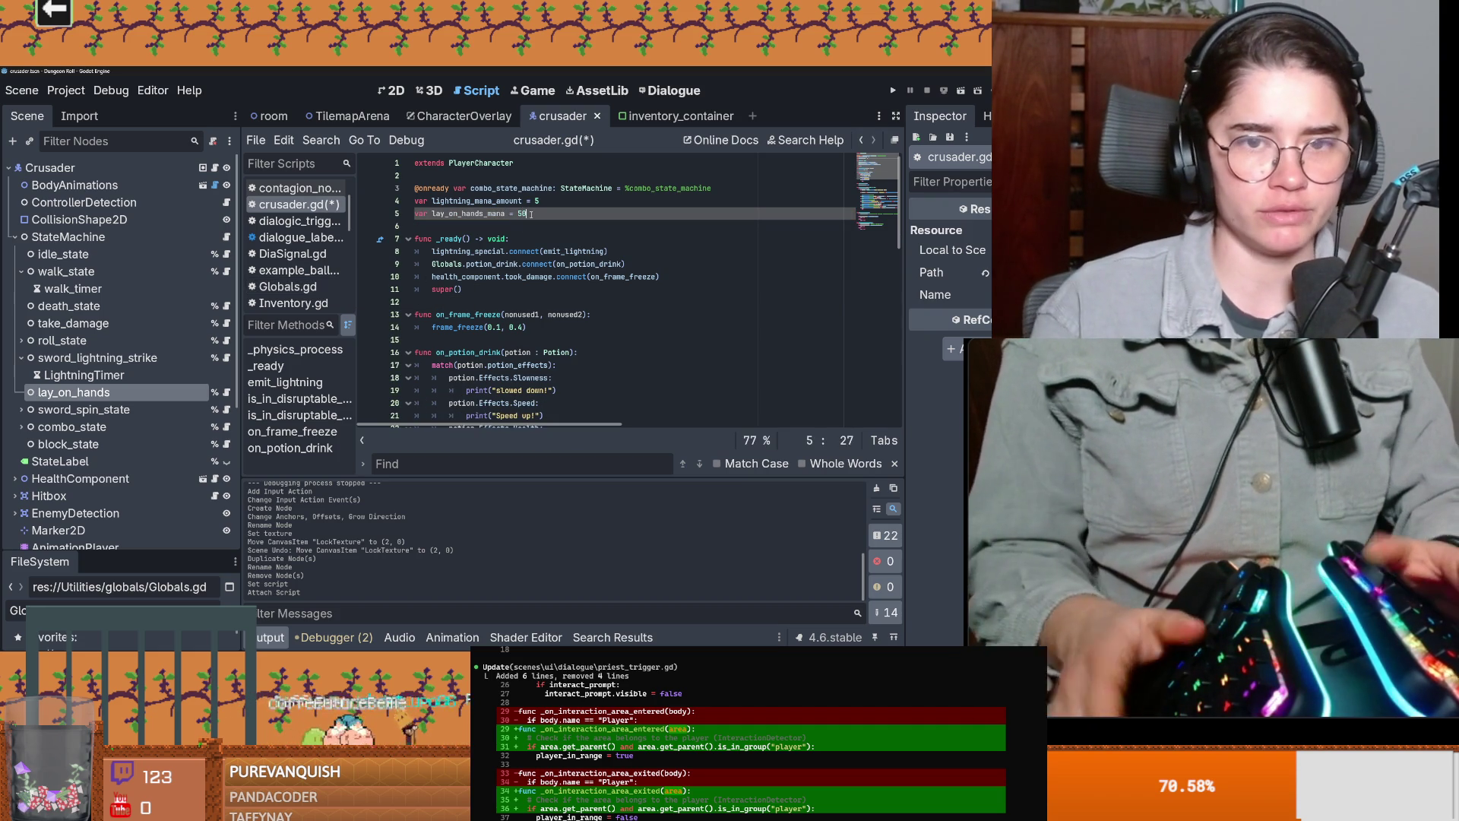
key("ctrl+s")
left_click(489, 213)
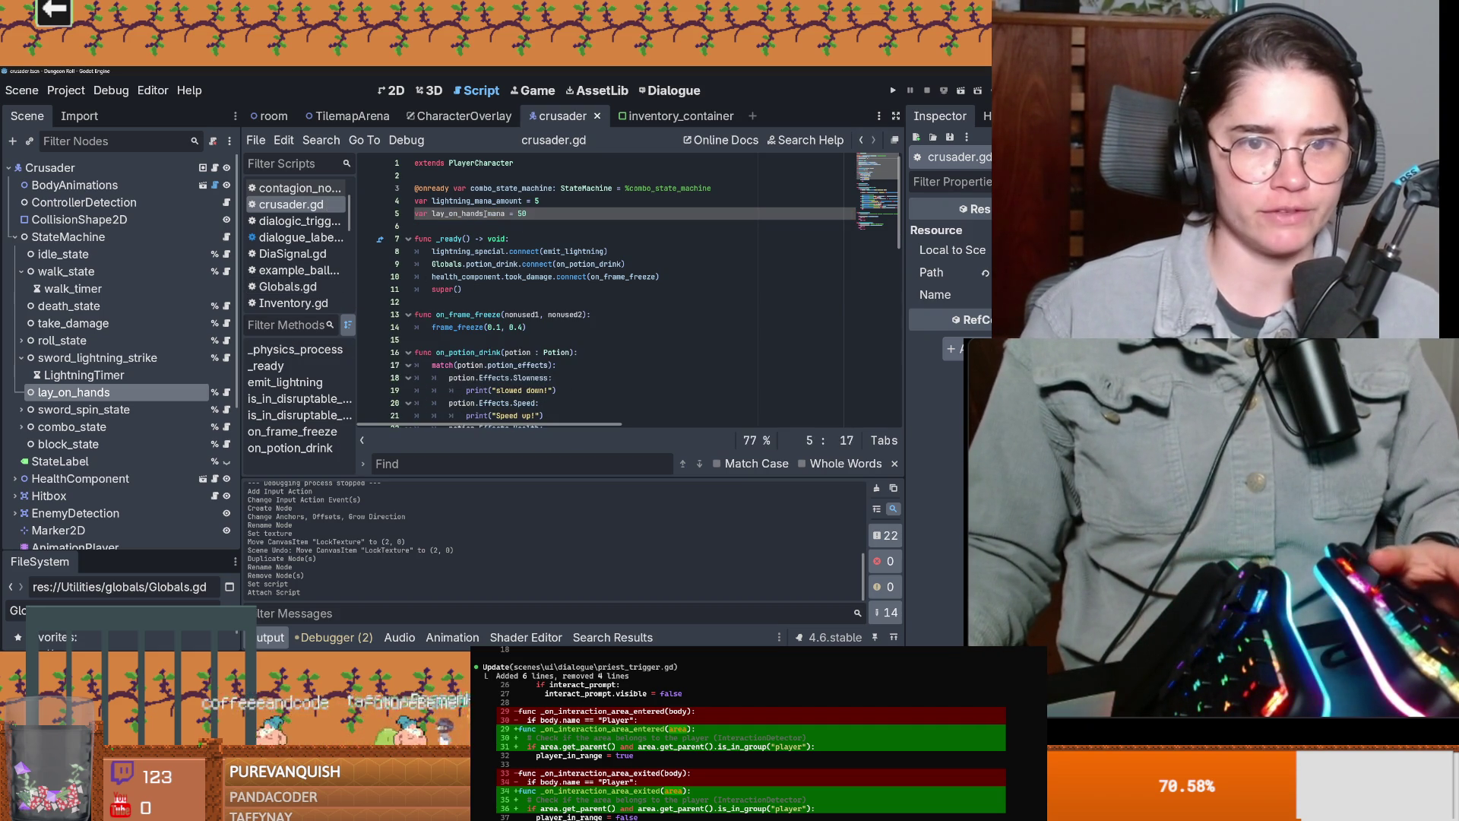
left_click(227, 392)
key("Down")
key("Down")
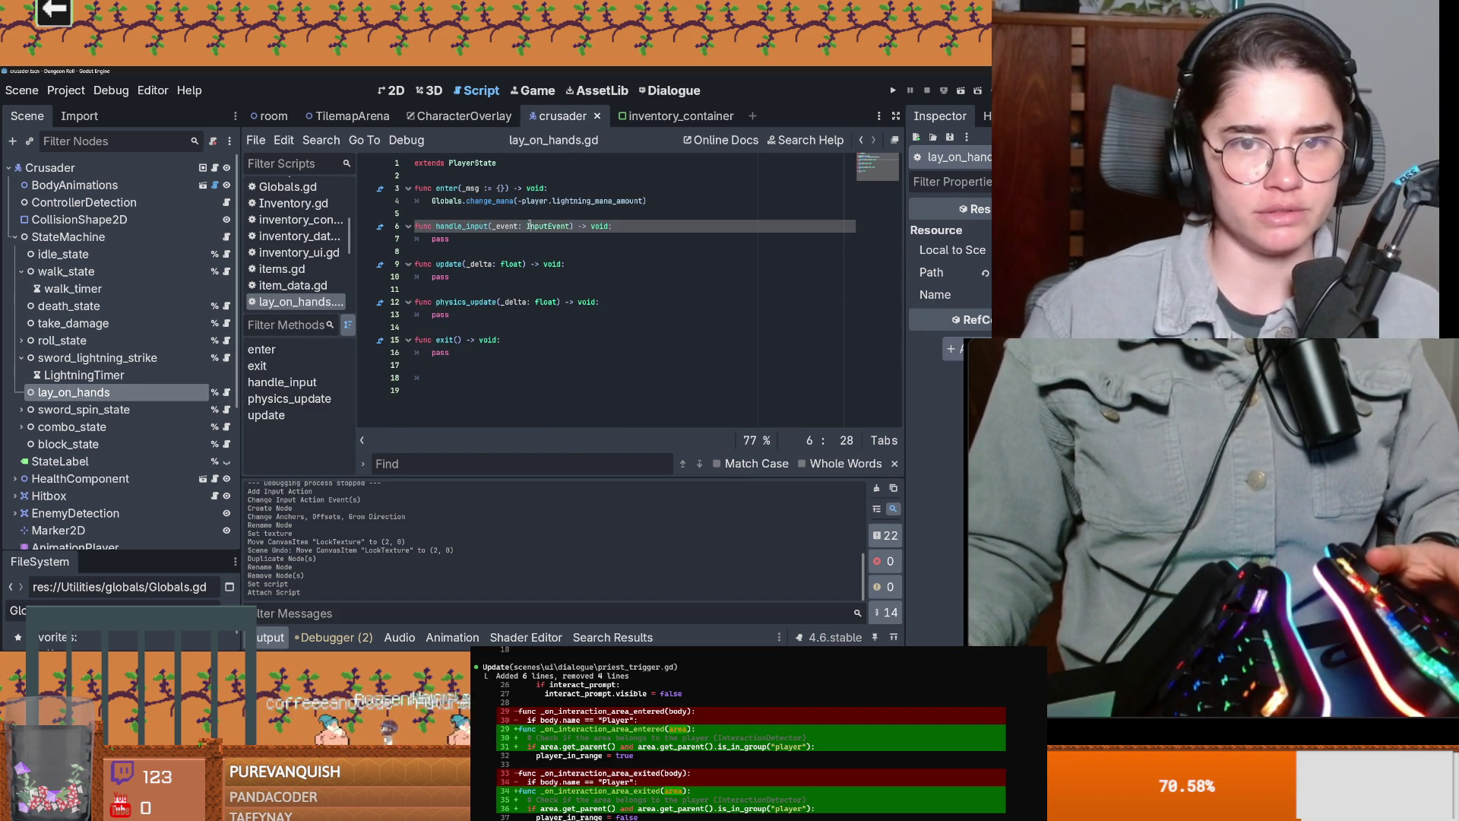
Step: Make lay_on_hands enter() spend player.lay_on_hands_mana instead of lightning_mana_amount, saved
left_click(644, 201)
type("lay_on_hands_mana")
key("ctrl+s")
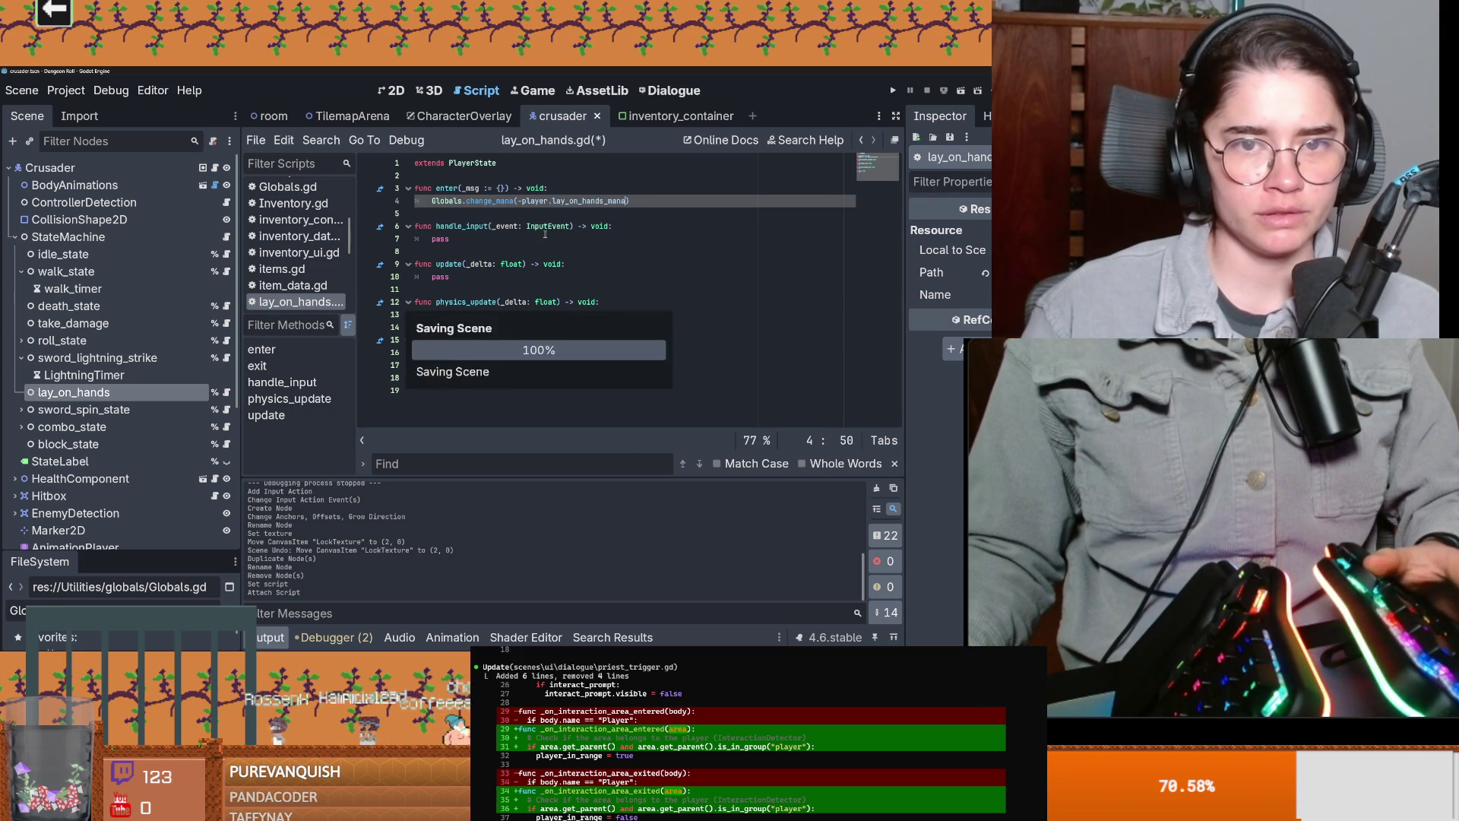
left_click(496, 226)
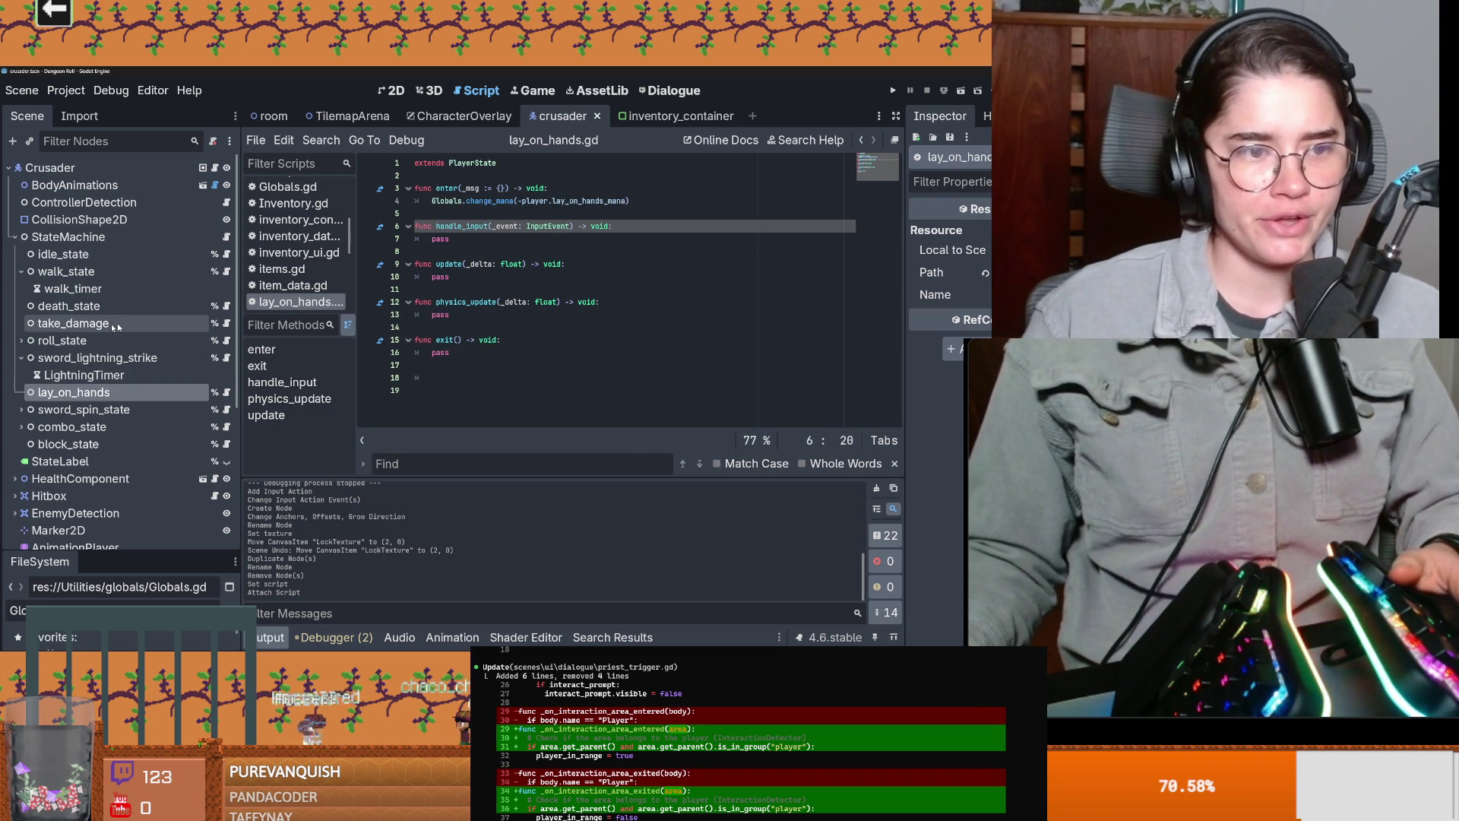
Step: Collapse sword_lightning_strike, save the scene, and select the heal_particles node
left_click(21, 358)
key("ctrl+s")
scroll(121, 410, "down", 5)
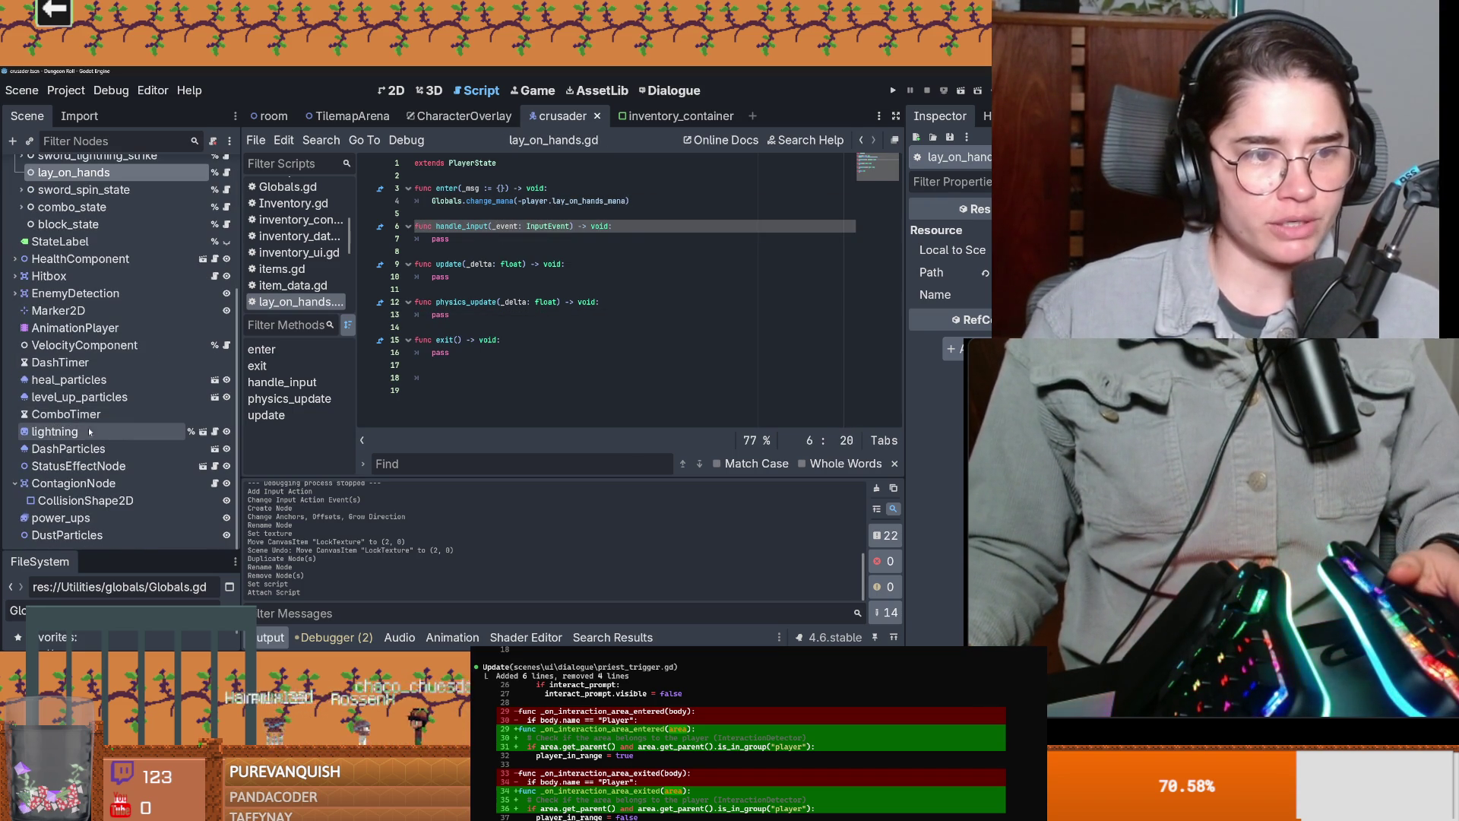
left_click(108, 380)
scroll(499, 390, "up", 1)
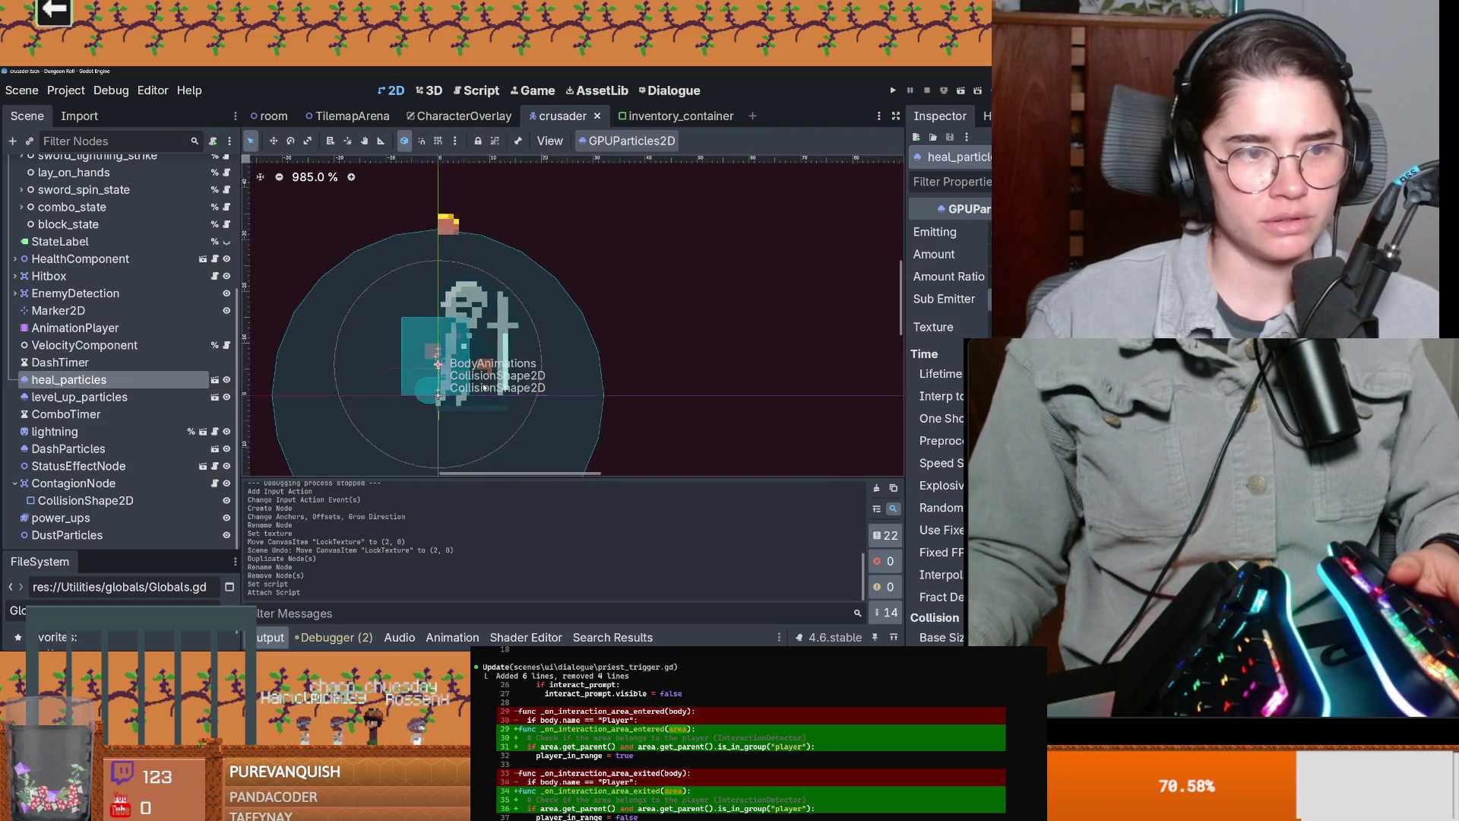
Step: Raise the Scene/FileSystem splitter to reveal Globals.gd, then switch to the browser
scroll(499, 389, "down", 2)
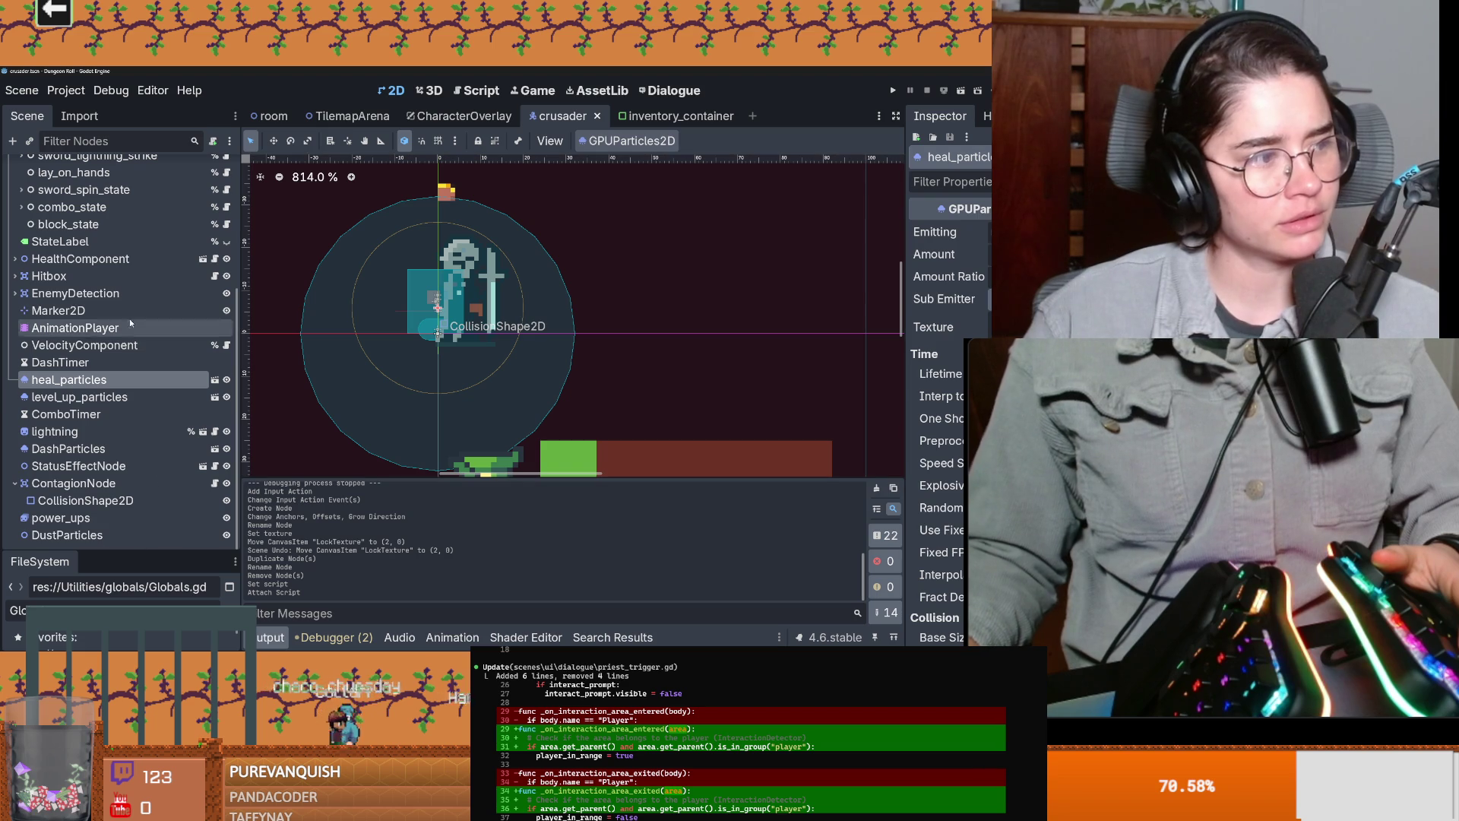
left_click_drag(99, 552, 107, 333)
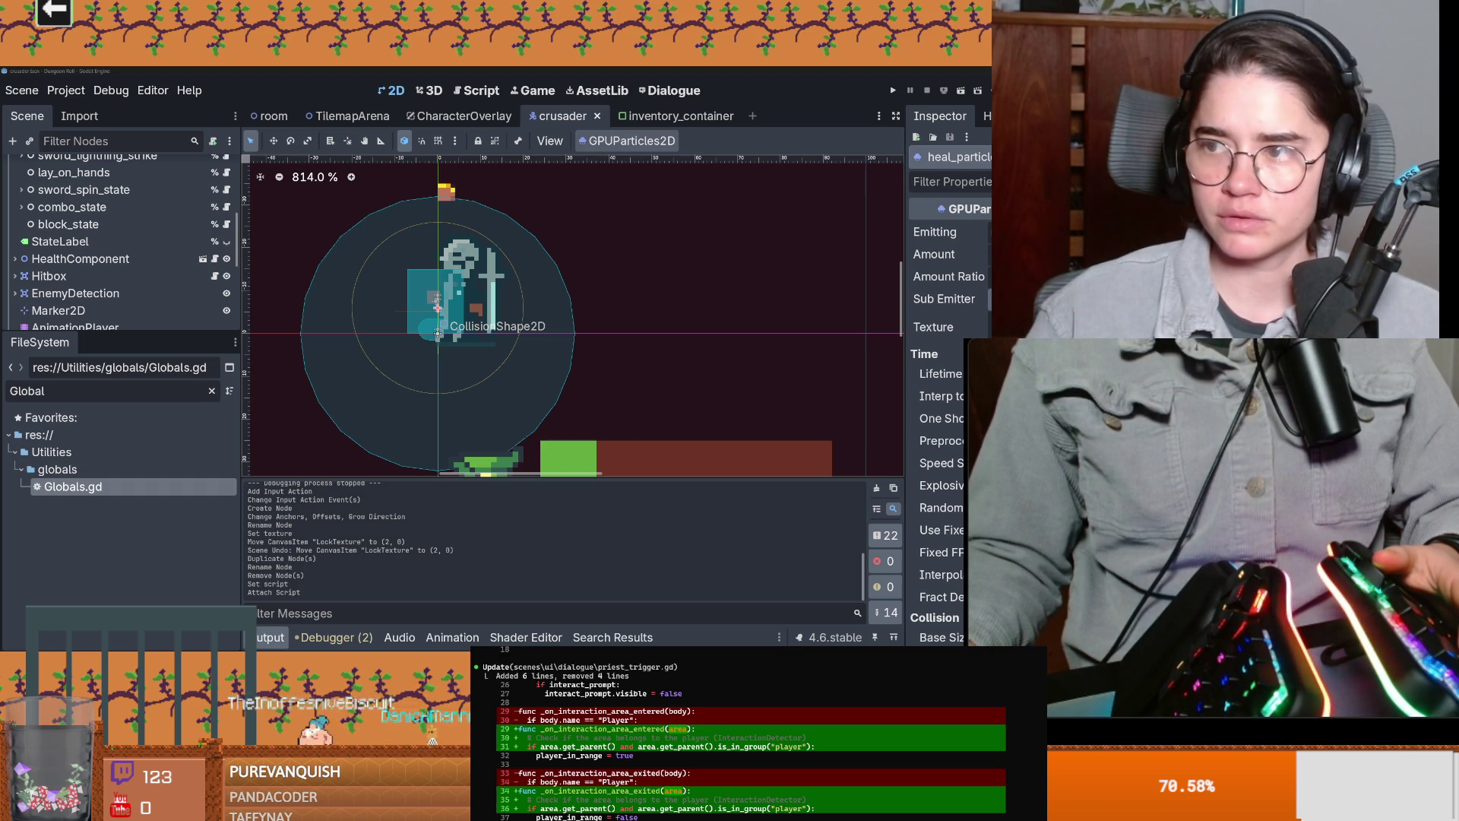
key("alt+Tab")
scroll(708, 354, "up", 5)
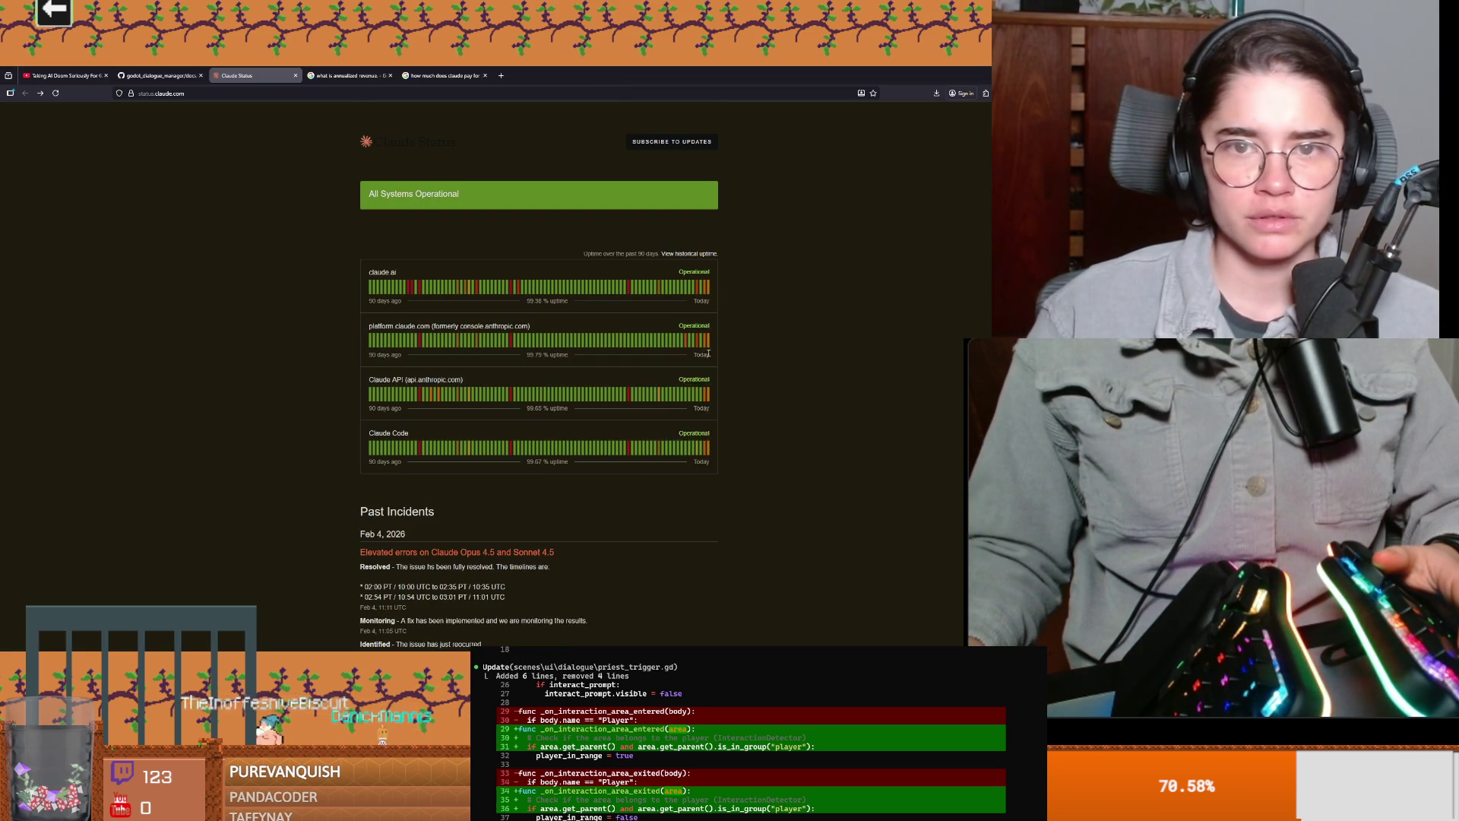
Step: Refresh status.claude.com, review the Elevated errors on Claude models incident and uptime bars, then return to Godot
left_click(57, 94)
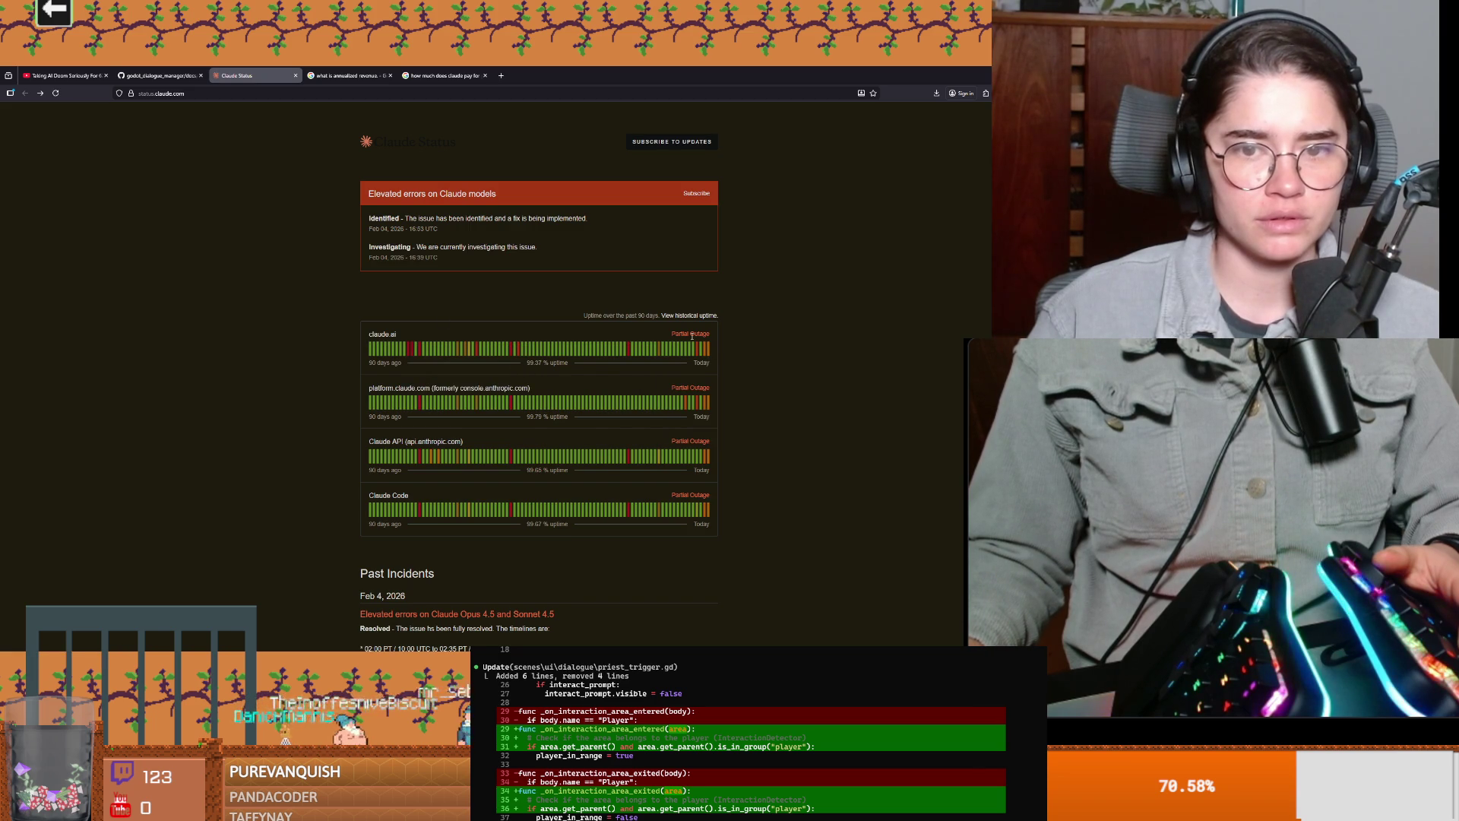
mouse_move(704, 355)
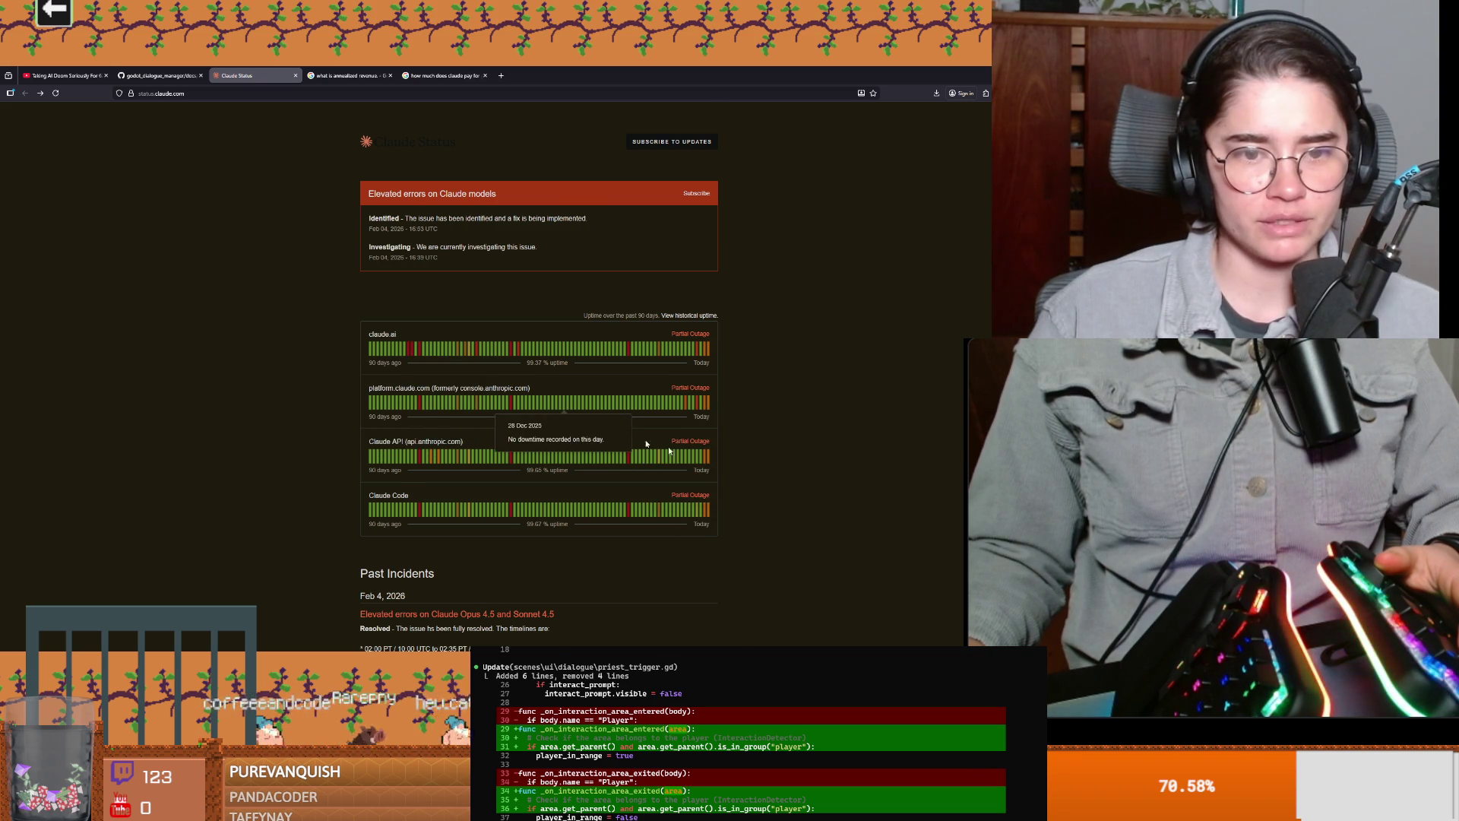
scroll(603, 424, "down", 2)
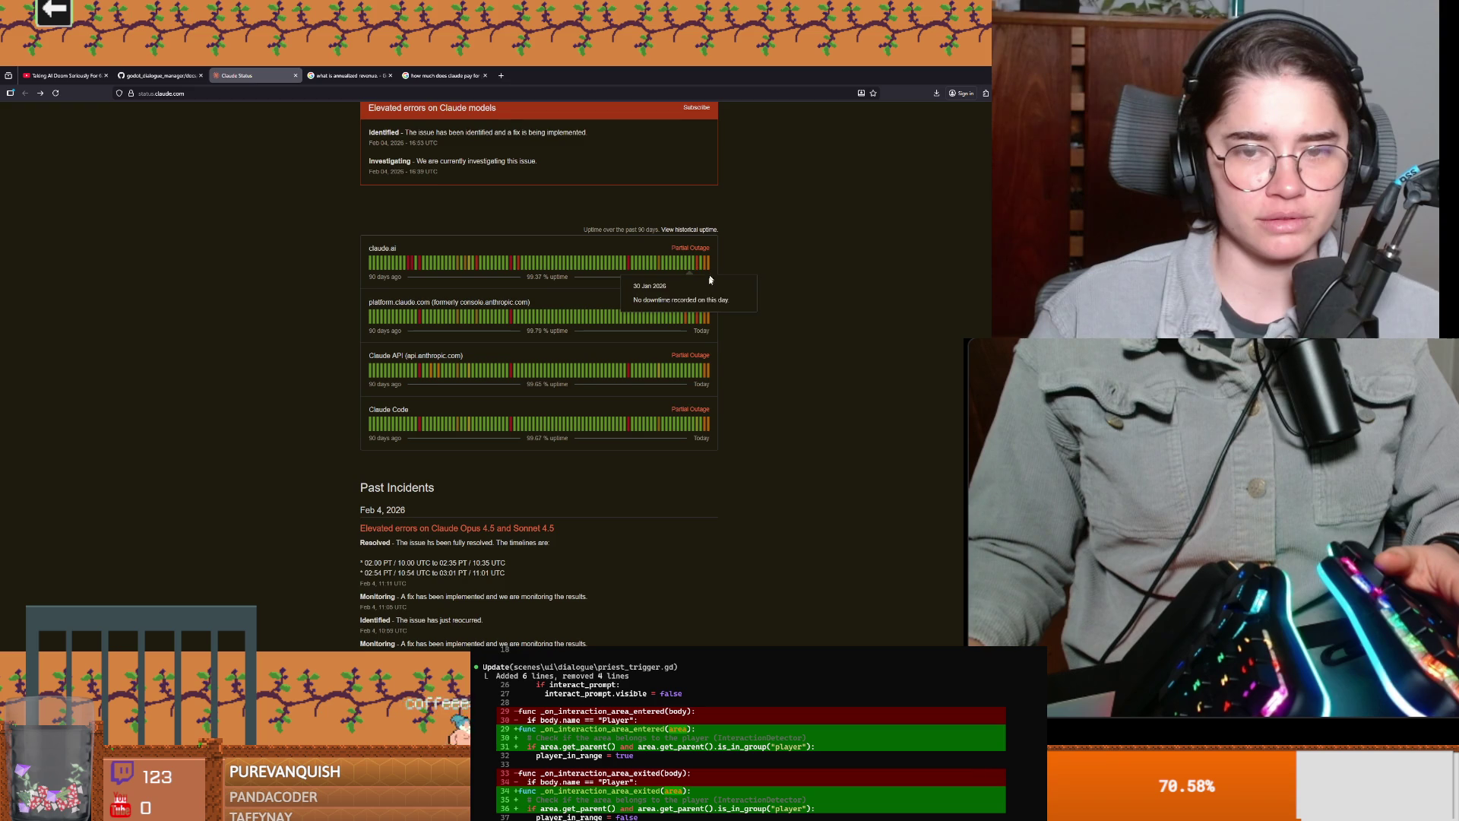
scroll(648, 355, "up", 2)
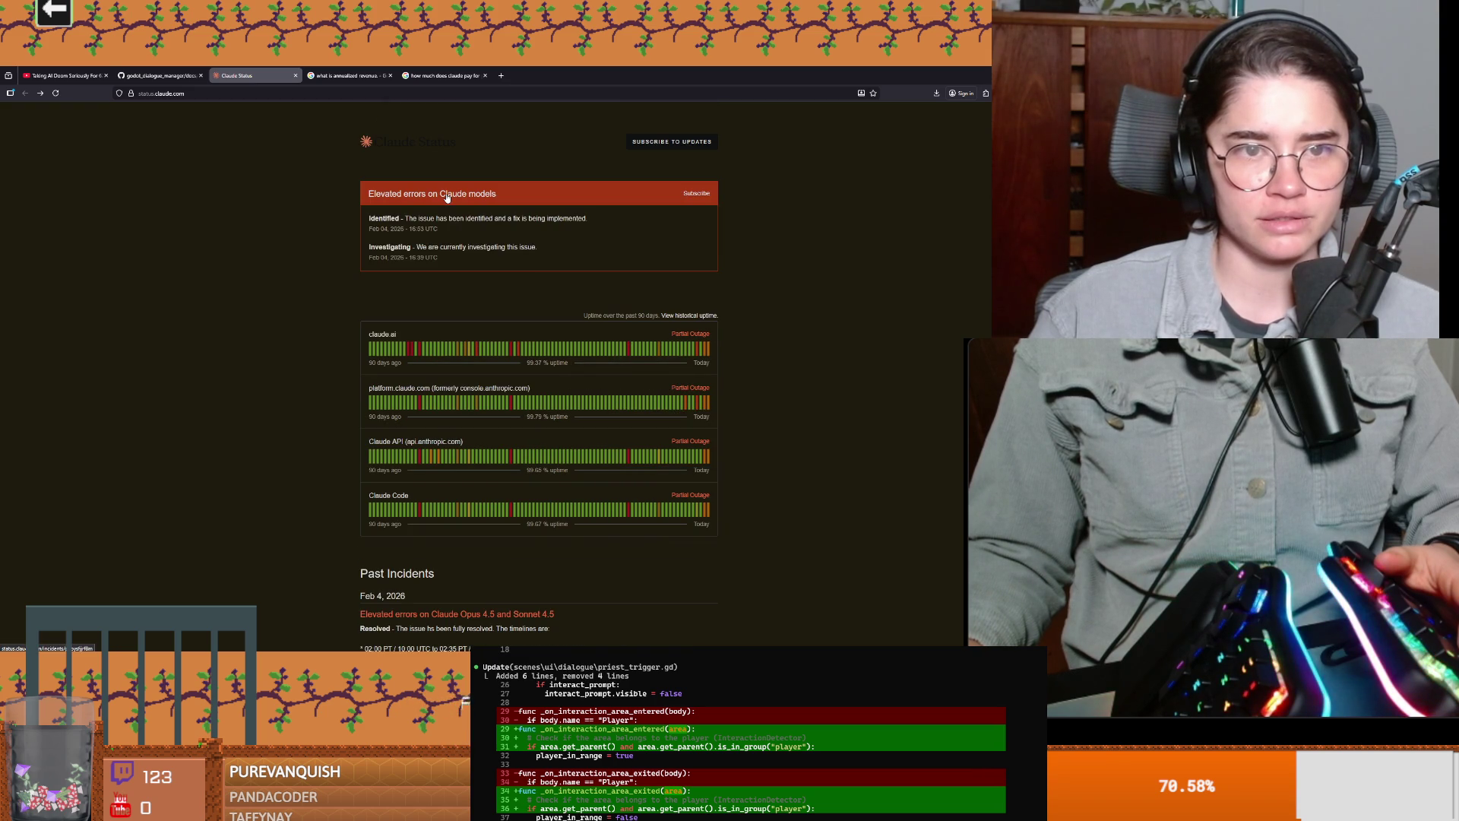
key("alt+Tab")
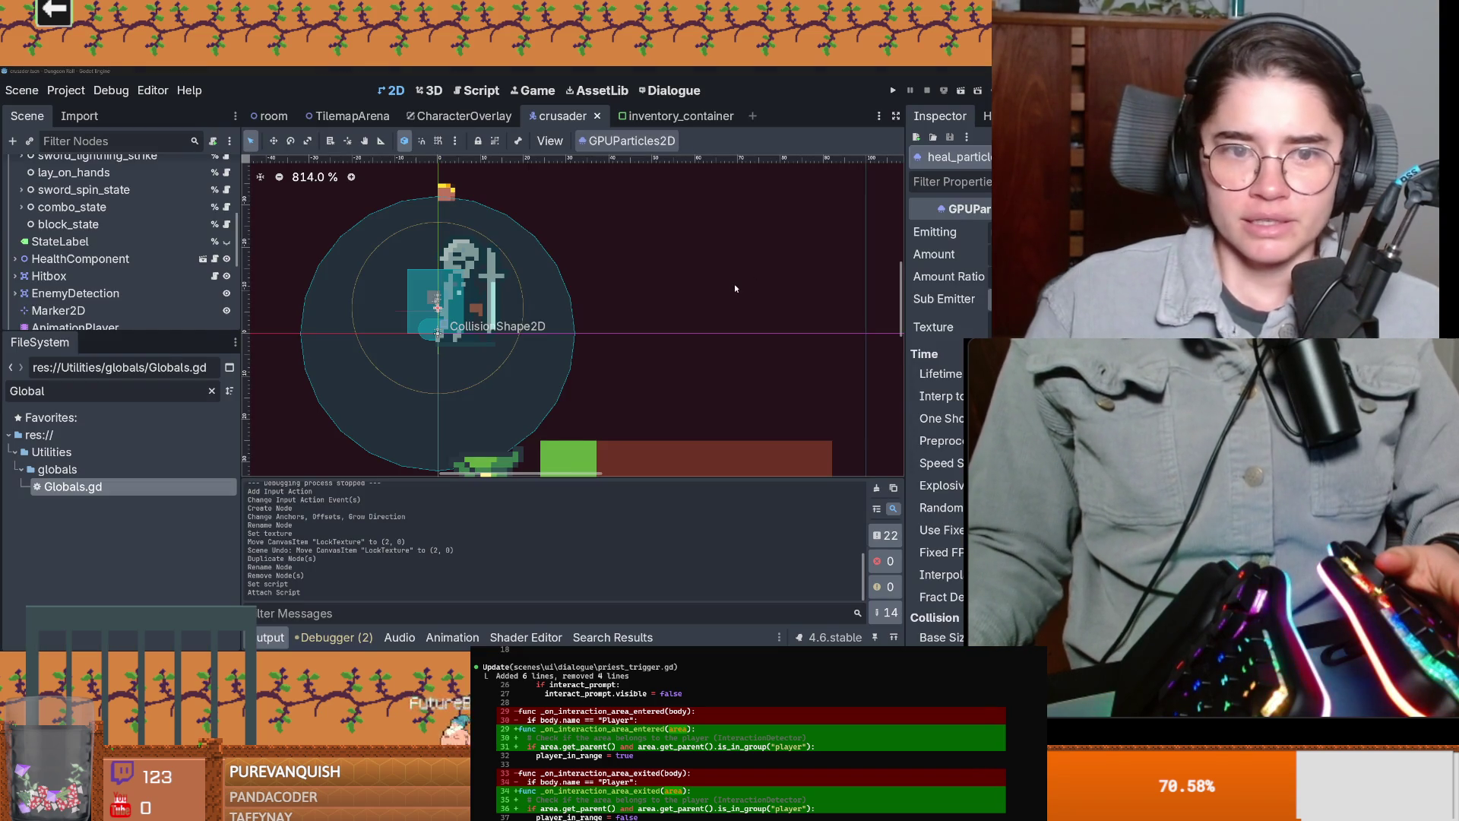
Step: Save the crusader scene and drag the Scene/FileSystem splitter down to enlarge the node tree
key("ctrl+s")
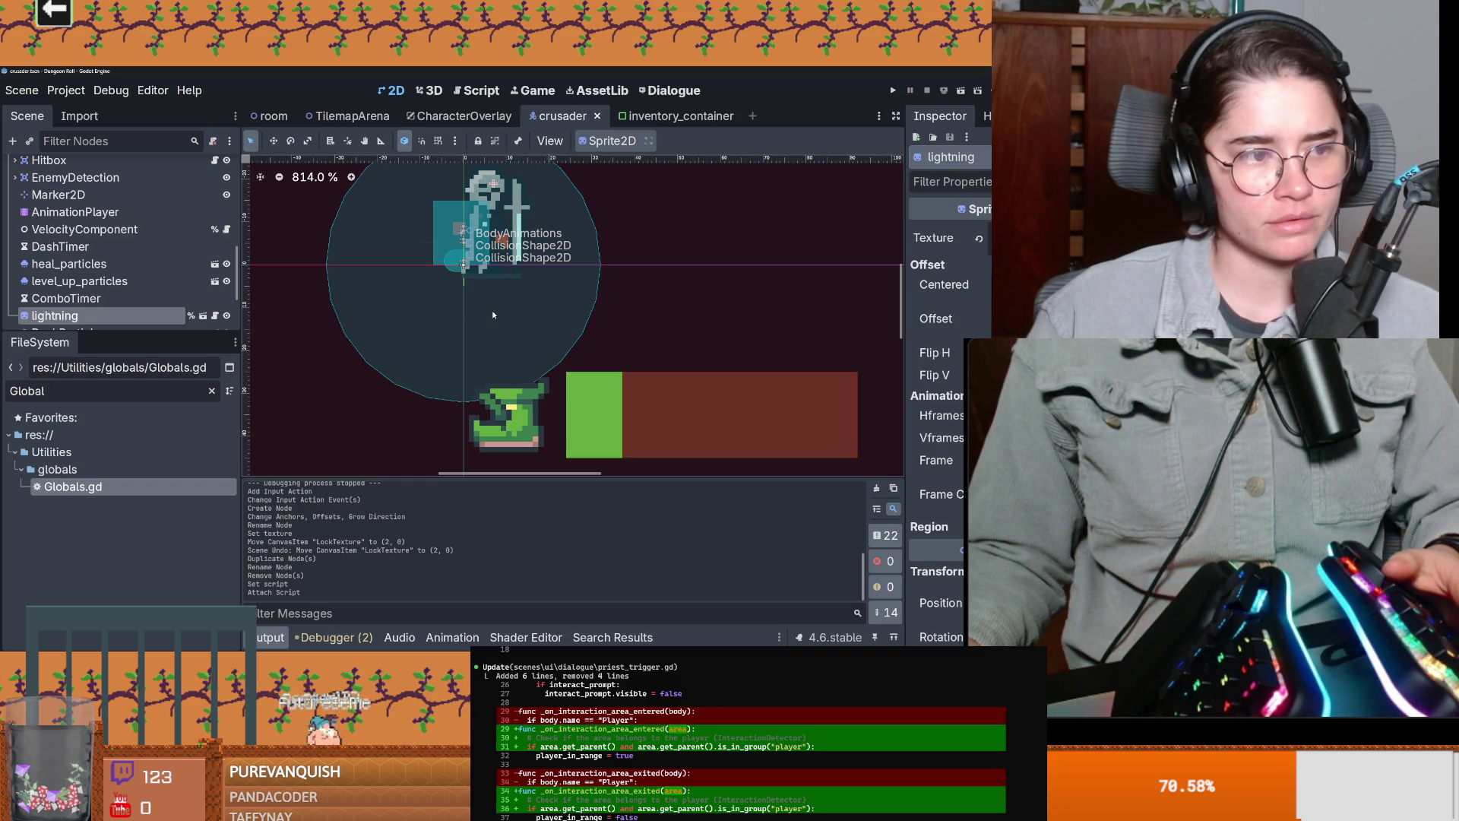
scroll(422, 329, "up", 2)
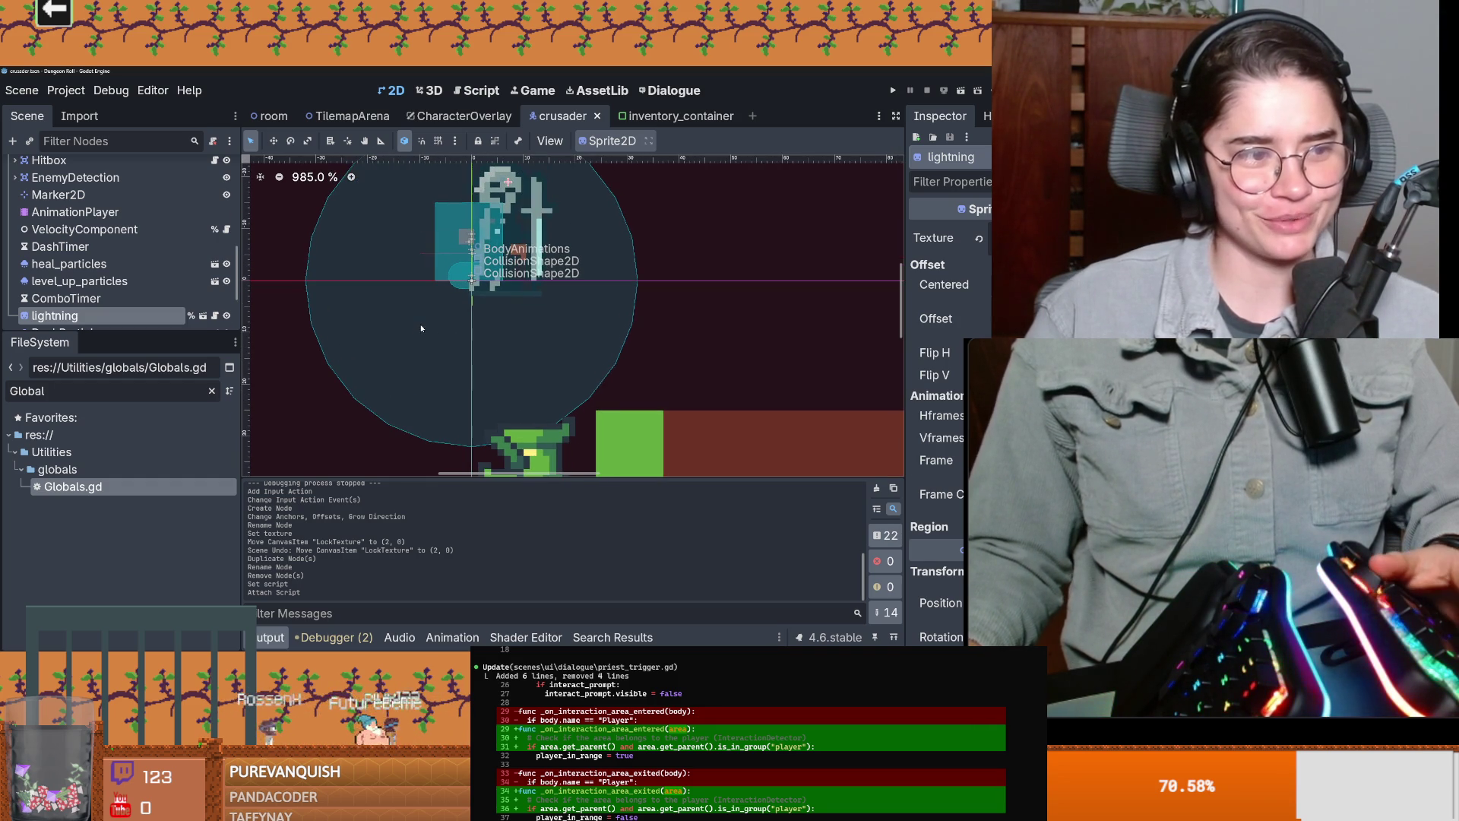
key("ctrl+s")
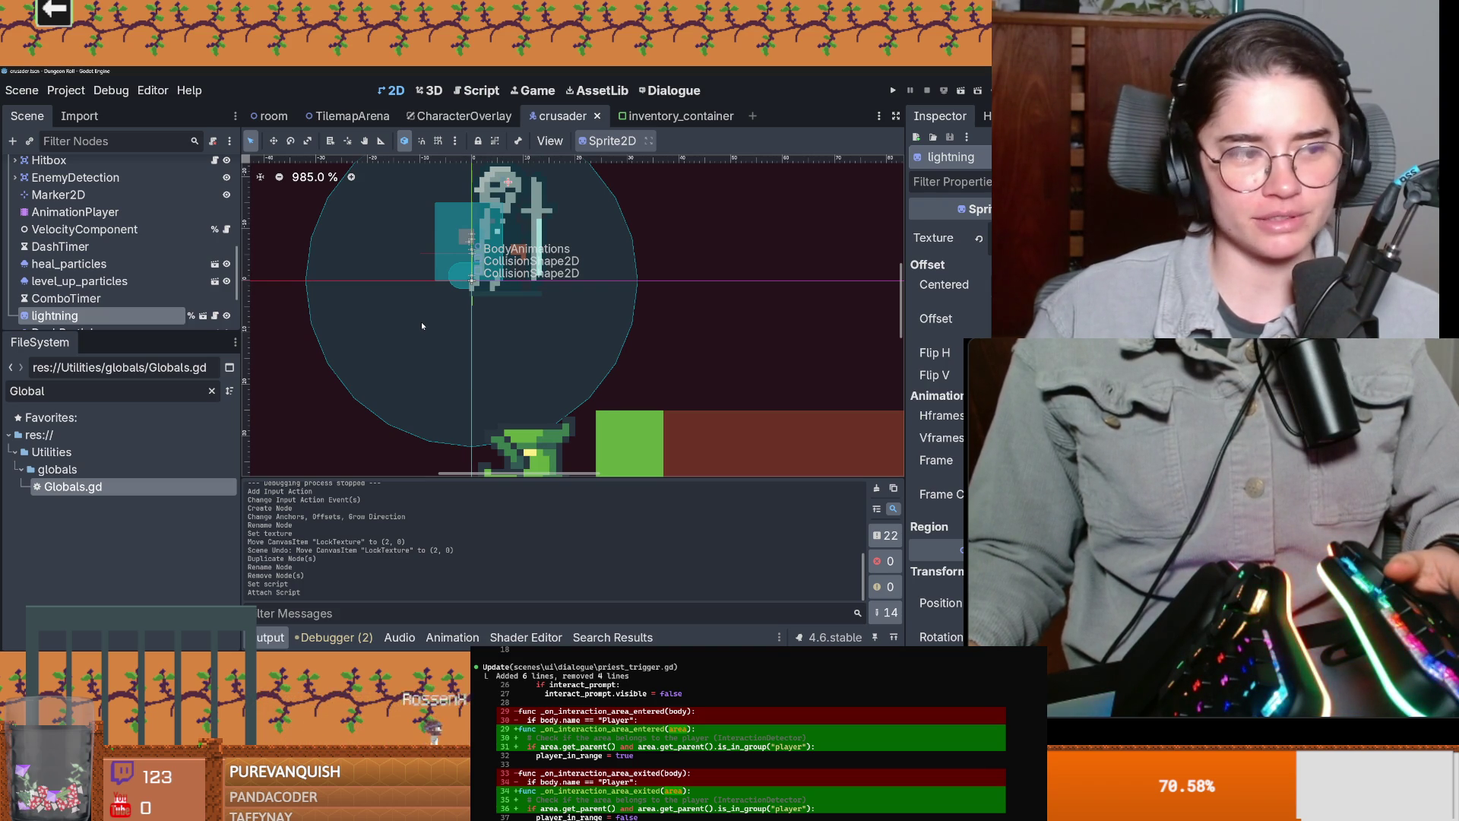
scroll(418, 304, "down", 2)
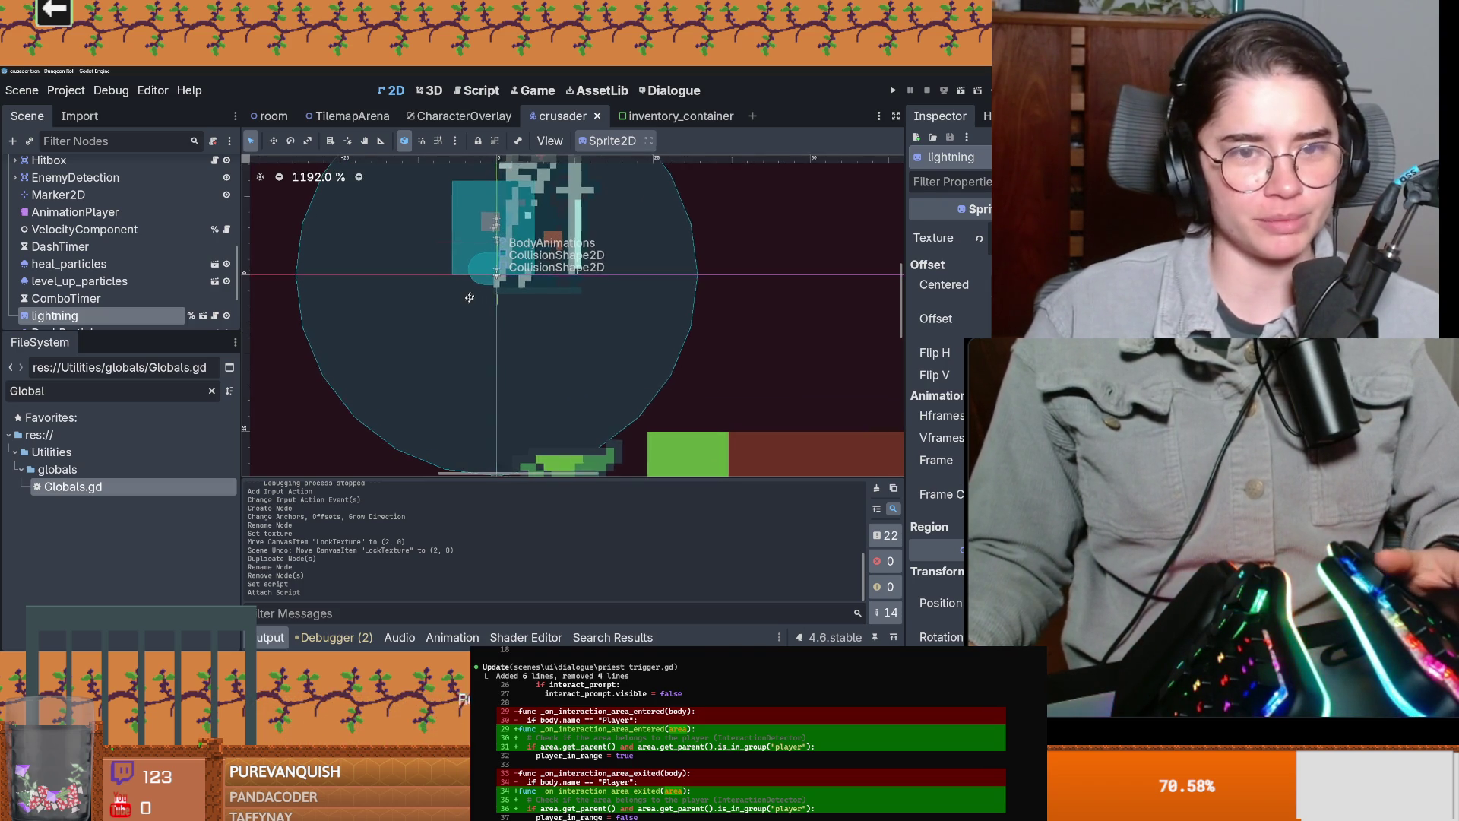
scroll(471, 293, "up", 3)
left_click_drag(113, 332, 114, 479)
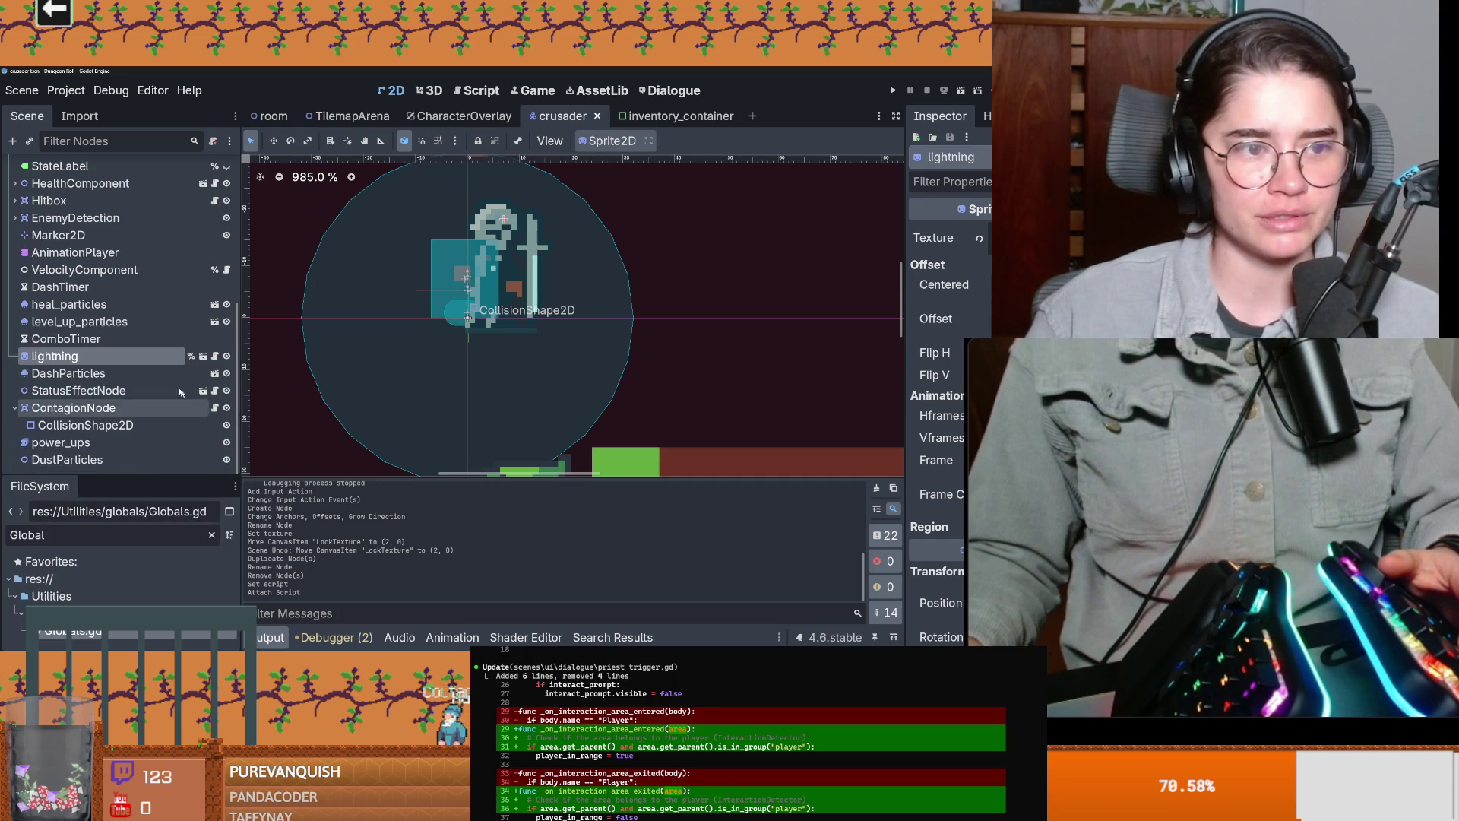
Step: Scroll the Scene tree and select the lay_on_hands state node under StateMachine
scroll(116, 430, "up", 1)
scroll(116, 430, "up", 2)
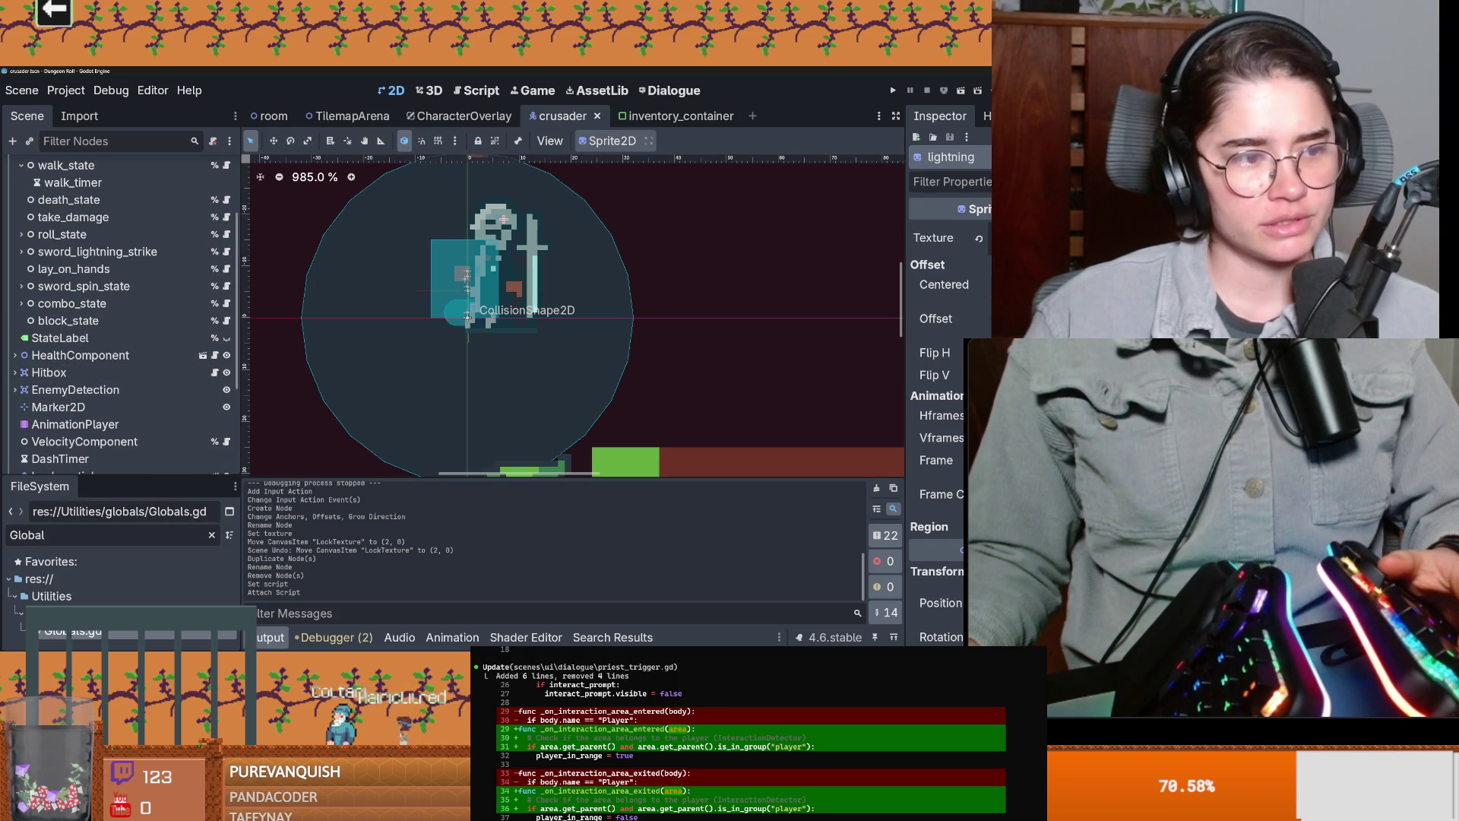
scroll(83, 336, "up", 2)
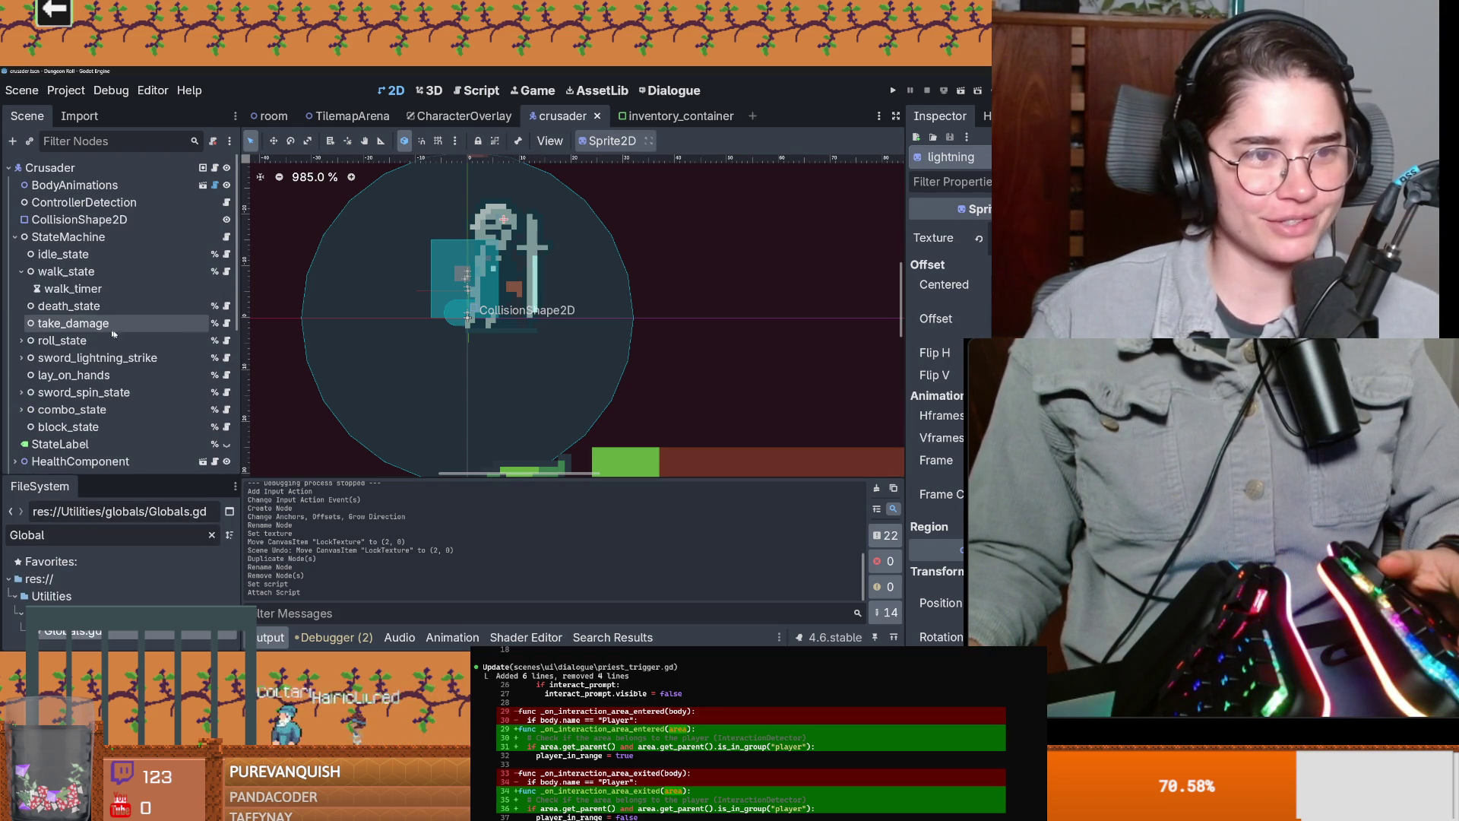
scroll(66, 370, "down", 1)
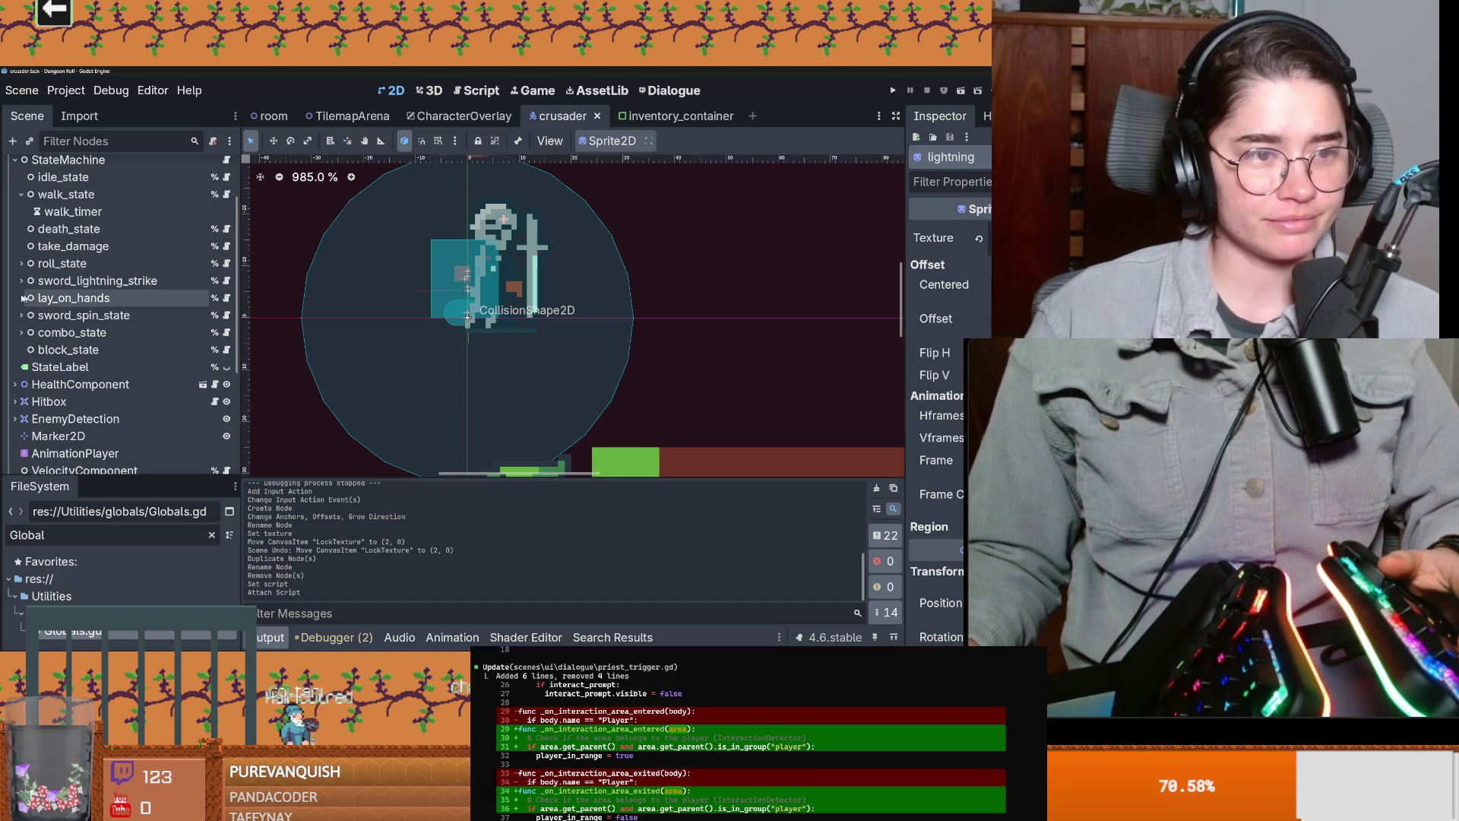
double_click(74, 298)
right_click(72, 302)
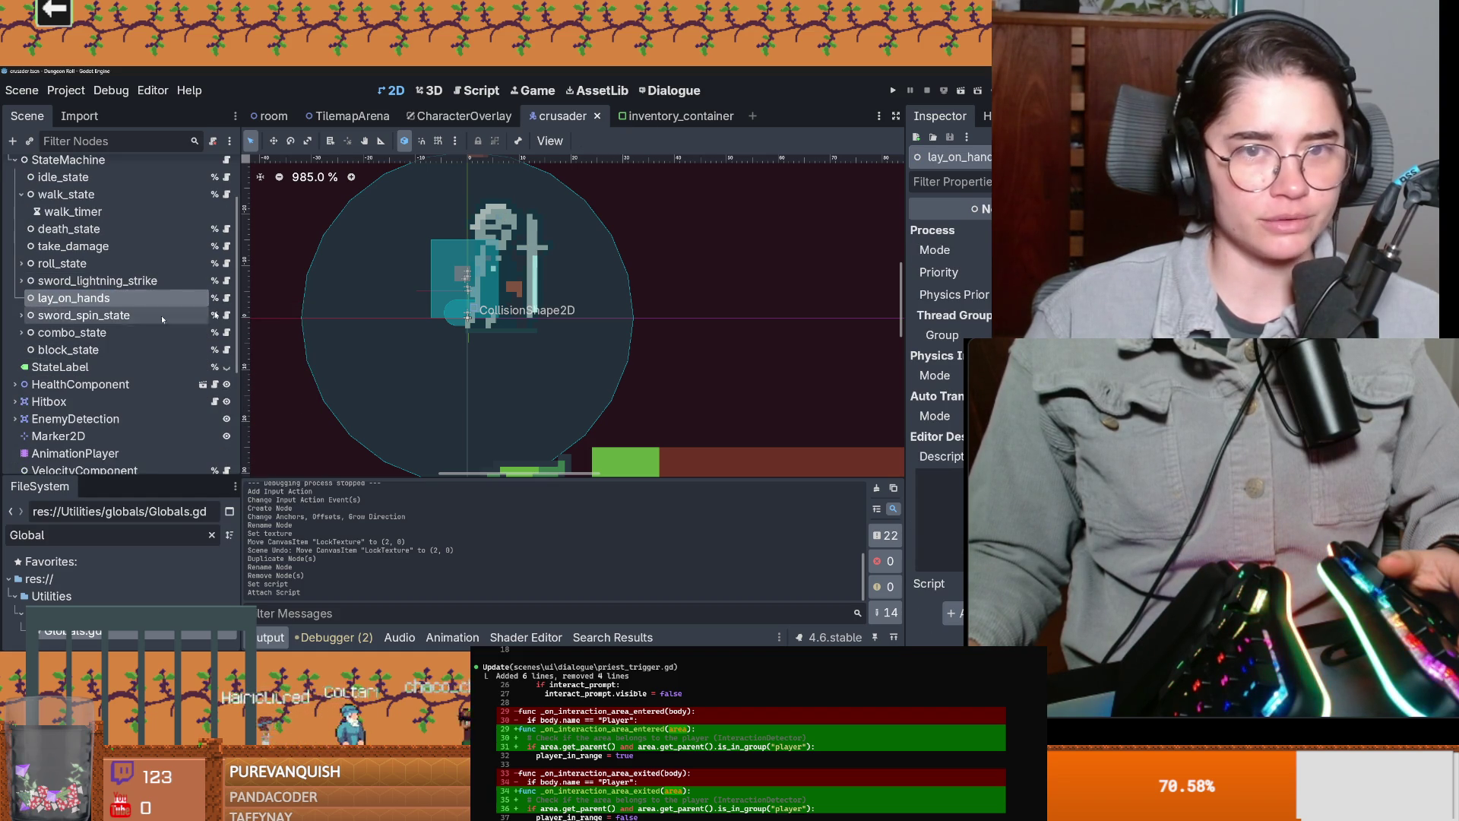
scroll(205, 426, "down", 3)
scroll(205, 426, "down", 2)
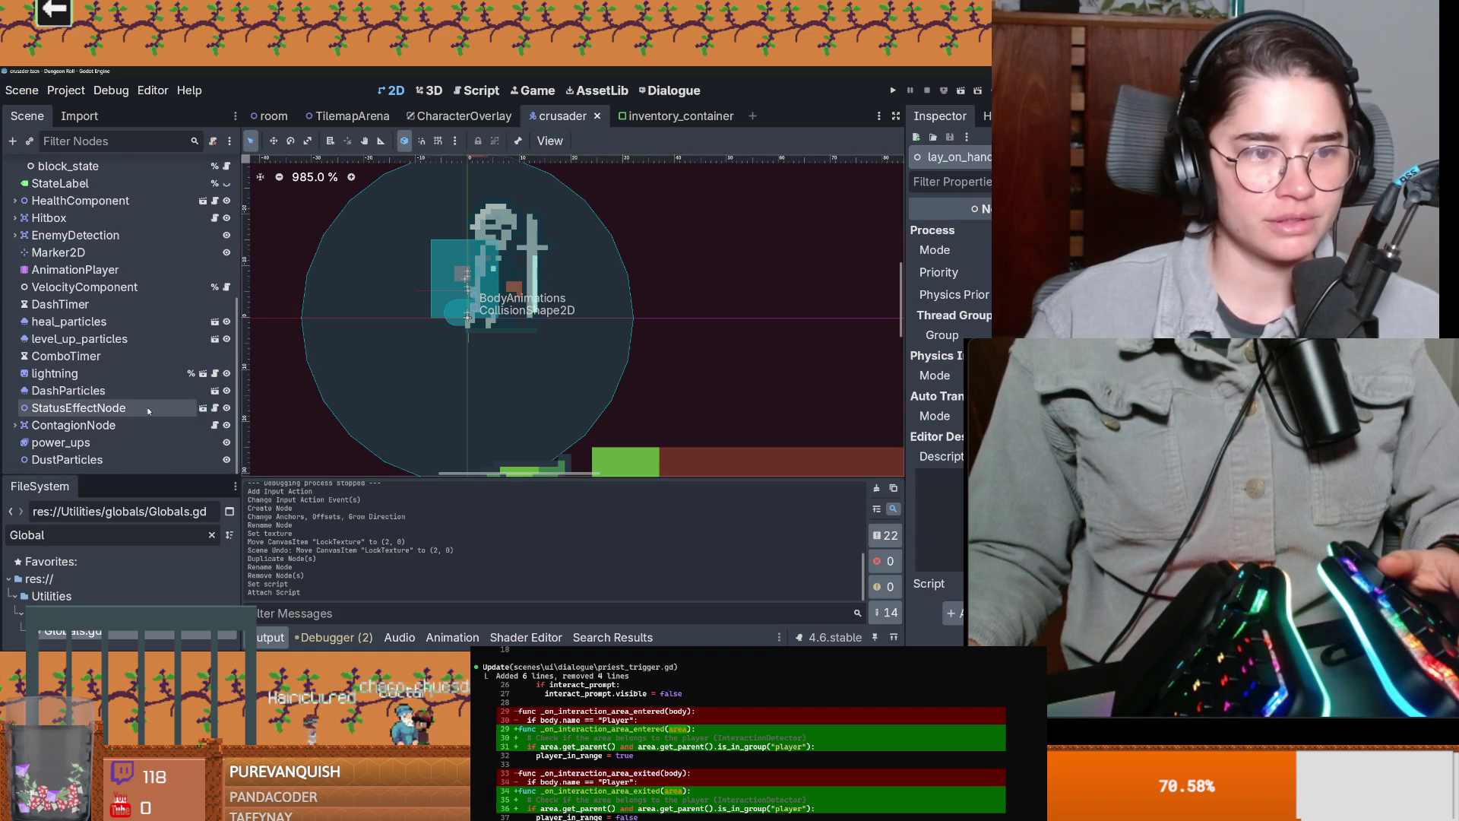
Step: Inspect the StatusEffectNode and RadiationEffect sub-scenes, then close both scene tabs
left_click(202, 408)
left_click(95, 220)
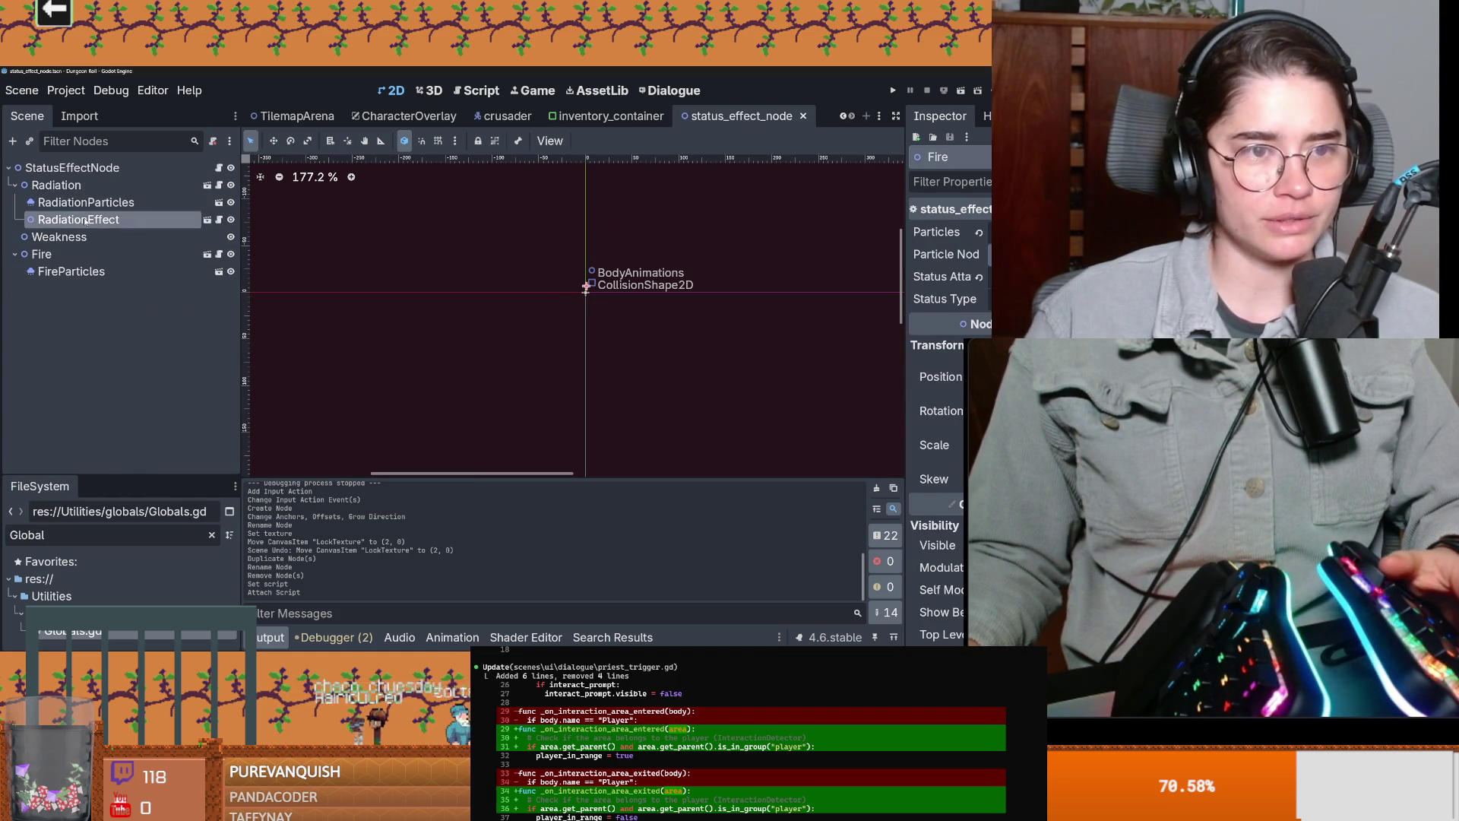
left_click(214, 220)
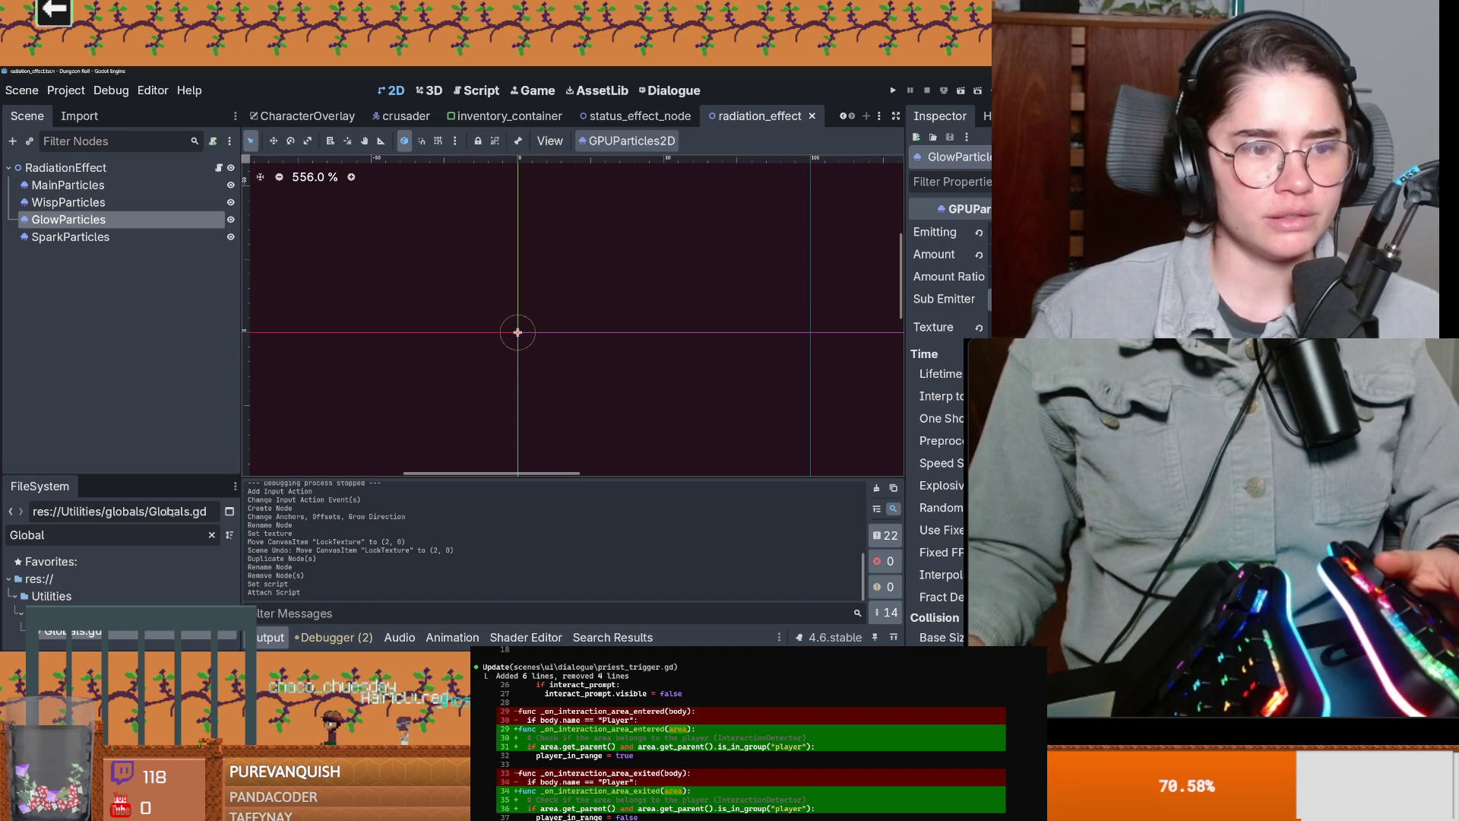
left_click(812, 116)
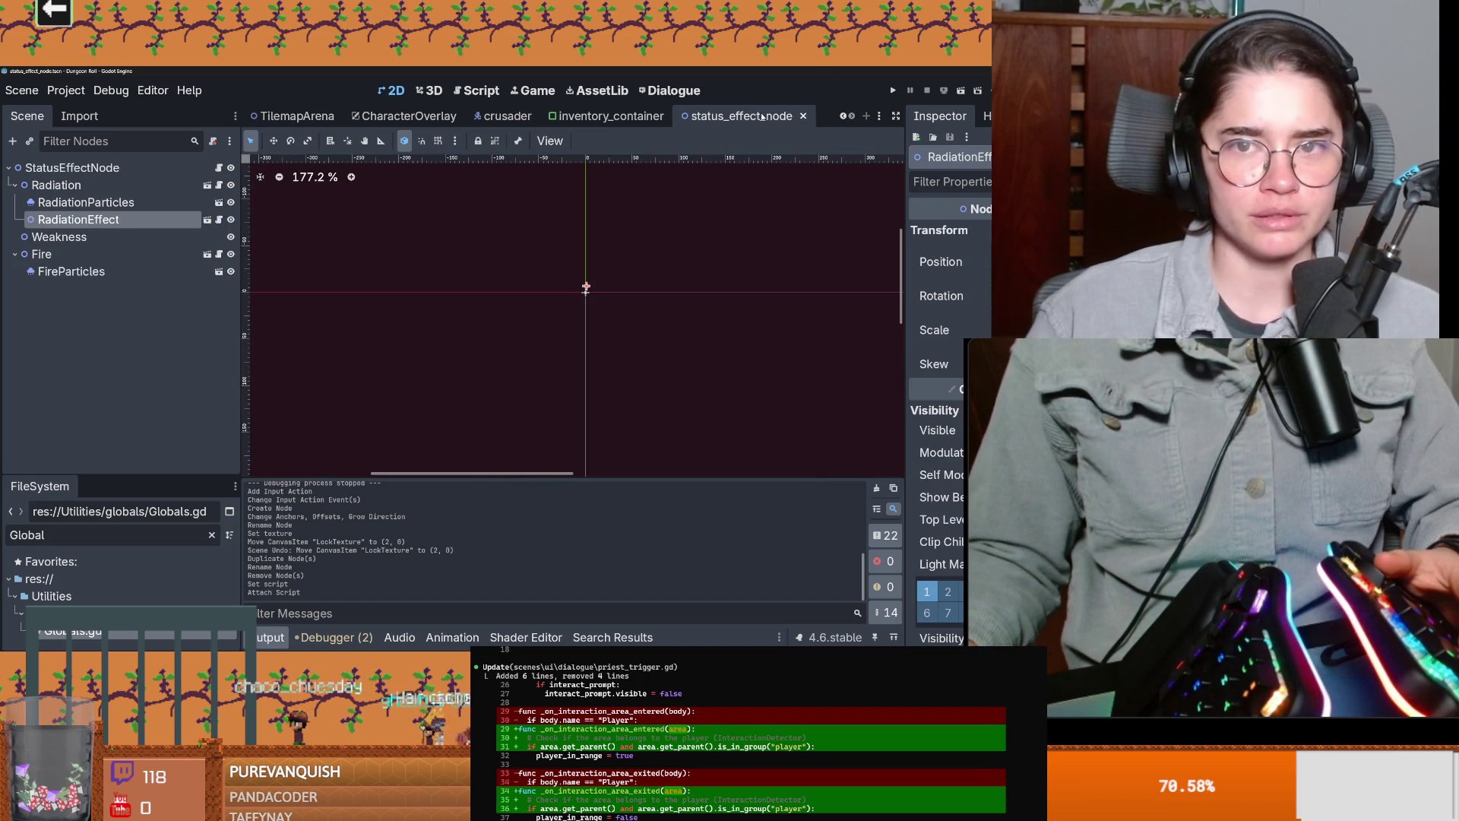
left_click(803, 116)
Step: Filter the FileSystem for 'baldwin' and open BaldwinScene with its node tree enlarged
double_click(51, 535)
type("baldwin")
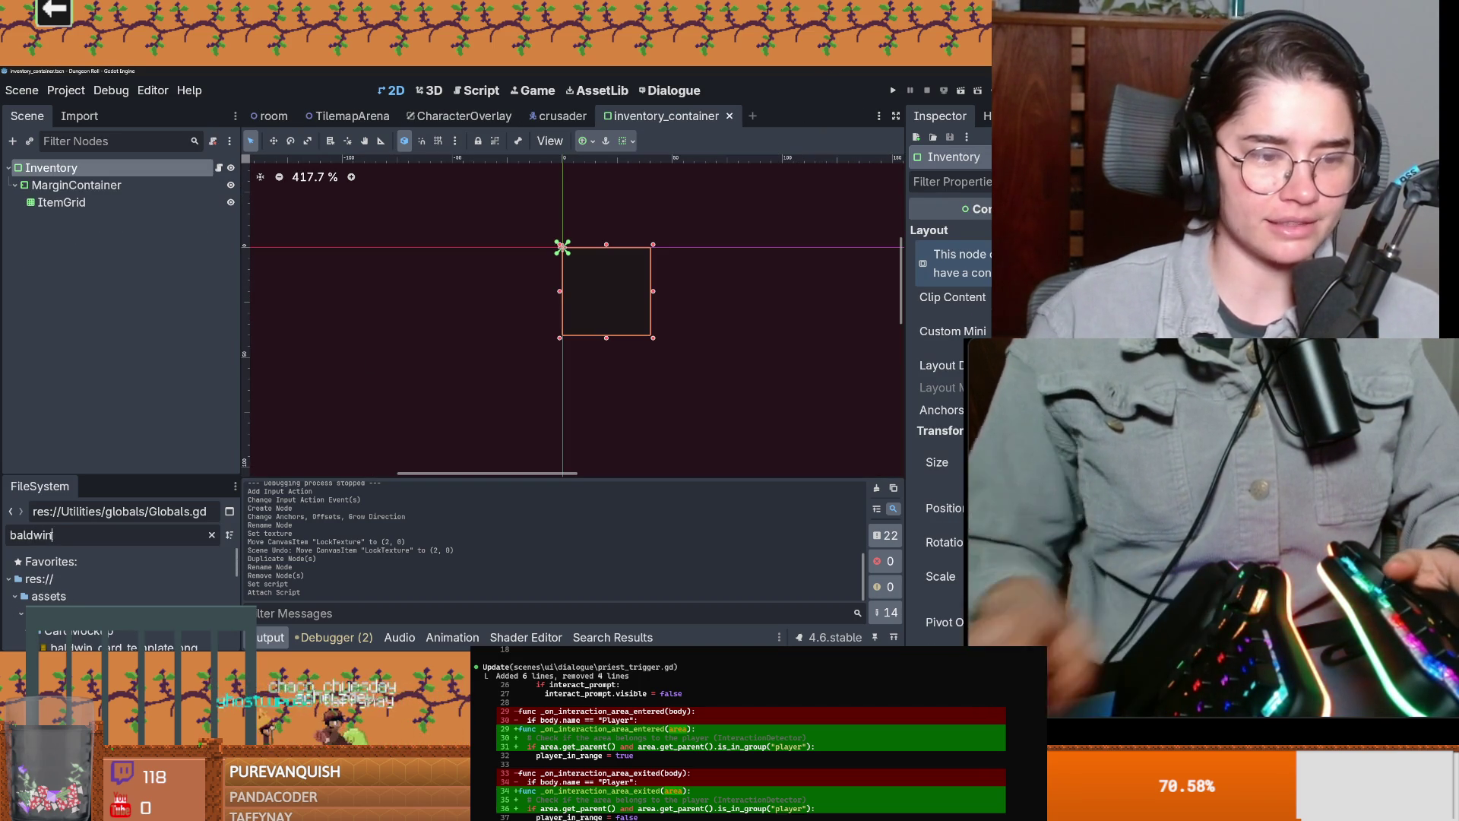
left_click_drag(107, 477, 106, 196)
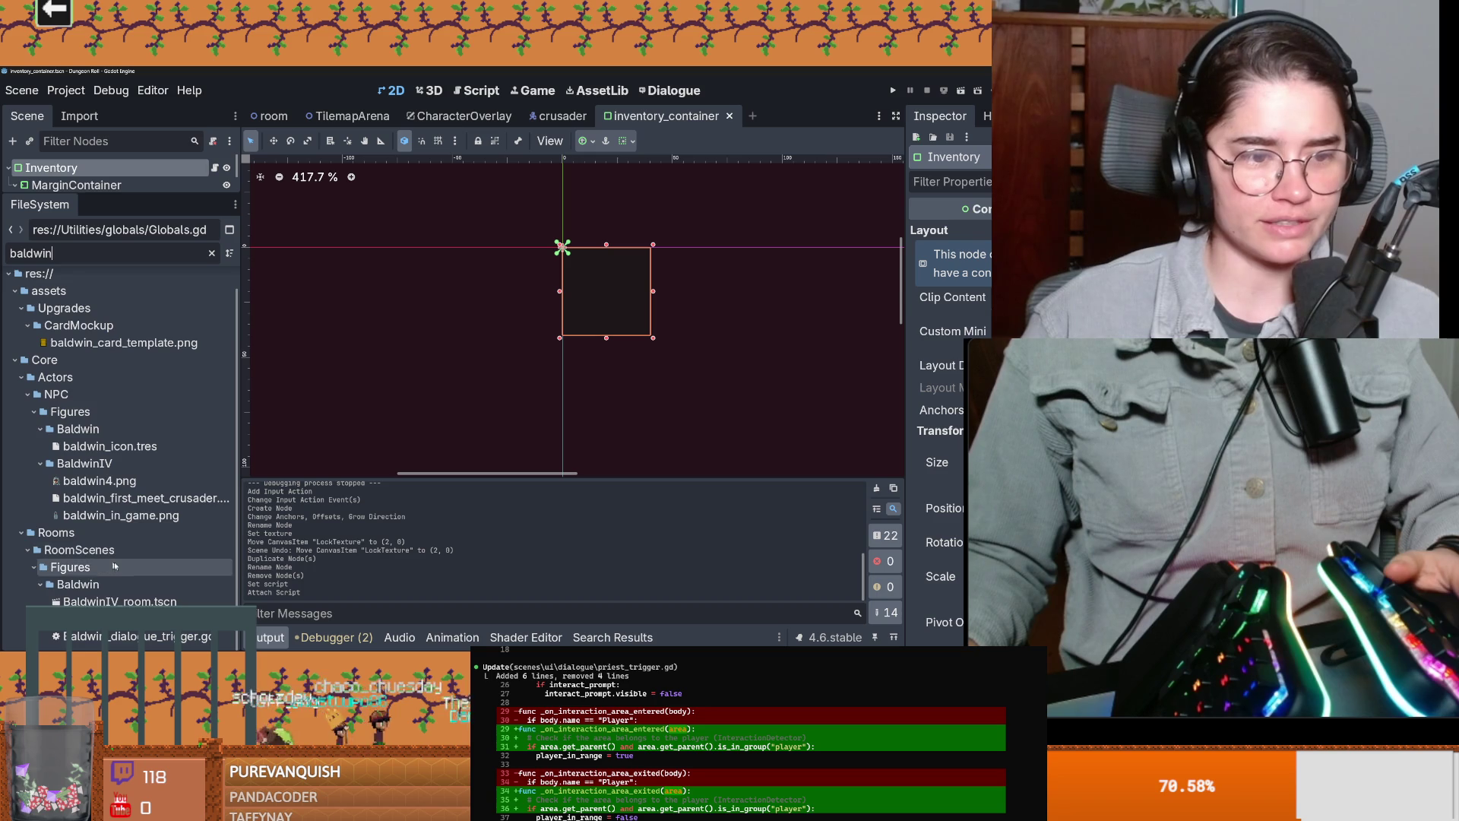
double_click(106, 601)
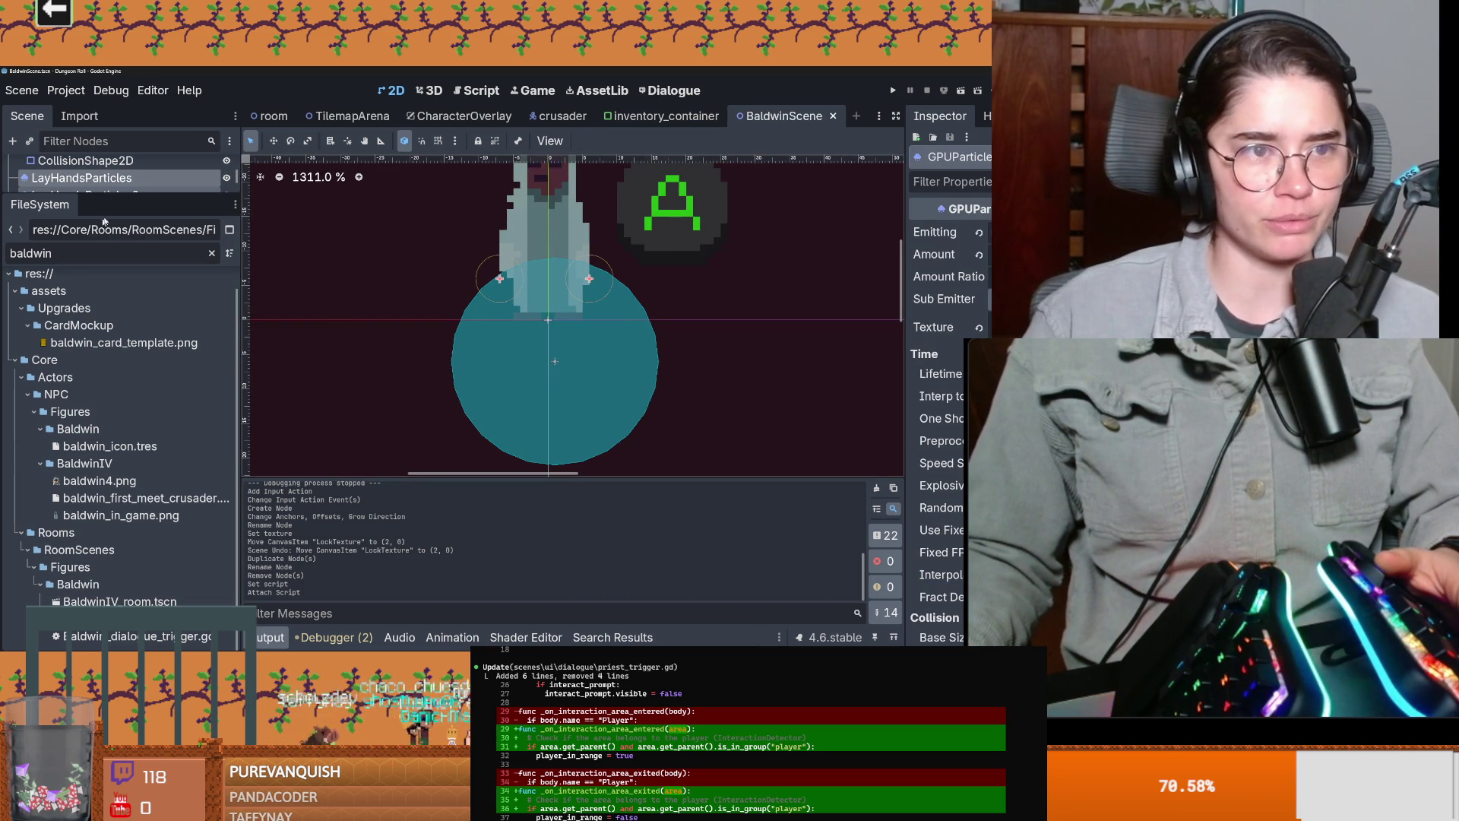
left_click_drag(99, 196, 99, 562)
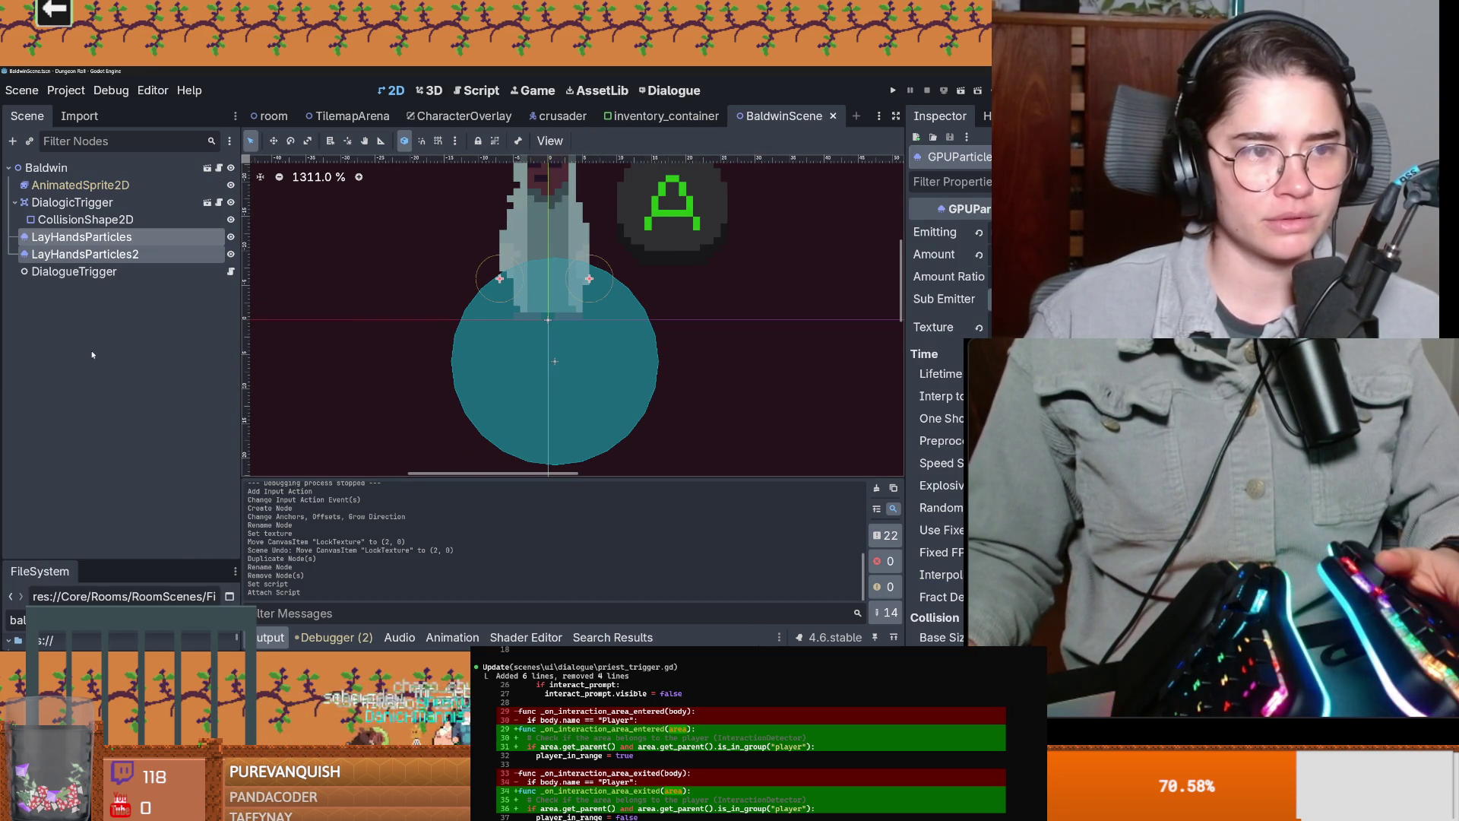
Step: Select LayHandsParticles and LayHandsParticles2 in BaldwinScene, then go back to the crusader scene
left_click(94, 274)
left_click(84, 254)
scroll(471, 349, "up", 1)
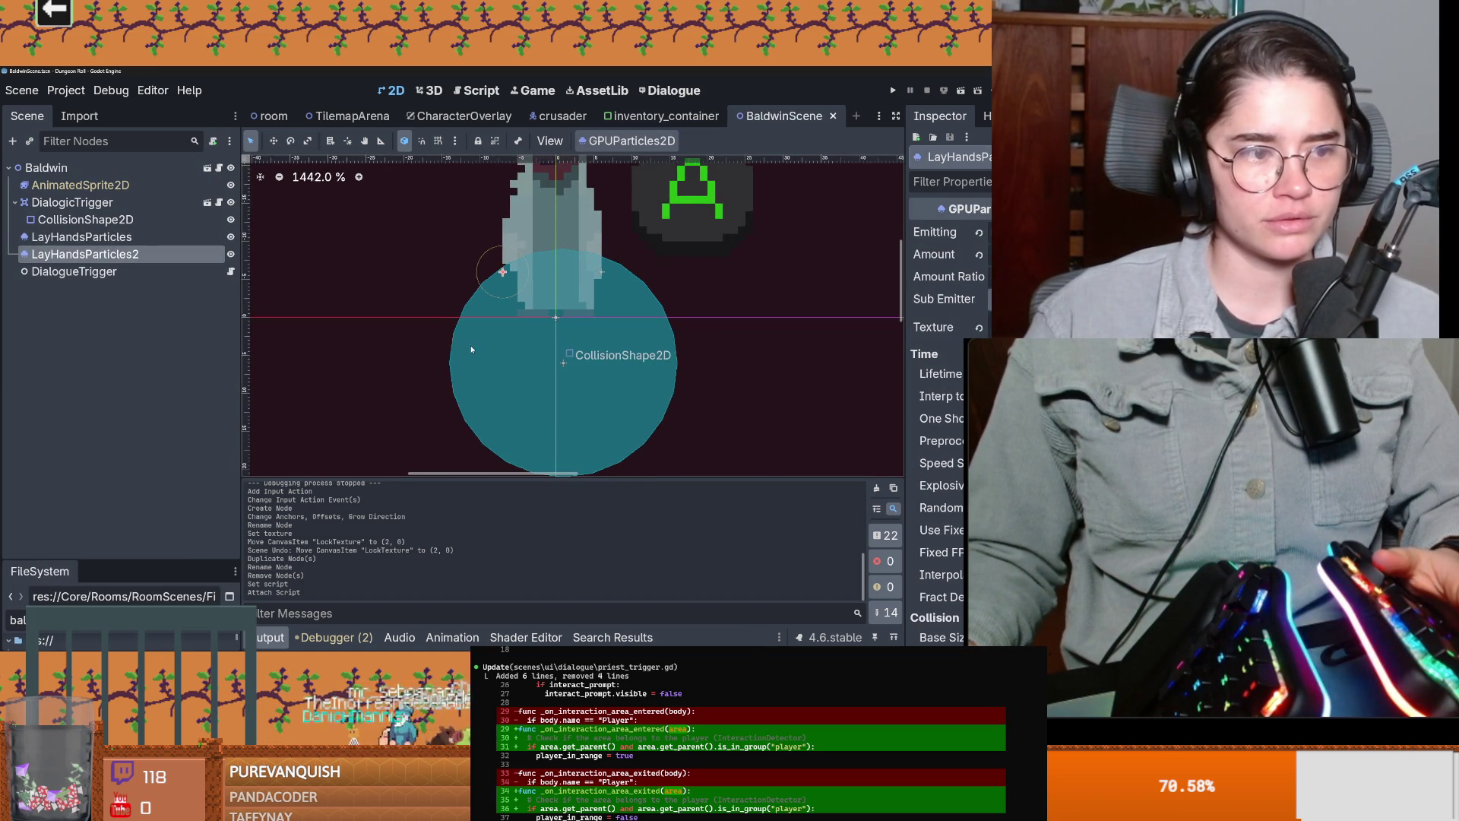
scroll(471, 349, "up", 1)
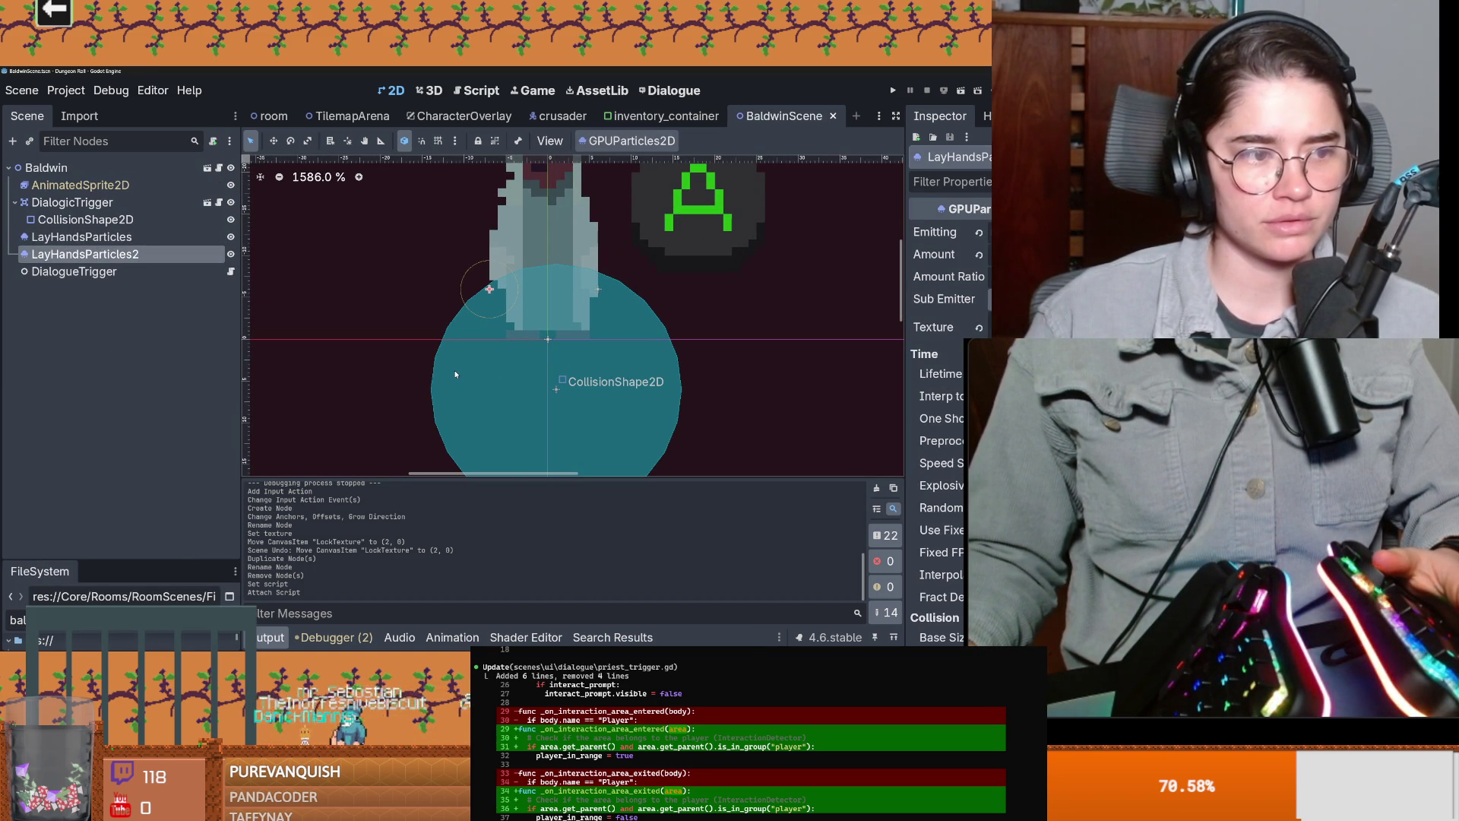
left_click(135, 241, "shift")
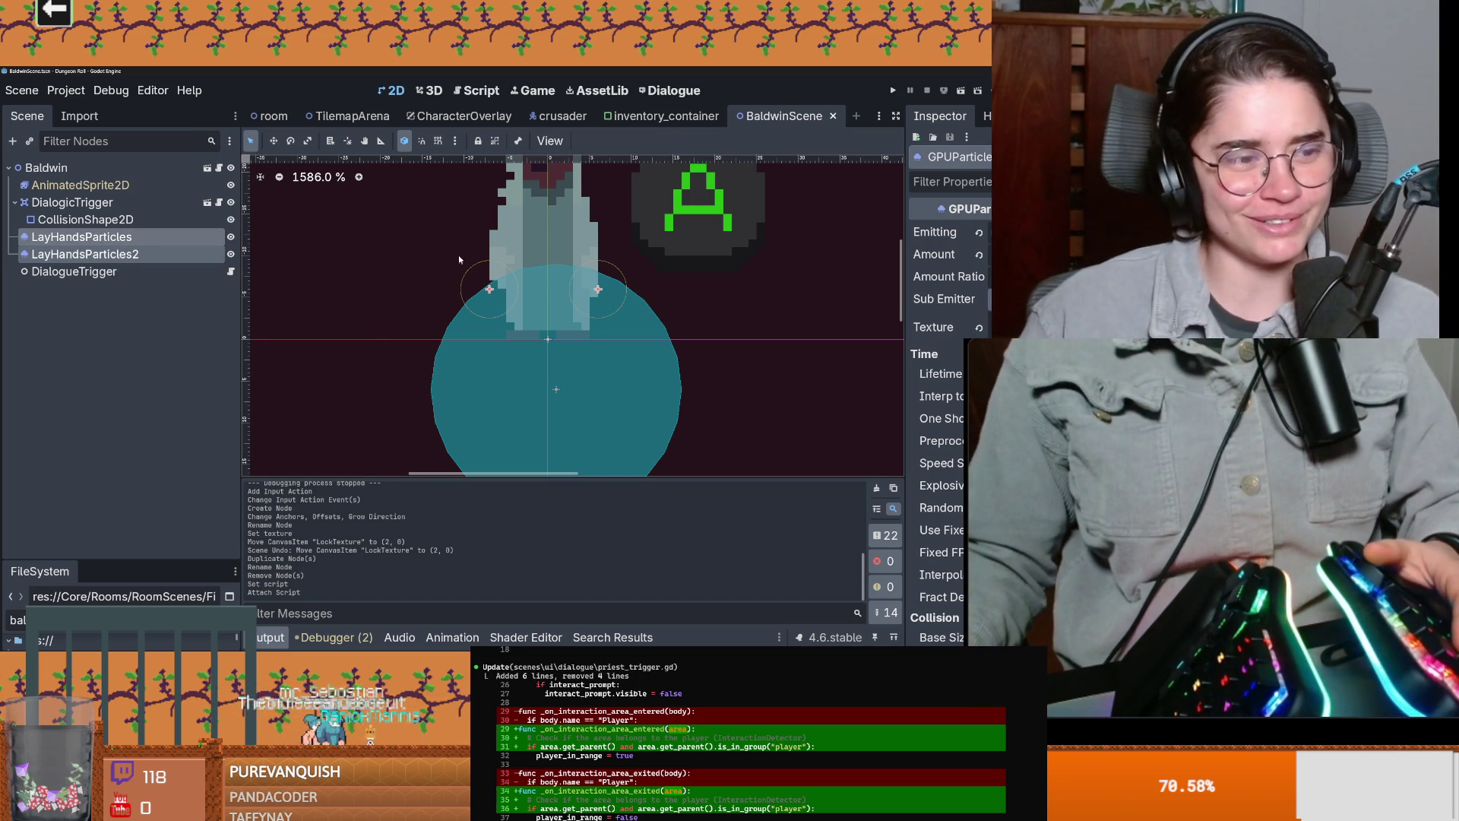
left_click(563, 115)
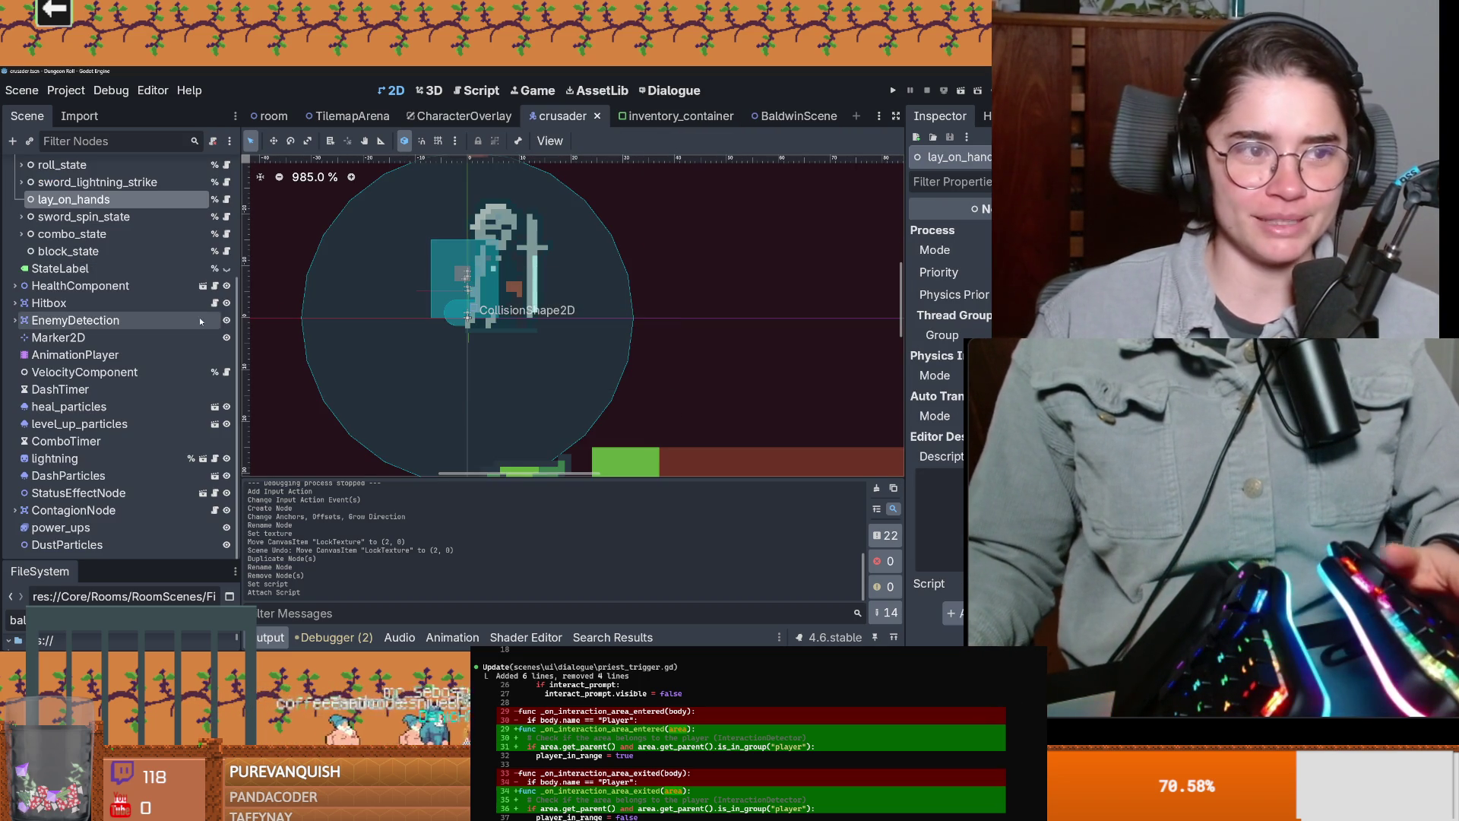
Step: Paste both LayHandsParticles emitters under lay_on_hands and save the crusader scene
key("ctrl+v")
key("ctrl+s")
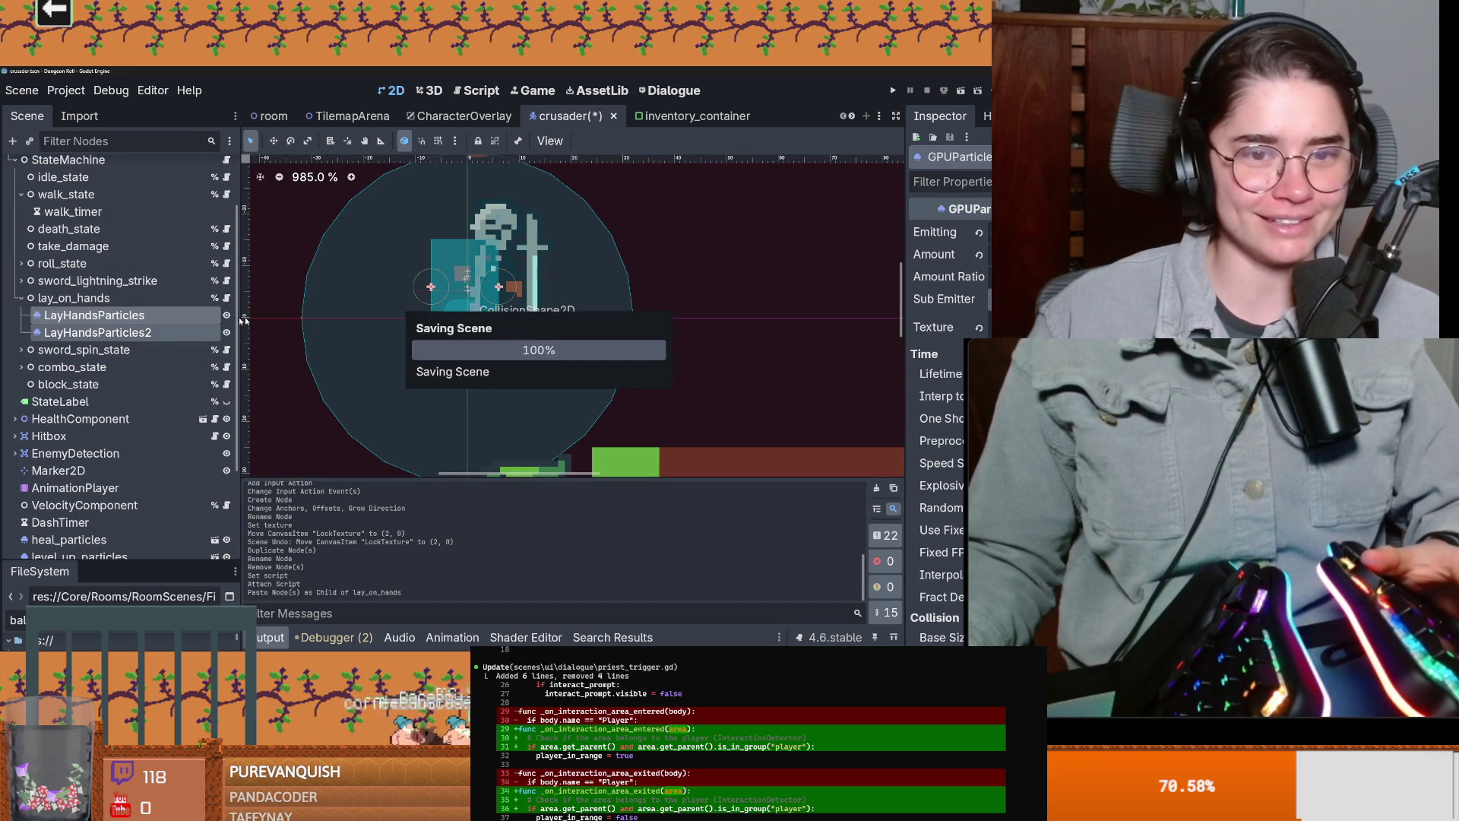
scroll(496, 288, "up", 3)
Step: Delete the unused handle_input function from lay_on_hands.gd and save the script
key("ctrl+F3")
key("ctrl+s")
left_click(494, 303)
left_click_drag(494, 302, 416, 277)
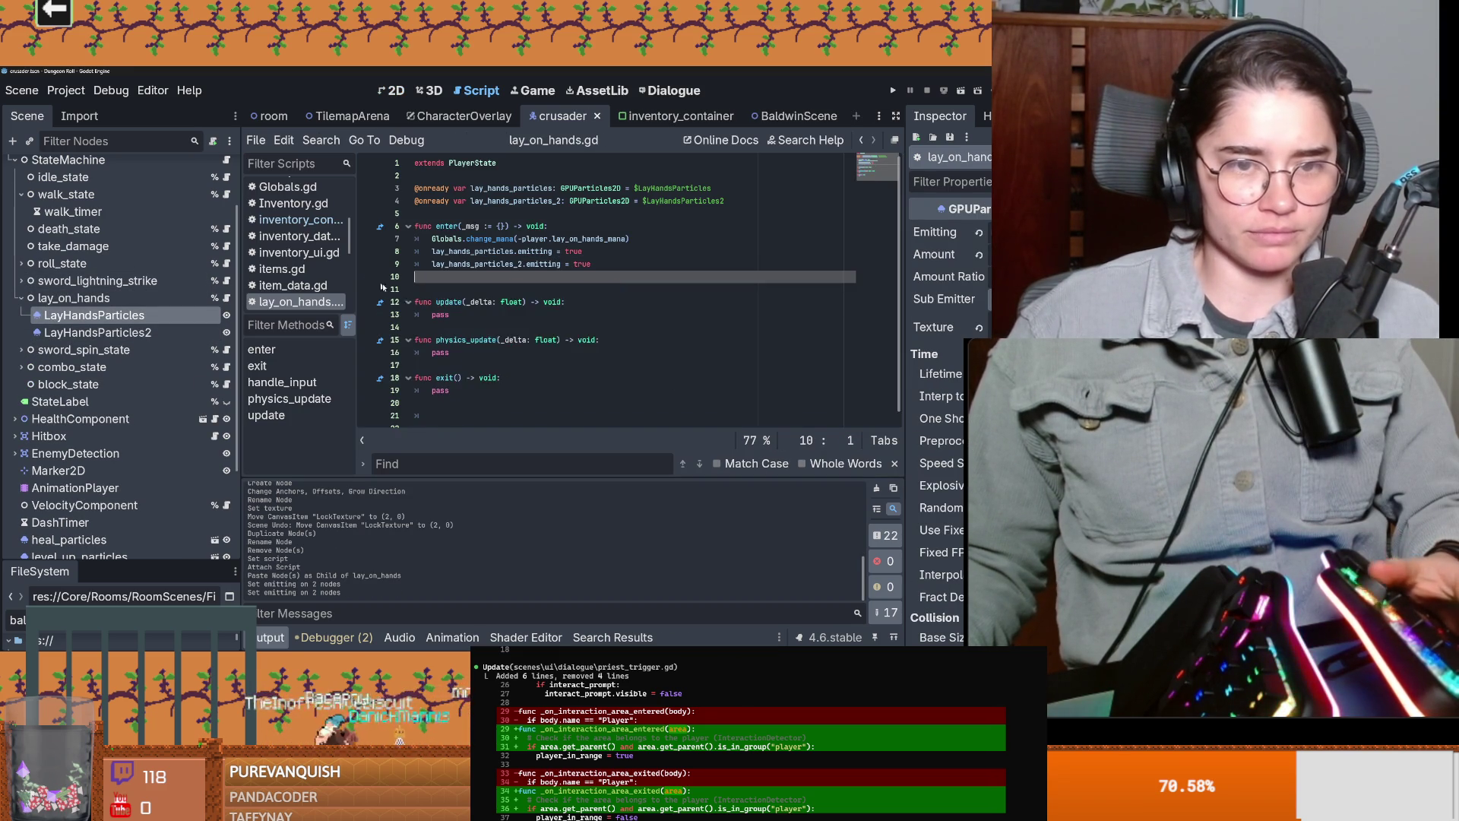
key("BackSpace")
left_click(486, 285)
double_click(478, 253)
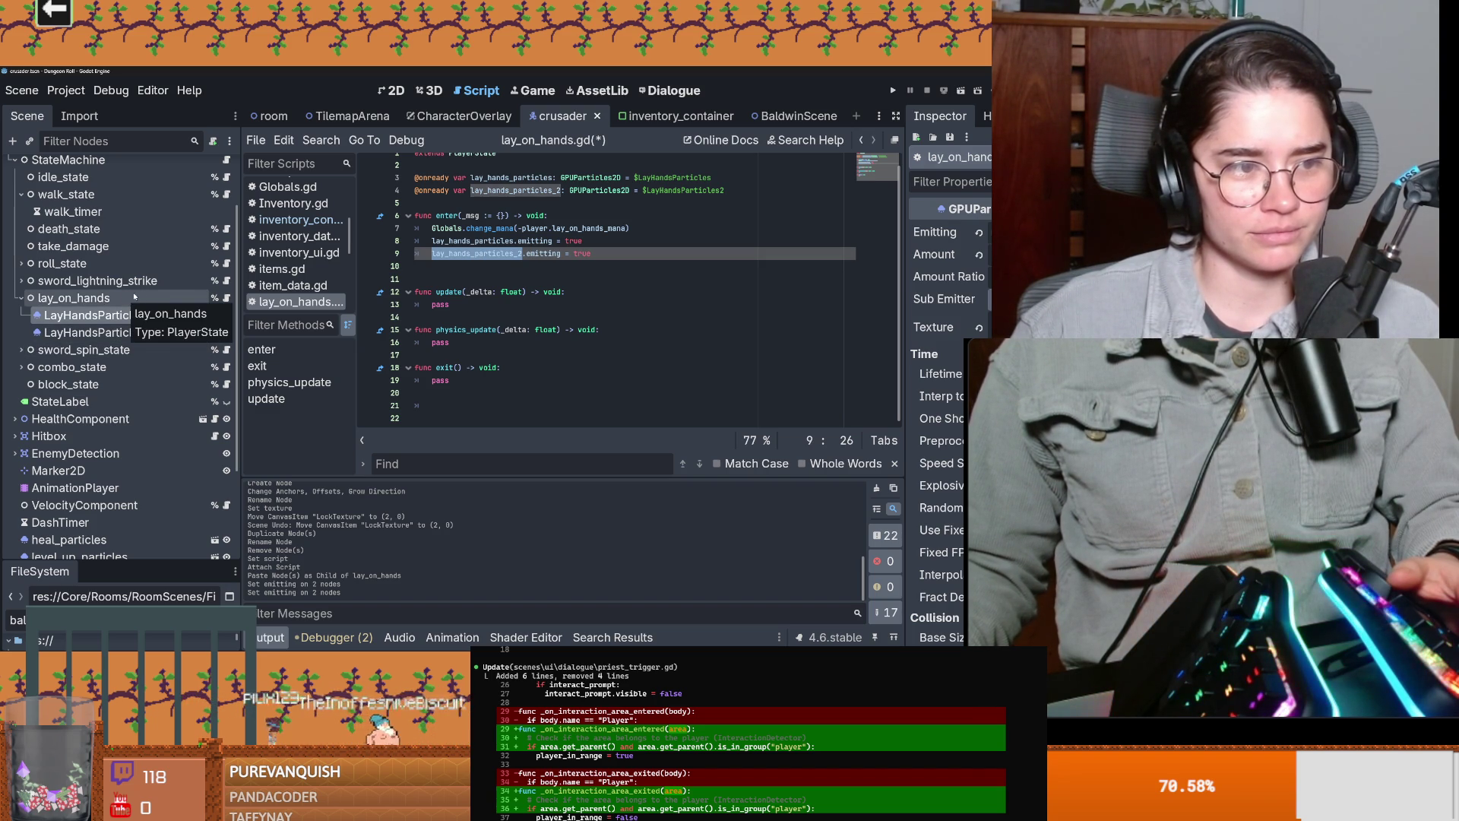
left_click(99, 280)
key("ctrl+s")
left_click(22, 280)
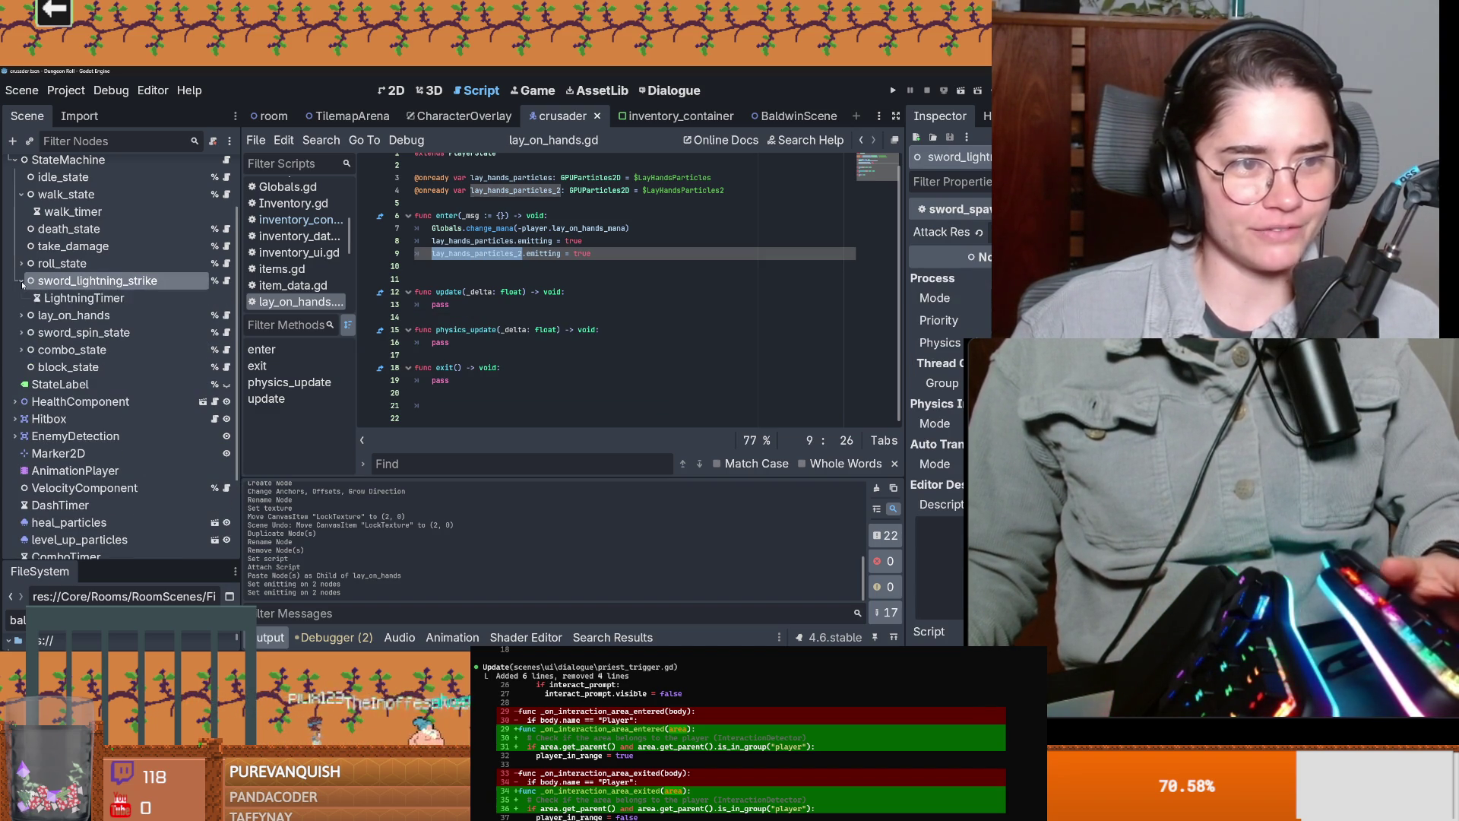
Step: Copy LightningTimer under lay_on_hands and rename the copy LayOnHandsTimer
left_click(104, 299)
key("ctrl+c")
left_click(74, 315)
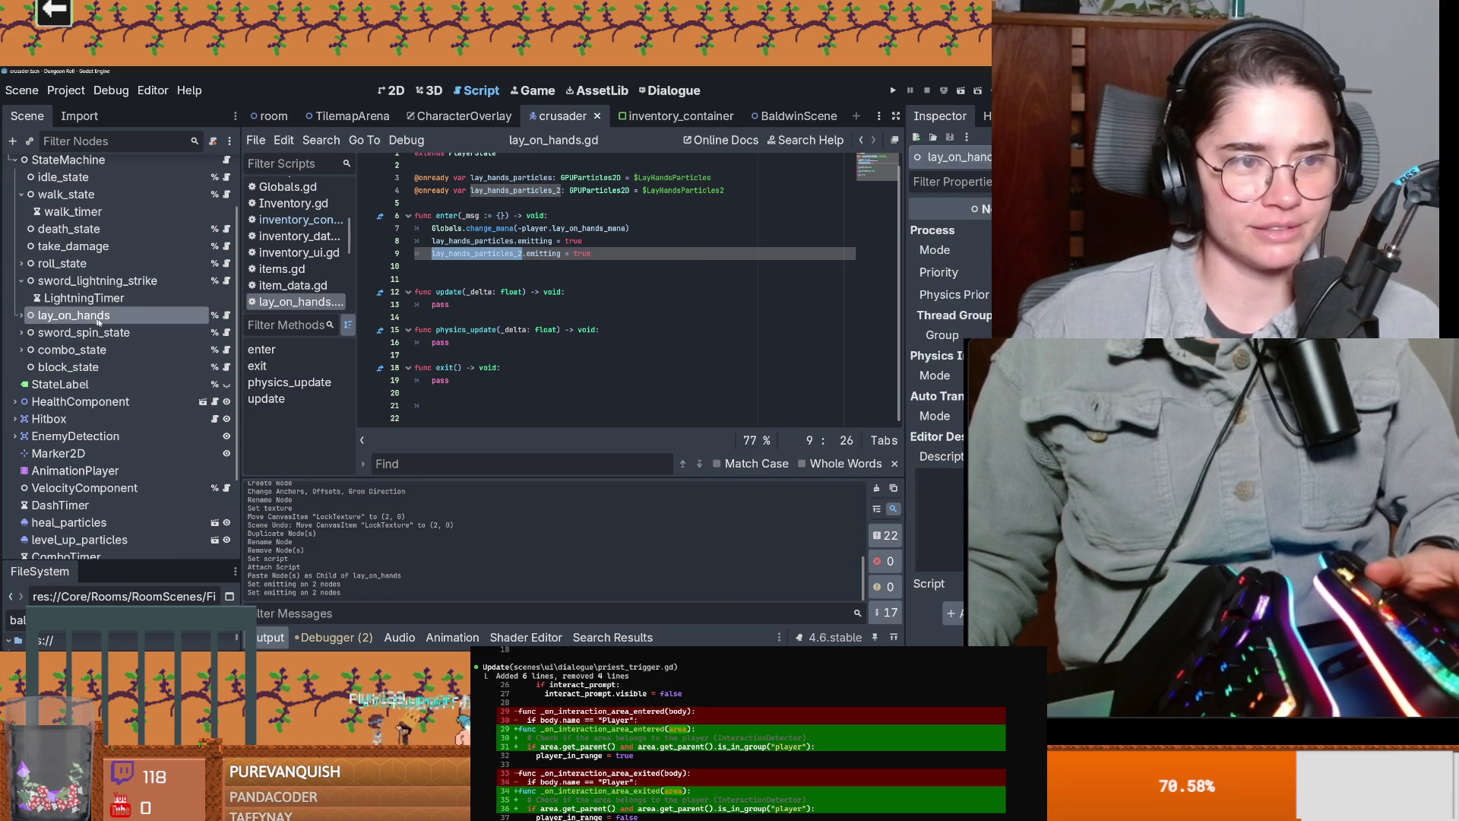
key("ctrl+v")
key("F2")
left_click(85, 367)
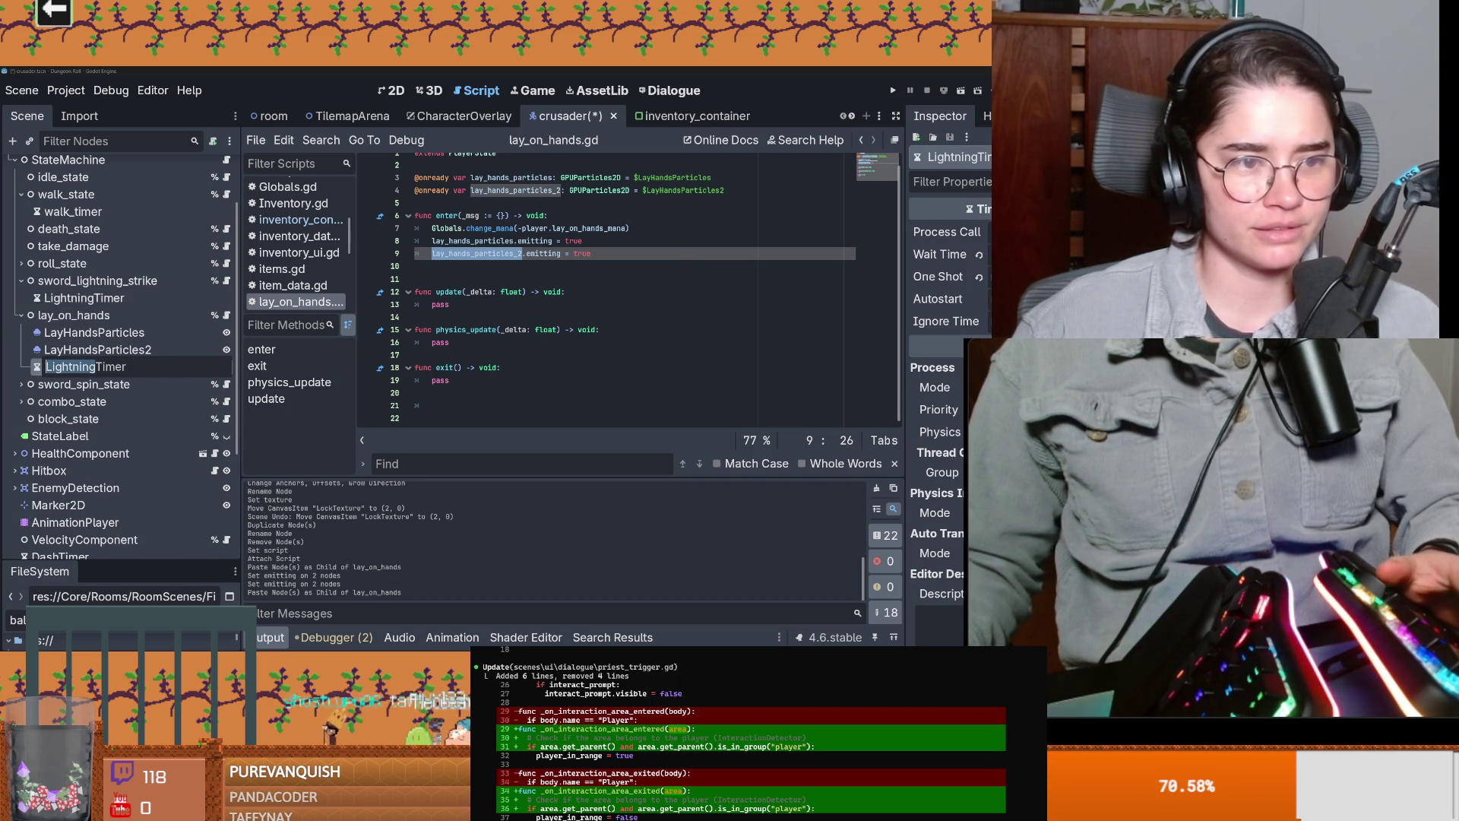
type("LayO")
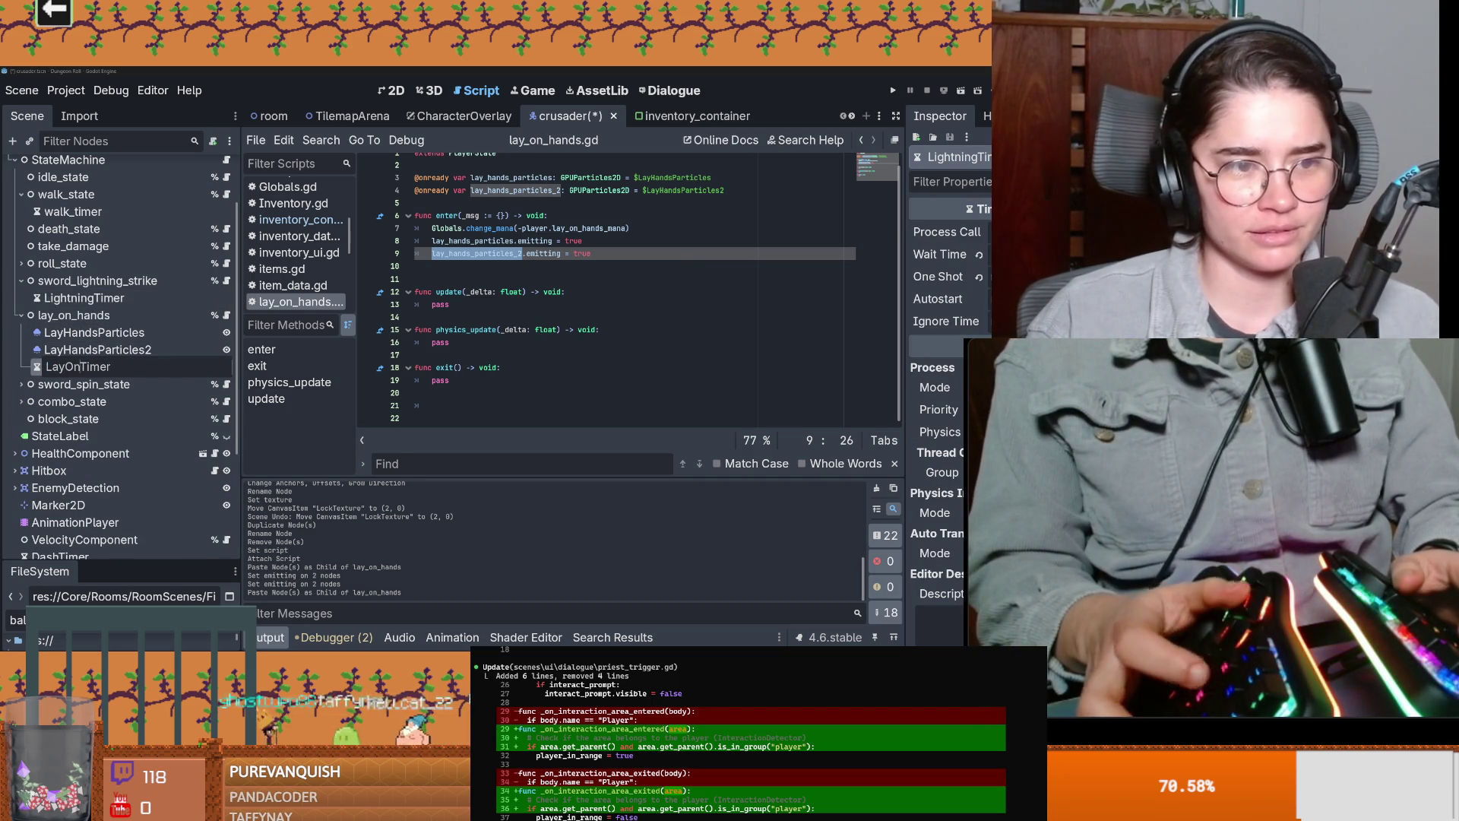
type("s")
key("Return")
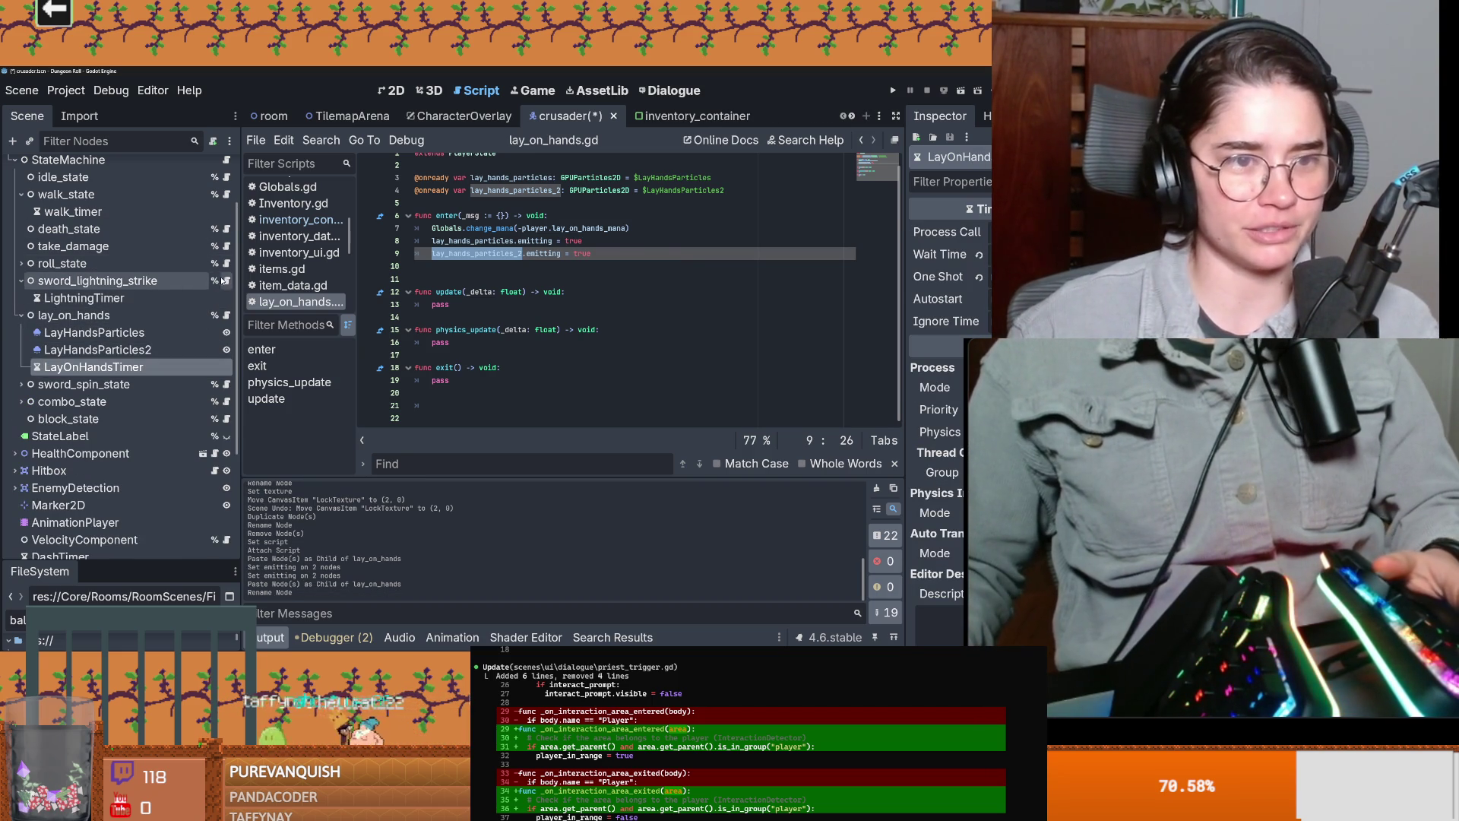
Step: Save the scene and remove the blank line above enter() in the sword_lightning_strike script
left_click(226, 280)
key("ctrl+s")
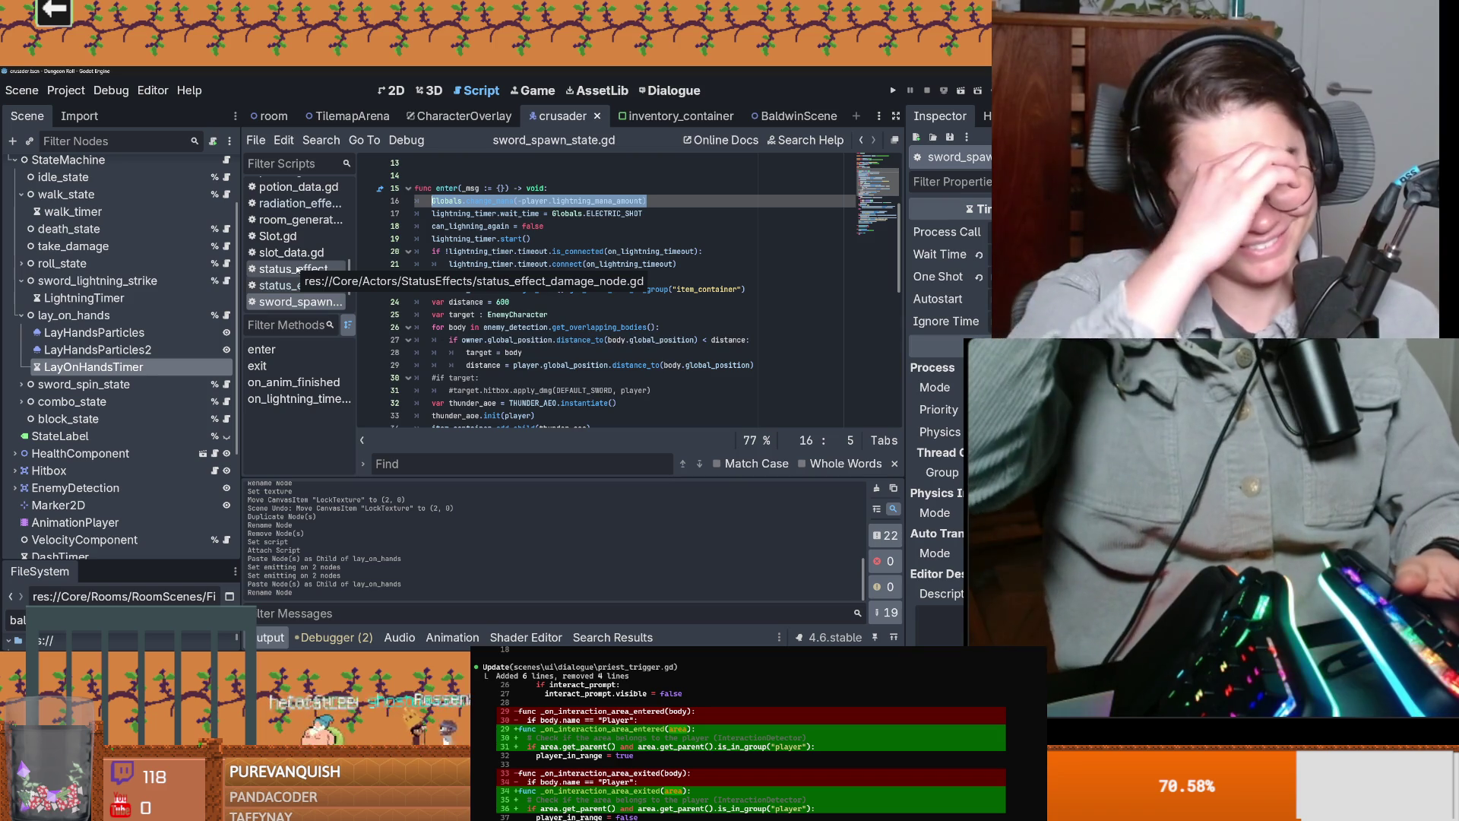
scroll(453, 327, "up", 4)
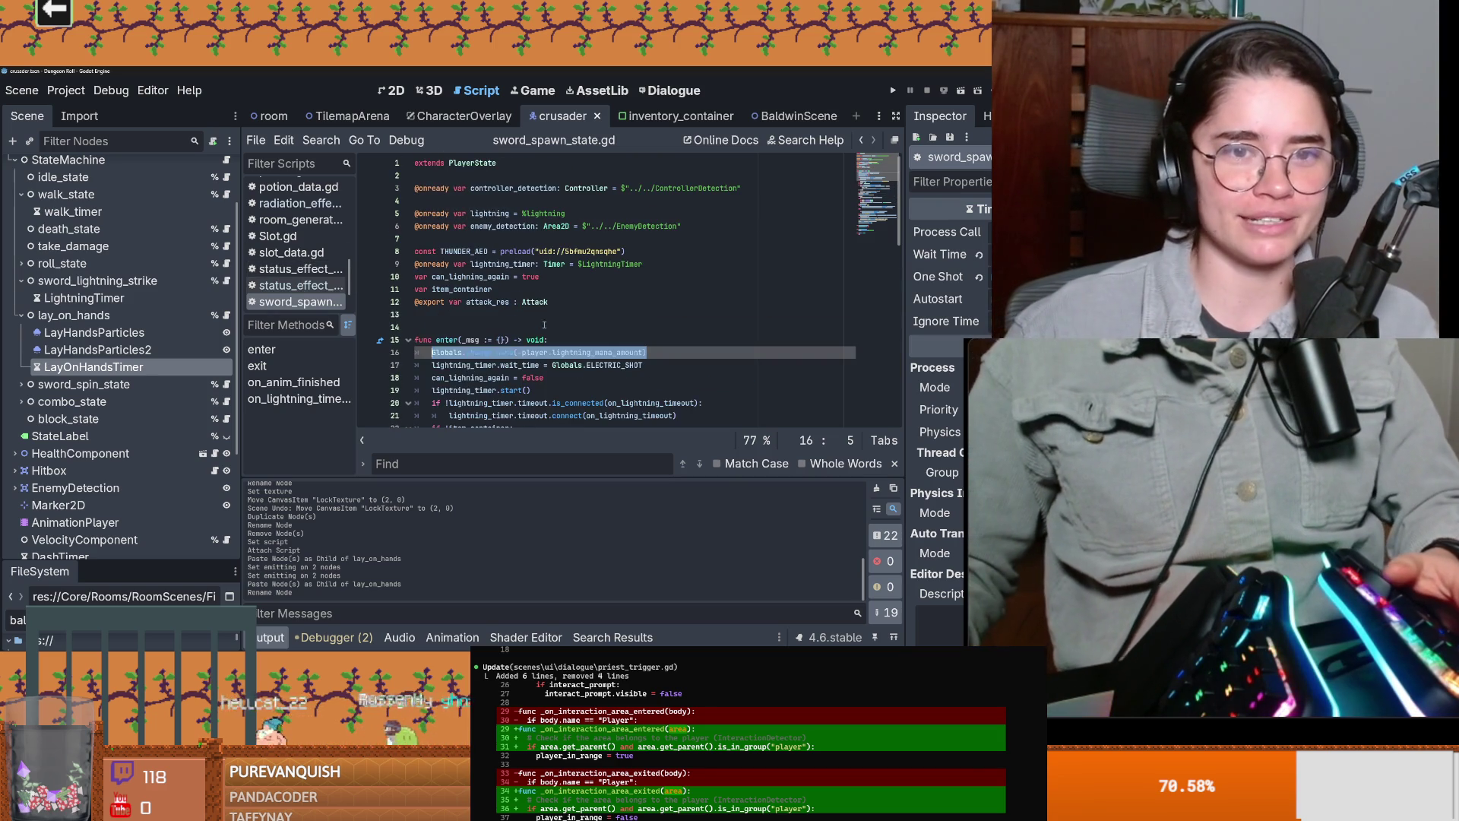
left_click(453, 326)
key("BackSpace")
double_click(502, 264)
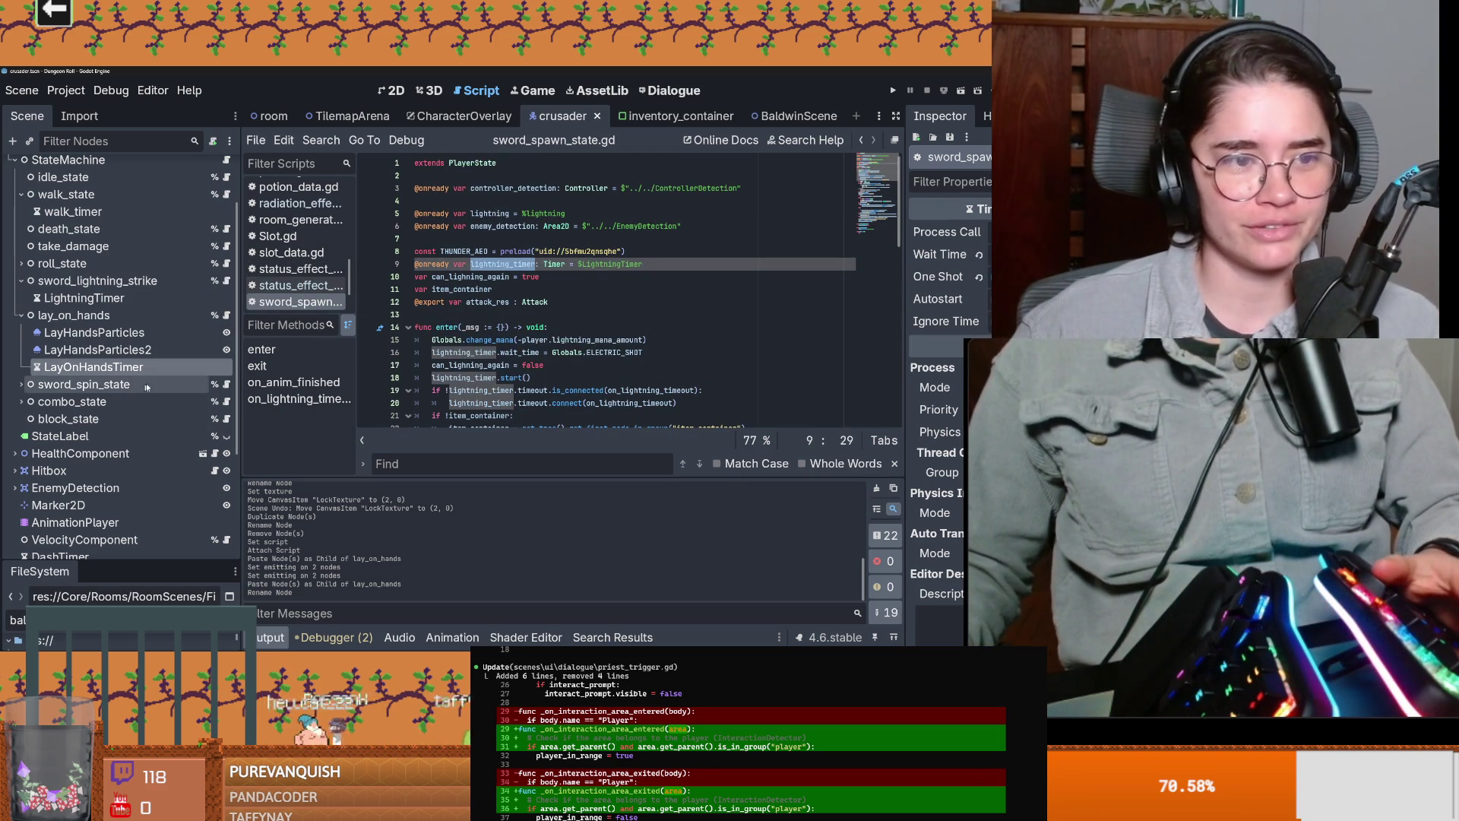
left_click(225, 315)
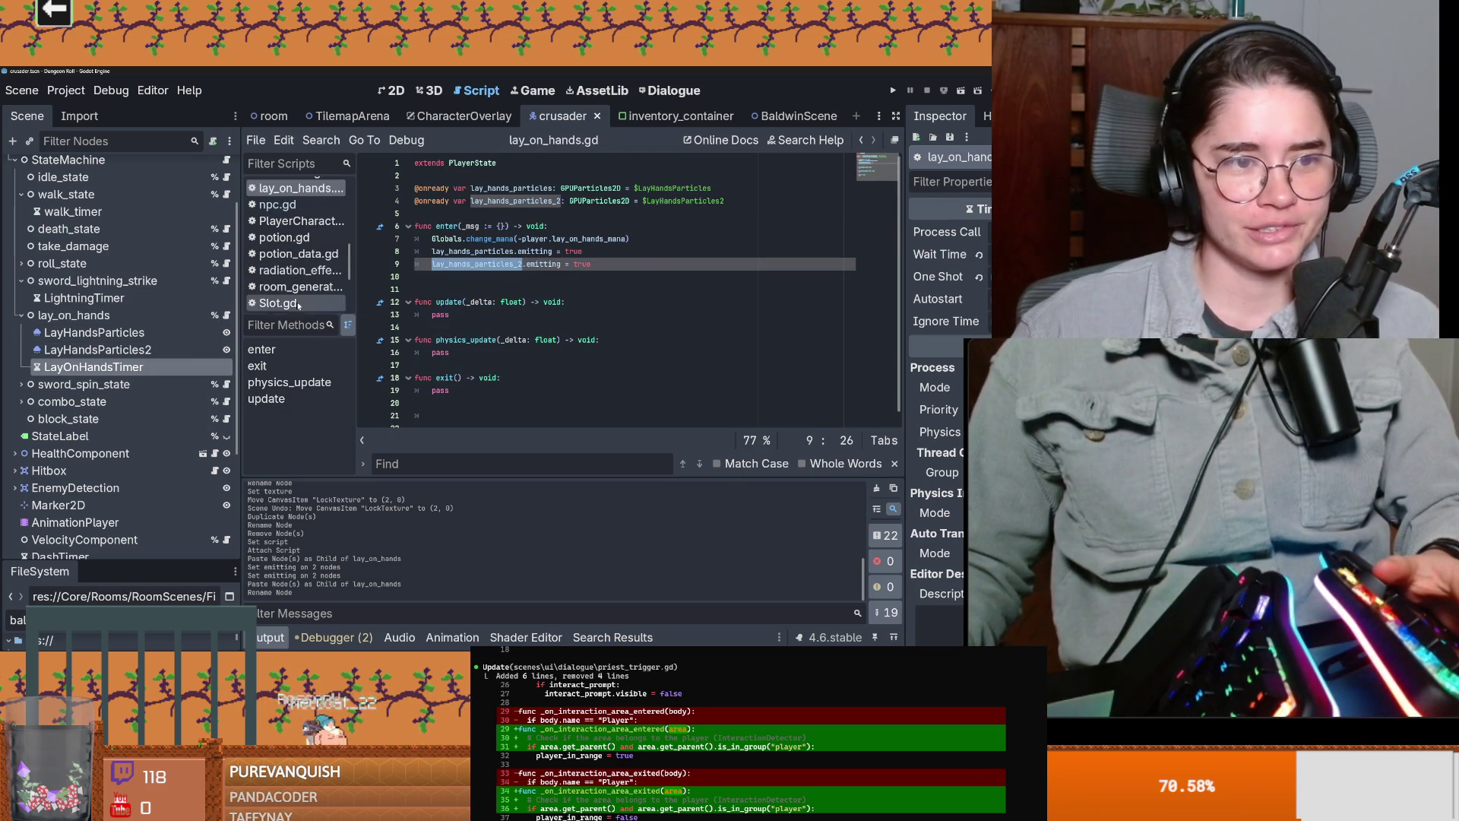
left_click(464, 278)
key("BackSpace")
left_click(458, 212)
key("Return")
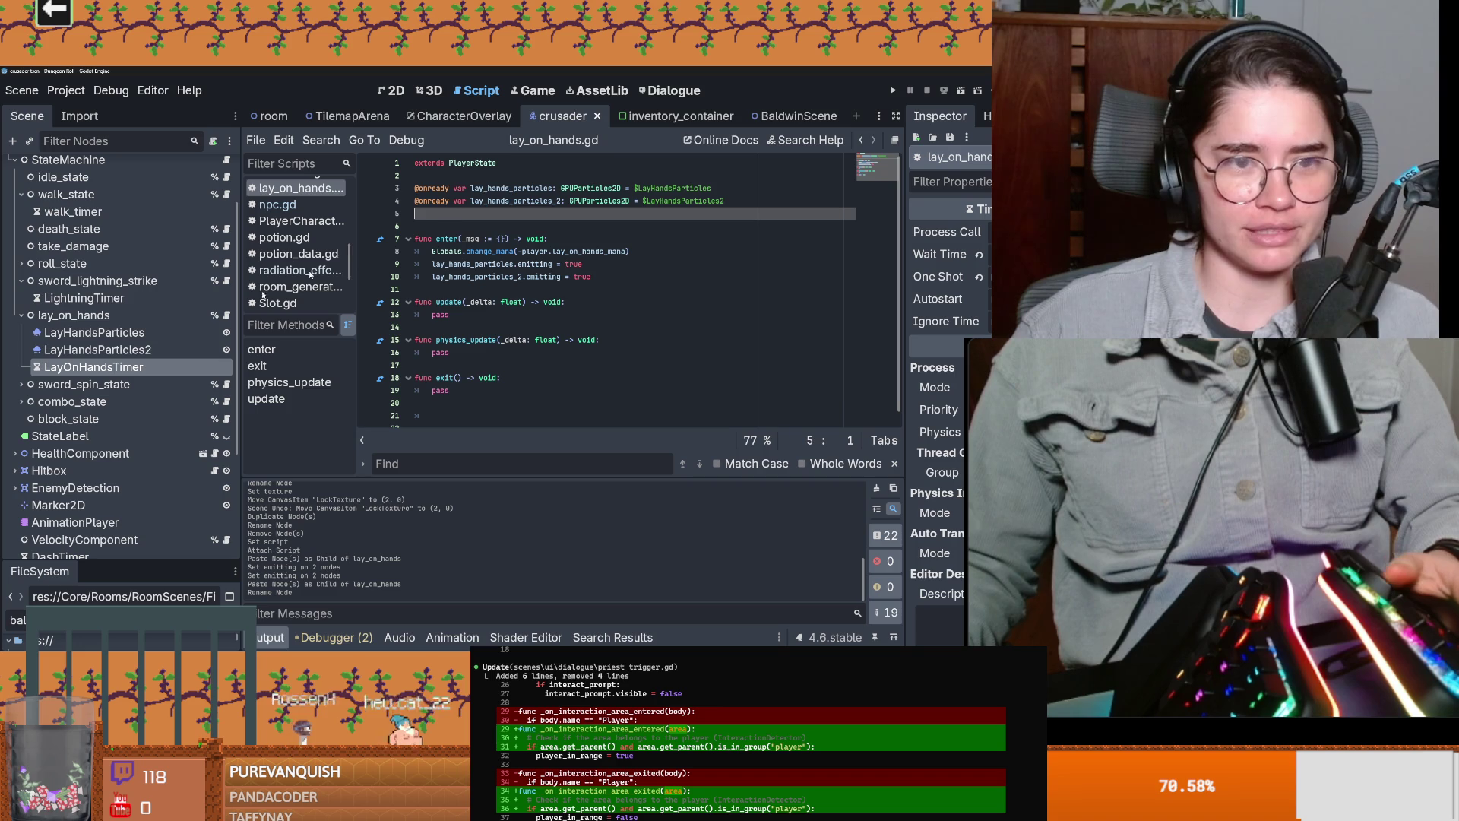
left_click_drag(93, 367, 490, 217)
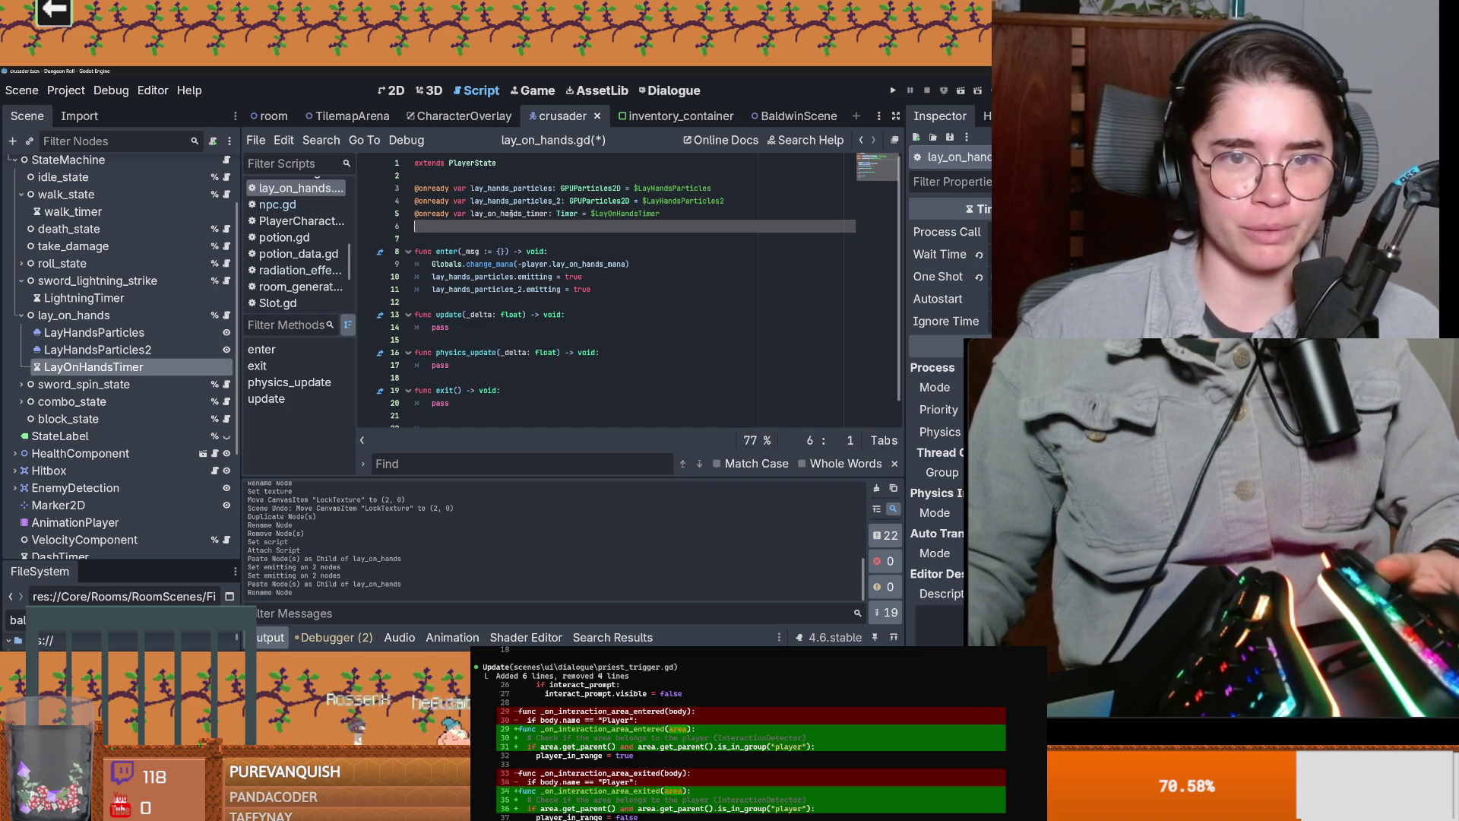
Step: Find the lightning_timer.start() line in the sword state script for reference
left_click(226, 281)
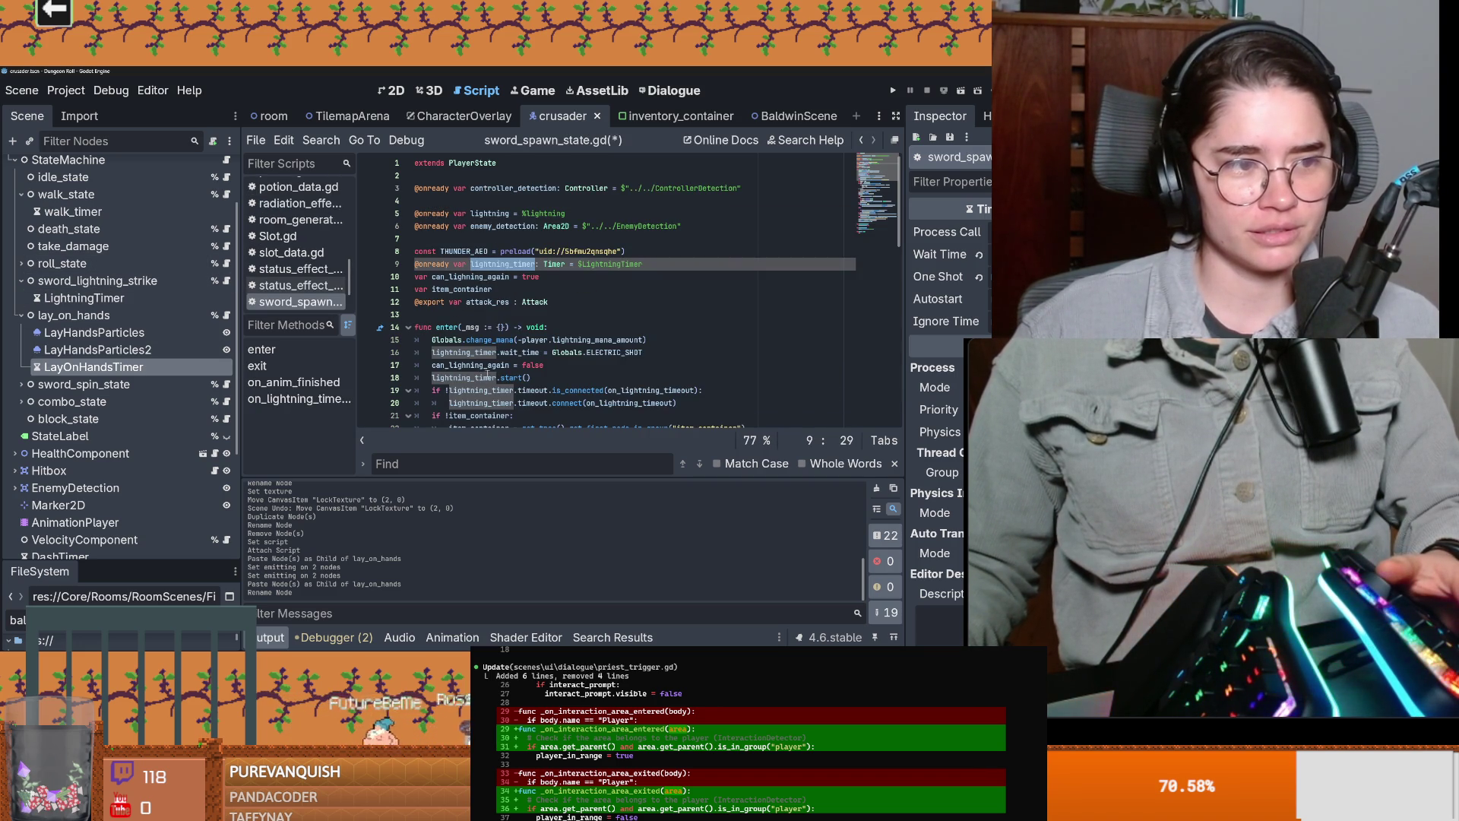
scroll(512, 384, "down", 2)
key("ctrl+s")
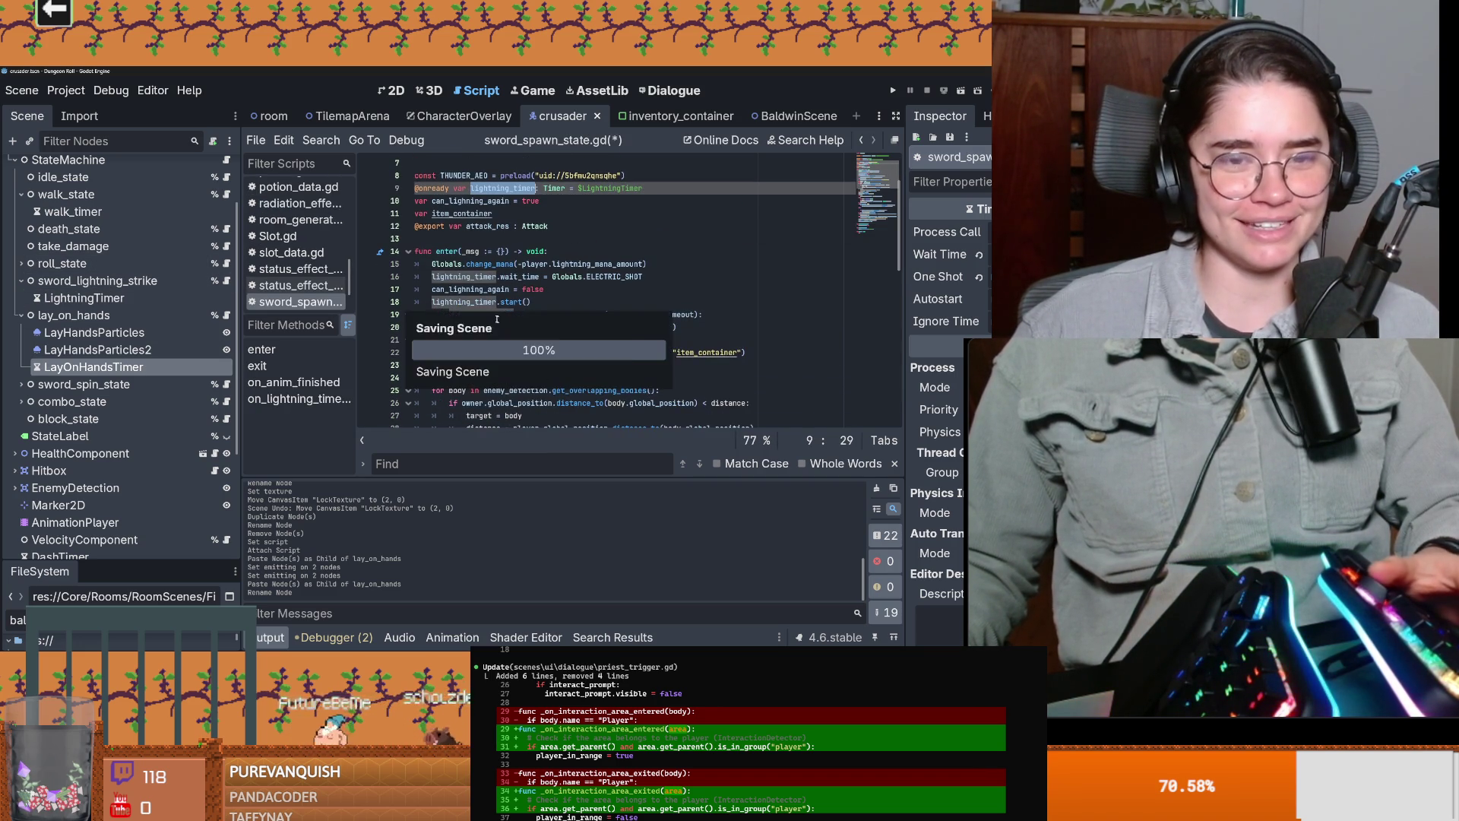
left_click(525, 302)
left_click_drag(548, 294, 430, 304)
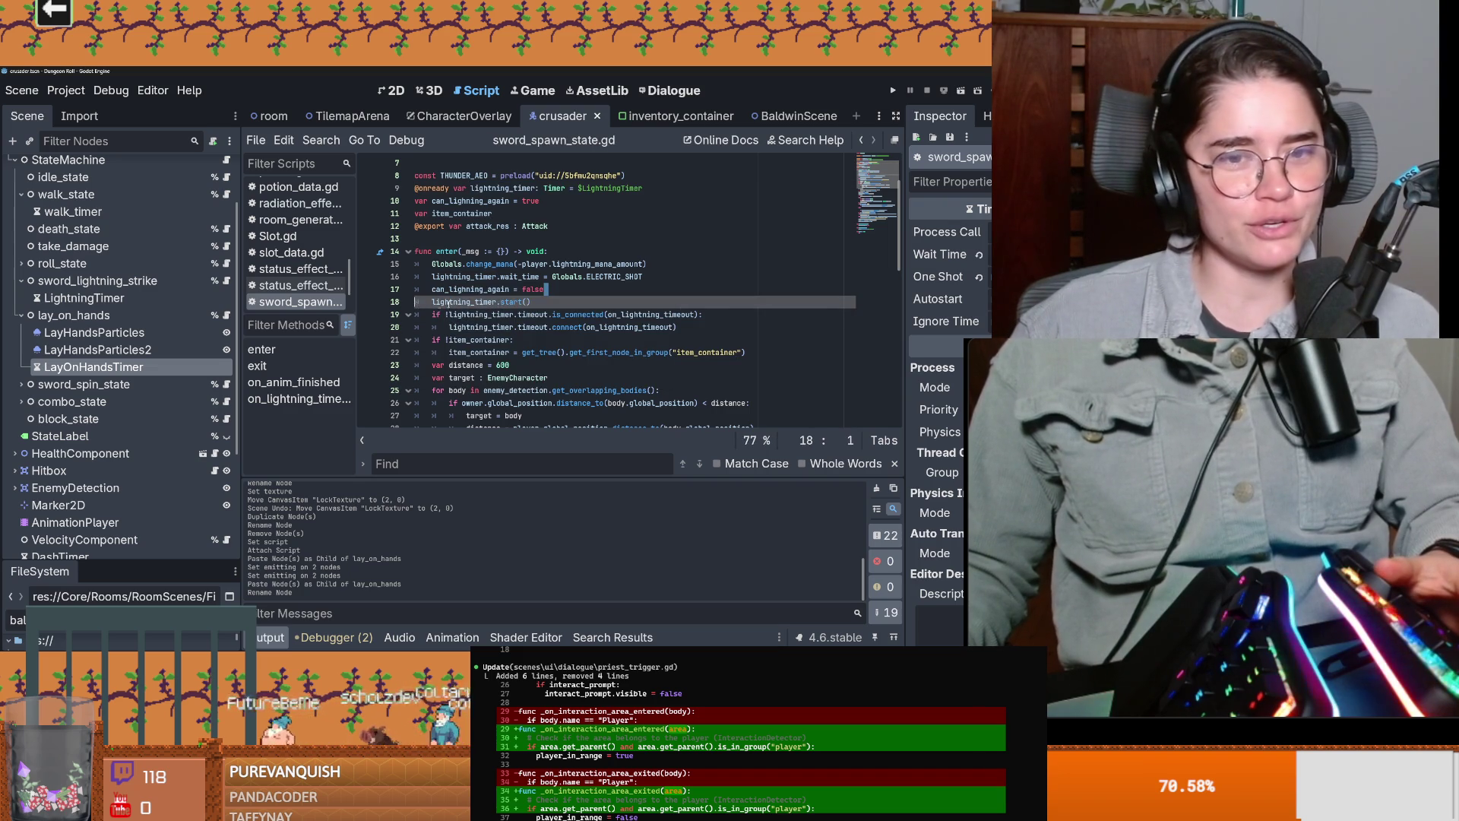
left_click_drag(539, 301, 420, 301)
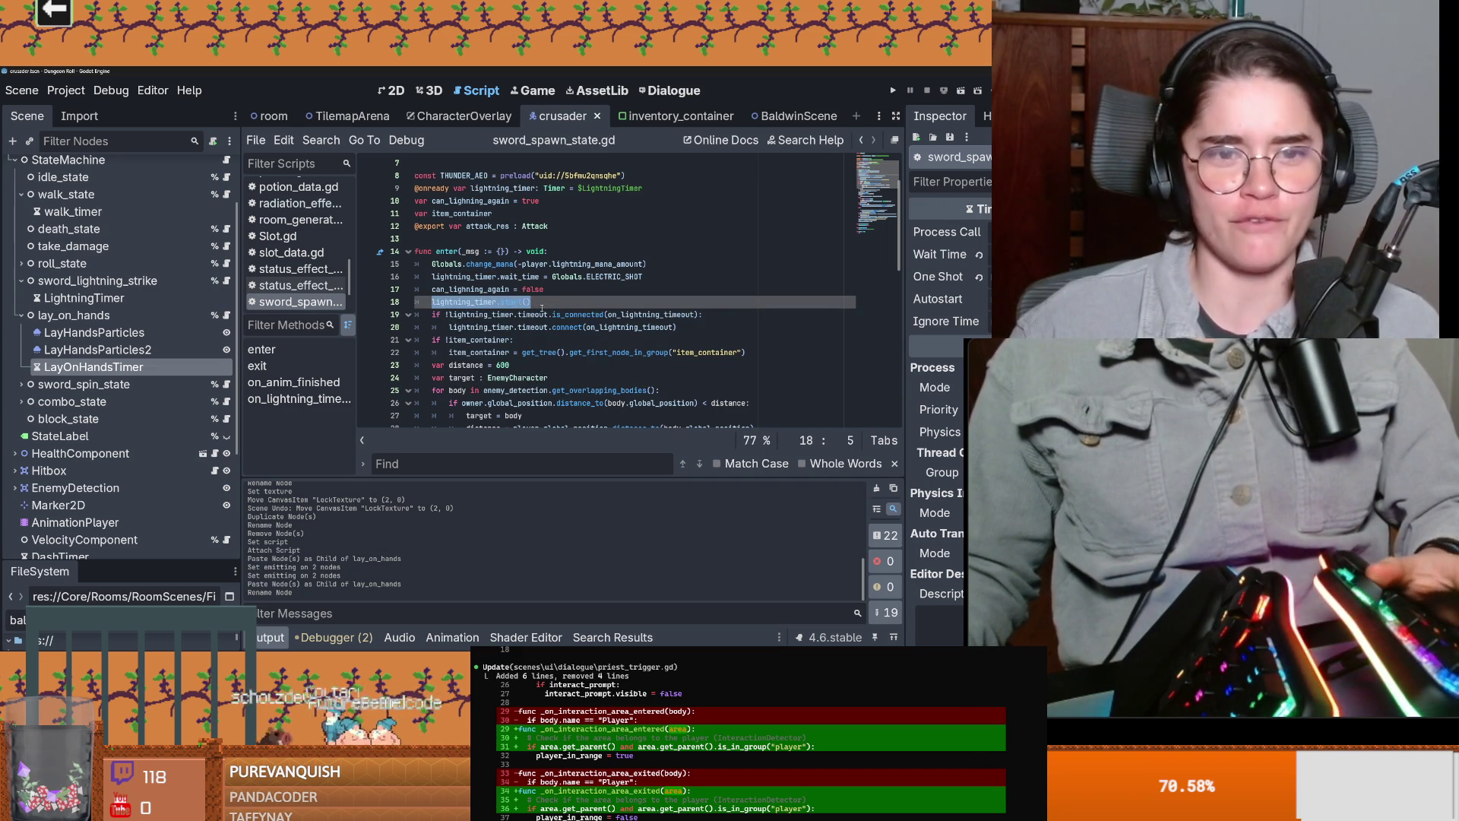
Step: Call lay_on_hands_timer.start() at the end of enter() in lay_on_hands.gd and save
left_click(226, 314)
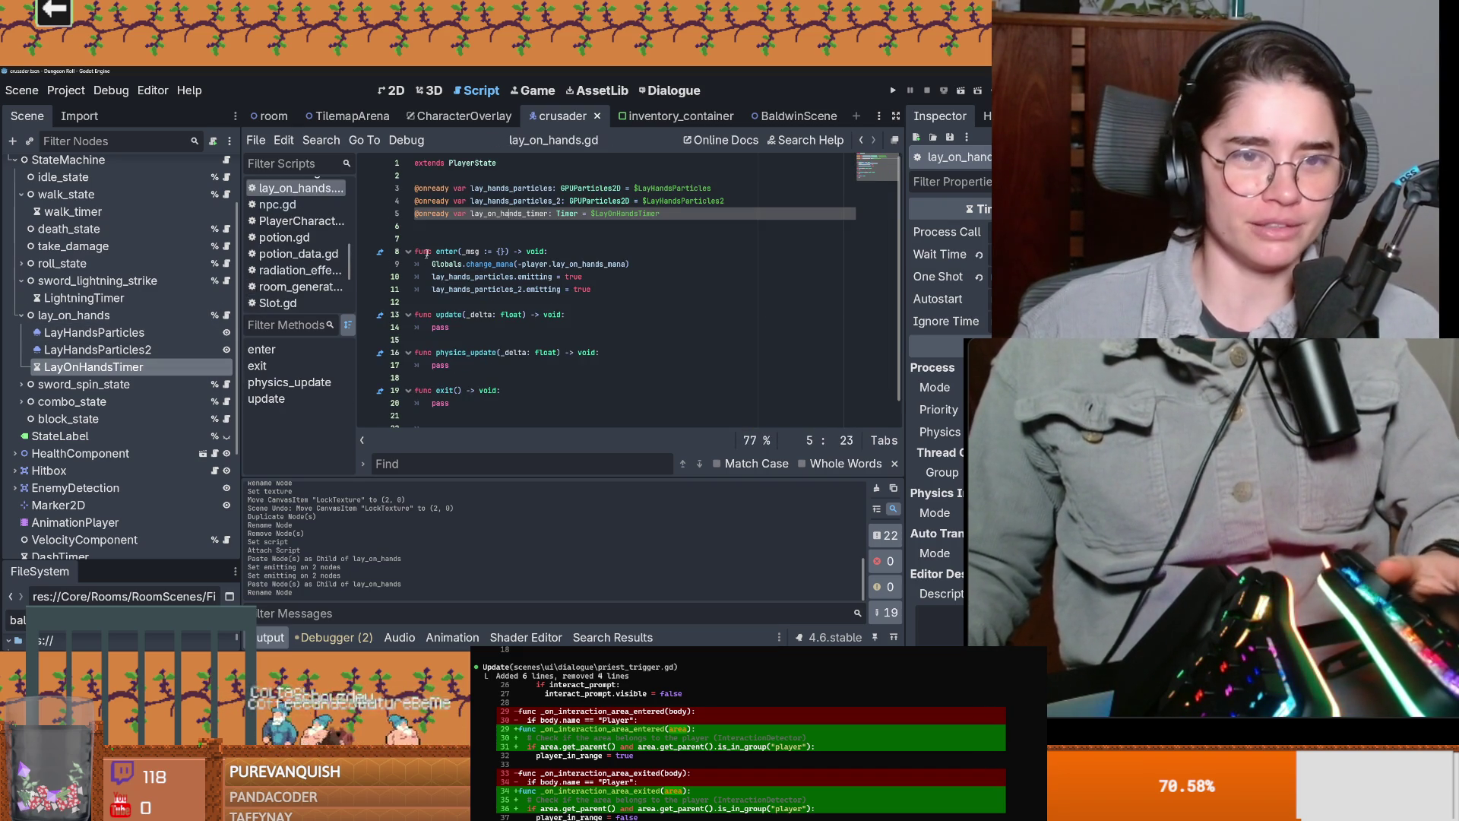
left_click(426, 239)
key("BackSpace")
double_click(510, 214)
key("ctrl+c")
left_click(614, 279)
key("Return")
key("ctrl+v")
type(".st")
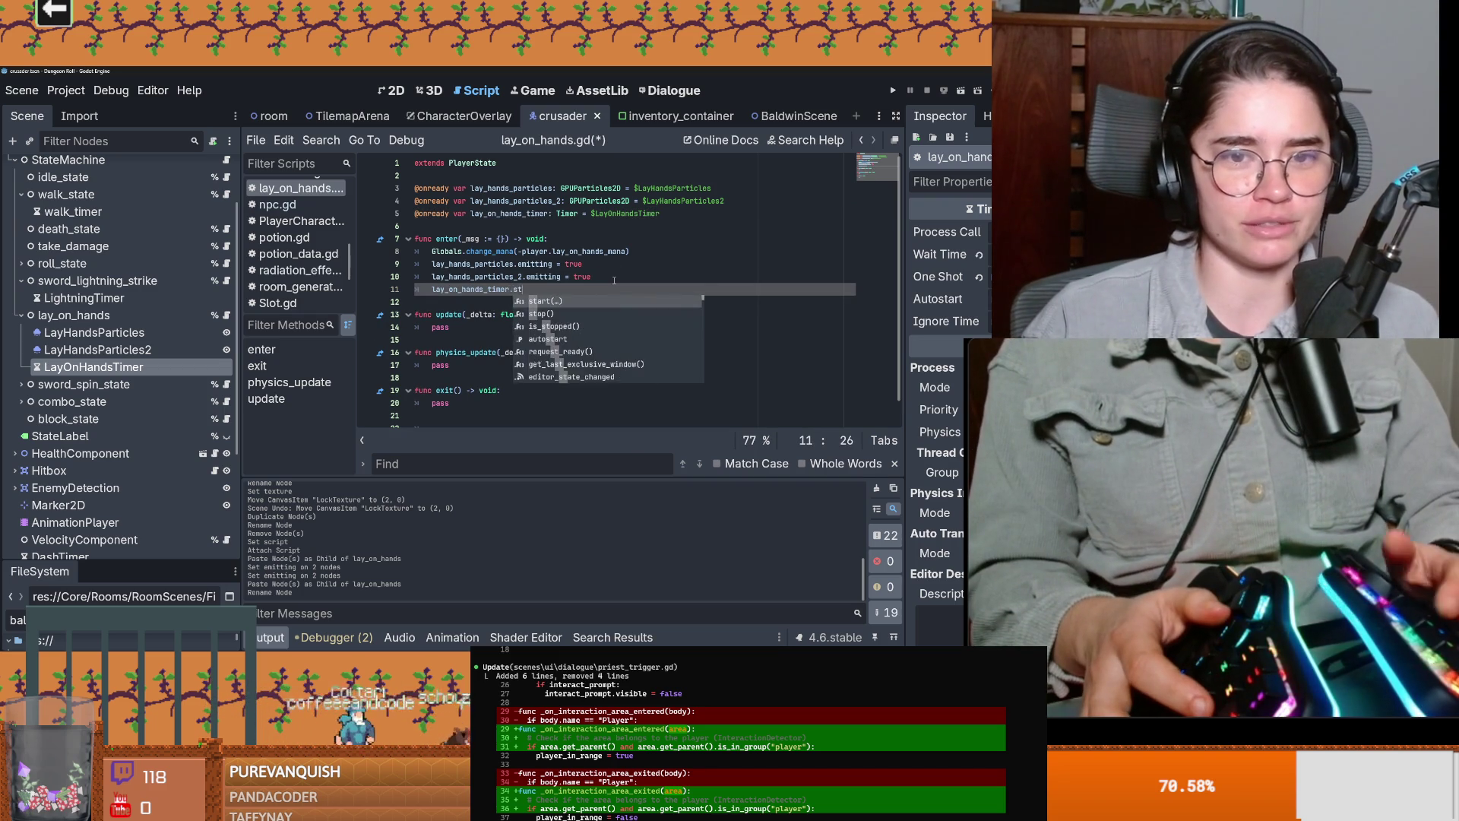
key("Return")
key("ctrl+s")
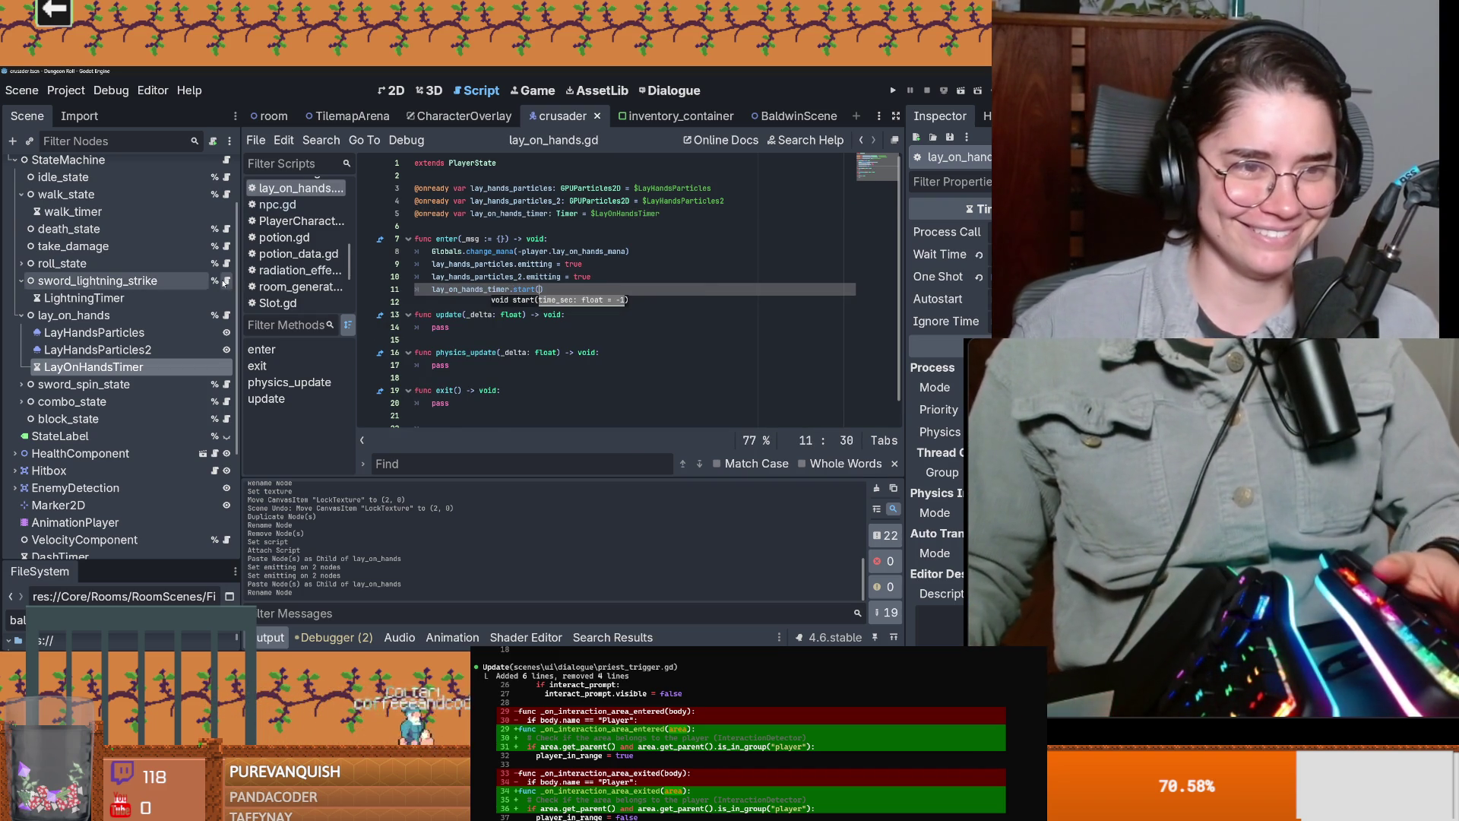
Step: Copy the lightning timer's timeout connection lines into enter() of lay_on_hands.gd
left_click(226, 282)
key("ctrl+s")
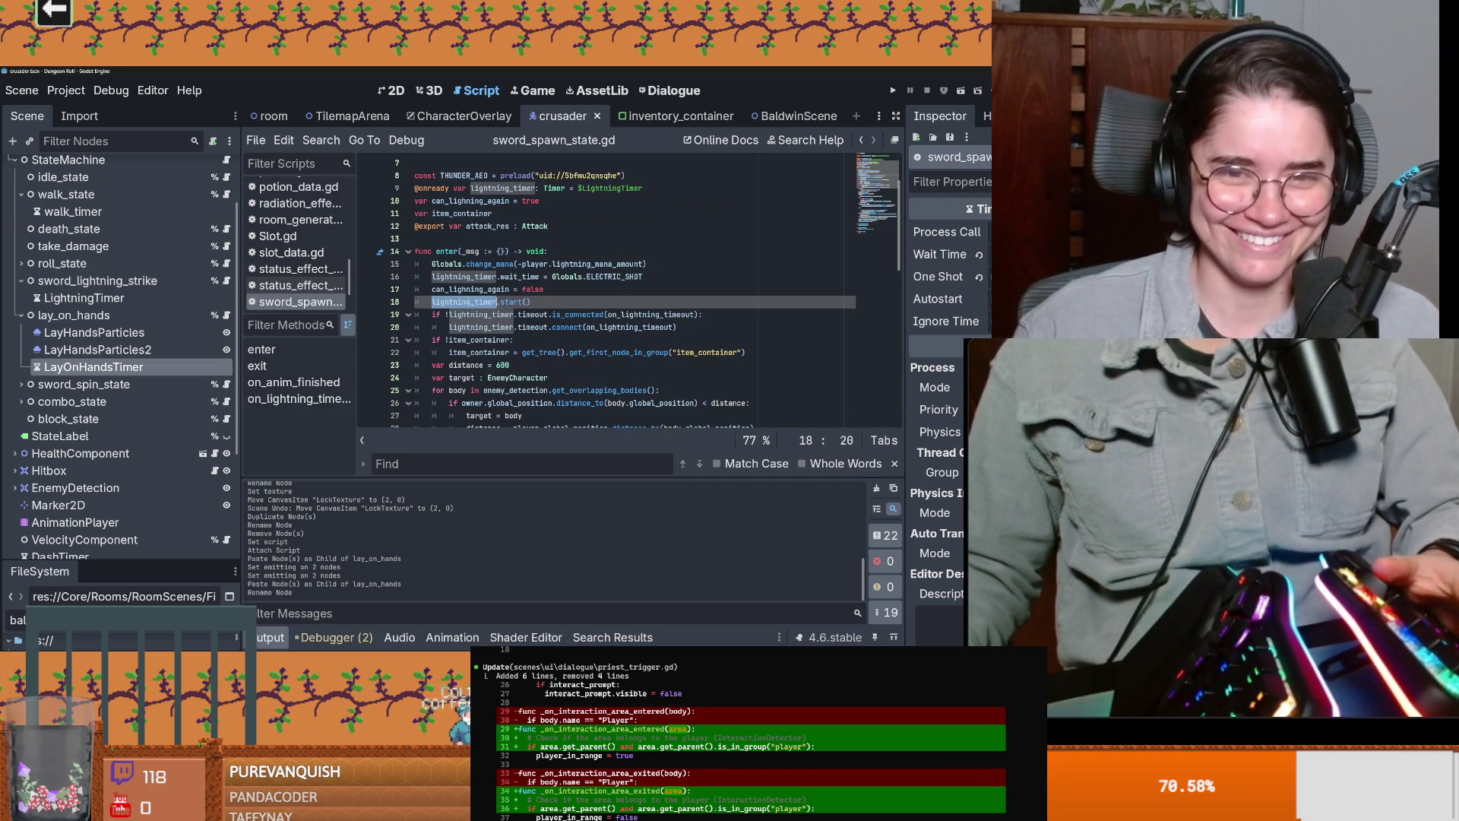
left_click_drag(698, 333, 415, 314)
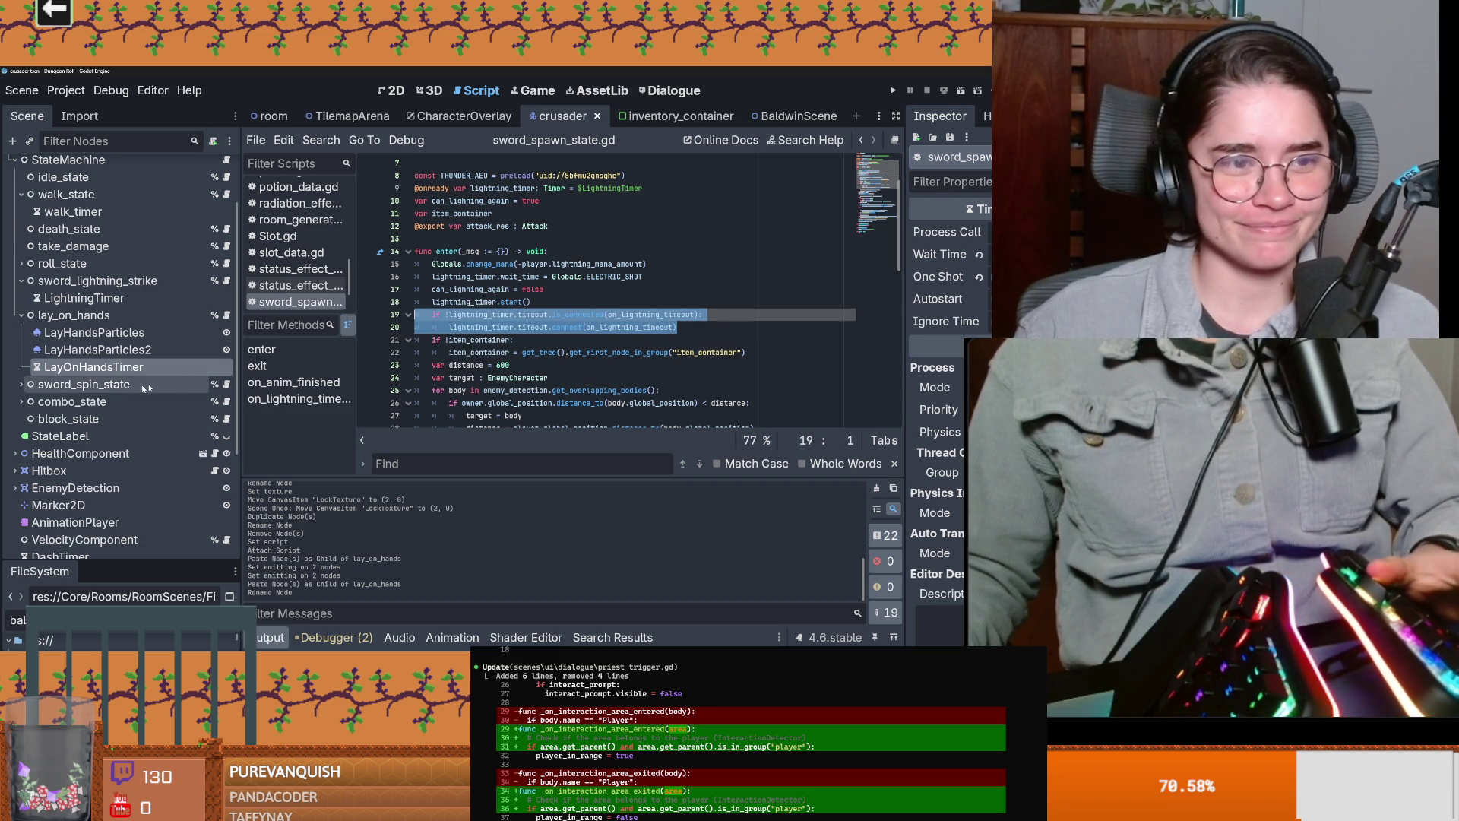
left_click(226, 314)
left_click(552, 288)
key("Return")
key("ctrl+v")
left_click(438, 301)
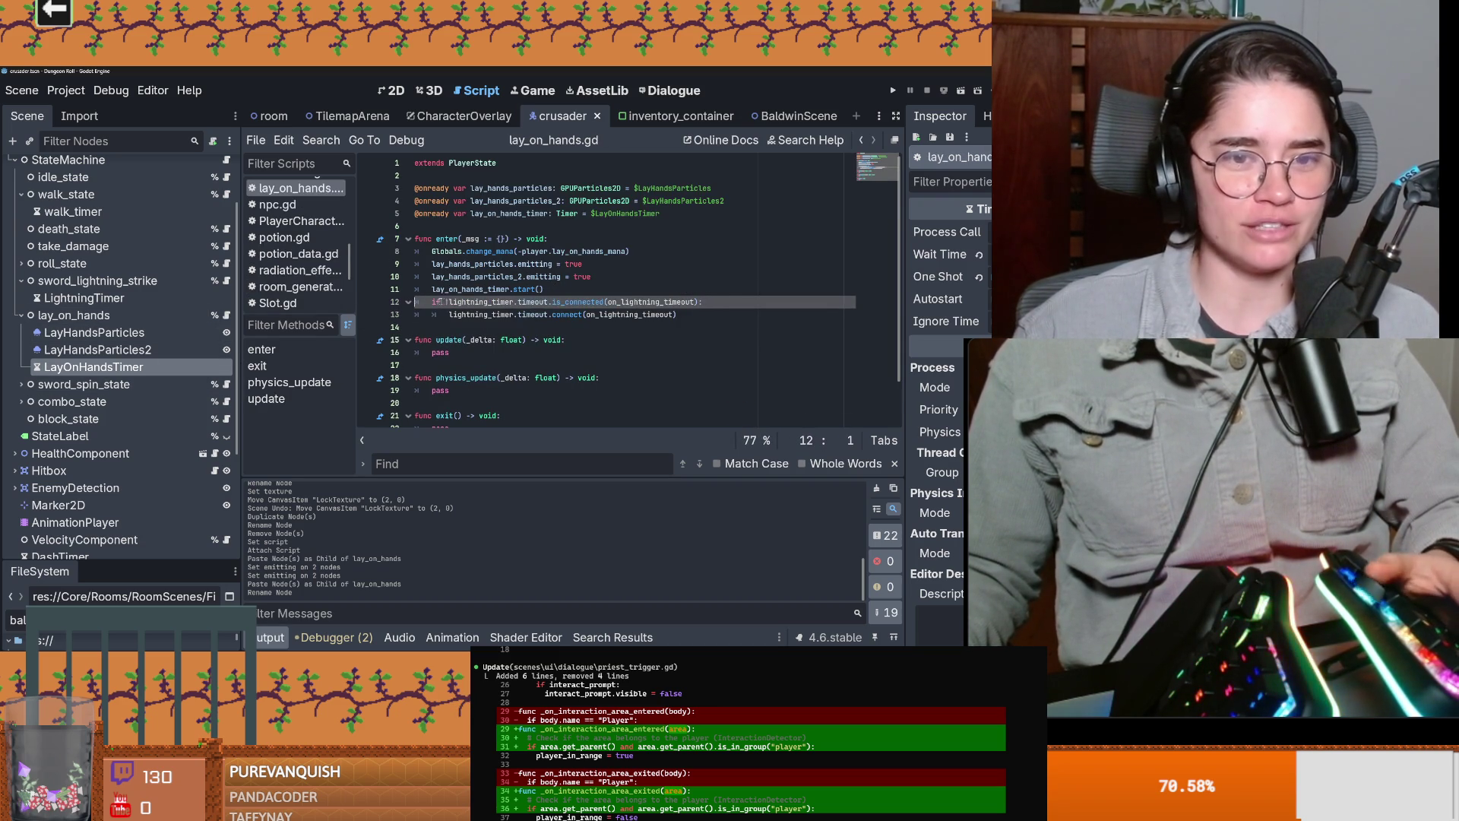
key("ctrl+s")
Step: Replace lightning_timer with lay_on_hands_timer in the pasted connection lines
left_click(642, 302)
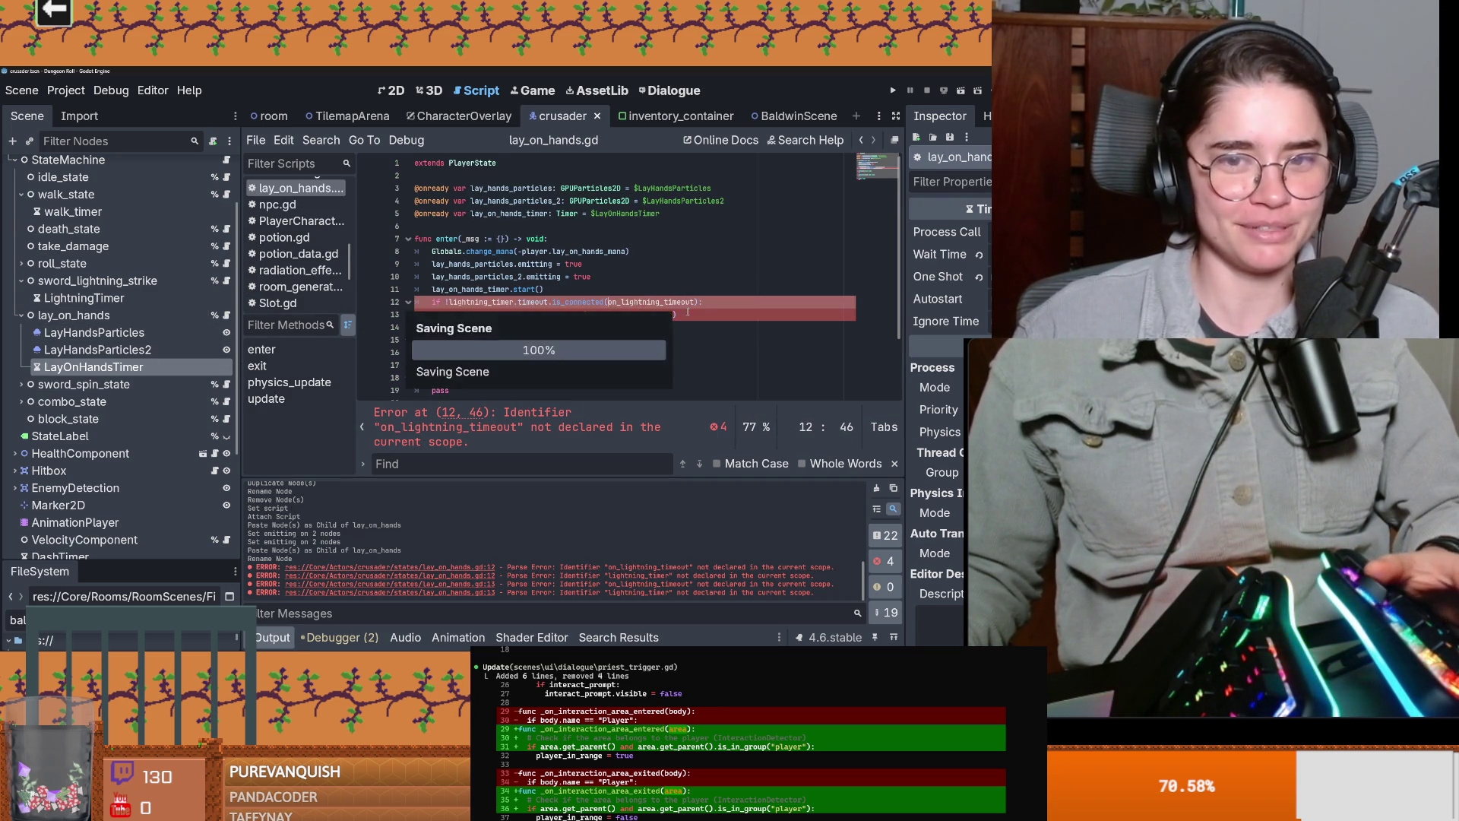
double_click(642, 302)
scroll(495, 310, "down", 2)
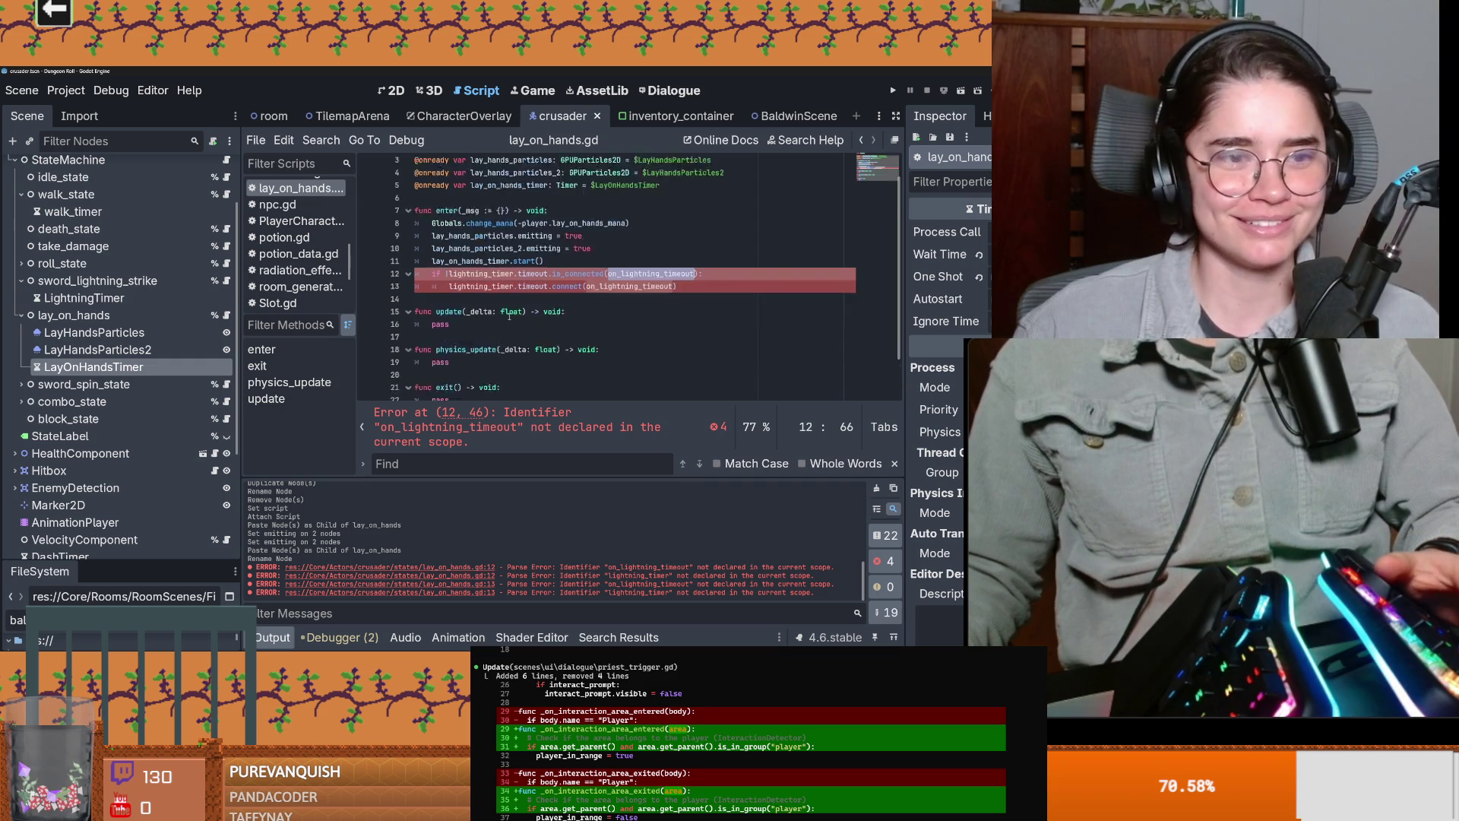
double_click(471, 214)
key("ctrl+c")
double_click(477, 227)
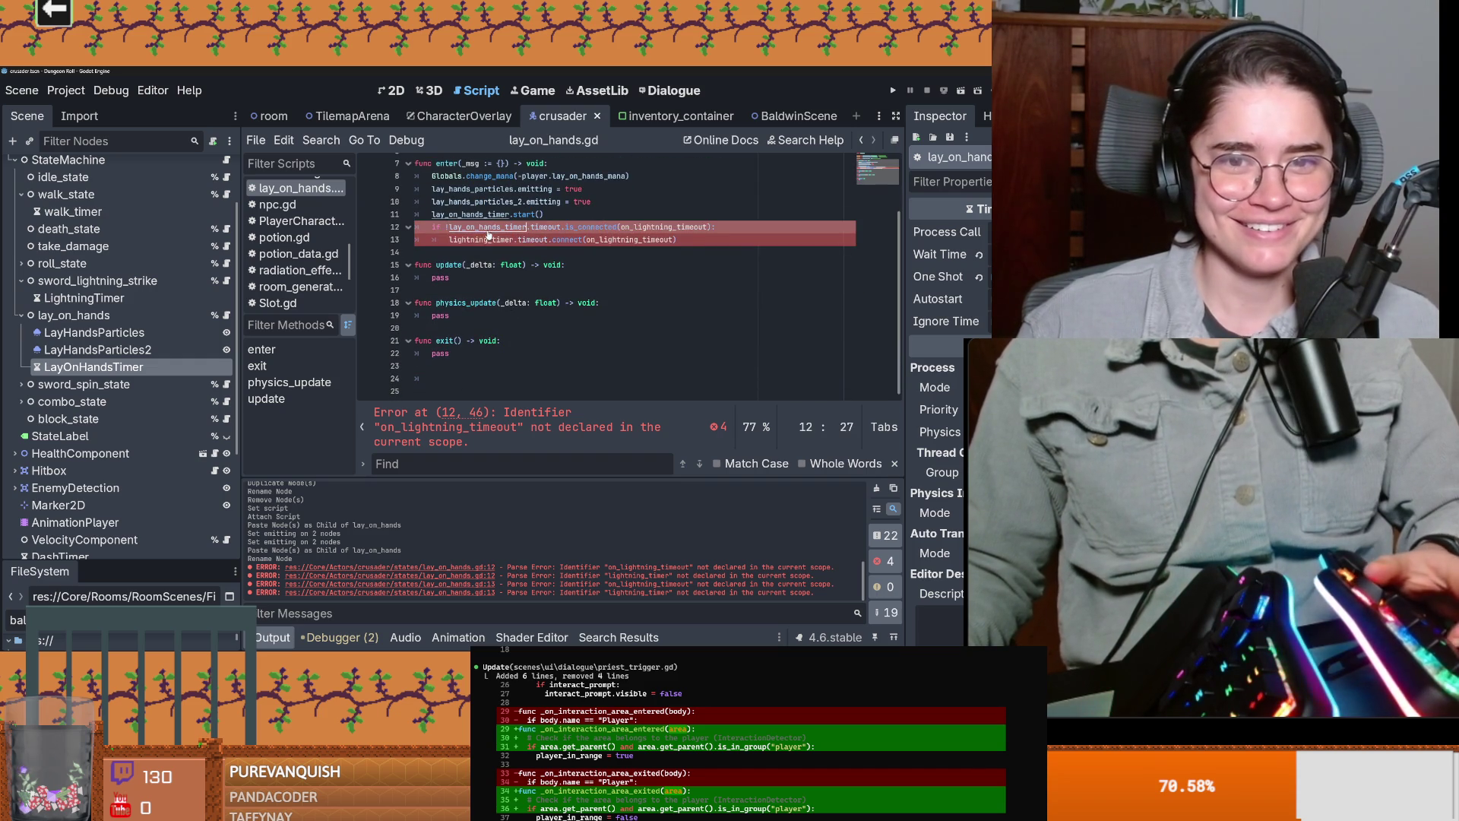
key("ctrl+v")
double_click(479, 239)
key("ctrl+v")
Step: Rename the connected callback from on_lightning_timeout to on_lay_on_hands_timeout
left_click(465, 303)
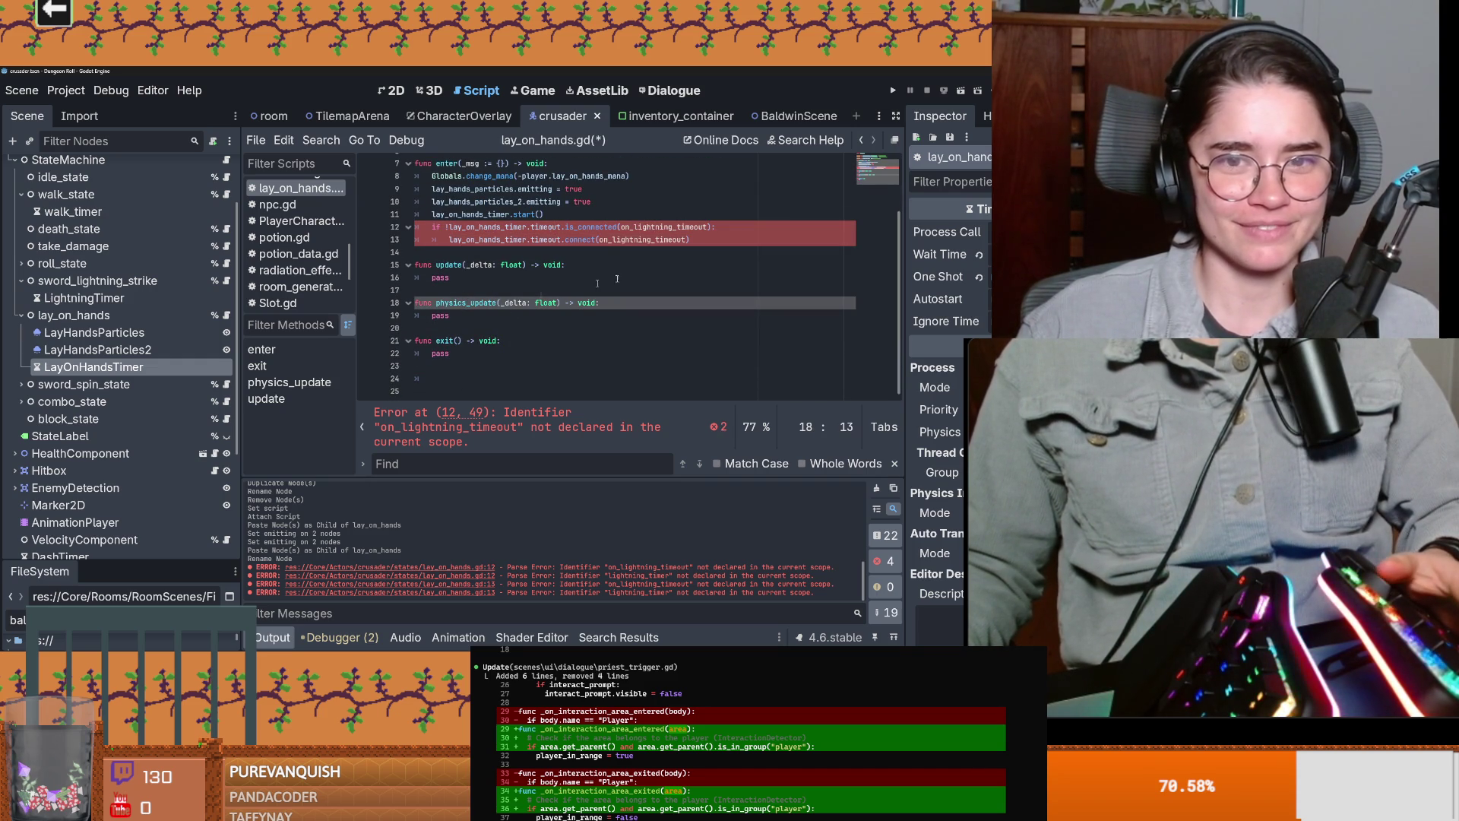
left_click_drag(653, 240, 613, 239)
type("lay_on_hand")
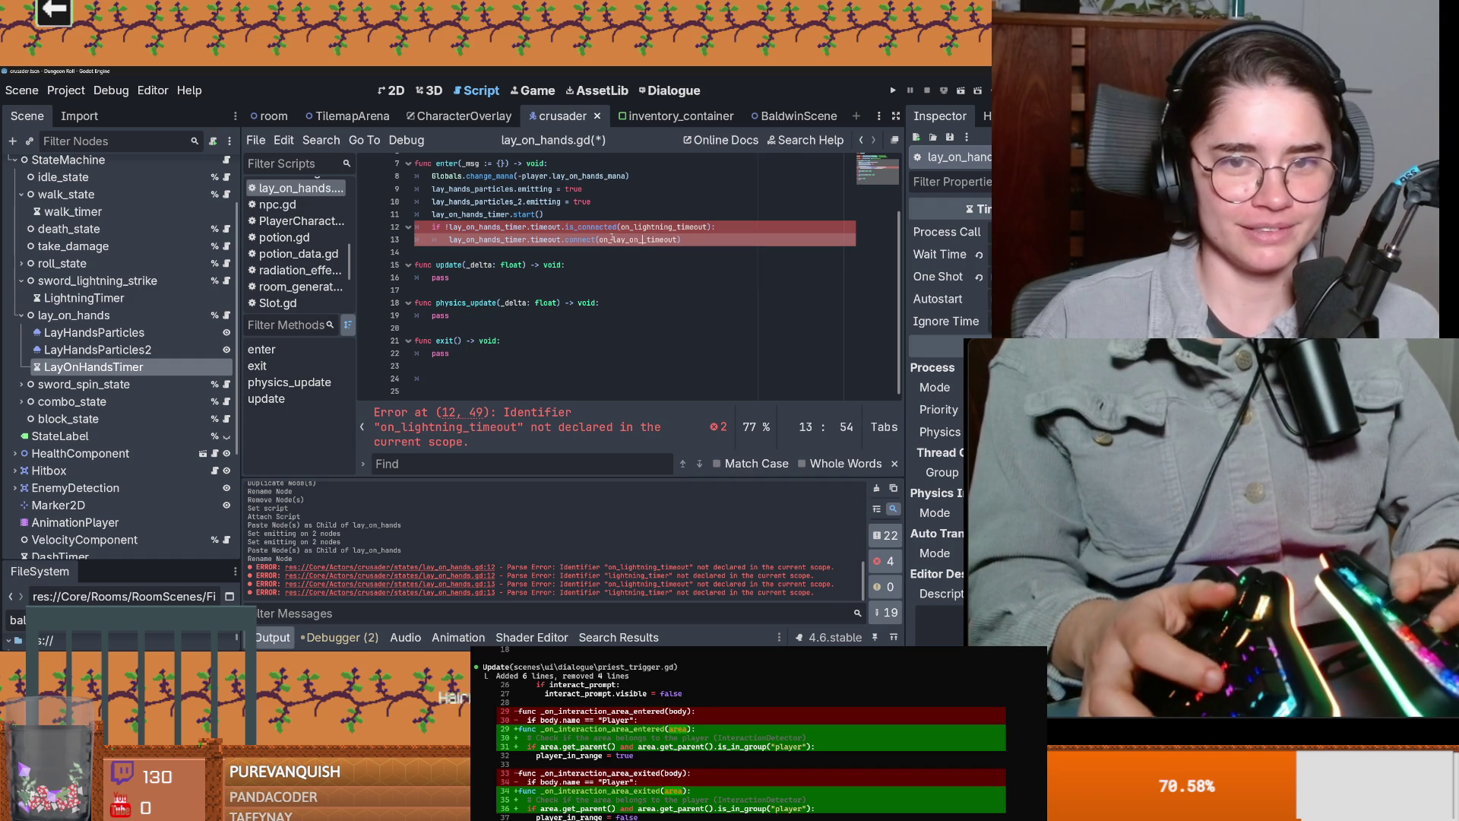
type("s")
double_click(646, 240)
key("ctrl+c")
double_click(661, 226)
key("ctrl+v")
Step: Add a func on_lay_on_hands_timeout(): with a pass body below enter()
left_click(563, 264)
key("ctrl+s")
key("Up")
key("Return")
key("Return")
key("Up")
key("ctrl+v")
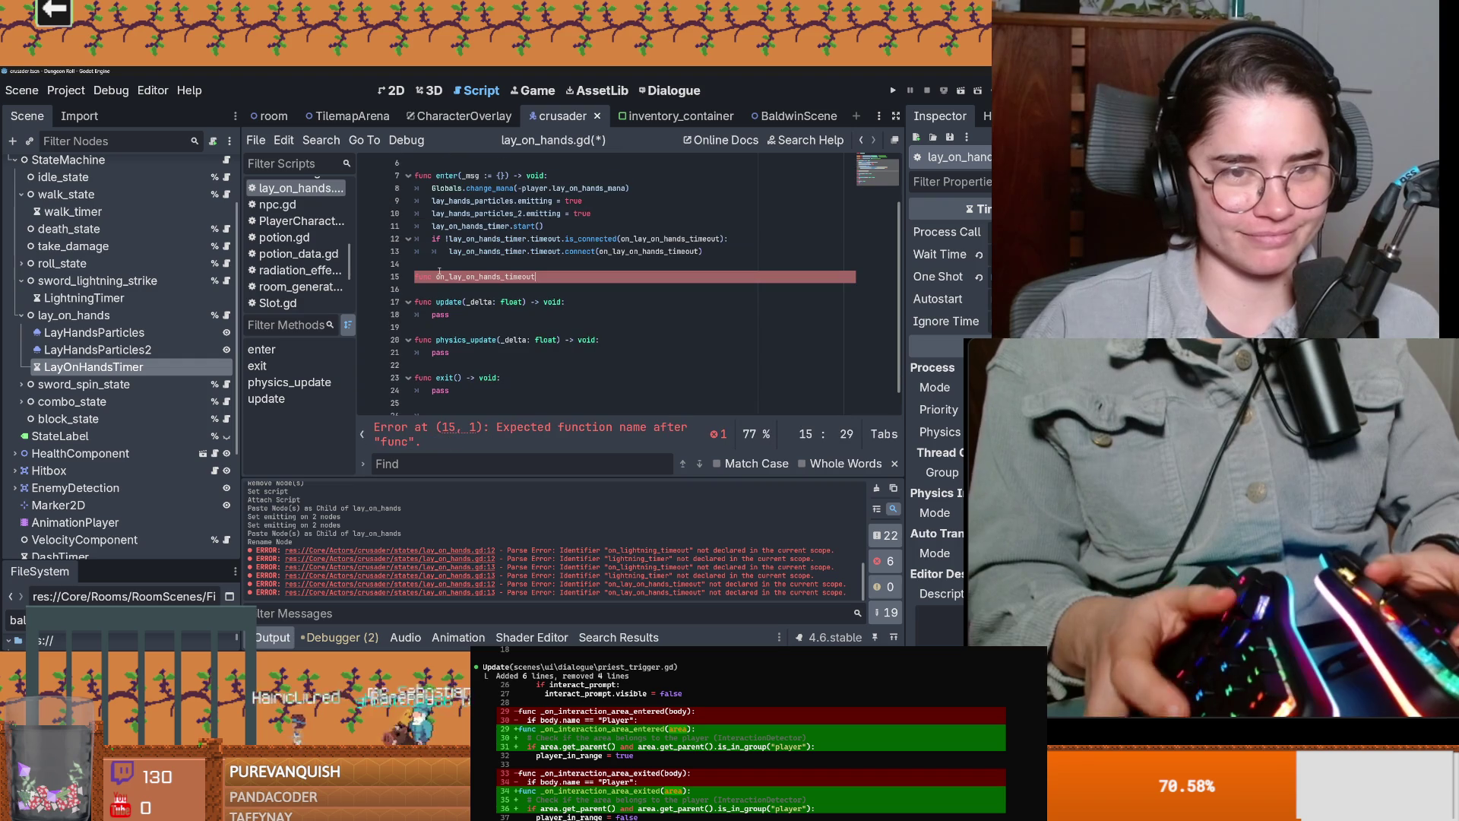
type("):")
key("Return")
type("pass")
key("ctrl+s")
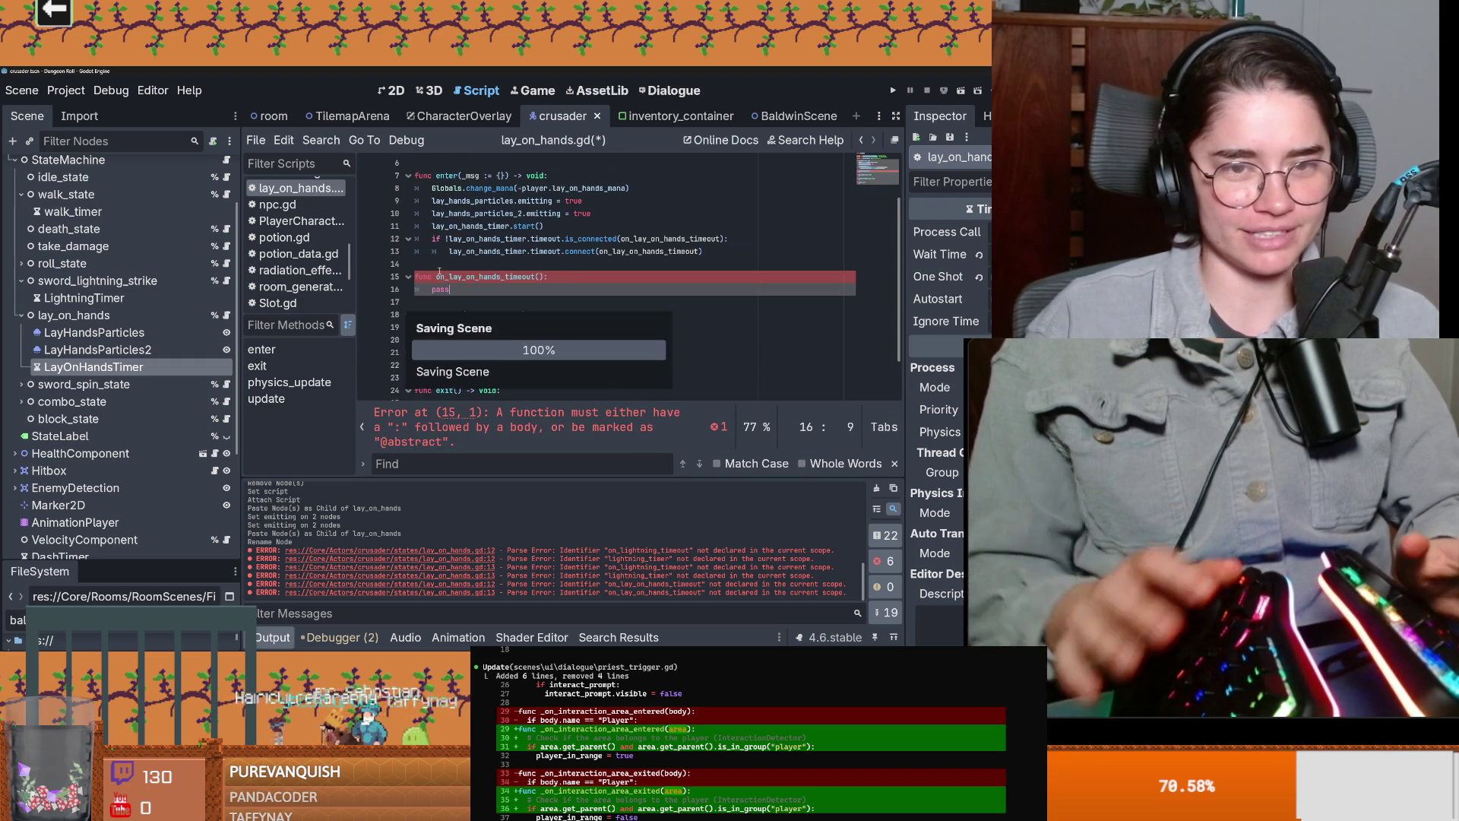
Step: Delete the unused update and physics_update functions and save lay_on_hands.gd
scroll(441, 304, "down", 1)
left_click_drag(450, 343, 447, 331)
left_click(417, 279, "shift")
key("BackSpace")
key("ctrl+s")
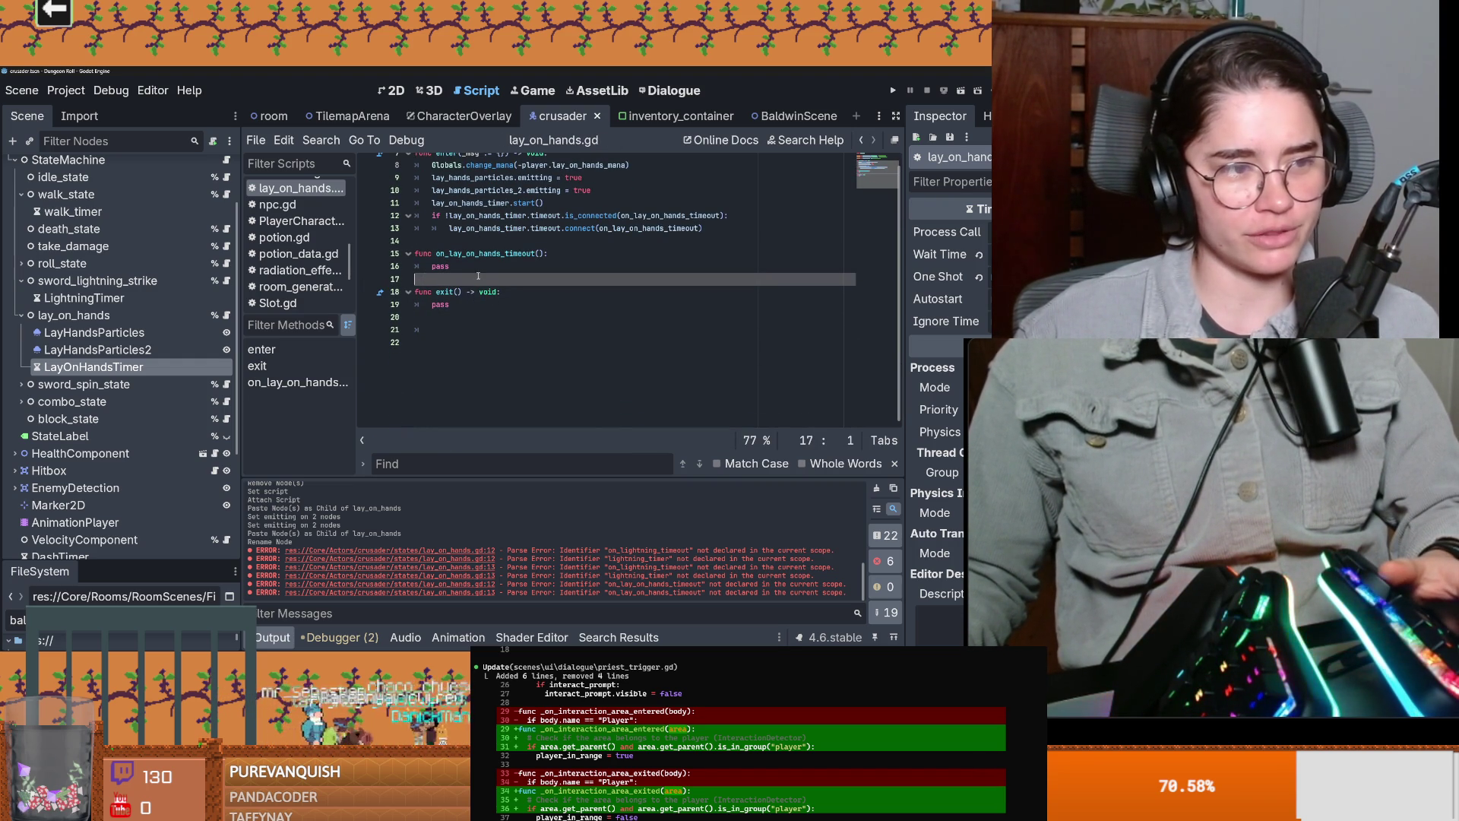
left_click(449, 254)
key("ctrl+s")
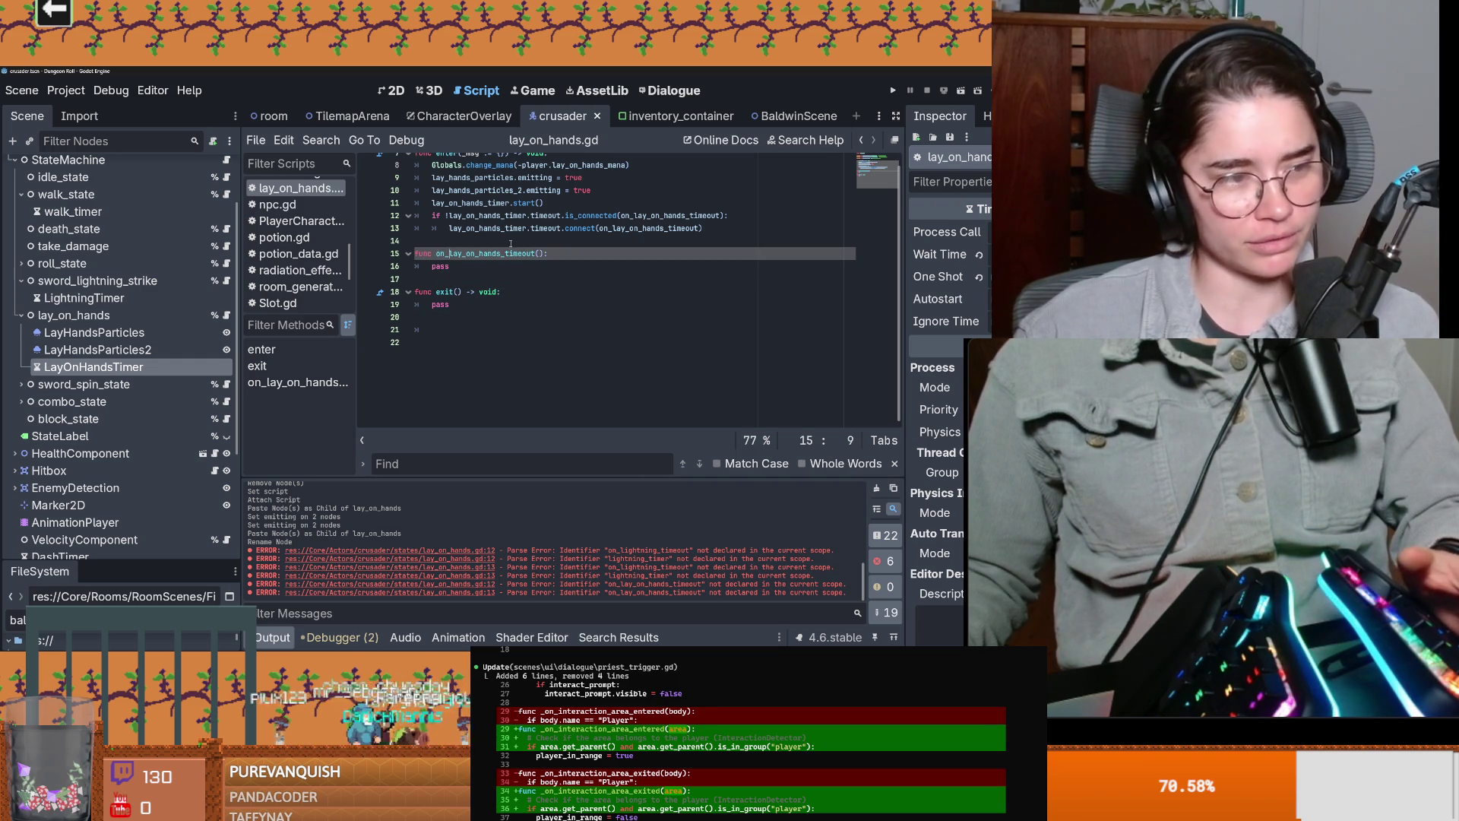
scroll(620, 259, "up", 2)
double_click(646, 314)
key("ctrl+s")
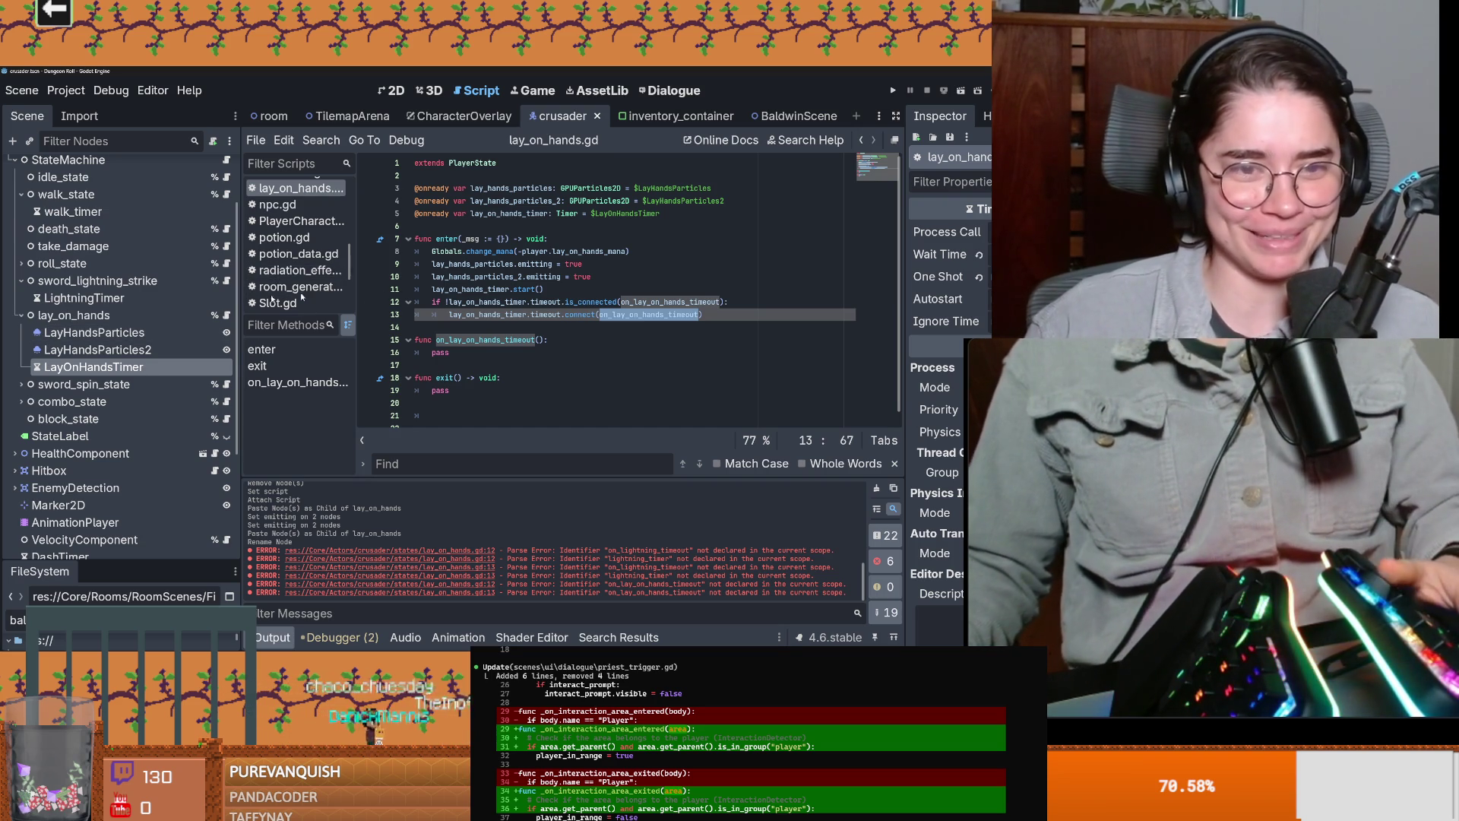
double_click(461, 352)
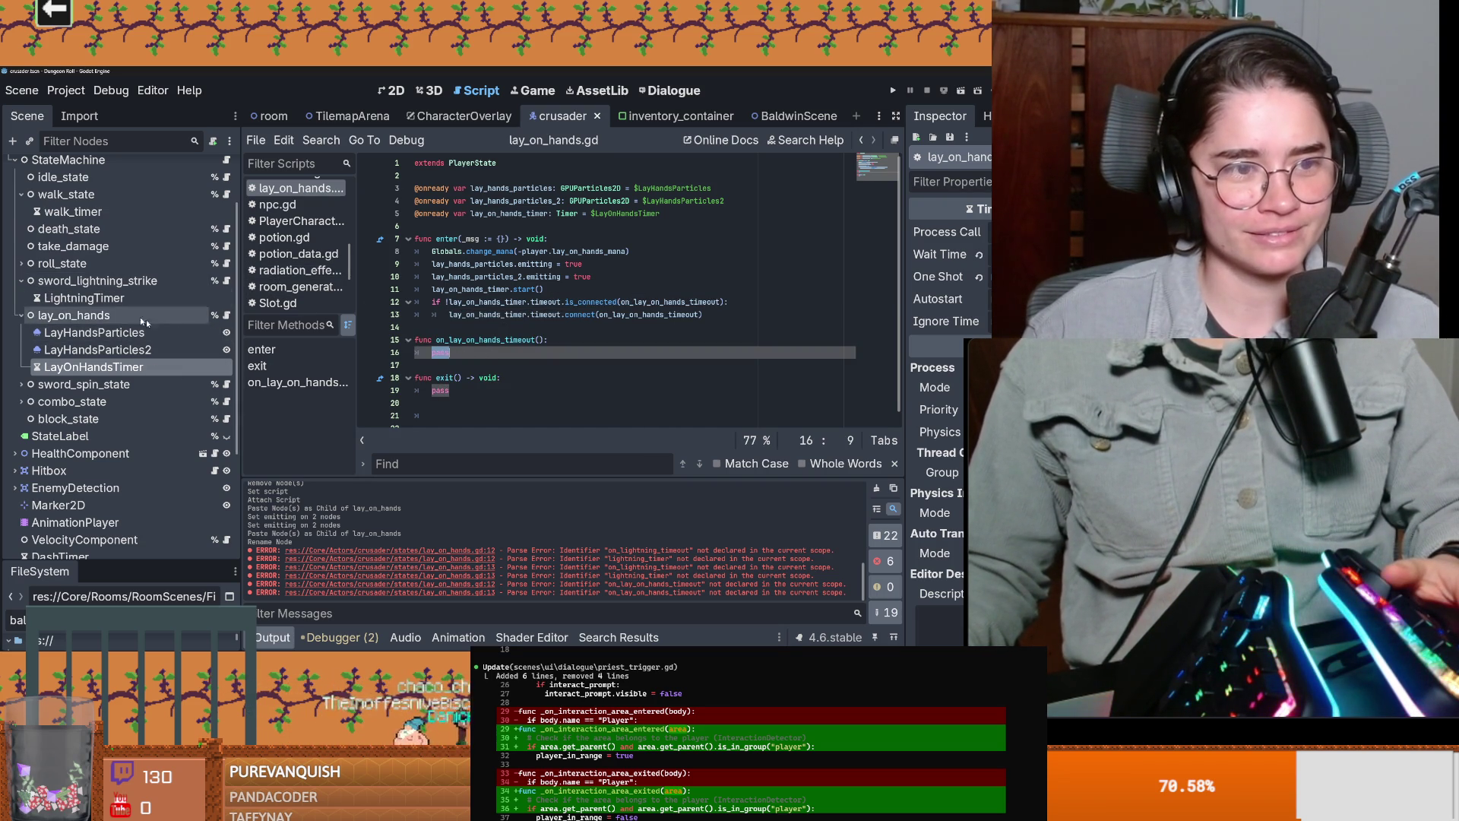
left_click(226, 280)
Step: Inspect the timeout connection and on_lightning_timeout function in sword_spawn_state.gd
left_click(550, 329)
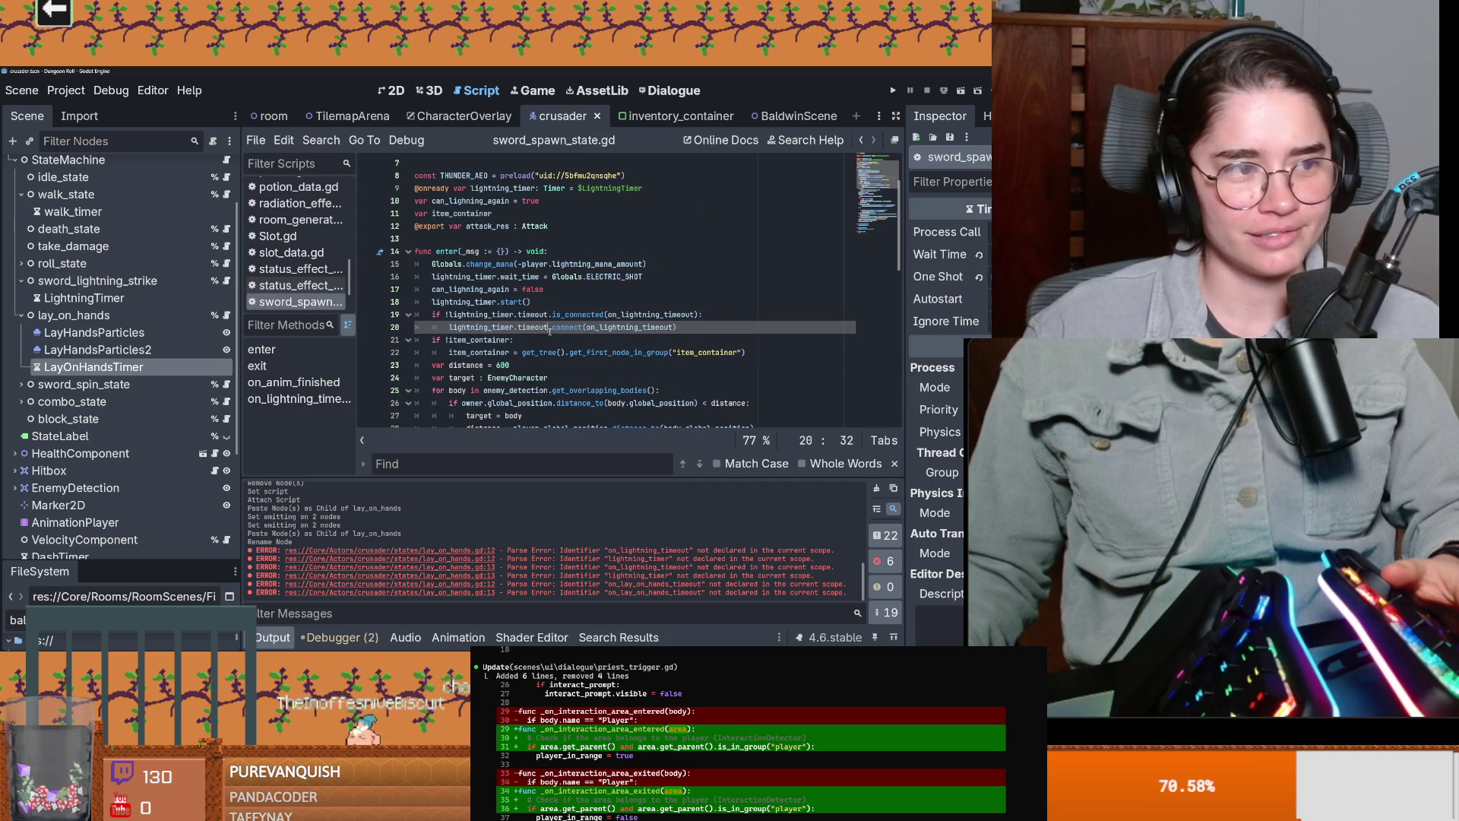
left_click(639, 334, "ctrl")
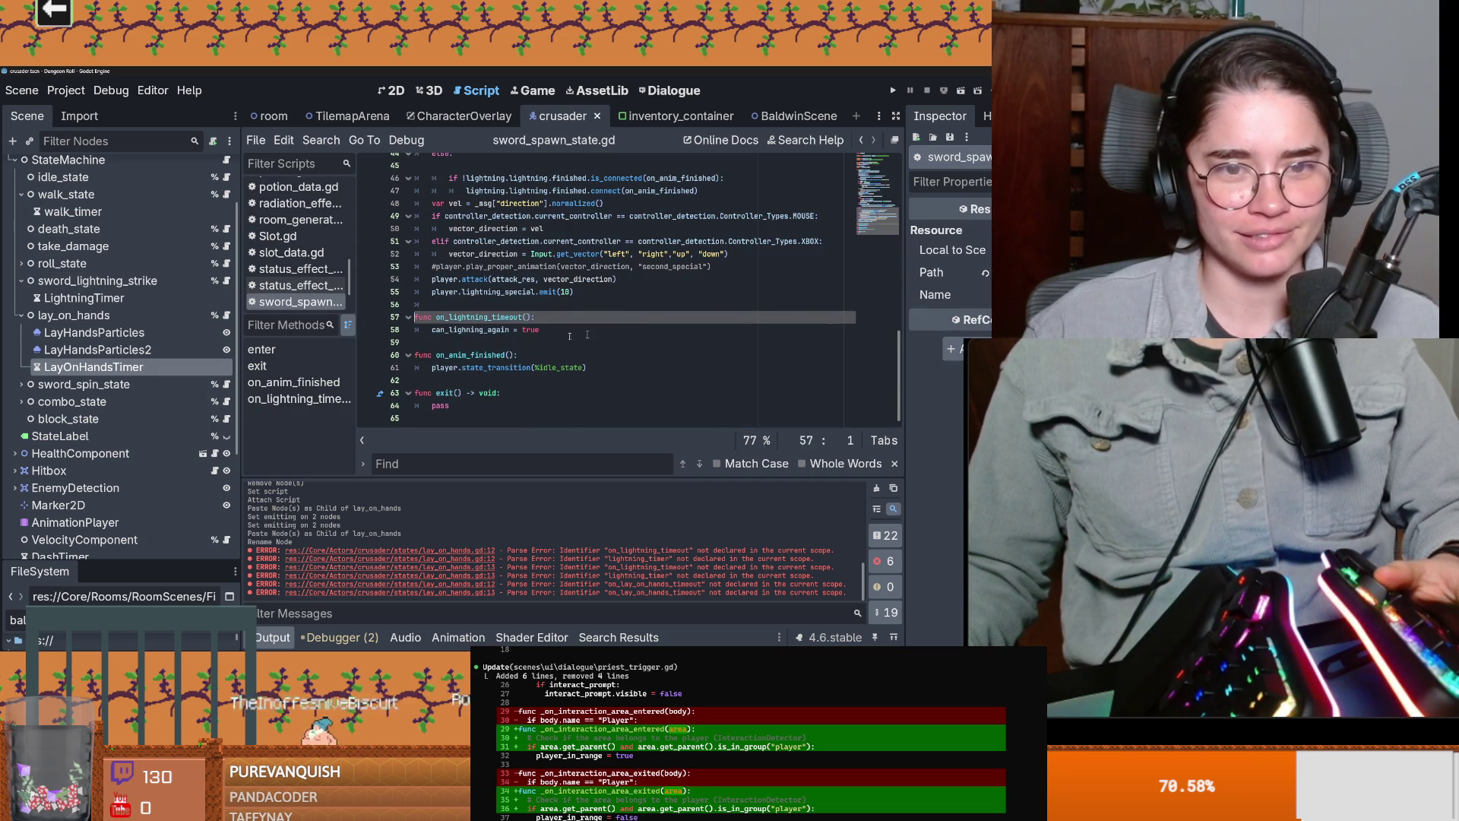
left_click(492, 330)
scroll(571, 352, "up", 12)
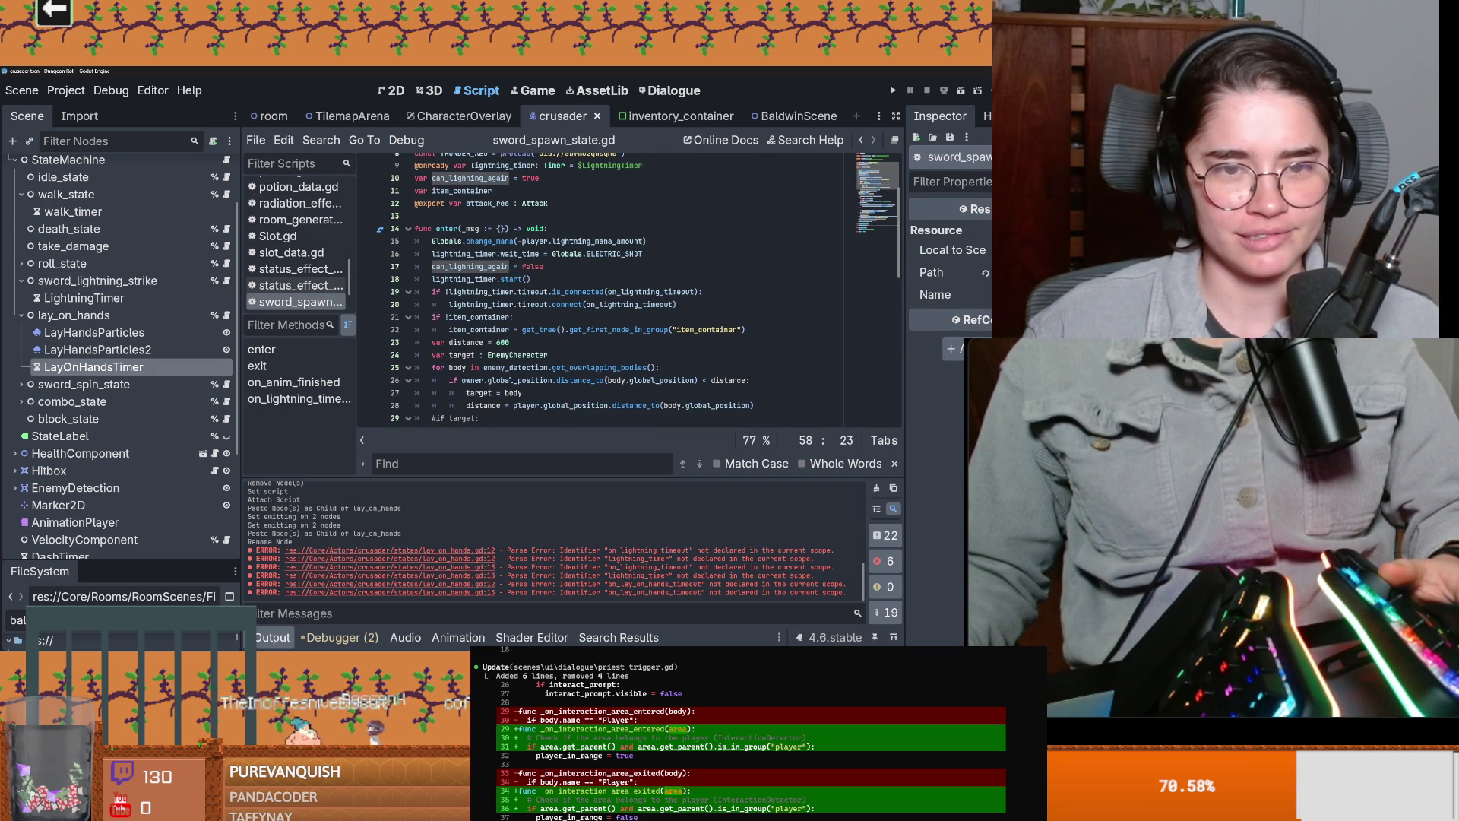
left_click(641, 293, "ctrl")
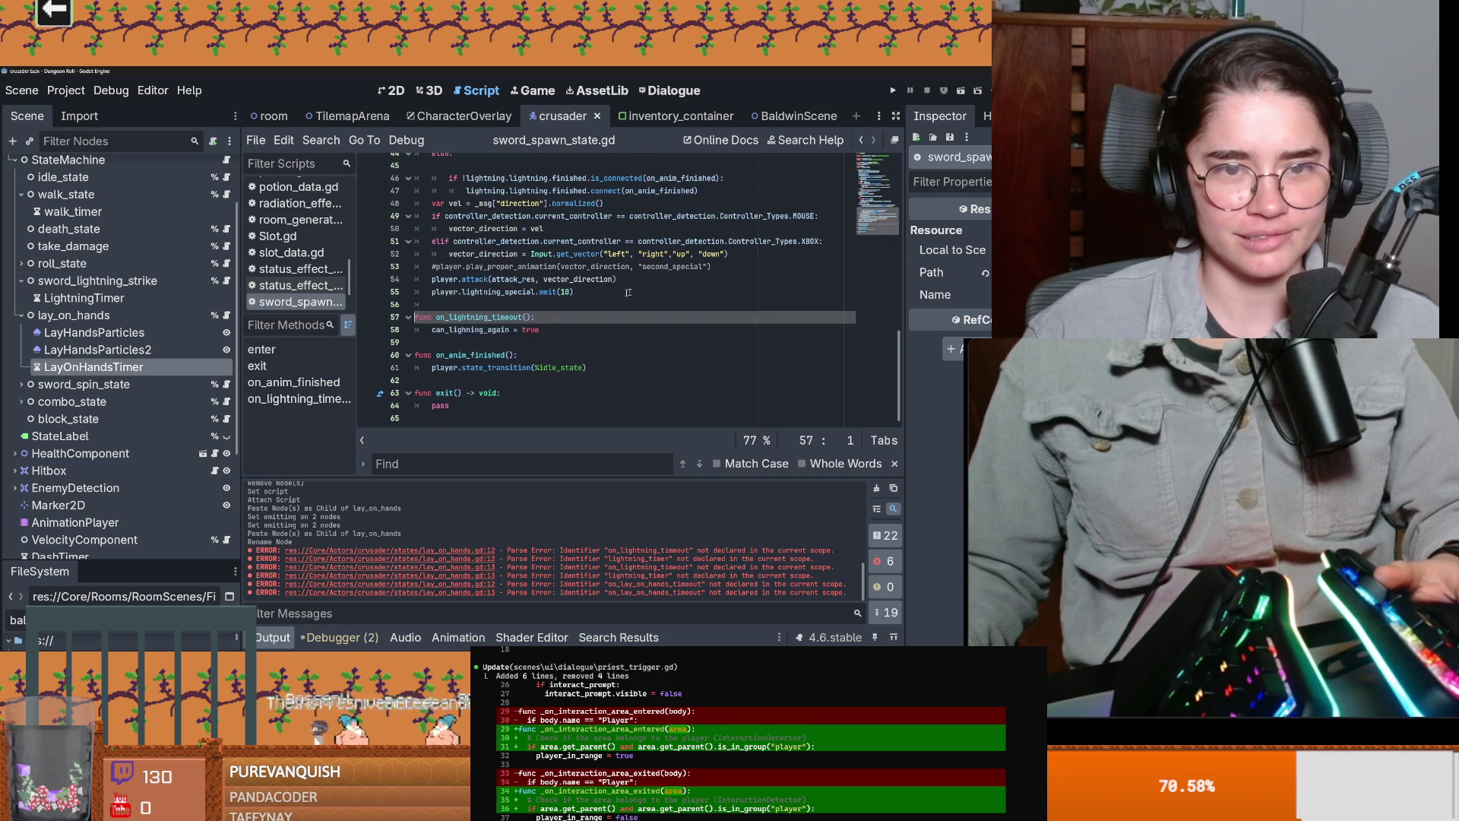
Step: Select the player.state_transition line 61 and switch to lay_on_hands.gd
scroll(562, 337, "up", 5)
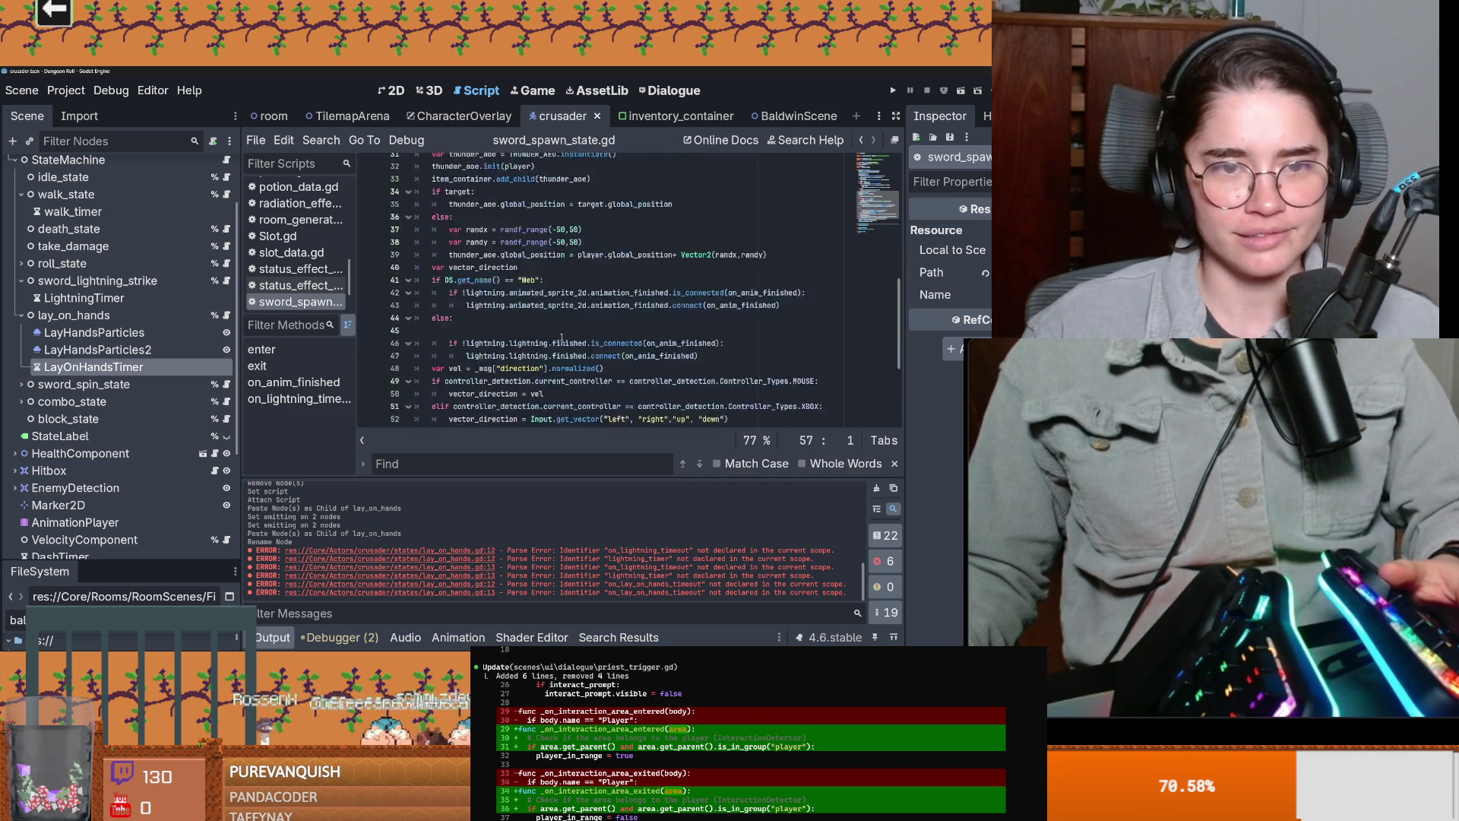
scroll(562, 336, "down", 5)
scroll(562, 338, "up", 6)
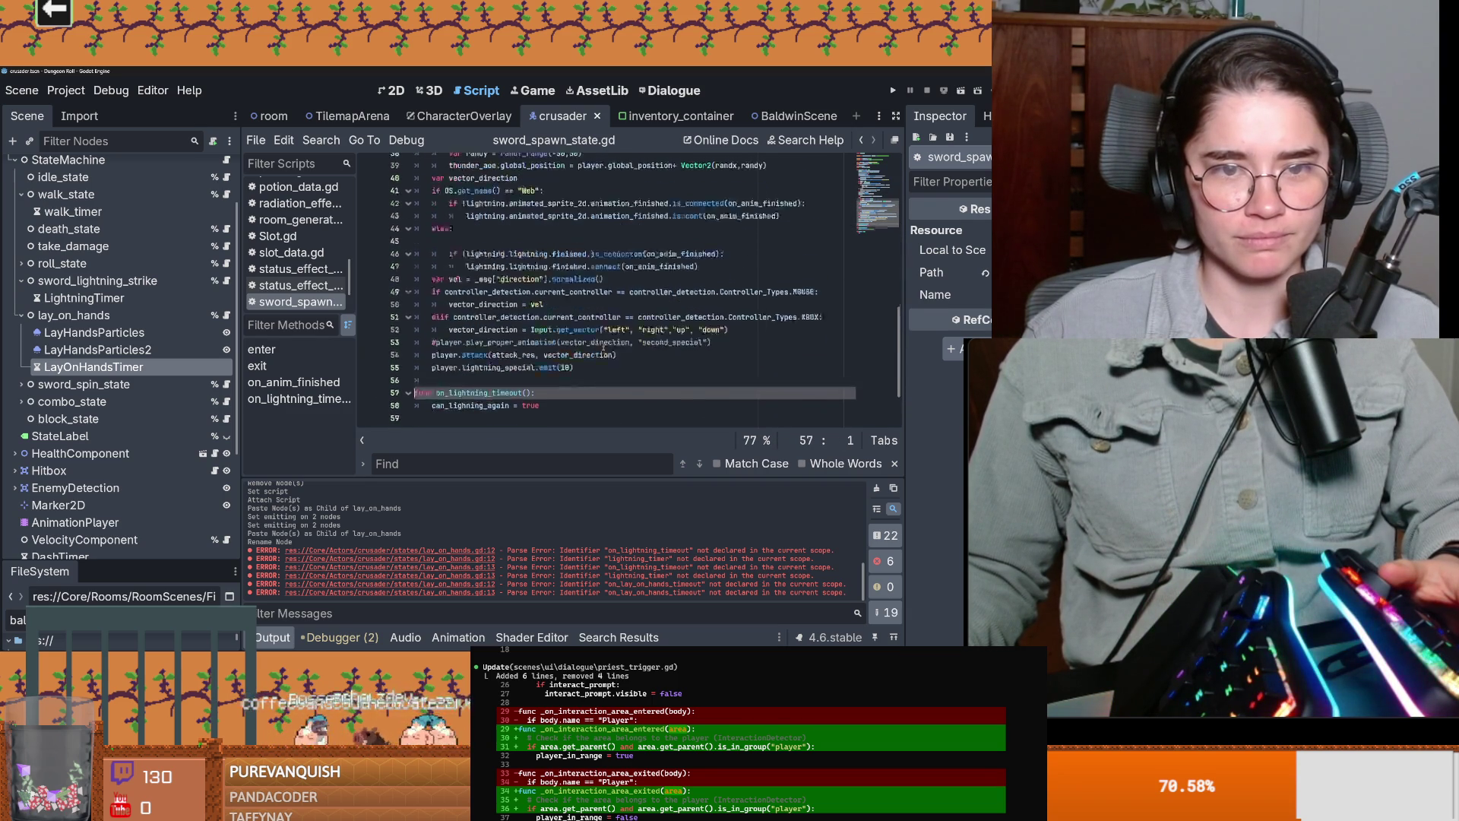
scroll(603, 347, "down", 6)
left_click_drag(586, 368, 425, 369)
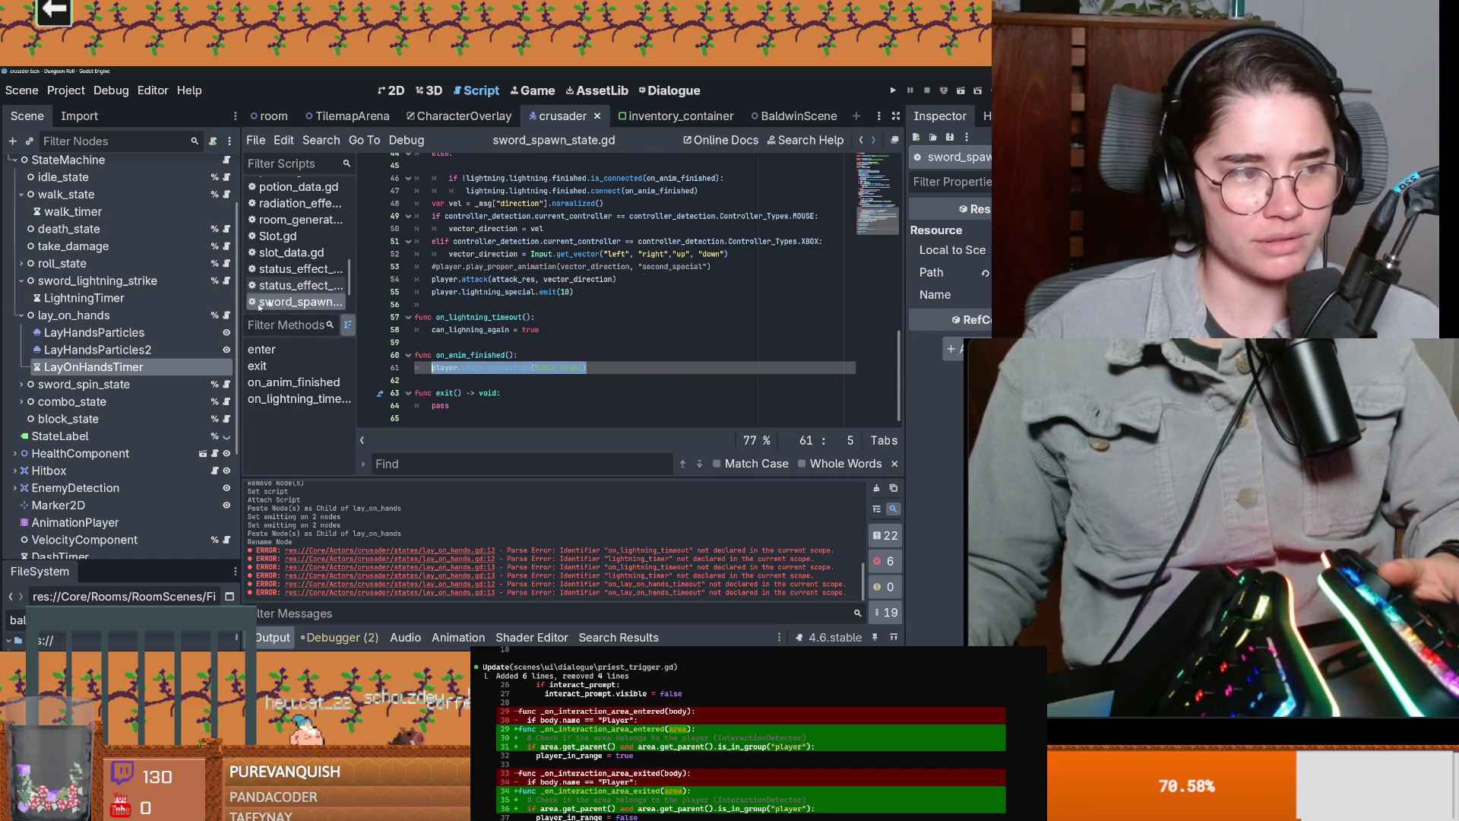
left_click(226, 315)
Step: Replace pass in on_lay_on_hands_timeout with the idle state transition and save
type("player.state_transition(&idle_state)")
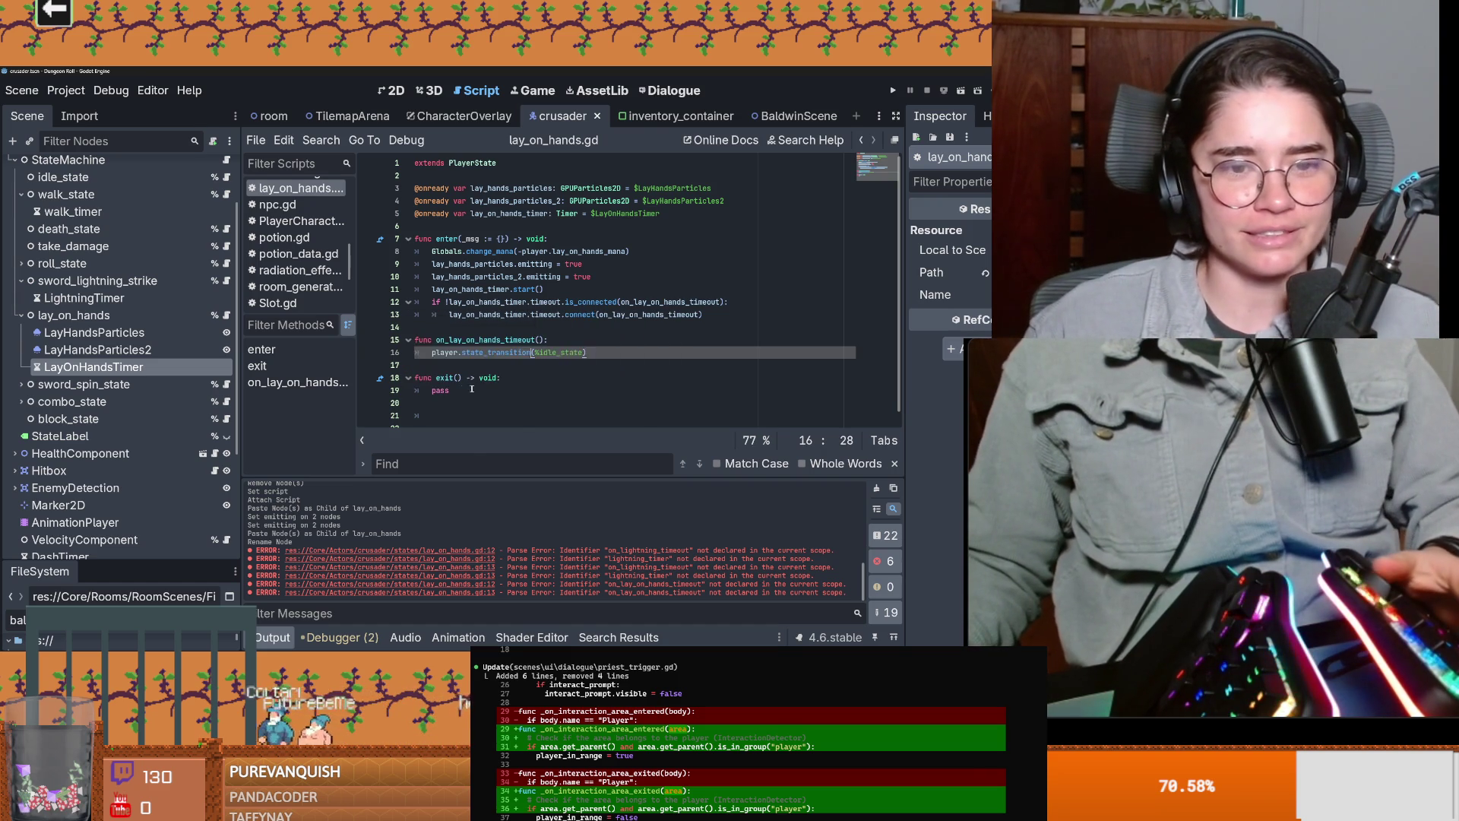
key("Down")
key("Down")
key("Down")
key("ctrl+s")
left_click(20, 315)
key("ctrl+s")
left_click(21, 280)
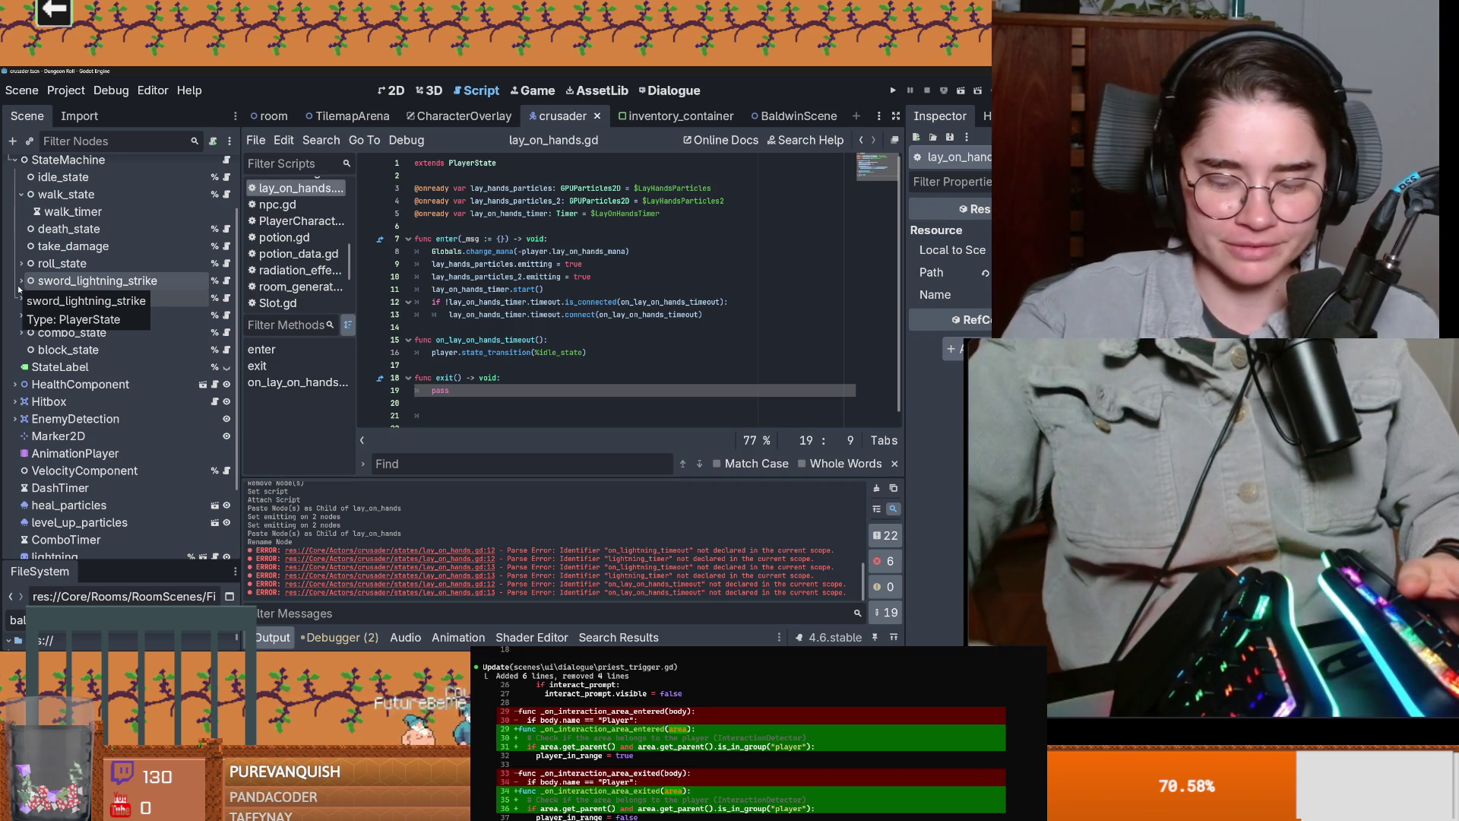
Step: Review the timer connect, is_connected check and timer start lines in lay_on_hands.gd
left_click(530, 361)
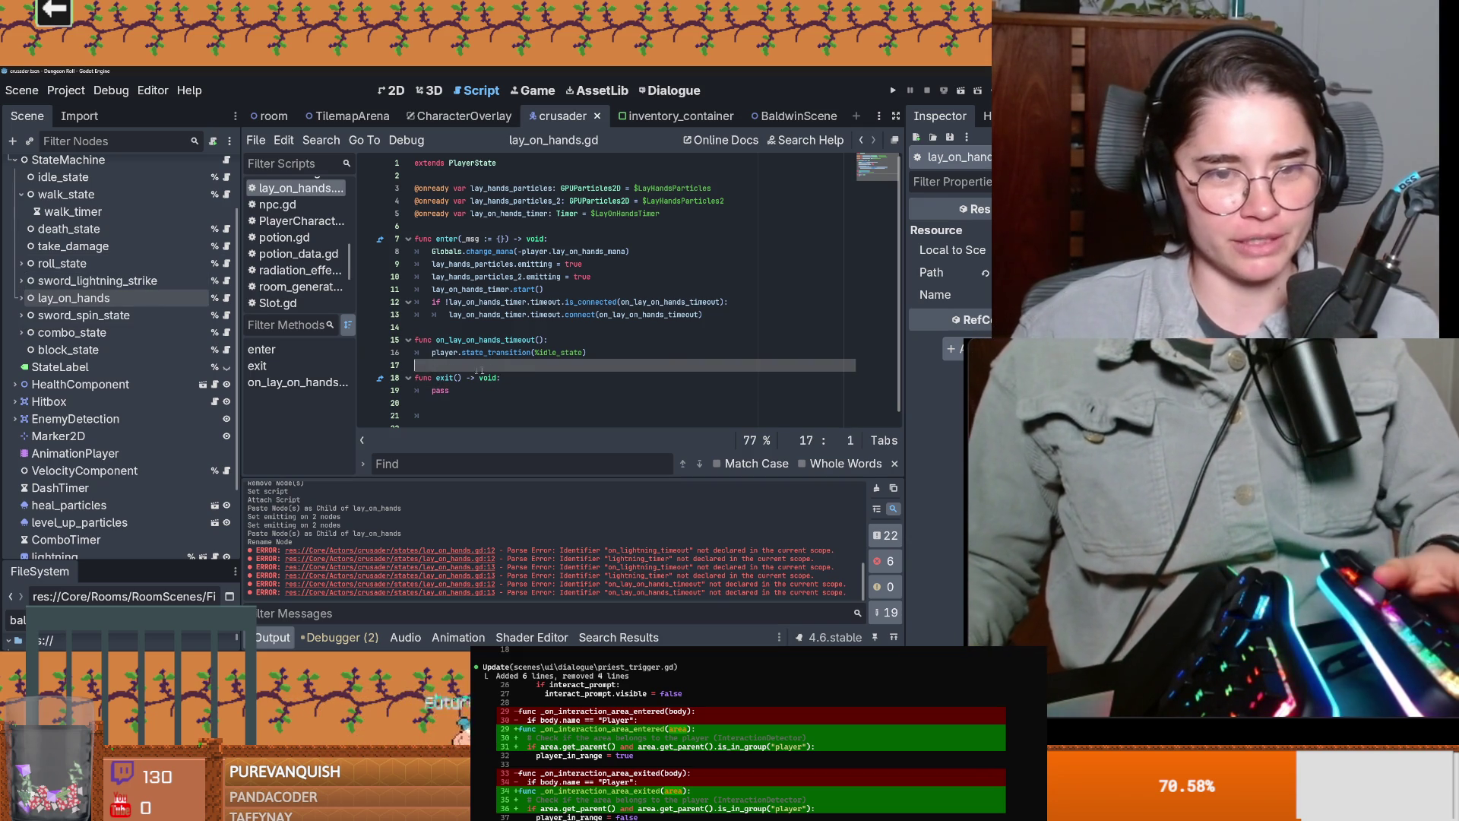
key("Up")
key("Up")
key("Up")
key("End")
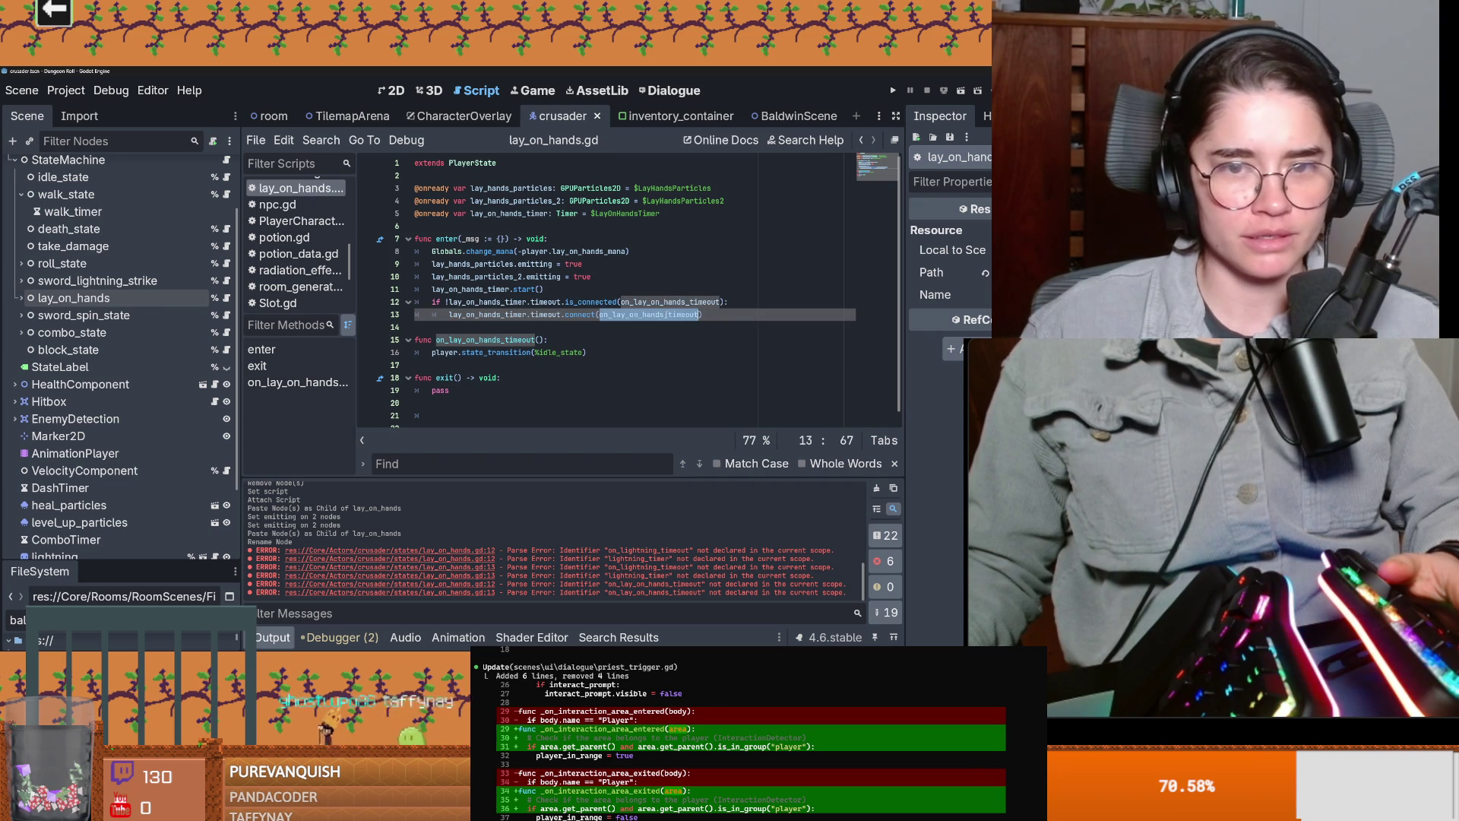
left_click(721, 301)
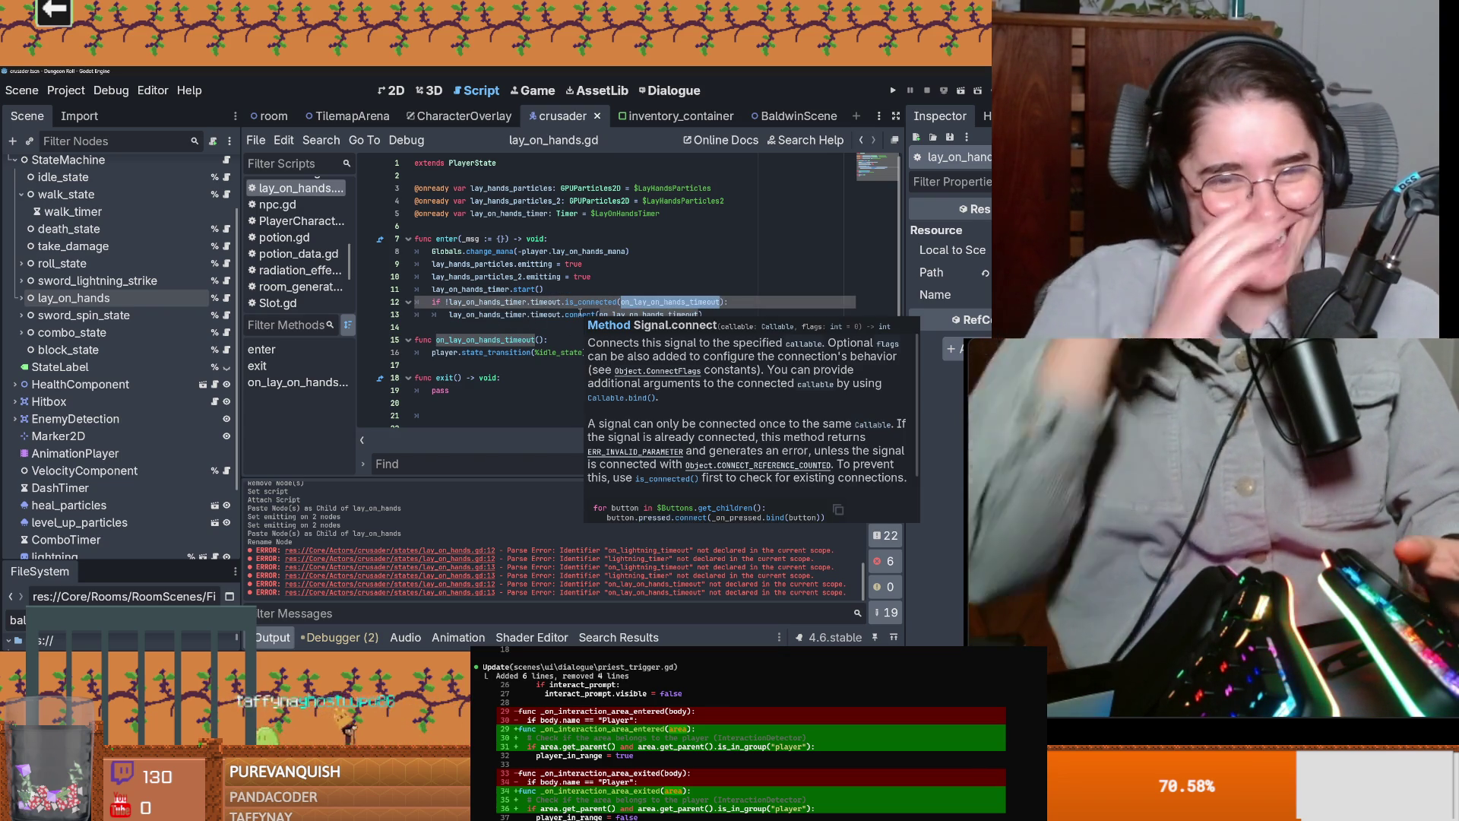
key("Up")
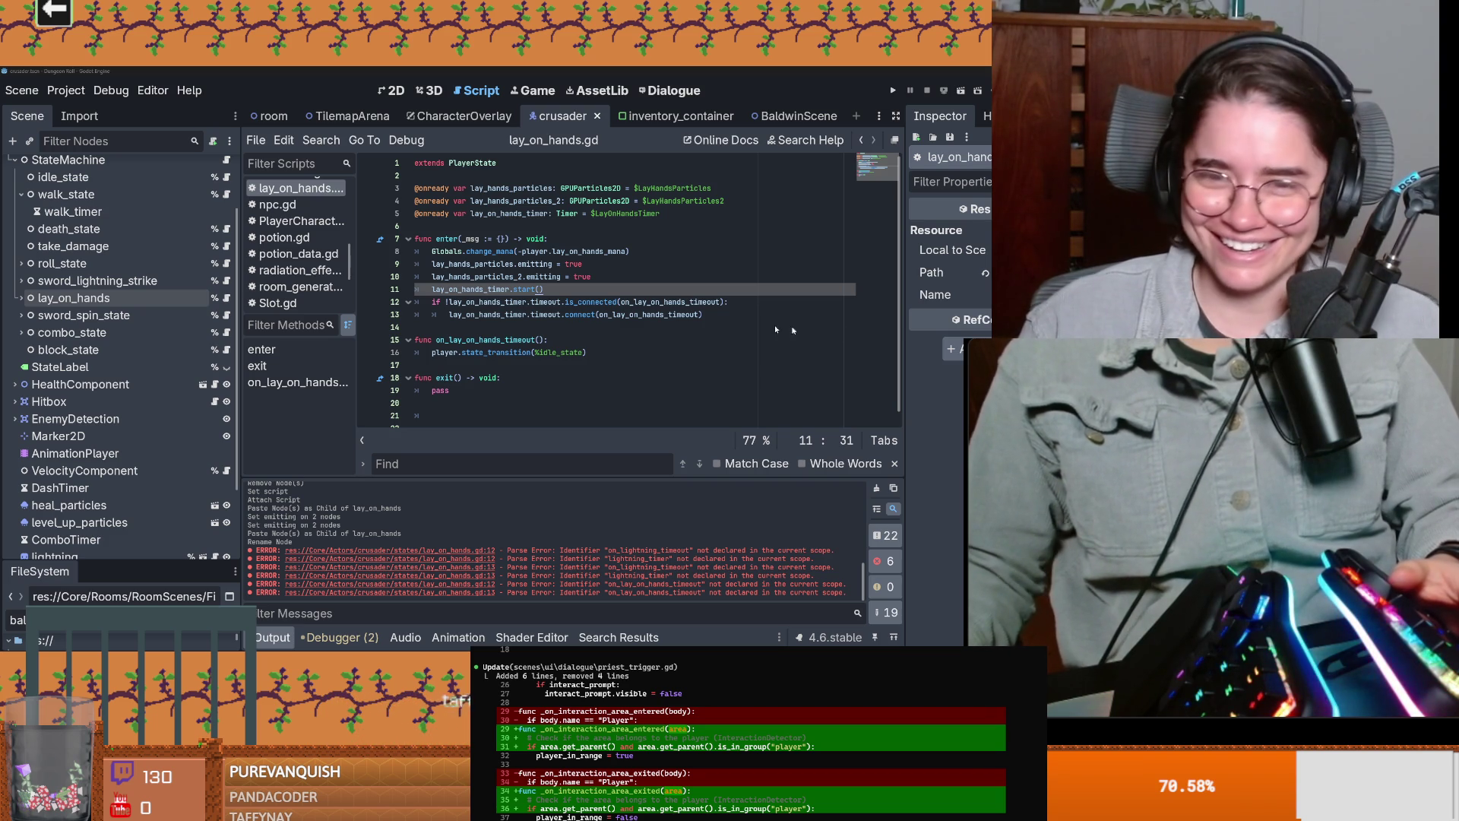
key("Down")
key("Down")
key("Down")
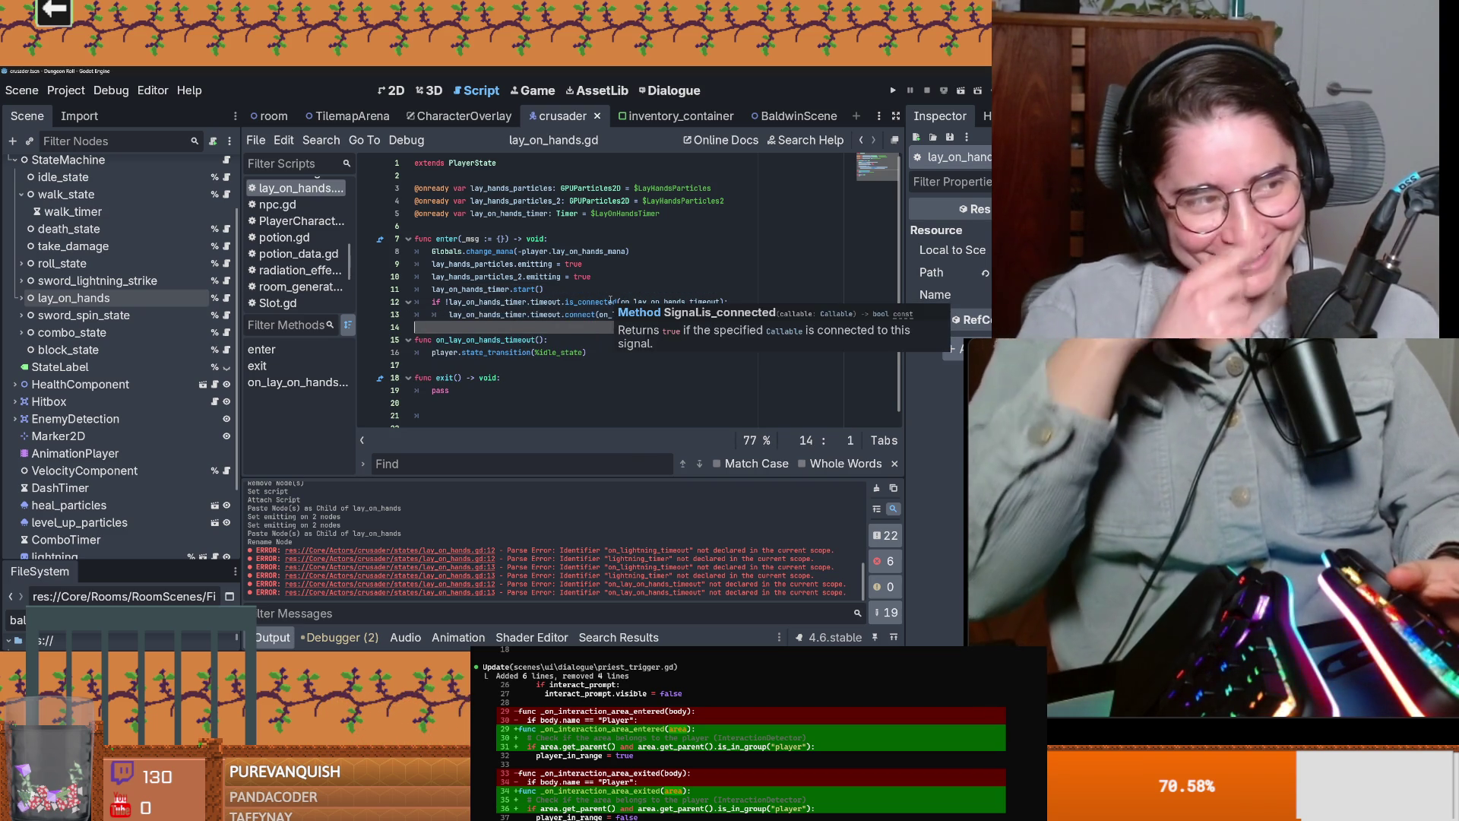
left_click(520, 340)
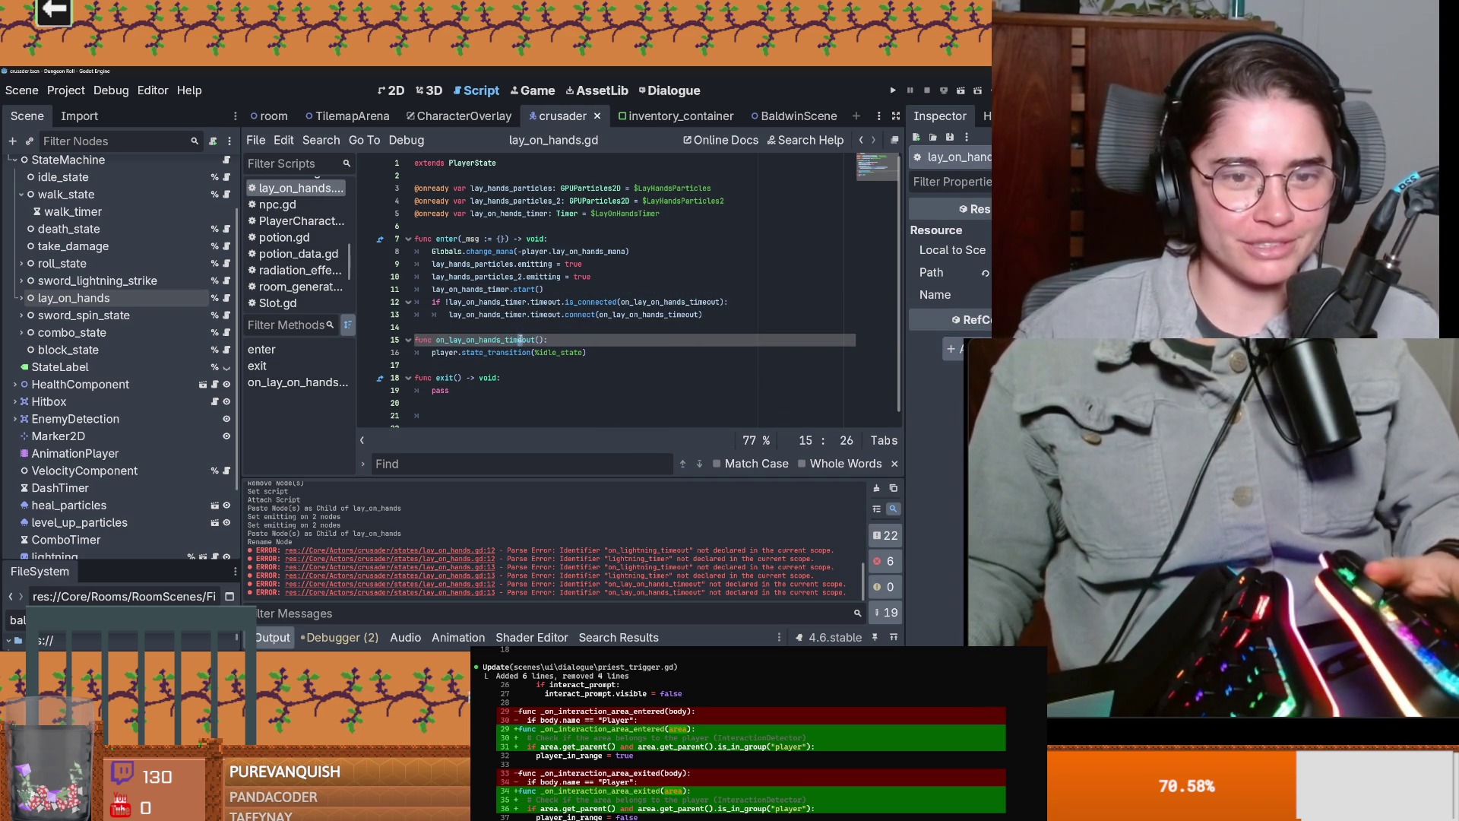
scroll(555, 342, "down", 1)
key("Up")
key("Up")
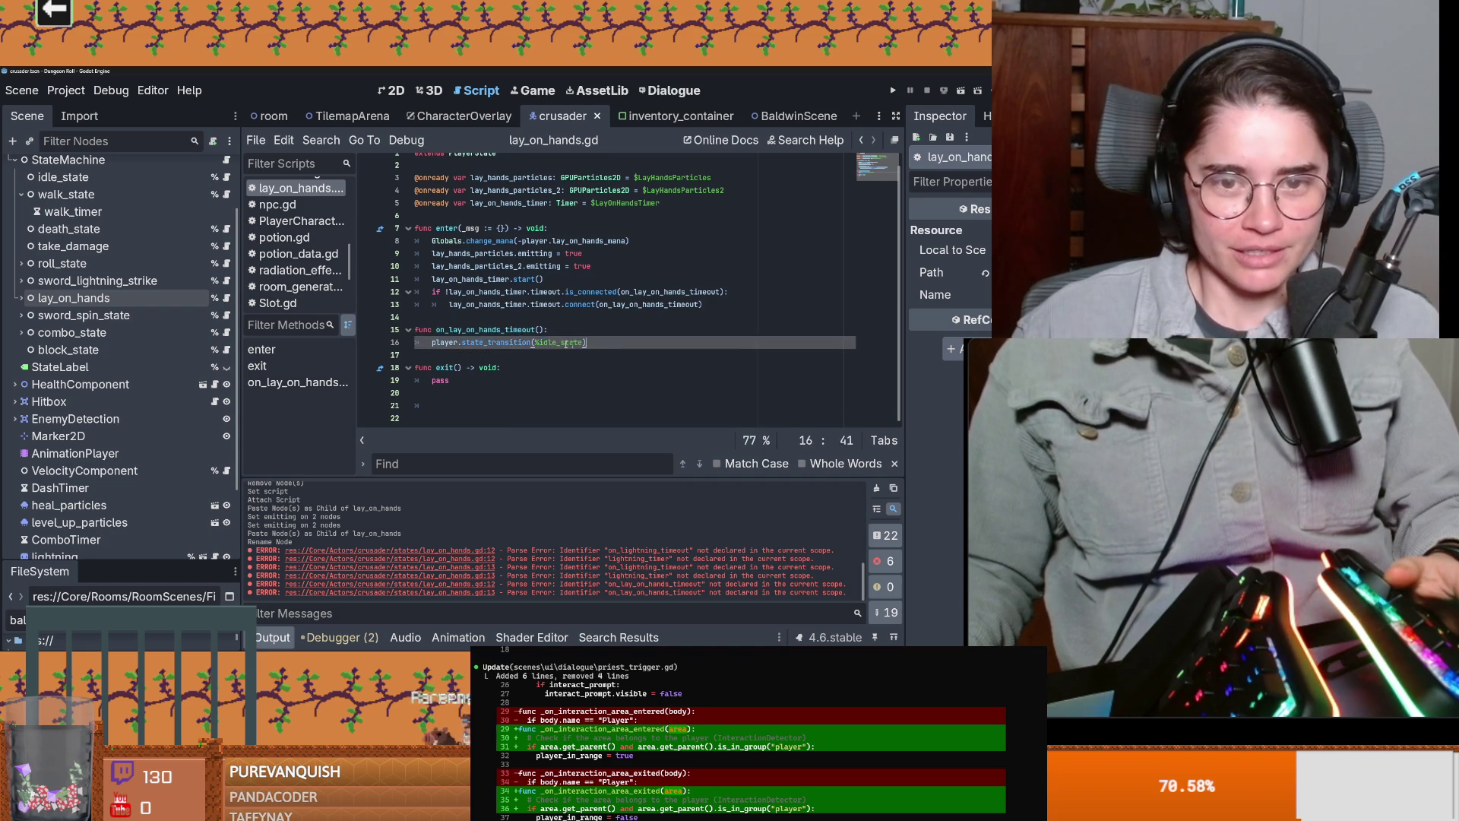
Step: Copy the two particle emitting lines into a new line inside on_lay_on_hands_timeout
left_click(476, 304)
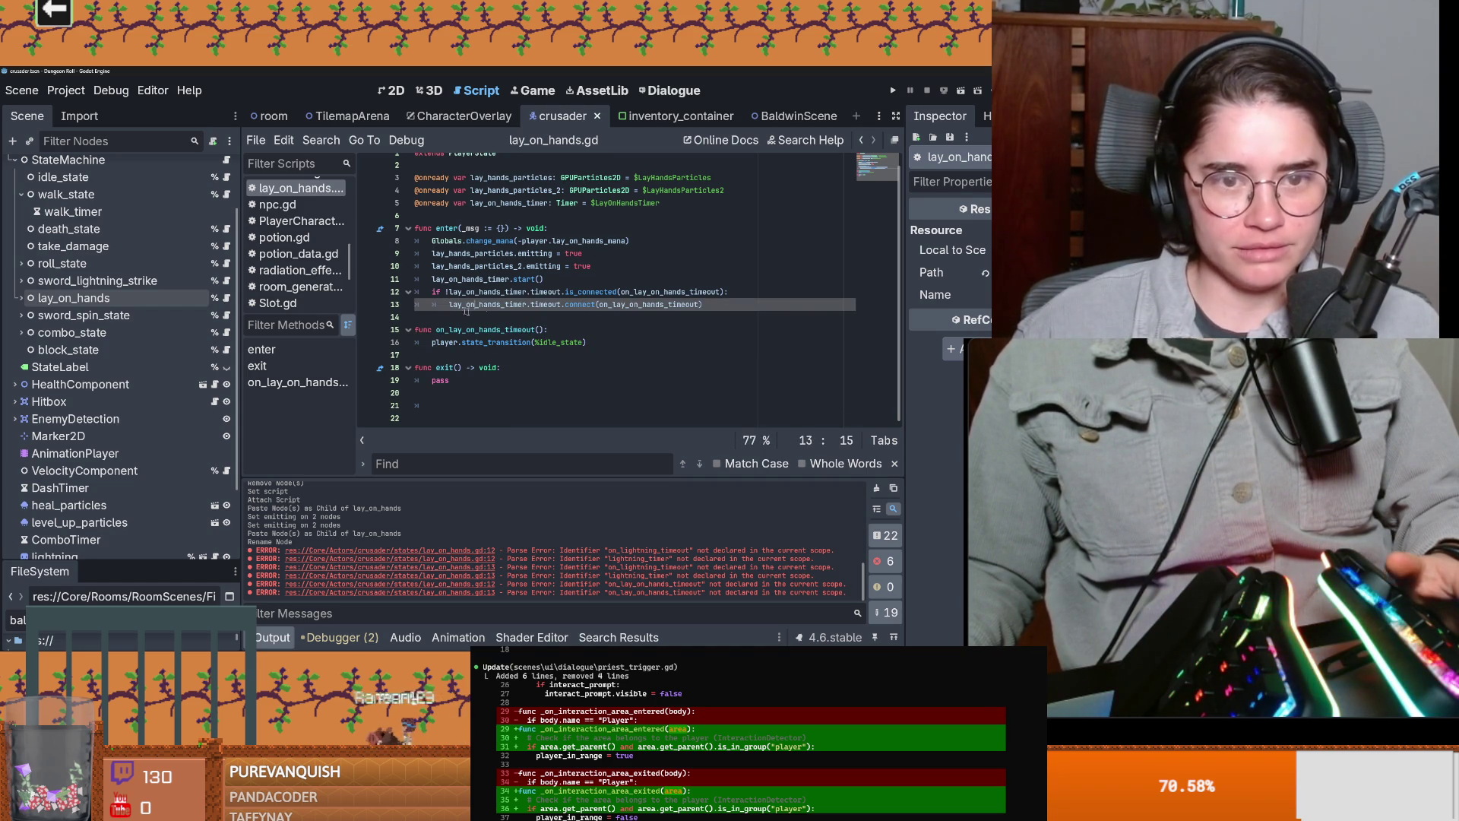
left_click(549, 330)
key("Return")
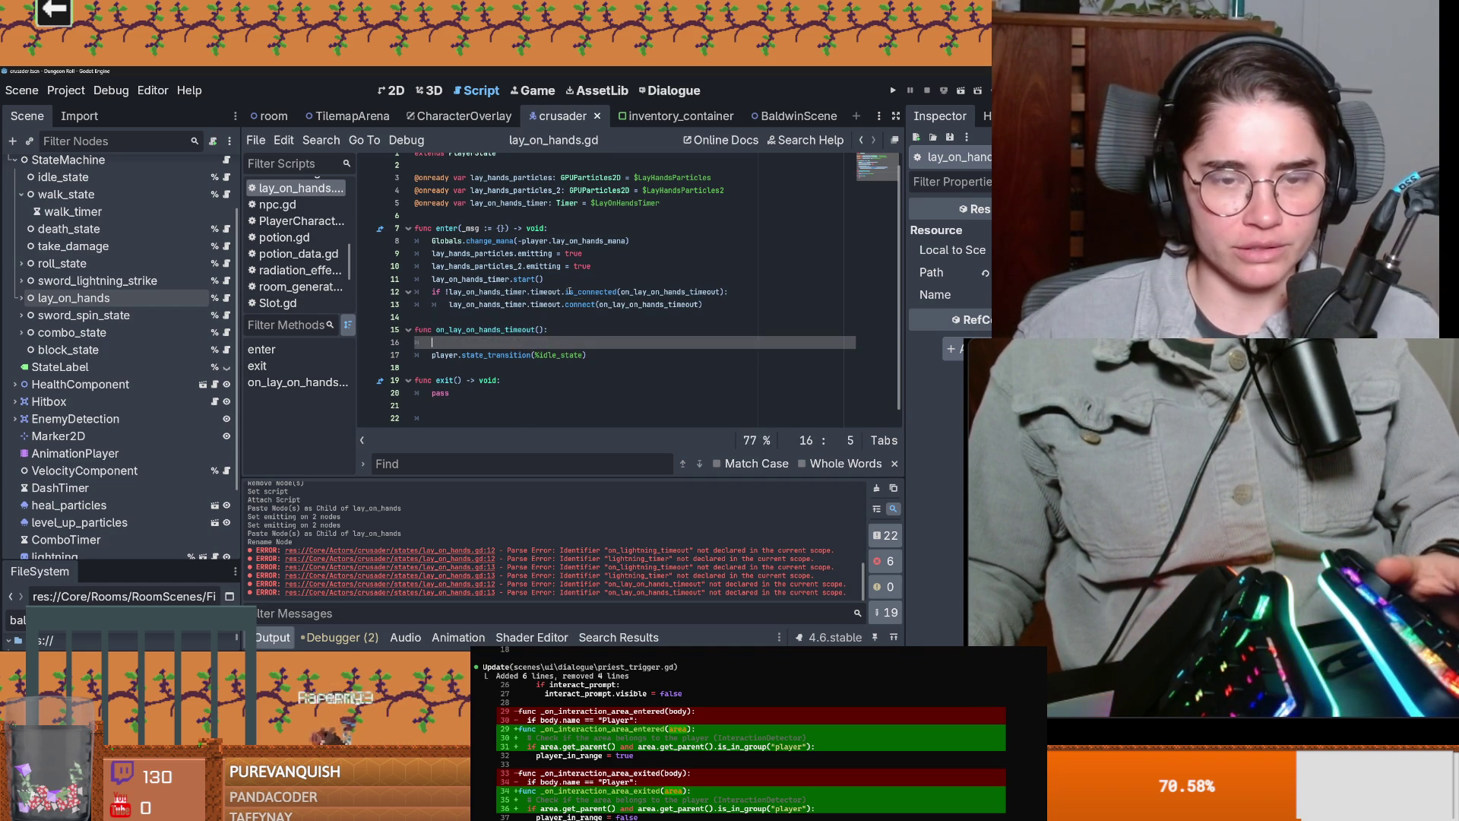
left_click(569, 291)
left_click_drag(591, 266, 422, 258)
key("ctrl+c")
left_click(521, 342)
key("ctrl+v")
Step: Fix the indent, set both pasted emitting values to false, and save the script
left_click(446, 345)
key("BackSpace")
double_click(575, 342)
type("false")
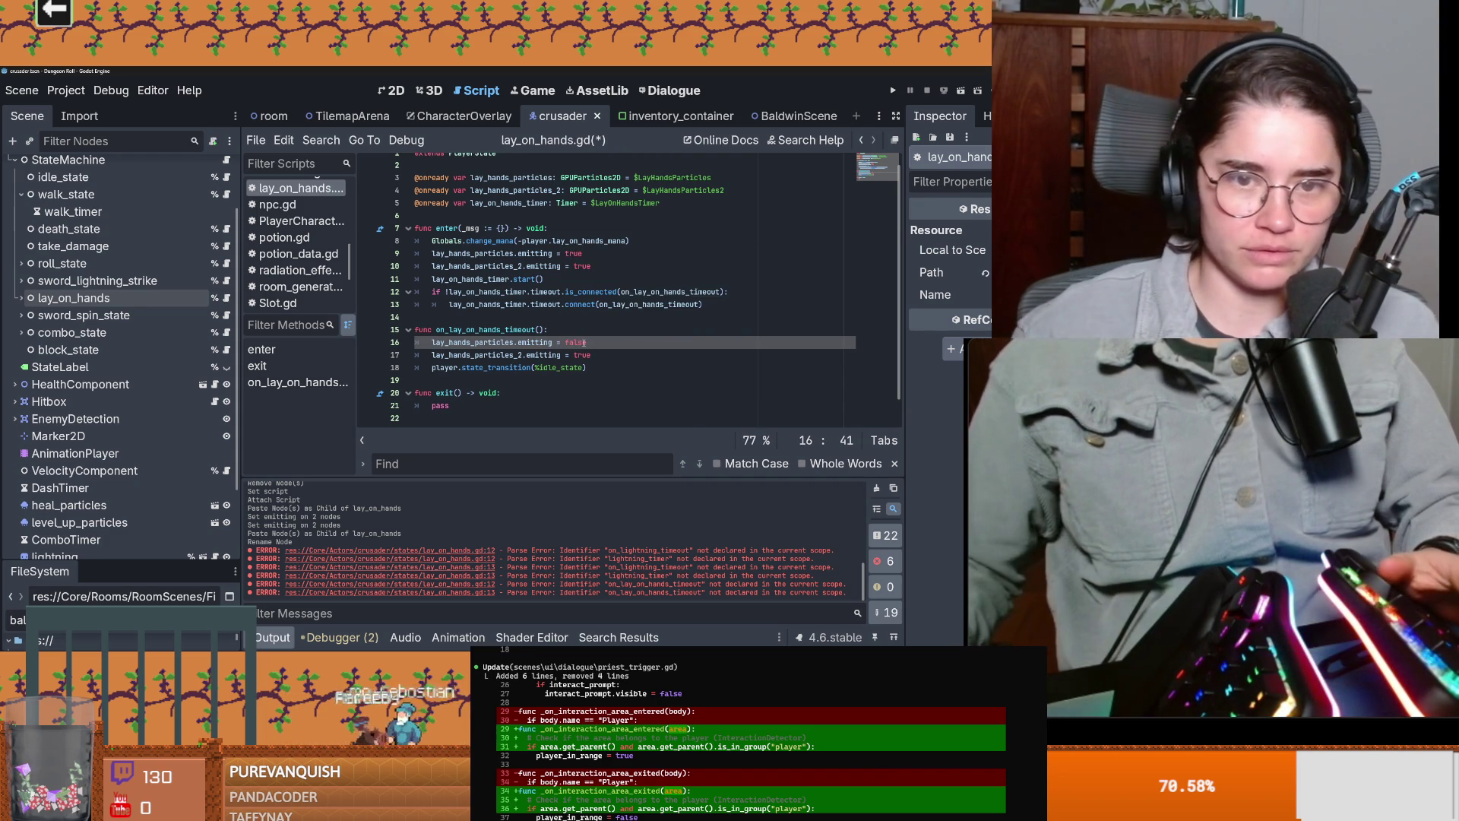
double_click(582, 355)
type("false")
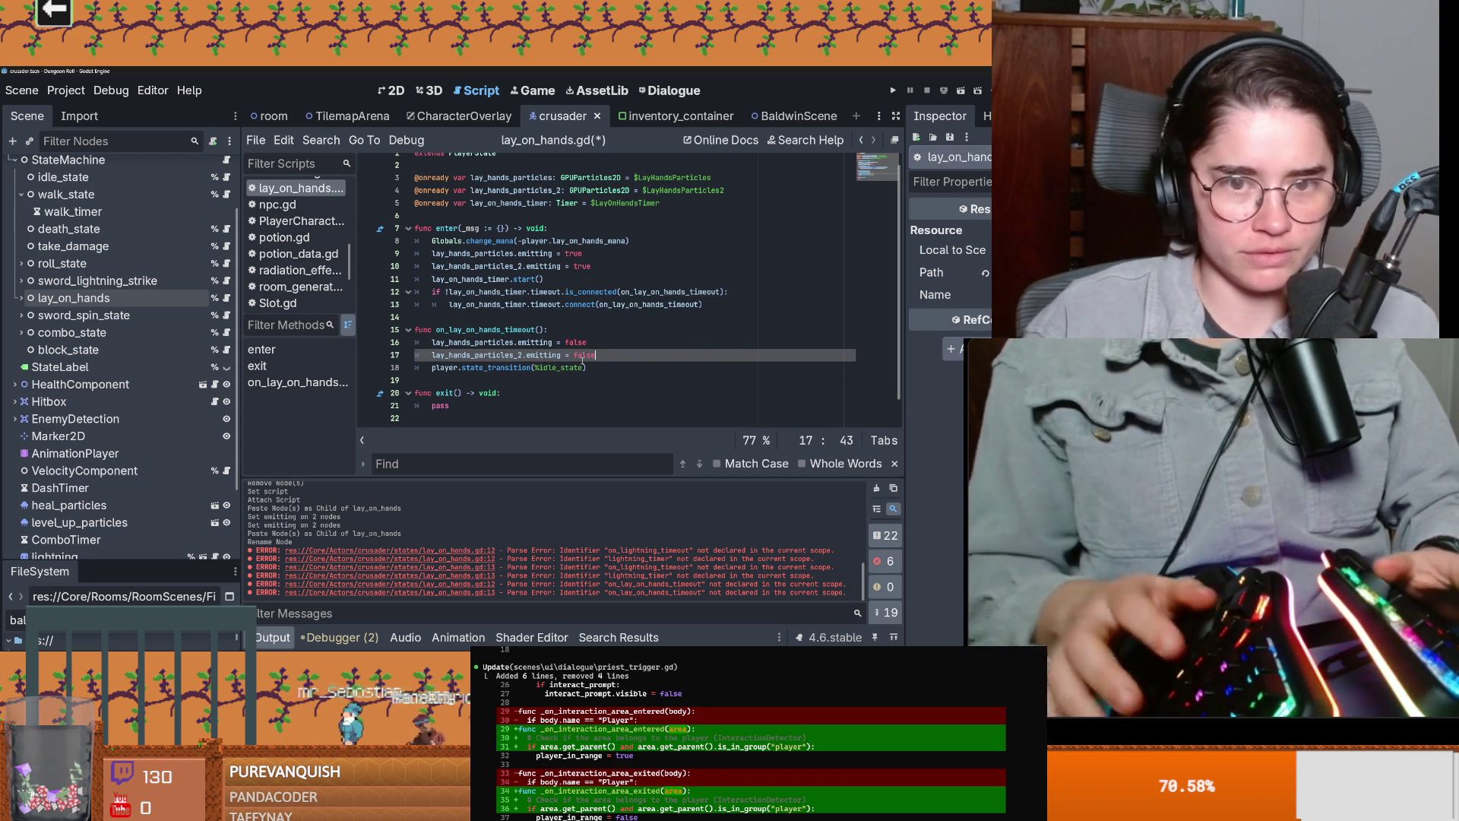
key("ctrl+s")
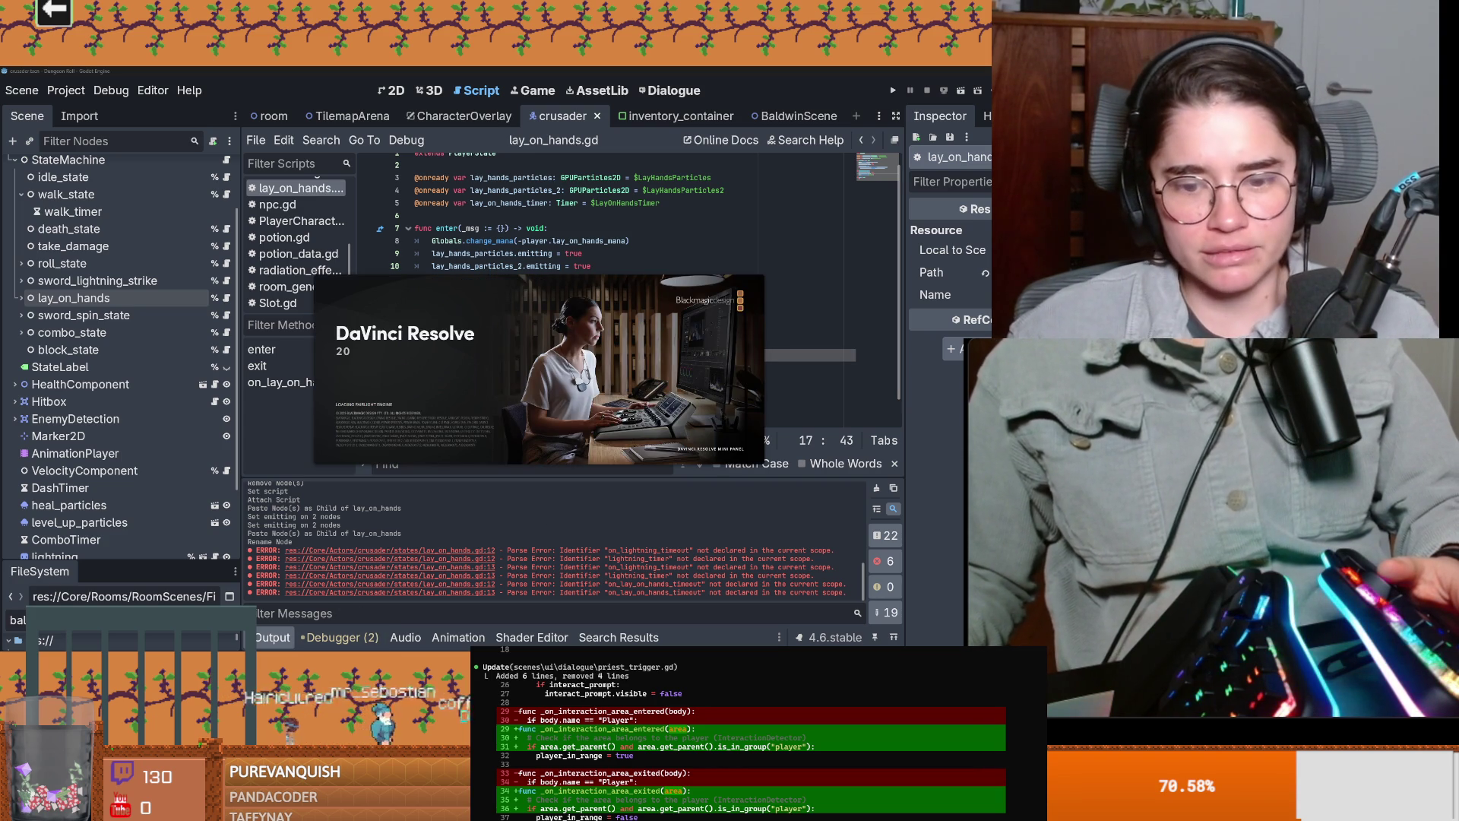
right_click(730, 658)
Step: Generate a series of random power-up, blip and jump sounds in sfxr
left_click(726, 639)
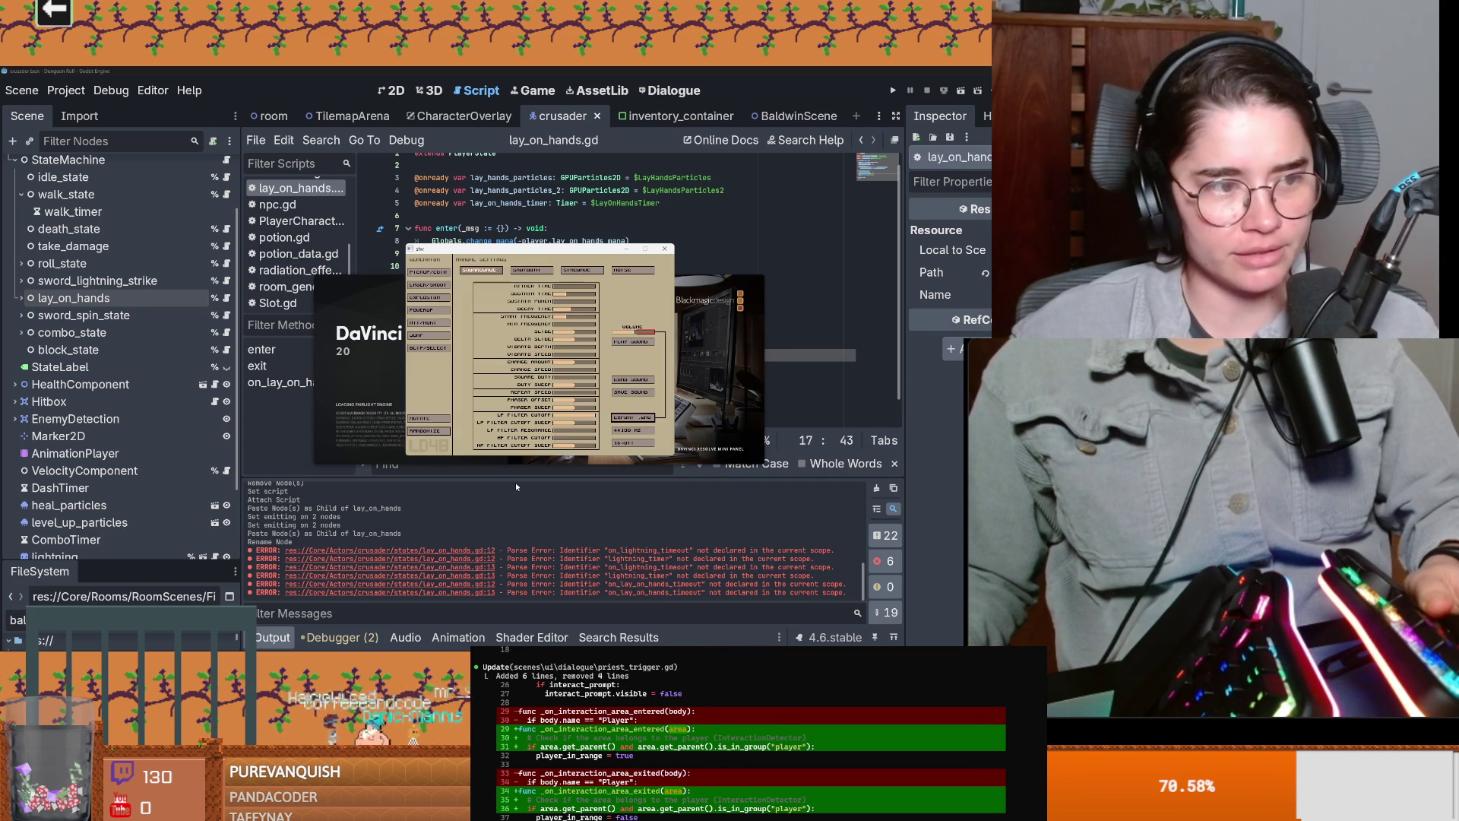
left_click(427, 310)
left_click(428, 310)
left_click(428, 310)
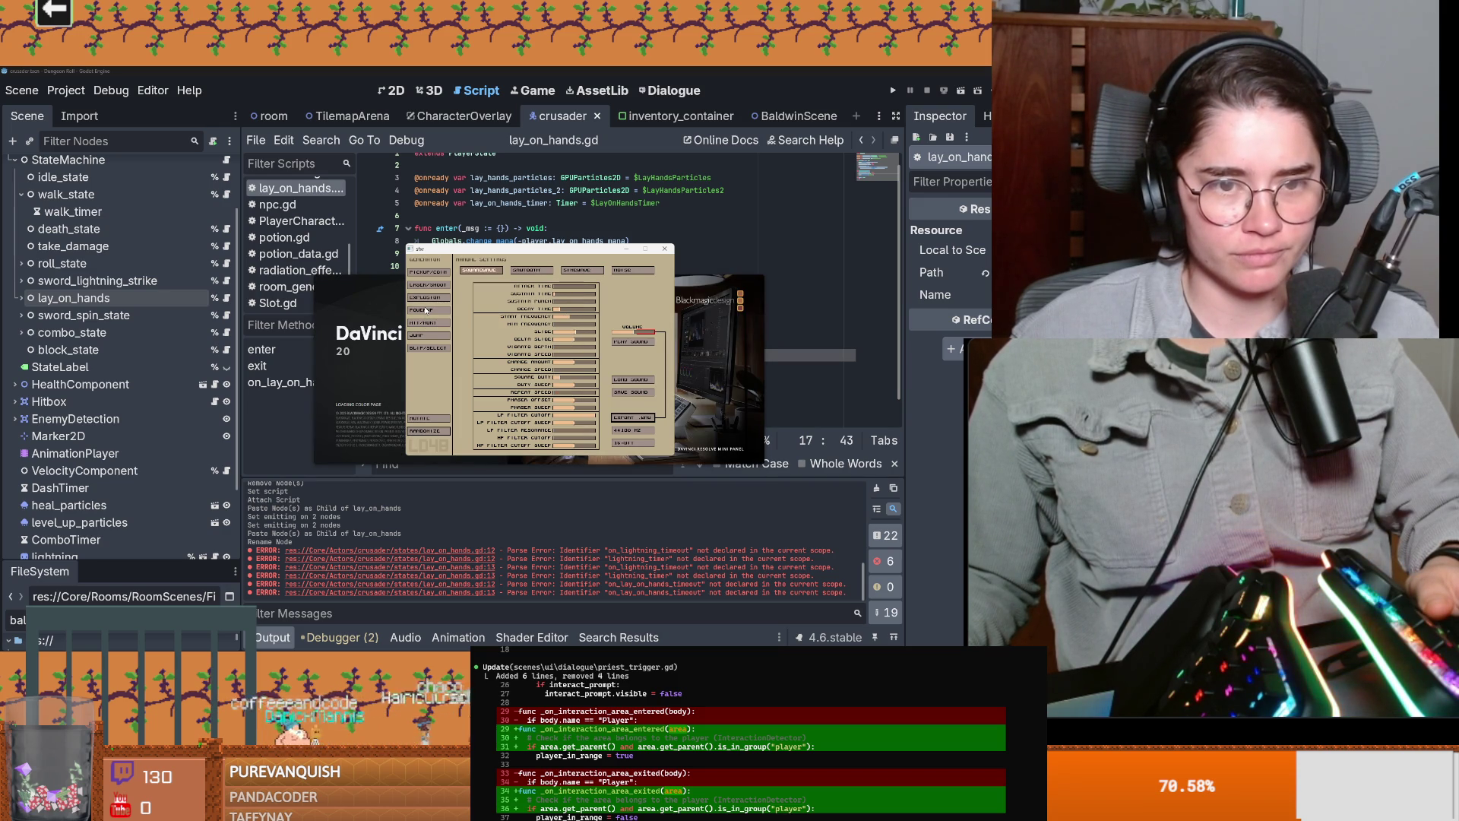
left_click(424, 349)
left_click(428, 335)
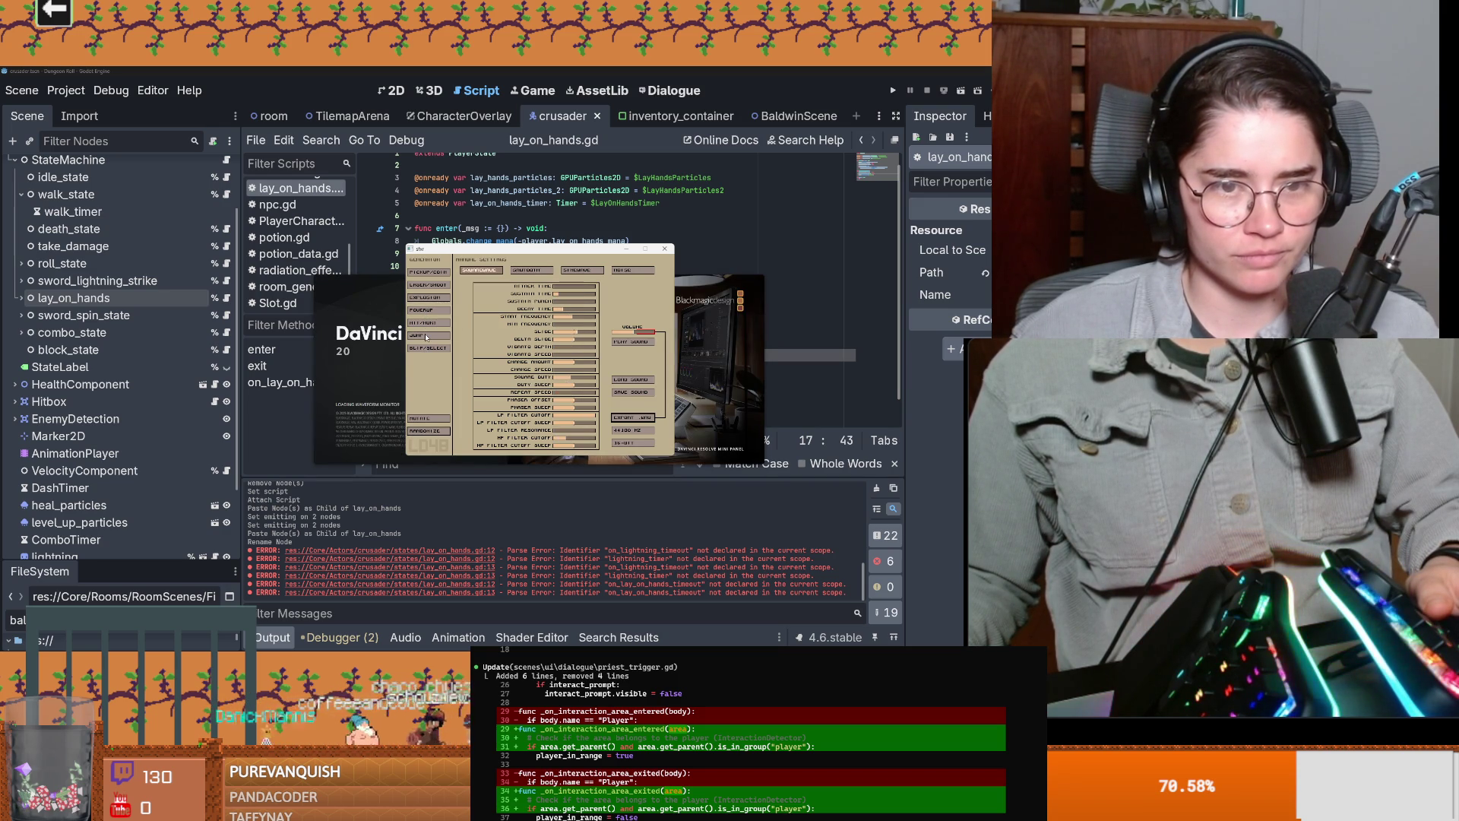
left_click(427, 306)
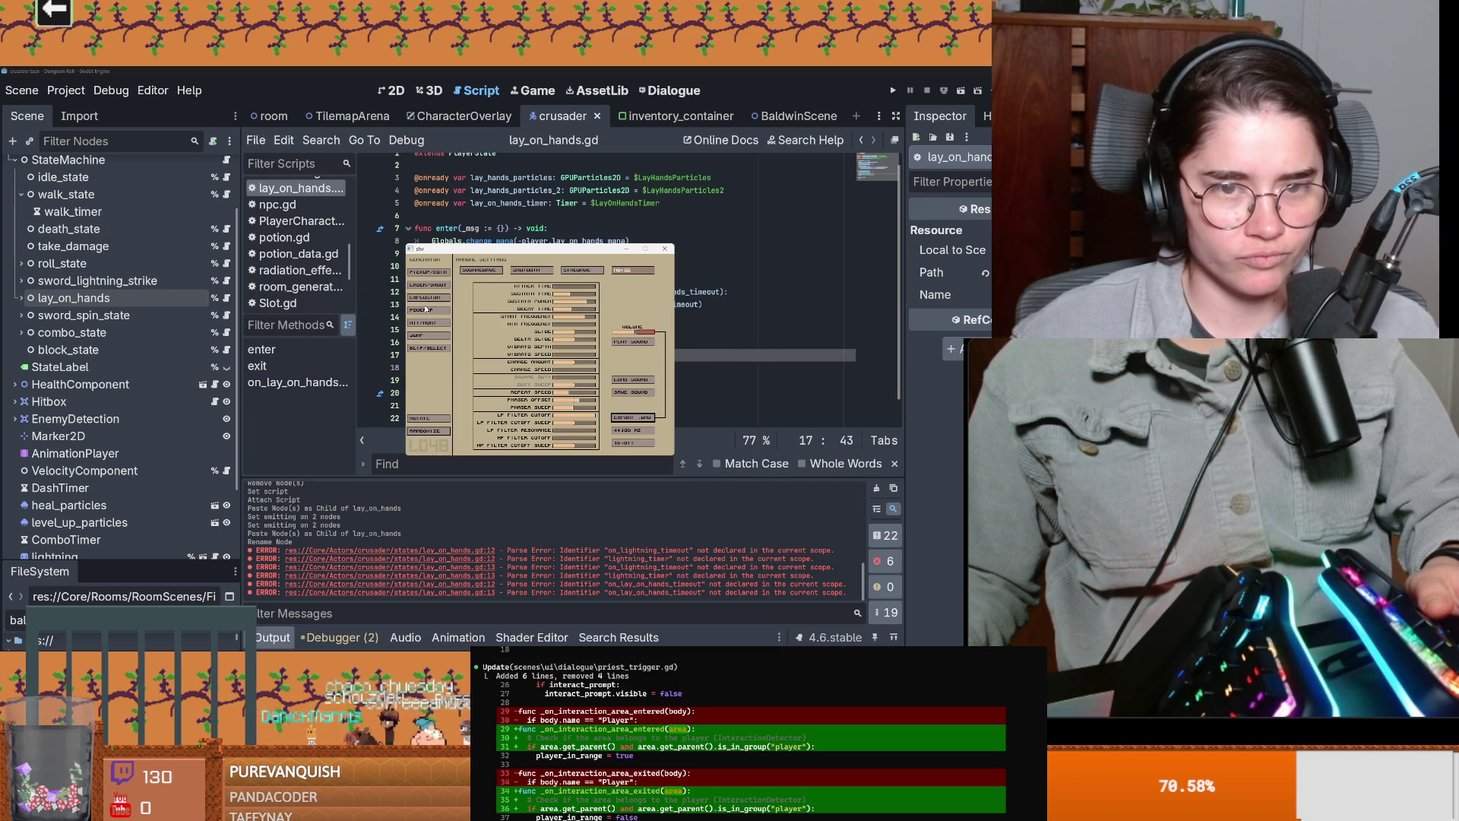
left_click(443, 312)
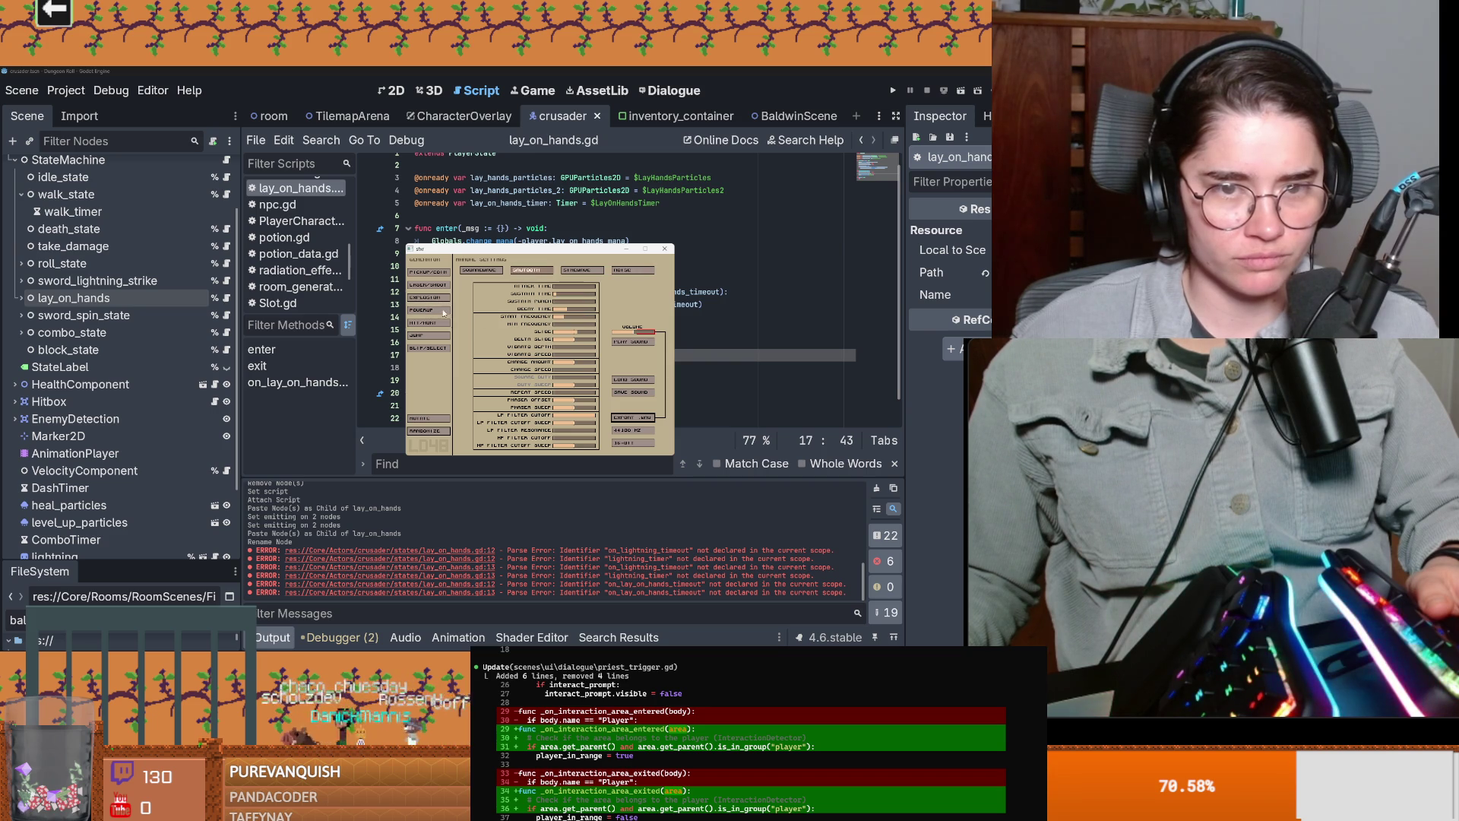
left_click(434, 312)
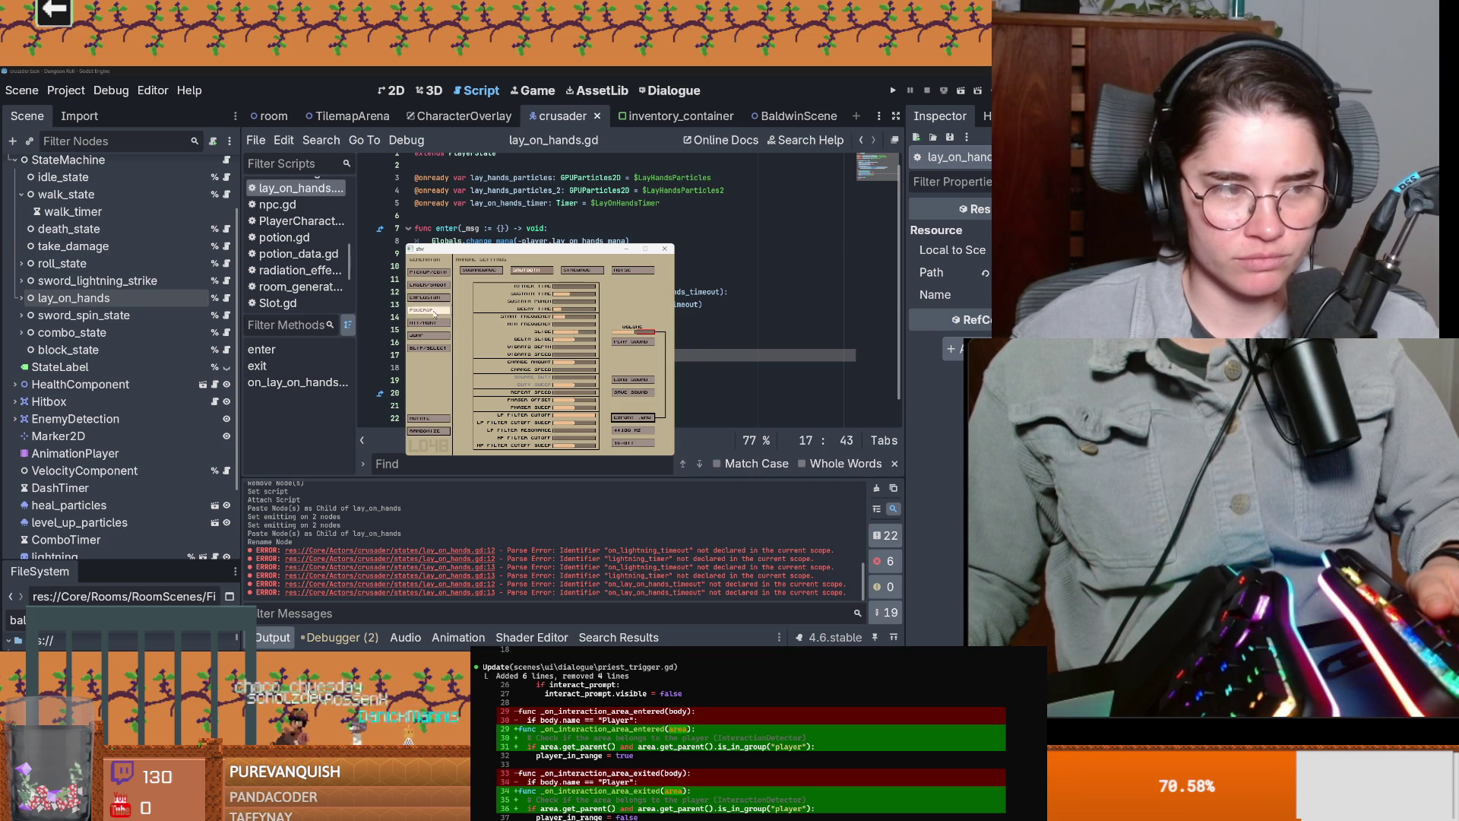
left_click(434, 312)
left_click(434, 312)
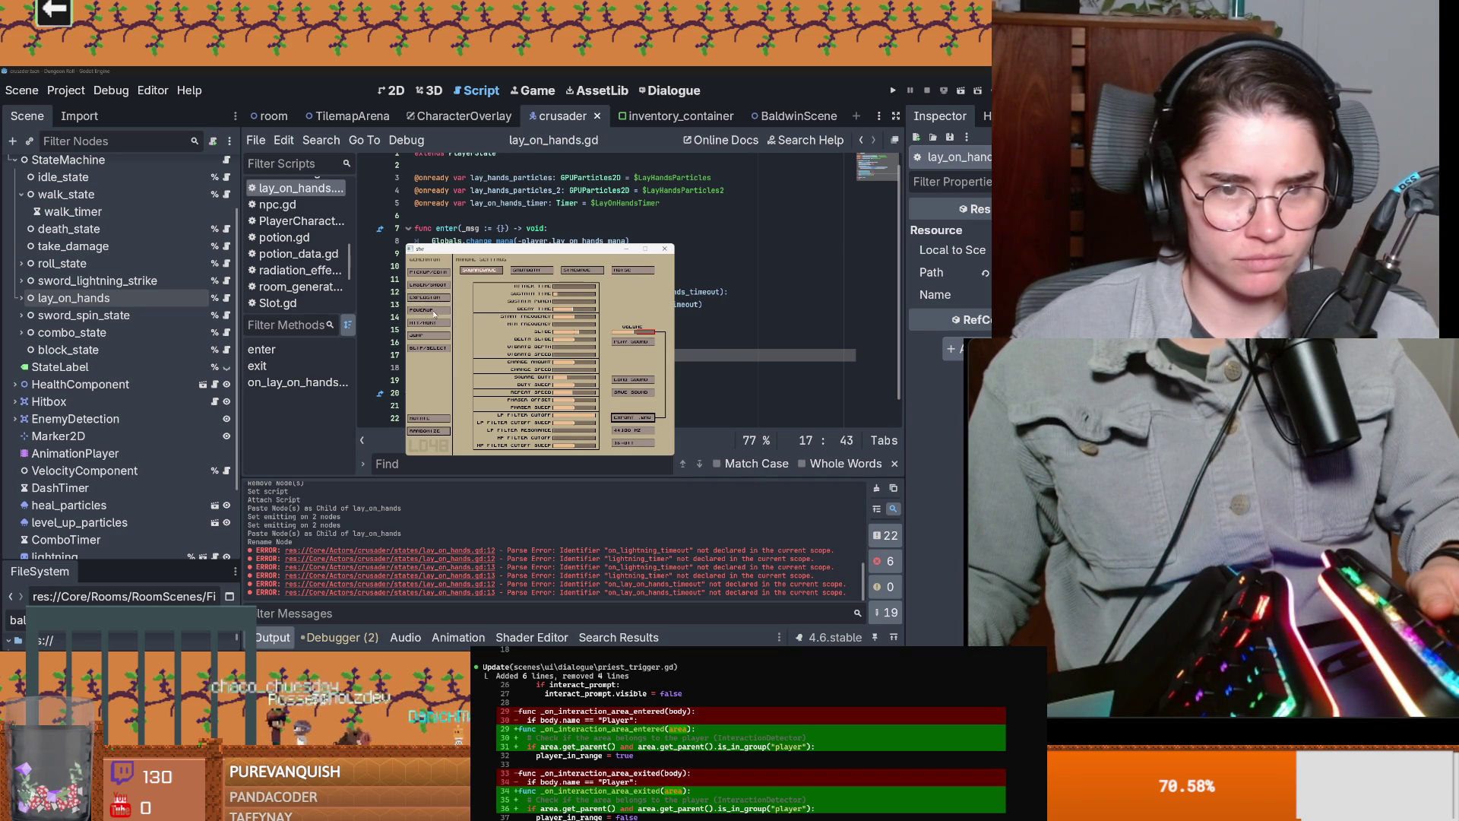
left_click(434, 313)
left_click(434, 312)
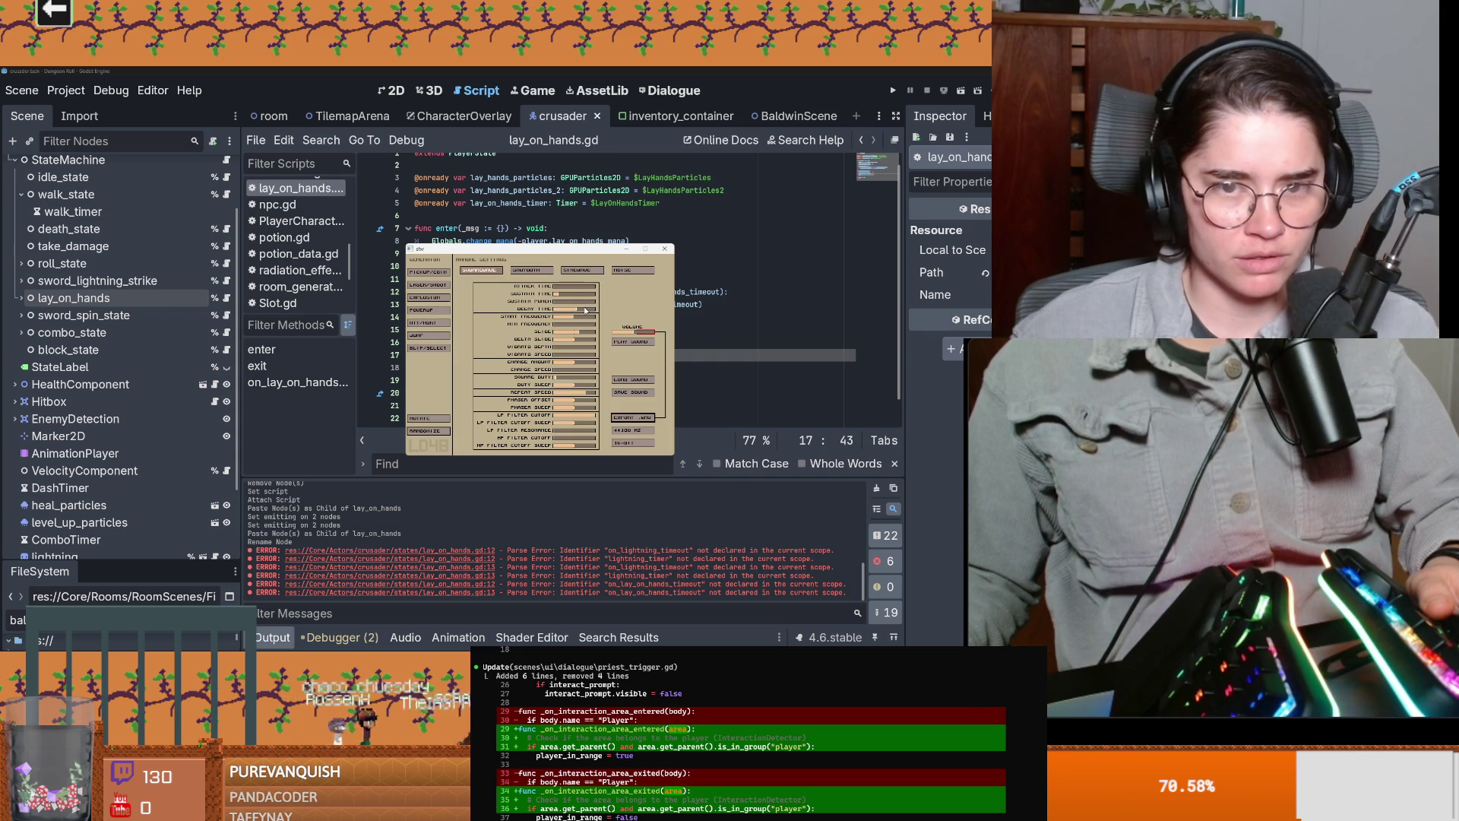
Step: Tweak the sound's decay time and pitch slide, replaying it to check the result
left_click_drag(584, 311, 600, 311)
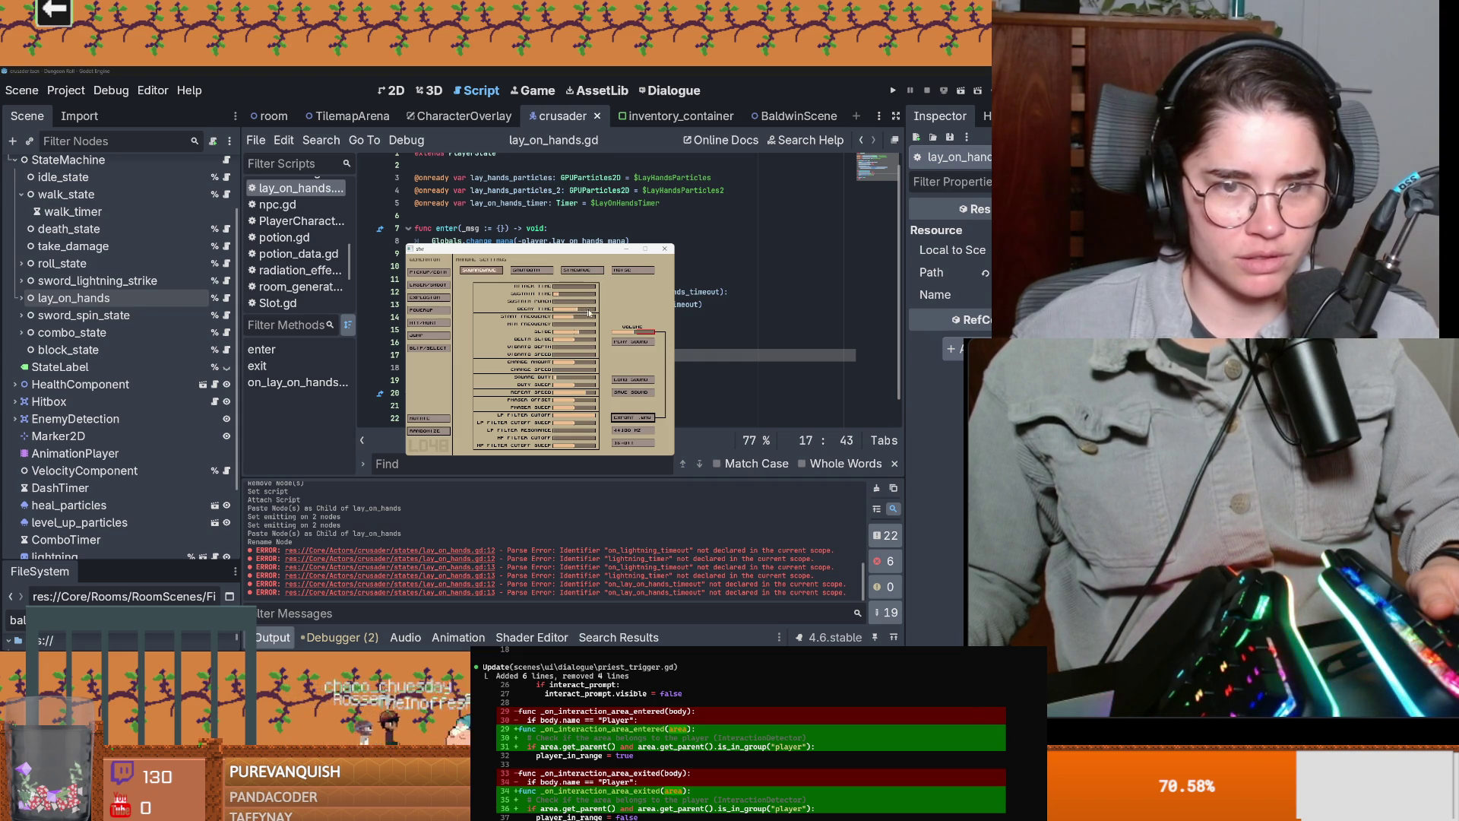
left_click(632, 341)
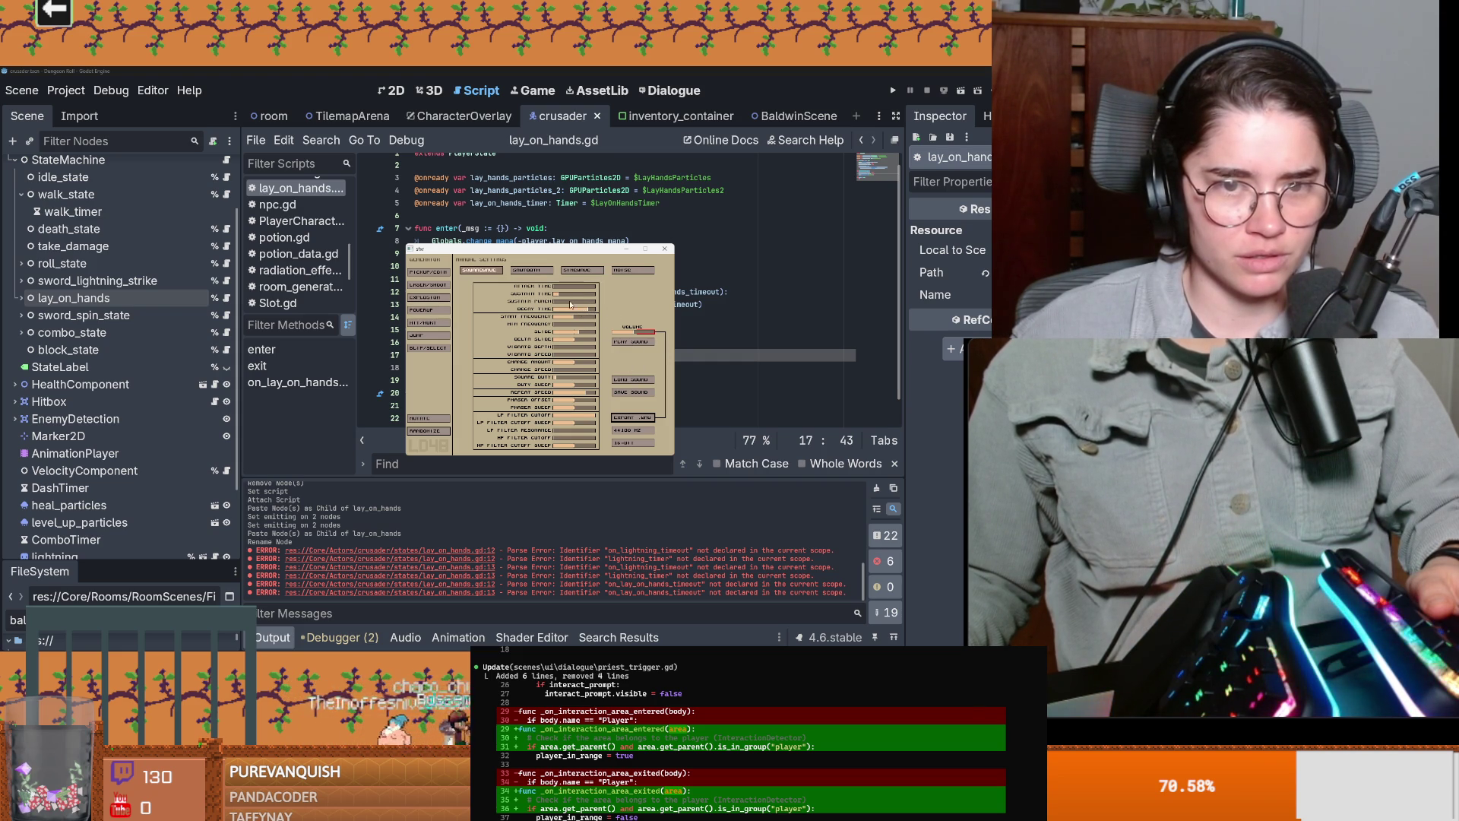
left_click_drag(572, 313, 584, 311)
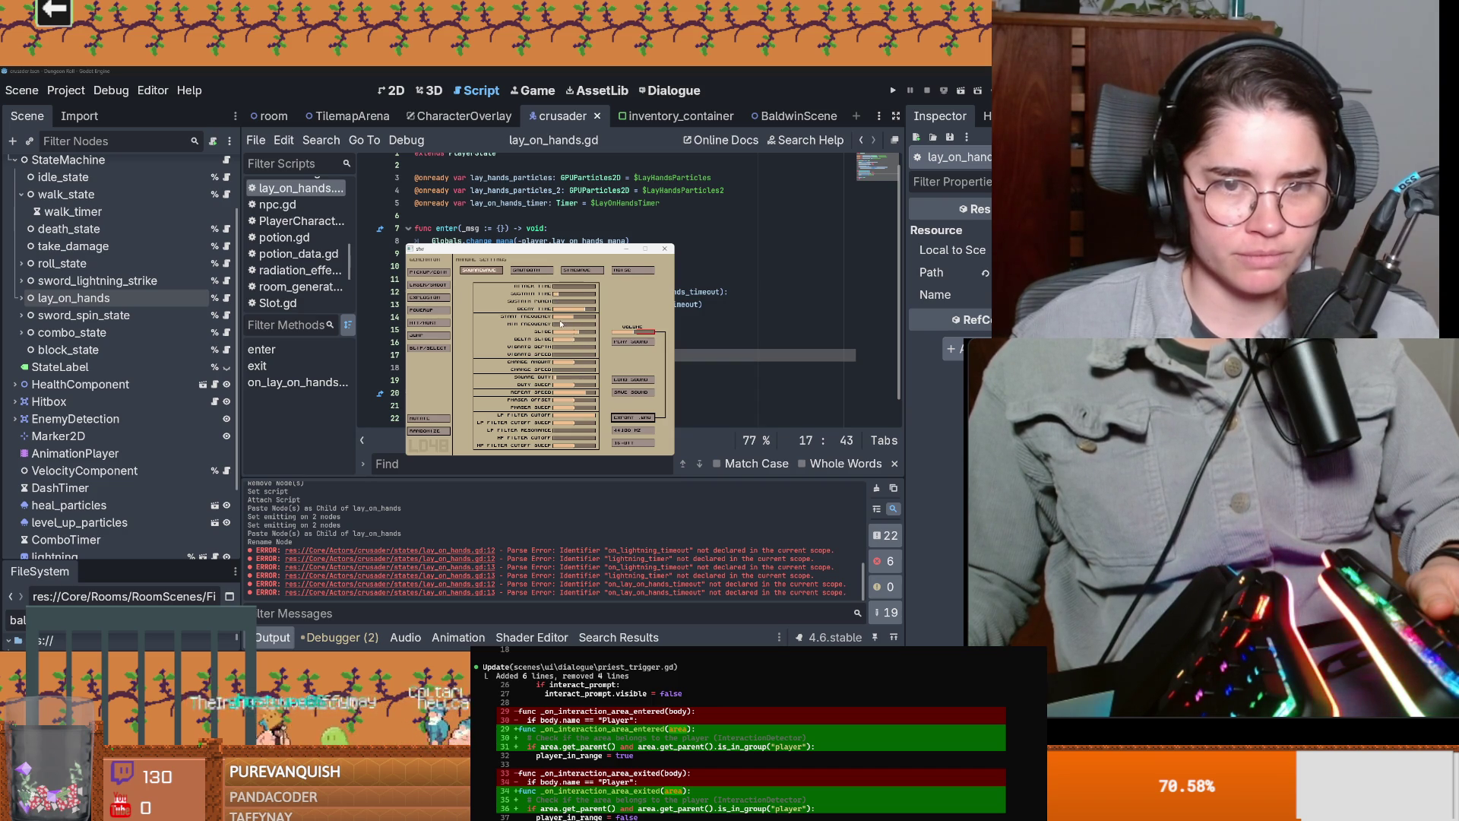
left_click(620, 343)
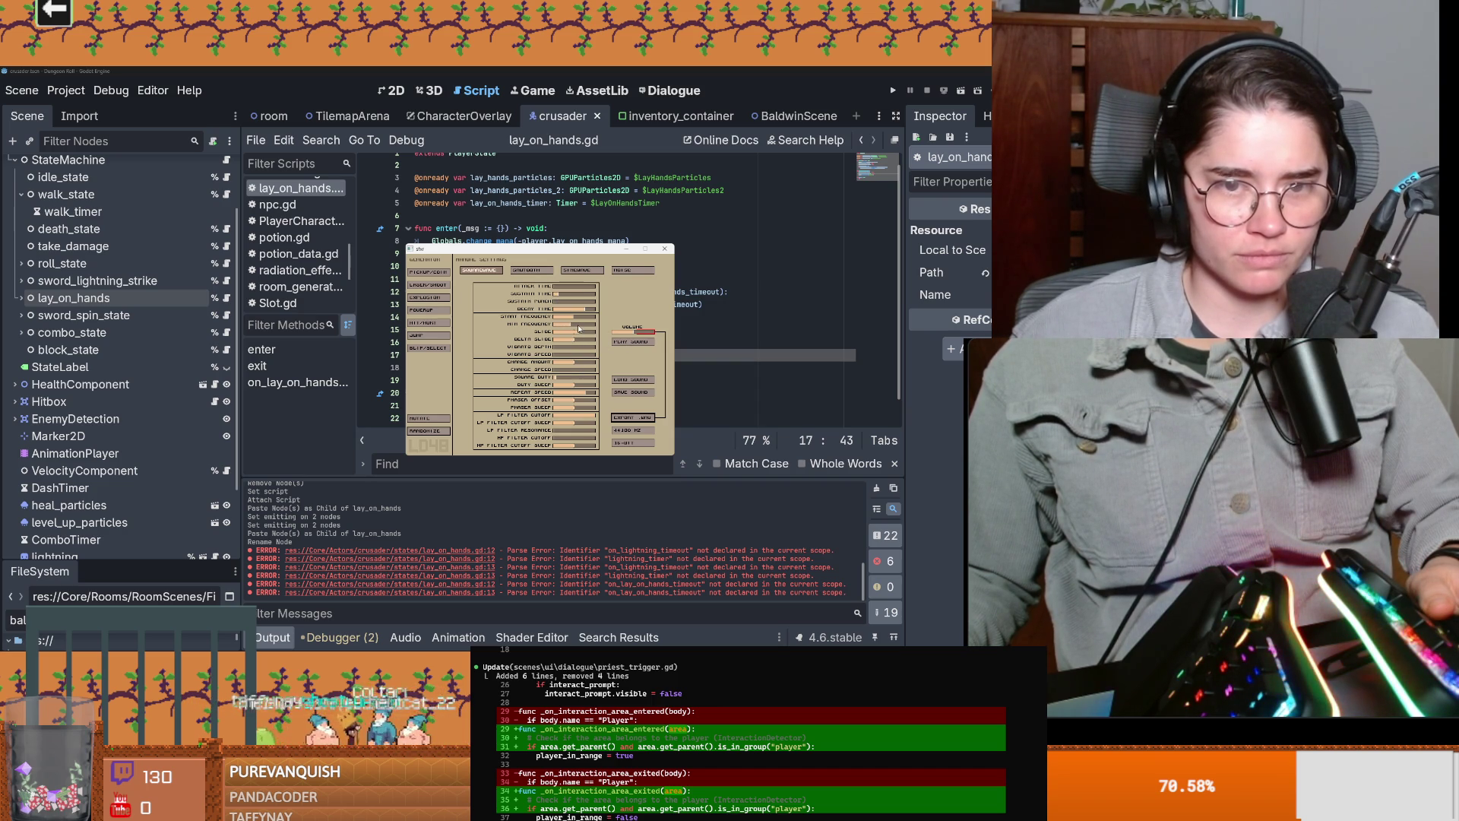
left_click(637, 347)
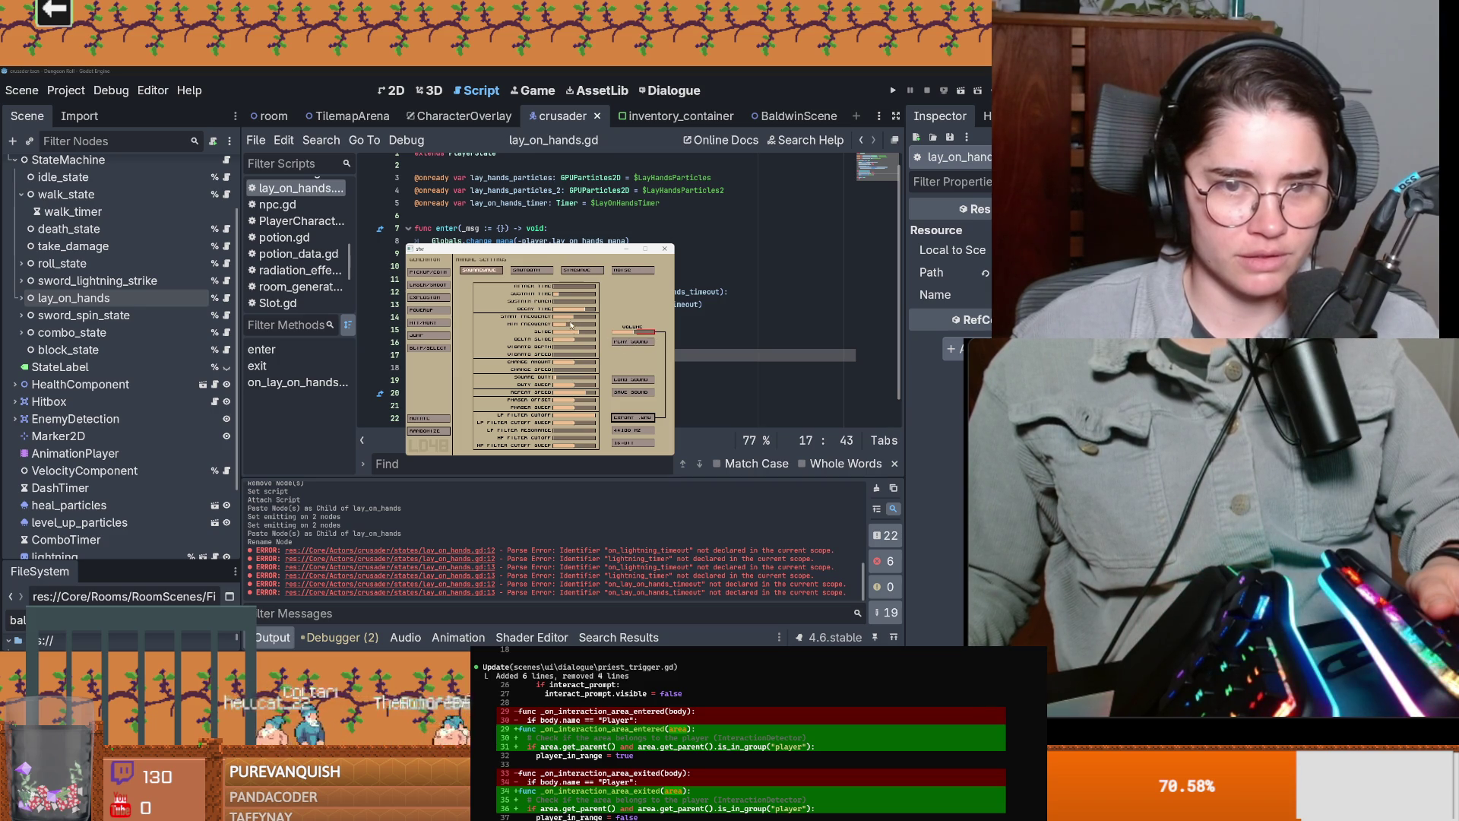
left_click(592, 336)
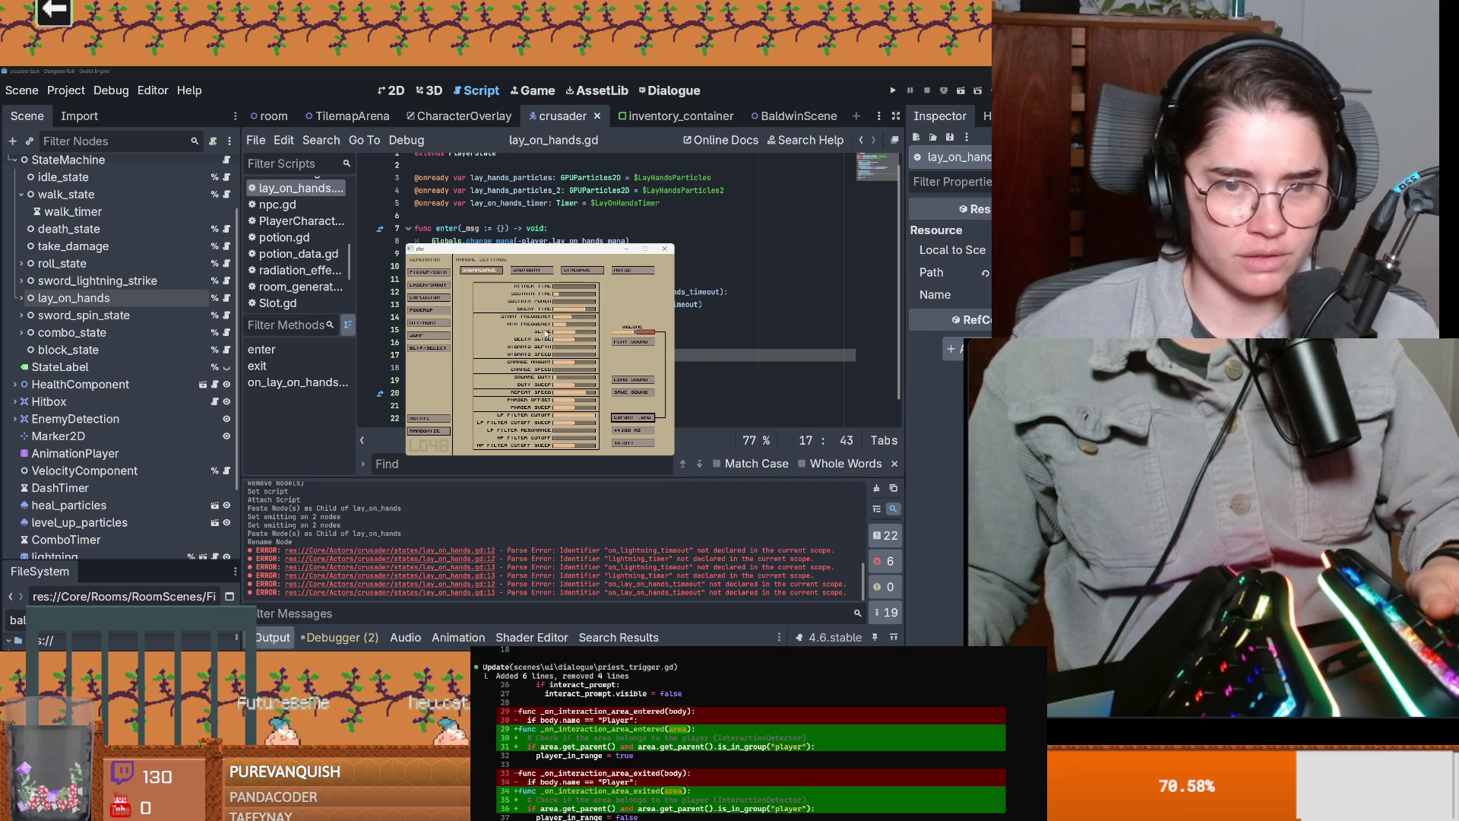
left_click_drag(572, 333, 555, 335)
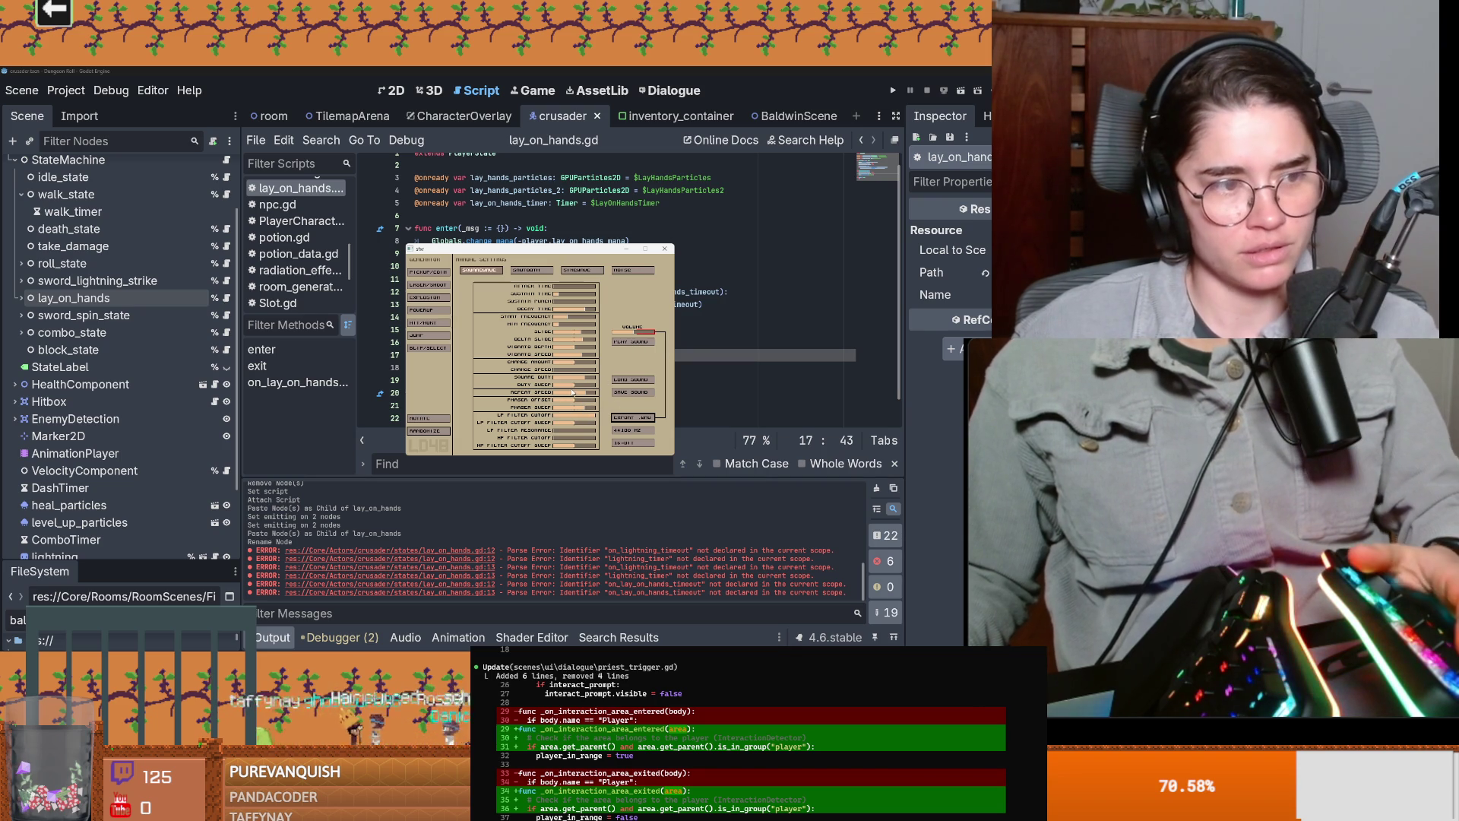
left_click_drag(555, 251, 565, 205)
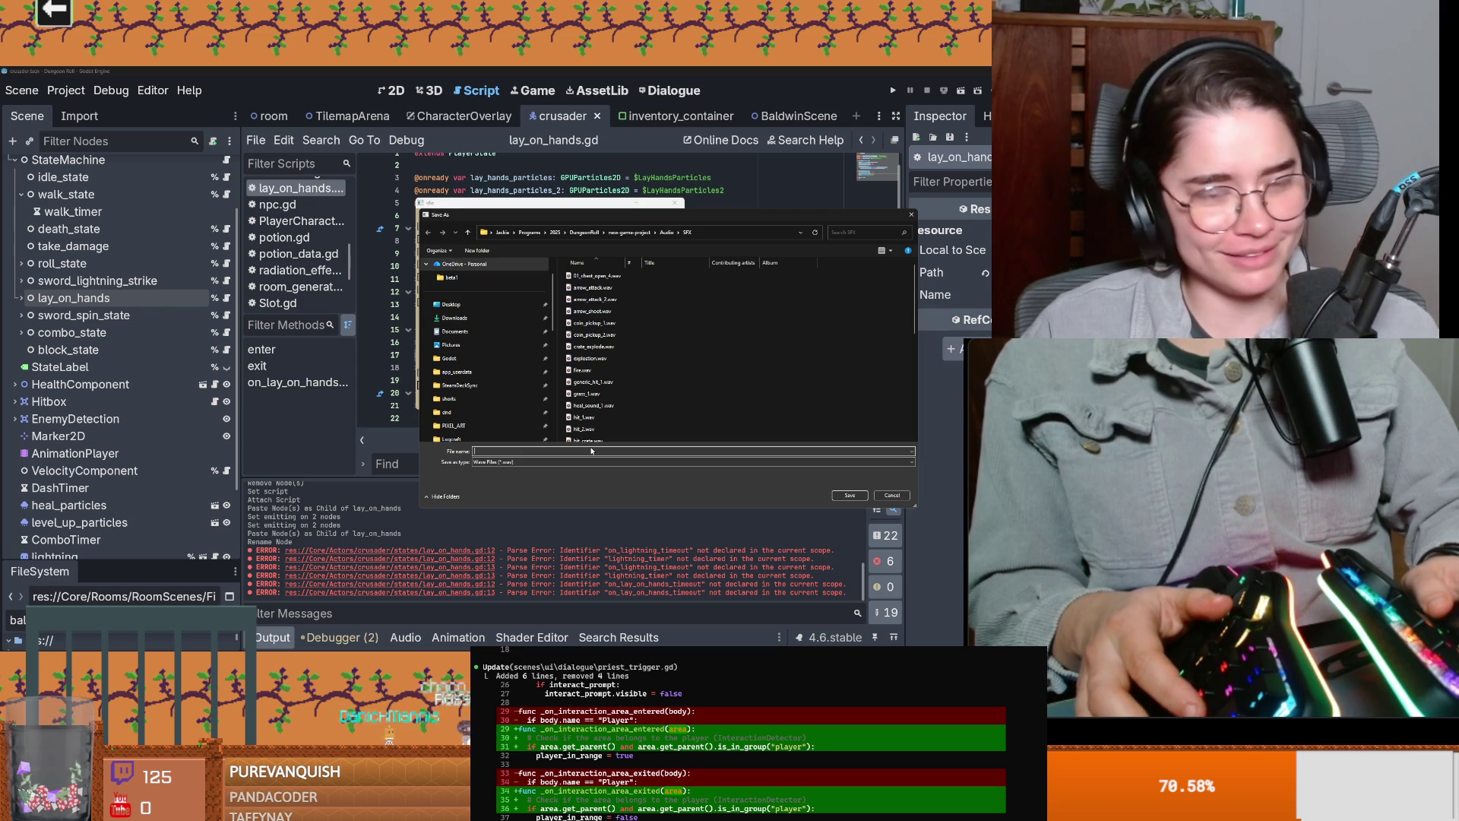
Step: Save the sound as lay_on_hands, close sfxr, and select SoundBus in TilemapArena
type("lay_on_hands")
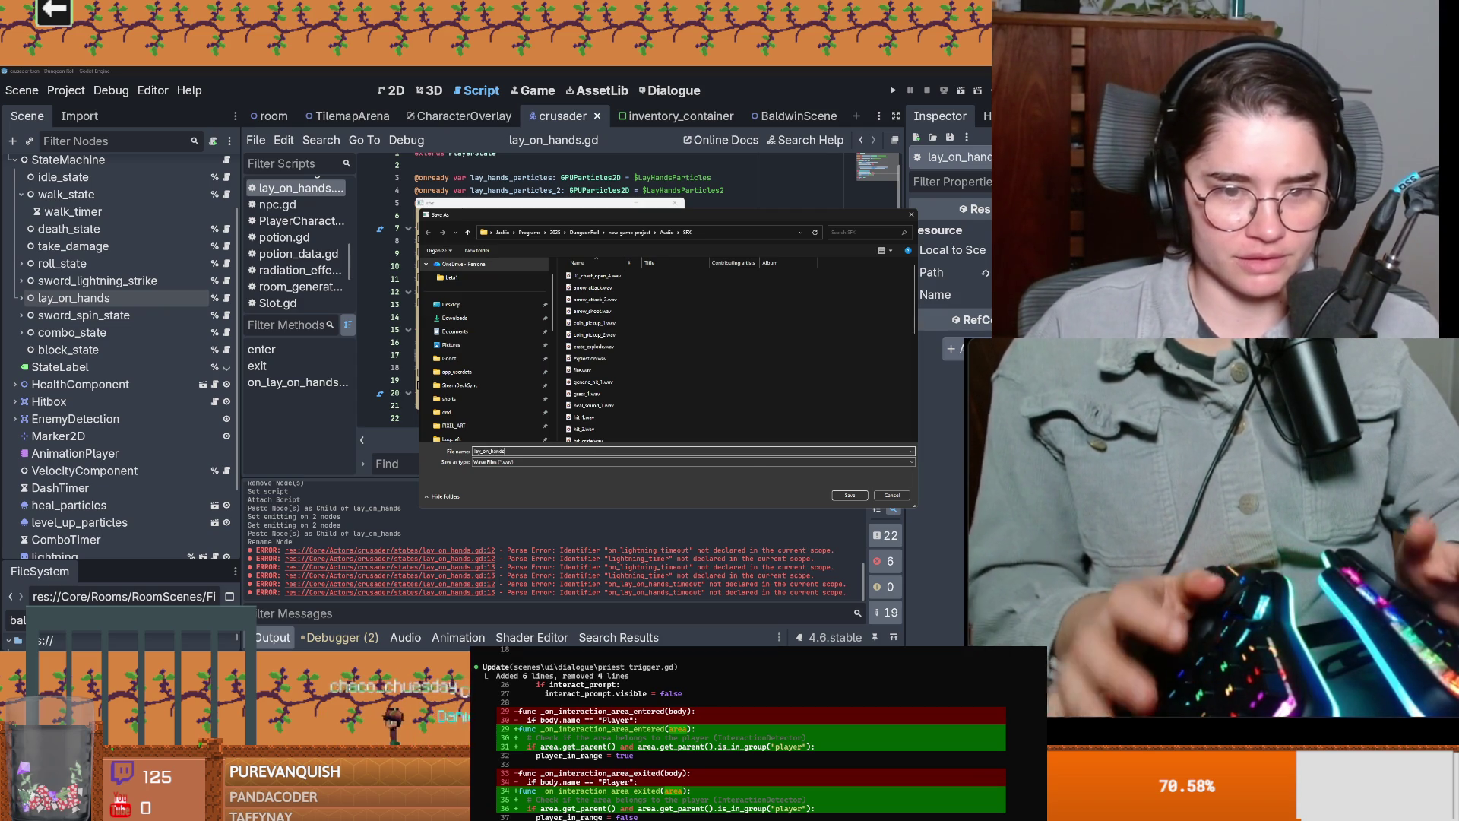
key("Return")
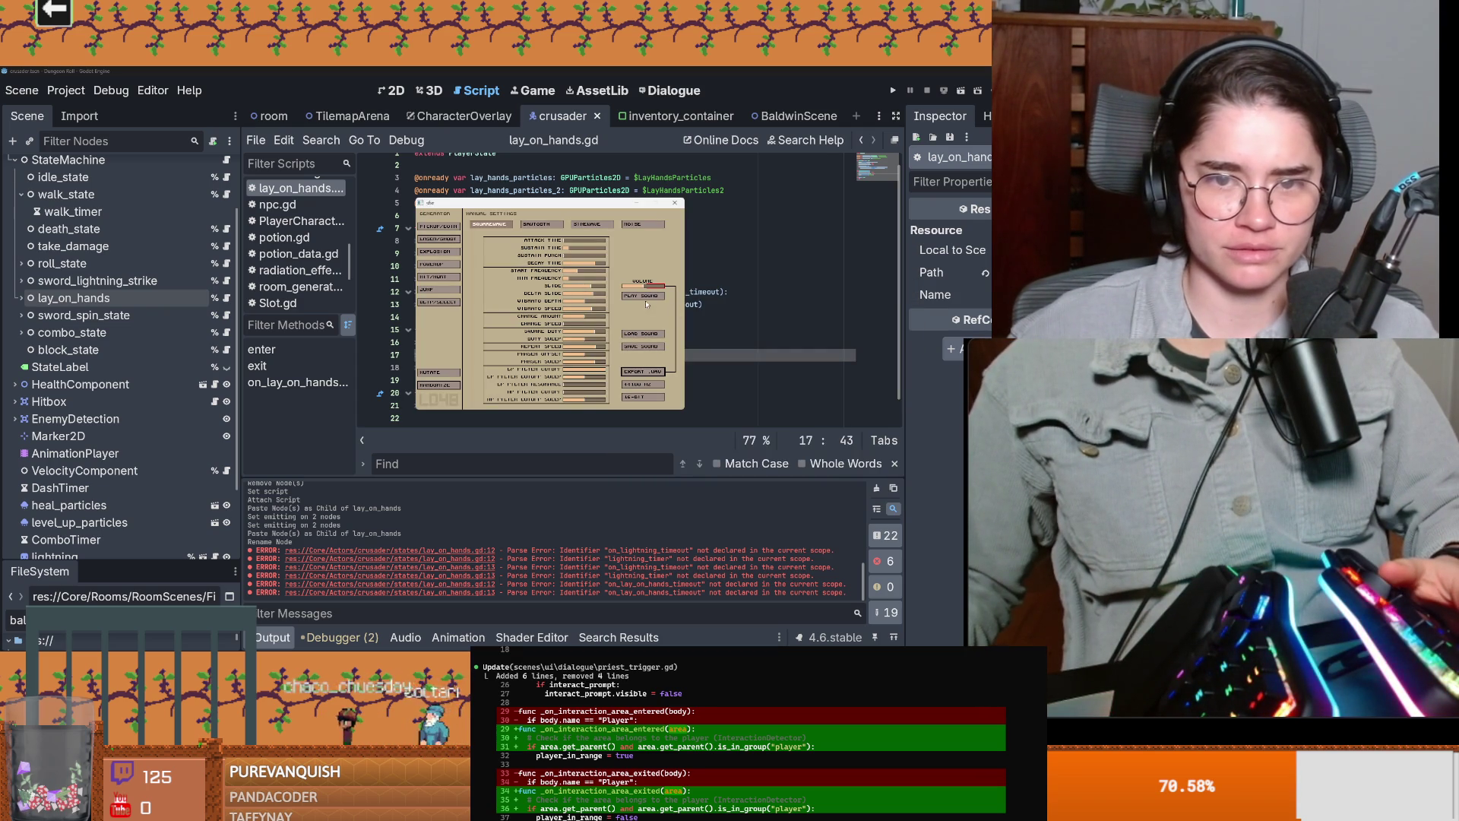
left_click(674, 203)
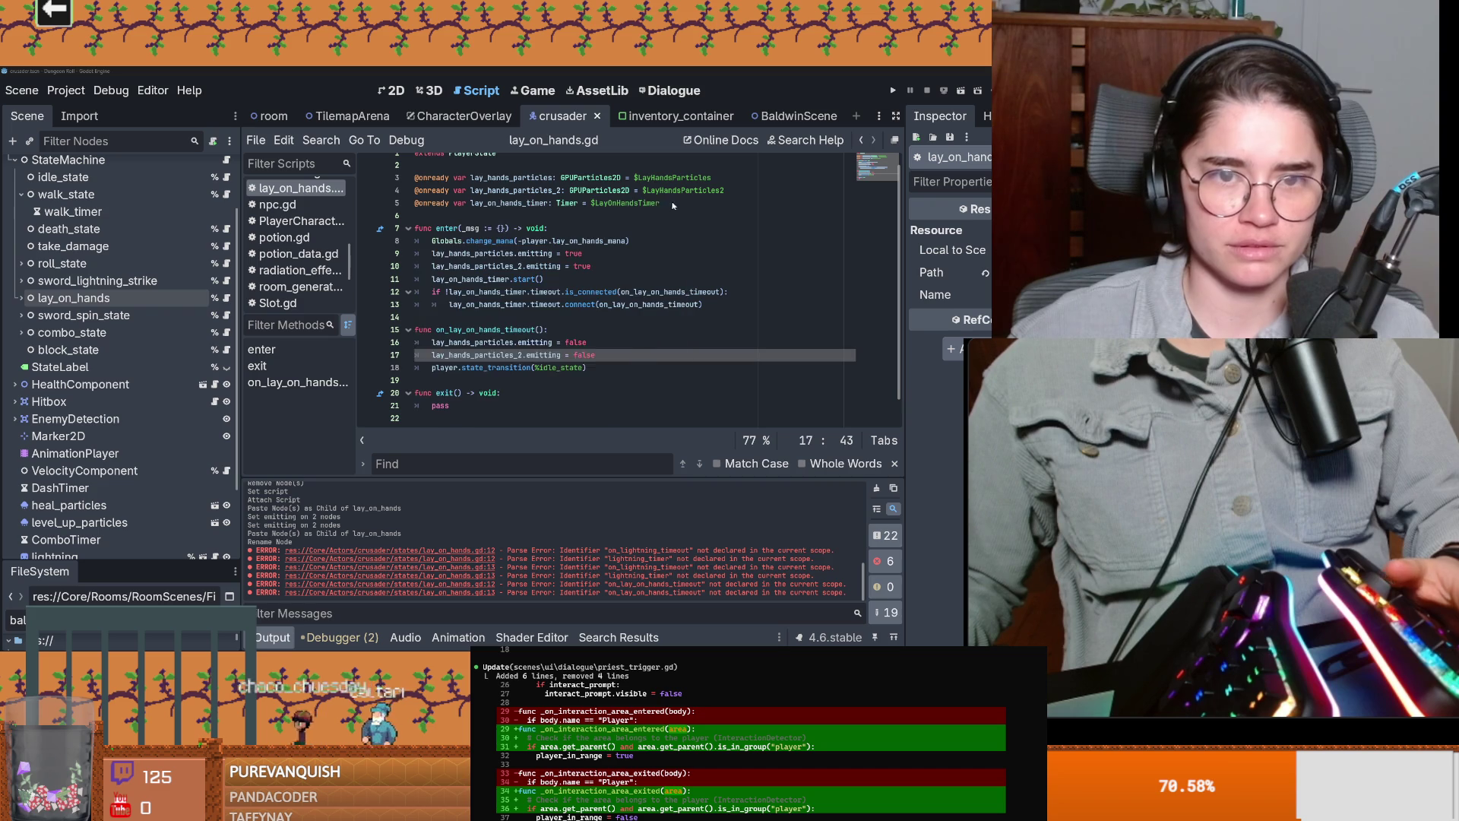
left_click(382, 215)
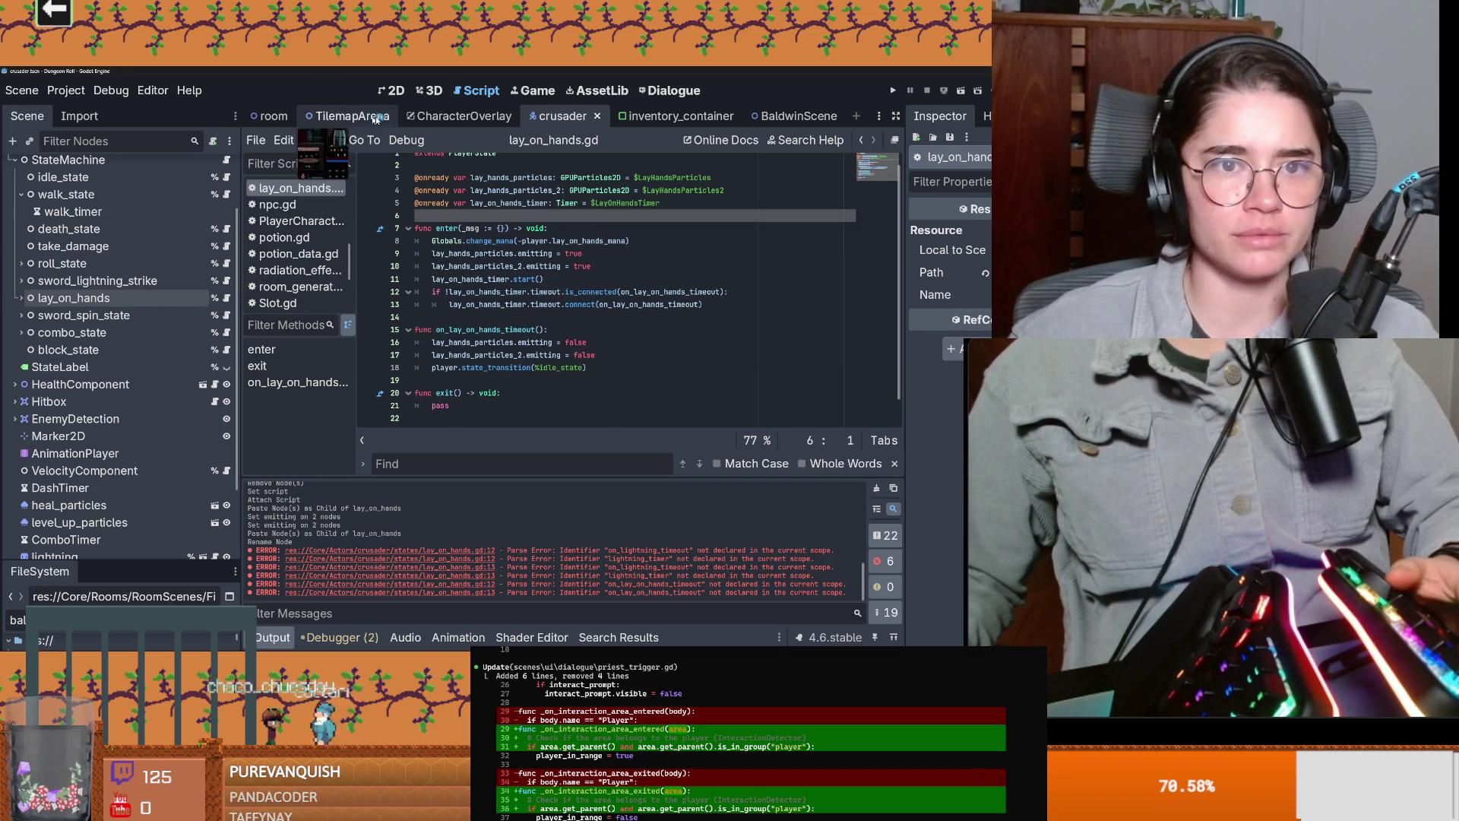
left_click(352, 115)
left_click(58, 272)
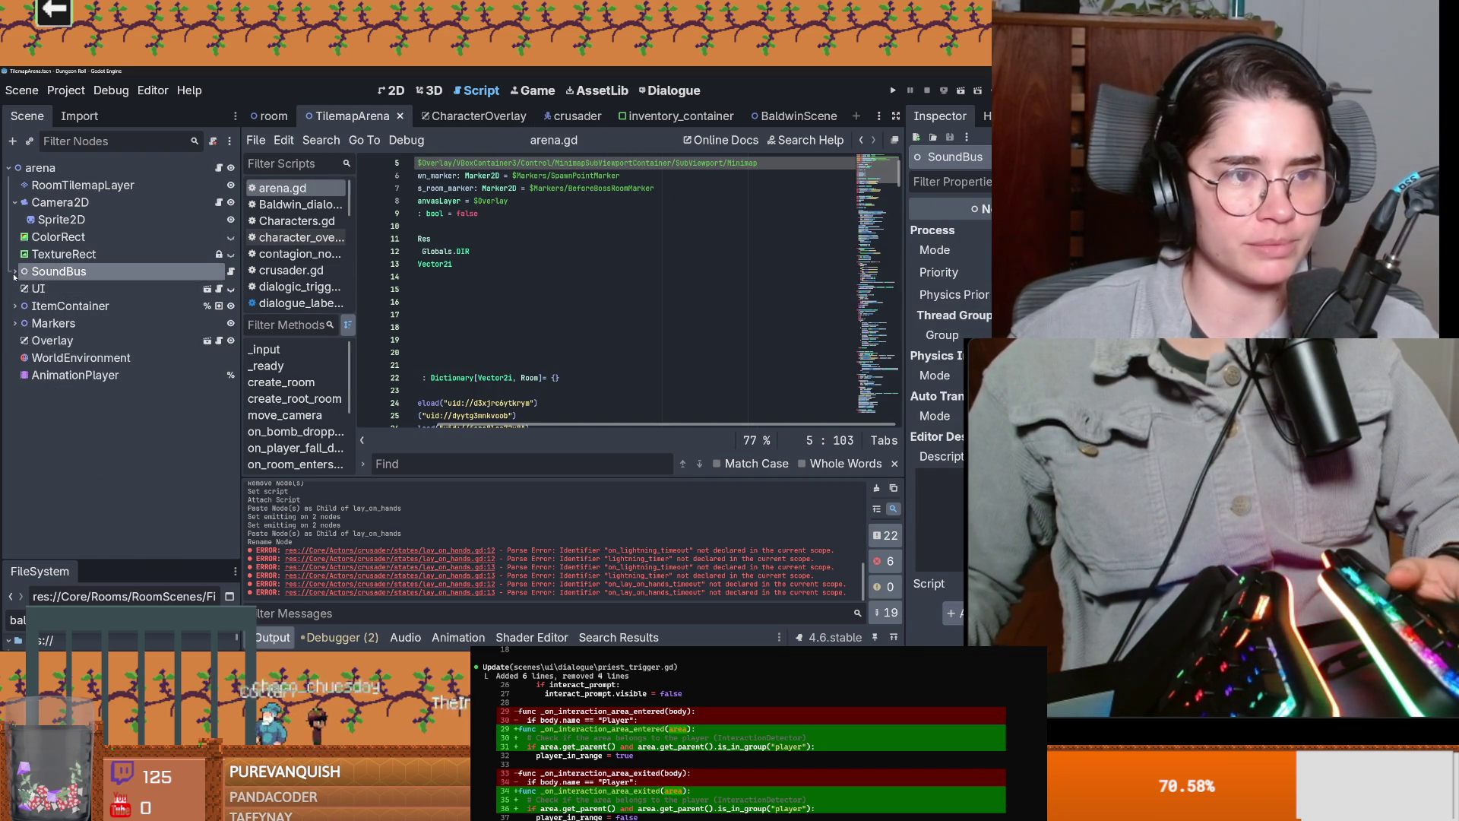
Step: Add an AudioStreamPlayer child node under SoundBus
left_click(14, 272)
right_click(30, 266)
key("Escape")
right_click(34, 272)
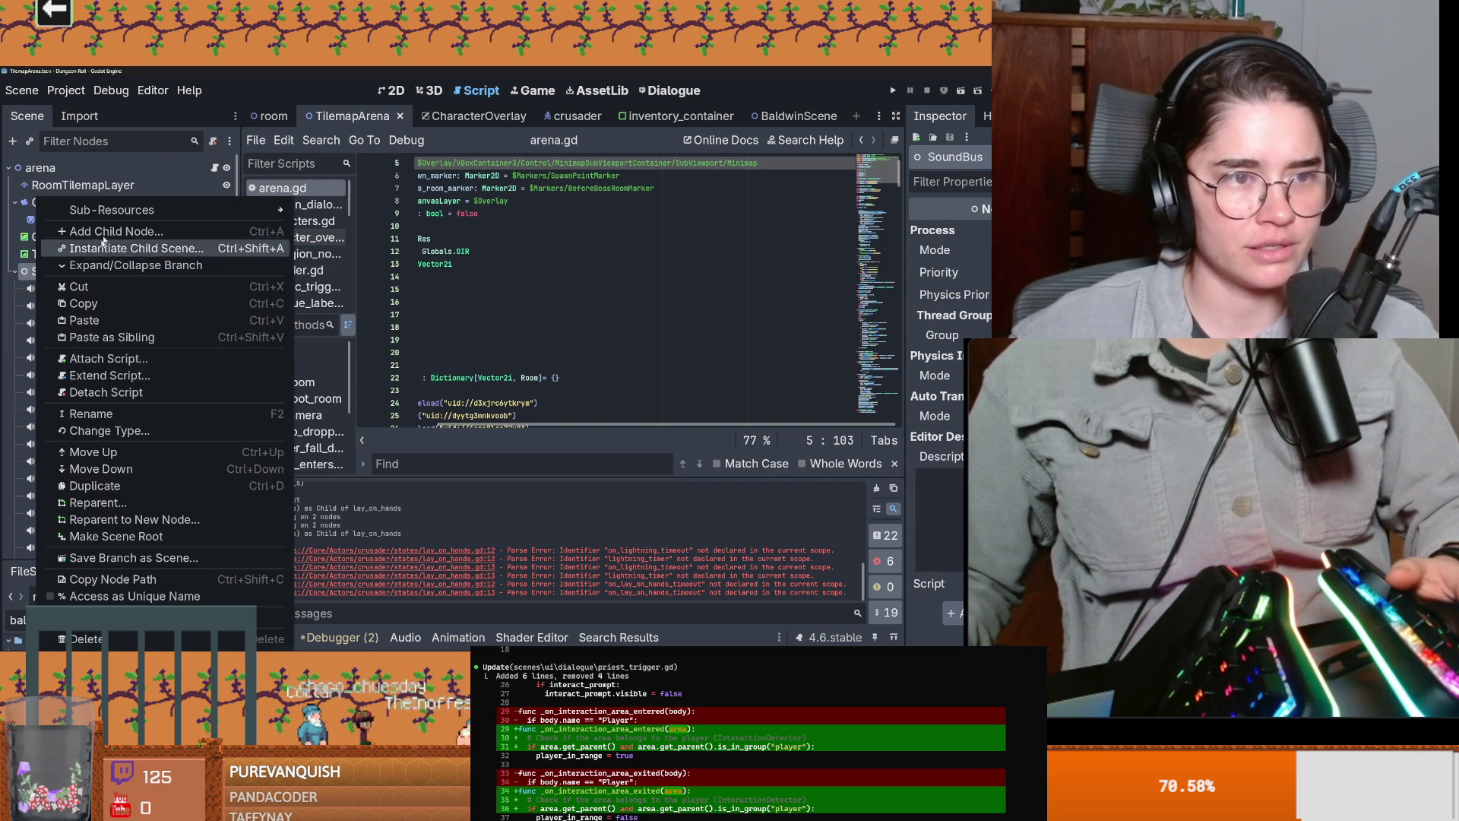
left_click(107, 236)
type("audio")
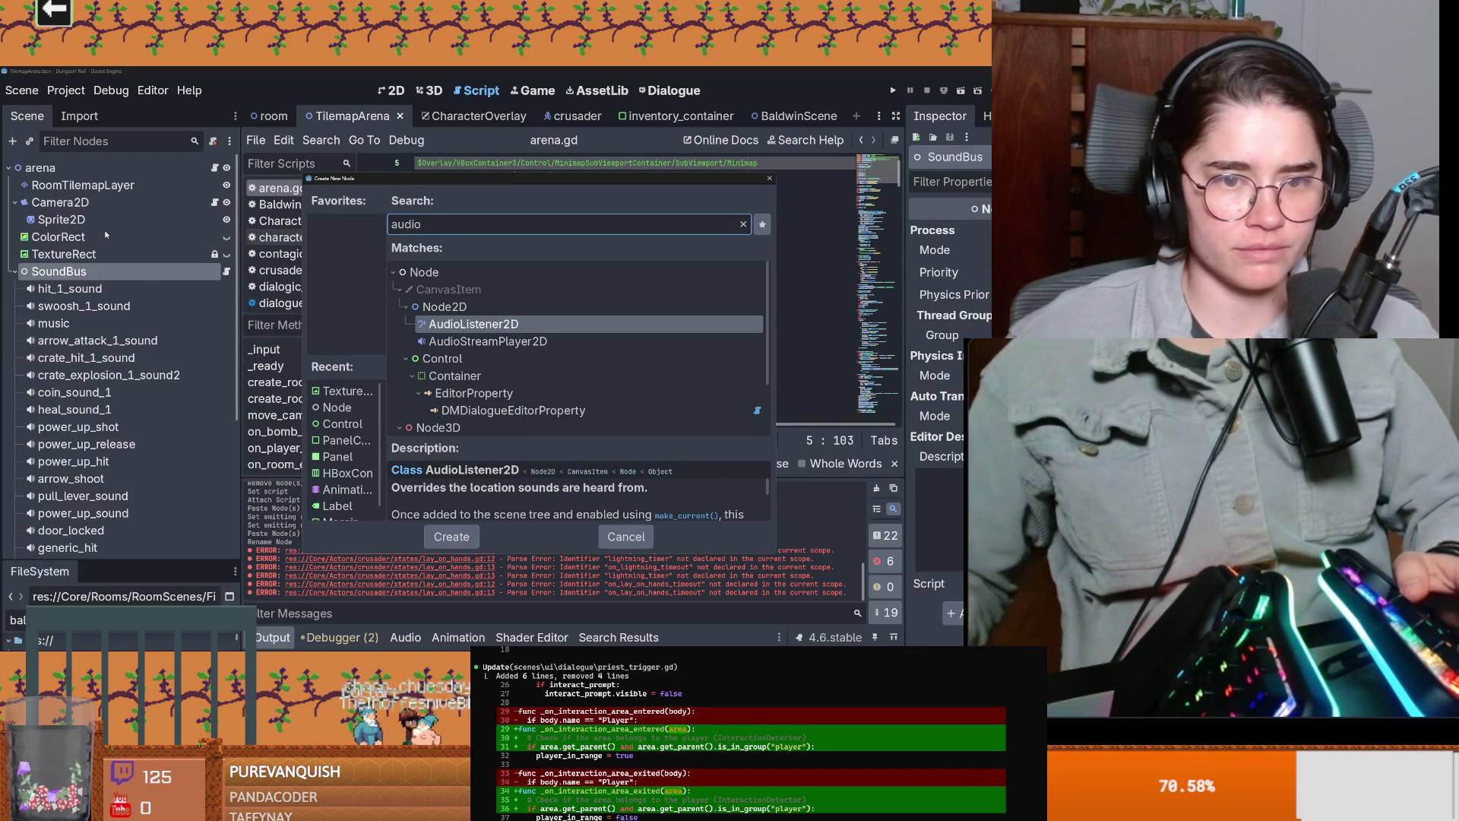
key("Down")
key("Down")
key("Down")
key("Down")
key("Down")
key("Up")
key("Return")
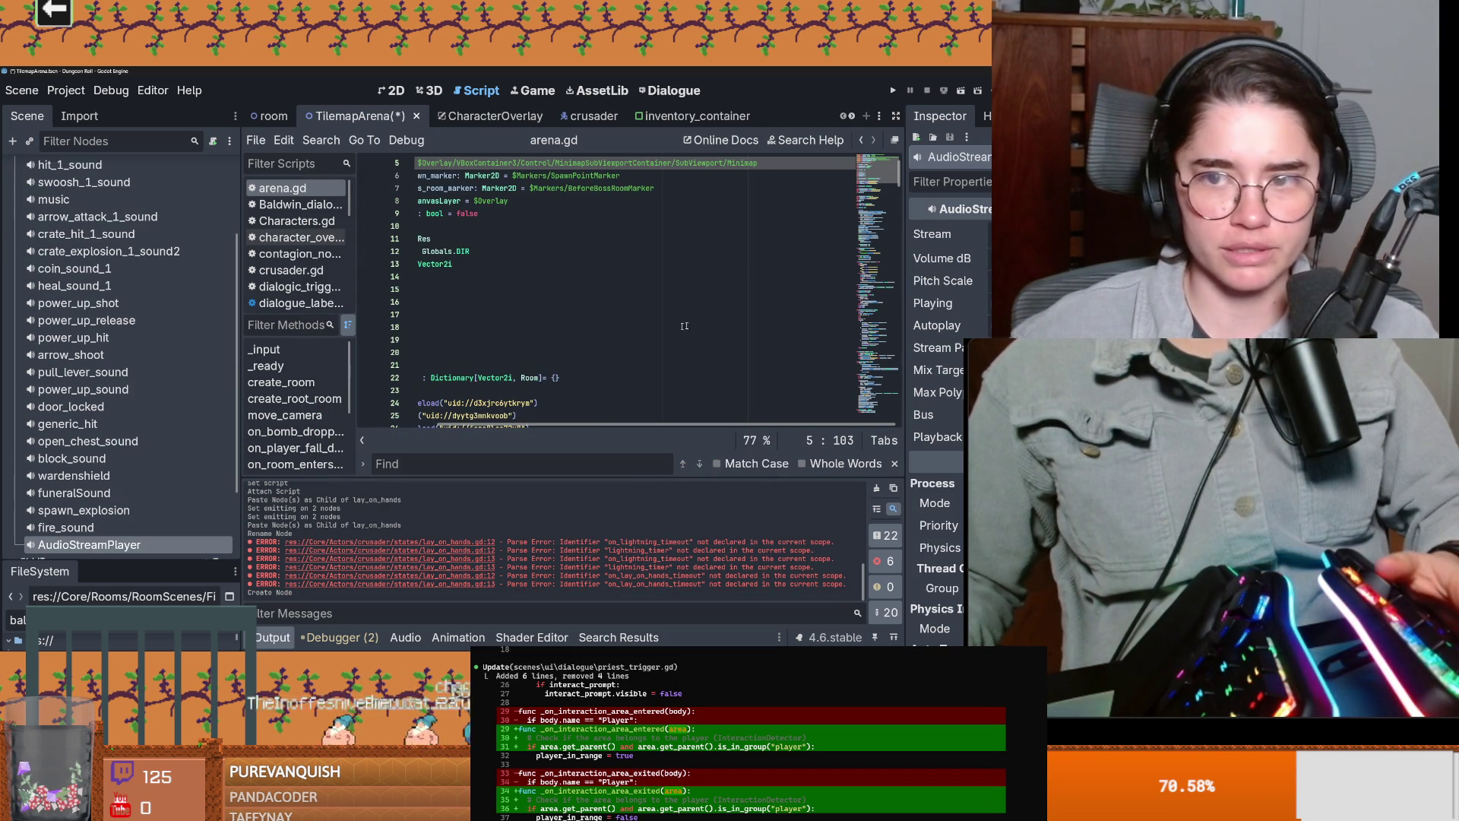
Step: Quick-load a 'hit' sound as the player's stream, preview it and adjust volume
left_click(984, 234)
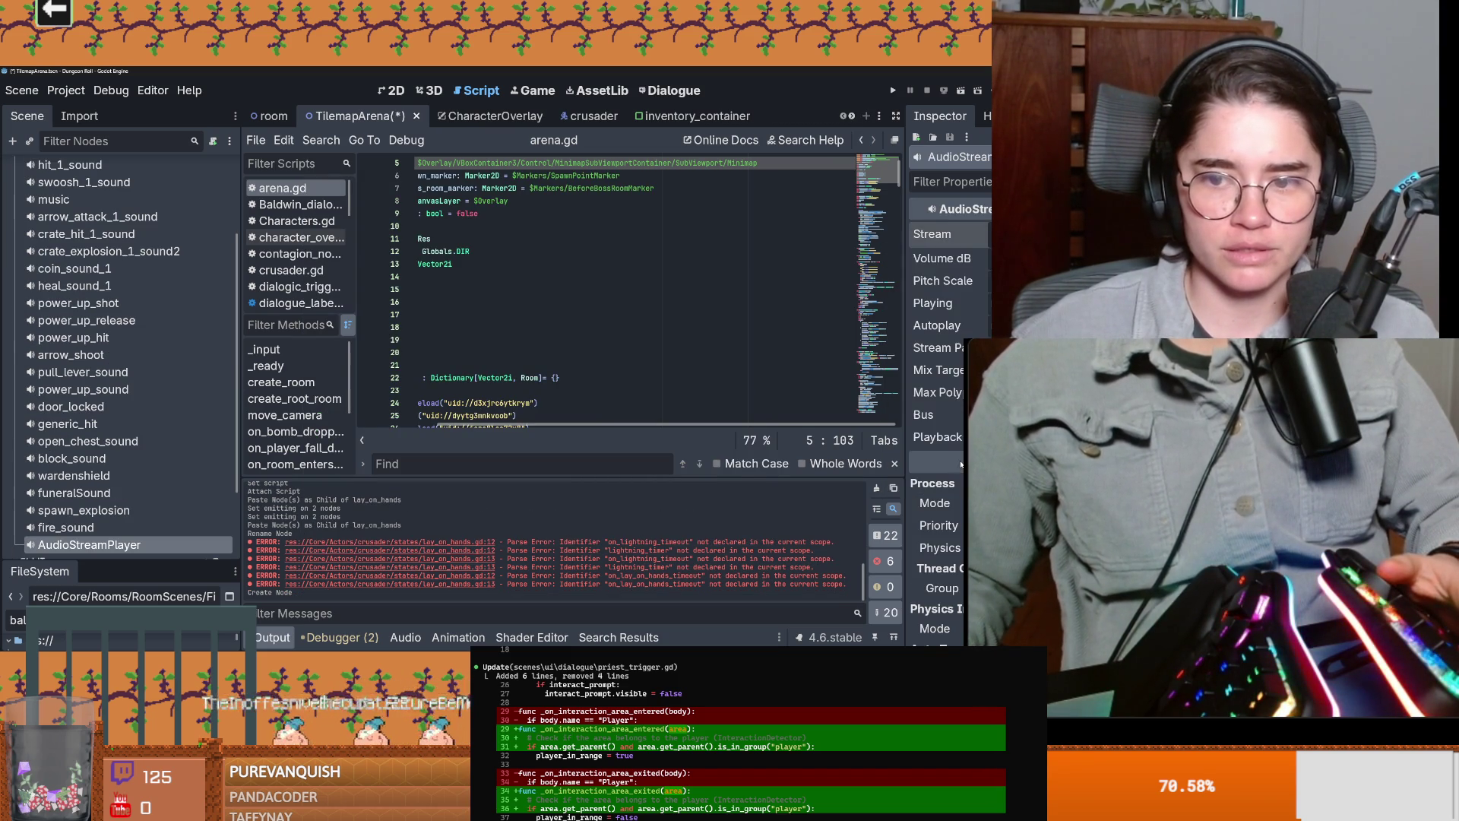
left_click(961, 464)
type("hit")
key("Return")
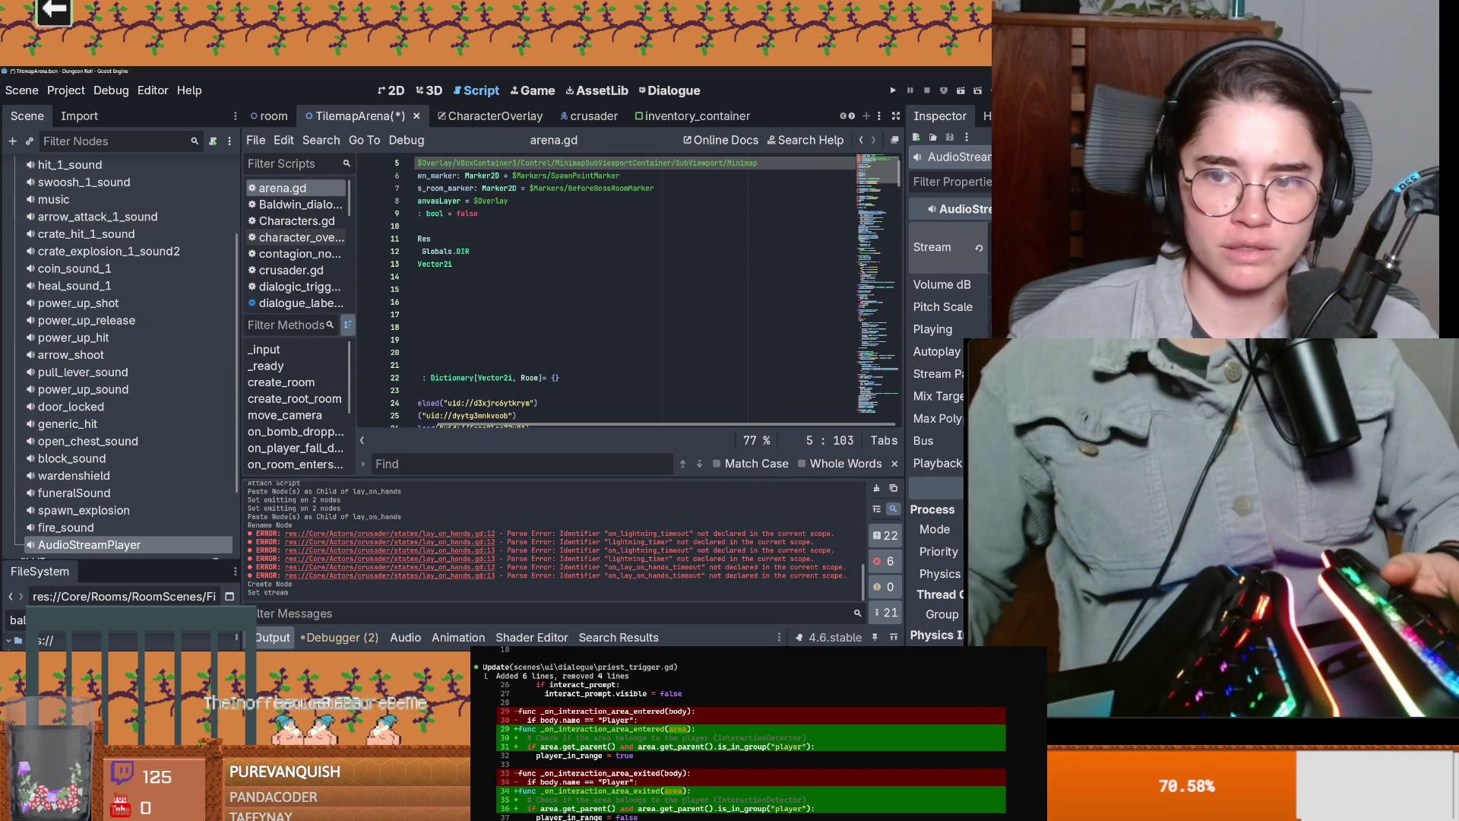
left_click(988, 327)
left_click_drag(1064, 284, 1071, 284)
left_click(988, 329)
left_click(988, 329)
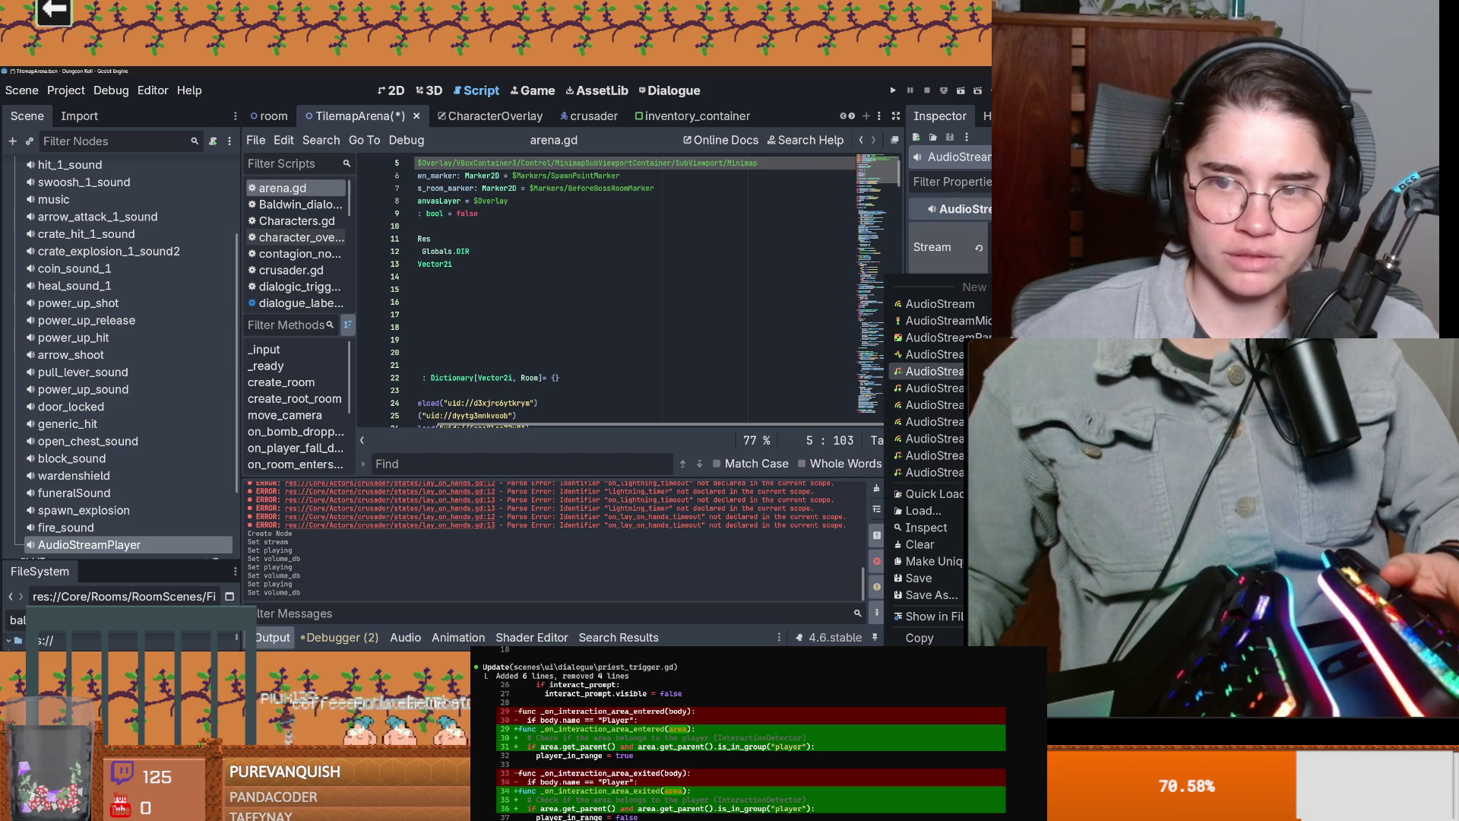
Step: Replace the stream with a randomizer holding a 'click' sound entry with set weight
left_click(1064, 247)
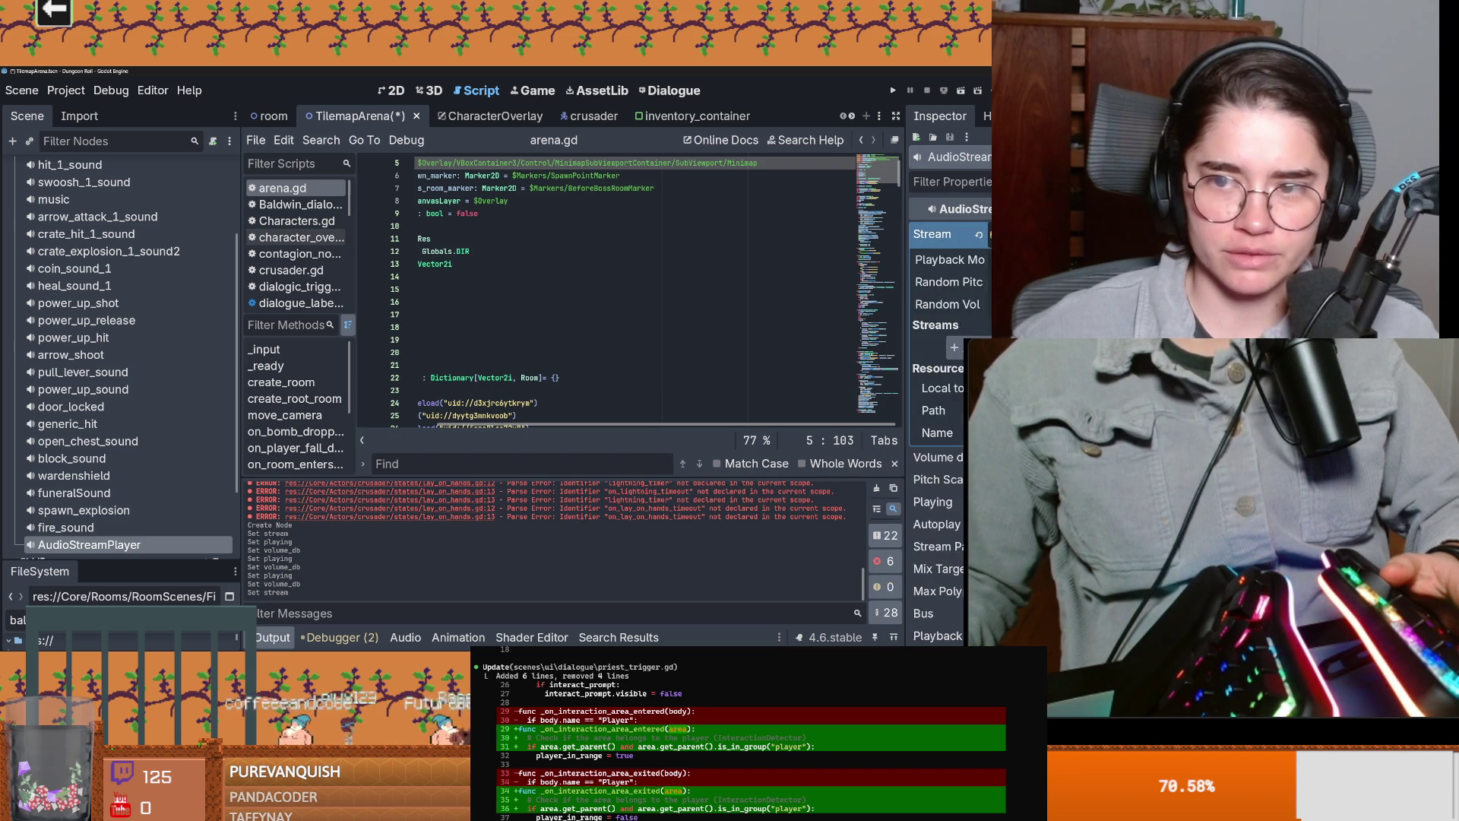
left_click(955, 350)
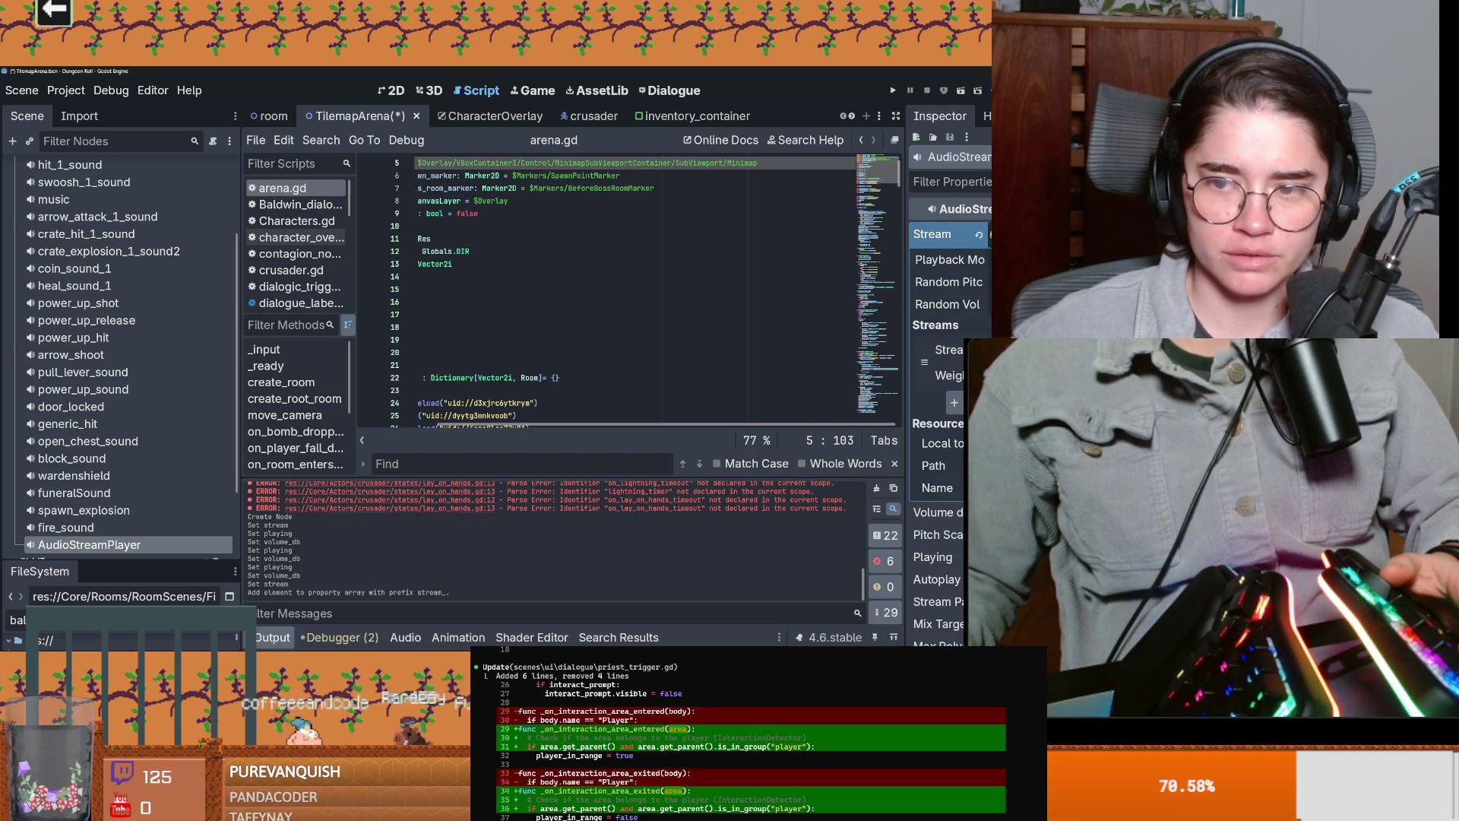
left_click(981, 351)
left_click(941, 583)
type("click")
key("Return")
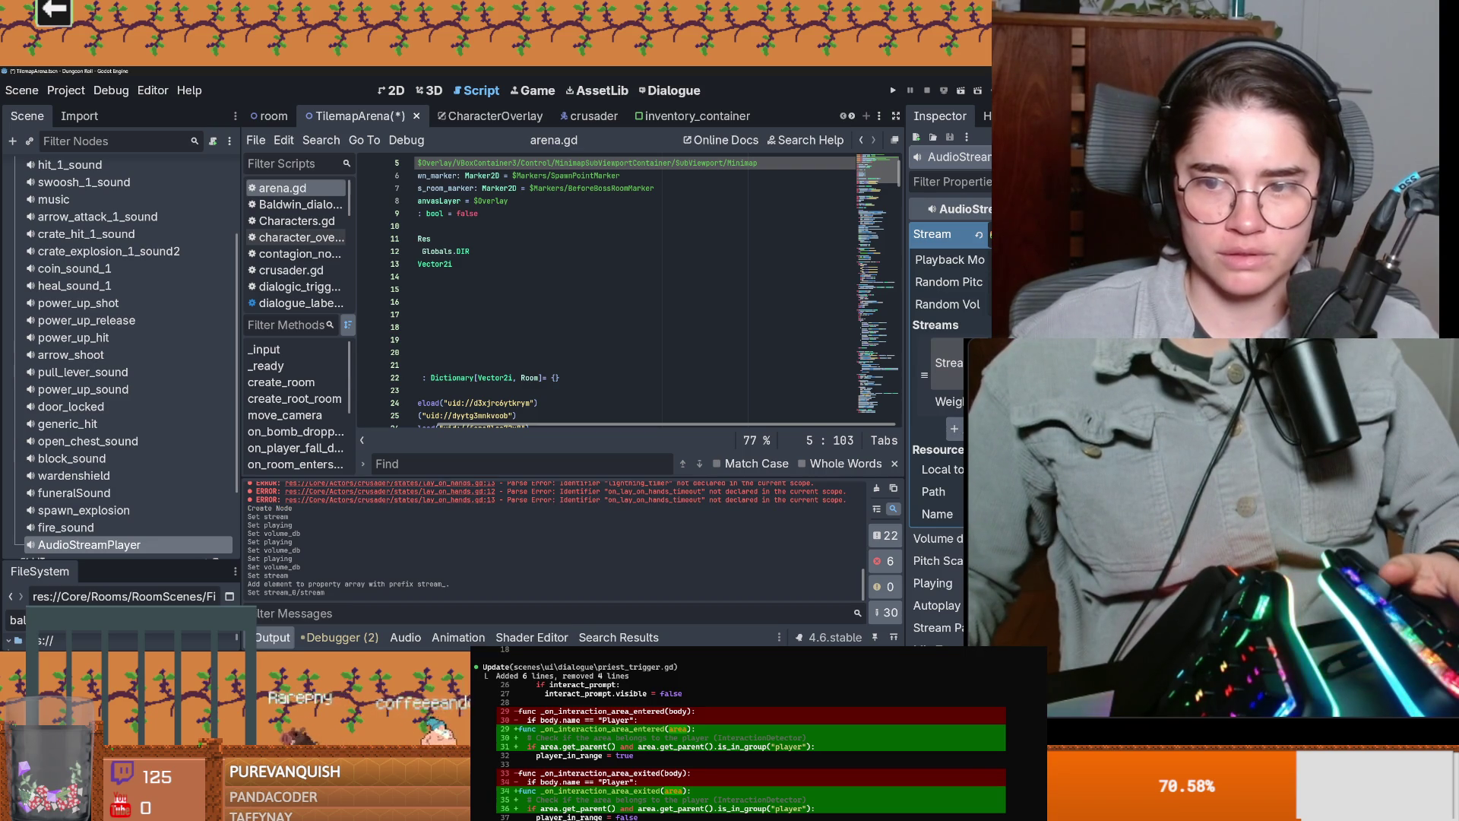
left_click(948, 402)
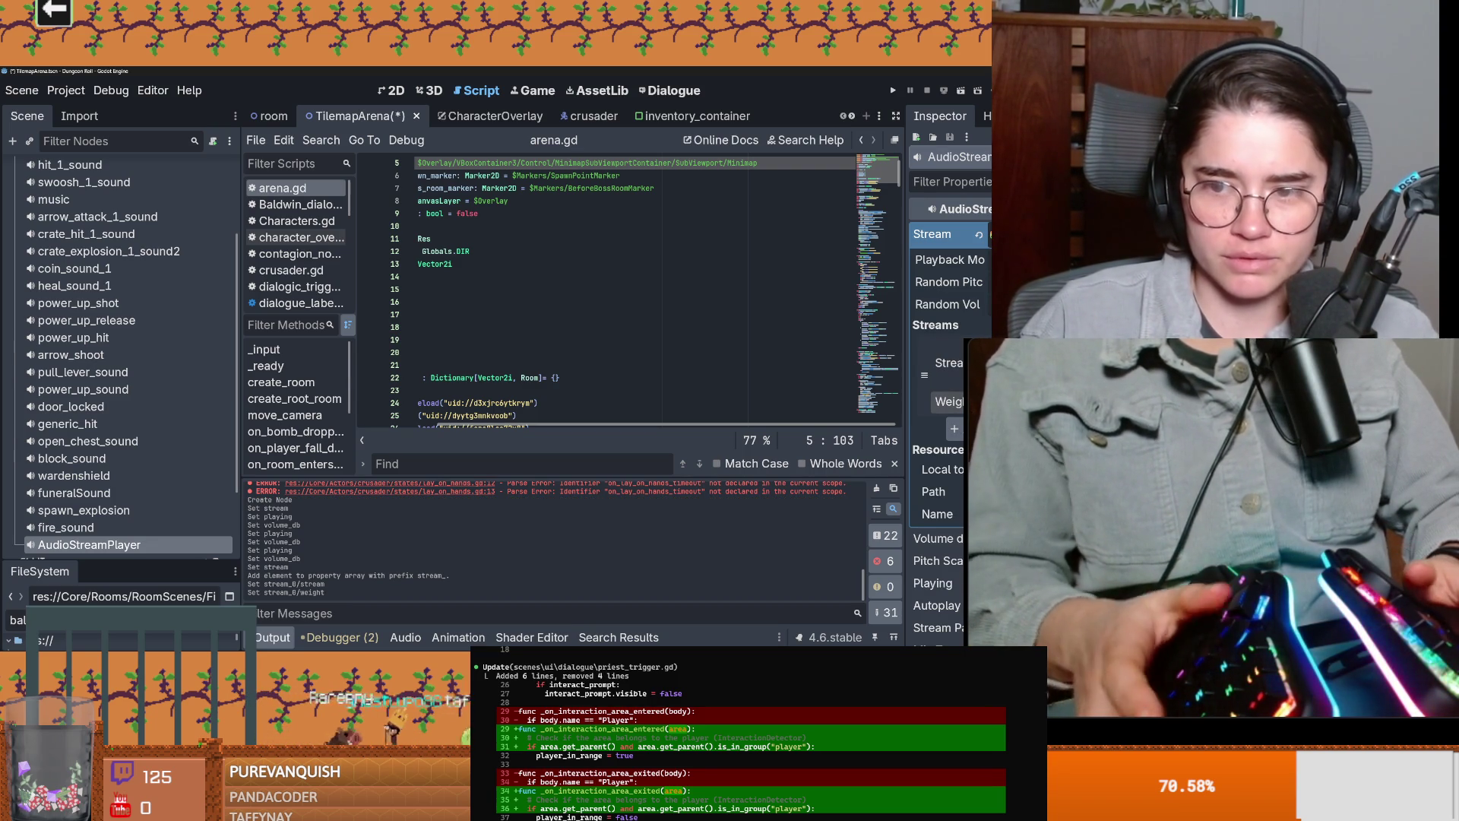
left_click(931, 234)
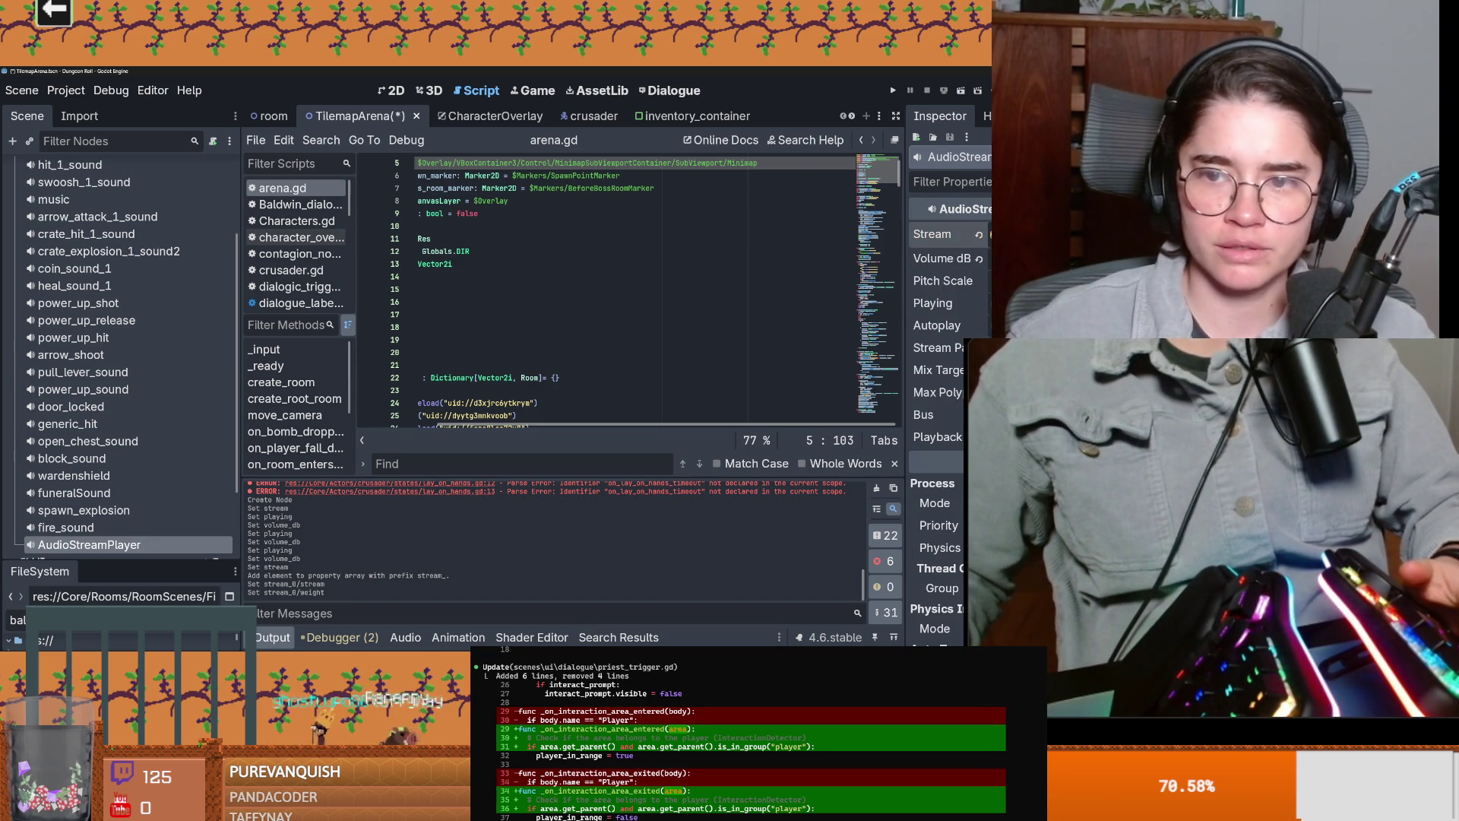
left_click(942, 303)
left_click(942, 302)
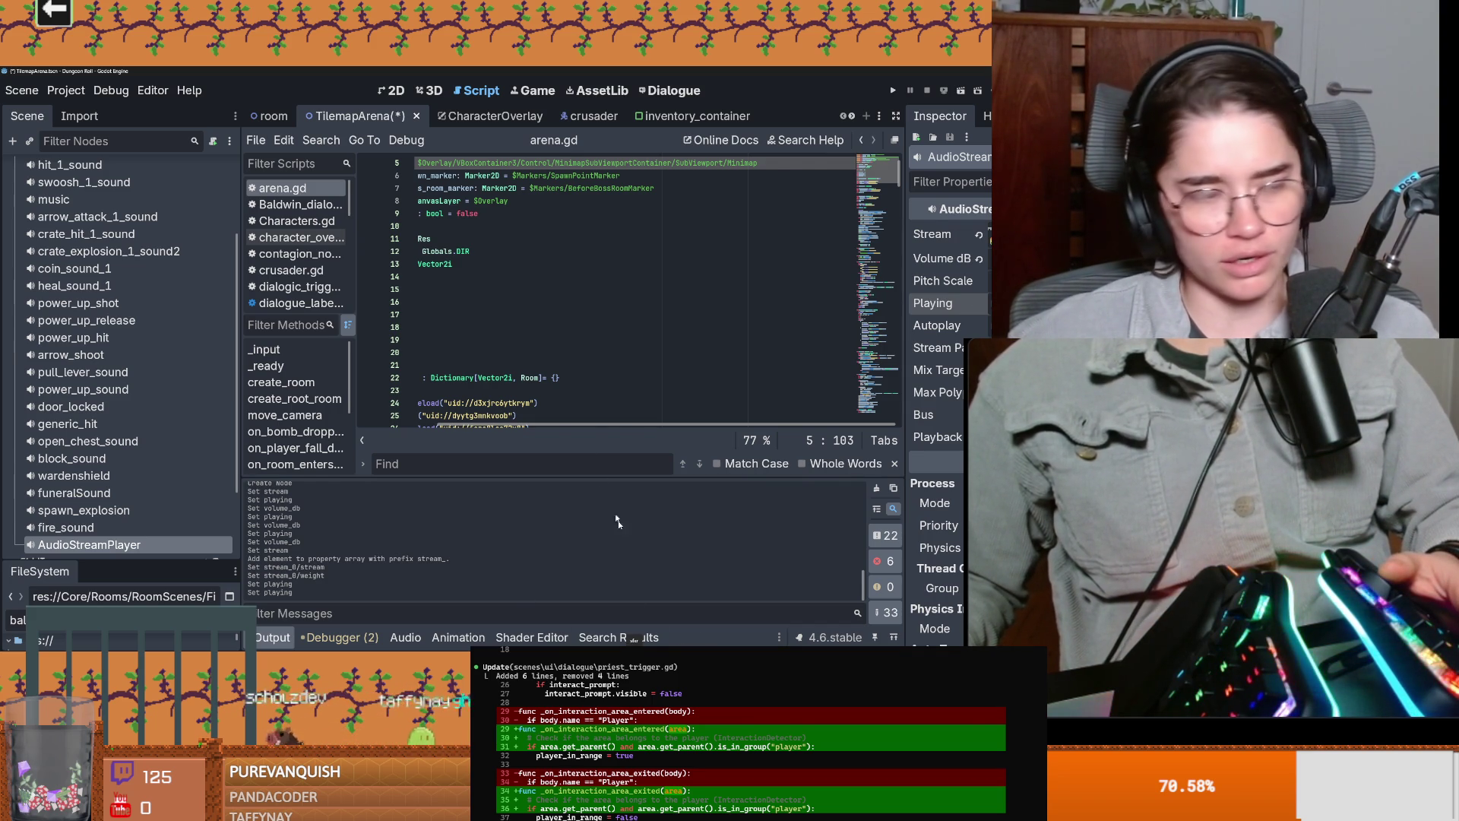
Step: Turn on autoplay for the player and save the scene
left_click(619, 390)
key("ctrl+s")
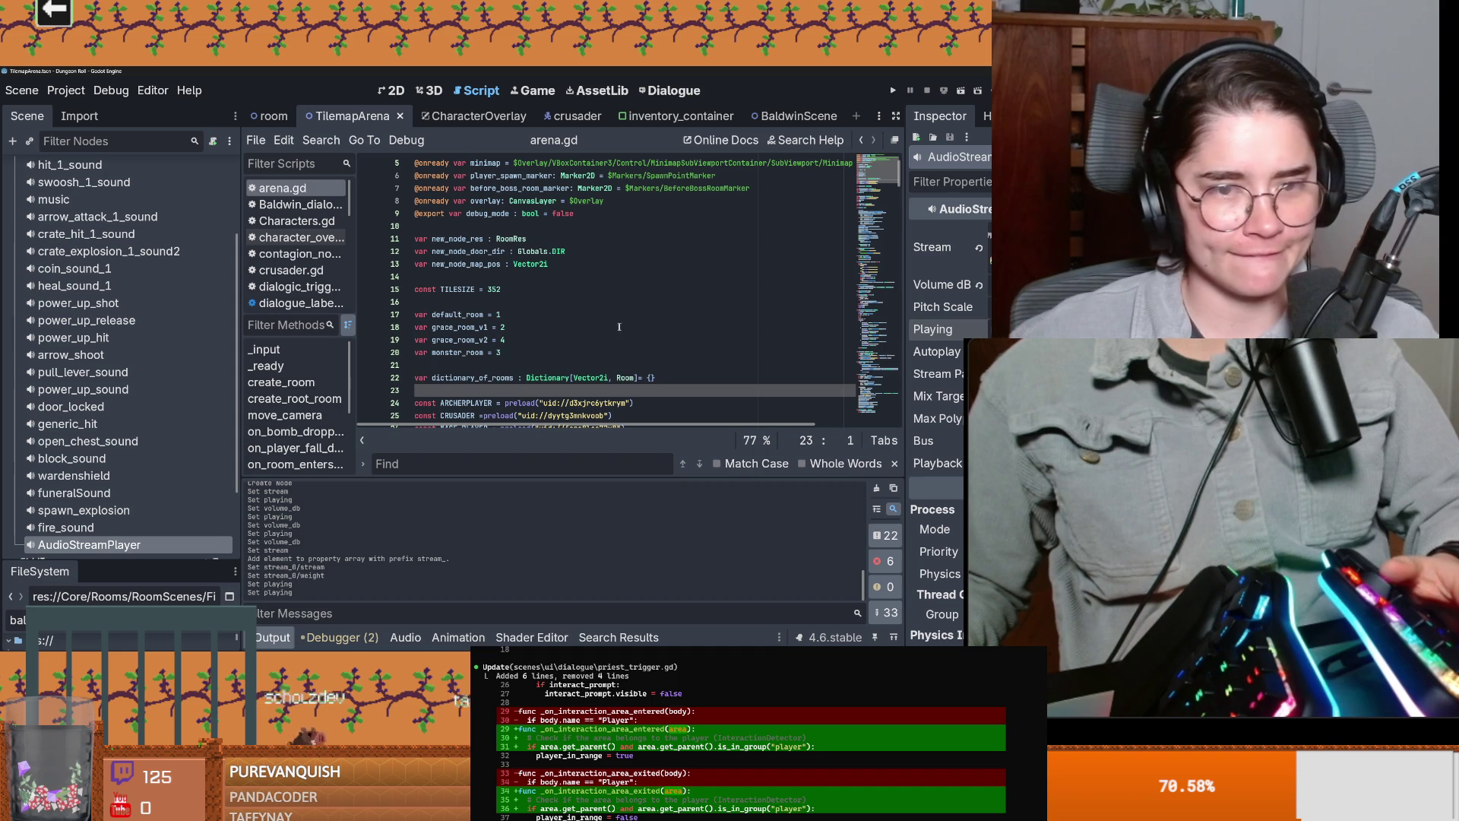
left_click(616, 327)
left_click(1003, 330)
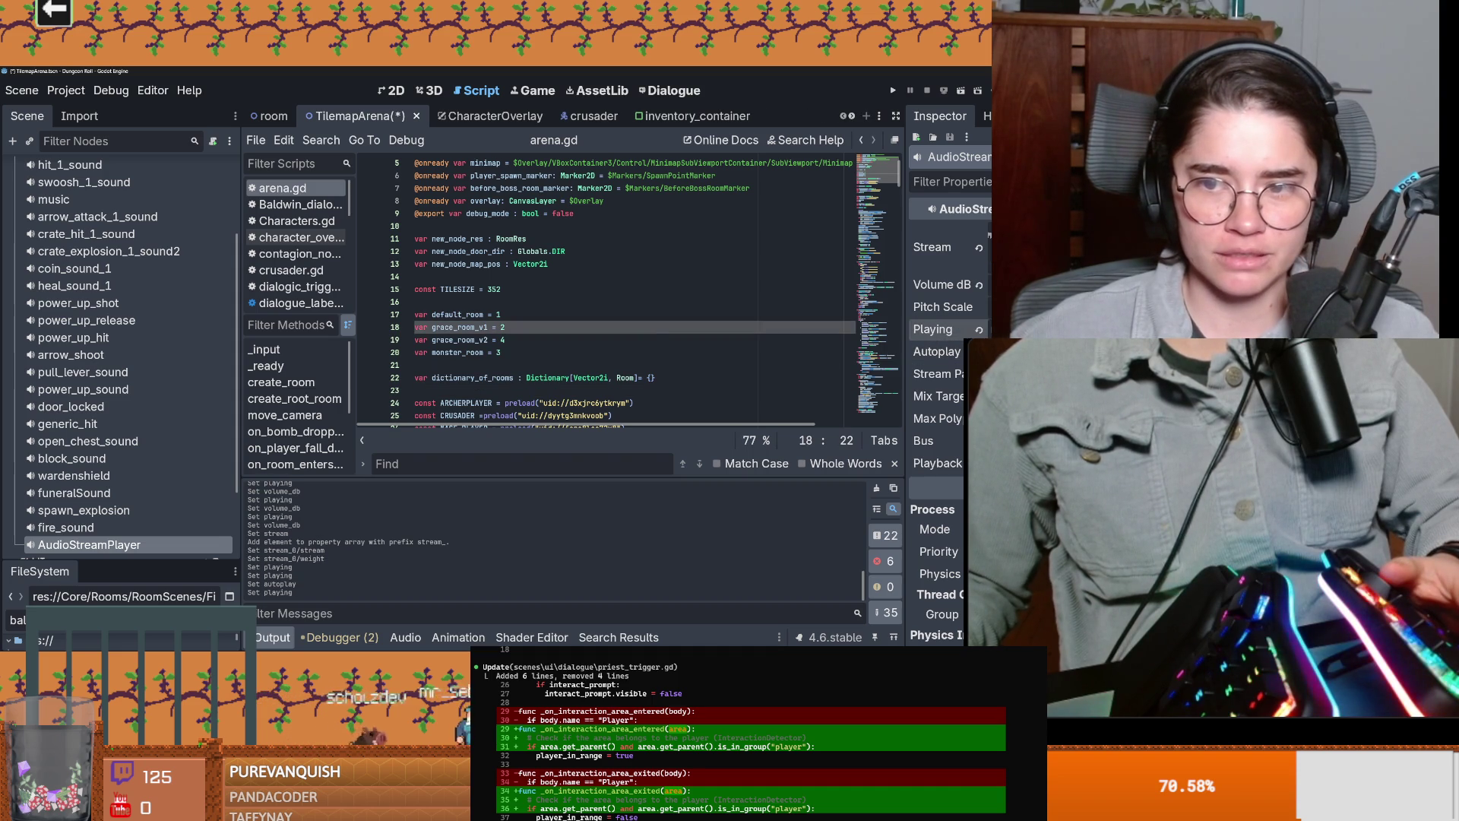
left_click(1003, 351)
key("ctrl+s")
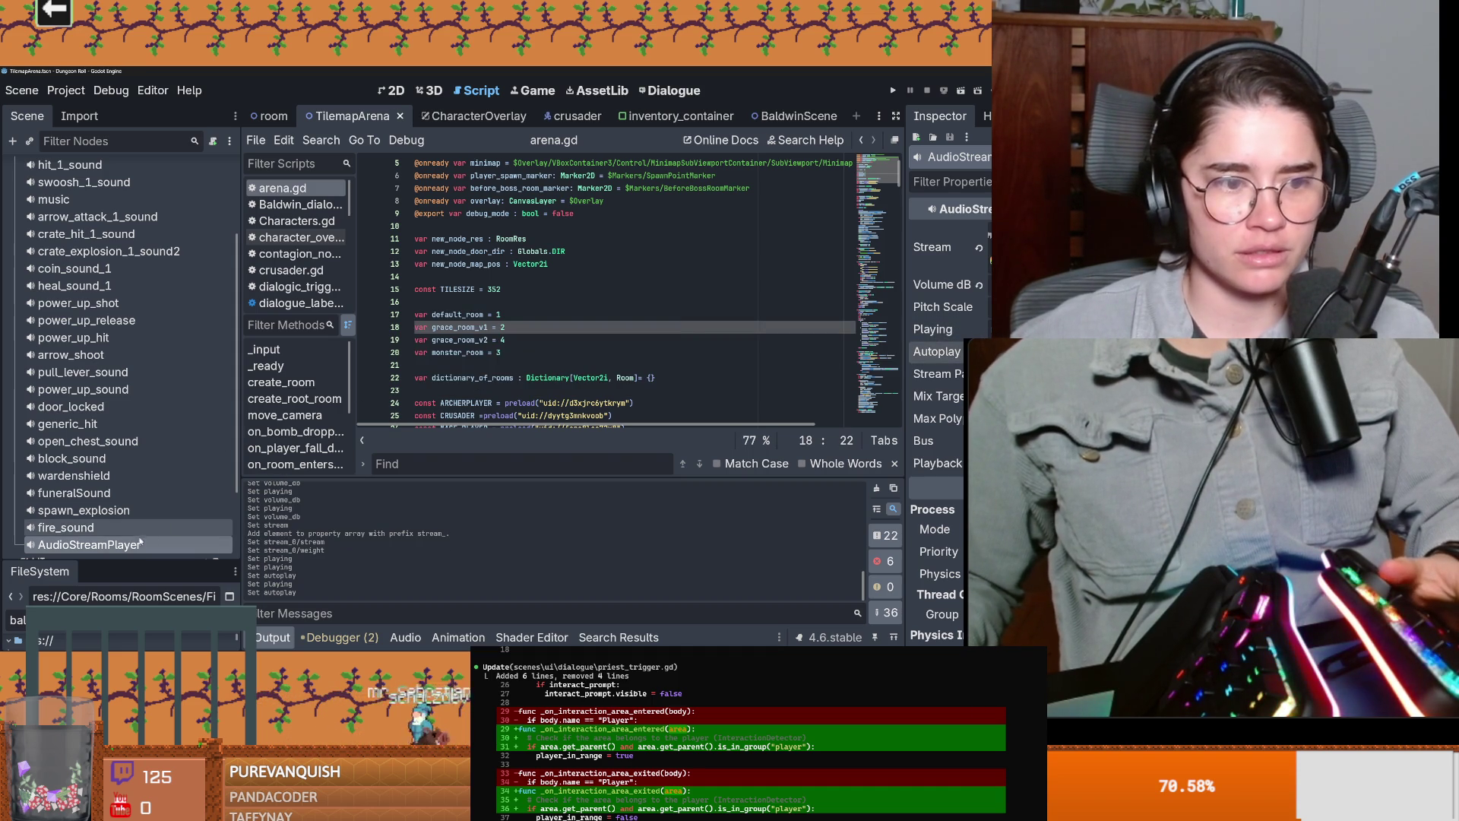
Step: Rename the AudioStreamPlayer node to lay_on_hands
double_click(91, 544)
type("play_")
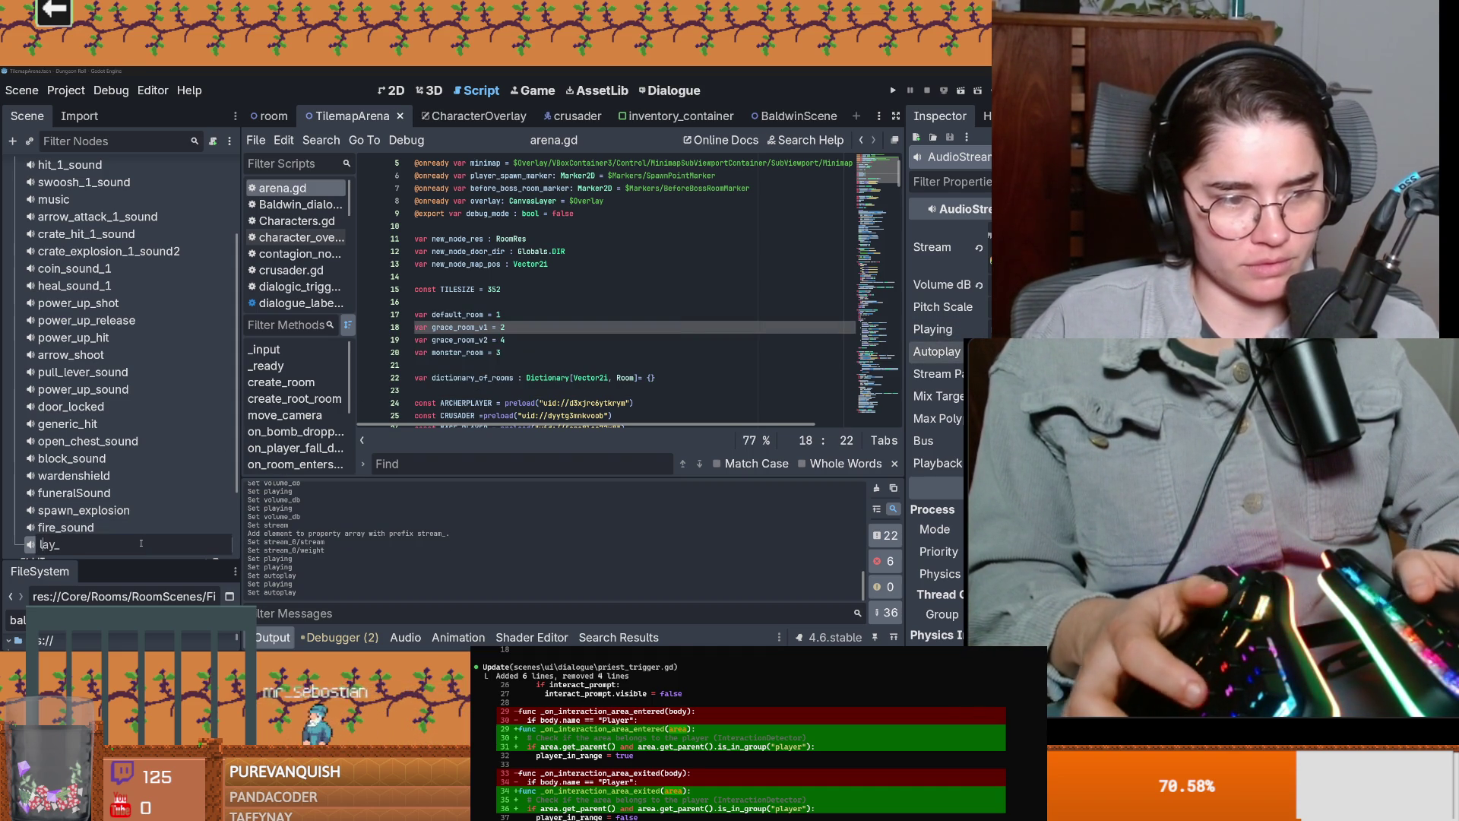
type("on")
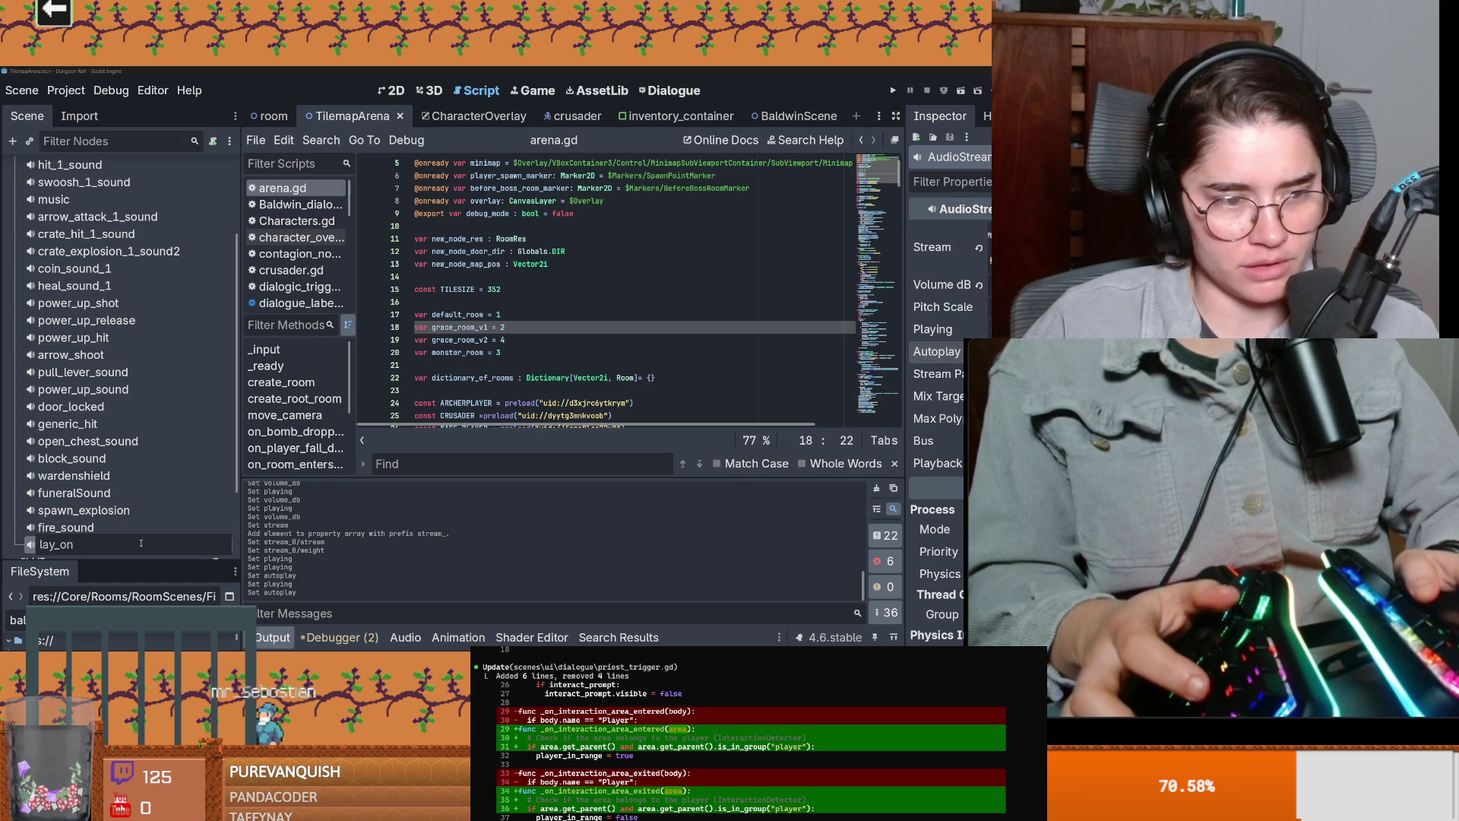
type("_dands")
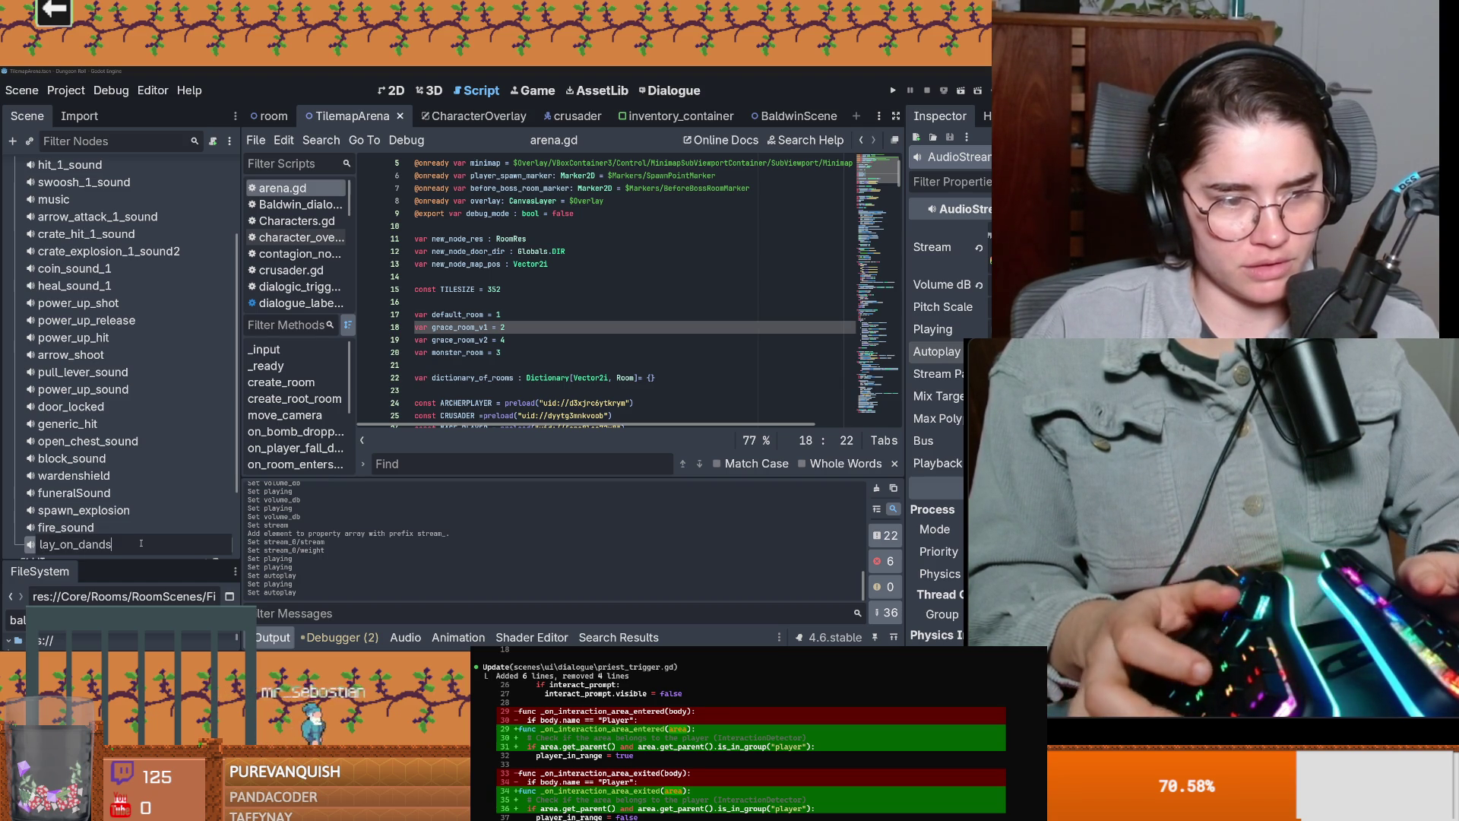
key("BackSpace")
key("BackSpace")
type("hans")
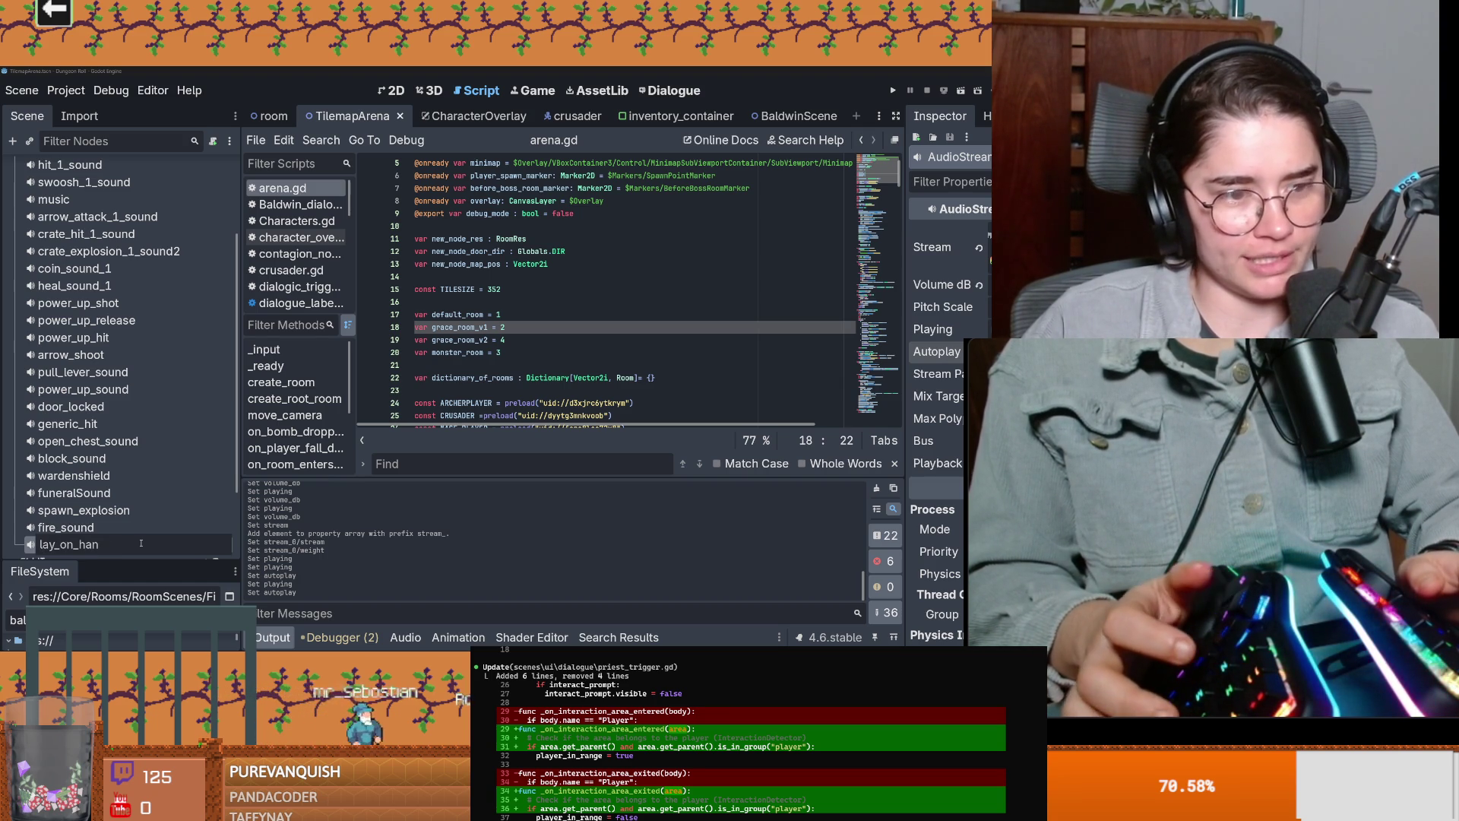
key("Return")
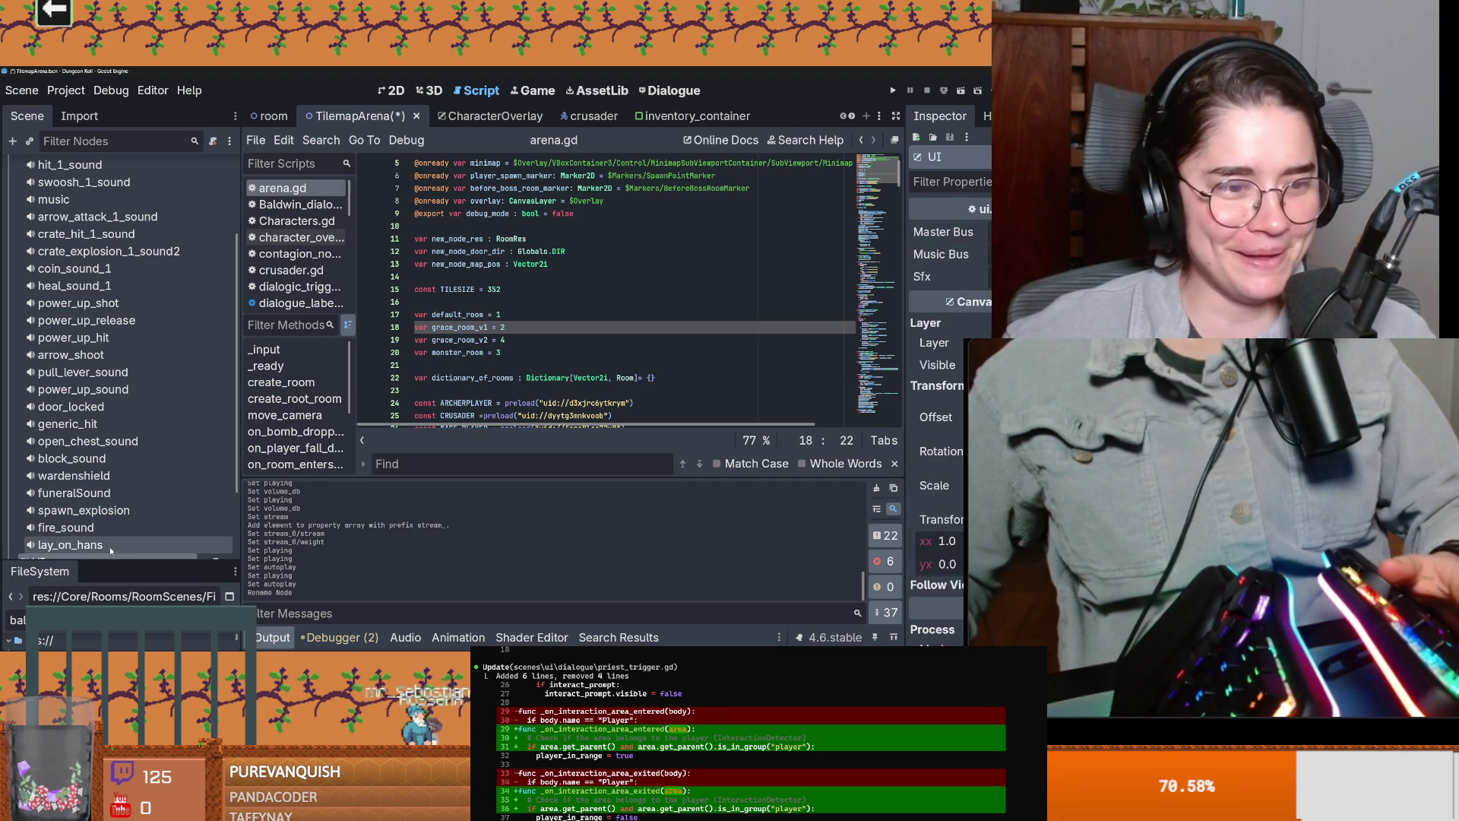
key("Return")
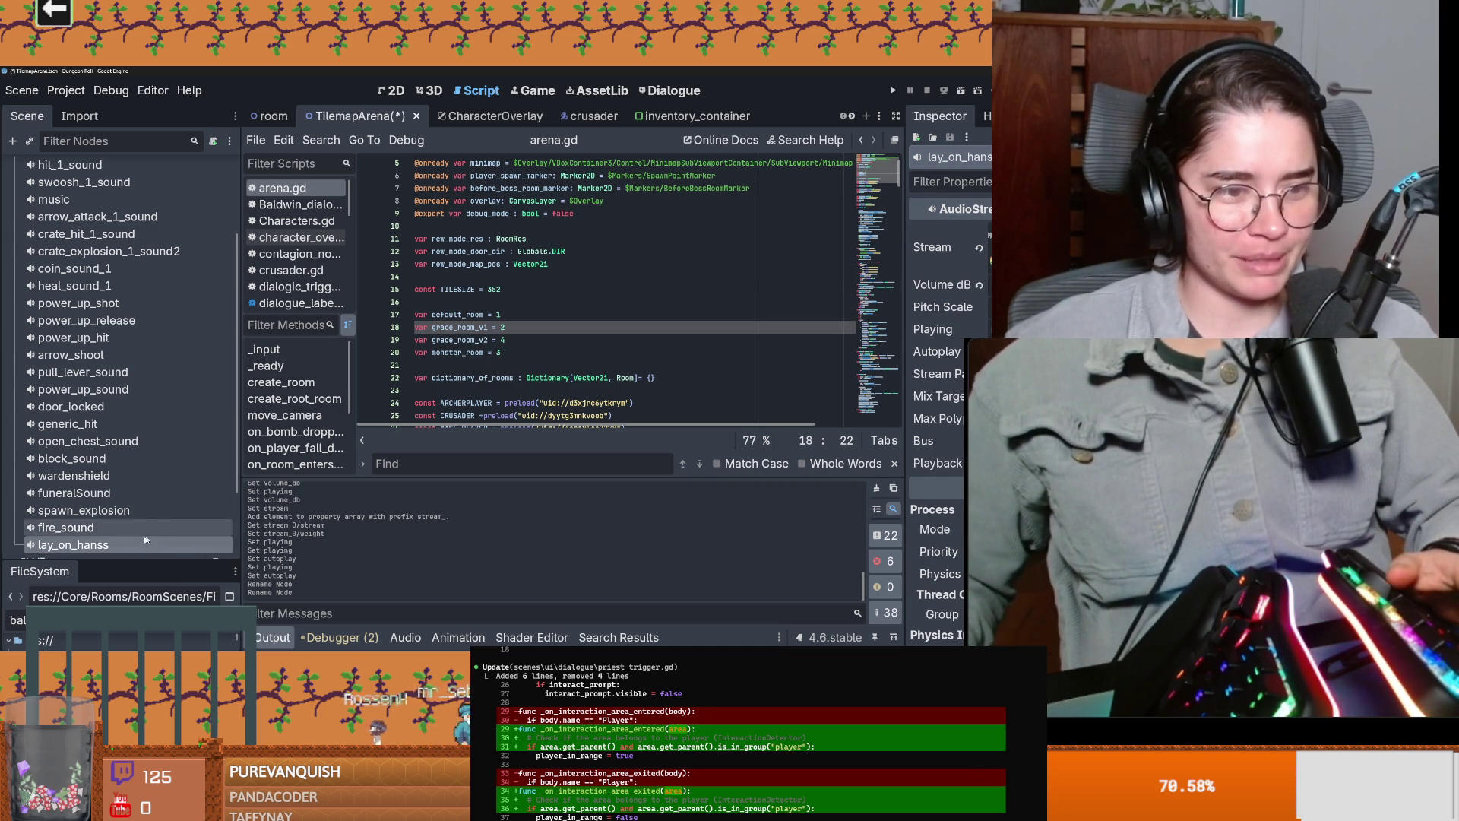
double_click(101, 545)
left_click(102, 545)
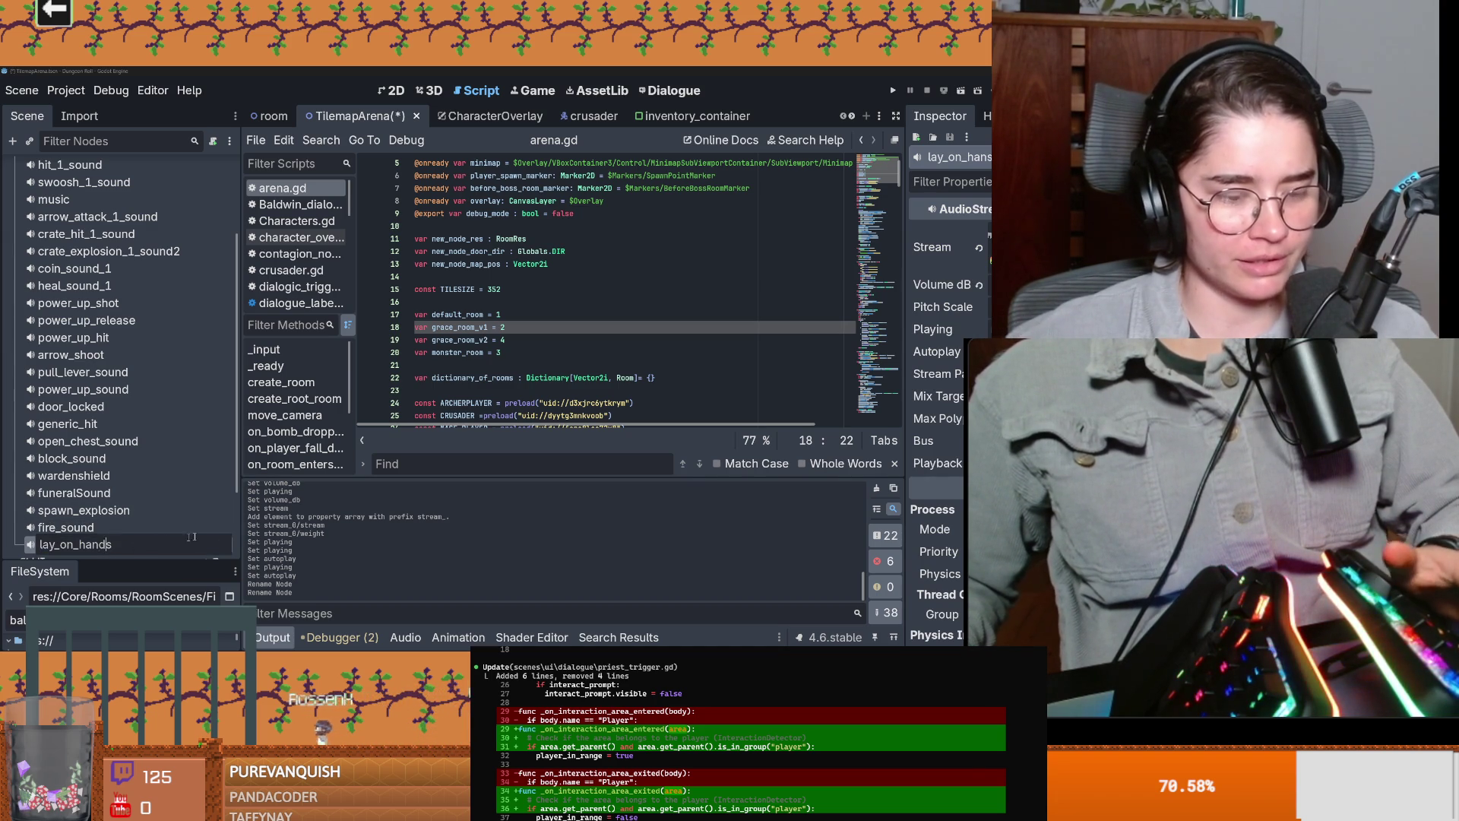
key("Return")
scroll(196, 304, "up", 5)
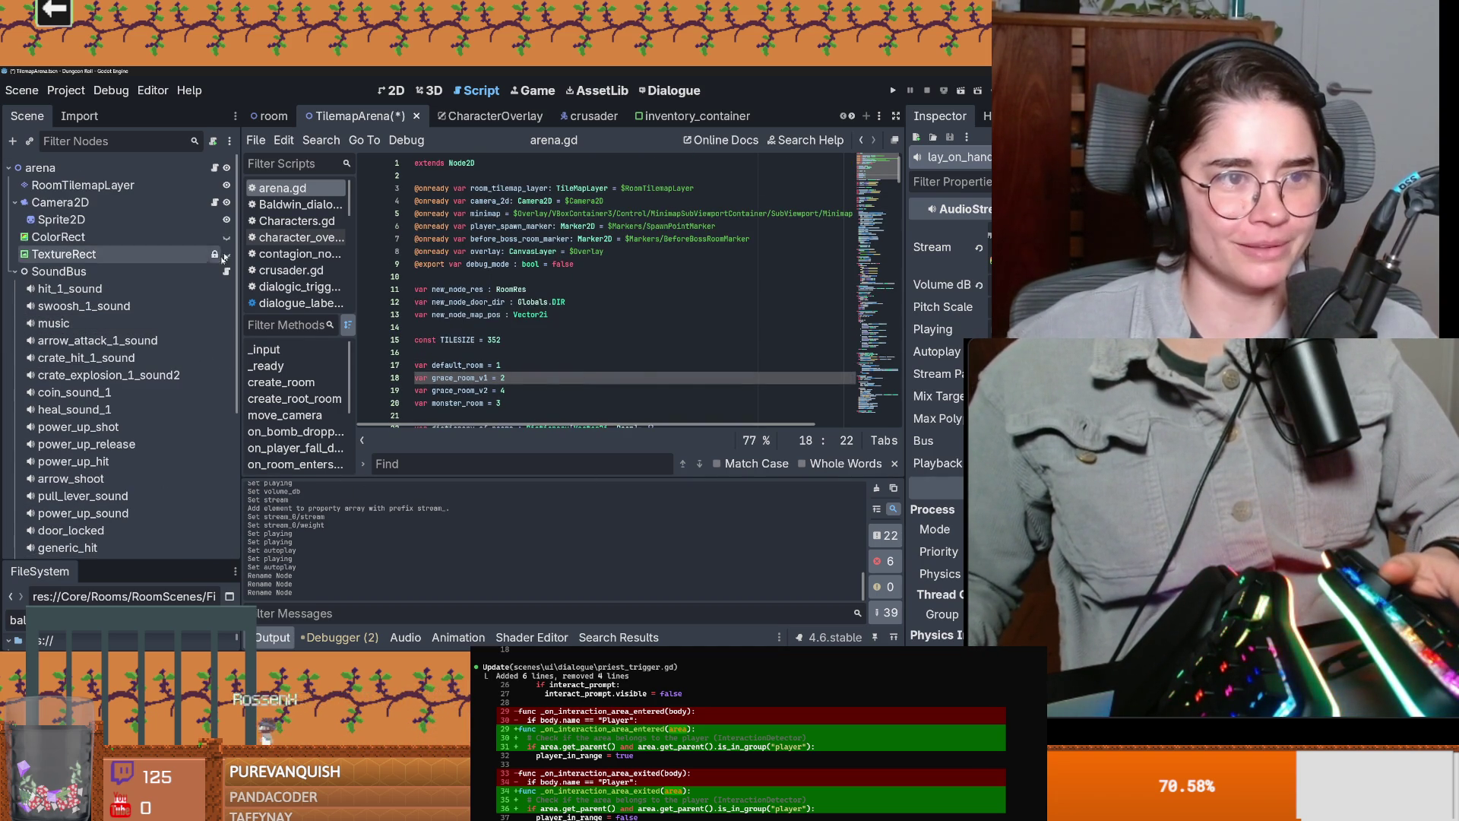
left_click(226, 272)
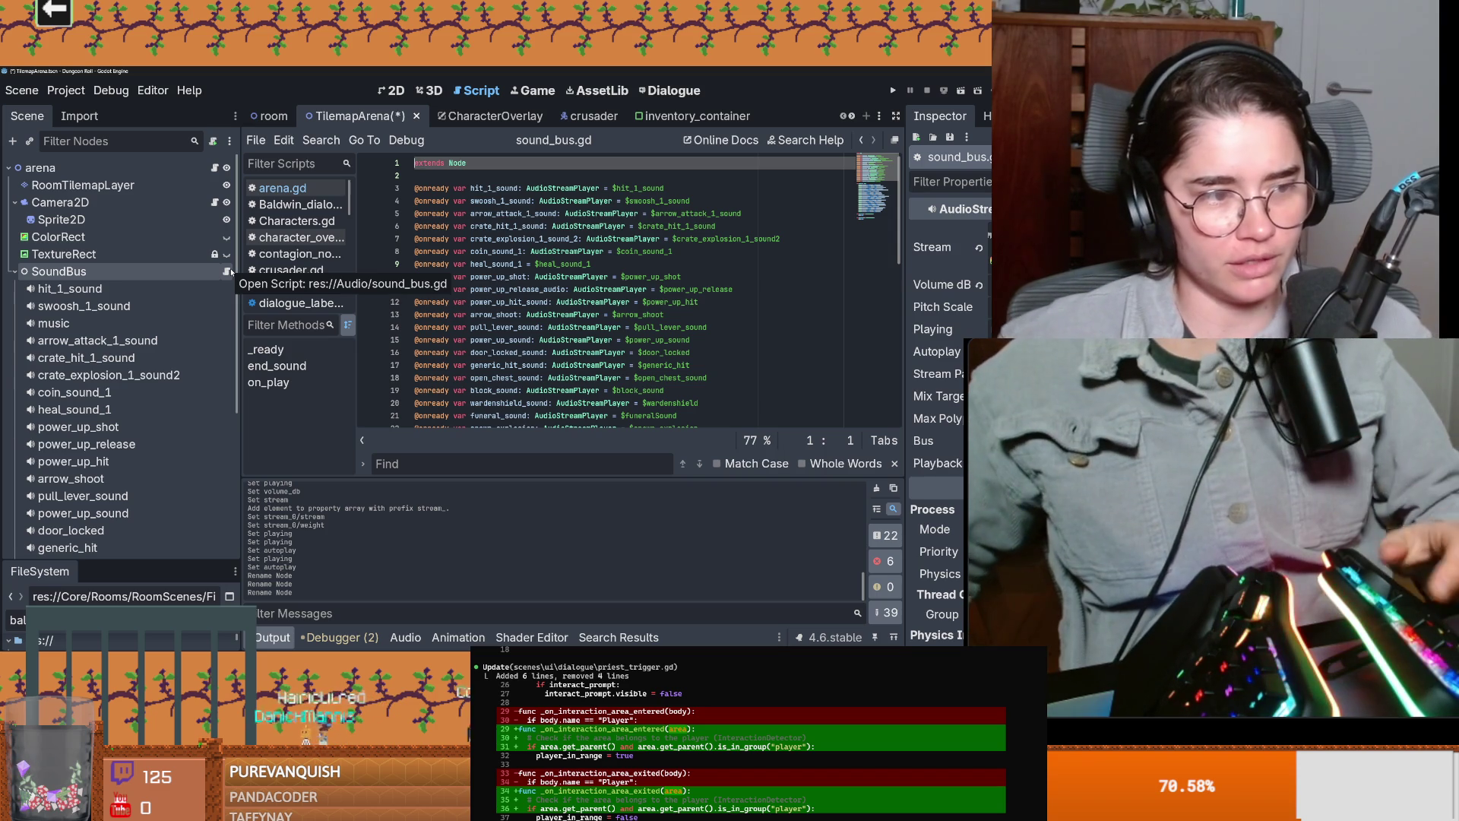
left_click(598, 327)
key("ctrl+s")
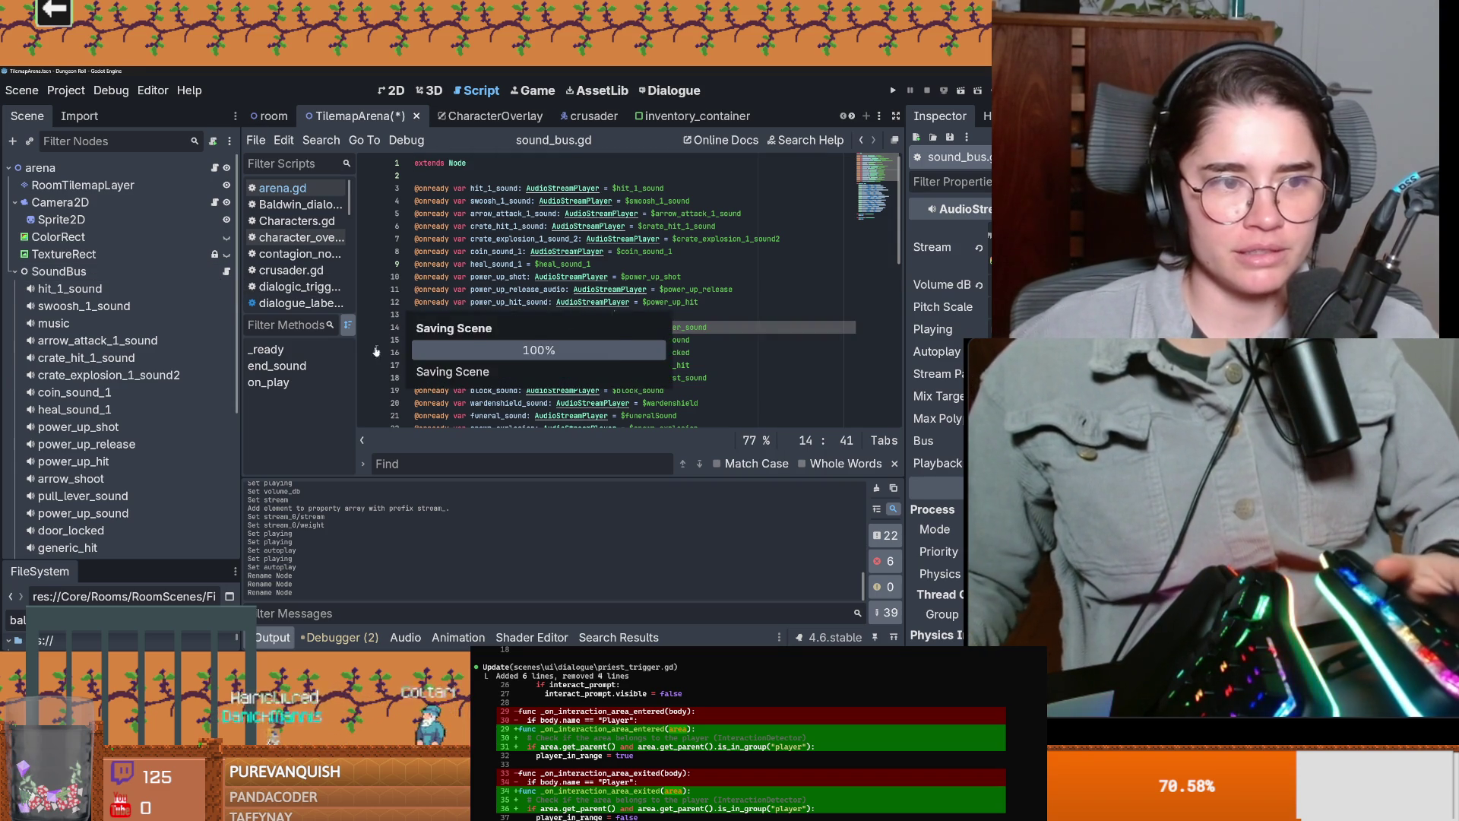
scroll(472, 344, "down", 5)
left_click(426, 276)
key("Up")
key("Return")
key("Up")
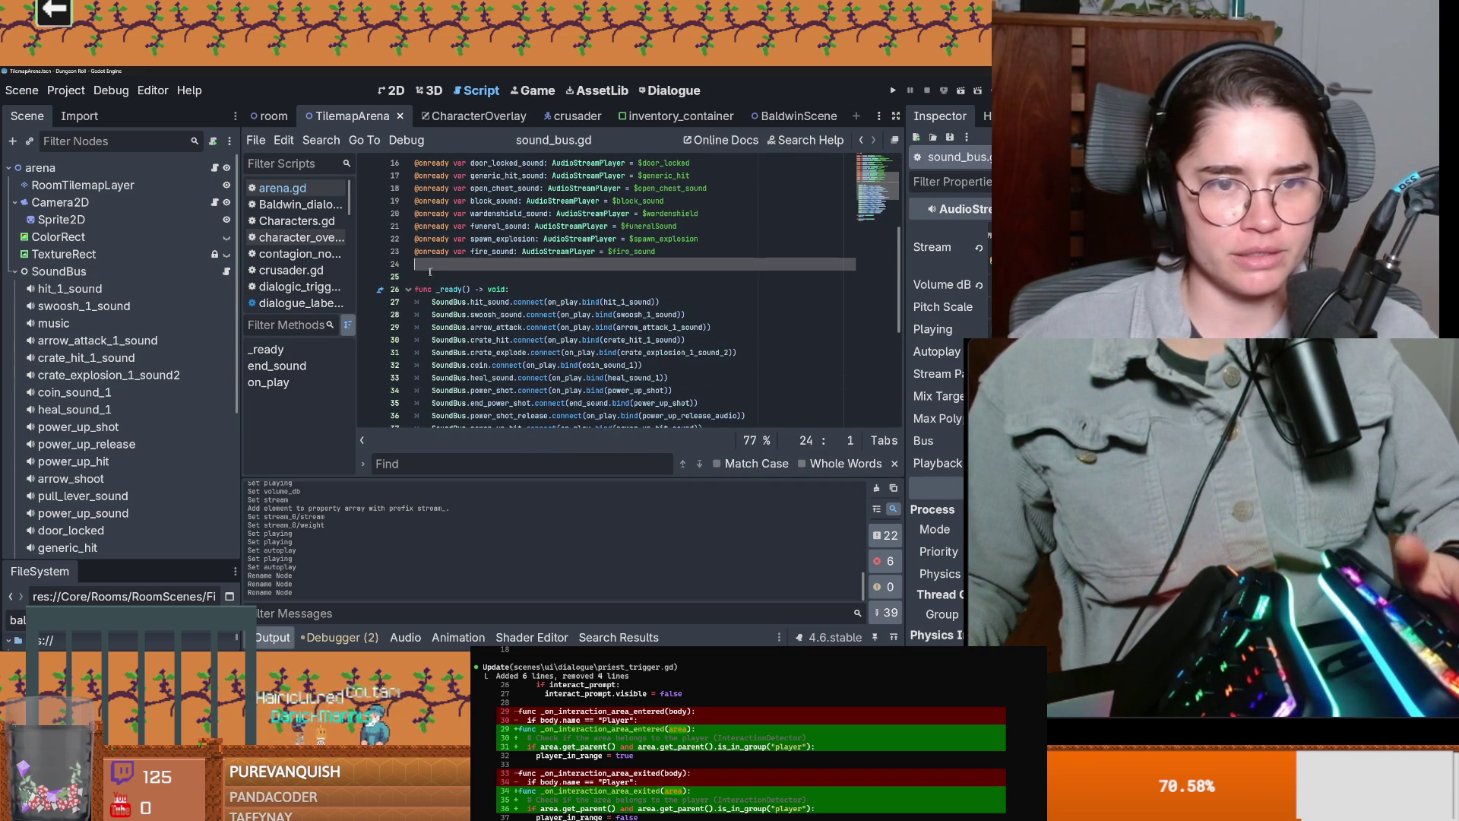
scroll(95, 431, "down", 3)
scroll(95, 431, "down", 2)
mouse_move(74, 440)
left_mouse_down()
mouse_move(159, 446)
mouse_move(497, 281)
left_mouse_up()
double_click(495, 263)
Step: Start a new SoundBus.lay_on_hands connection line and check that the signal exists in SoundBus.gd
scroll(705, 329, "down", 5)
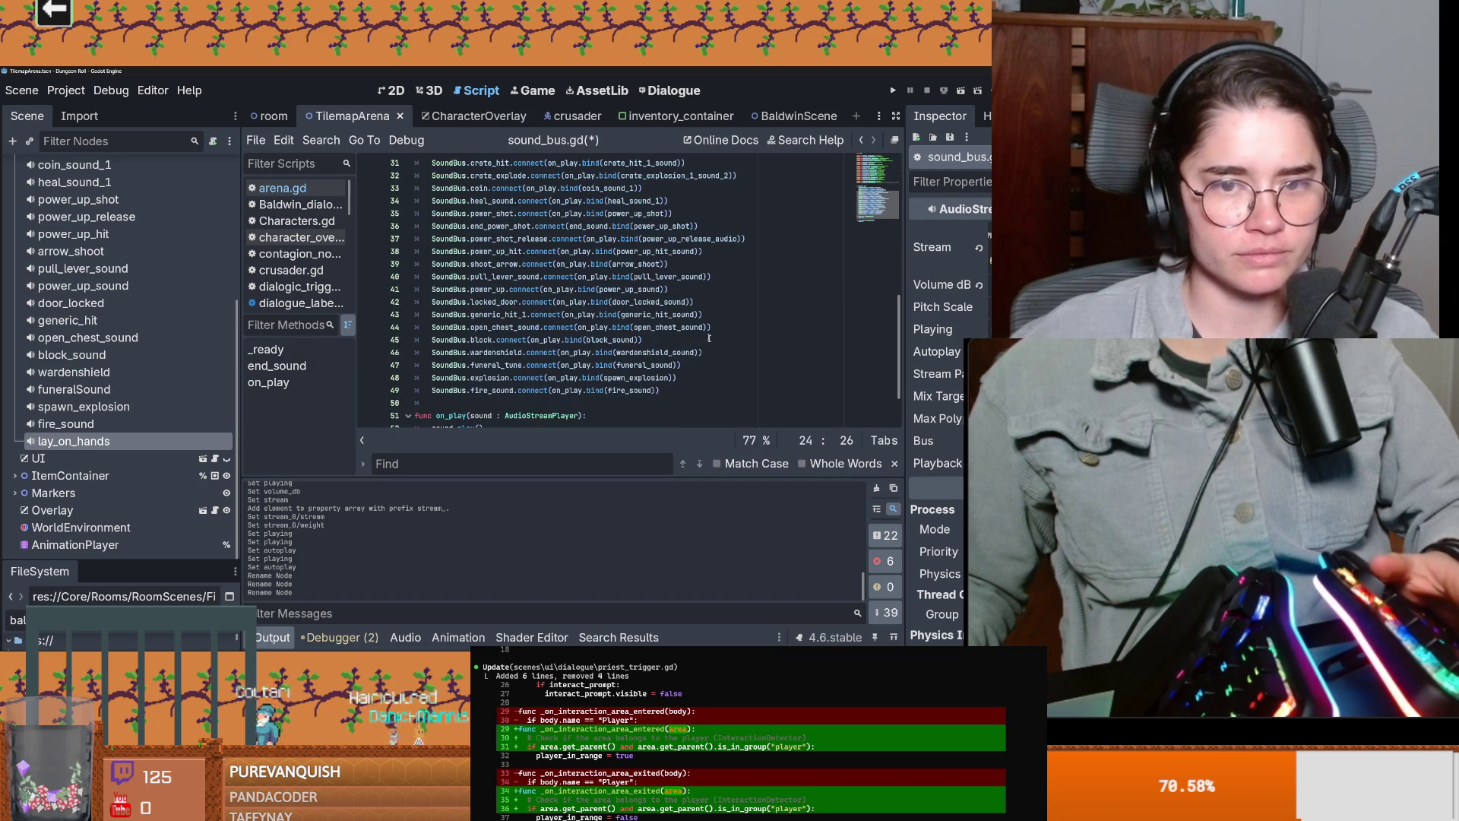
left_click(698, 389)
key("Return")
type("SoundBus.rep")
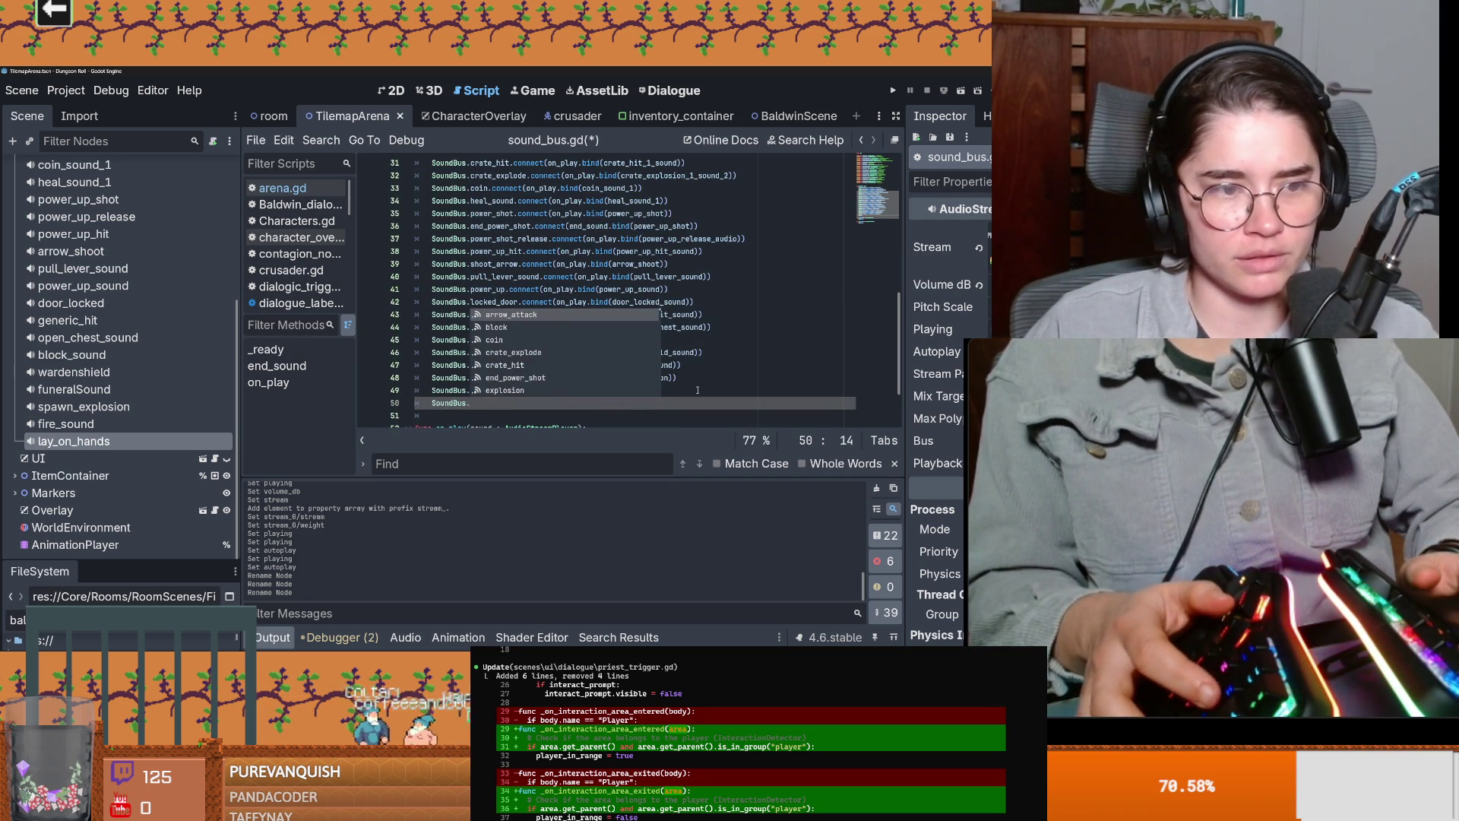
key("Return")
key("Return")
key("ctrl+s")
left_click(494, 403, "ctrl")
scroll(156, 338, "down", 3)
scroll(190, 287, "up", 3)
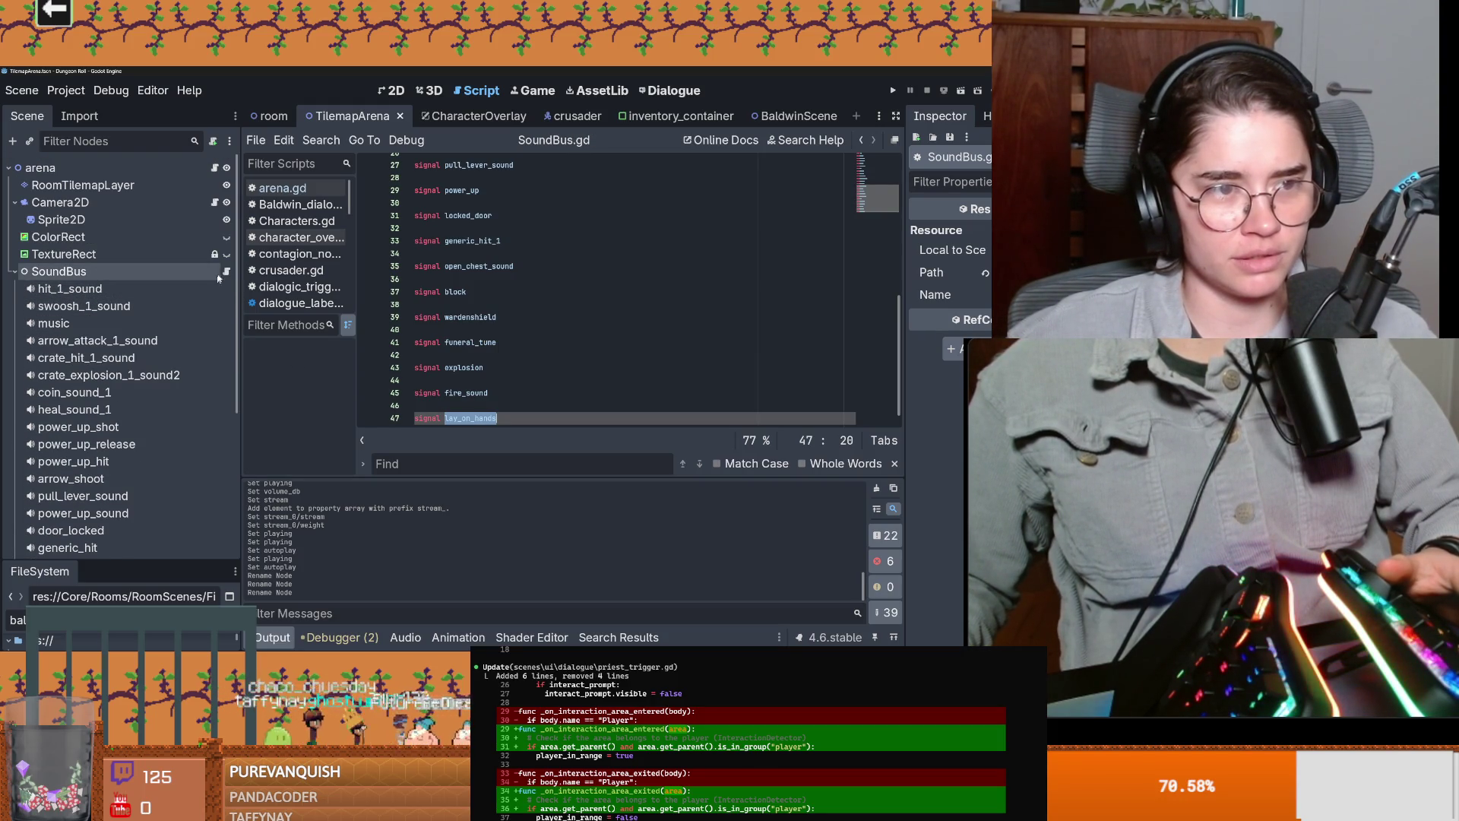
Step: Extend the line to SoundBus.lay_on_hands.connect(on_play.bind())
left_click(296, 302)
key("ctrl+z")
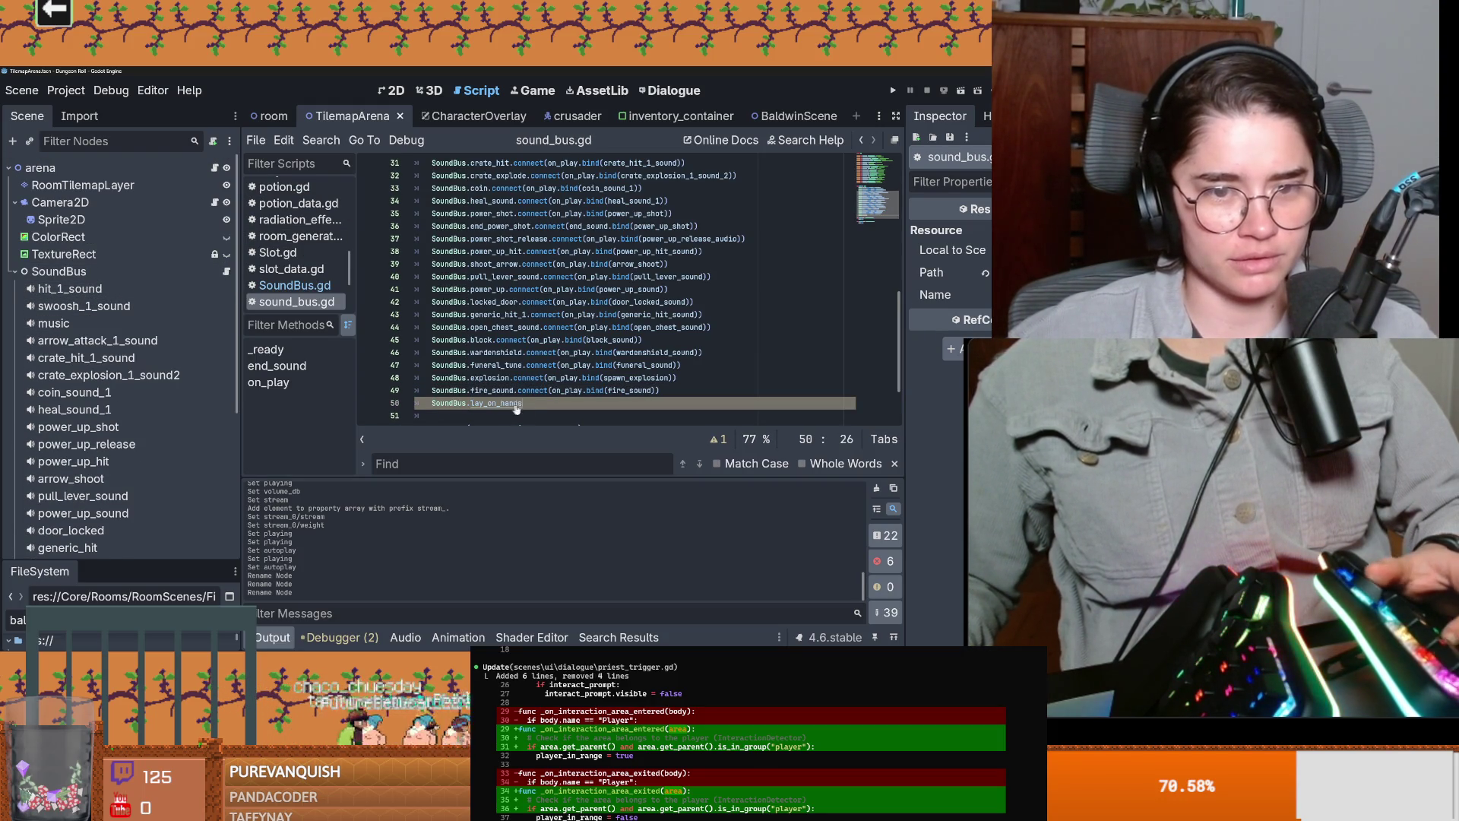
type(".connect")
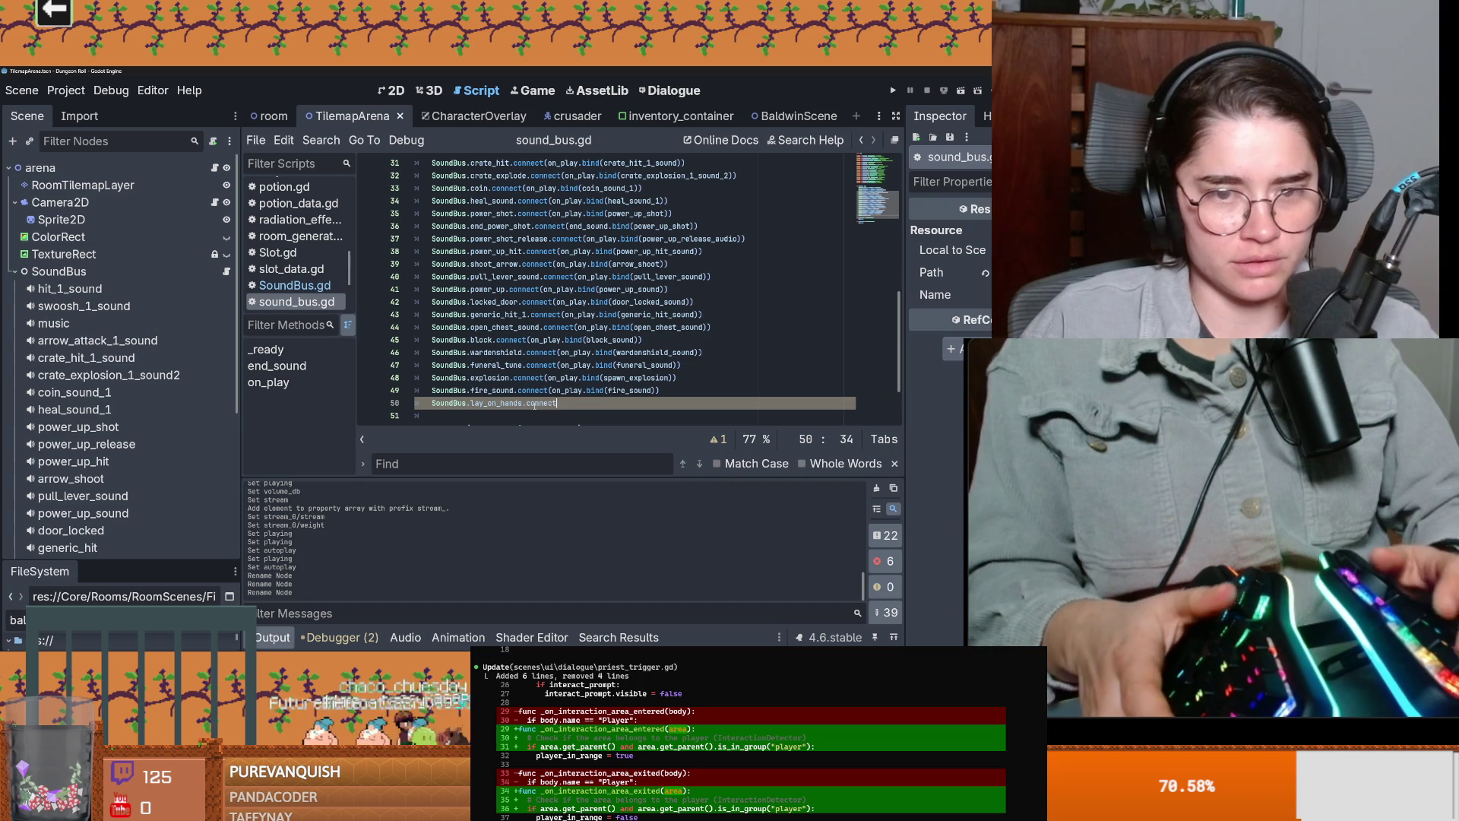
type("(on_play.c")
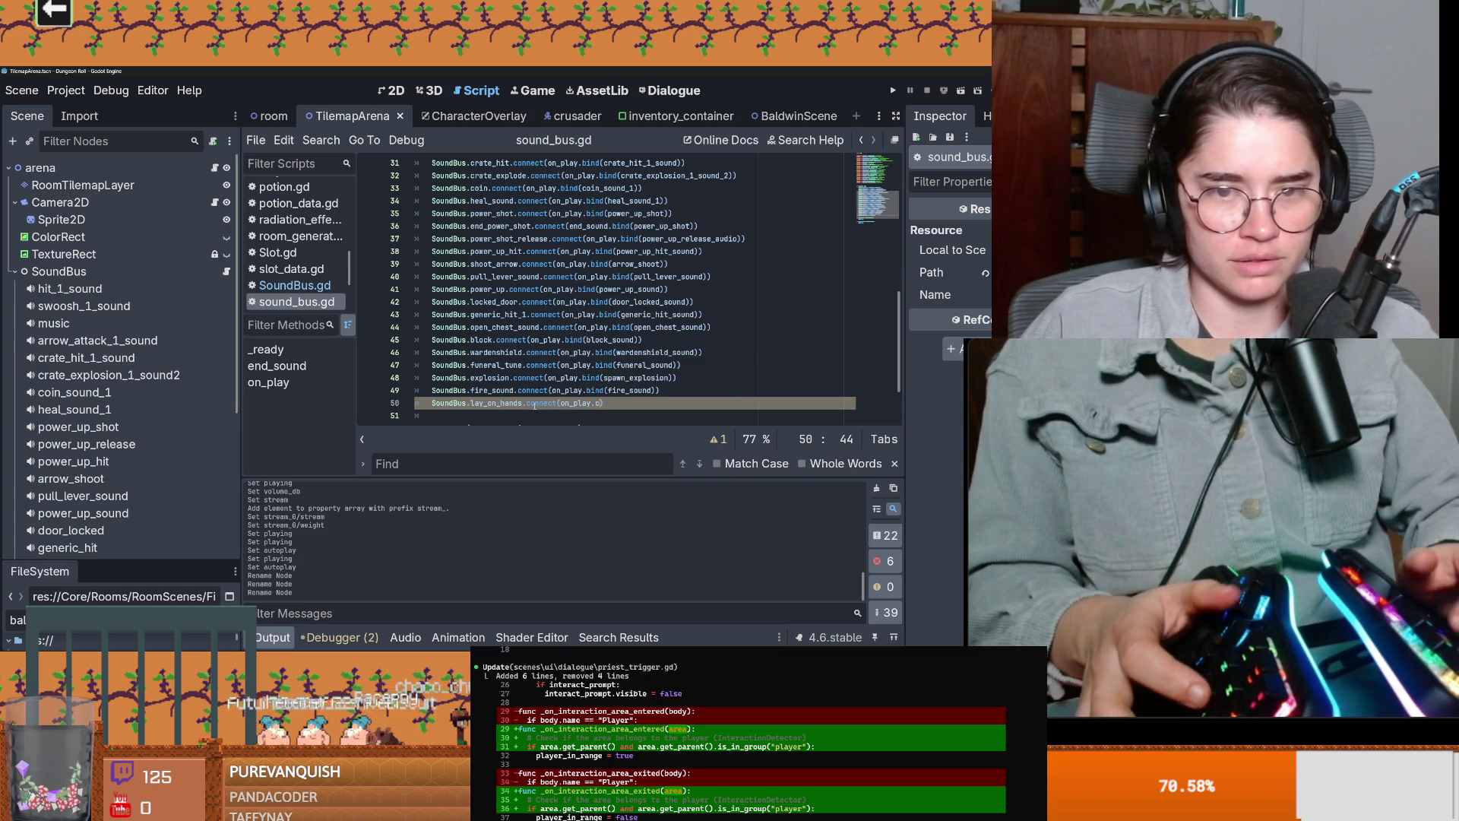
key("BackSpace")
type("bind(")
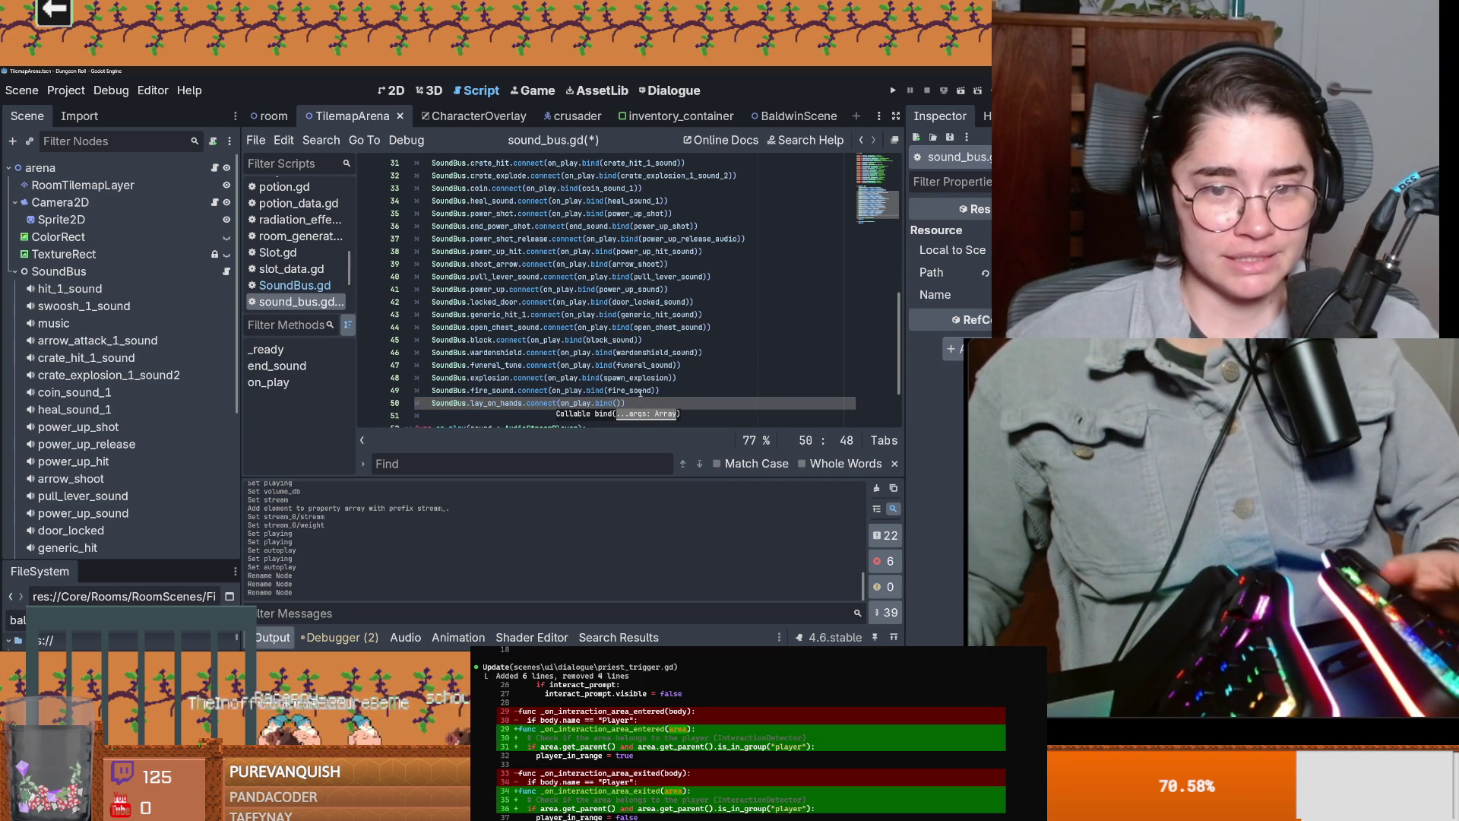
Step: Pass lay_on_hands into the bind call, save sound_bus.gd, and verify line 49
scroll(509, 368, "down", 2)
double_click(452, 356)
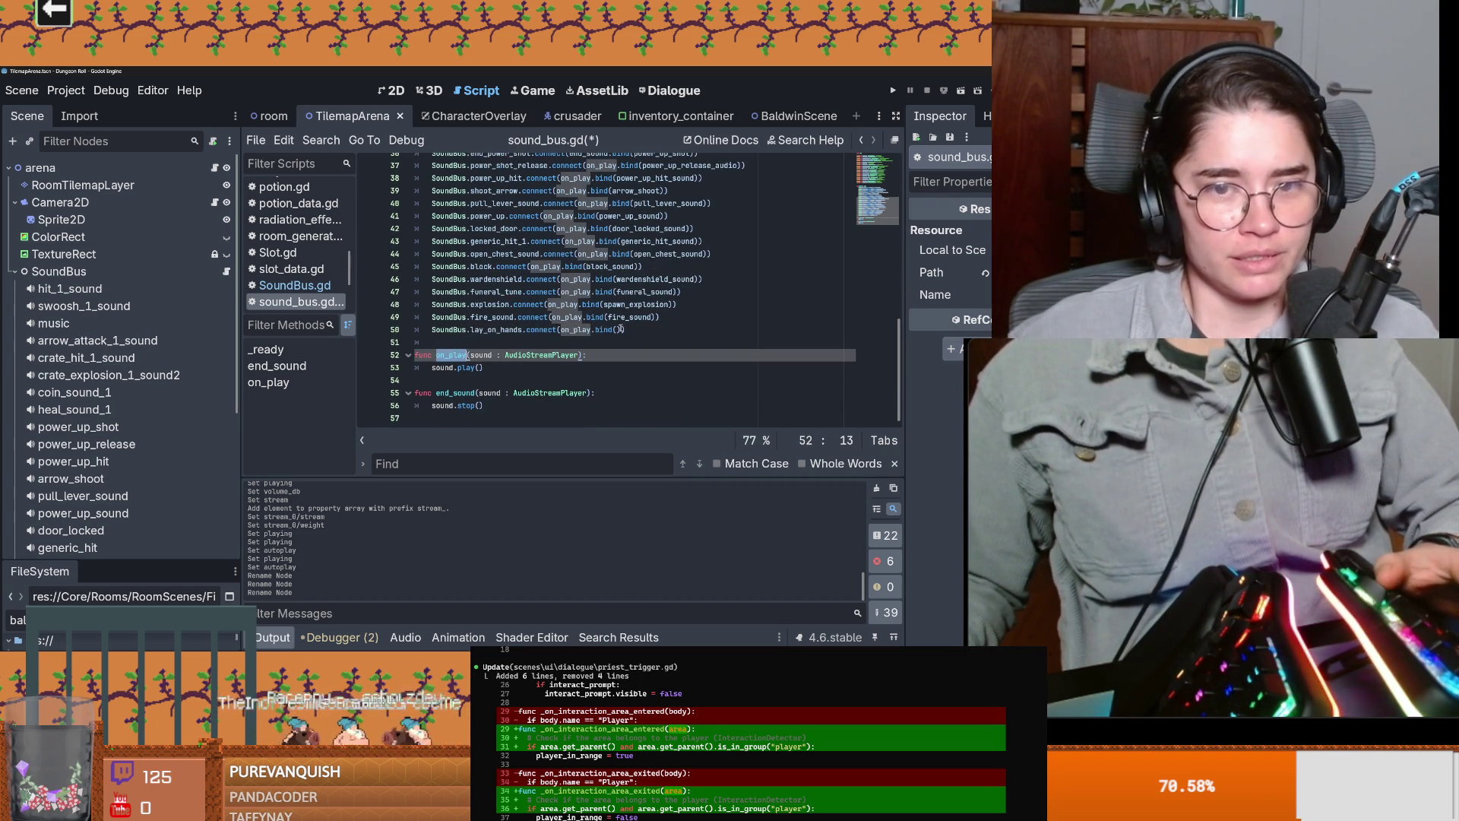
scroll(579, 347, "up", 7)
double_click(484, 255)
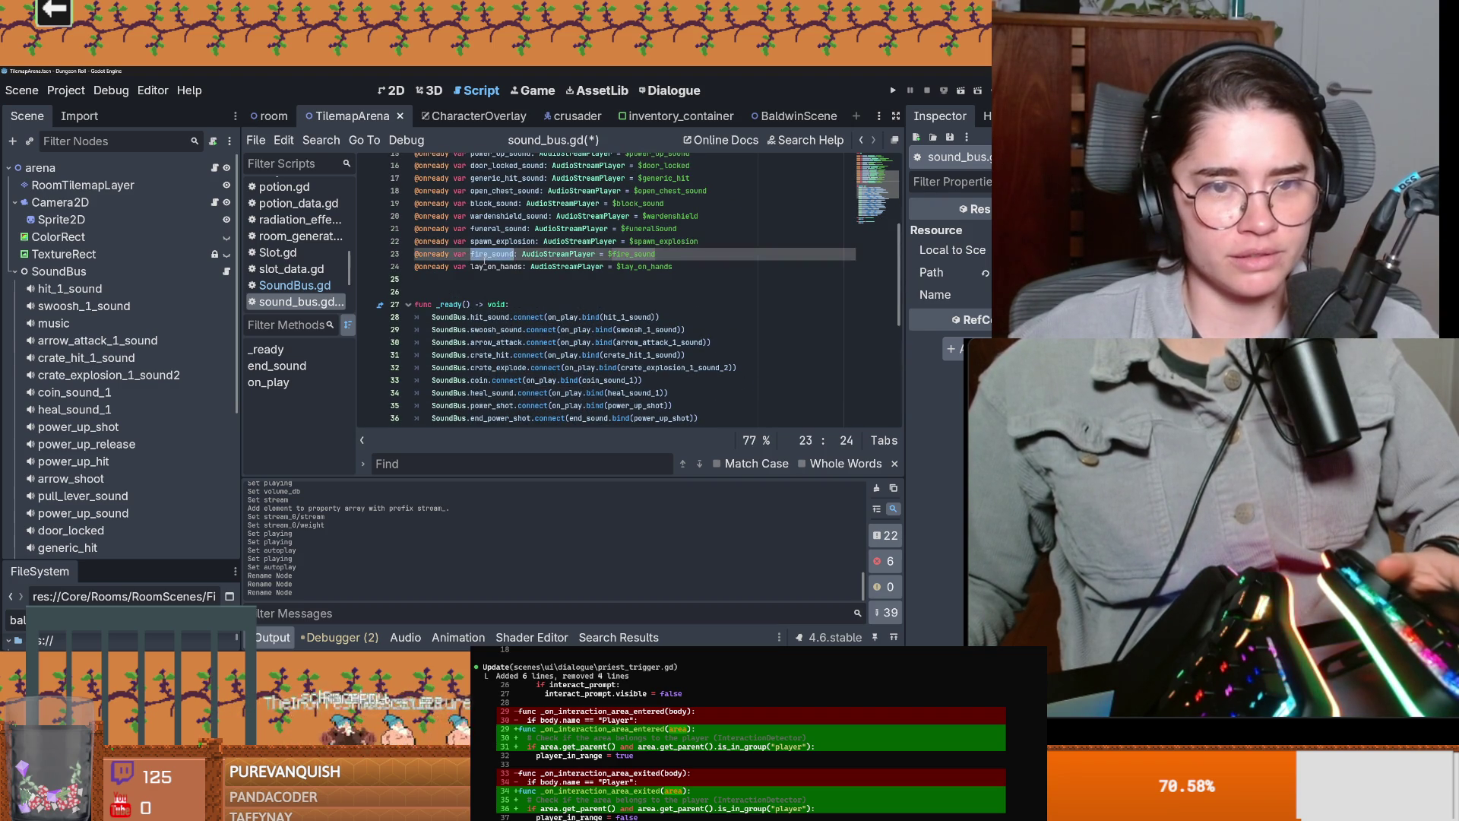
left_click(661, 267)
scroll(612, 333, "down", 6)
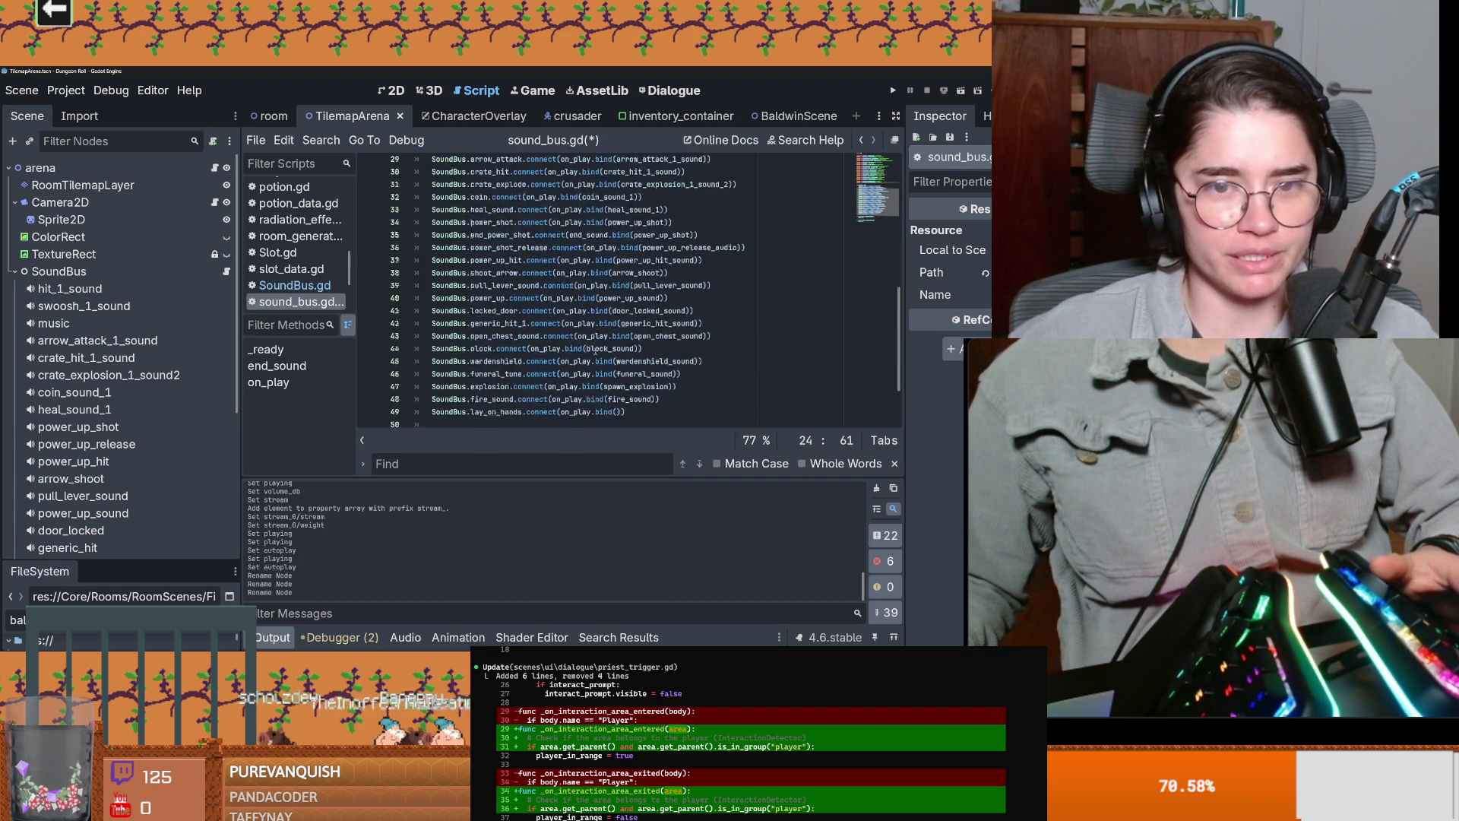
left_click(611, 333)
type("lay_on_hands")
key("ctrl+s")
left_click(616, 291)
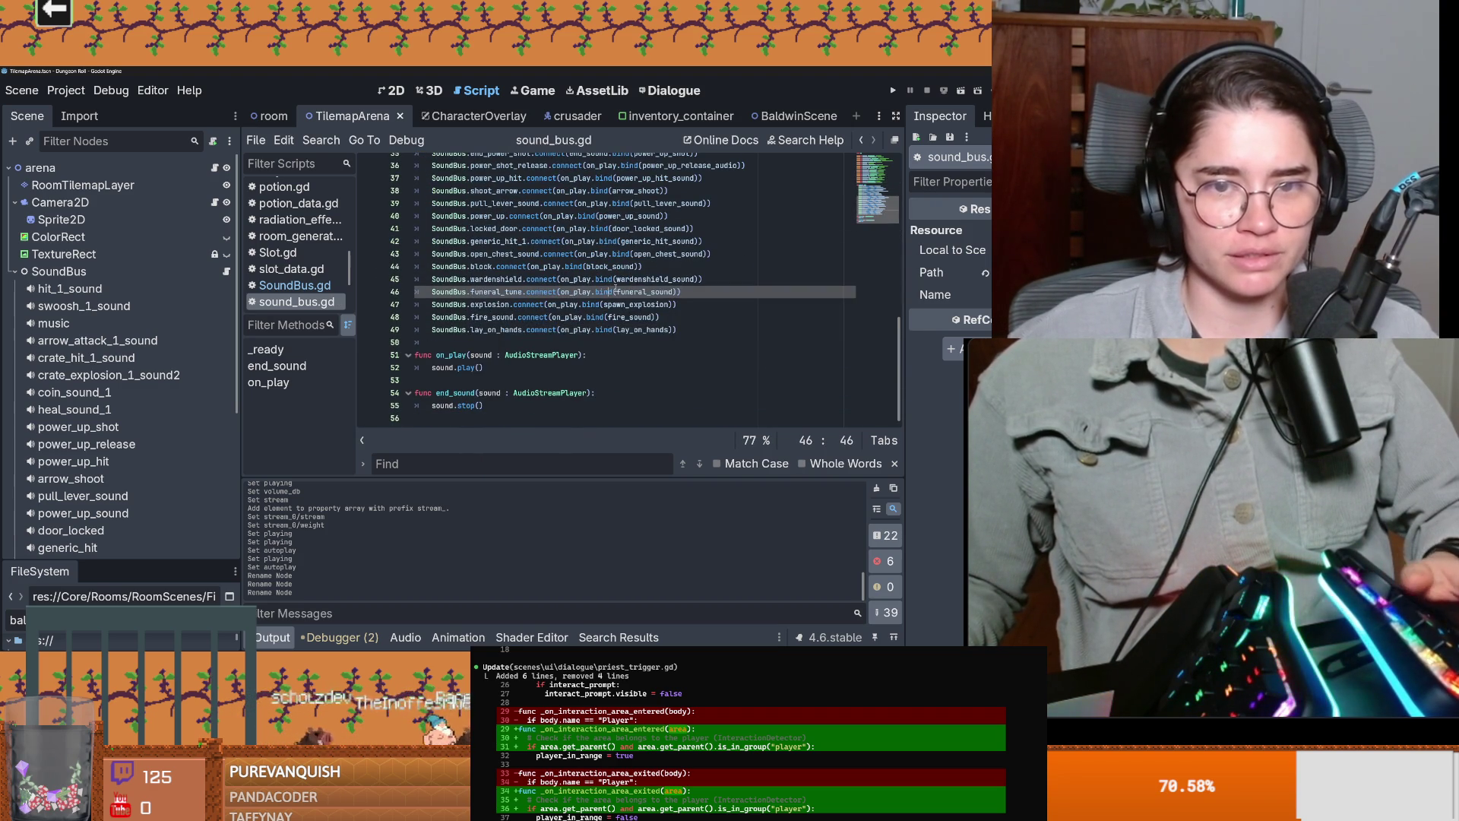
double_click(495, 329)
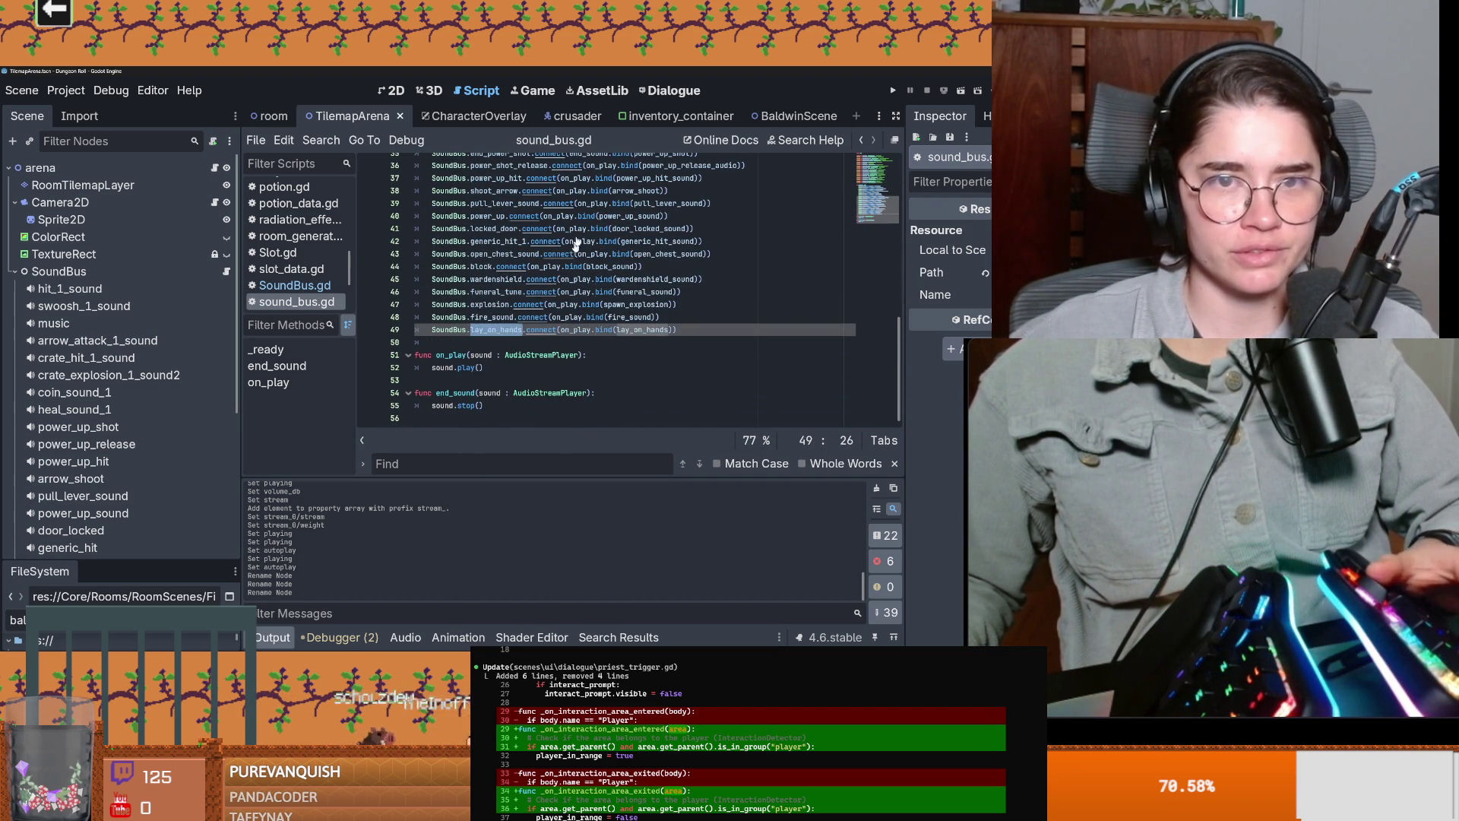
left_click(569, 116)
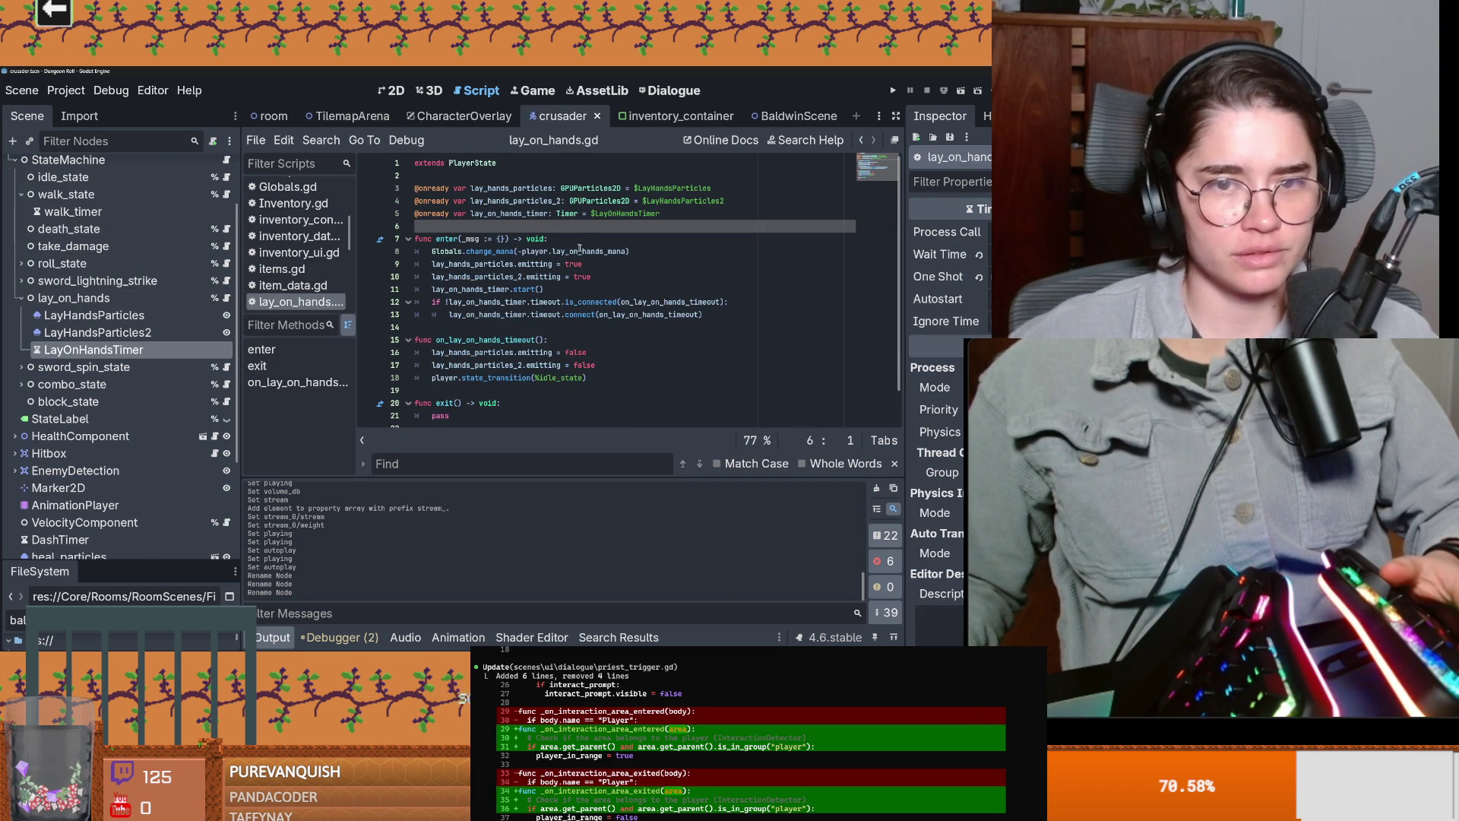
Step: Add SoundBus.emit_signal("lay_on_hands") after the mana change in enter() and save lay_on_hands.gd
left_click(640, 252)
key("Return")
type("ndBus.emit_signal(\"")
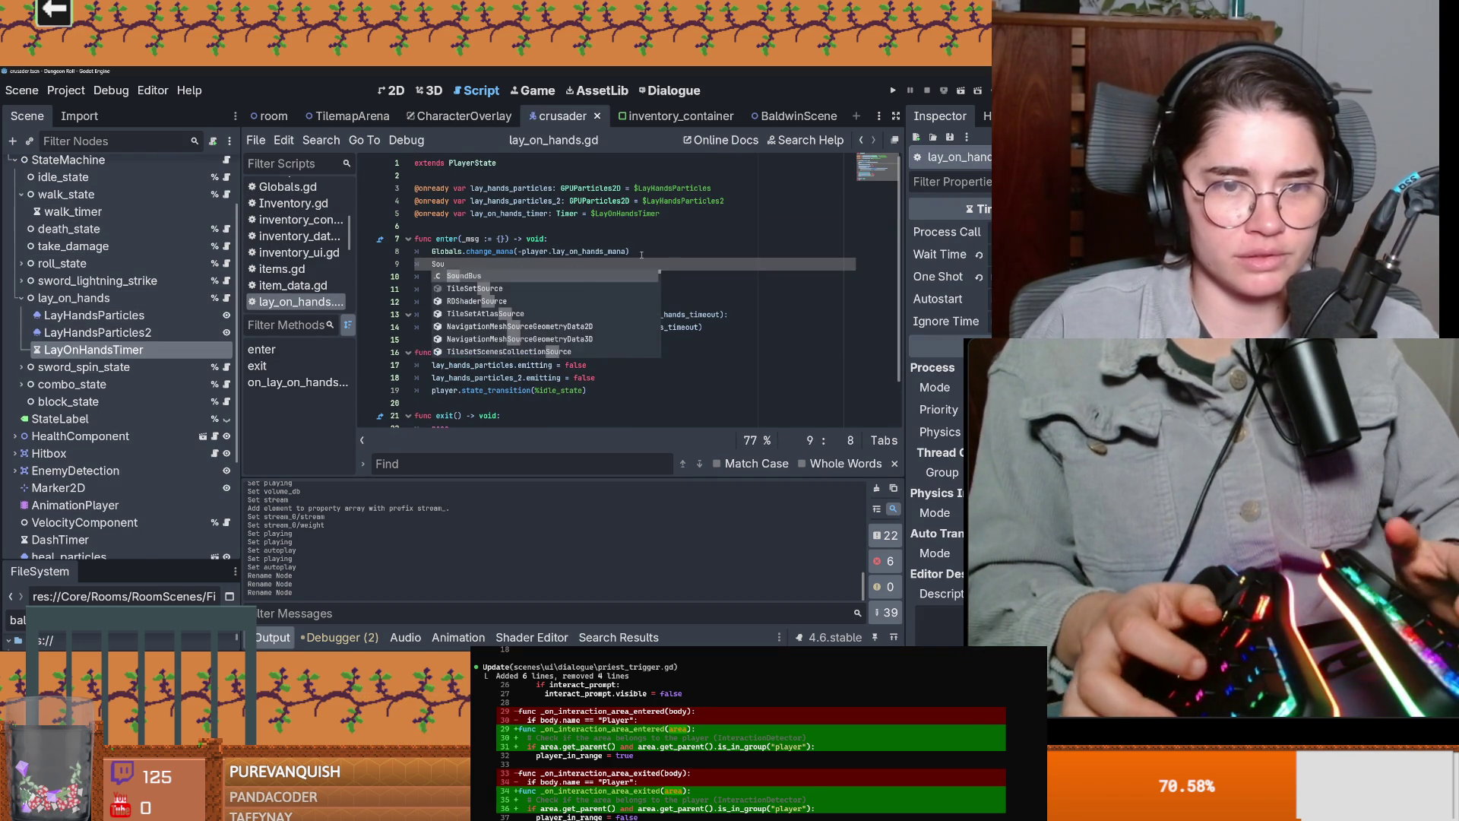
type("lay_on_hands")
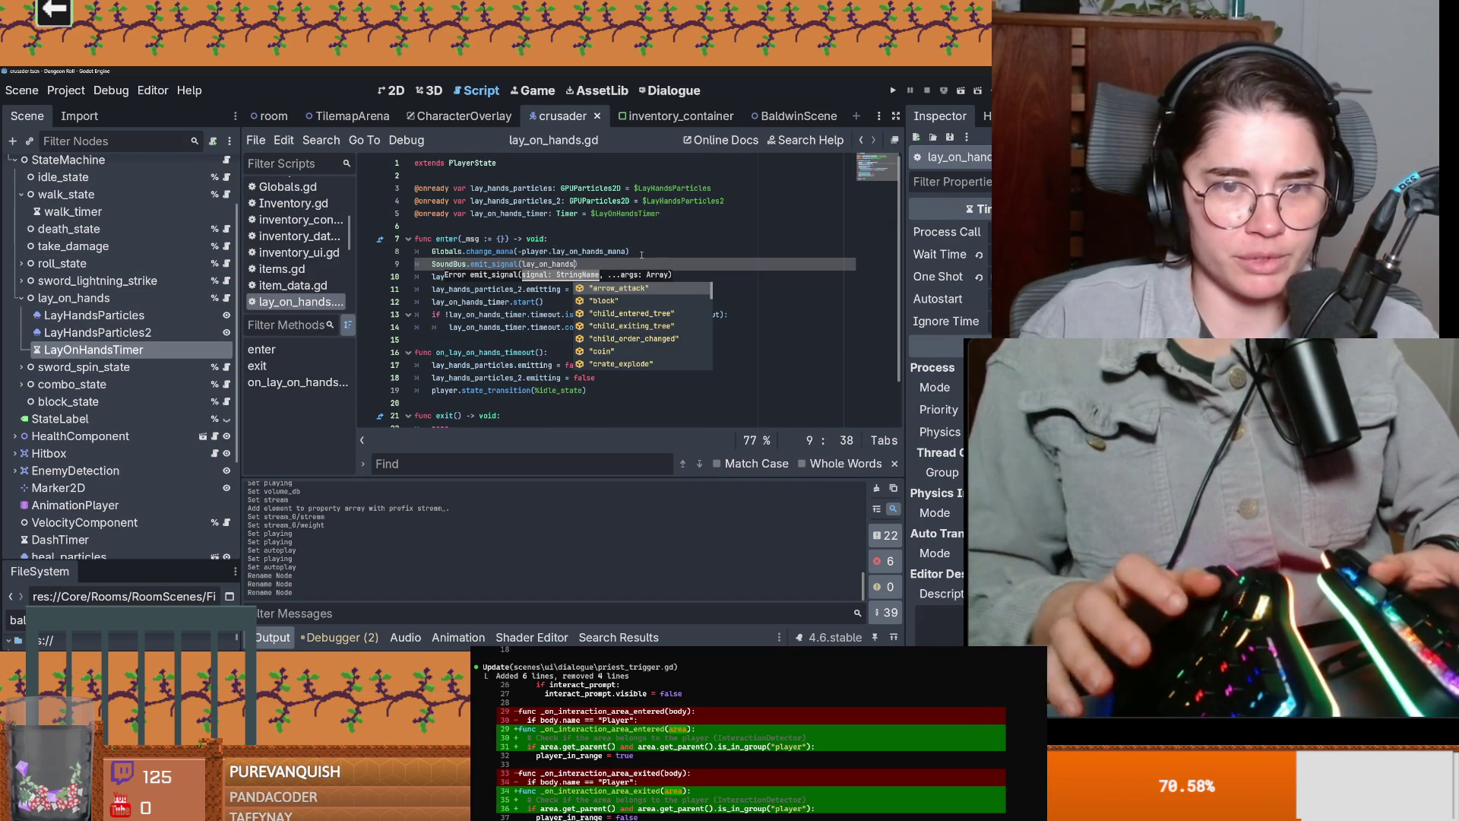
type("\"")
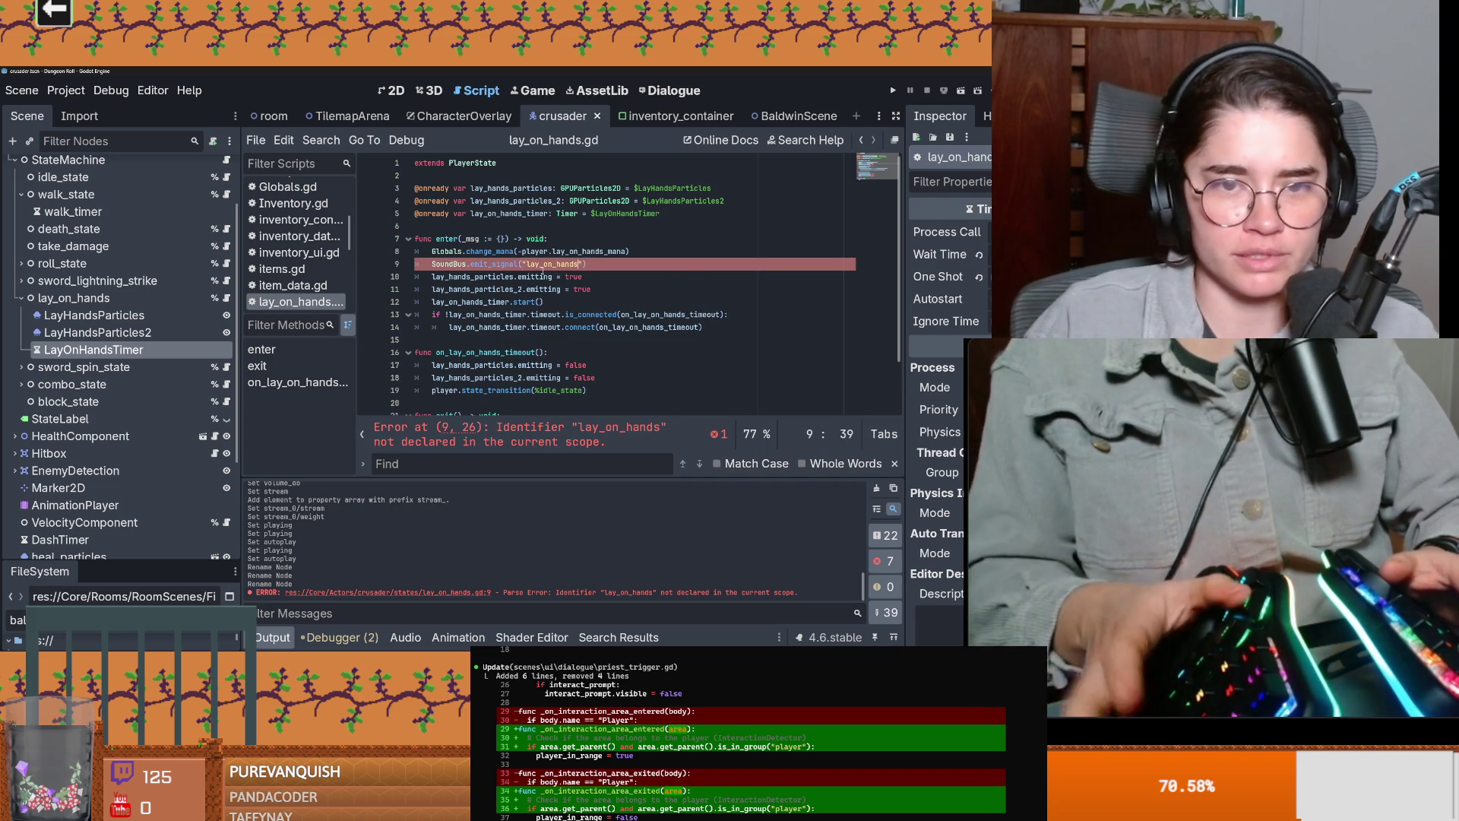
left_click(604, 262)
key("ctrl+s")
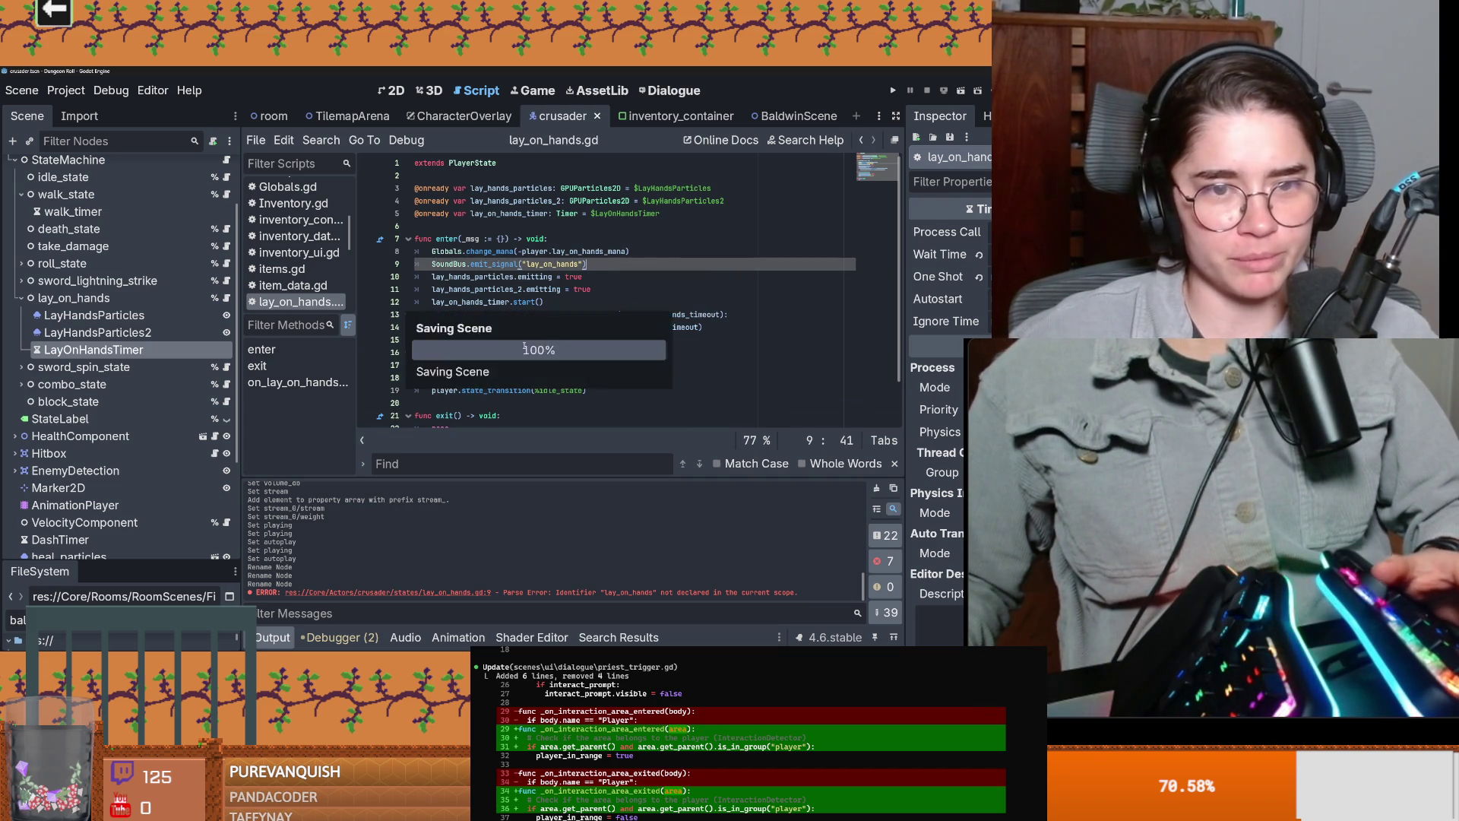
scroll(530, 328, "down", 2)
left_click(530, 329)
key("ctrl+s")
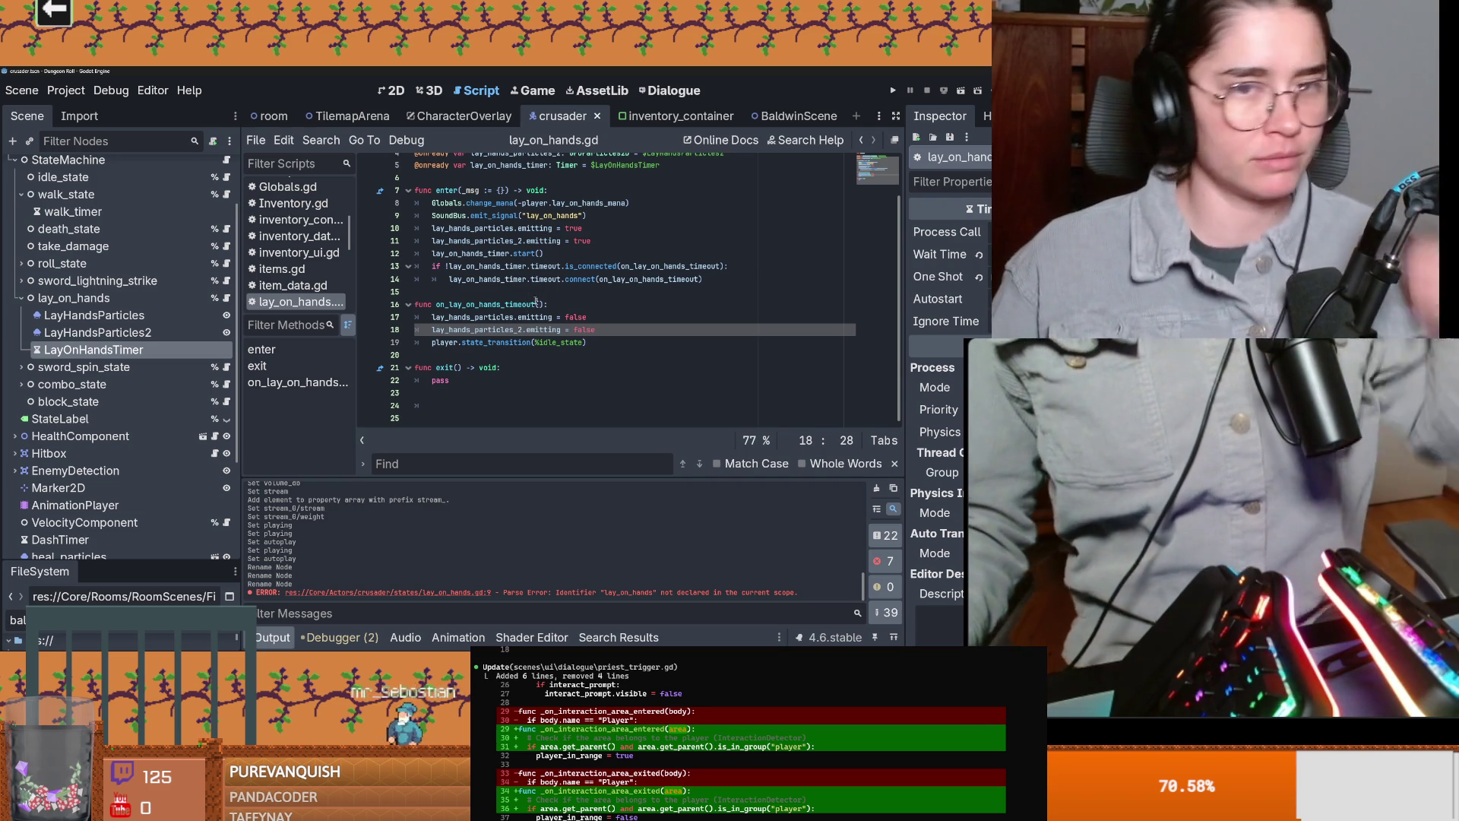
left_click(514, 329)
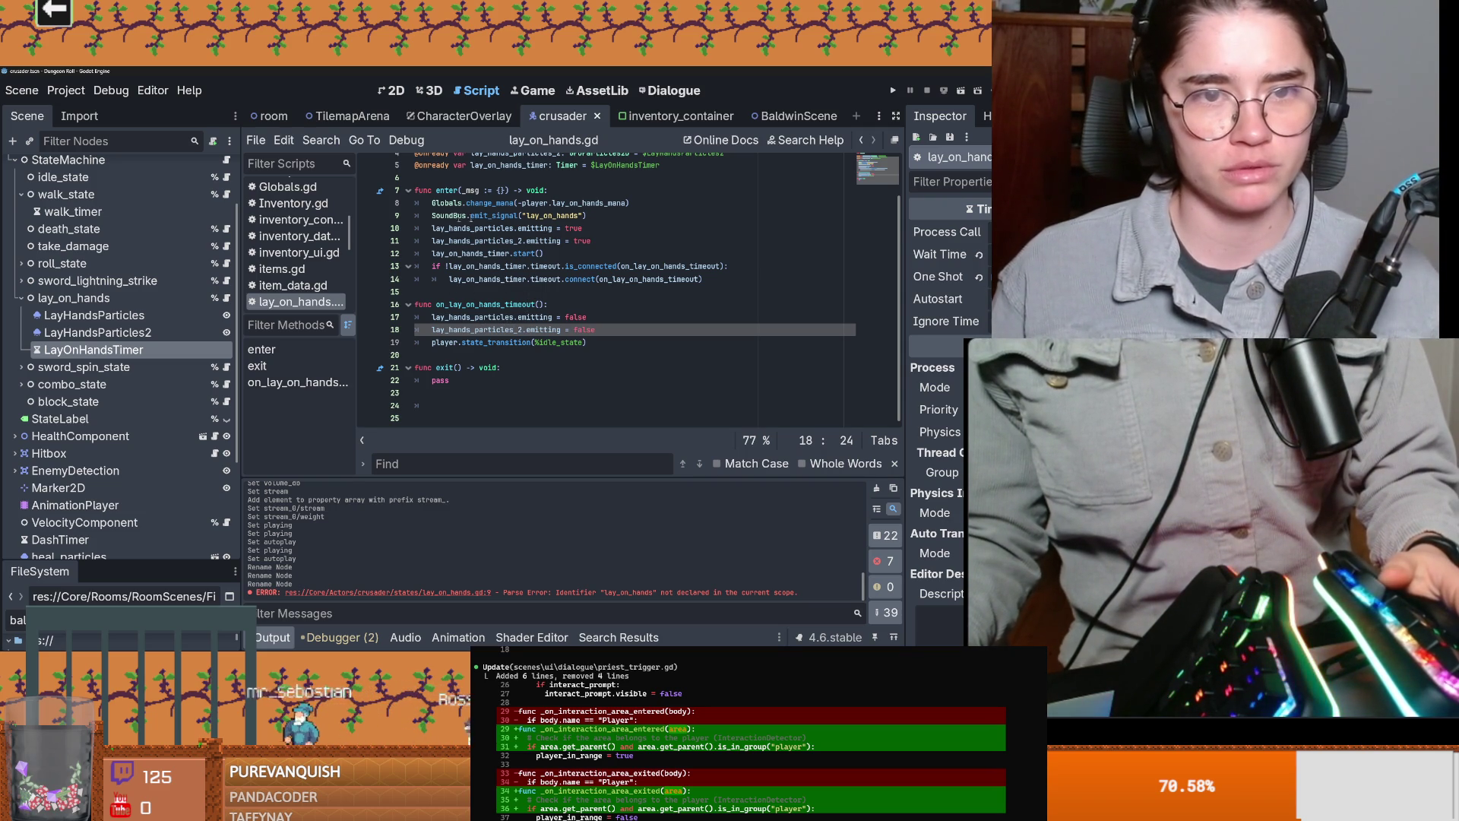
scroll(168, 286, "up", 3)
left_click(214, 167)
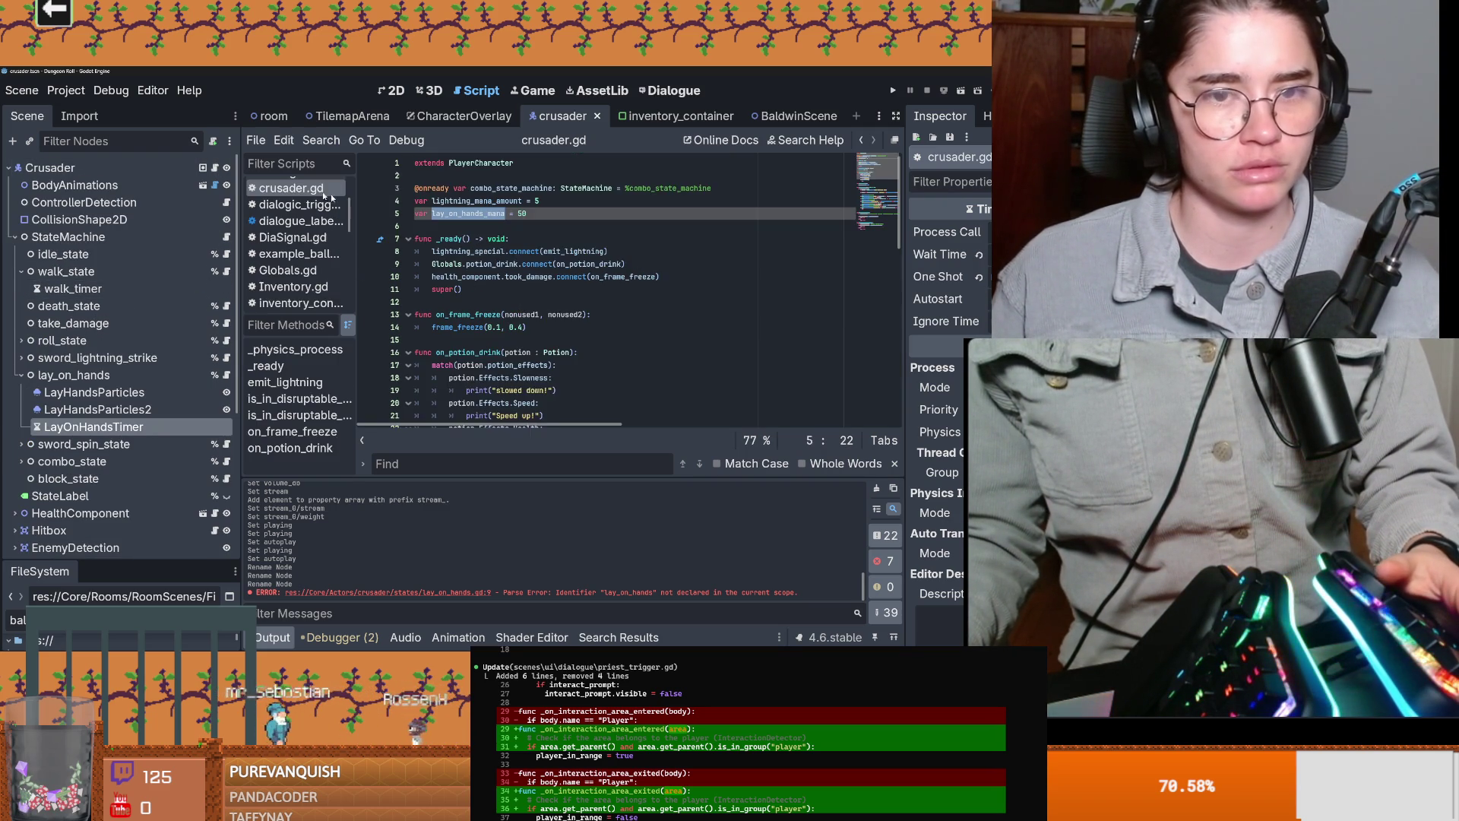
Step: Replace pass under the third special input with a transition to %lay_on_hands on line 45
scroll(541, 299, "down", 4)
scroll(541, 300, "down", 6)
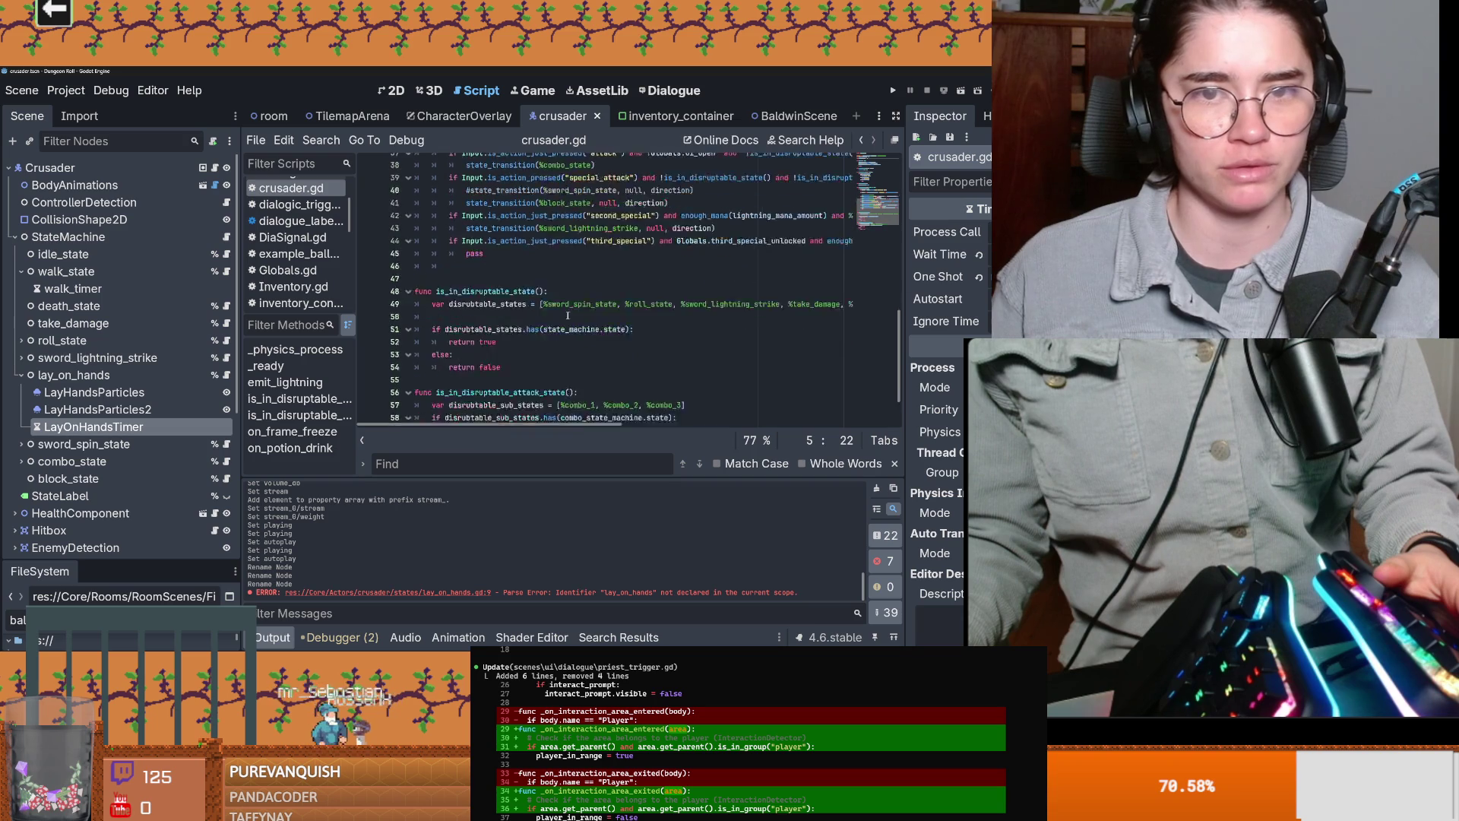
left_click_drag(716, 277, 469, 278)
key("ctrl+c")
double_click(473, 302)
key("ctrl+v")
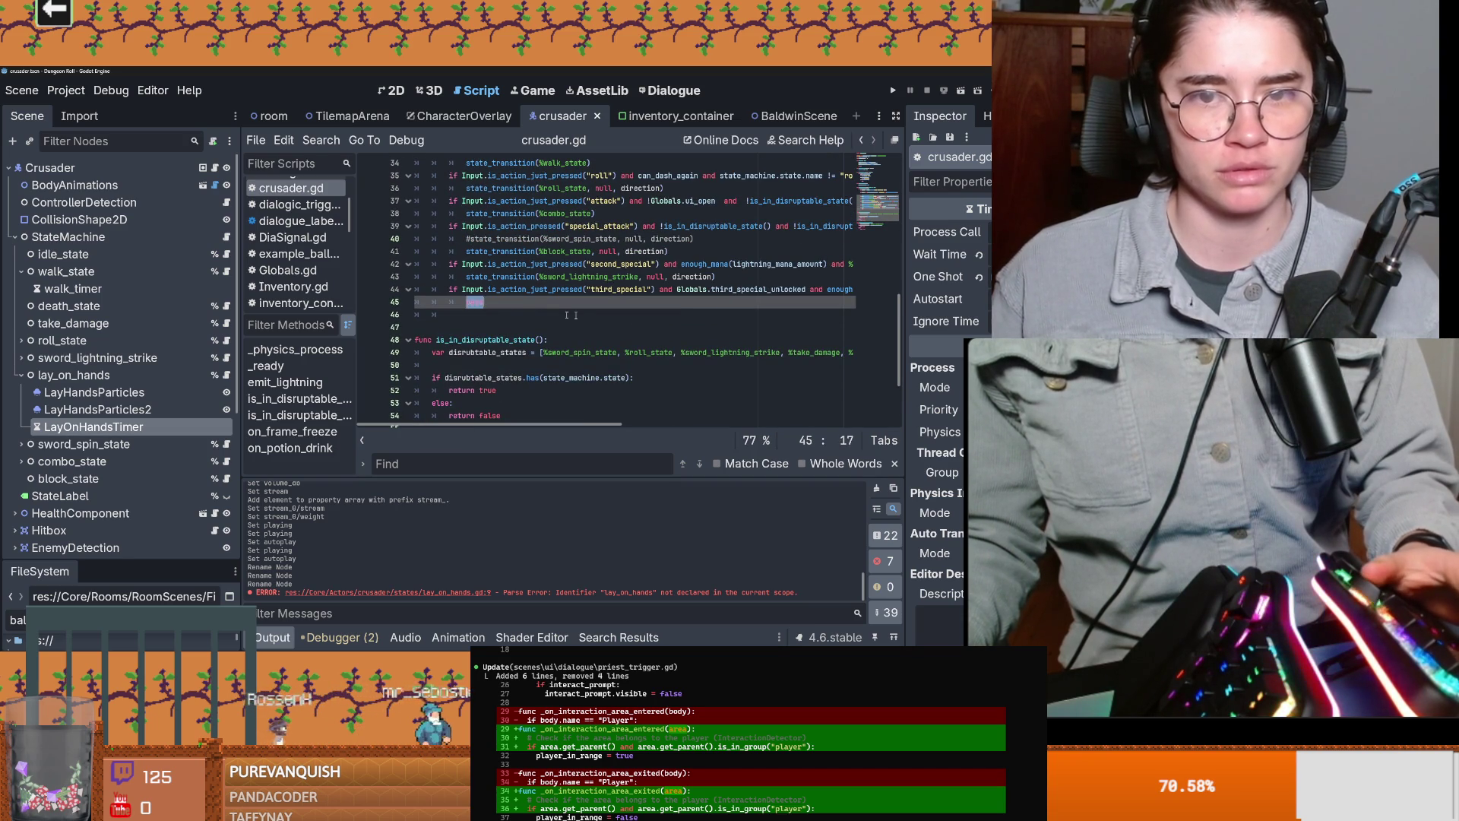
left_click_drag(641, 302, 537, 302)
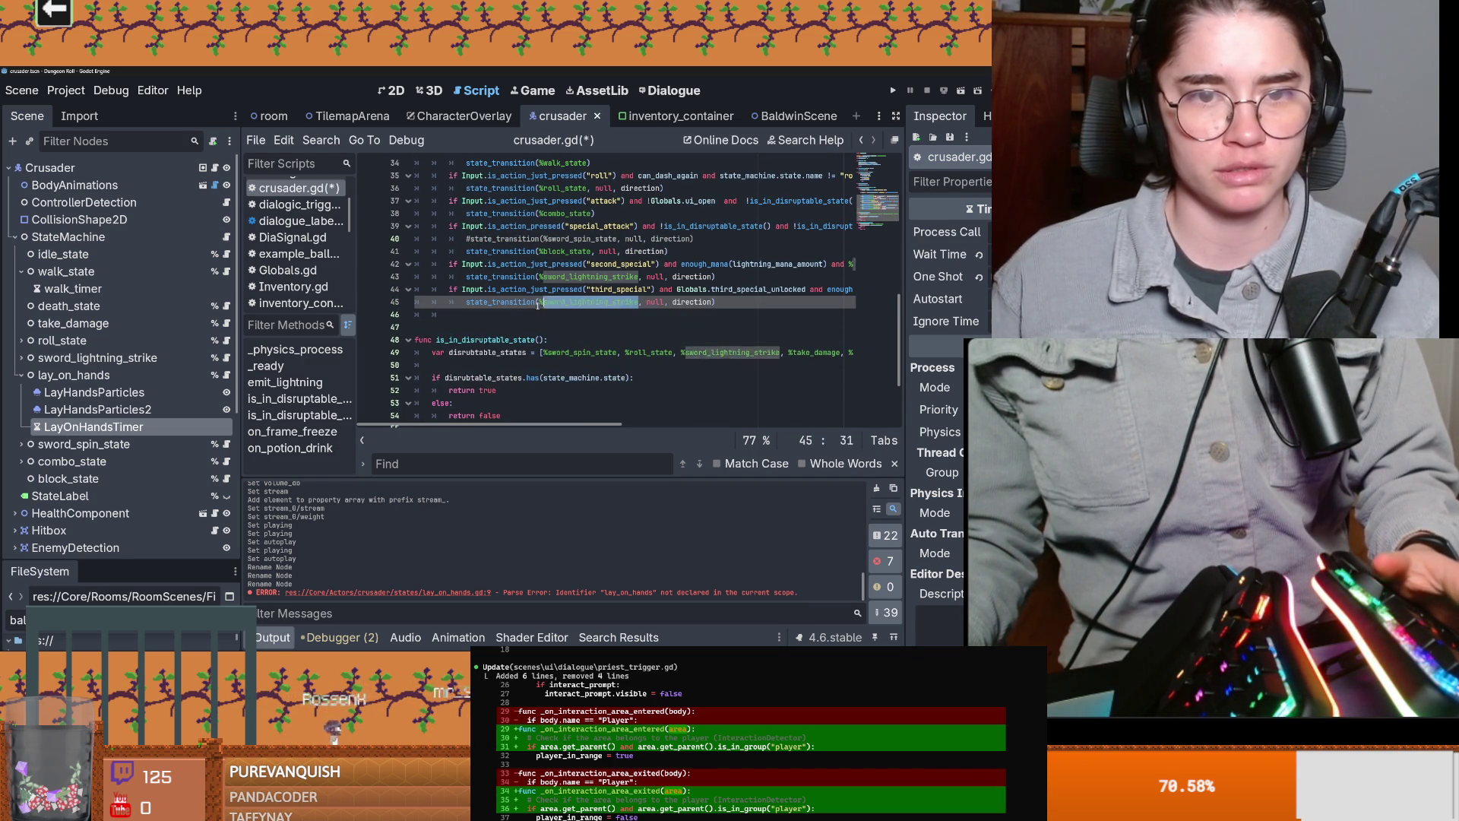
key("BackSpace")
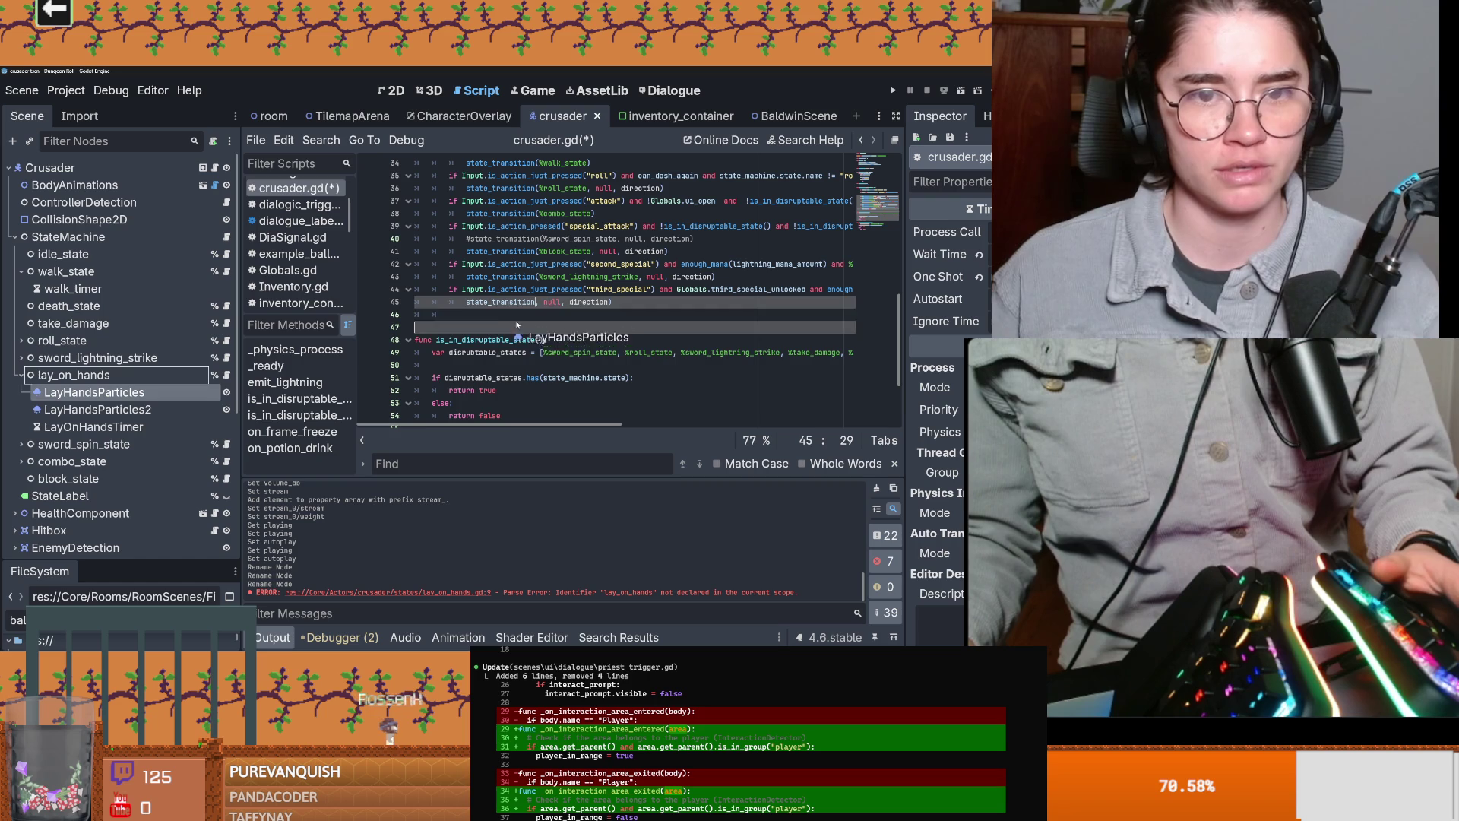
key("ctrl+z")
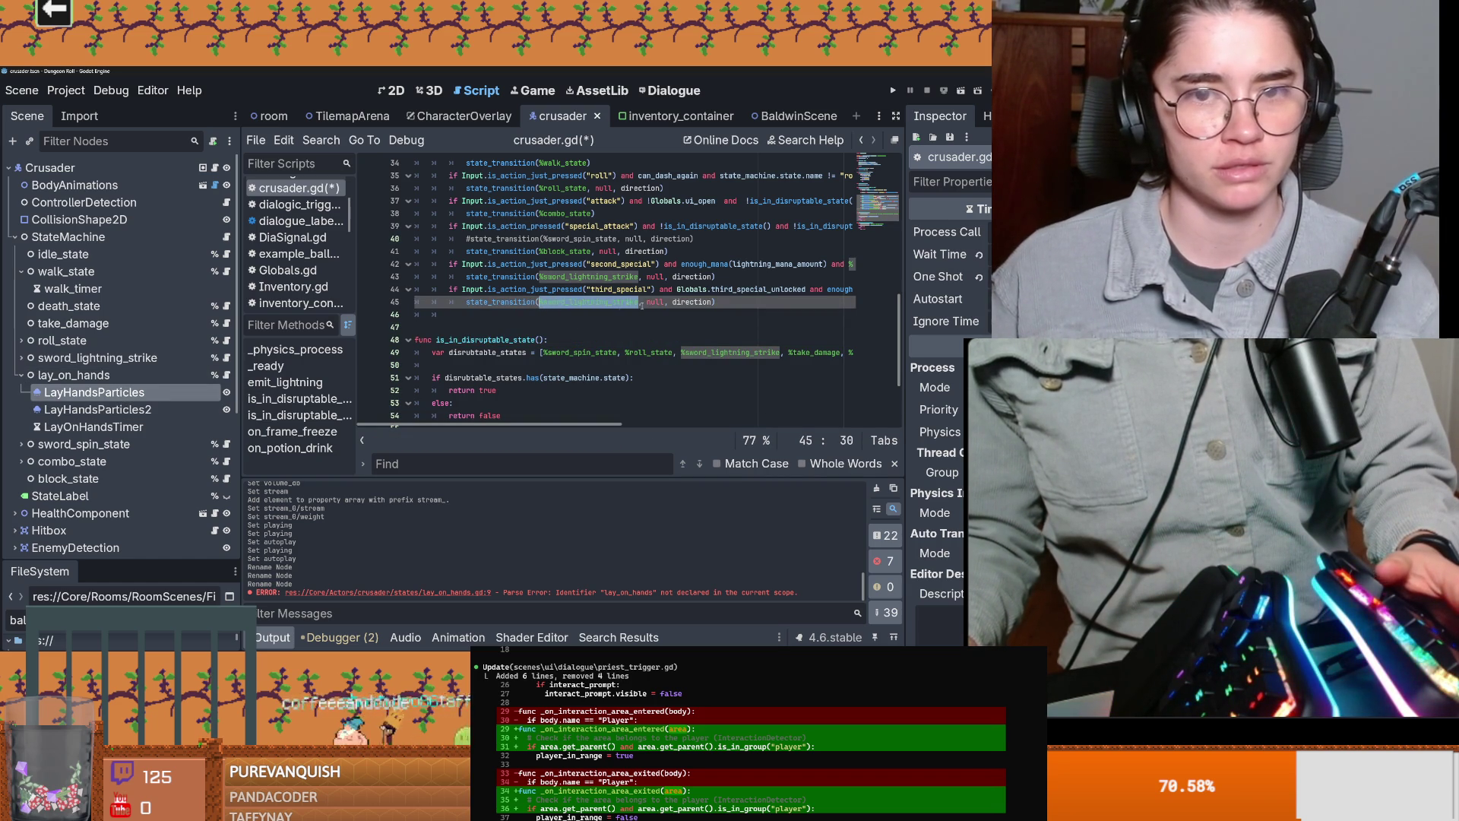
key("BackSpace")
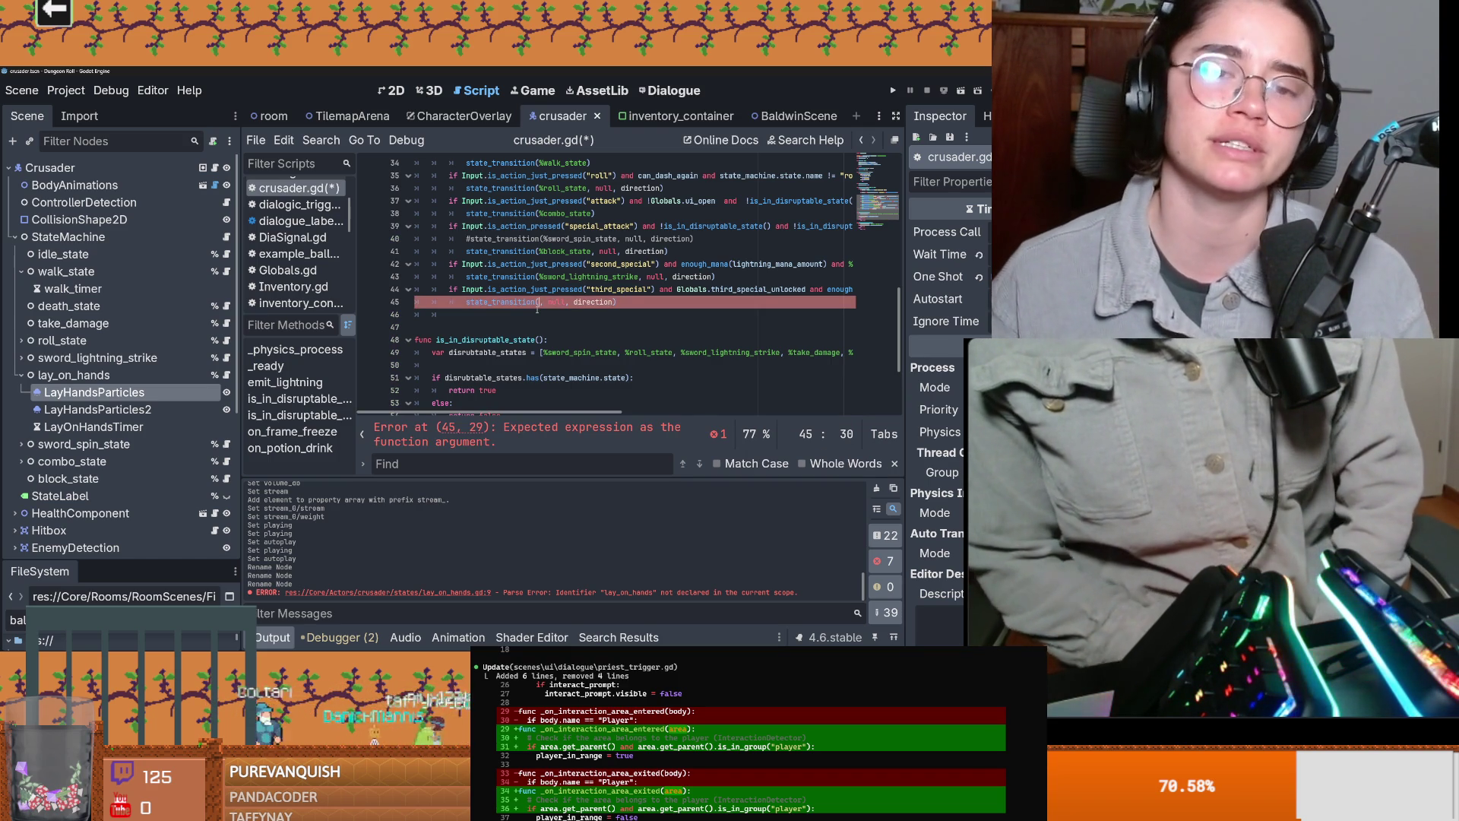
mouse_move(74, 375)
left_mouse_down()
mouse_move(532, 346)
mouse_move(541, 305)
left_mouse_up()
key("ctrl+s")
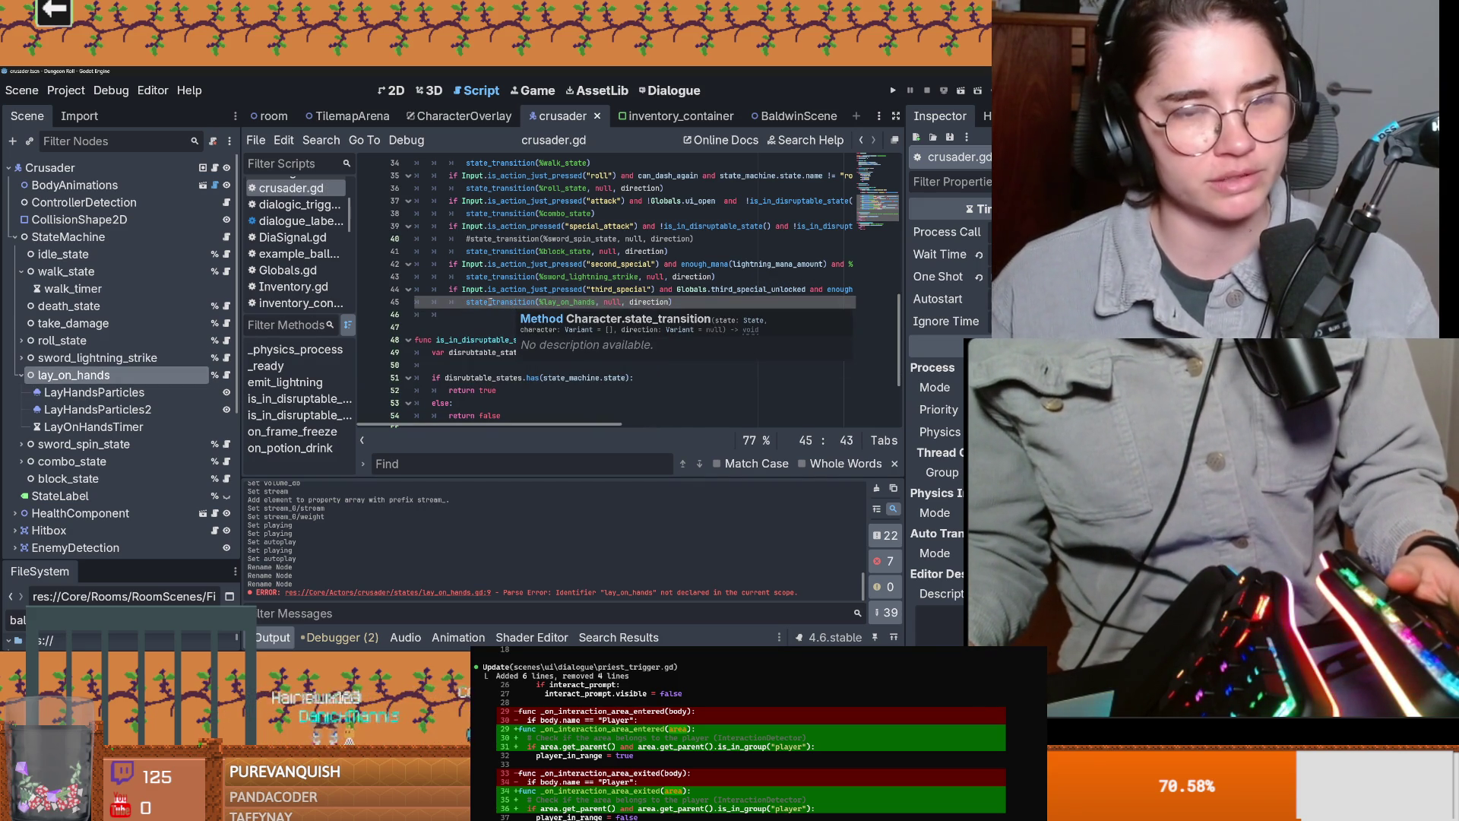
Step: Delete the empty line 46 below the transition and save crusader.gd
left_click(589, 301)
key("ctrl+s")
scroll(545, 315, "up", 1)
left_click(481, 332)
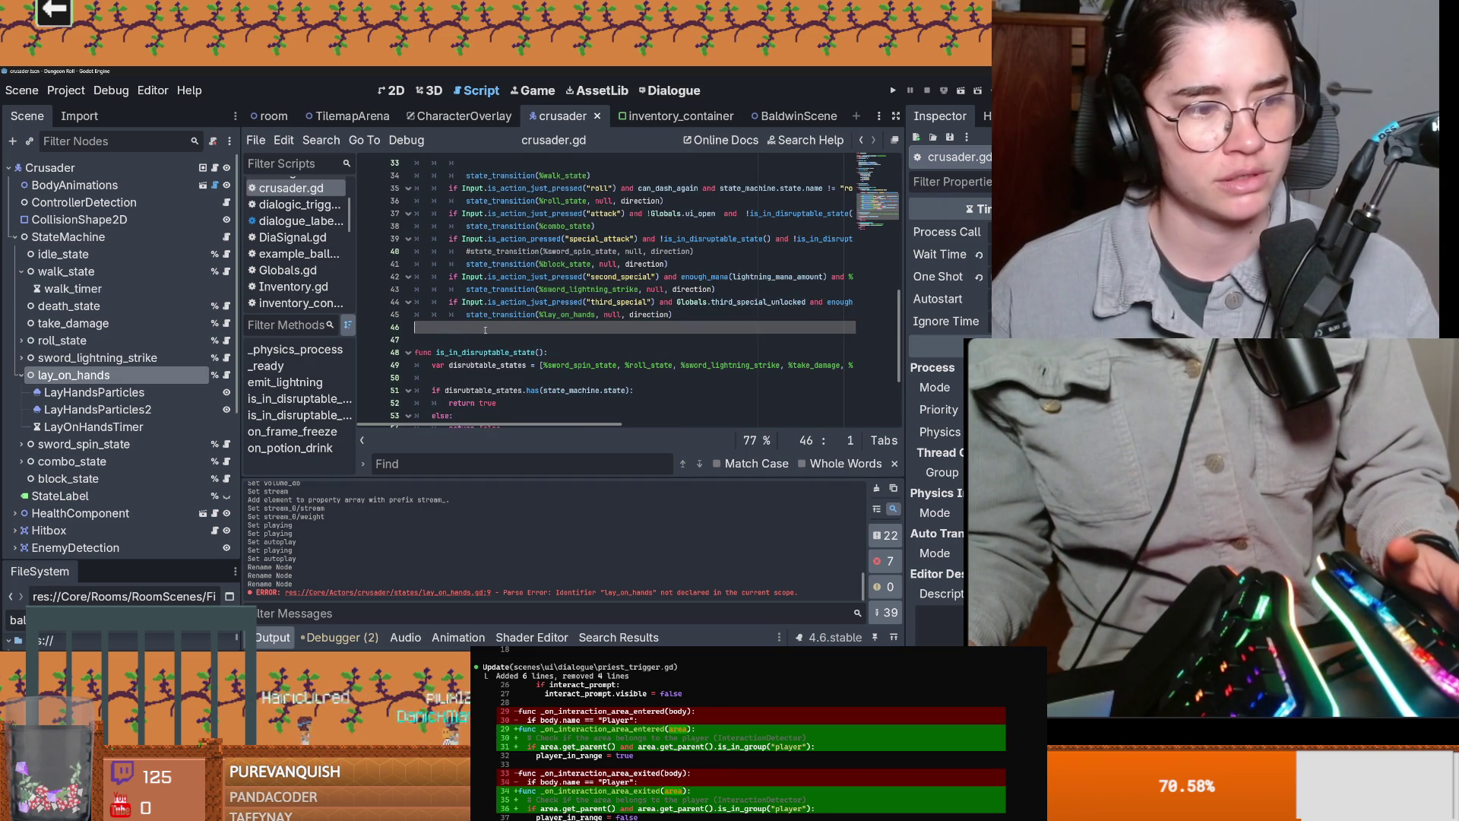
key("BackSpace")
key("BackSpace")
key("BackSpace")
key("ctrl+s")
Step: Review the is_in_disruptable_state function and surrounding crusader.gd code, saving the script
scroll(537, 342, "down", 1)
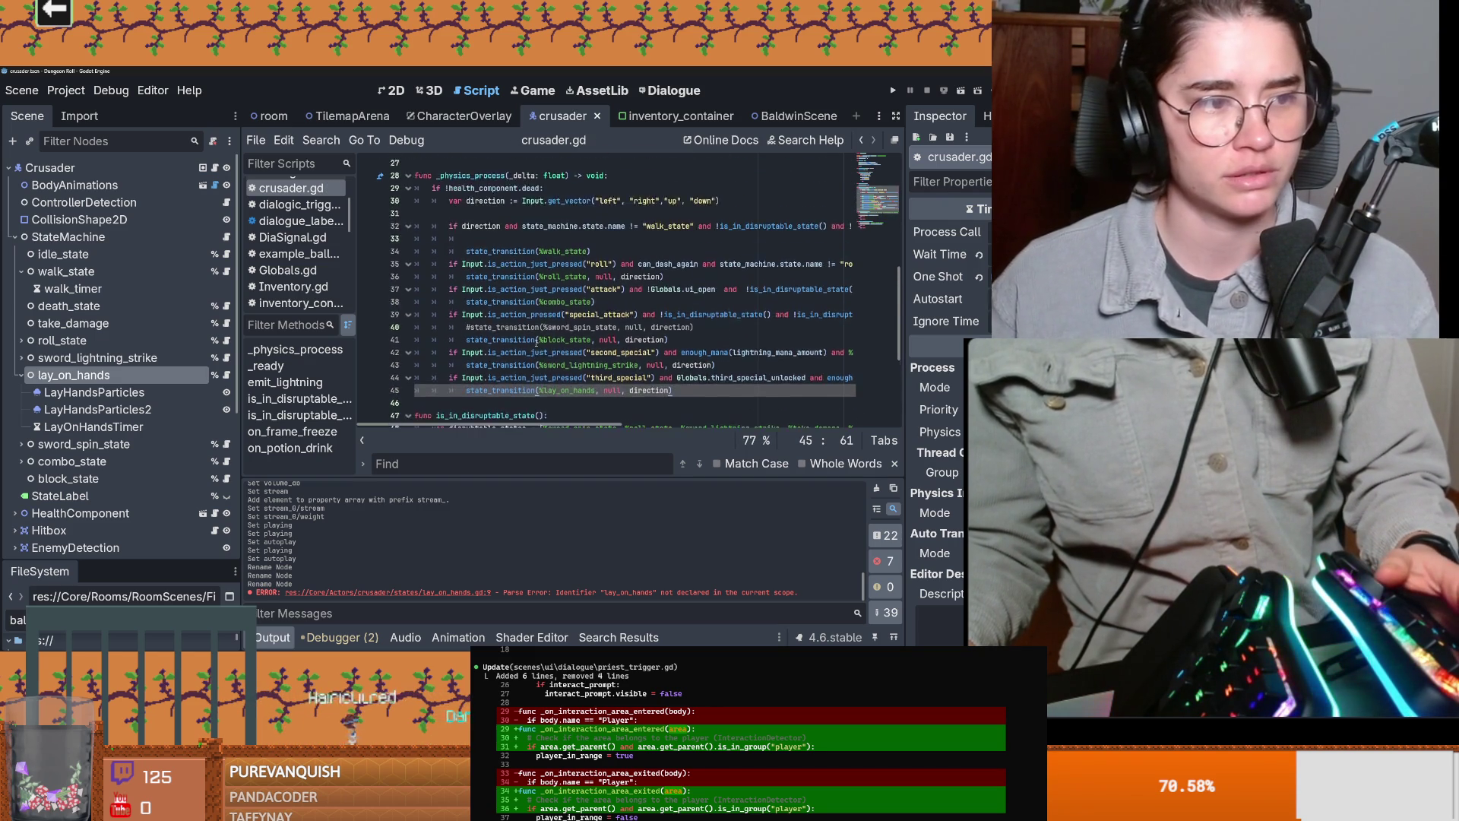
mouse_move(537, 343)
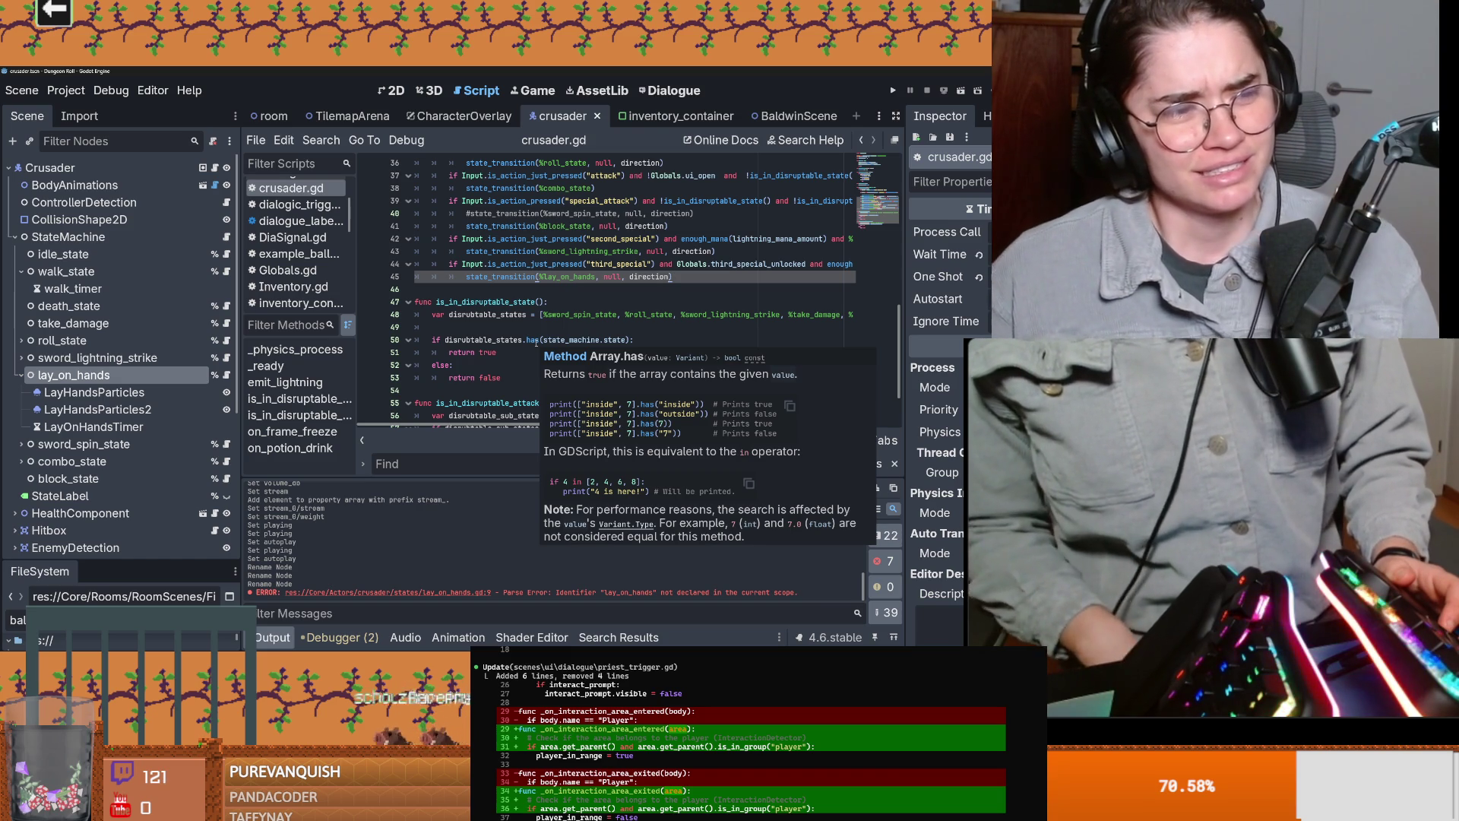
triple_click(555, 301)
key("ctrl+s")
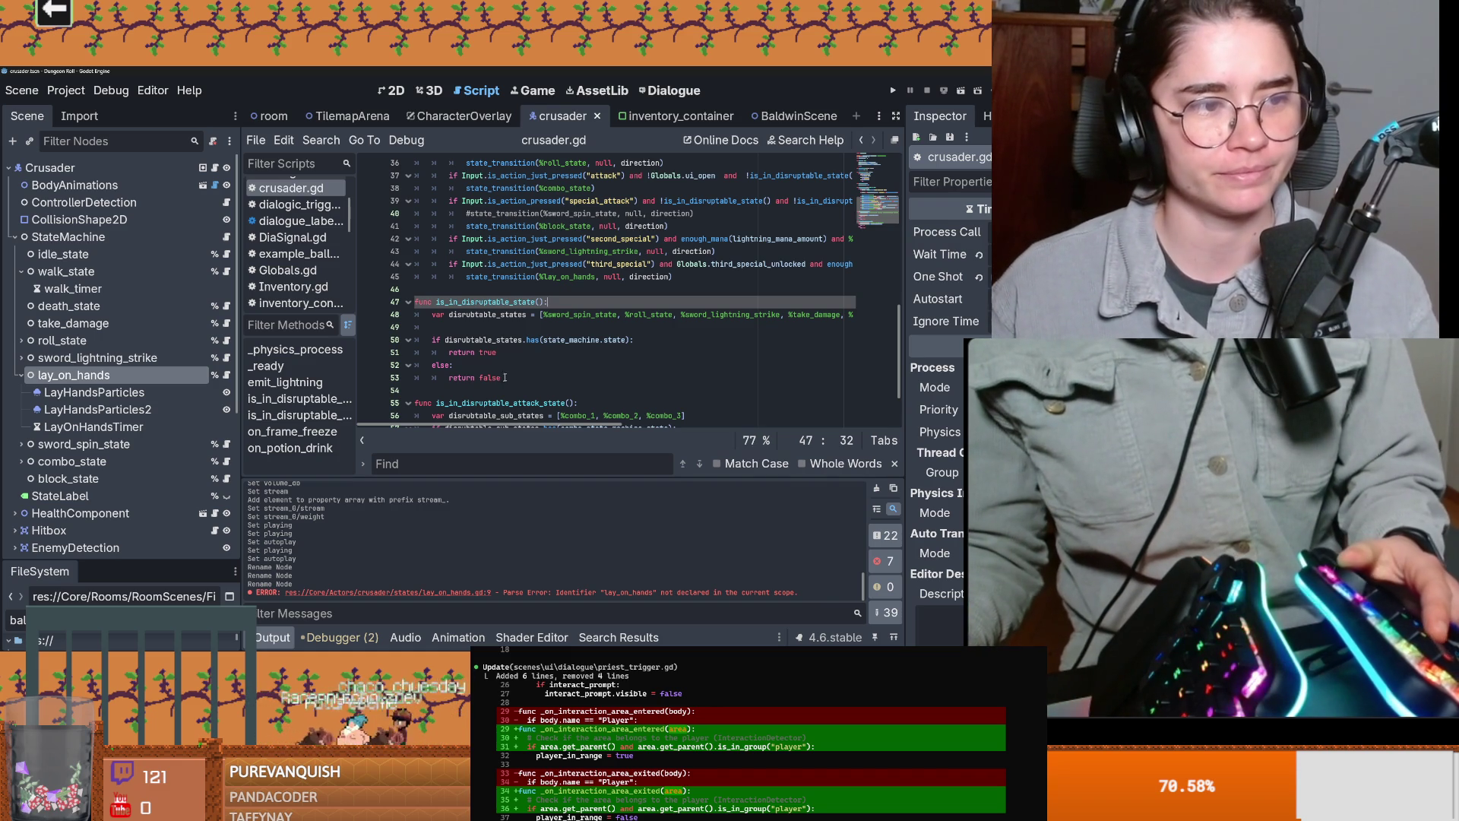
left_click(538, 358)
key("ctrl+s")
left_click(477, 287)
key("ctrl+s")
scroll(515, 329, "up", 1)
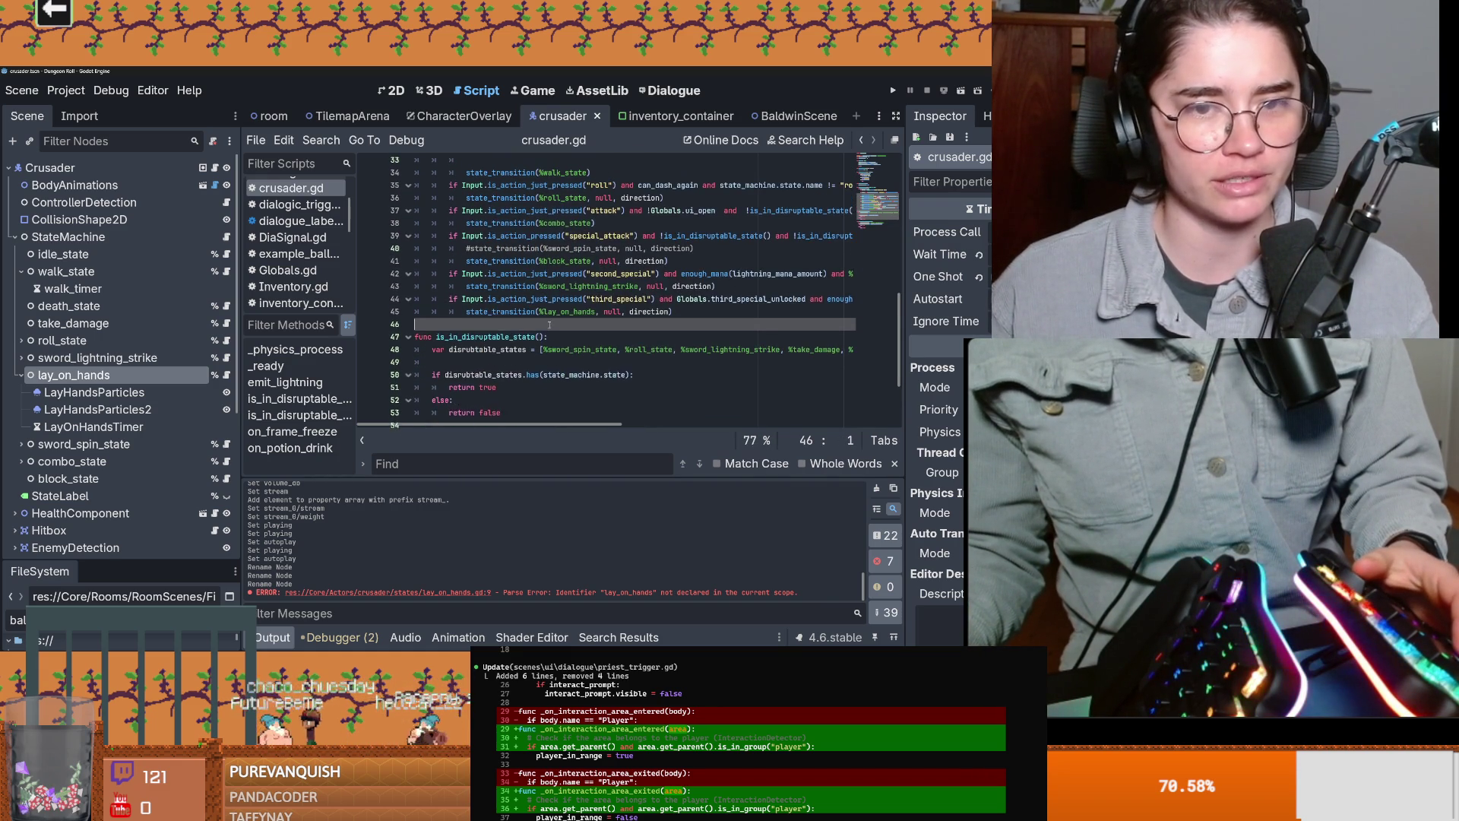
key("ctrl+s")
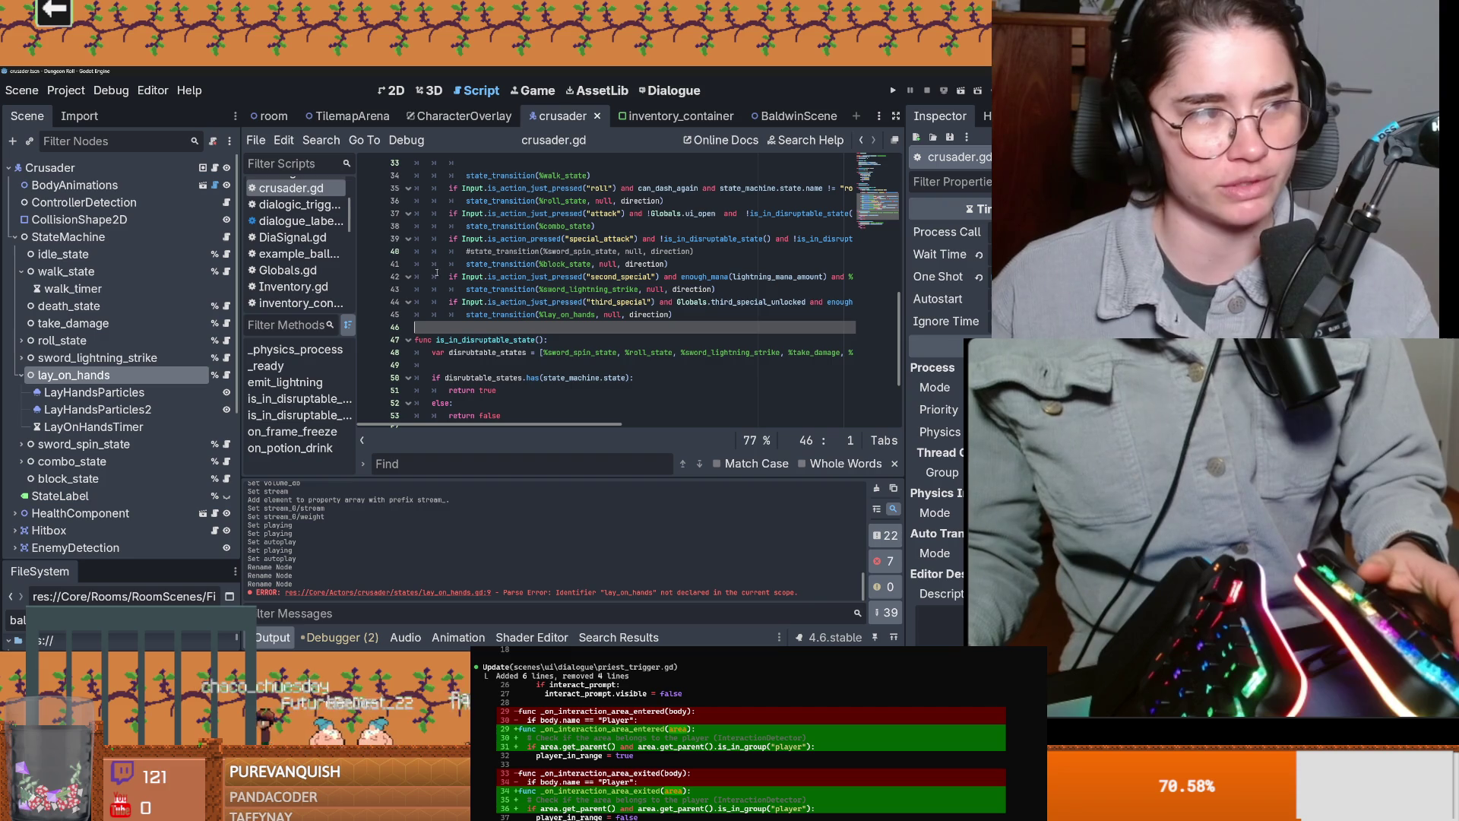
scroll(535, 326, "up", 2)
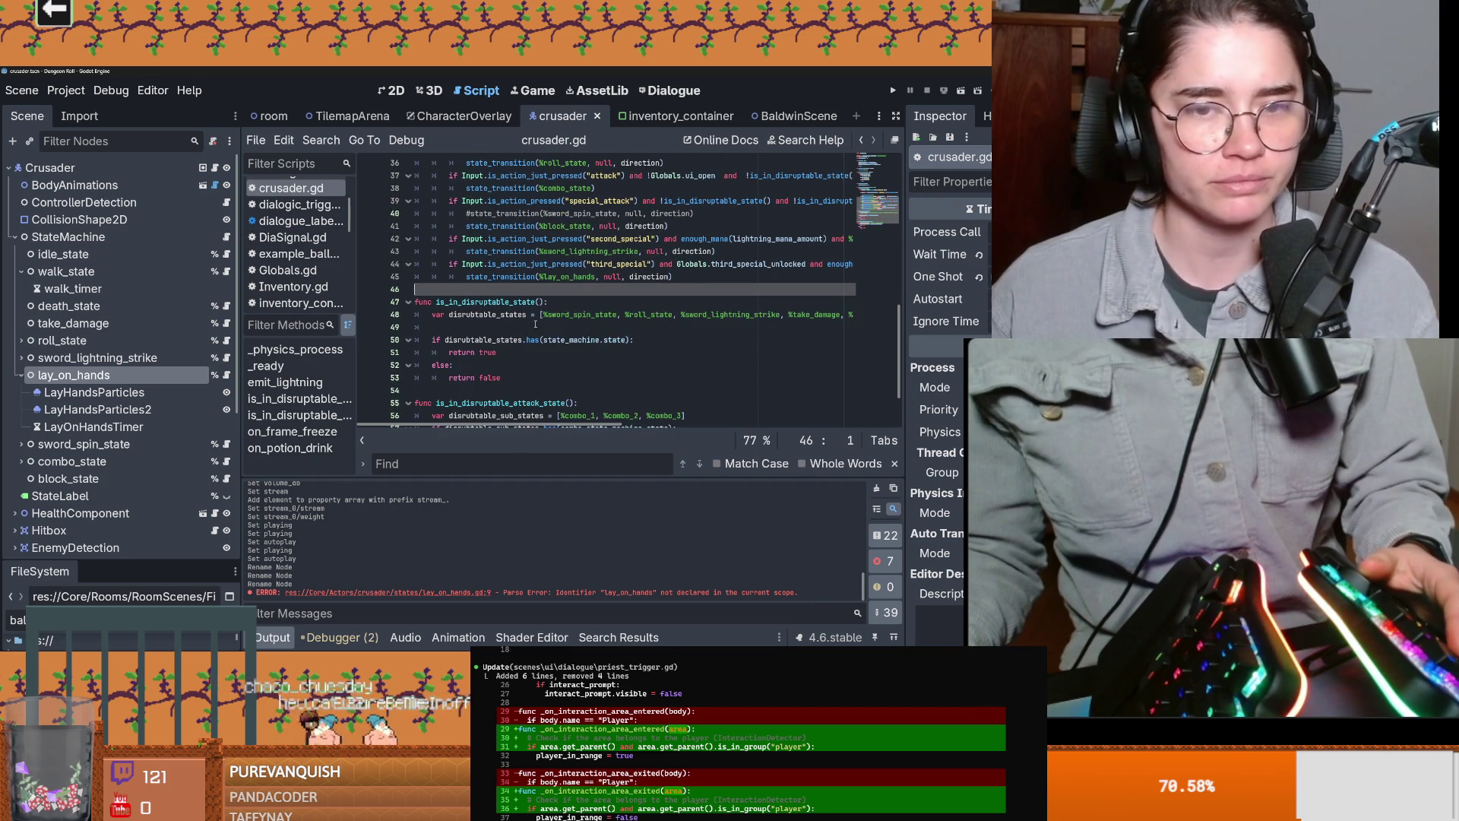
scroll(535, 327, "down", 2)
scroll(601, 331, "down", 1)
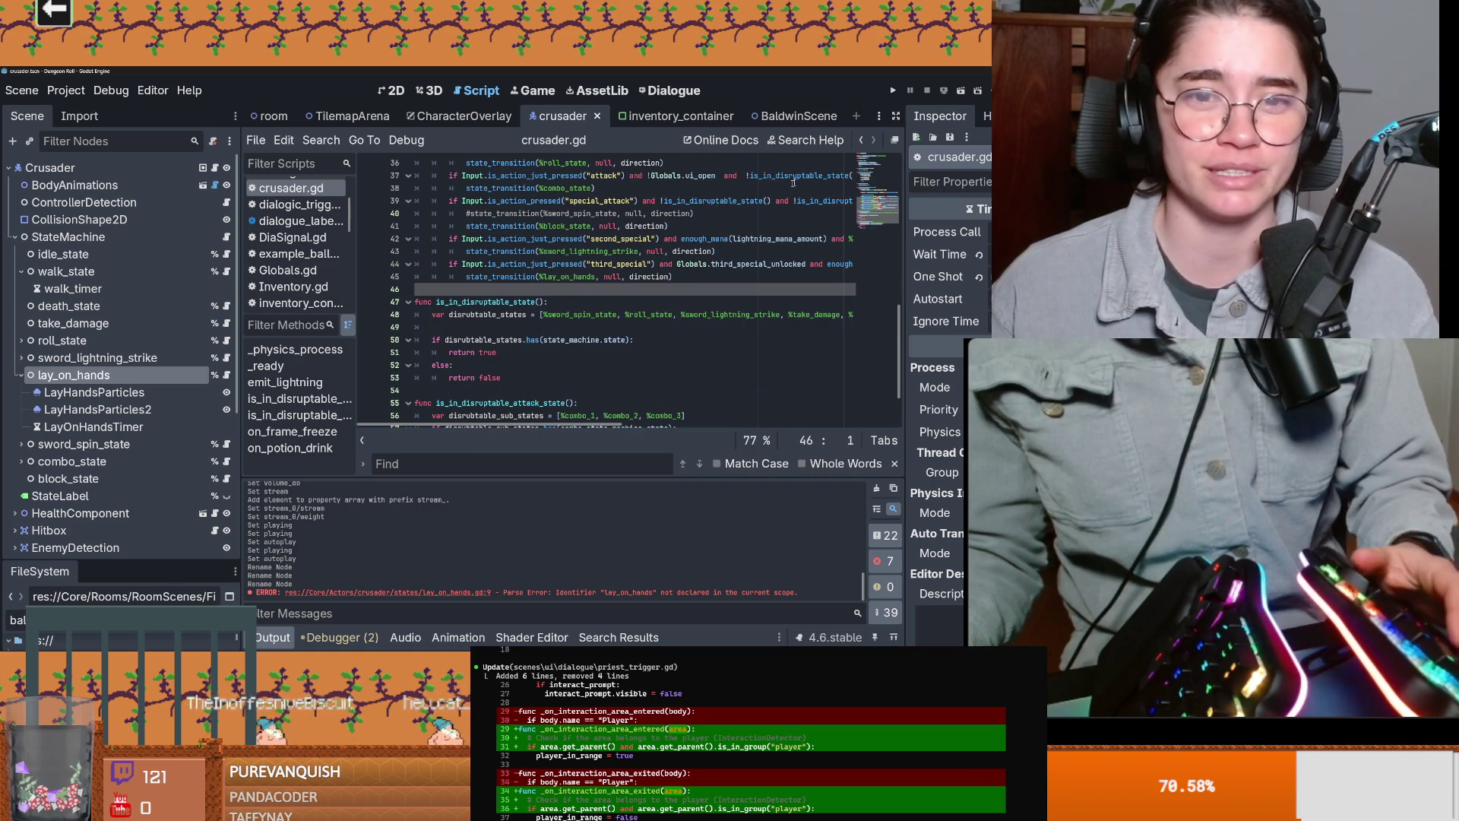
scroll(759, 362, "up", 2)
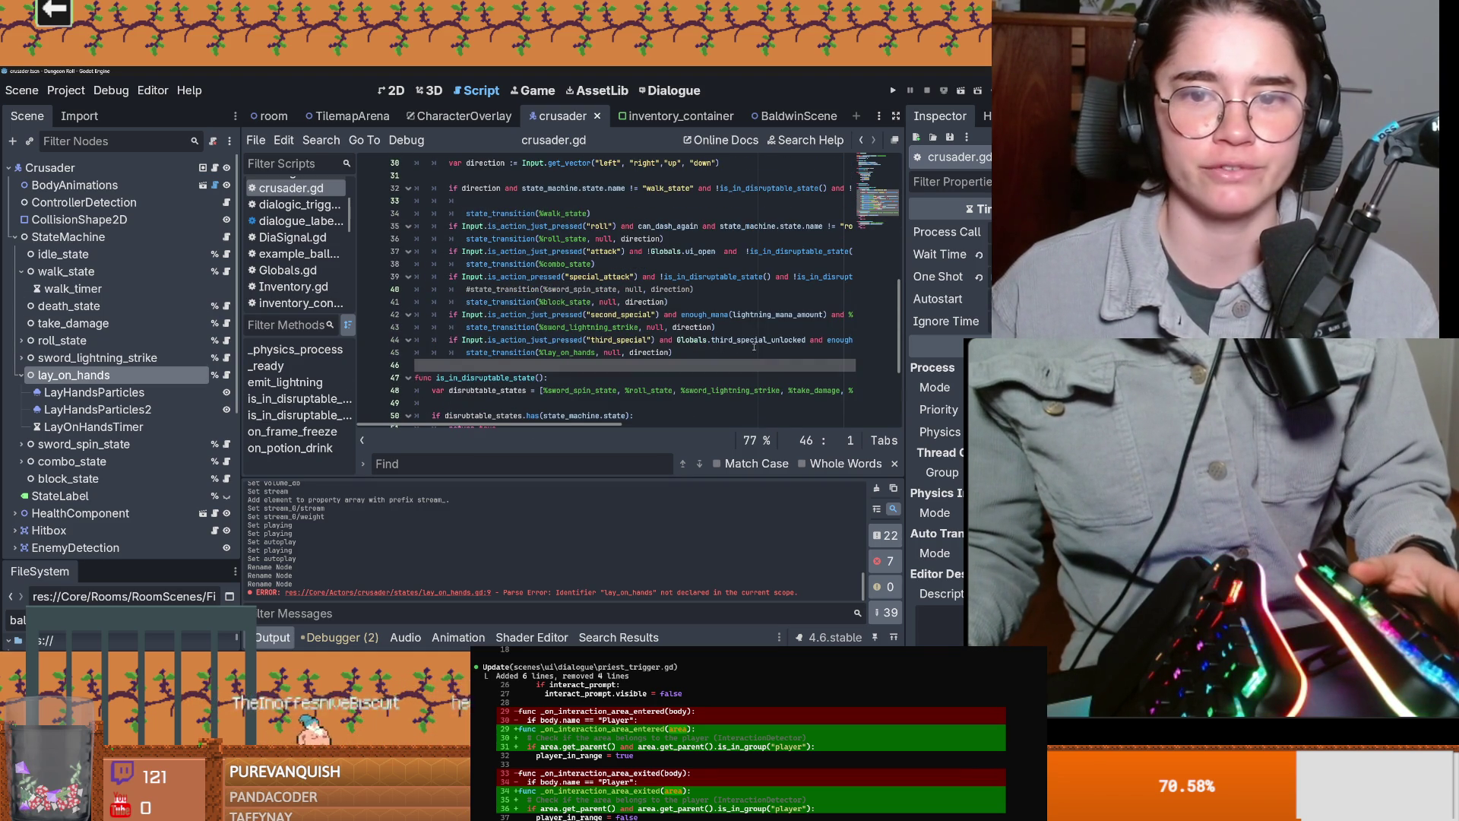
Step: Set third_special_unlocked to true in Globals.gd and save
left_click(754, 347, "ctrl")
double_click(548, 290)
type("true")
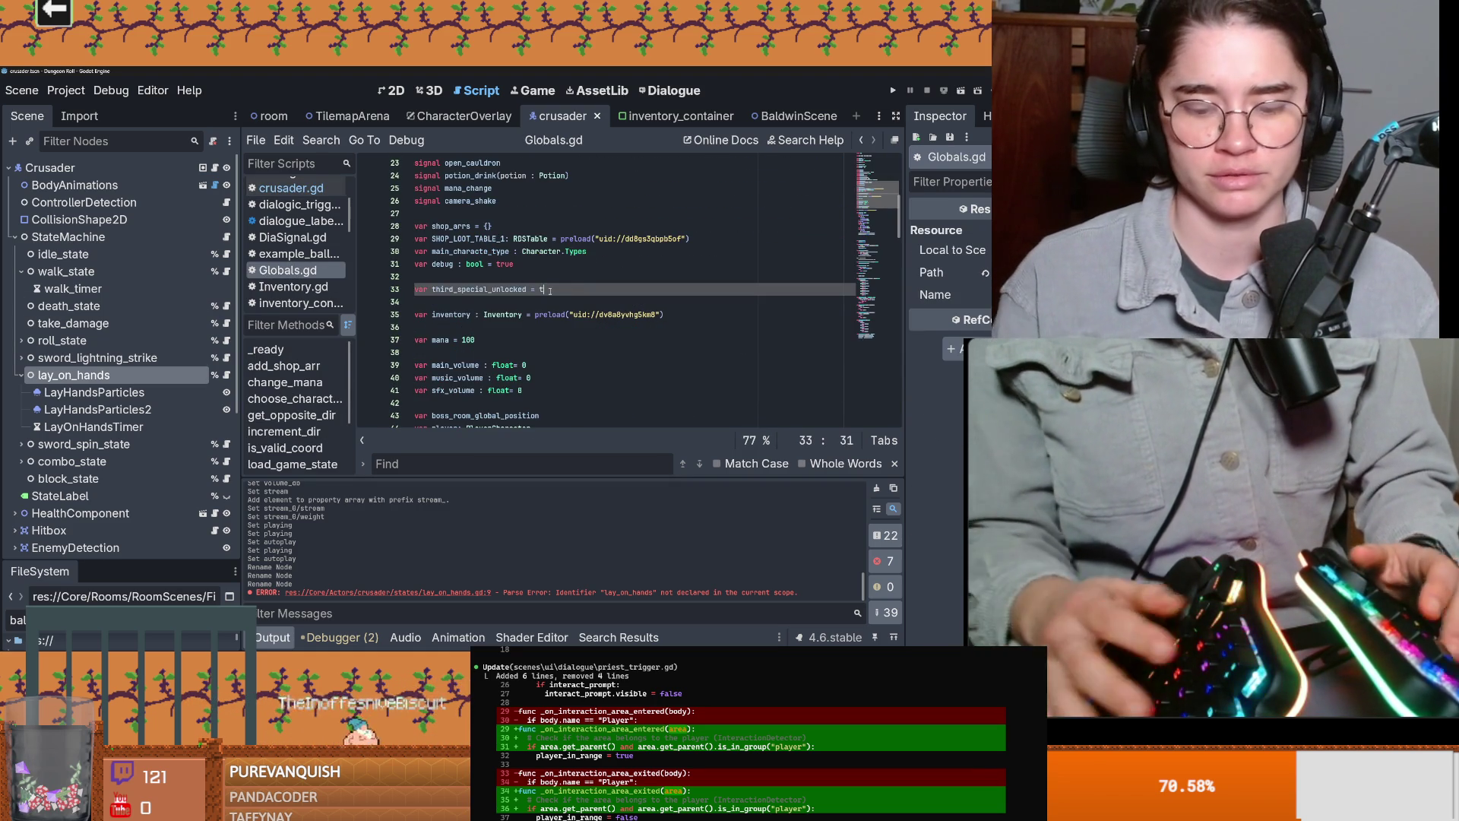
key("ctrl+s")
Step: Run the game, start a new game as the Crusader, move around, then stop with F8
left_click(893, 90)
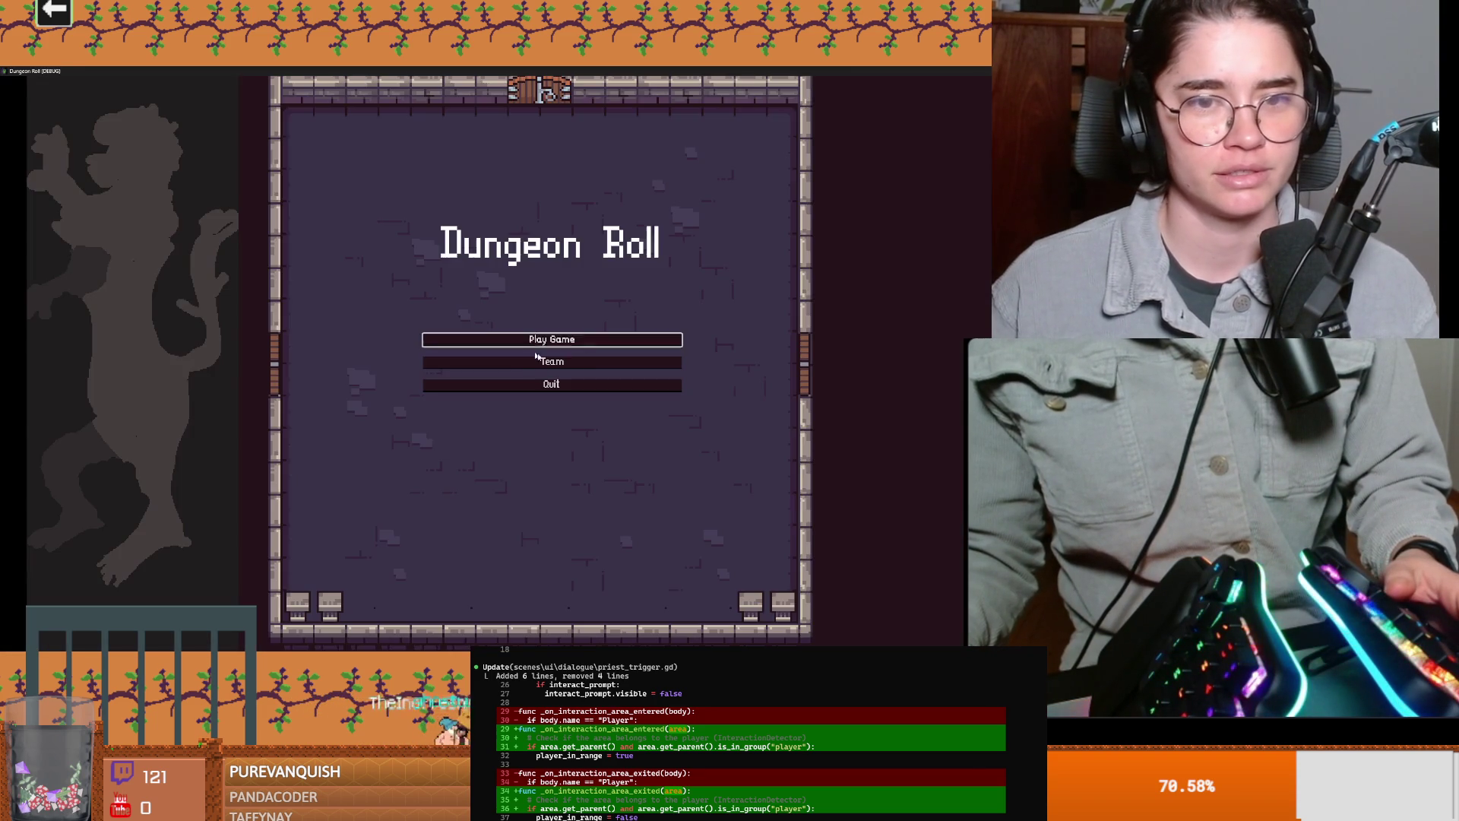
left_click(552, 339)
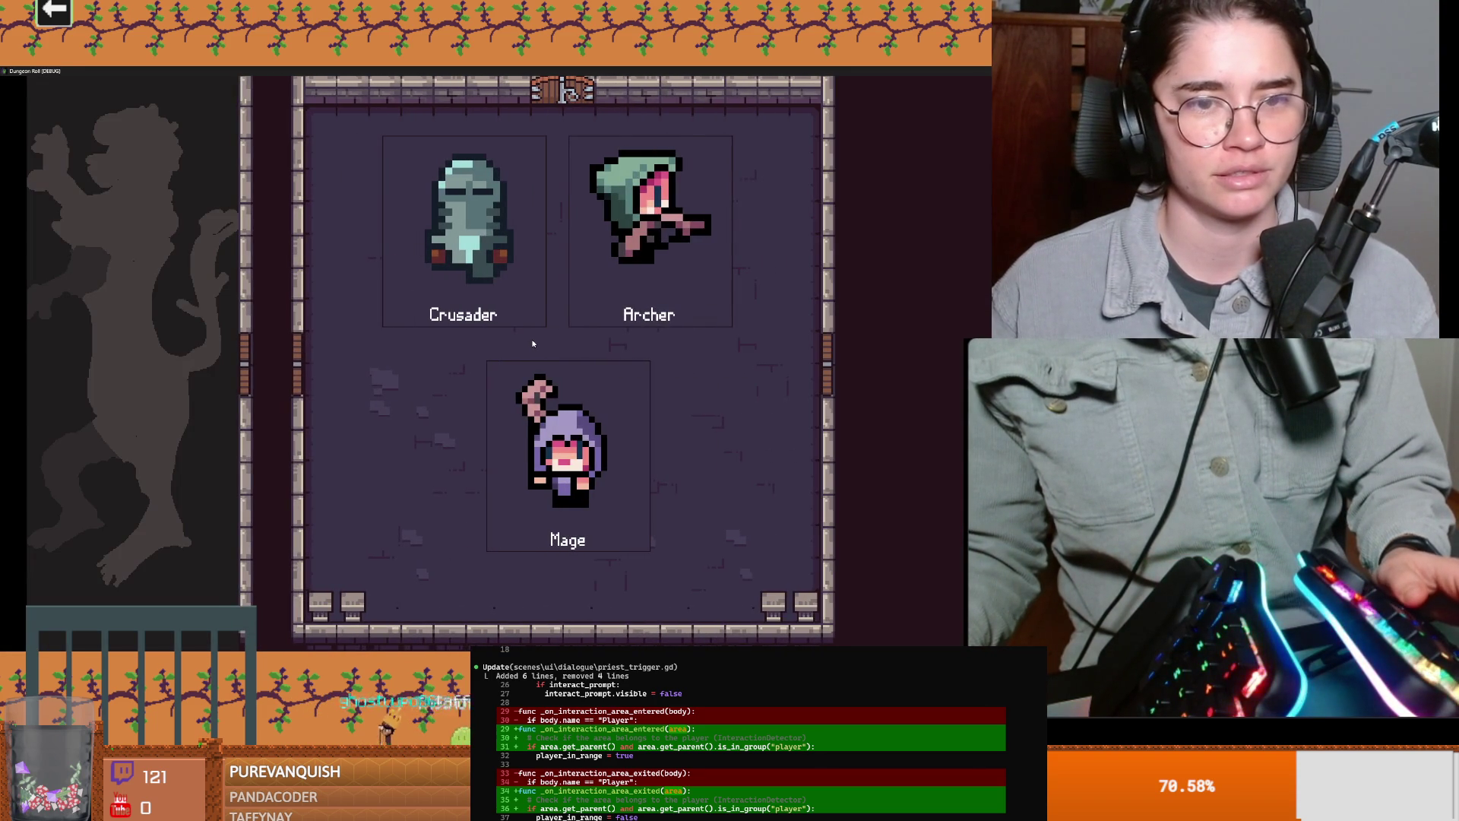
key("Return")
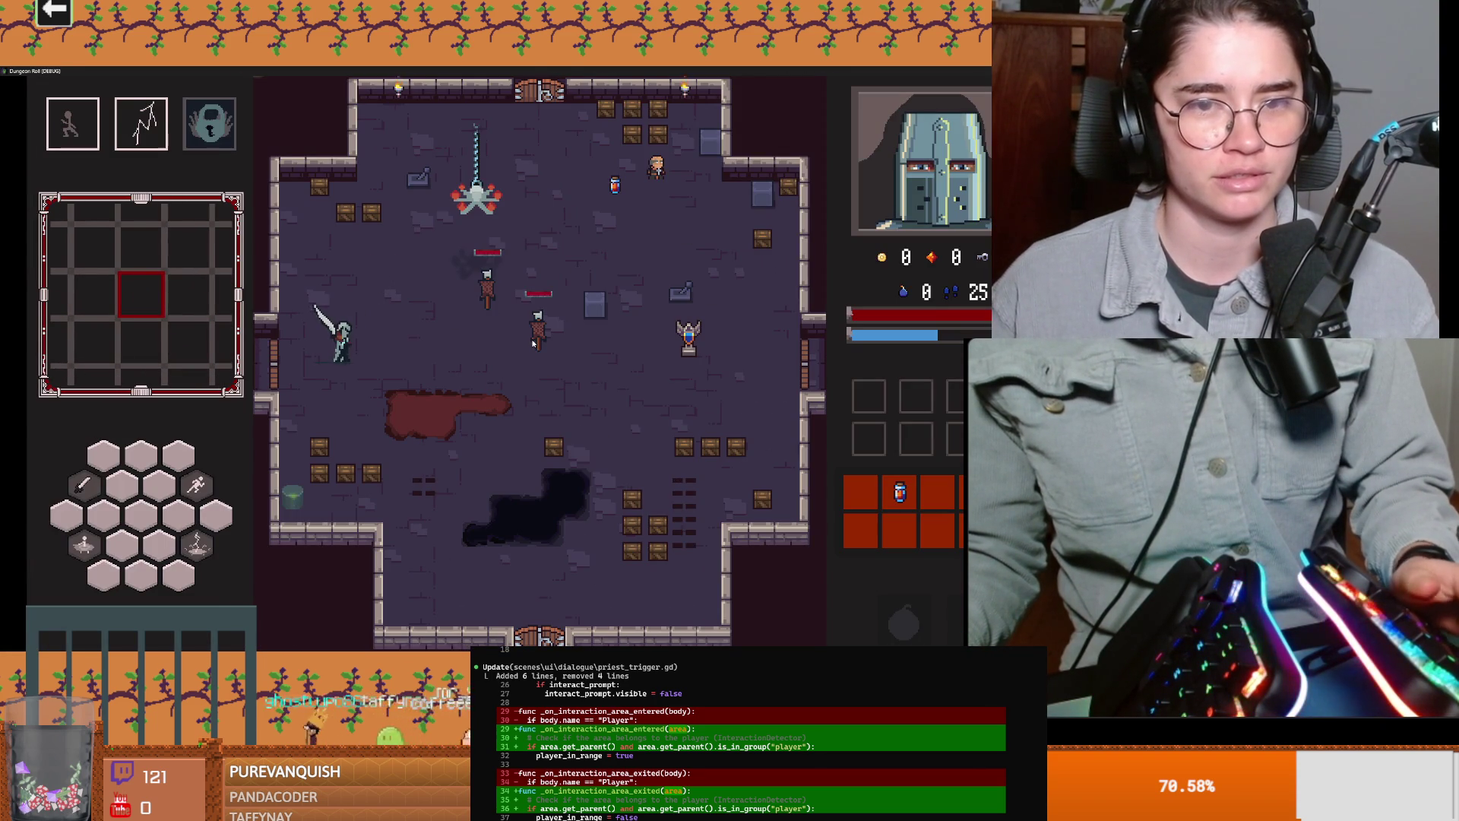
key("d")
key("a")
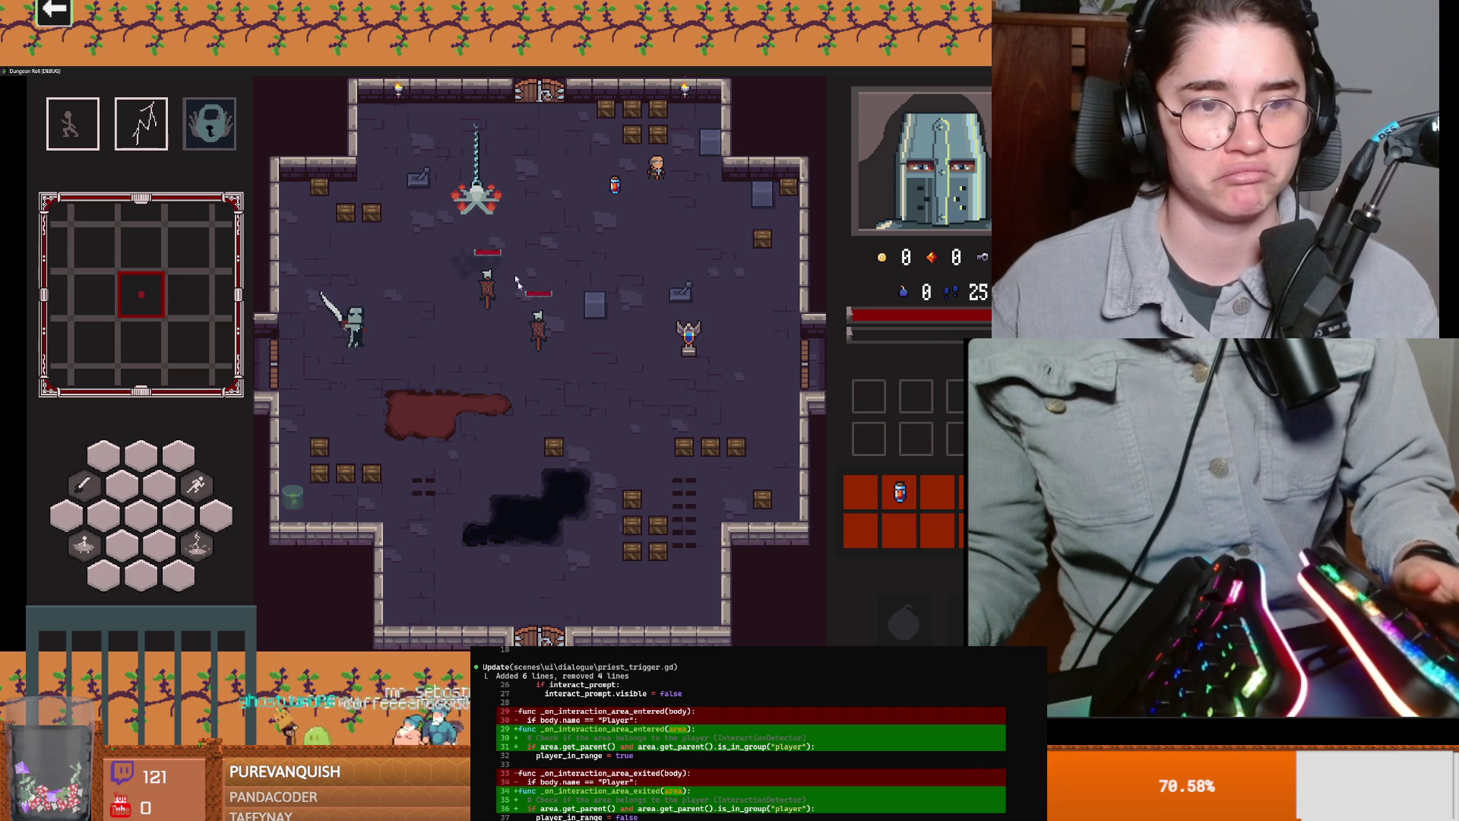
key("F8")
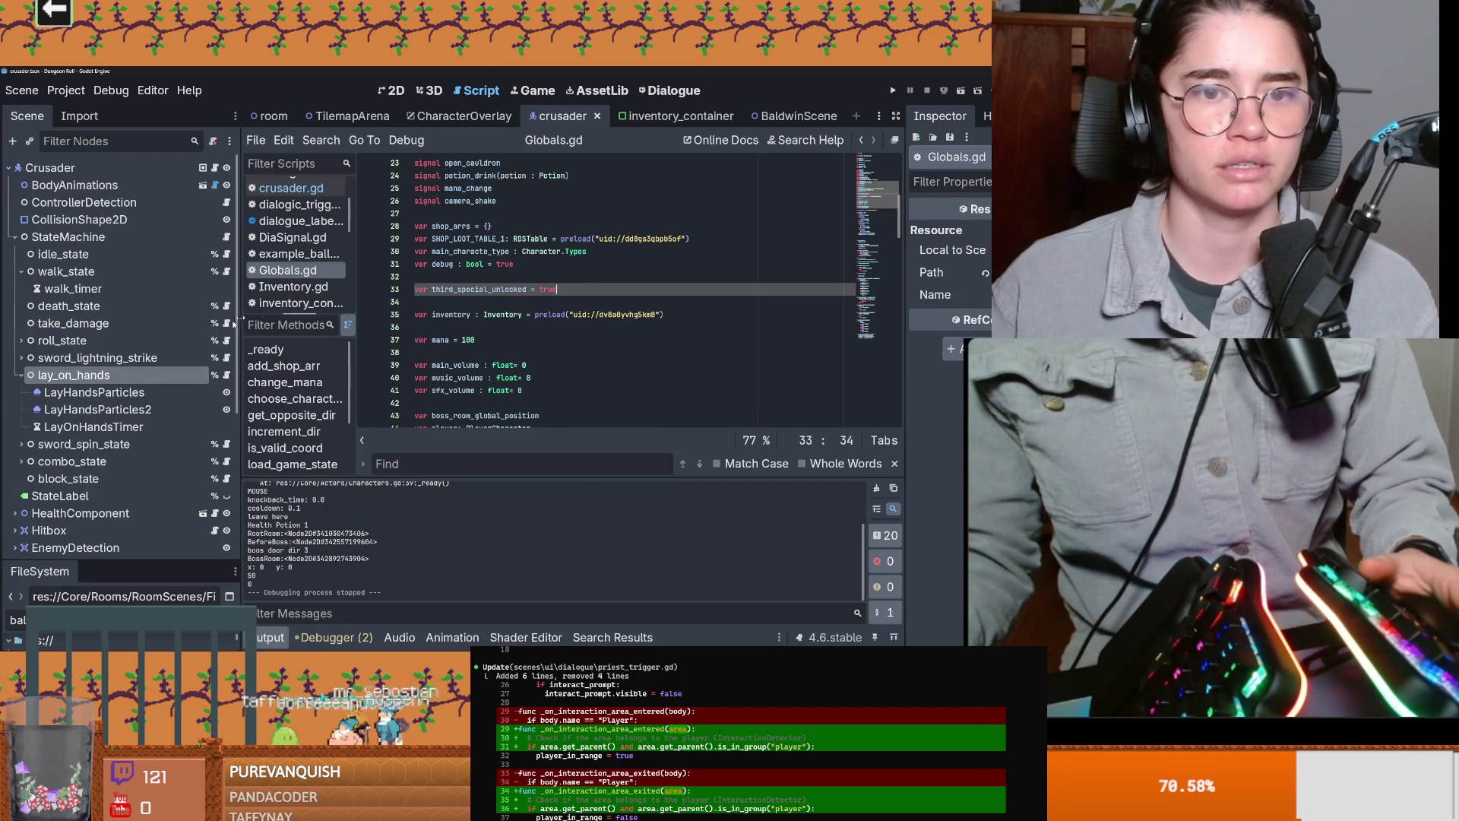
Step: Inspect how lay_on_hands.gd connects lay_on_hands_timer to on_lay_on_hands_timeout
left_click(93, 426)
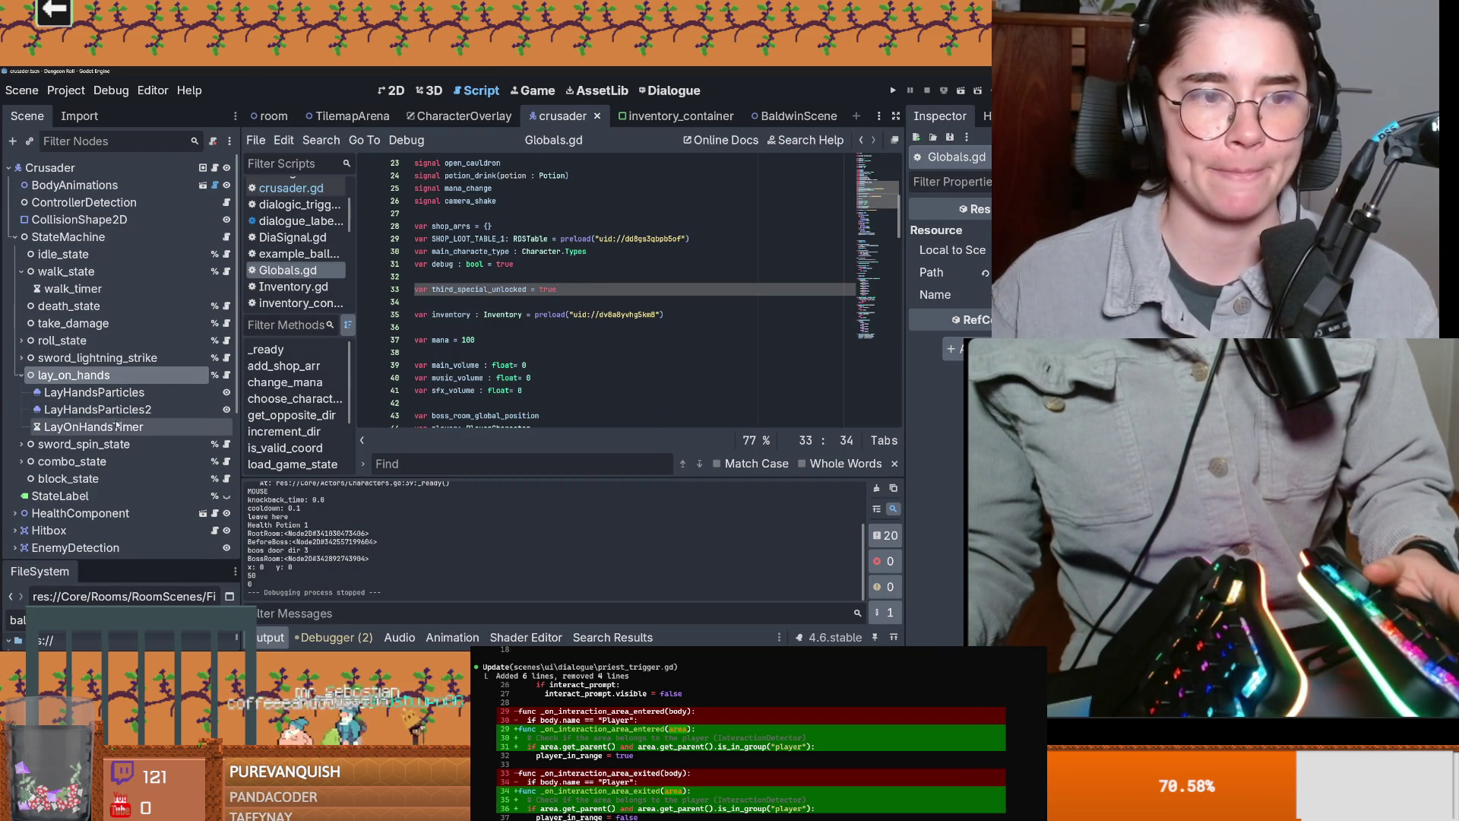
left_click(226, 374)
double_click(513, 304)
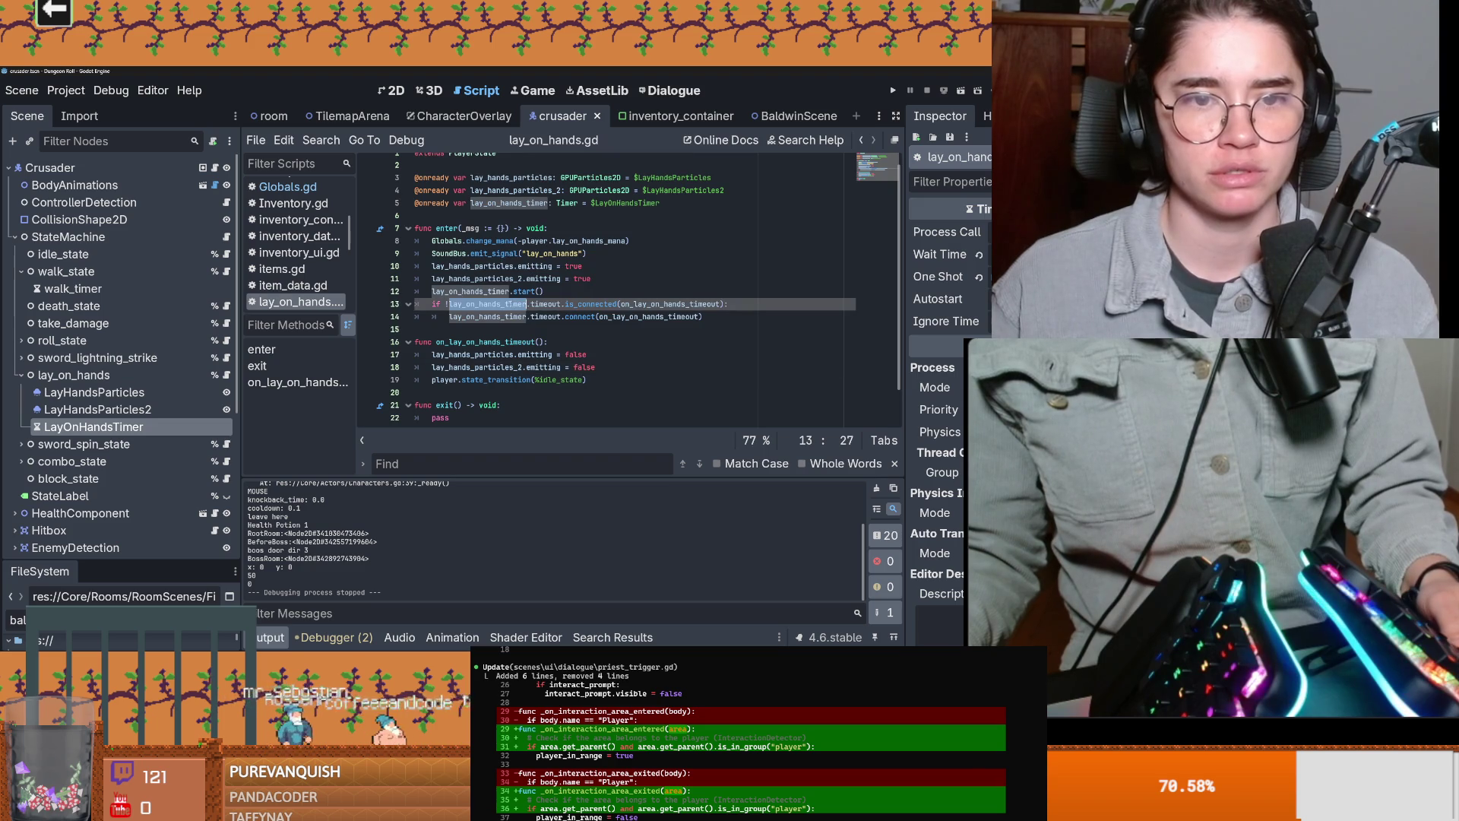
double_click(602, 305)
double_click(668, 304)
scroll(654, 296, "down", 1)
double_click(643, 280)
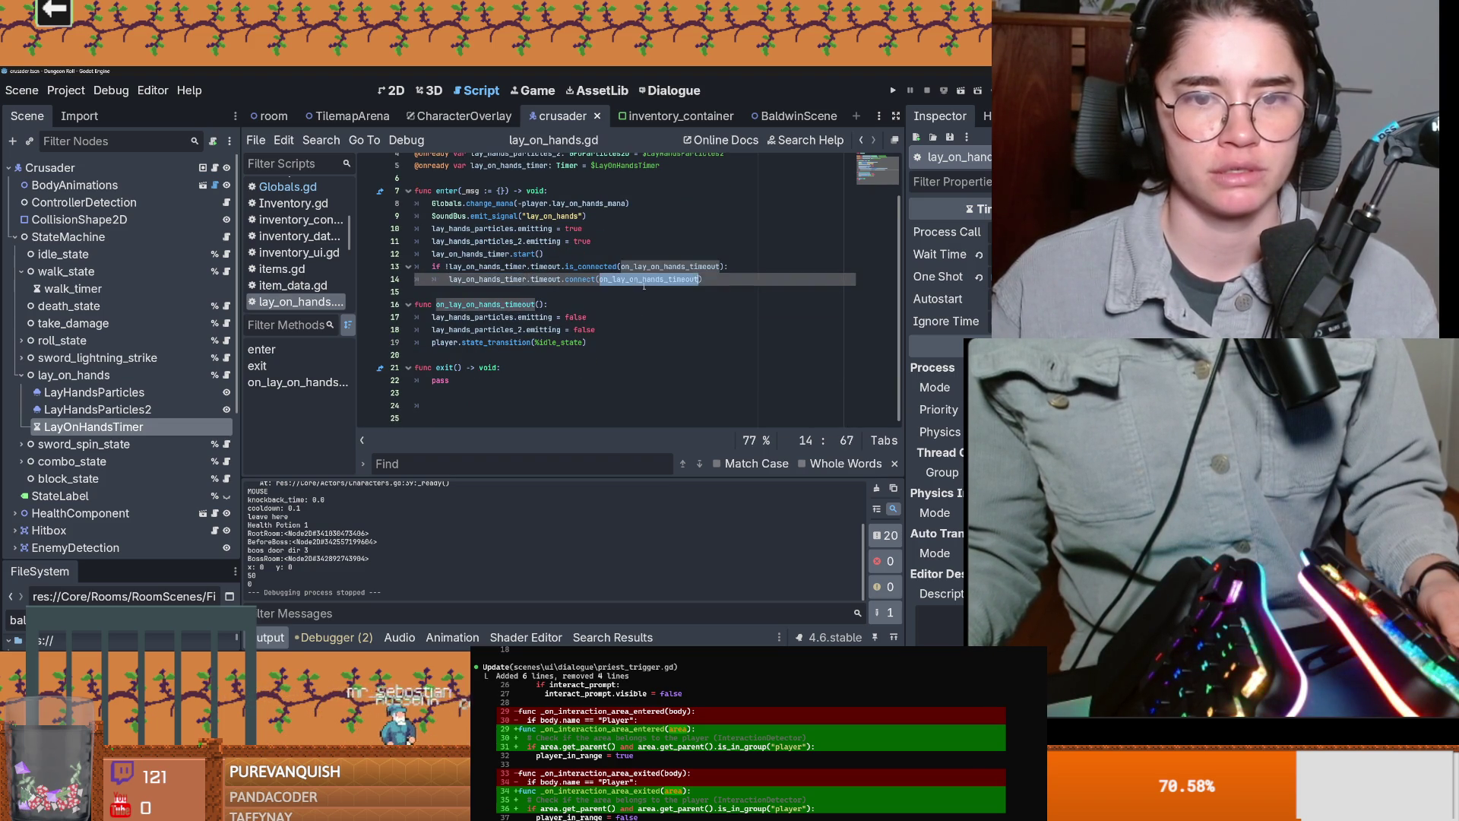
left_click(547, 329)
Step: Preview the LayHandsParticles2 heal particles by enabling Emitting in the 2D view
left_click(560, 241)
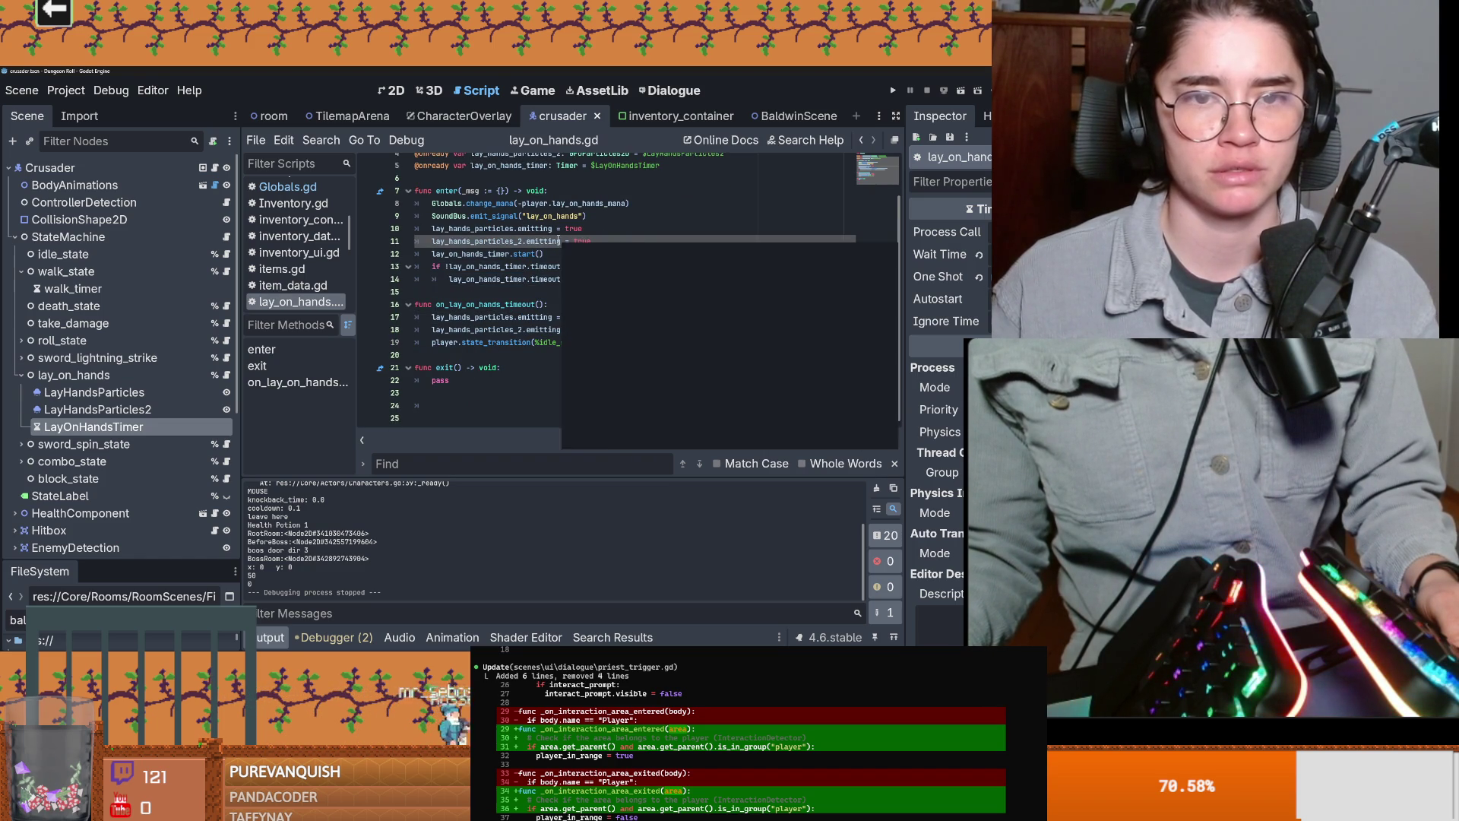
scroll(563, 296, "up", 1)
scroll(564, 305, "down", 1)
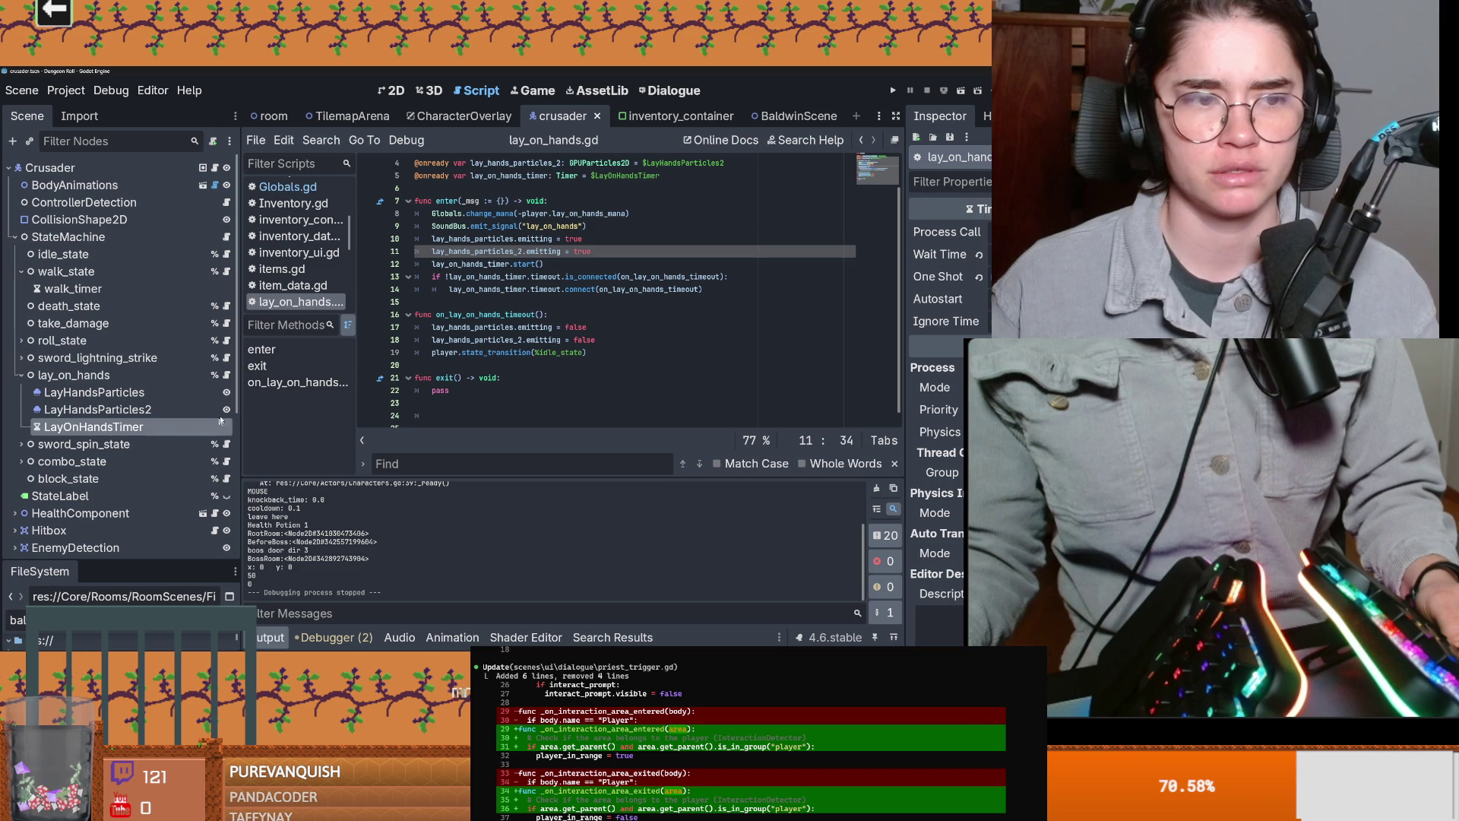
key("ctrl+F1")
left_click(97, 410)
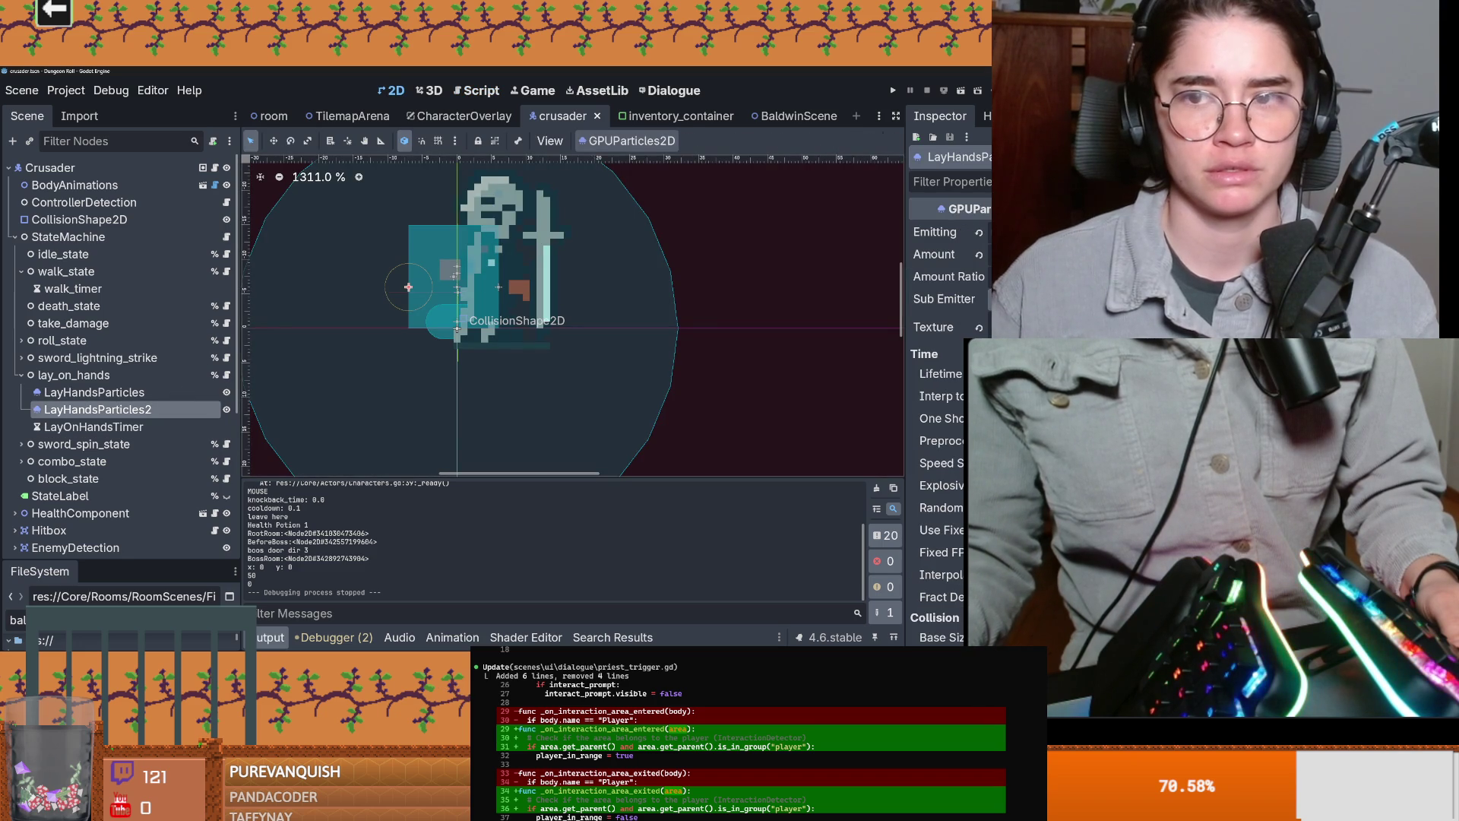
left_click(1011, 231)
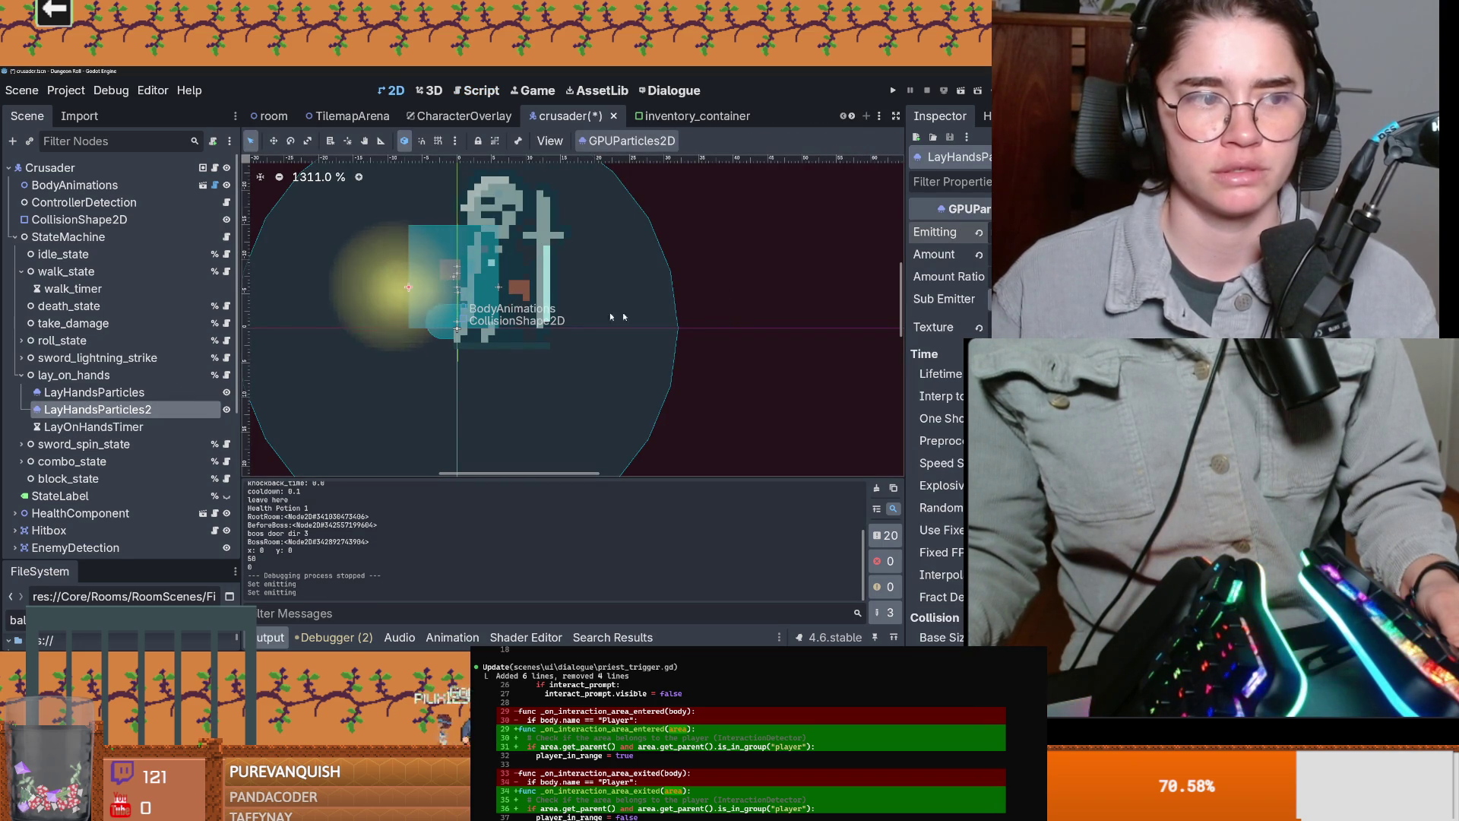
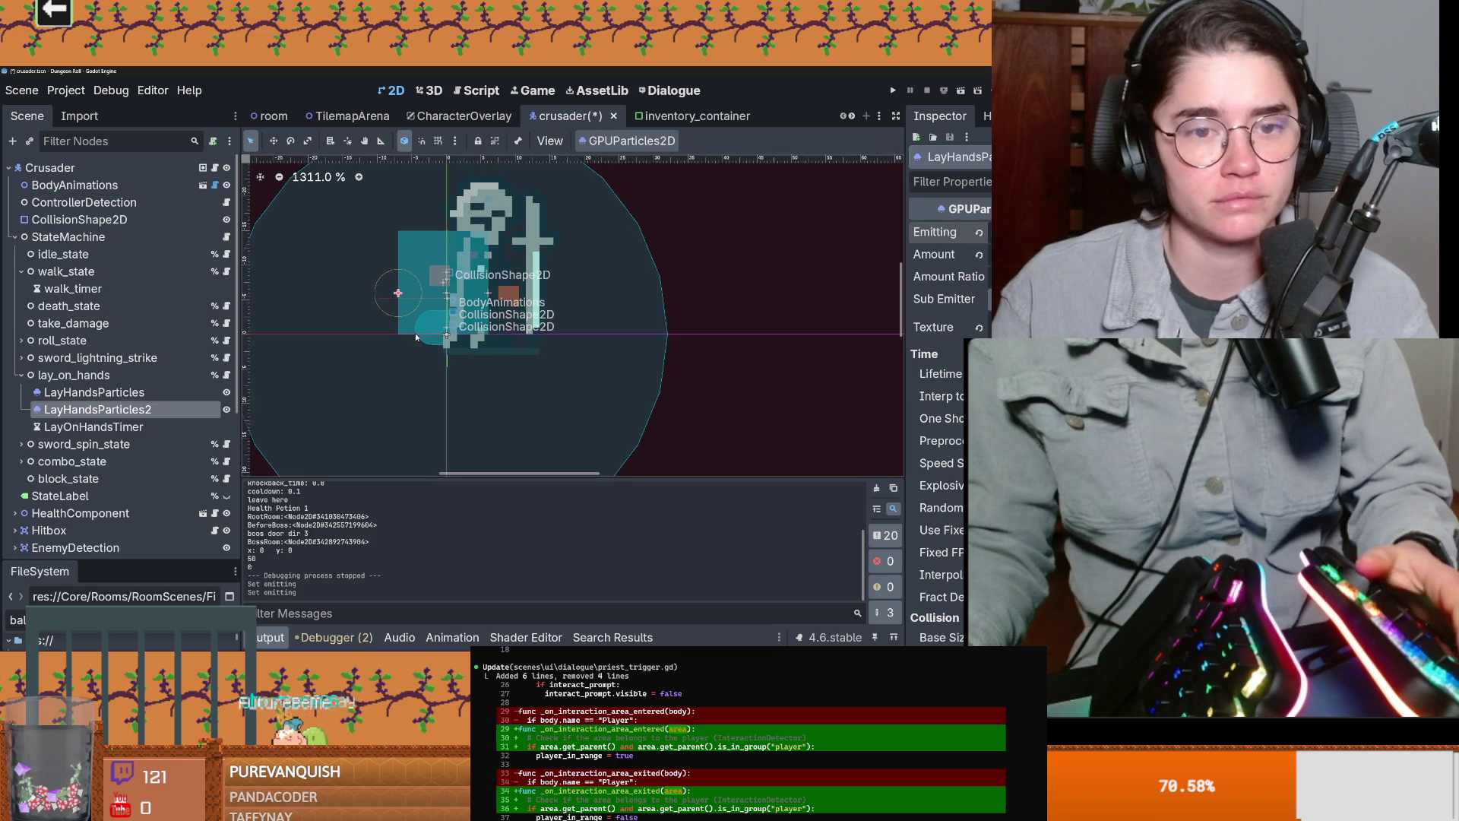
Step: Save crusader.tscn and collapse the lay_on_hands node in the Scene dock
key("ctrl+s")
left_click(71, 373)
key("ctrl+s")
key("ctrl+s")
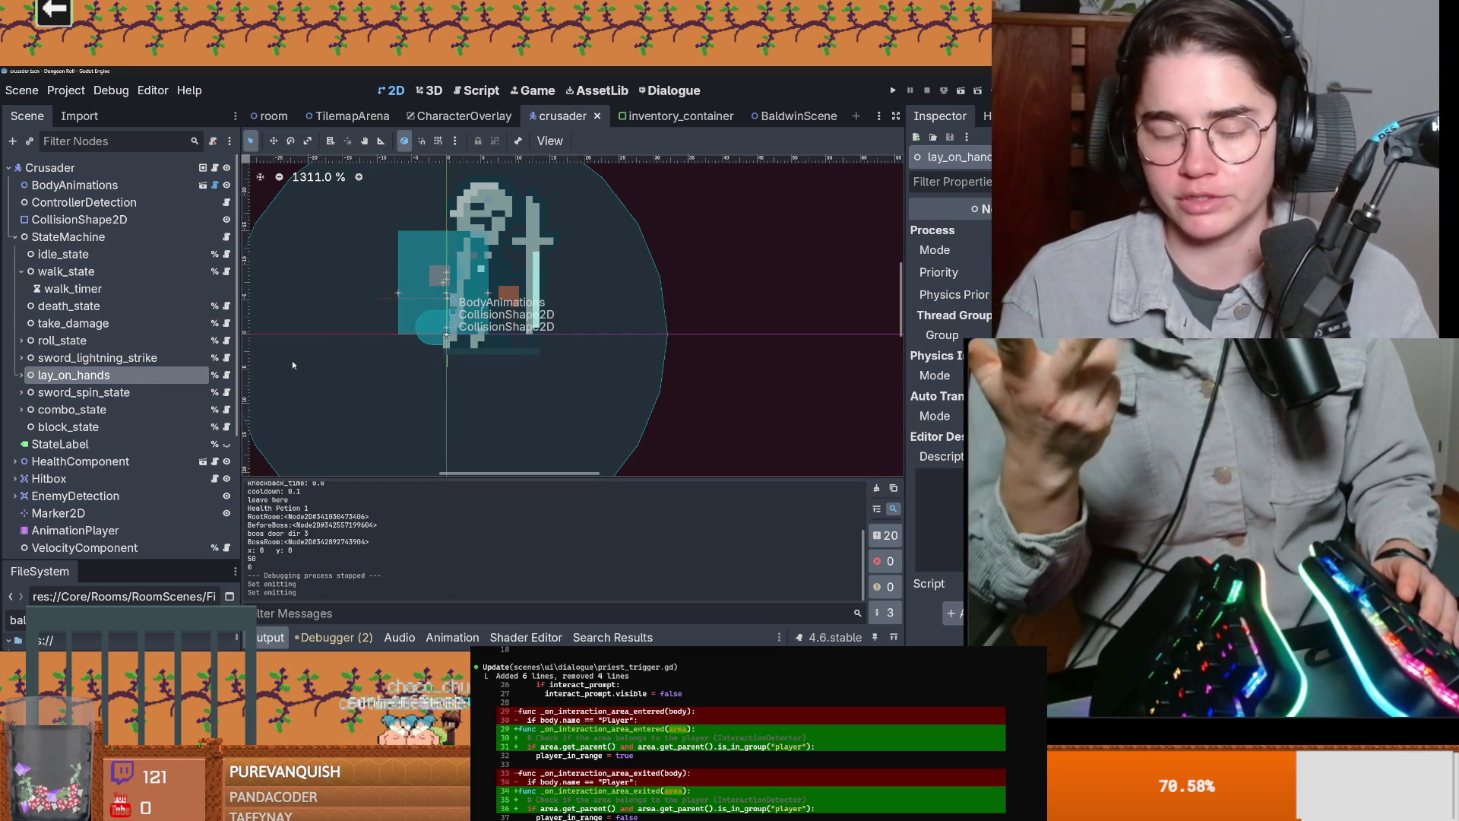
scroll(426, 371, "up", 2)
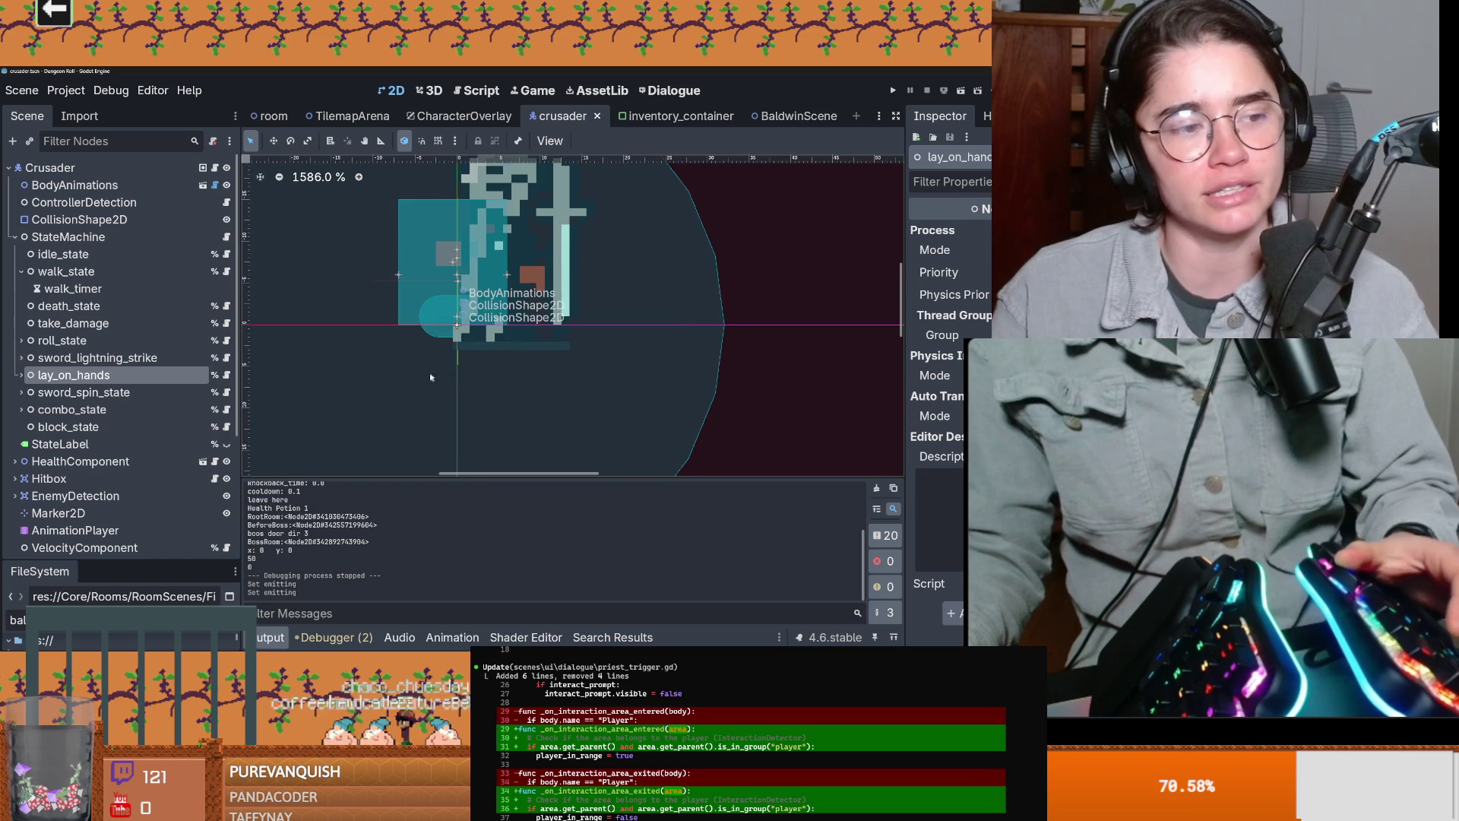
scroll(563, 359, "down", 1)
key("ctrl+s")
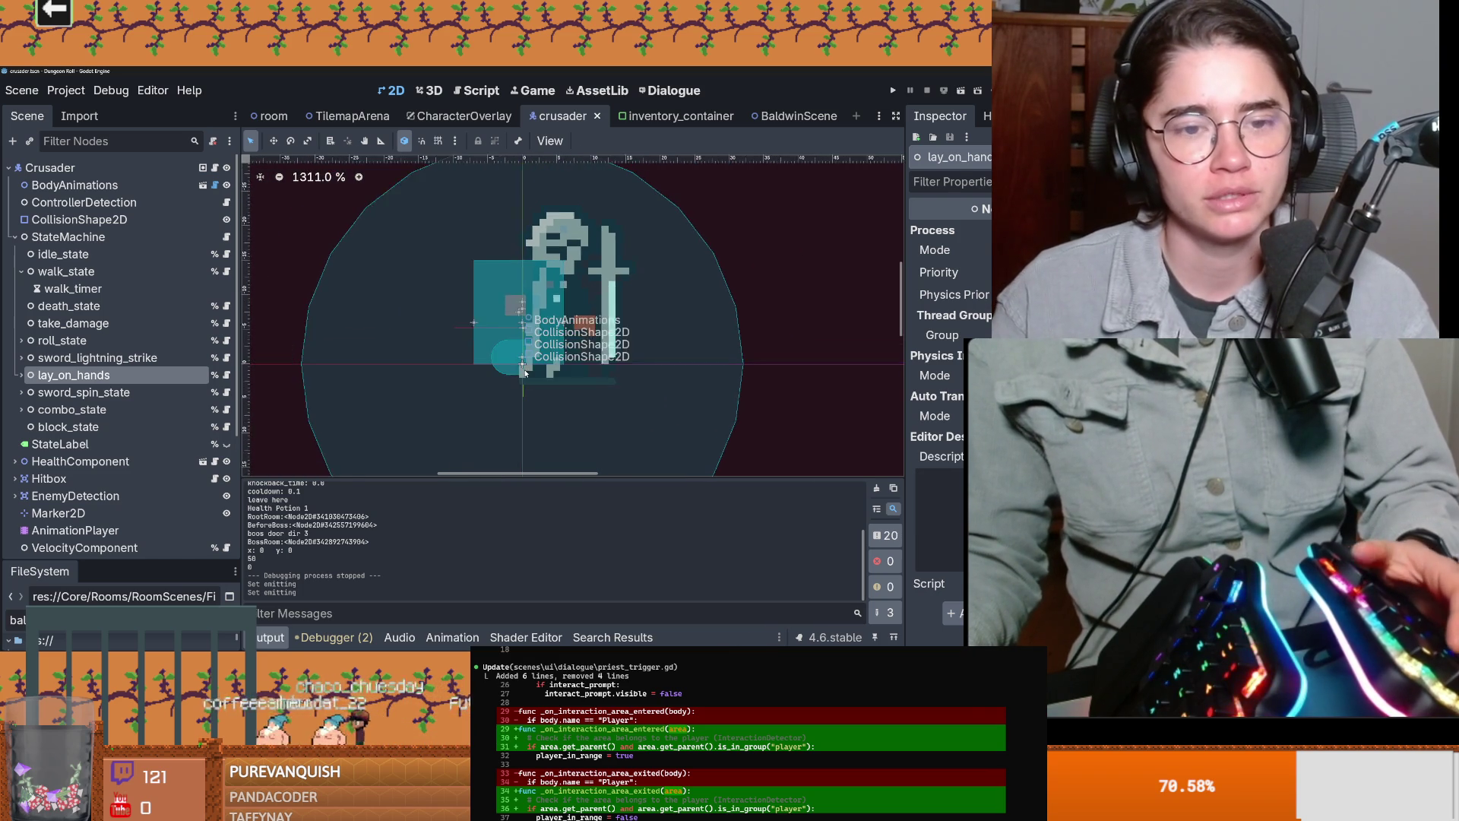
key("ctrl+s")
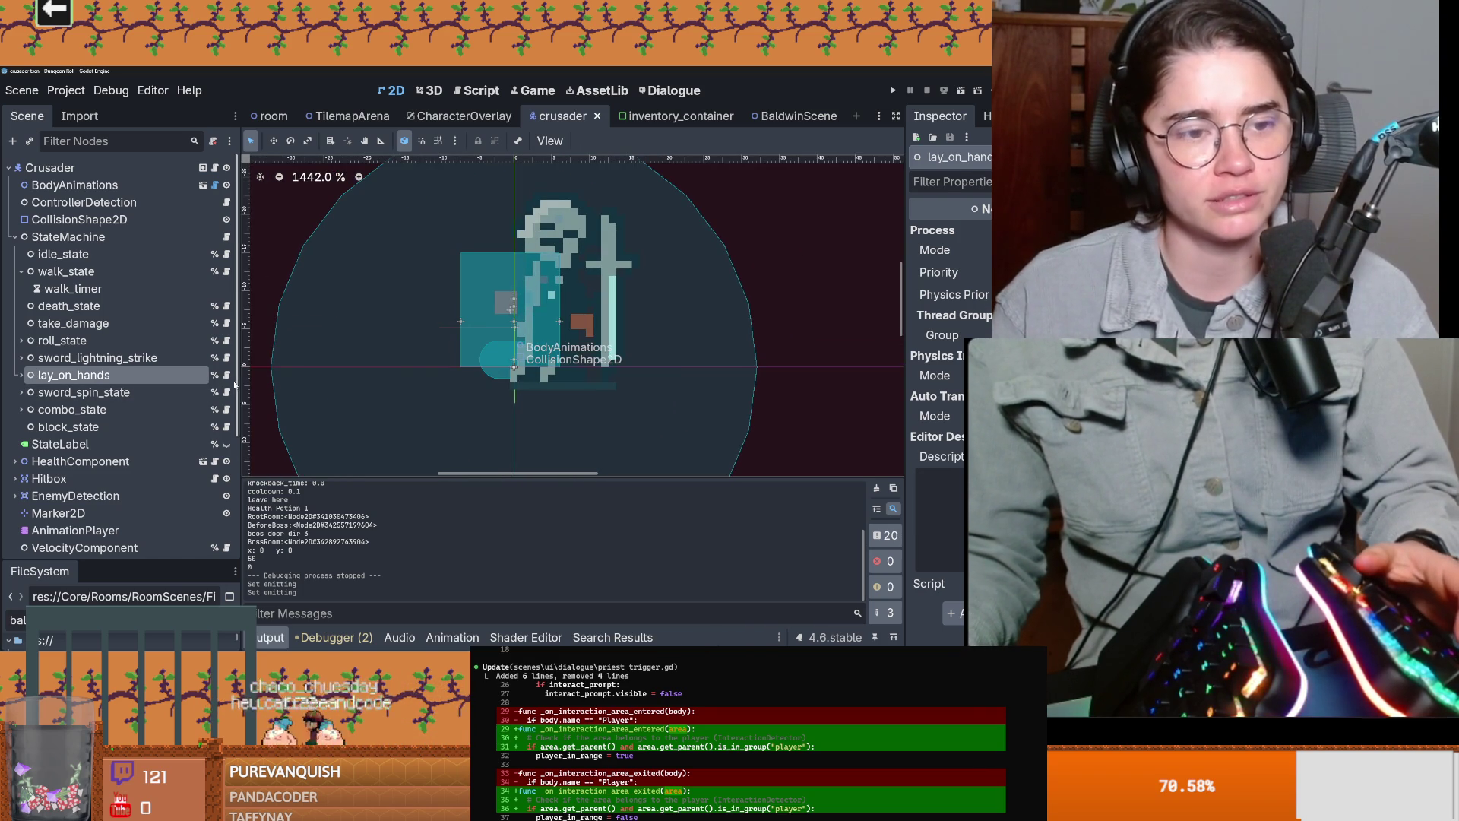
Step: Widen the Scene dock, save, and open the lay_on_hands state's script
left_click_drag(240, 367, 265, 367)
key("ctrl+s")
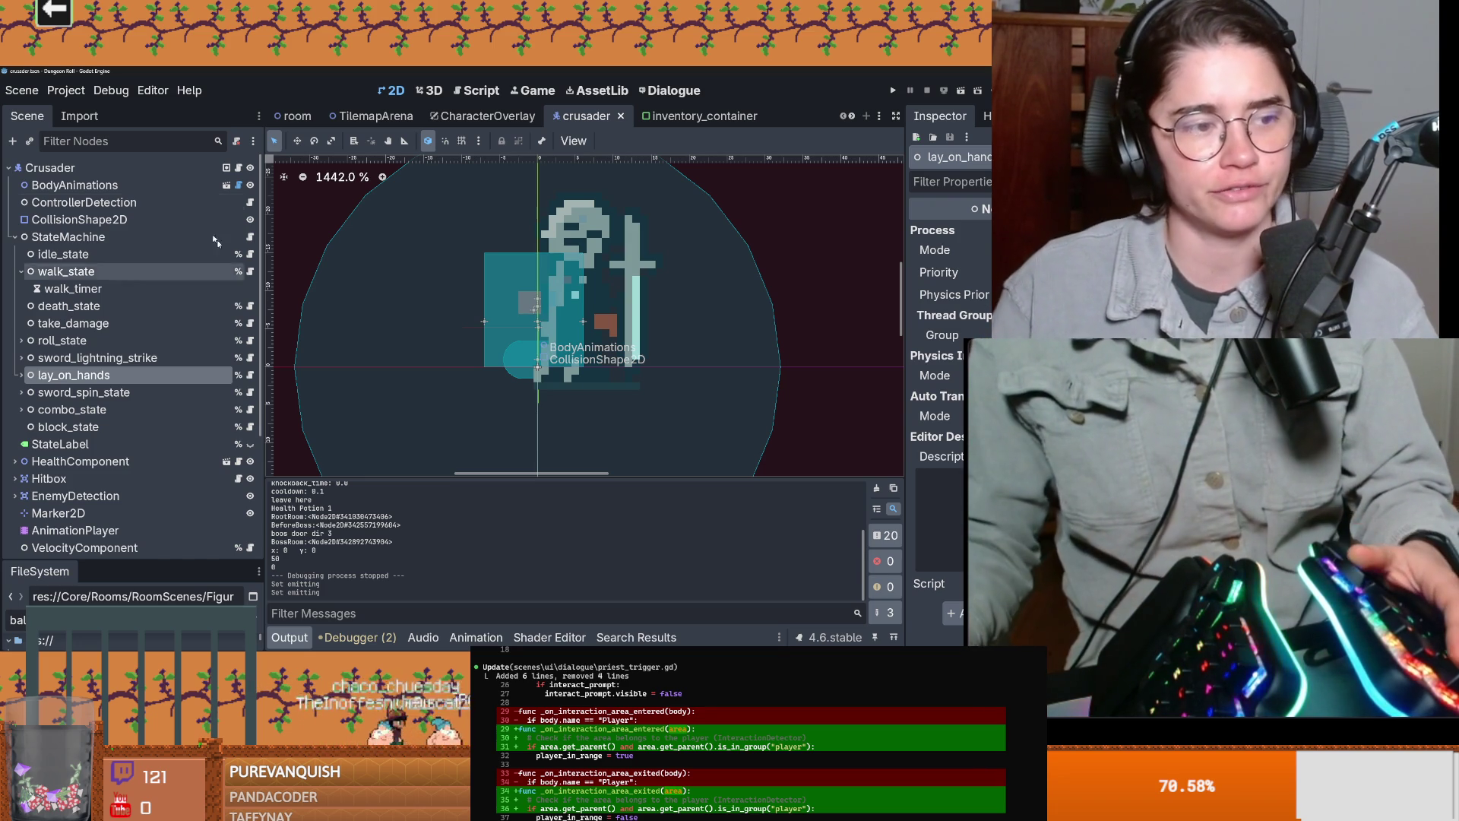
scroll(343, 297, "down", 2)
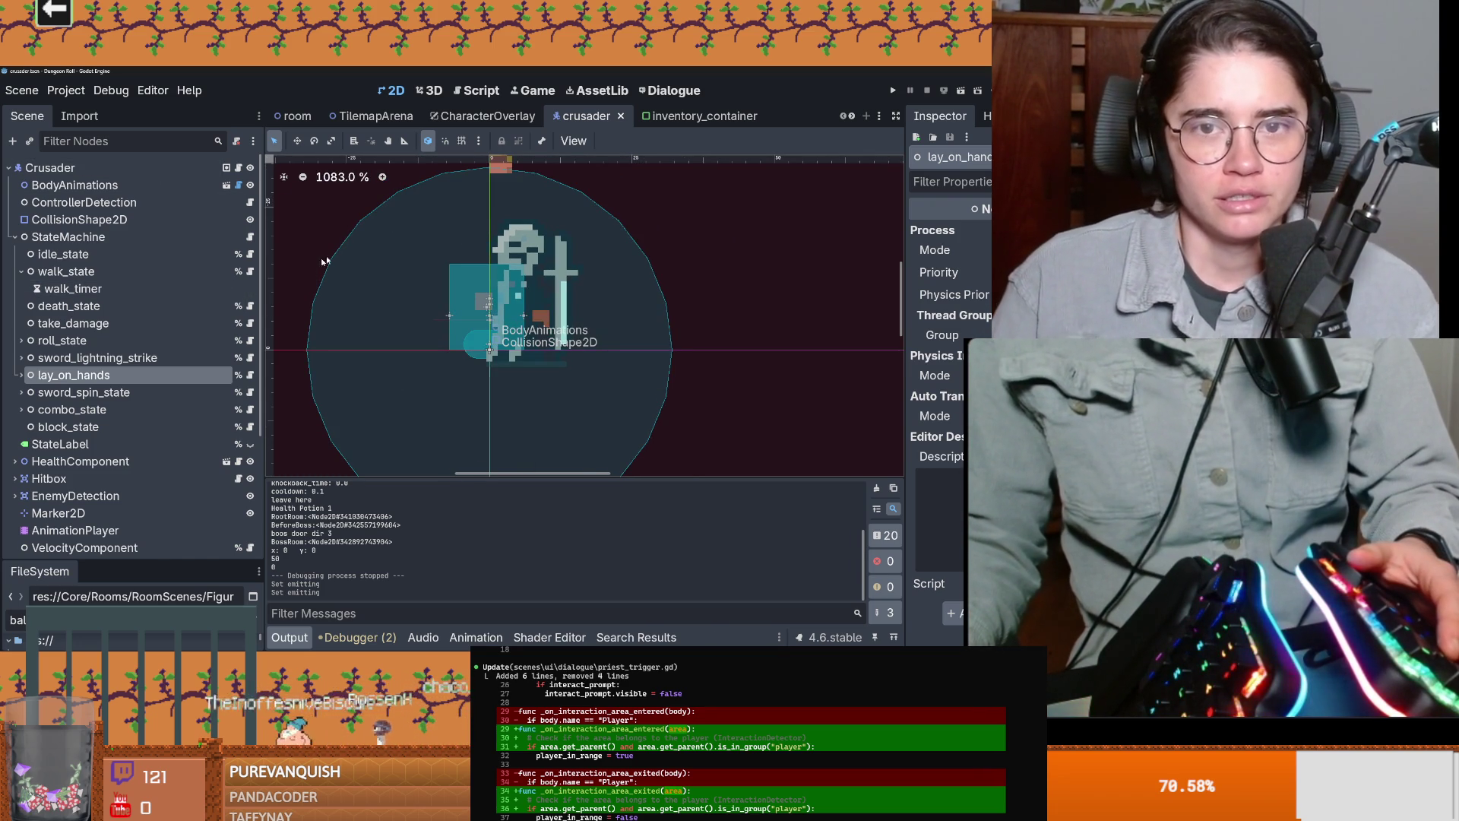
left_click(250, 375)
Step: Comment out lines 17–18, which stop both particle emitters, and save lay_on_hands.gd
left_click(487, 327)
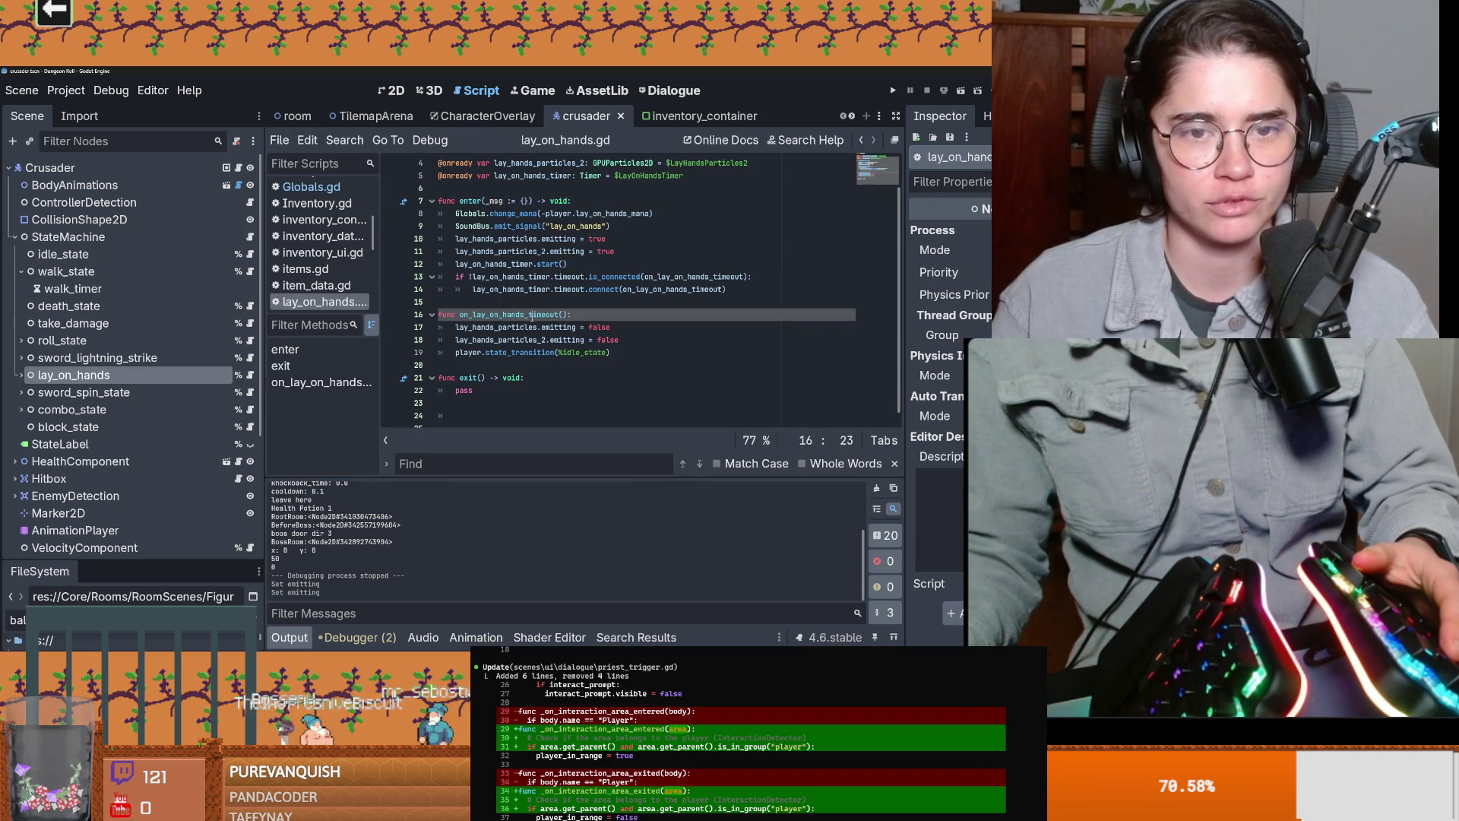
double_click(547, 252)
left_click_drag(623, 340, 532, 328)
key("ctrl+k")
key("ctrl+s")
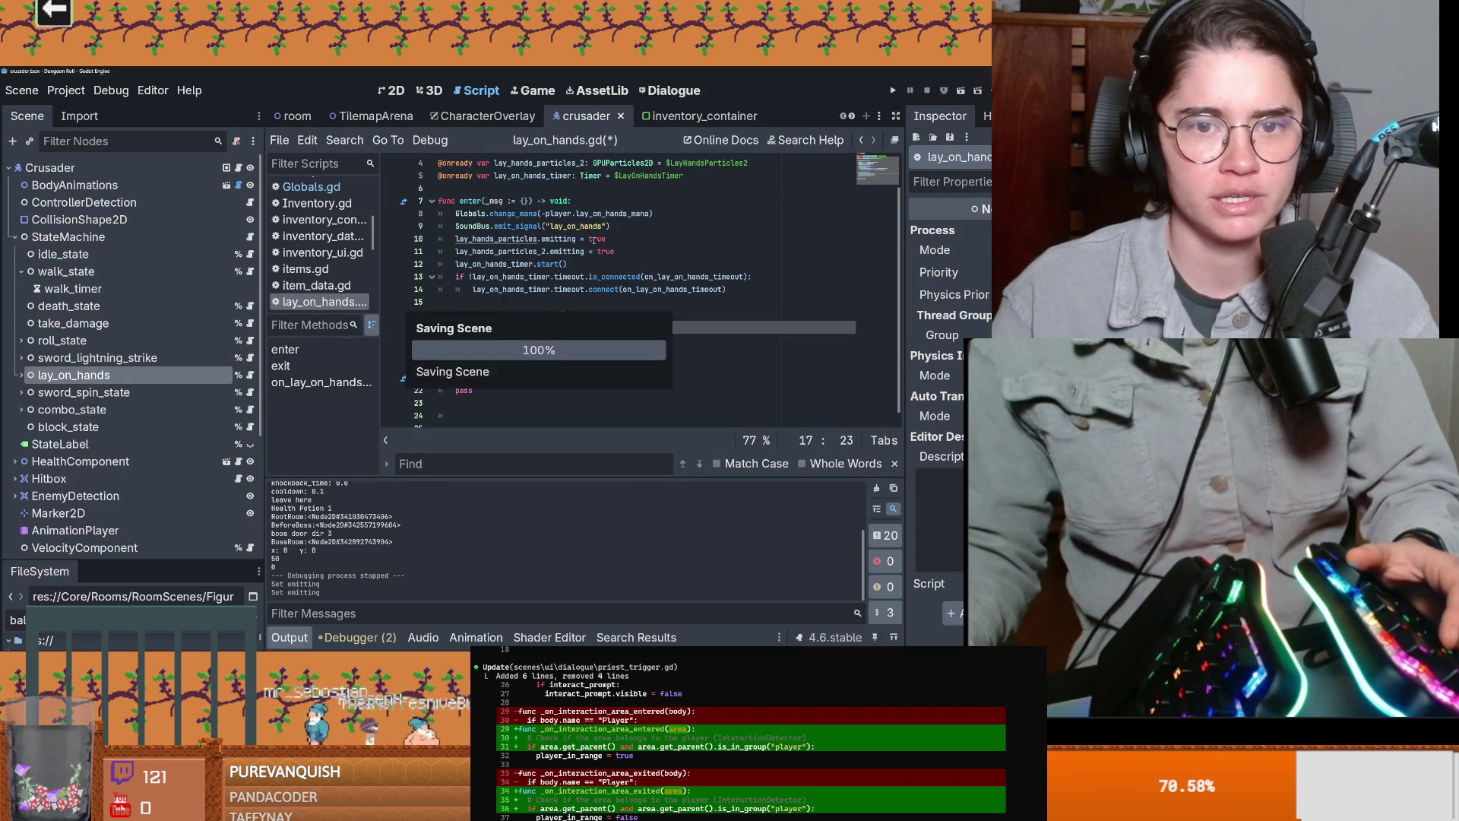
Step: Switch to the TilemapArena scene, save, and run the game
double_click(575, 226)
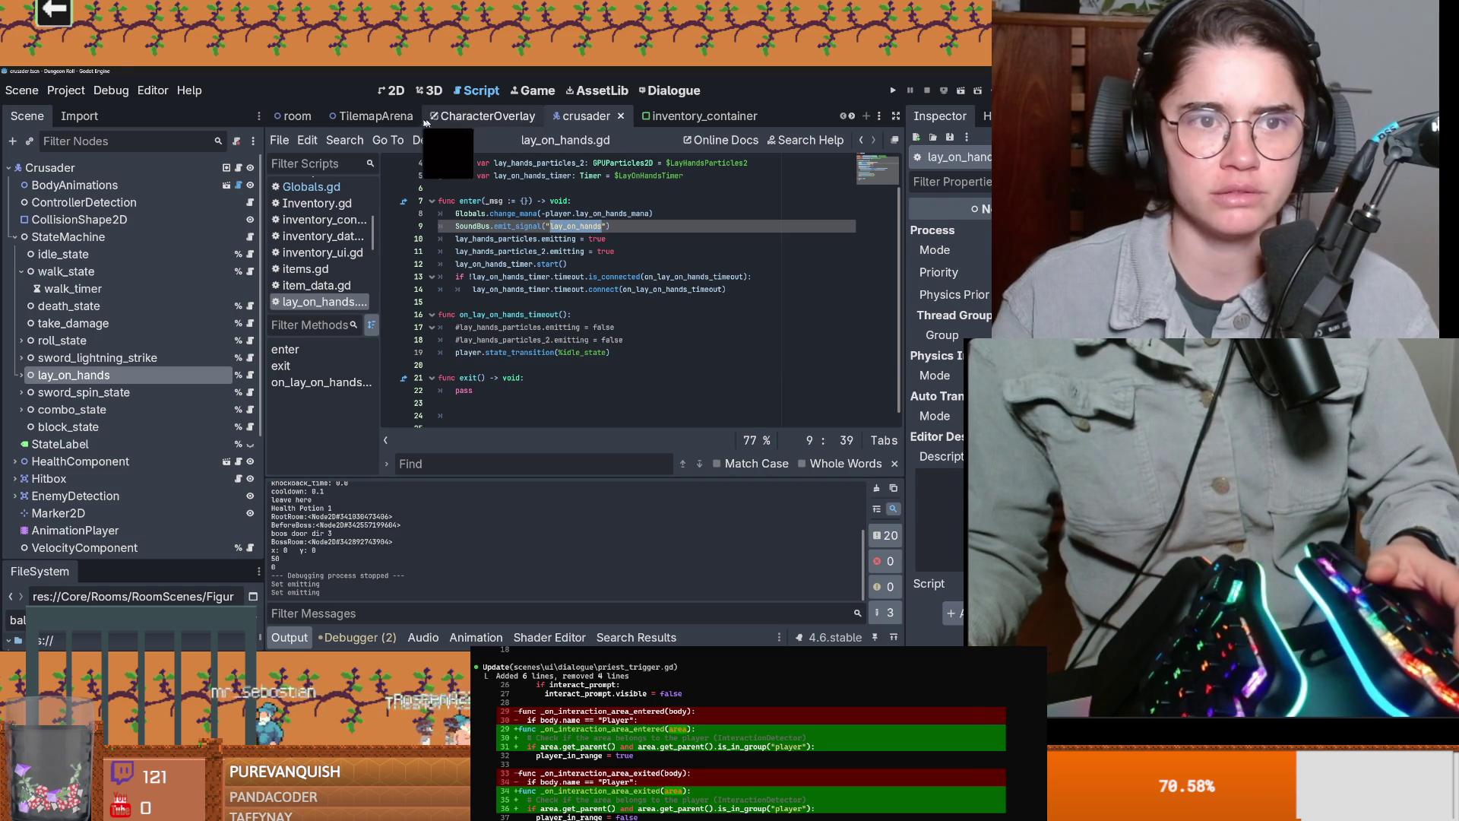
left_click(381, 120)
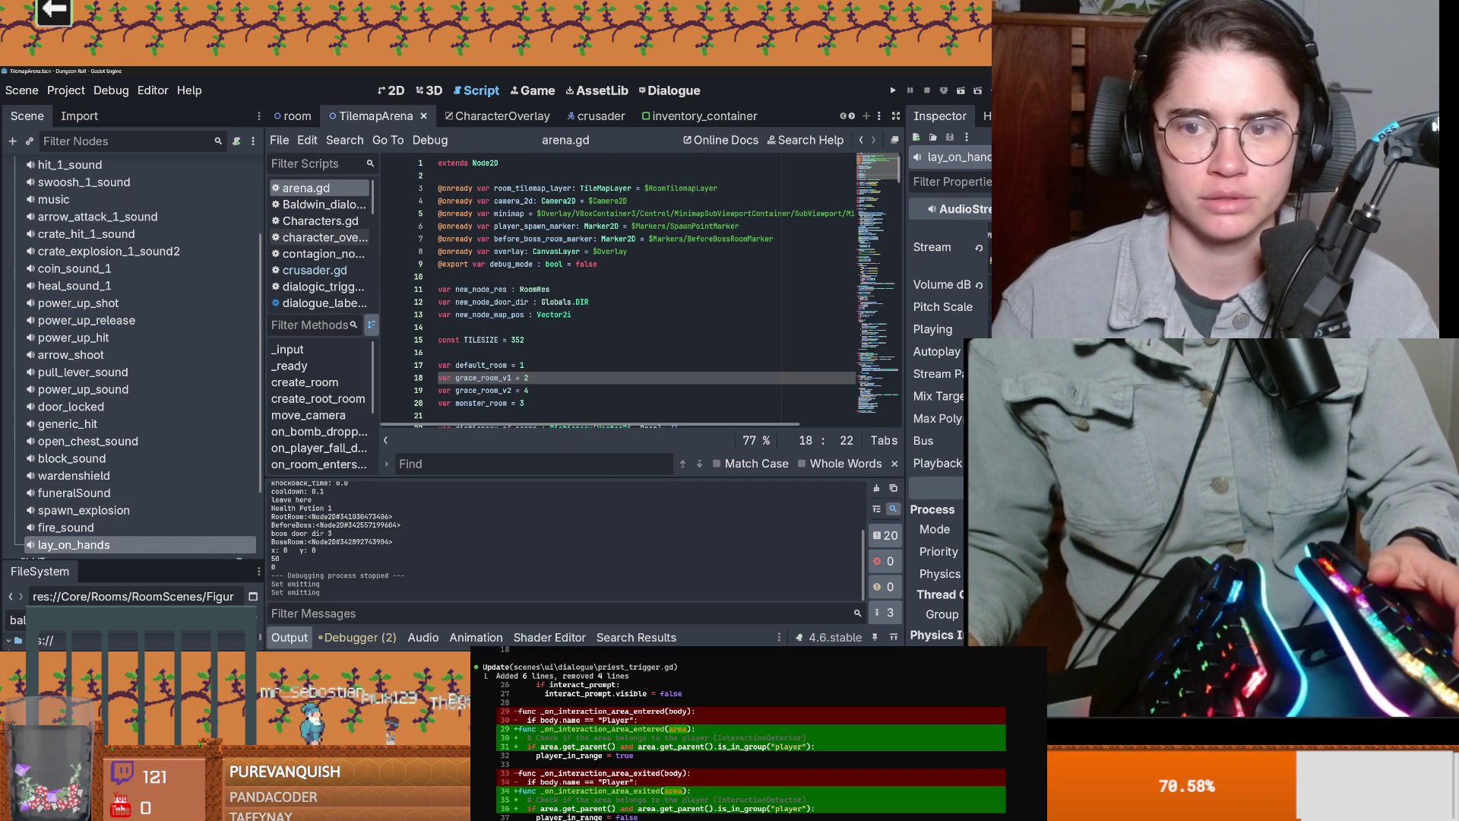
left_click(980, 329)
key("ctrl+s")
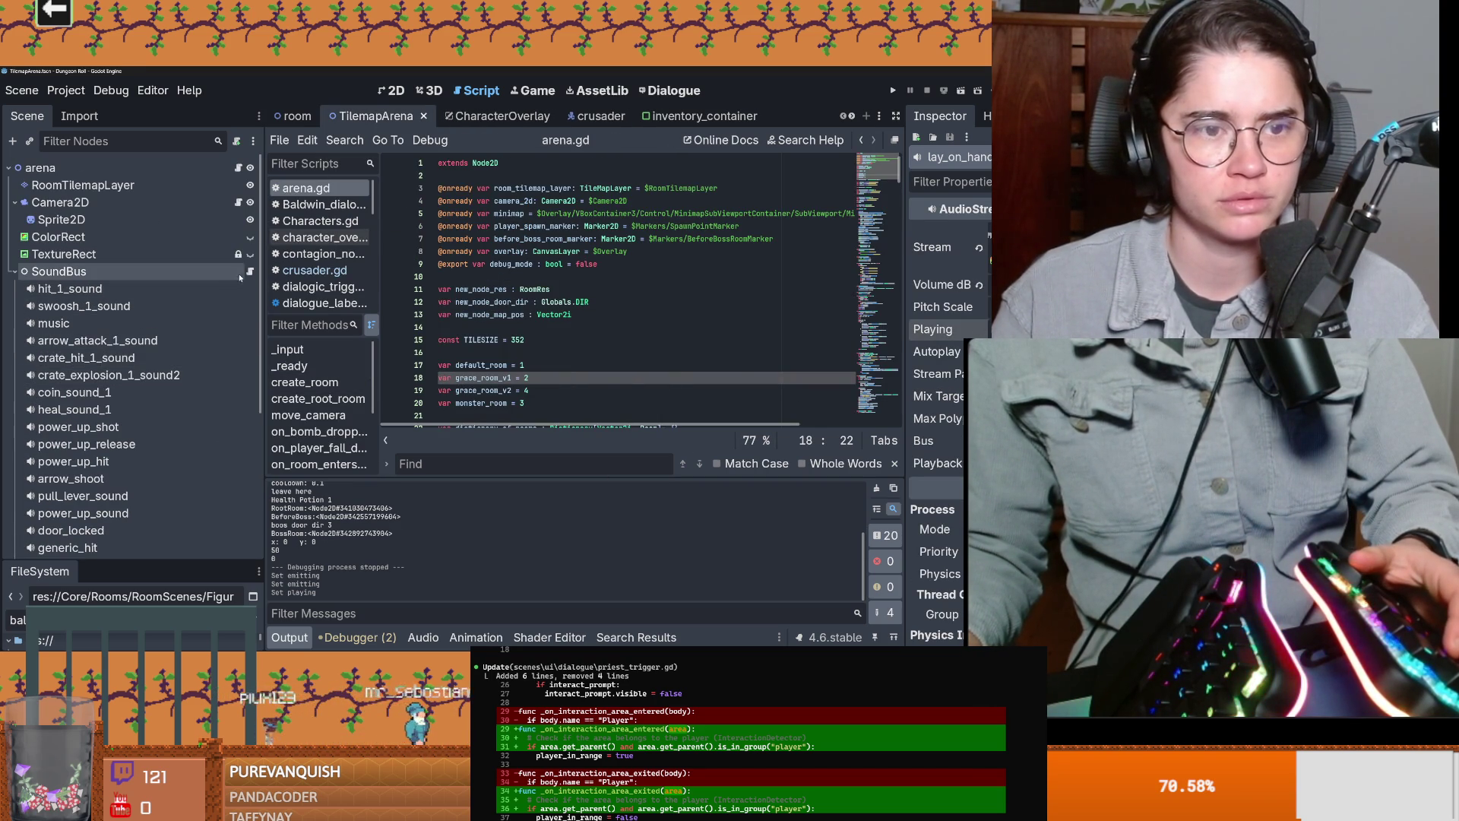
left_click(892, 91)
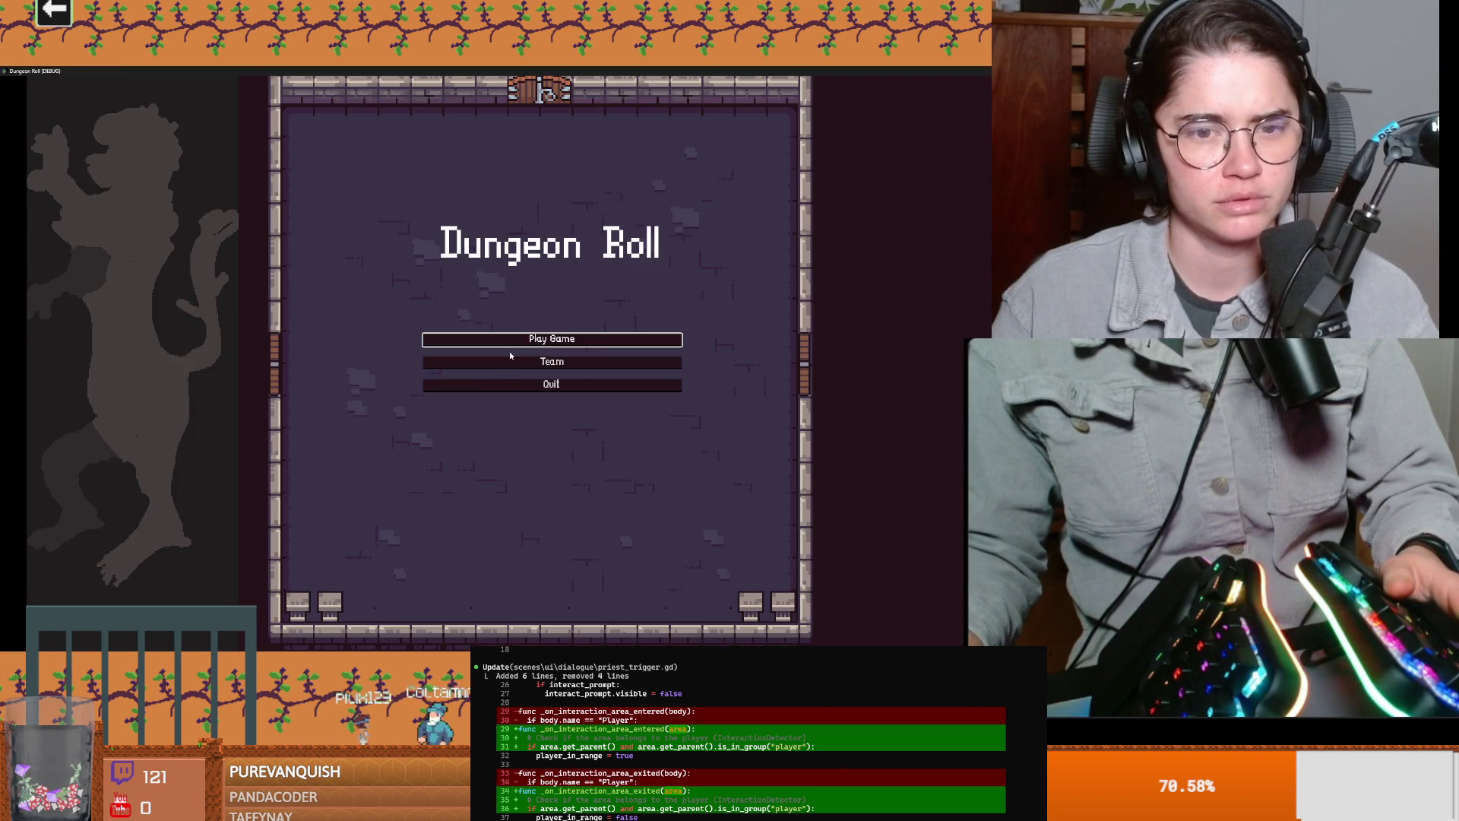
Step: Start a new game as the Crusader, check the dungeon, then close the game
left_click(510, 339)
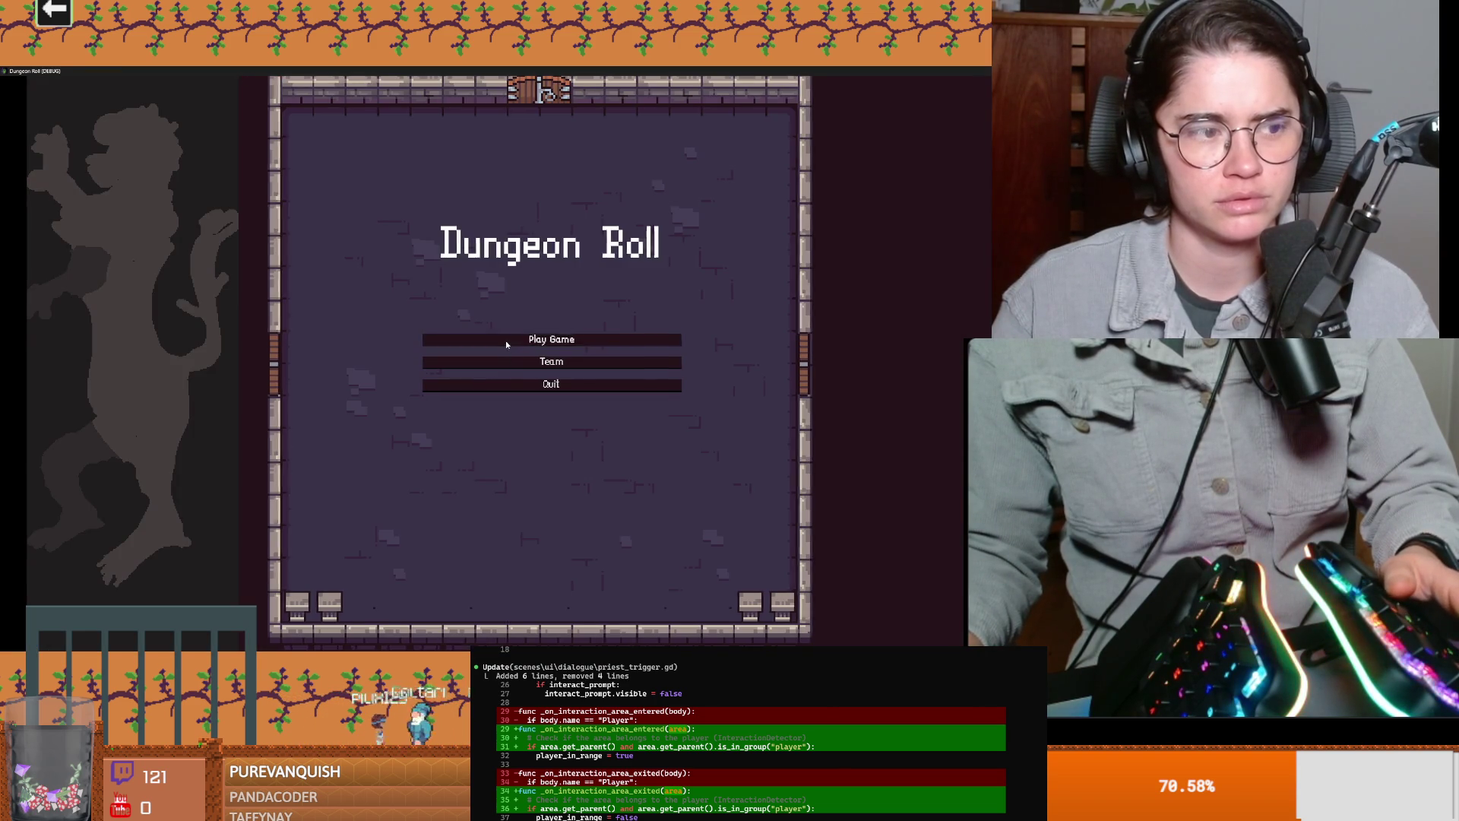
left_click(582, 367)
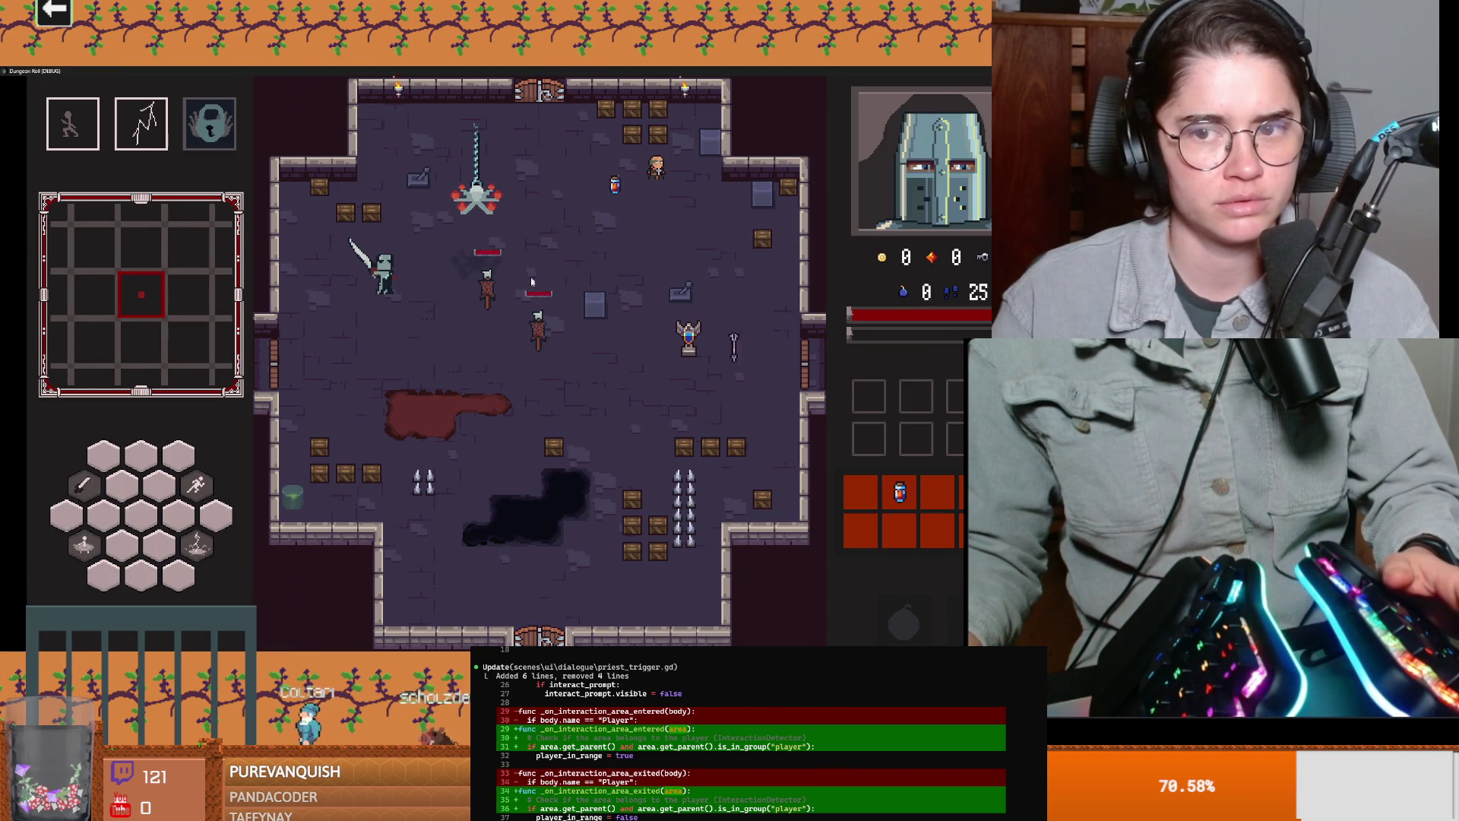
key("super+Down")
left_click(613, 302)
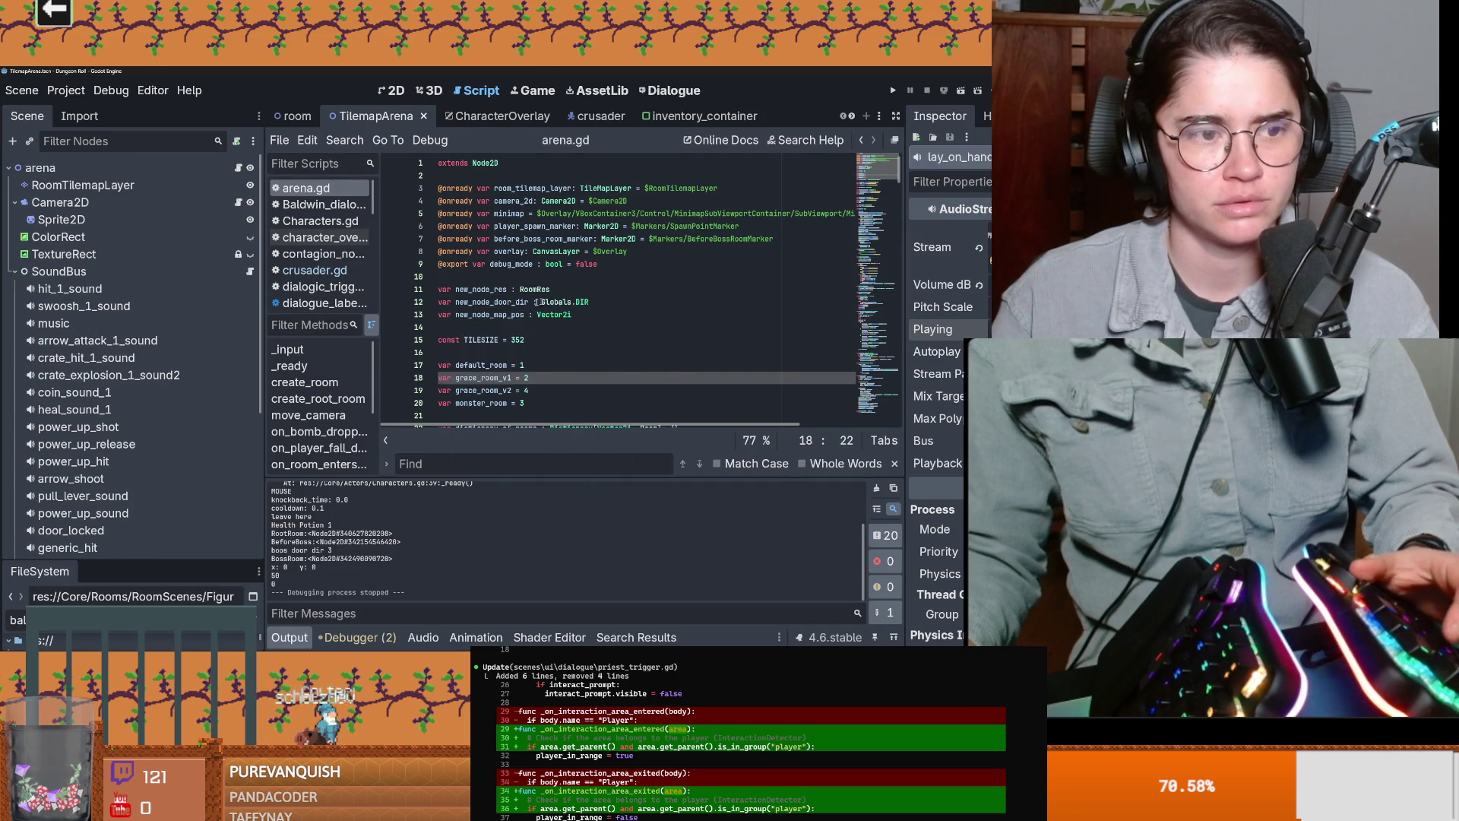
Step: Return to the crusader scene and its crusader.gd script
scroll(189, 411, "down", 5)
scroll(189, 410, "up", 4)
scroll(191, 414, "down", 5)
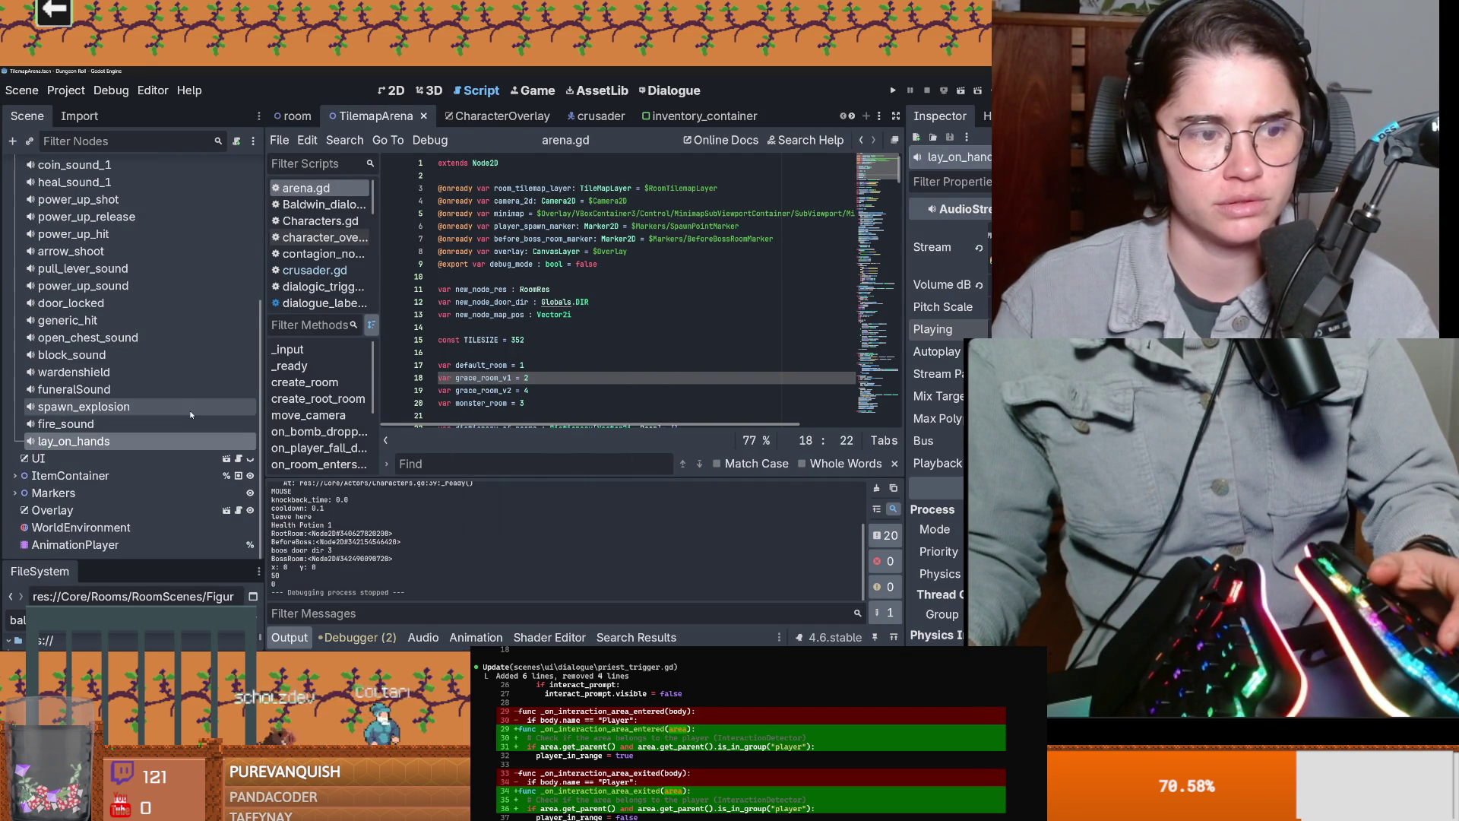
scroll(251, 408, "up", 5)
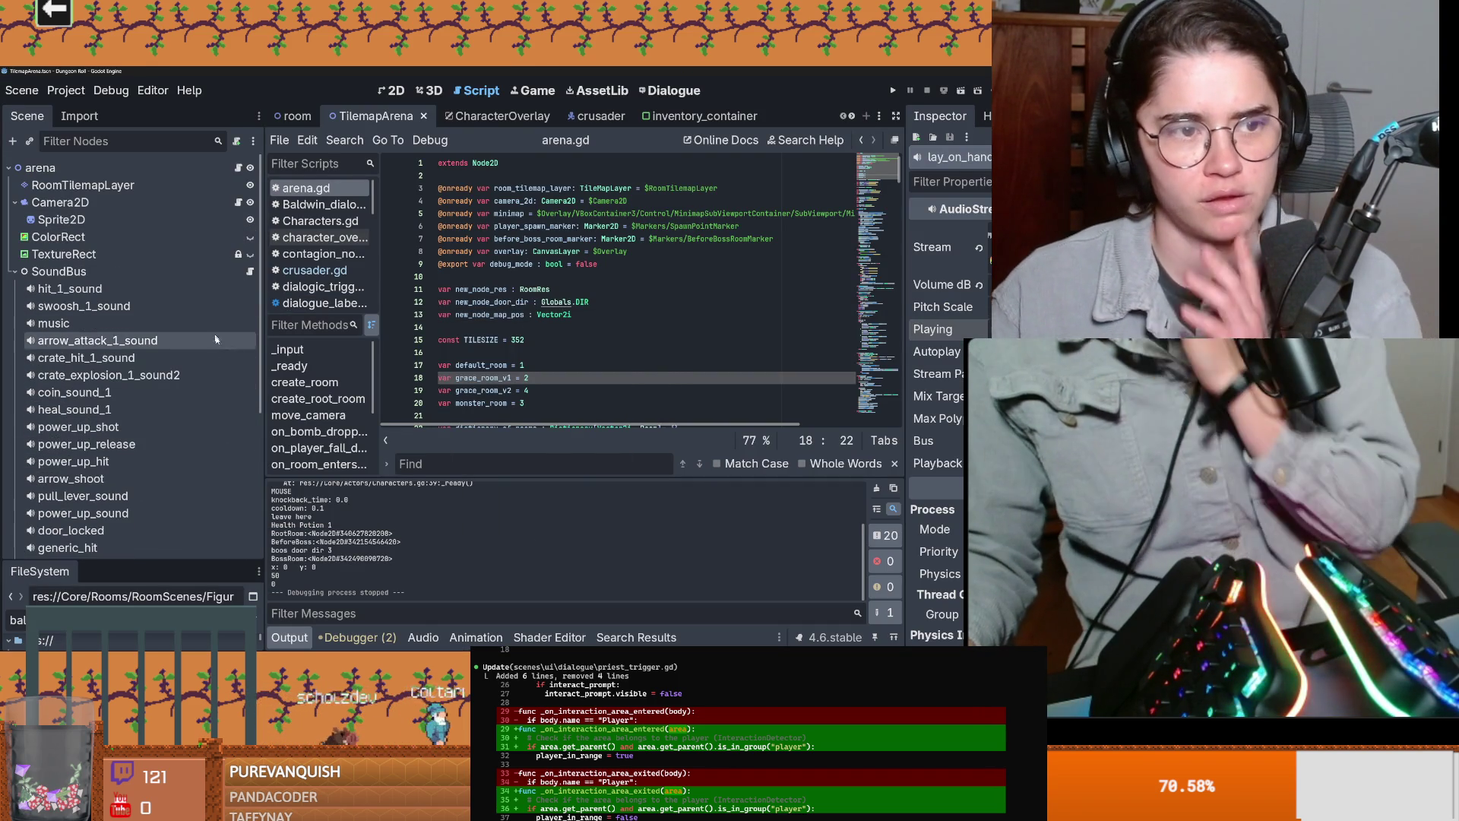
left_click(586, 115)
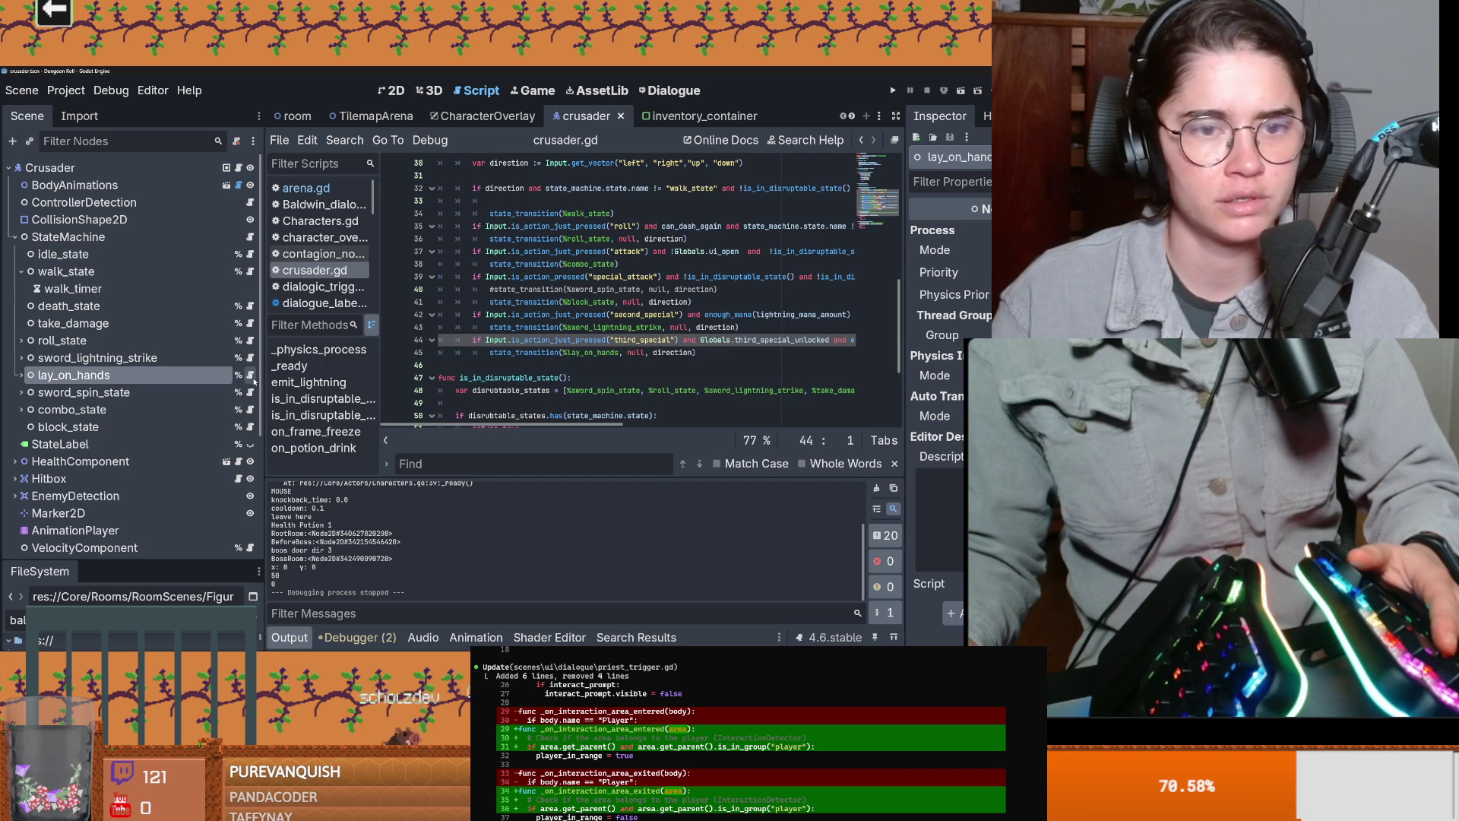
Step: Expand lay_on_hands in the Scene dock and inspect the LayHandsParticles node
left_click(238, 375)
scroll(519, 307, "up", 1)
double_click(511, 288)
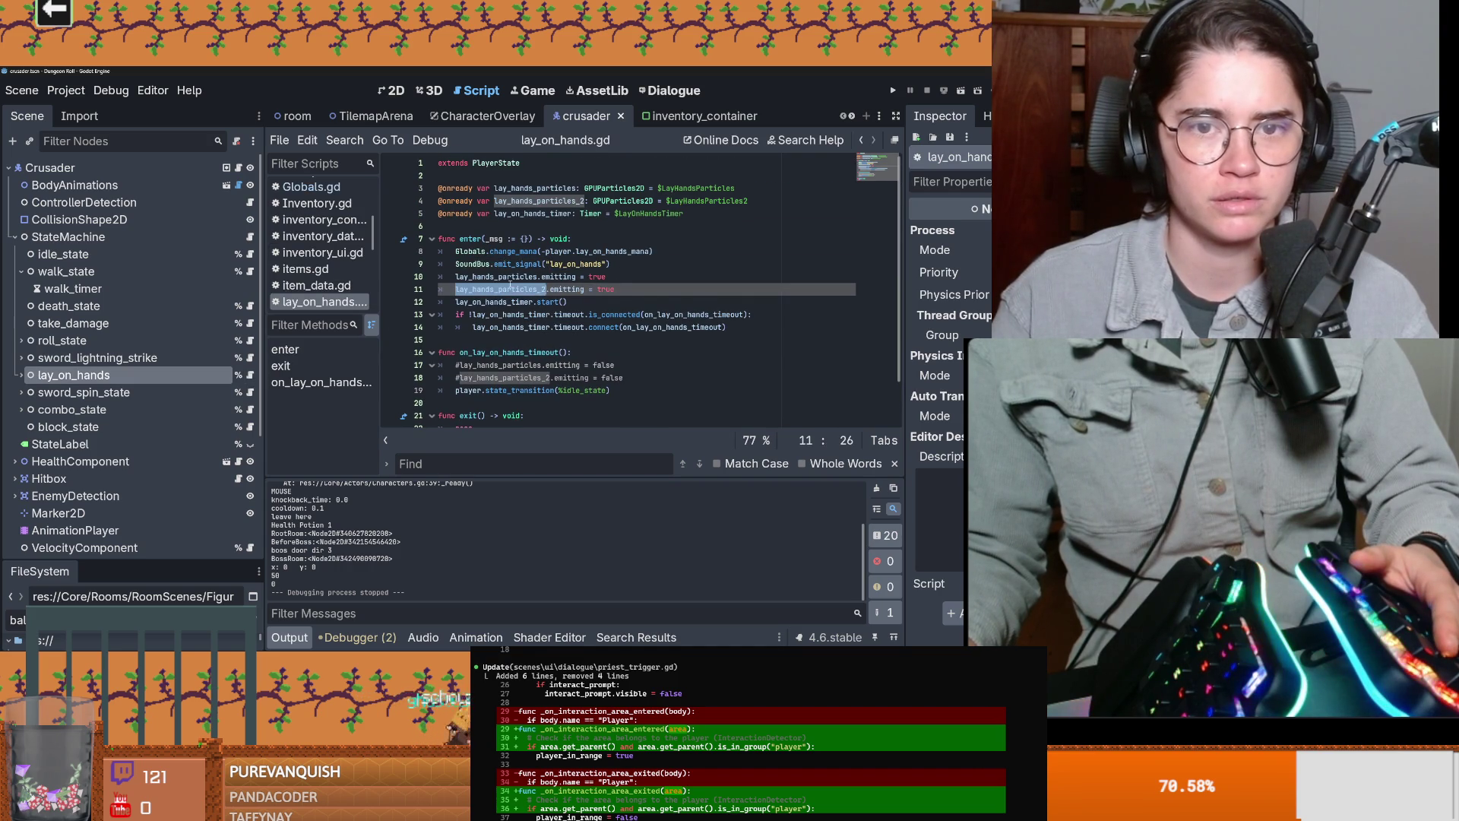
left_click(21, 375)
left_click(94, 392)
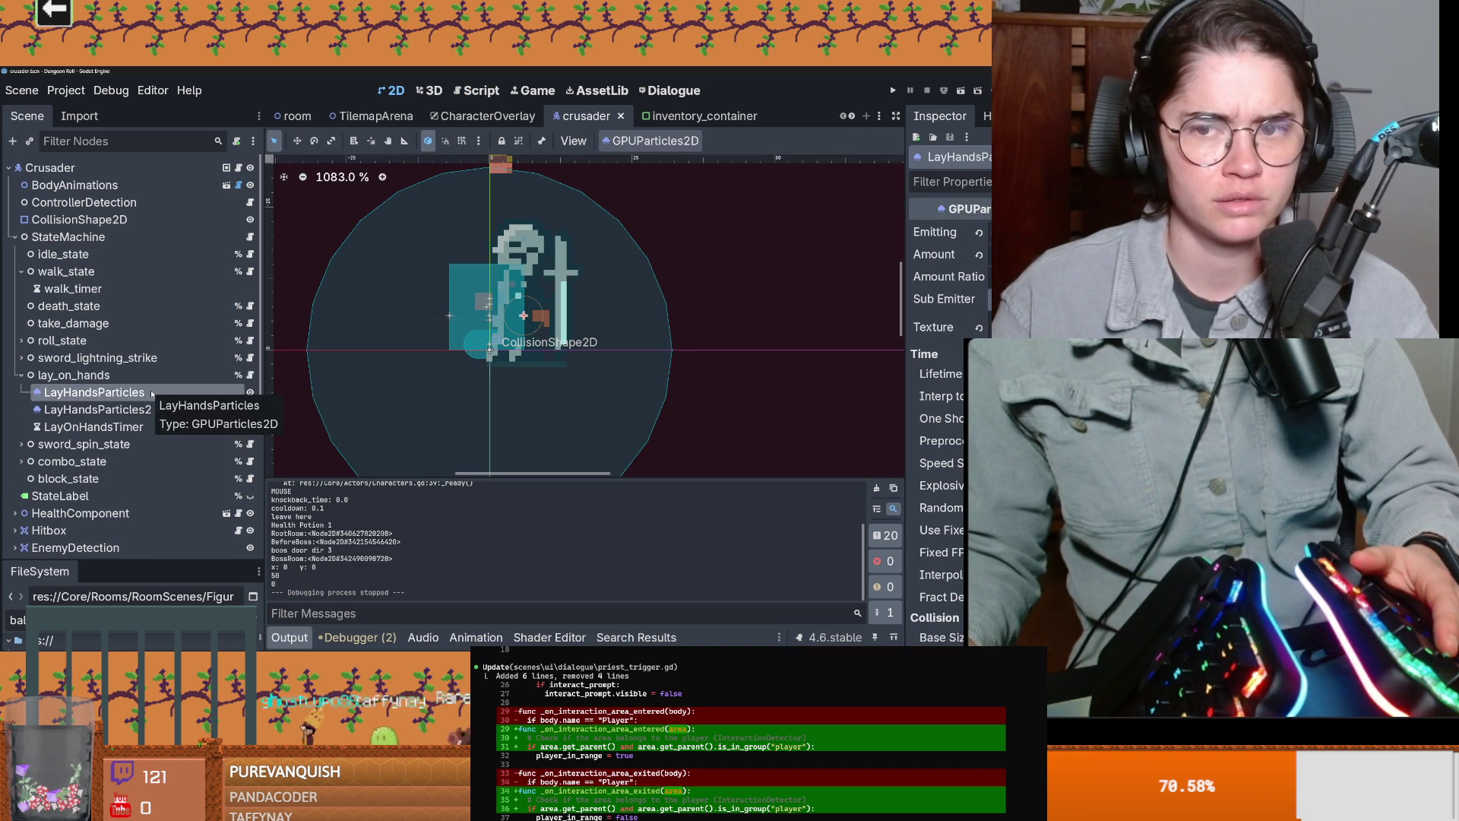
Step: Review the particle emitting references on lines 10–11 of lay_on_hands.gd and save
left_click(250, 375)
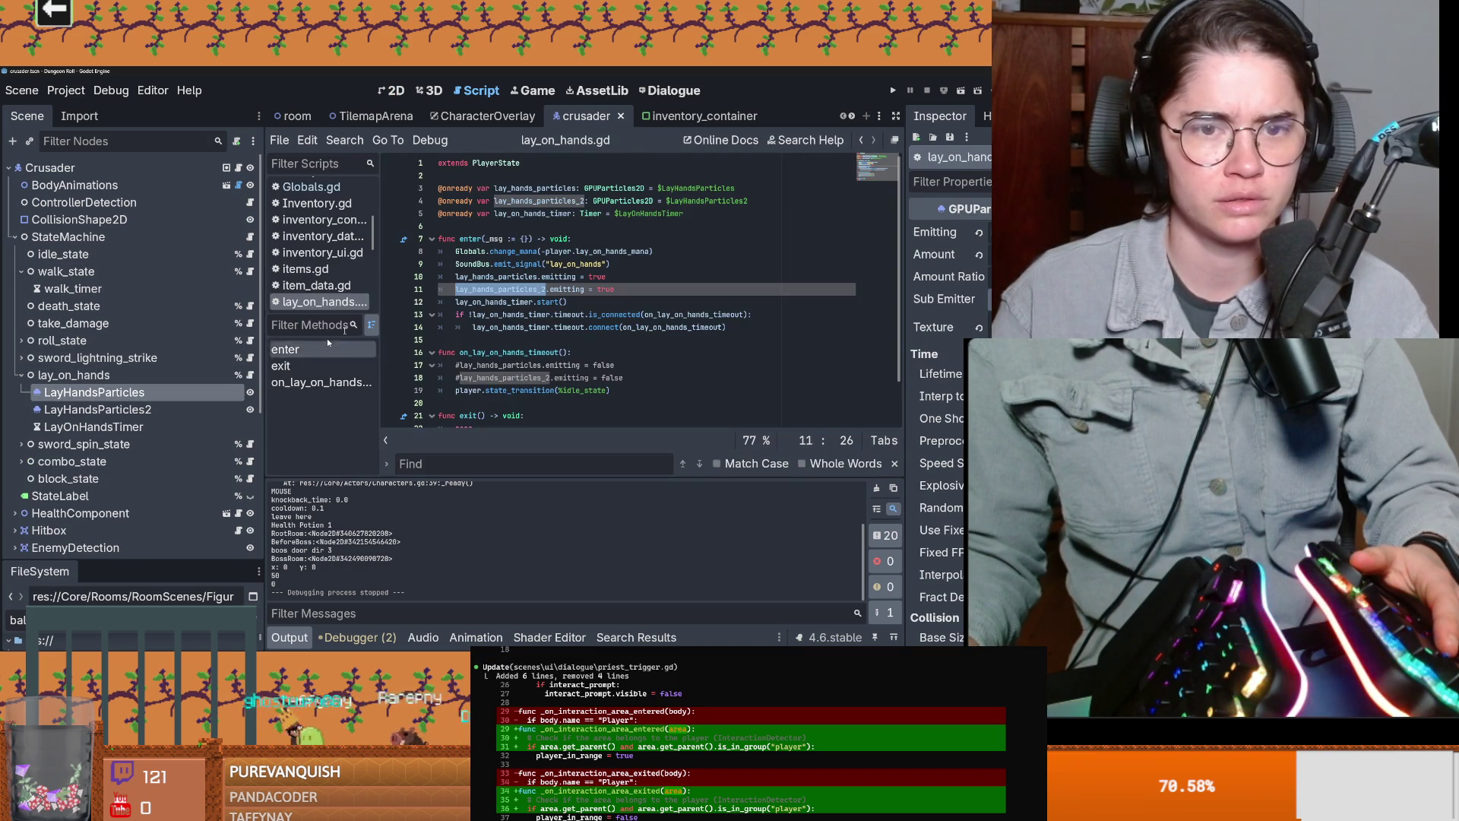
double_click(515, 289)
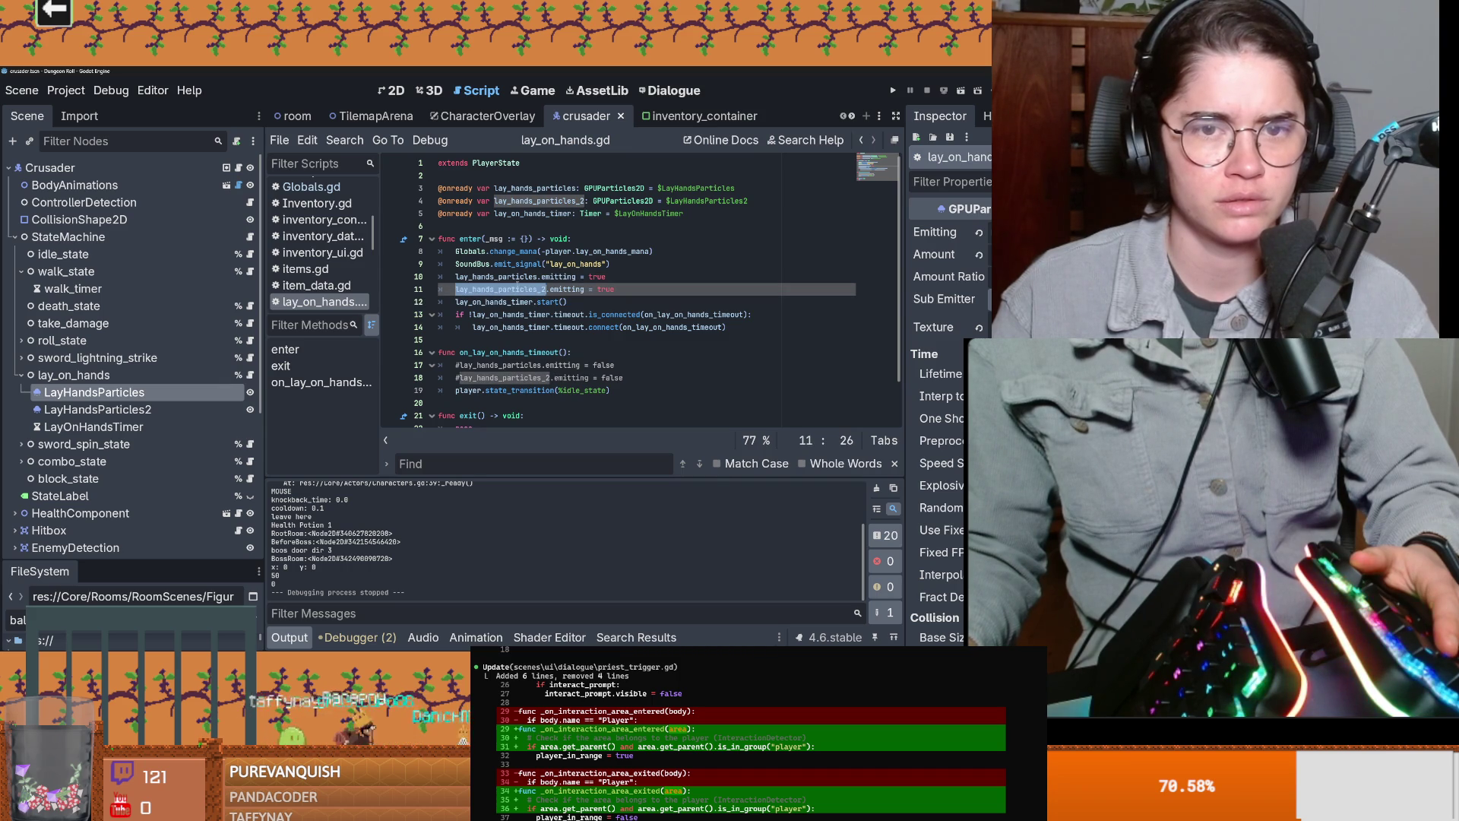
double_click(527, 279)
double_click(562, 278)
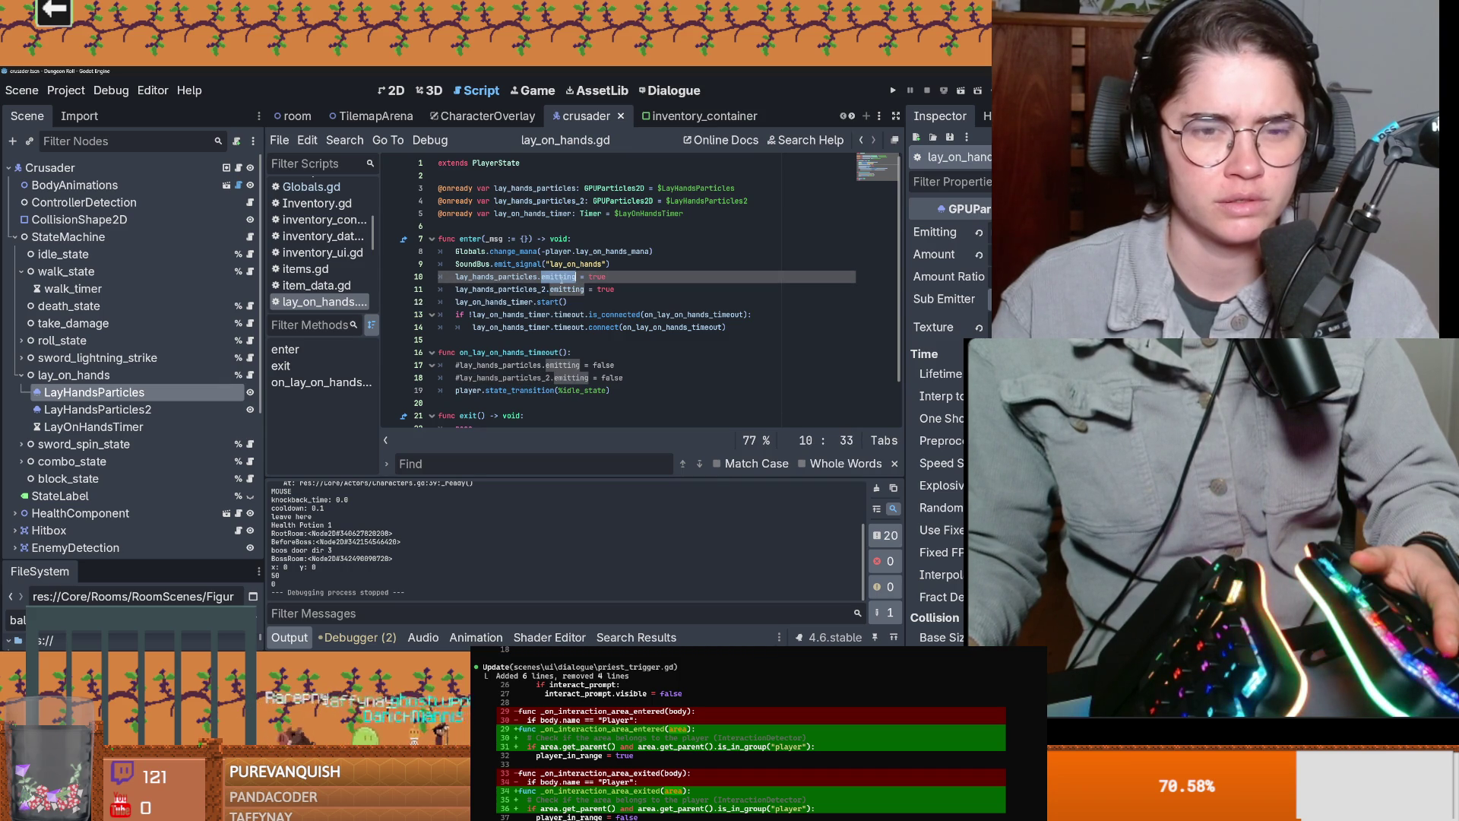
mouse_move(562, 278)
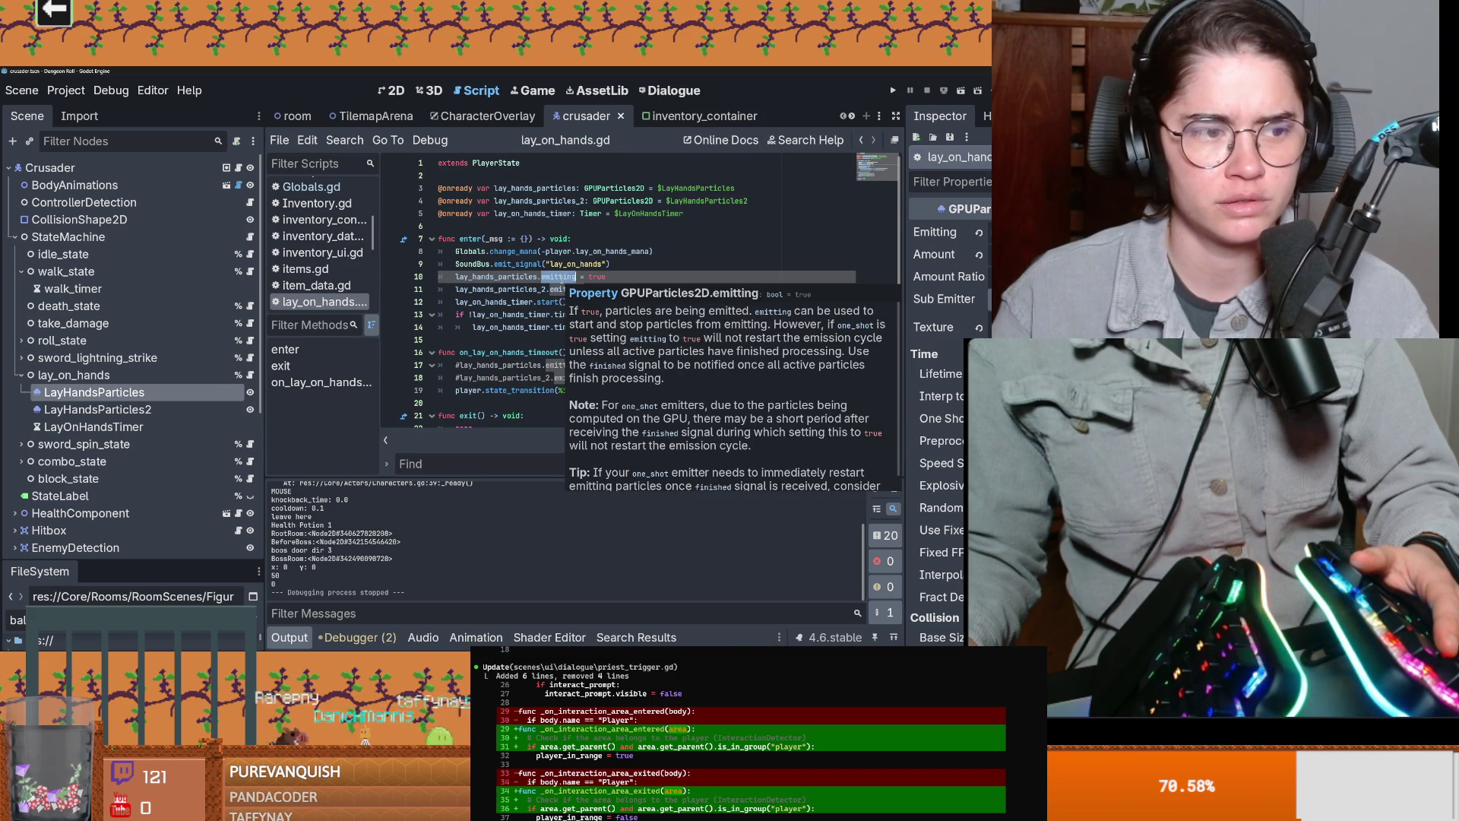
left_click(528, 289)
key("ctrl+s")
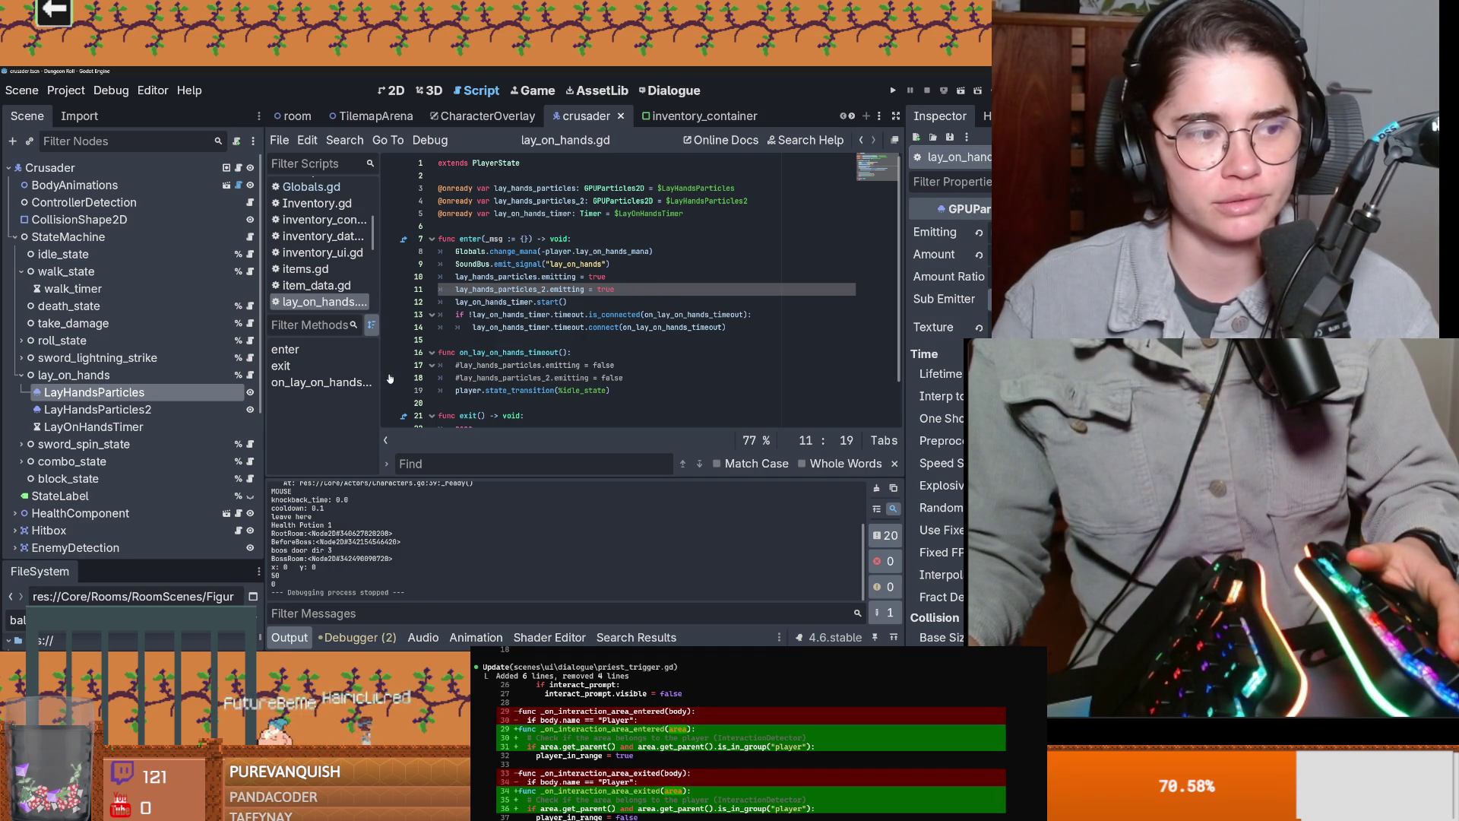
left_click(609, 292)
key("ctrl+s")
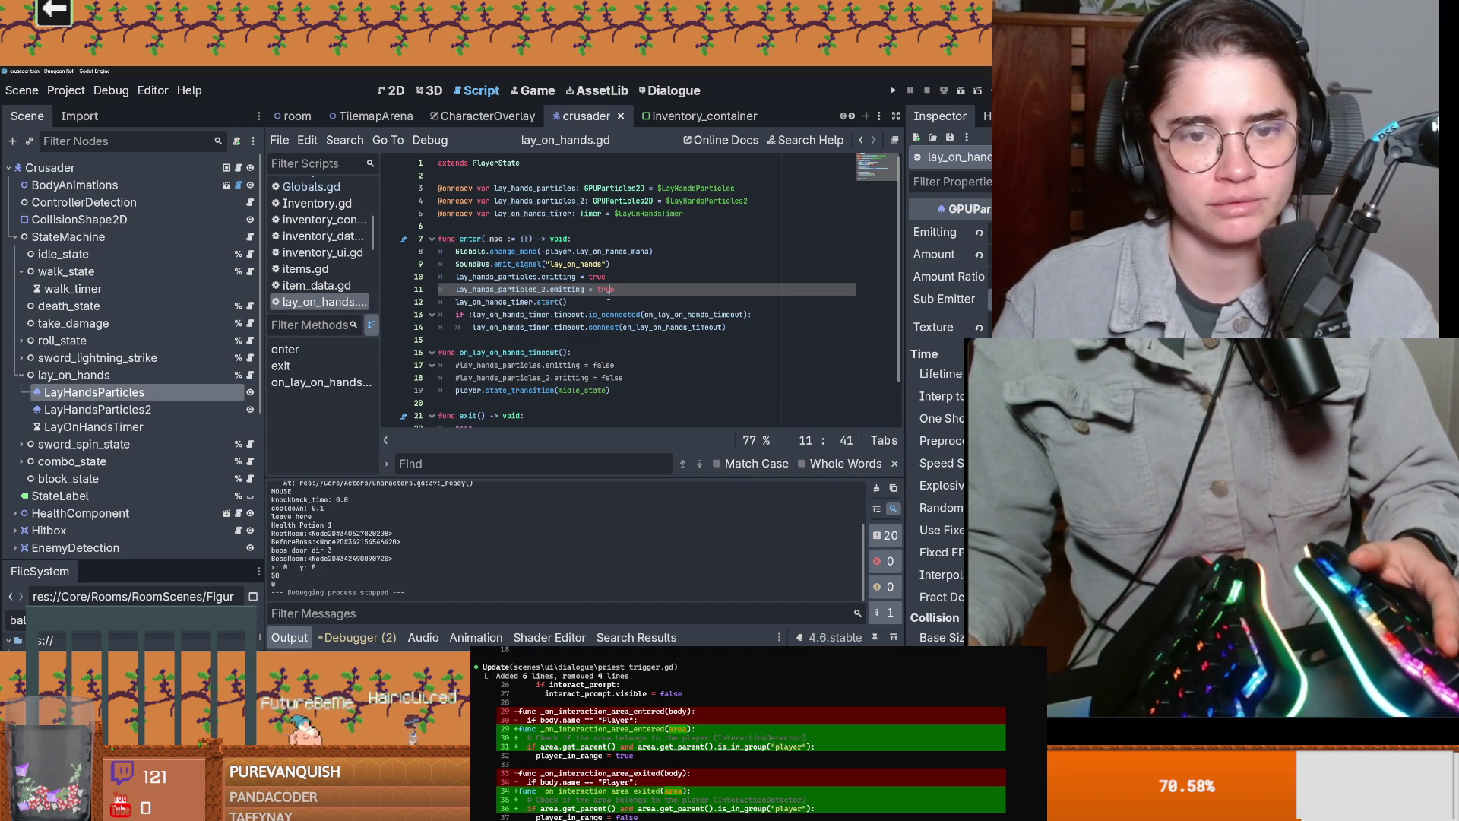
Step: Check the uses of lay_on_hands_timer and the on_lay_on_hands_timeout handler
double_click(494, 301)
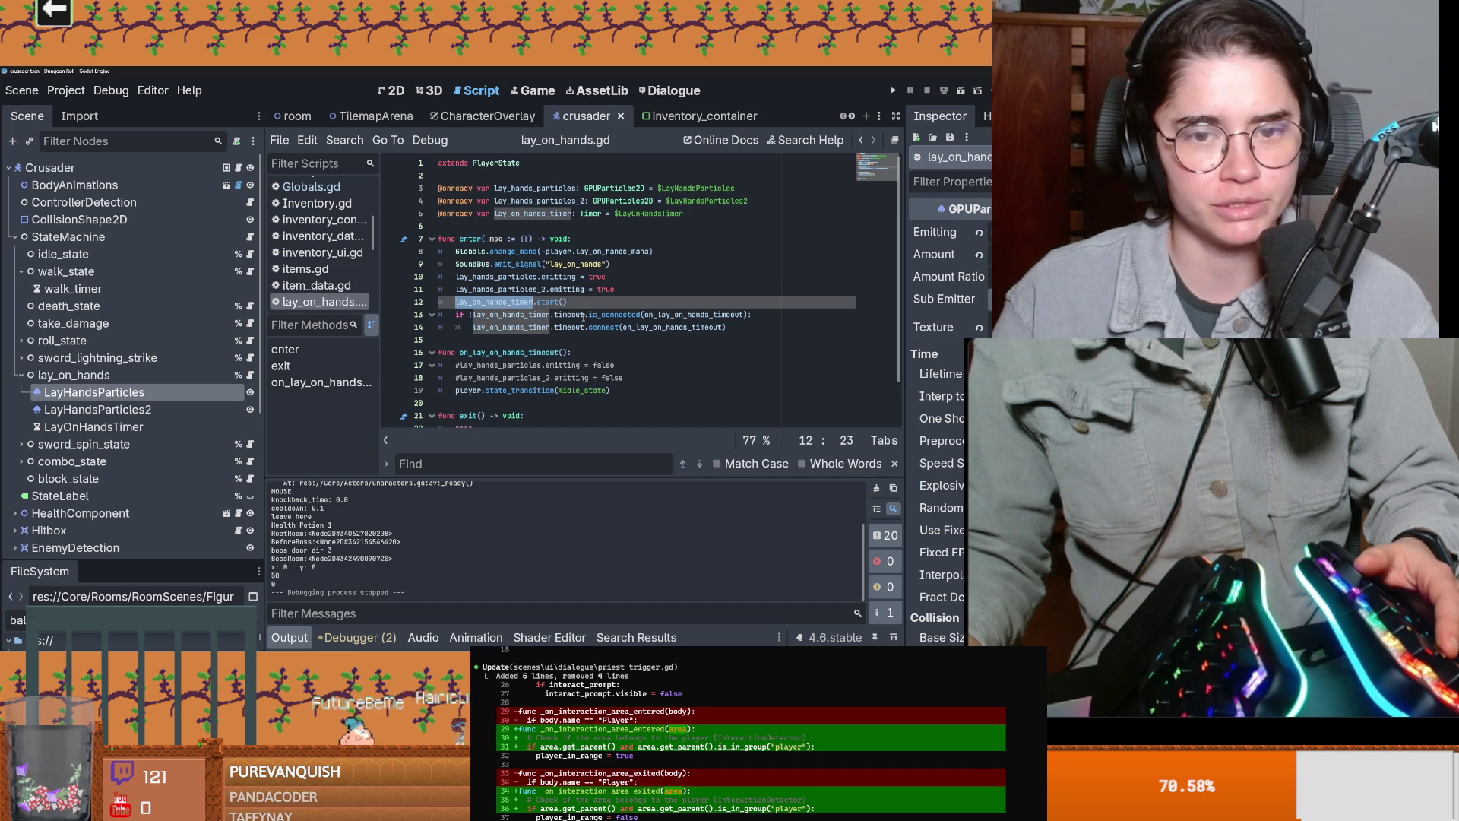
scroll(581, 317, "down", 1)
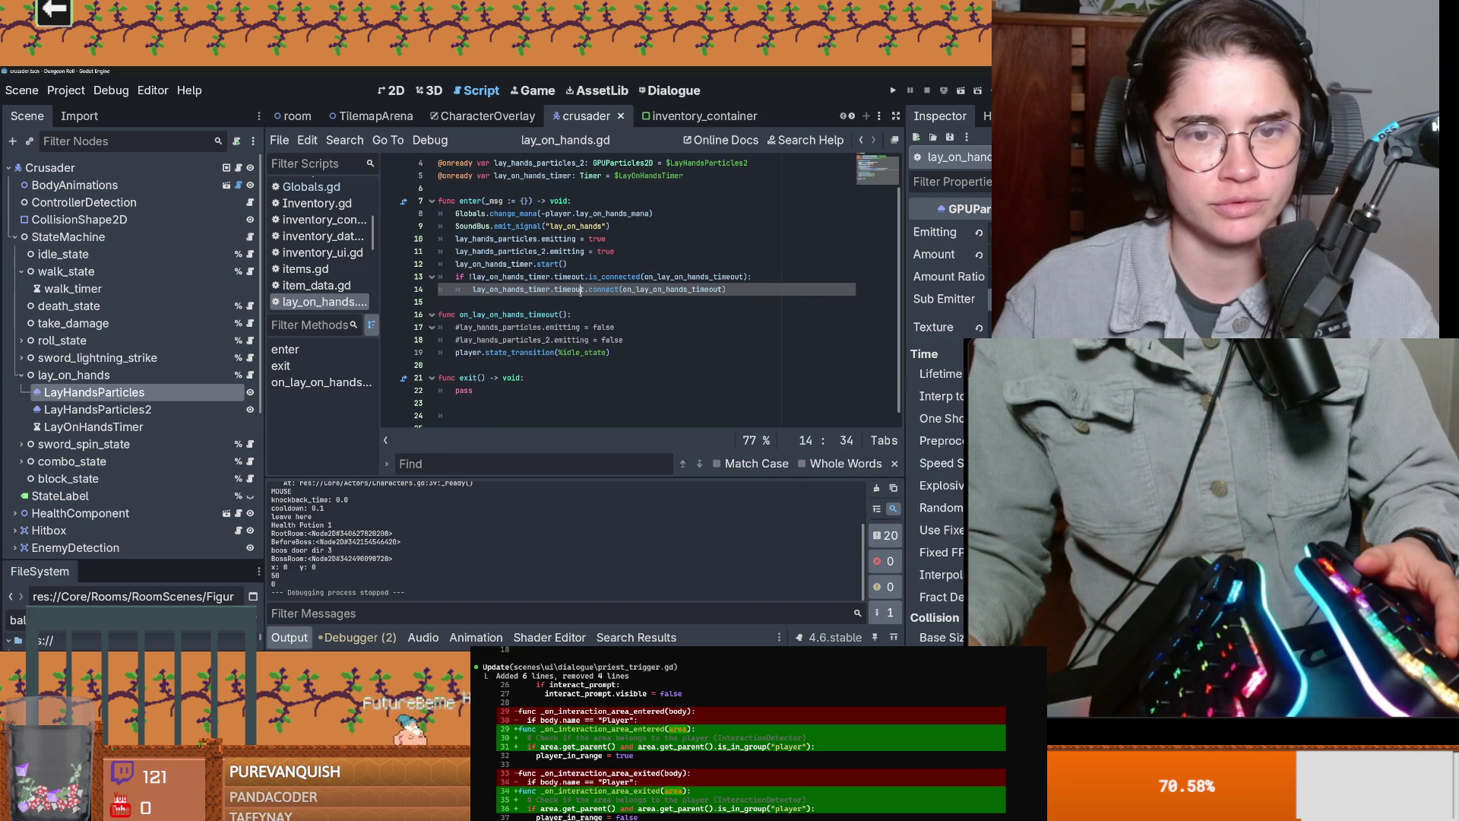
left_click(647, 291)
double_click(647, 291)
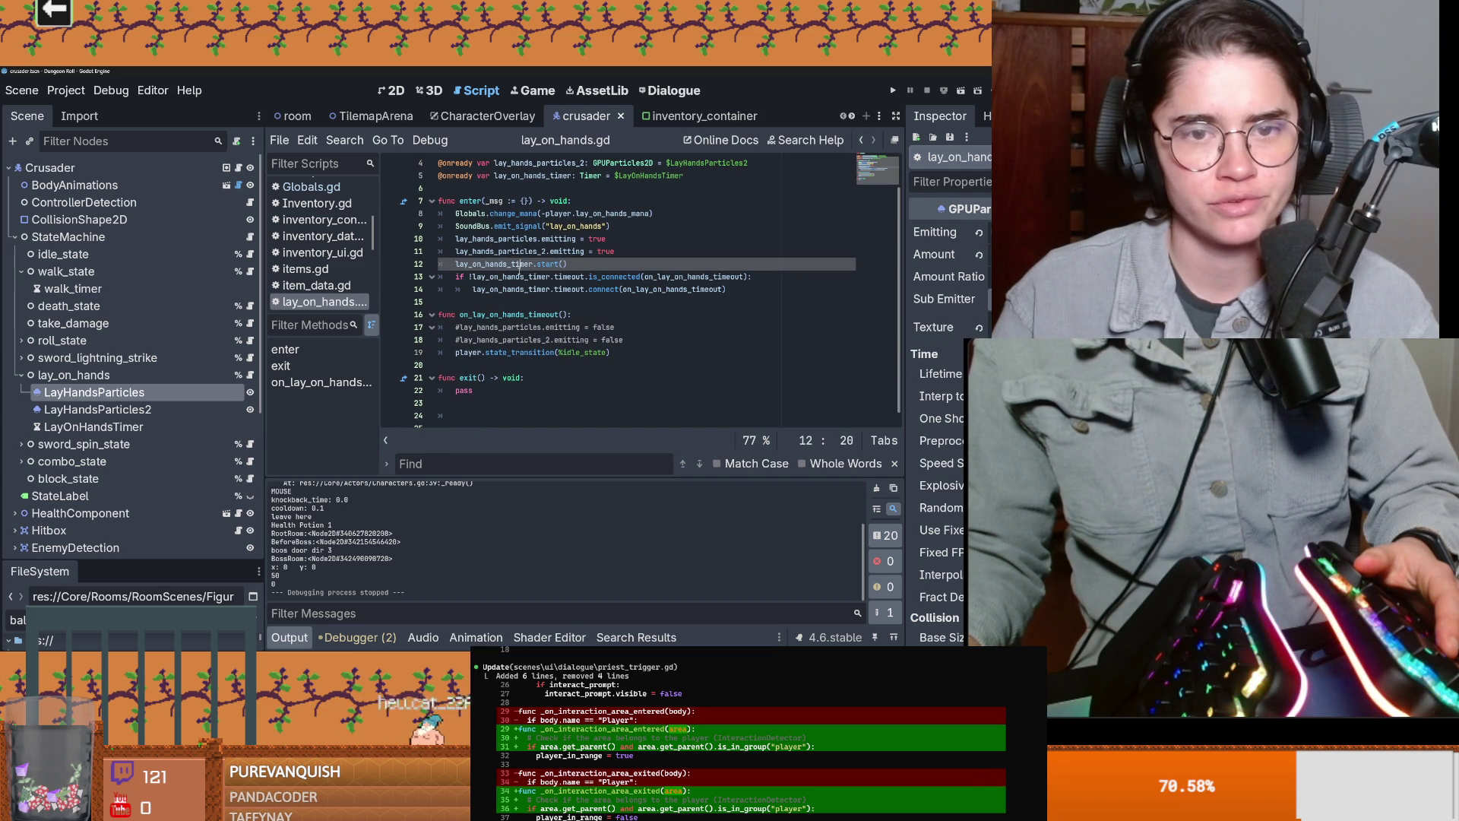
double_click(496, 239)
scroll(544, 303, "up", 1)
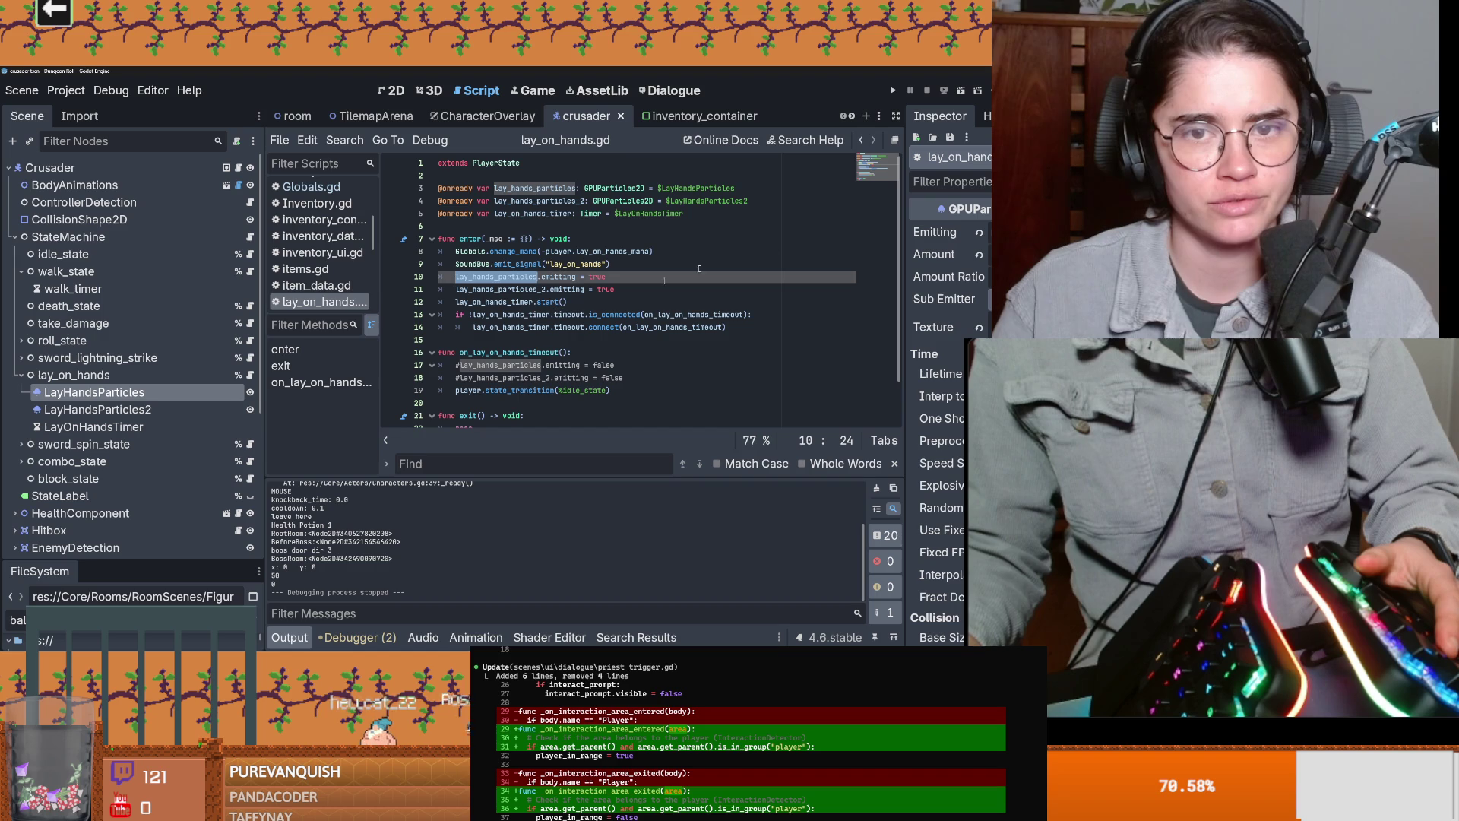
Step: Replace the old particle declarations by Ctrl-dragging LayHandsParticles and LayHandsParticles2 into the script
left_click_drag(438, 188, 748, 201)
key("BackSpace")
left_click(114, 409, "shift")
mouse_move(114, 409)
left_mouse_down()
mouse_move(251, 410)
mouse_move(463, 217)
mouse_move(462, 188)
left_mouse_up()
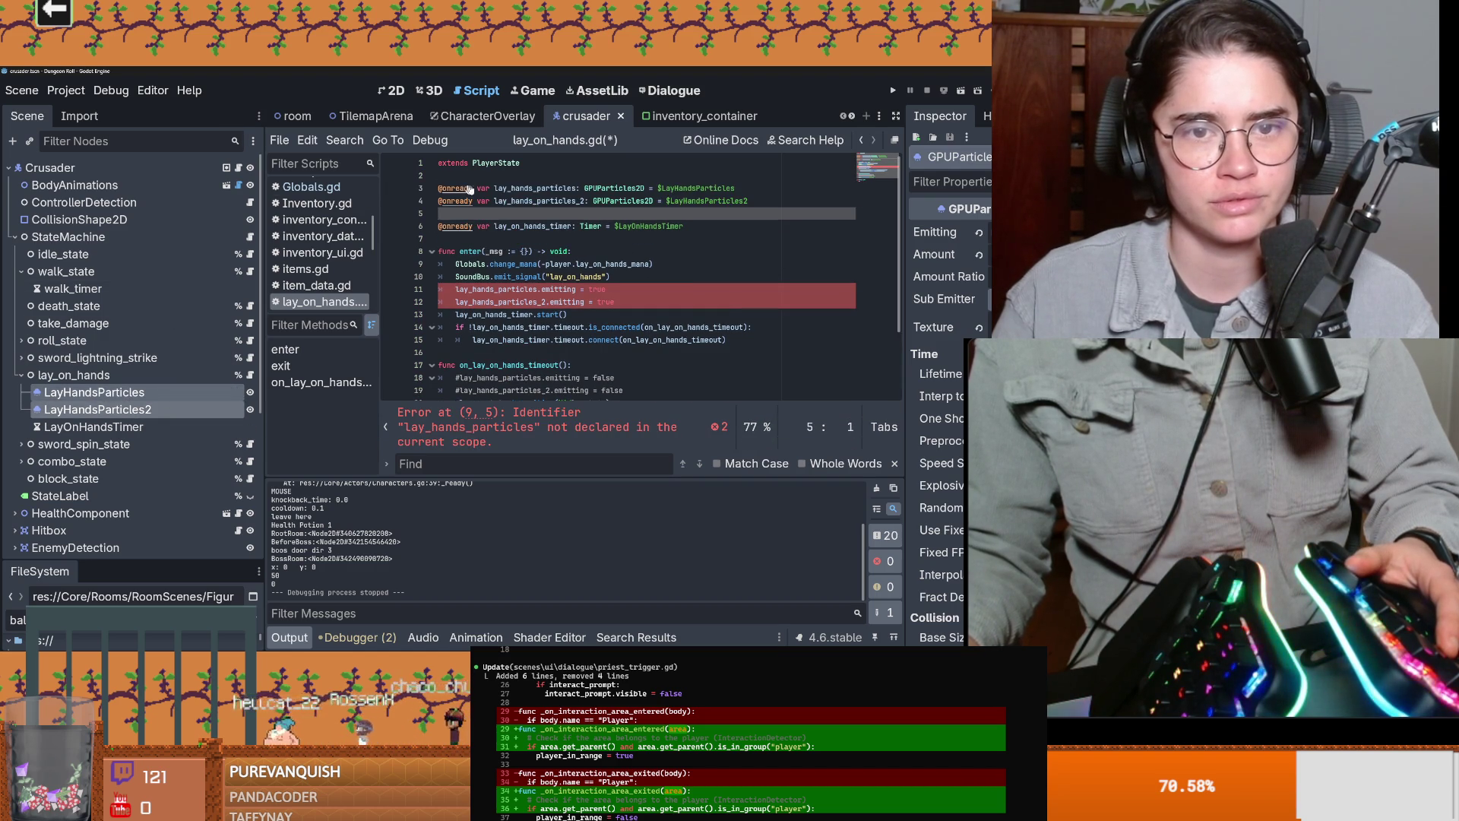
left_click(564, 290)
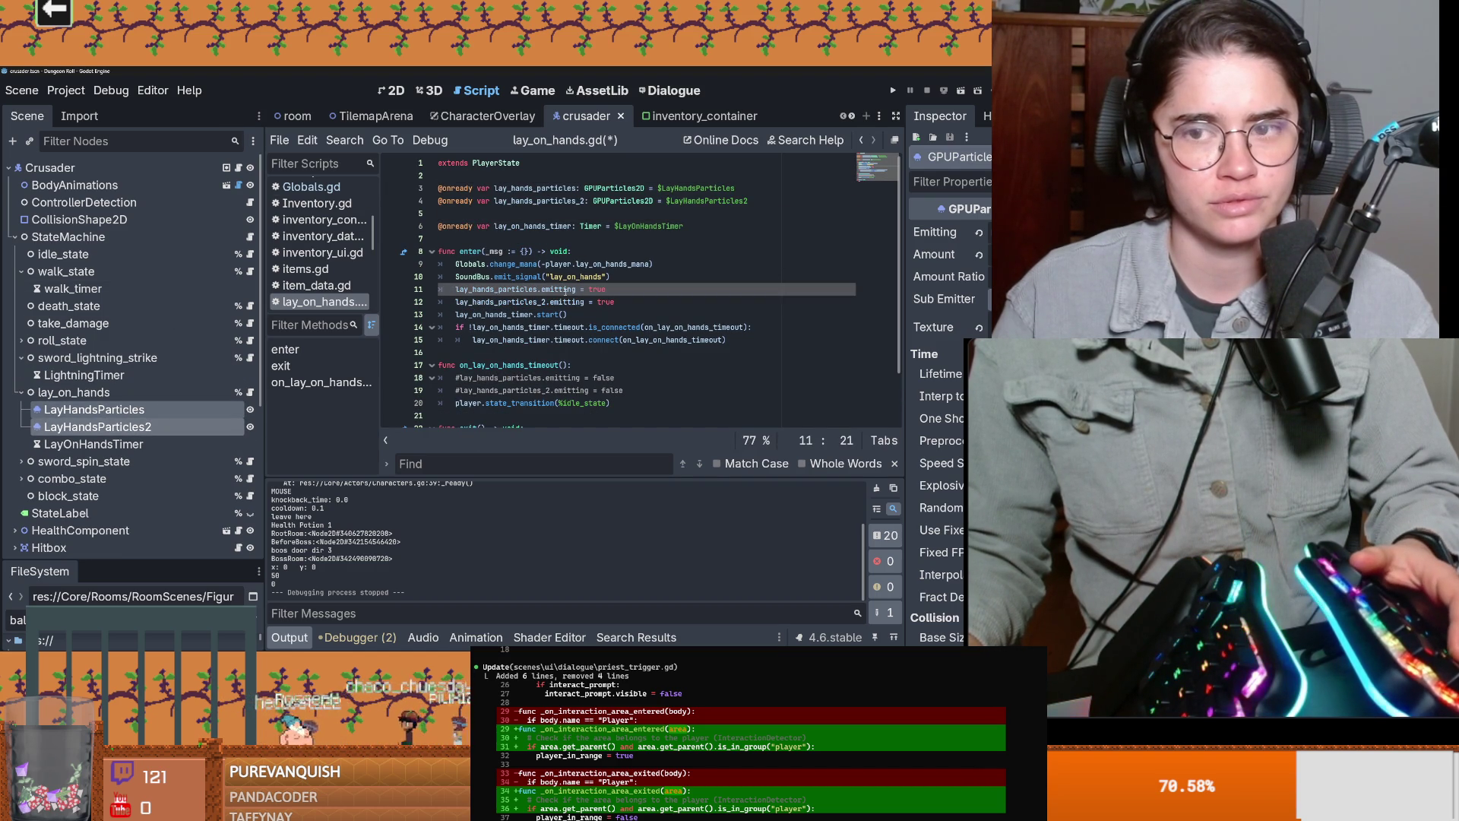
left_click(616, 294)
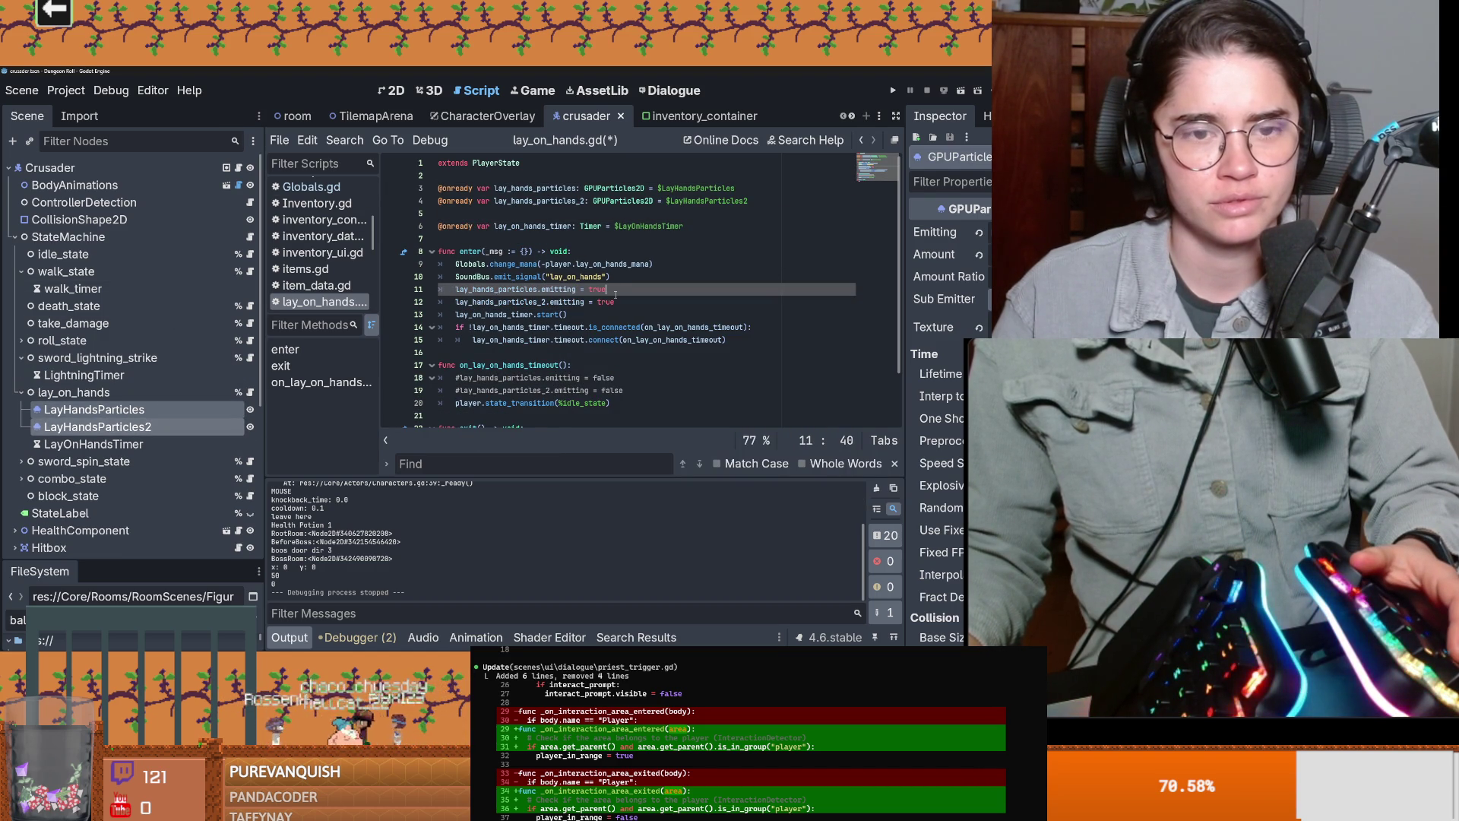
left_click(391, 91)
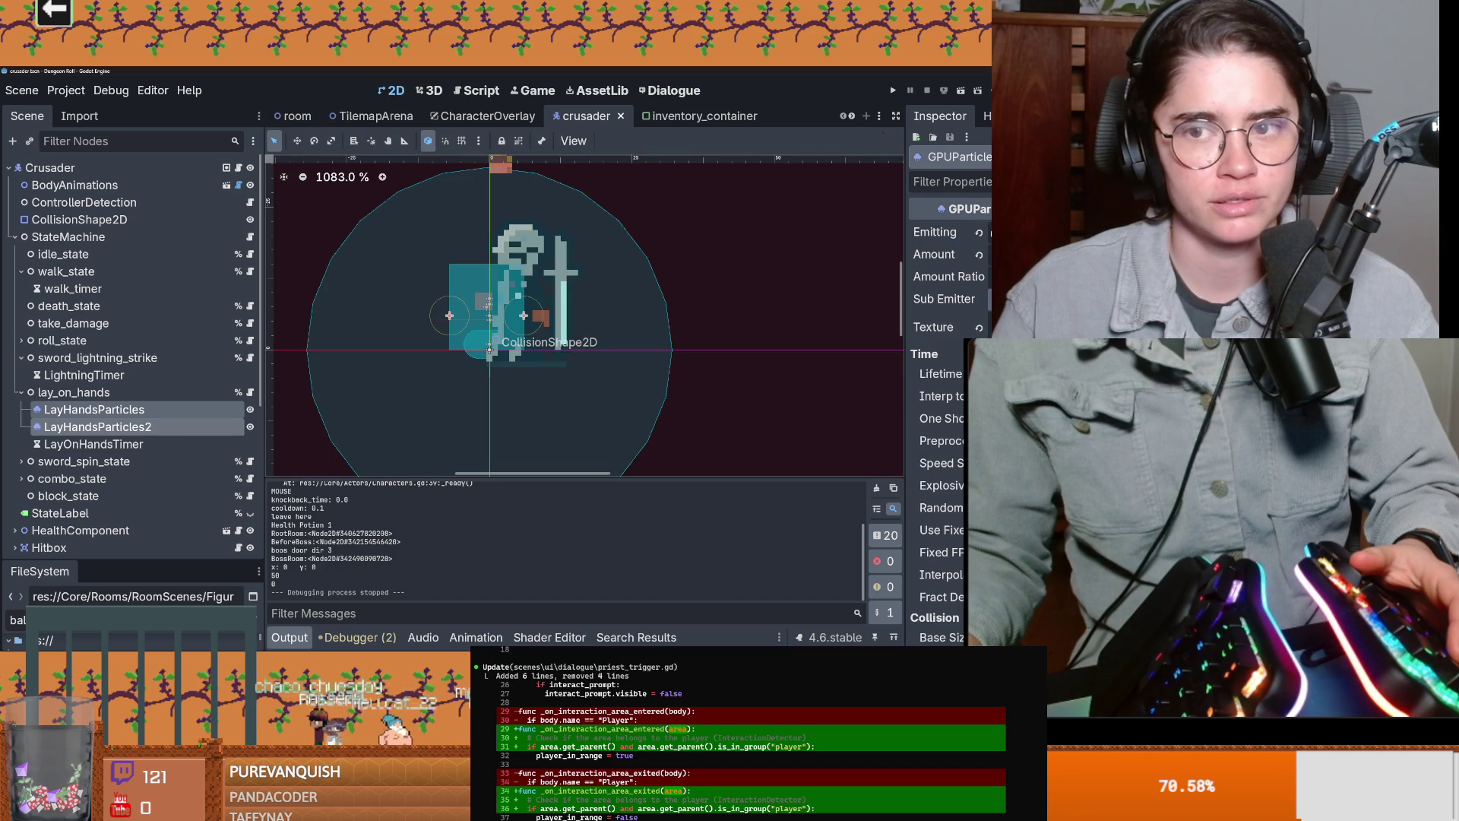
Step: Turn on Emitting for both particle nodes and save the crusader scene
left_click(1011, 232)
key("ctrl+s")
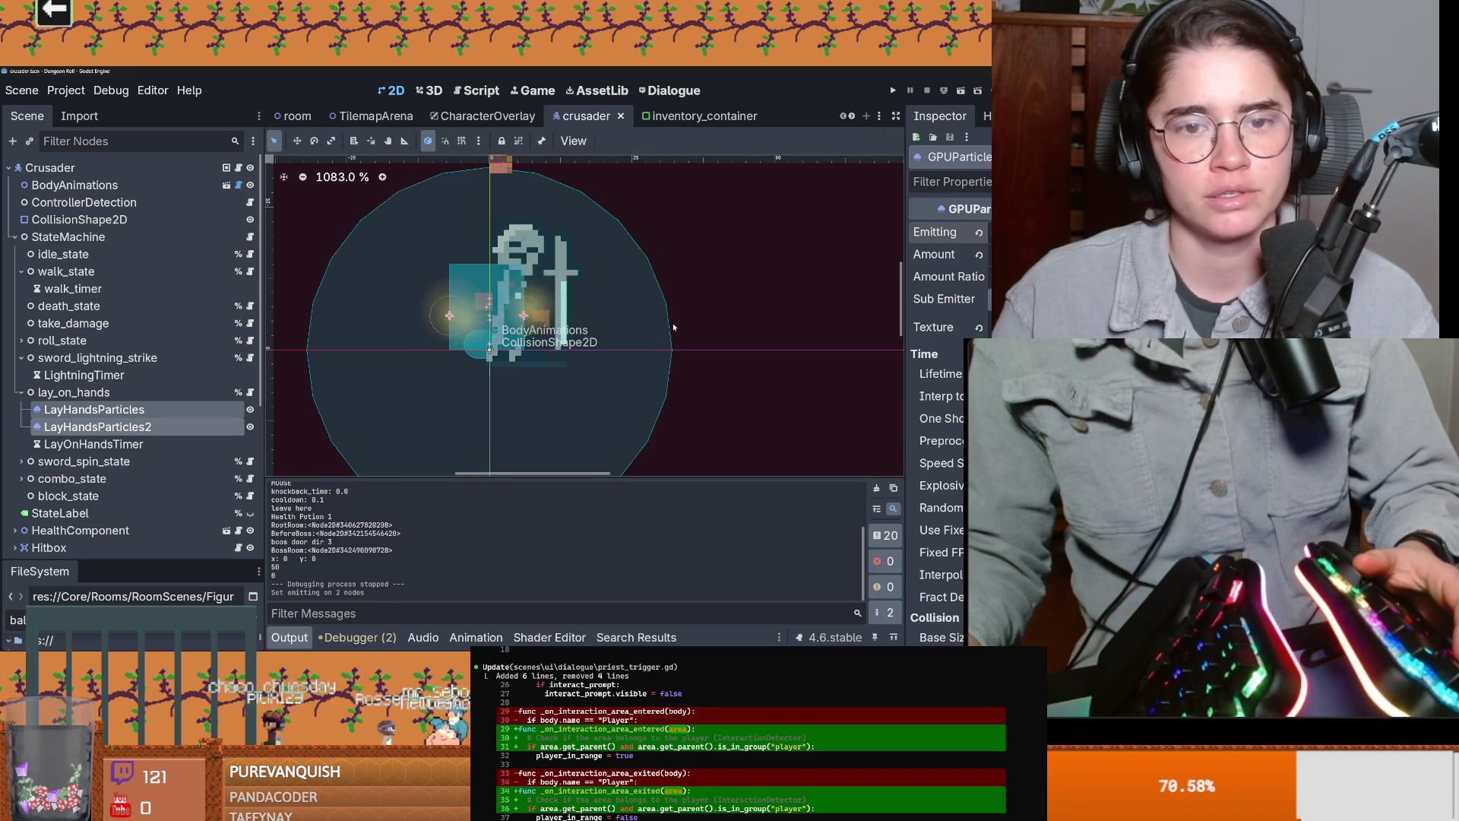
scroll(673, 327, "down", 2)
scroll(673, 327, "down", 5)
key("ctrl+s")
Step: Move both LayHandsParticles nodes under the Crusader root beside level_up_particles
scroll(633, 311, "down", 1)
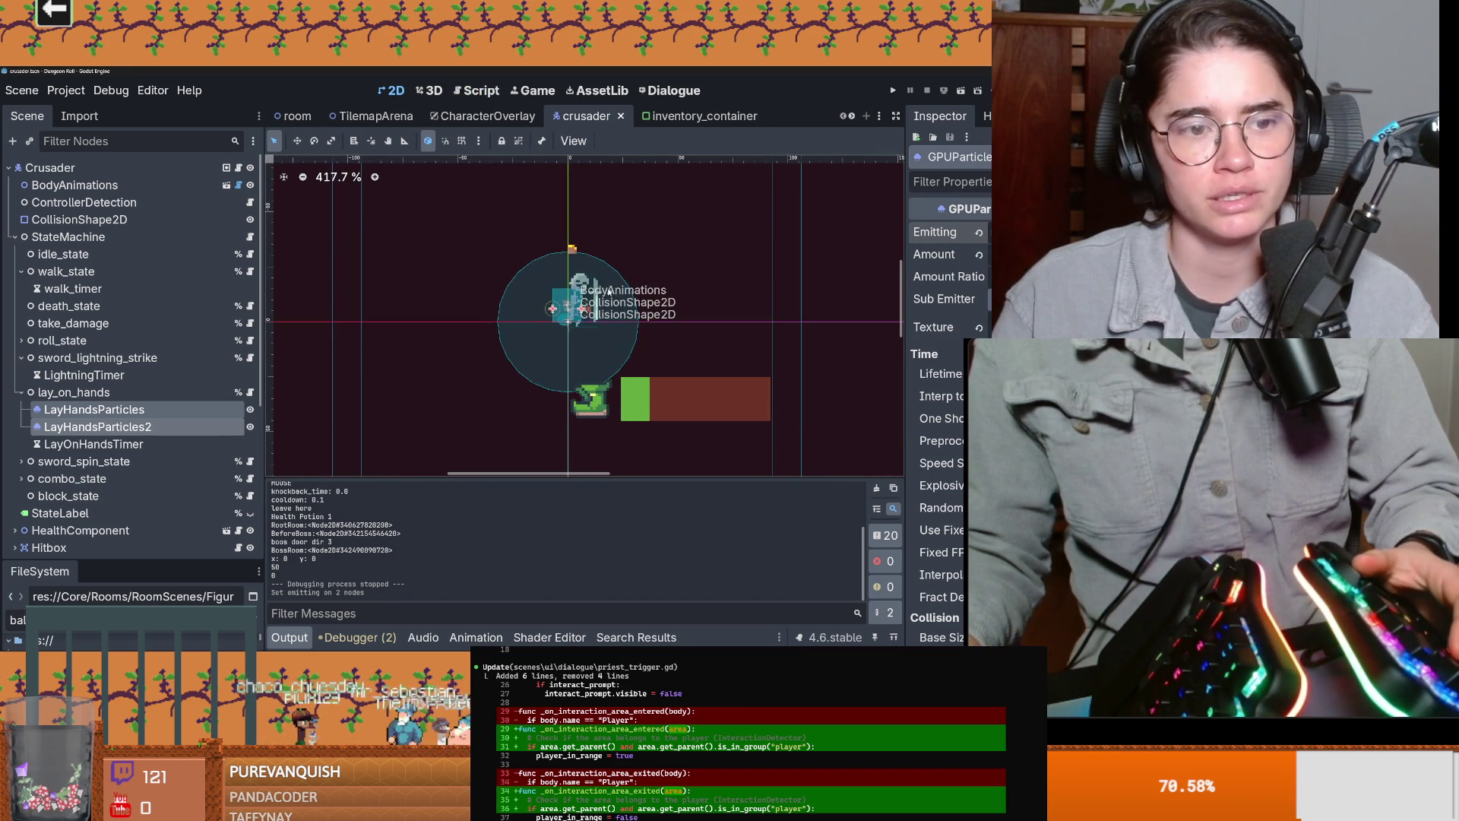
mouse_move(91, 415)
left_mouse_down()
mouse_move(152, 365)
mouse_move(162, 382)
mouse_move(140, 349)
mouse_move(106, 463)
mouse_move(99, 438)
left_mouse_up()
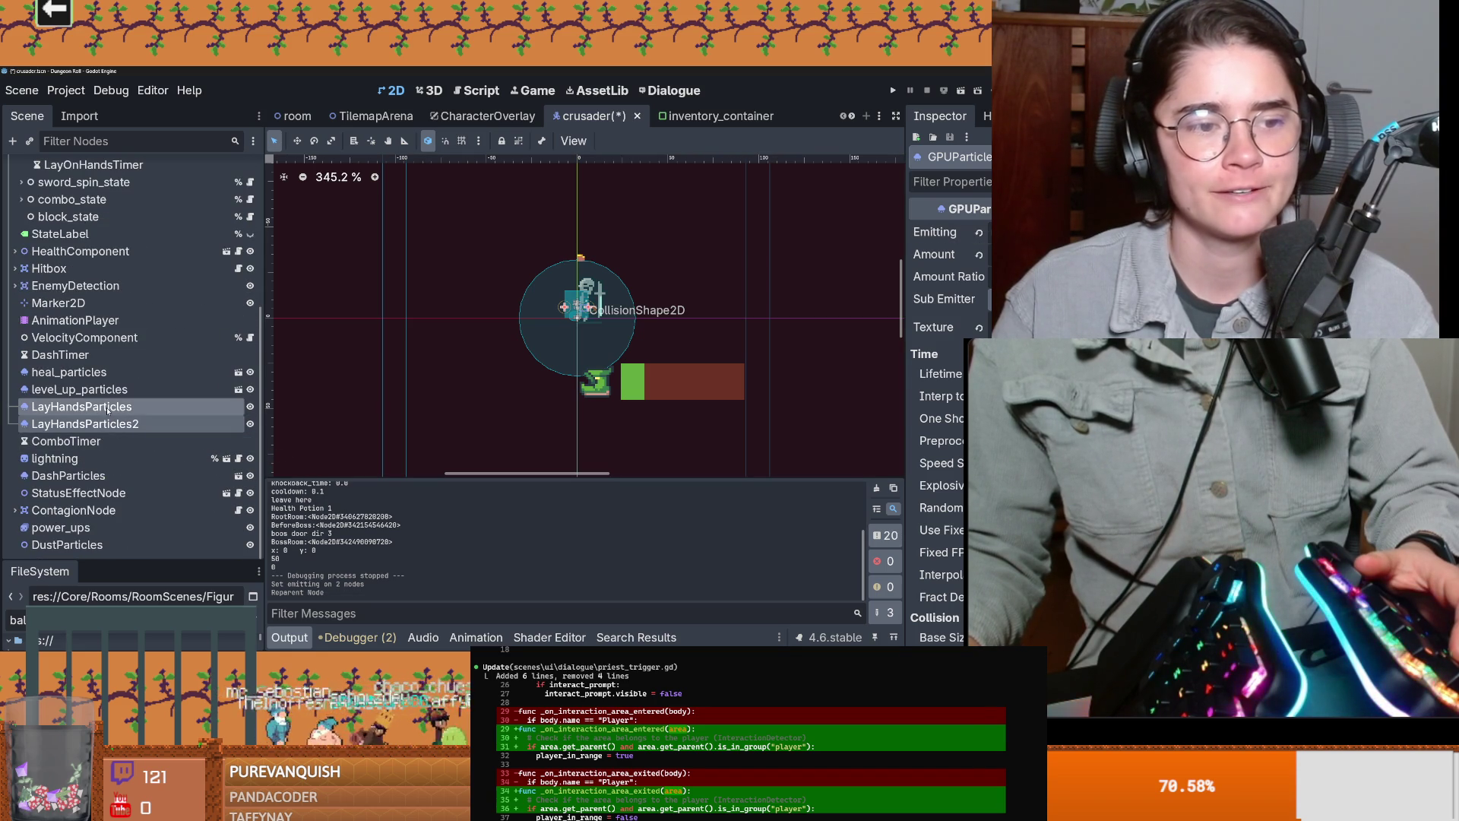
scroll(213, 377, "up", 5)
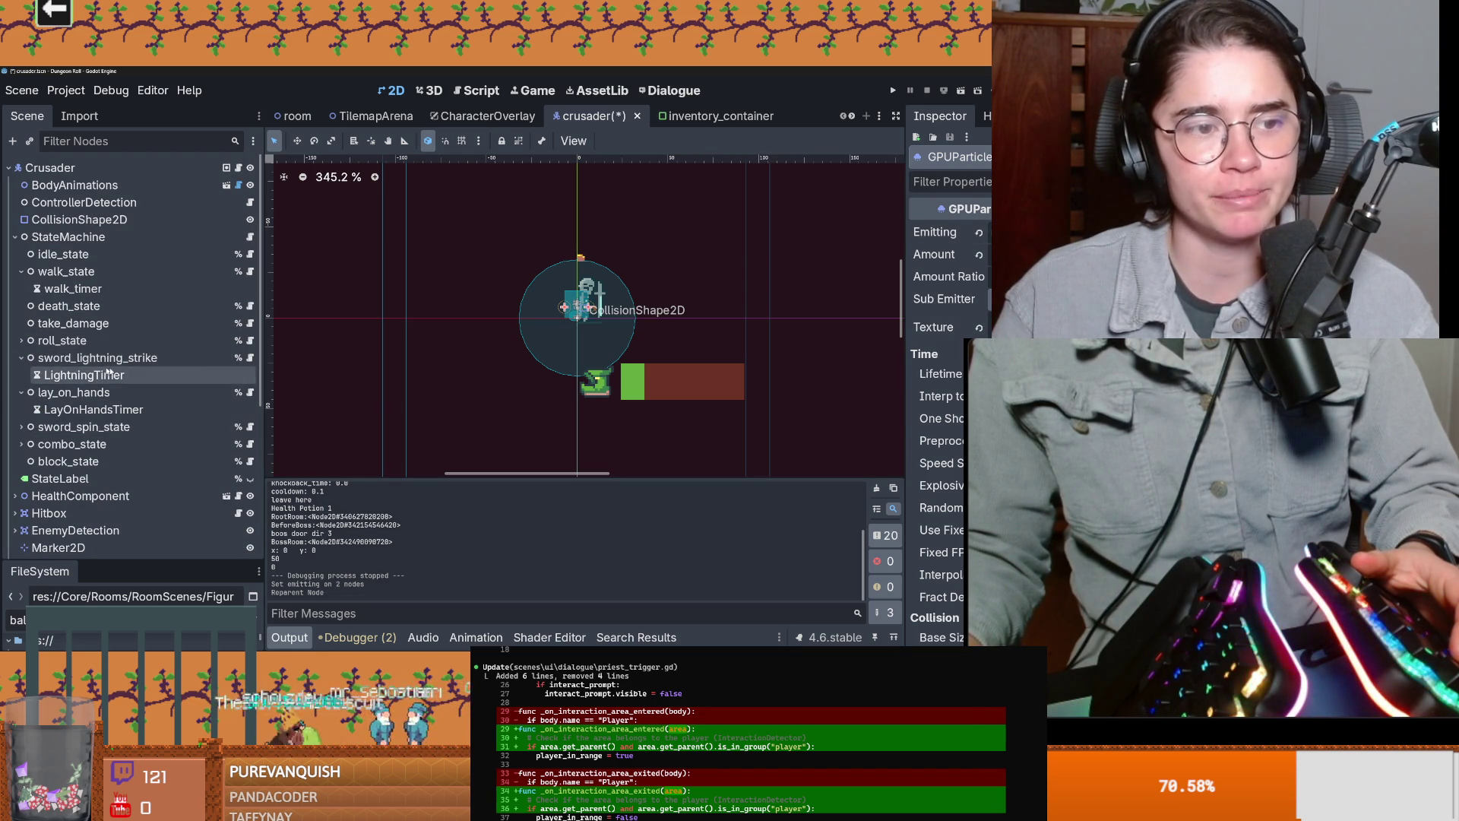
left_click(251, 360)
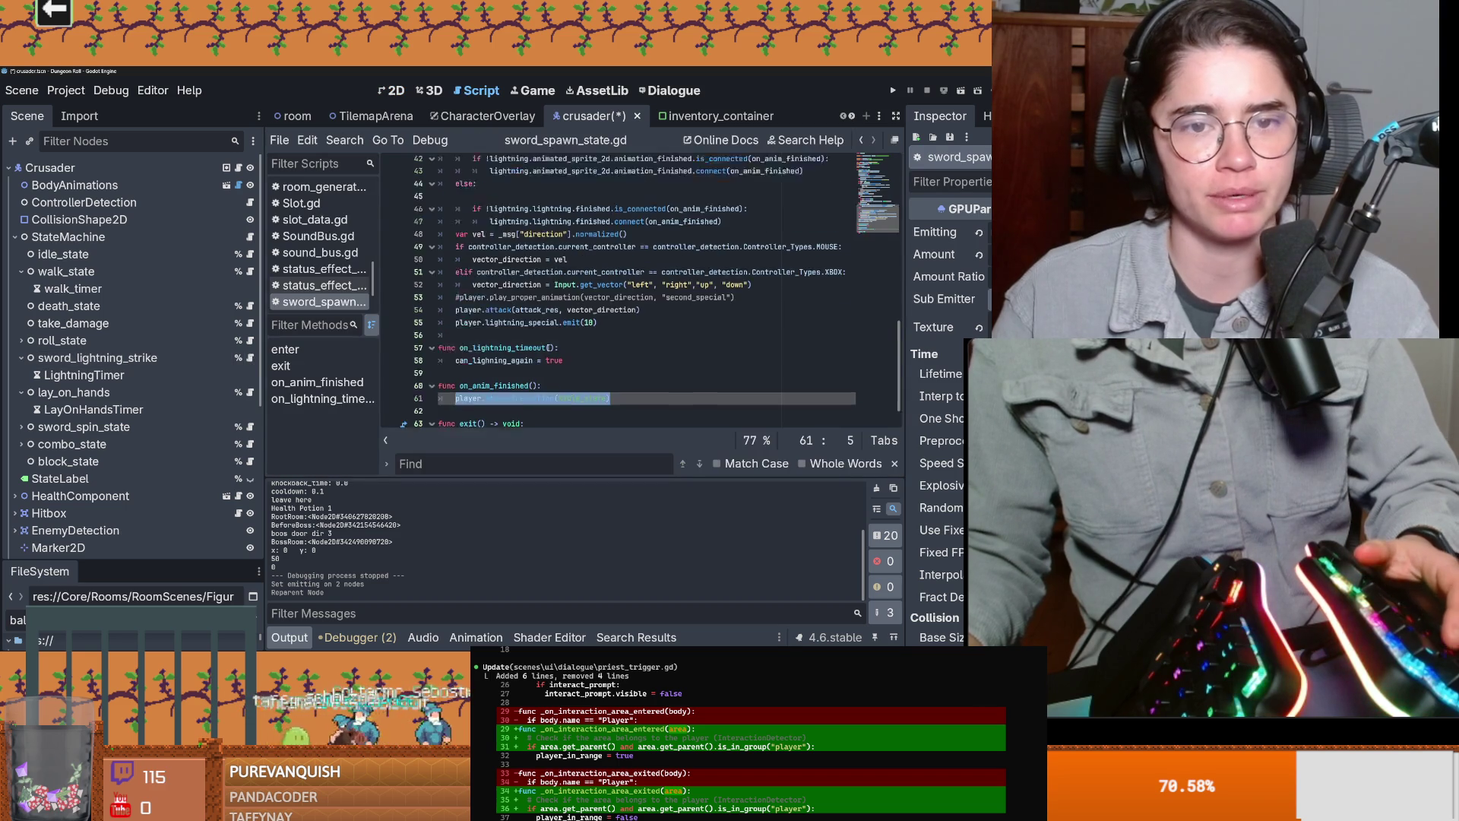
left_click(251, 392)
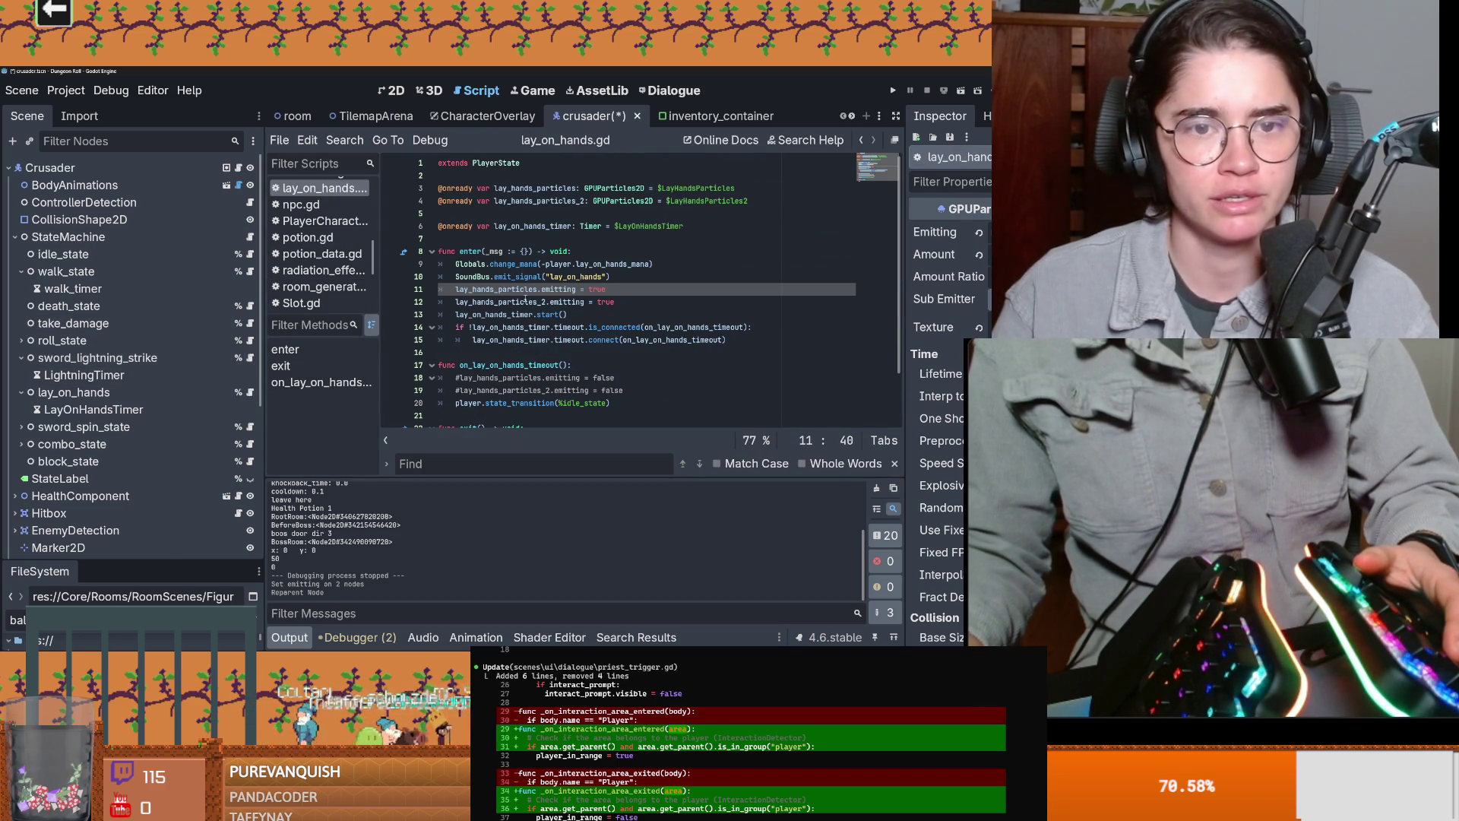
left_click_drag(468, 192, 421, 187)
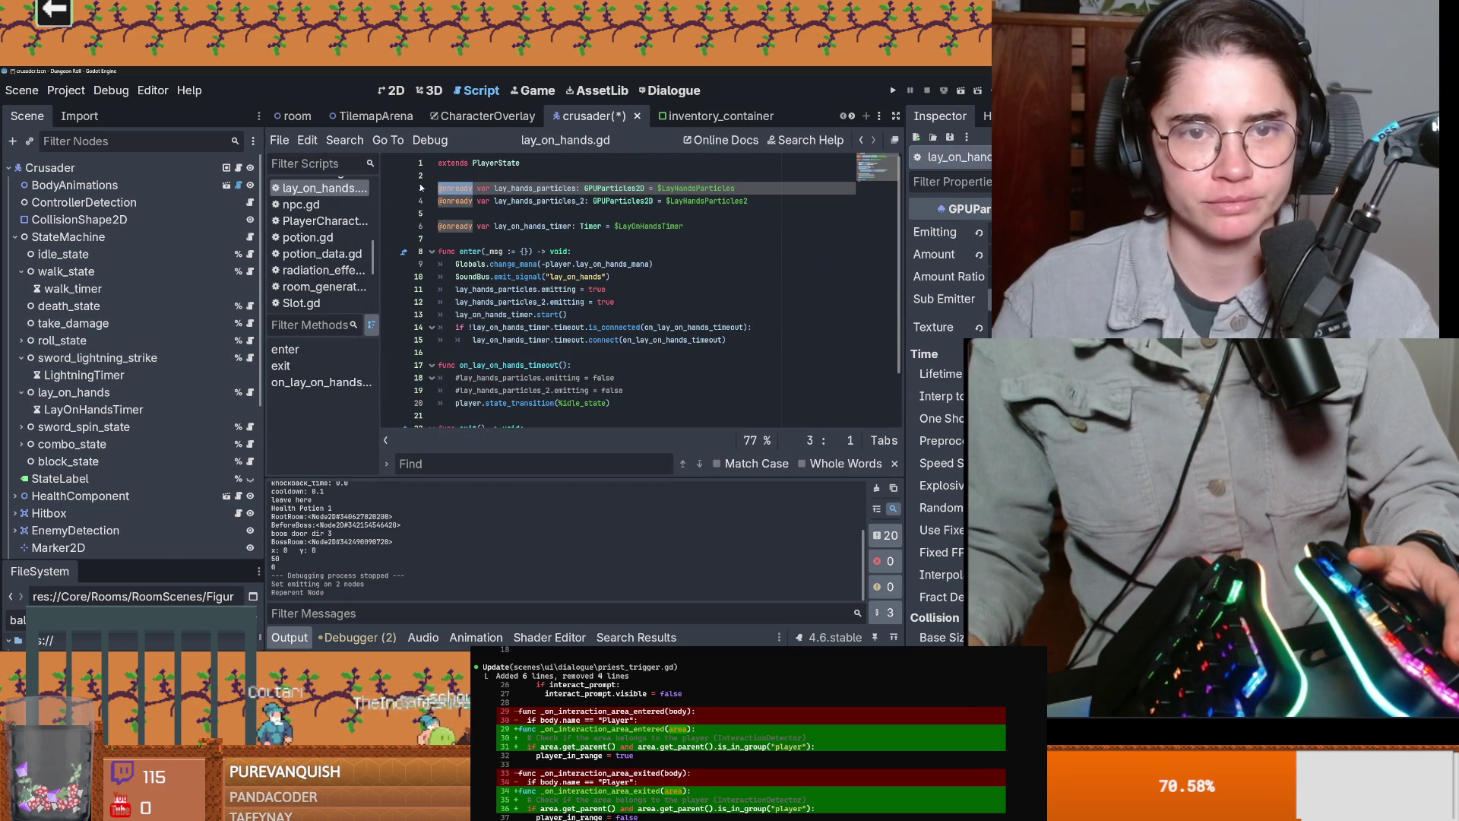
type("@export")
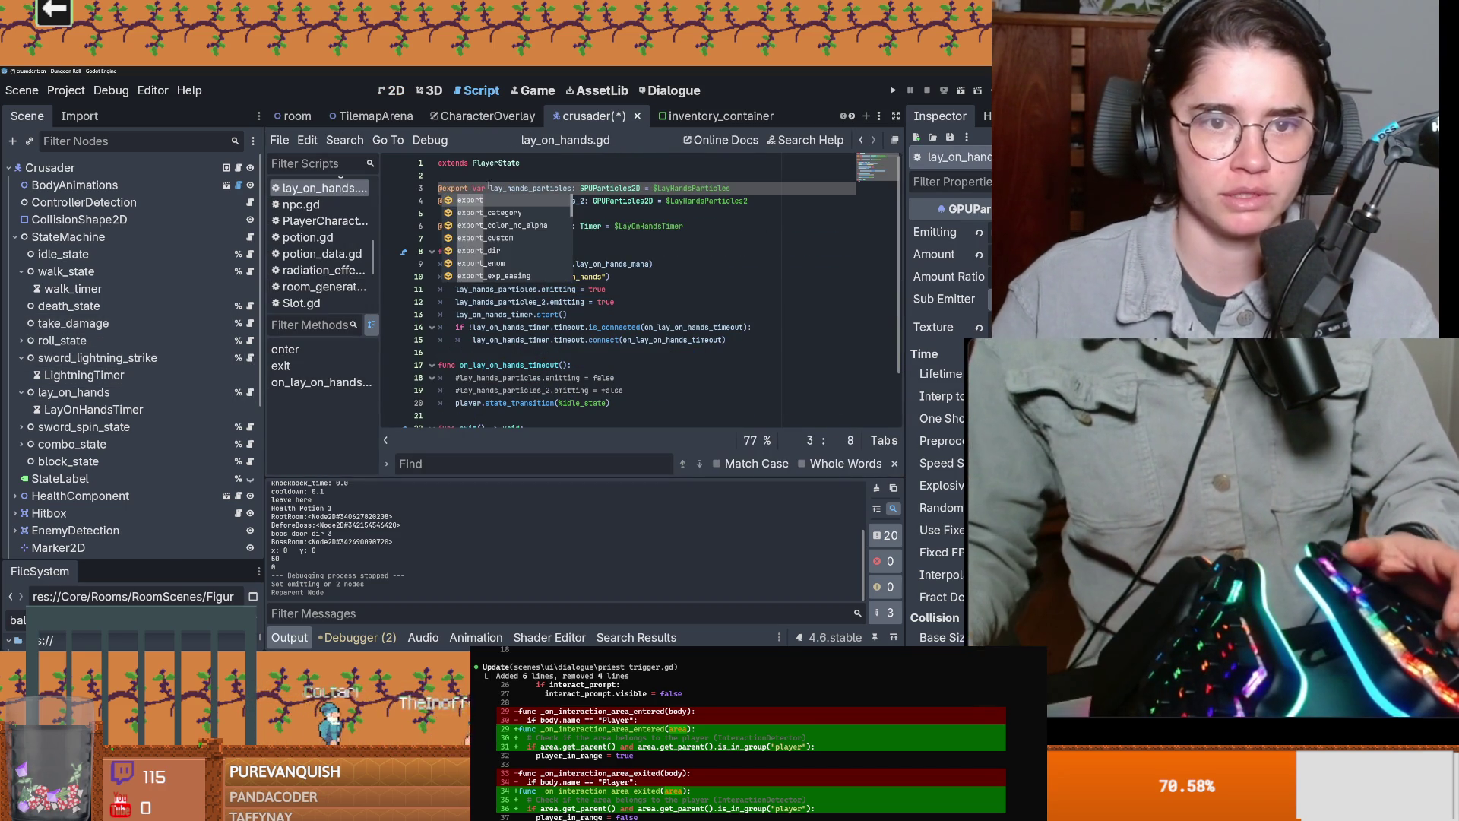
left_click(465, 188)
key("ctrl+c")
Step: Delete the $ node-path defaults from both particle declarations and save the script
double_click(454, 201)
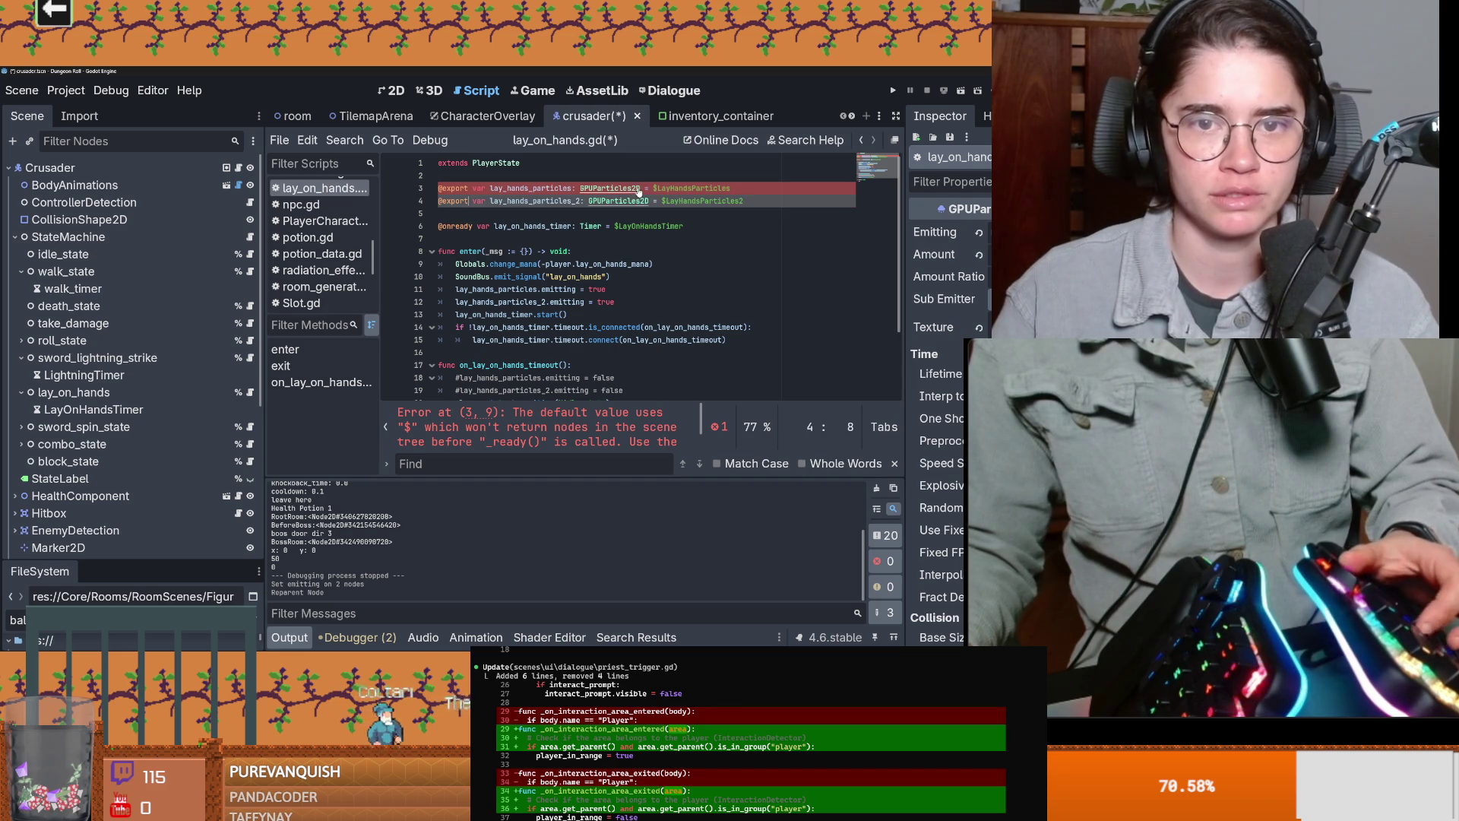
key("ctrl+v")
left_click_drag(730, 188, 641, 189)
key("BackSpace")
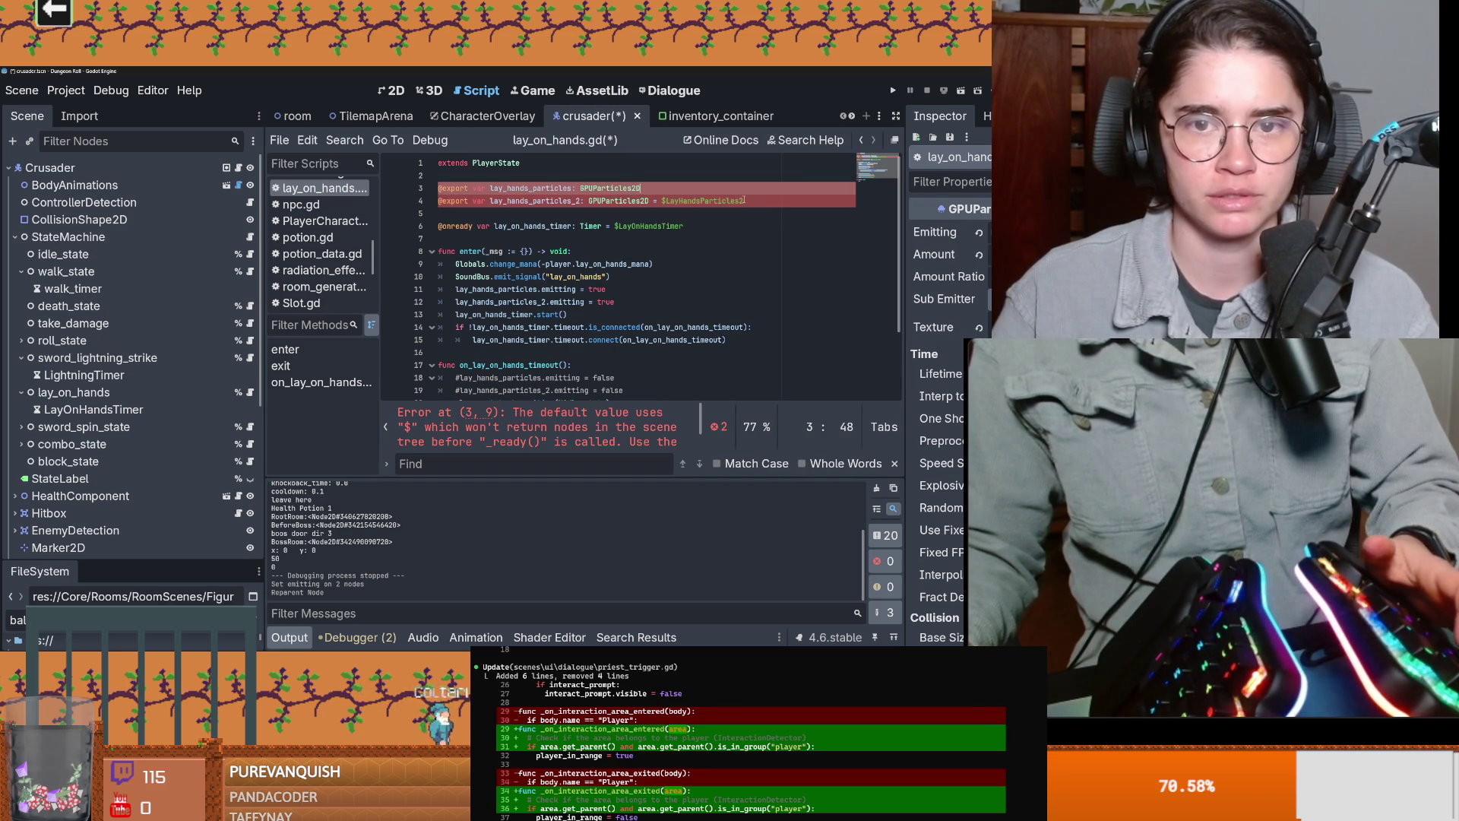
left_click_drag(744, 200, 654, 200)
key("BackSpace")
key("ctrl+s")
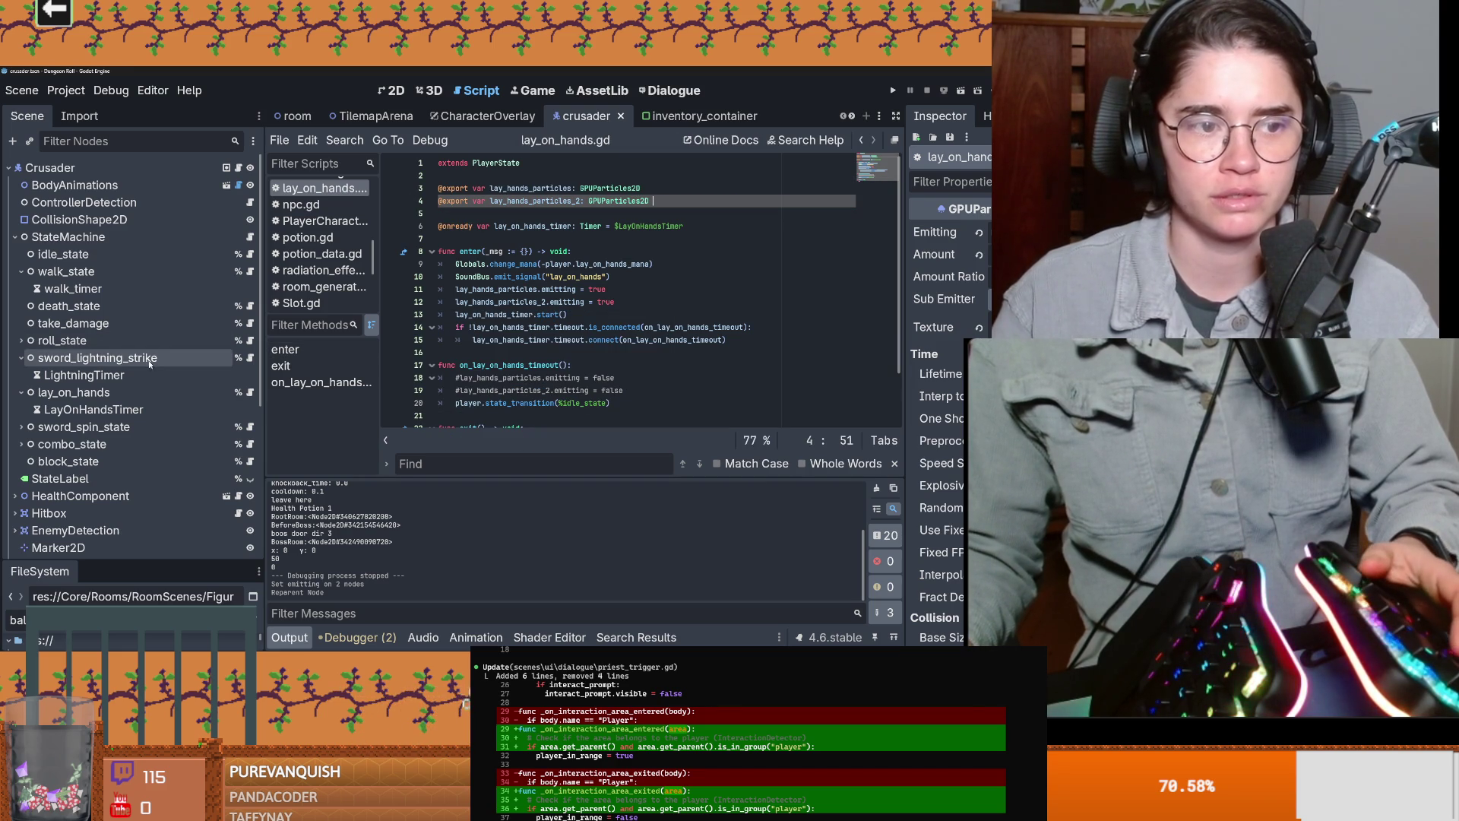
left_click(156, 361)
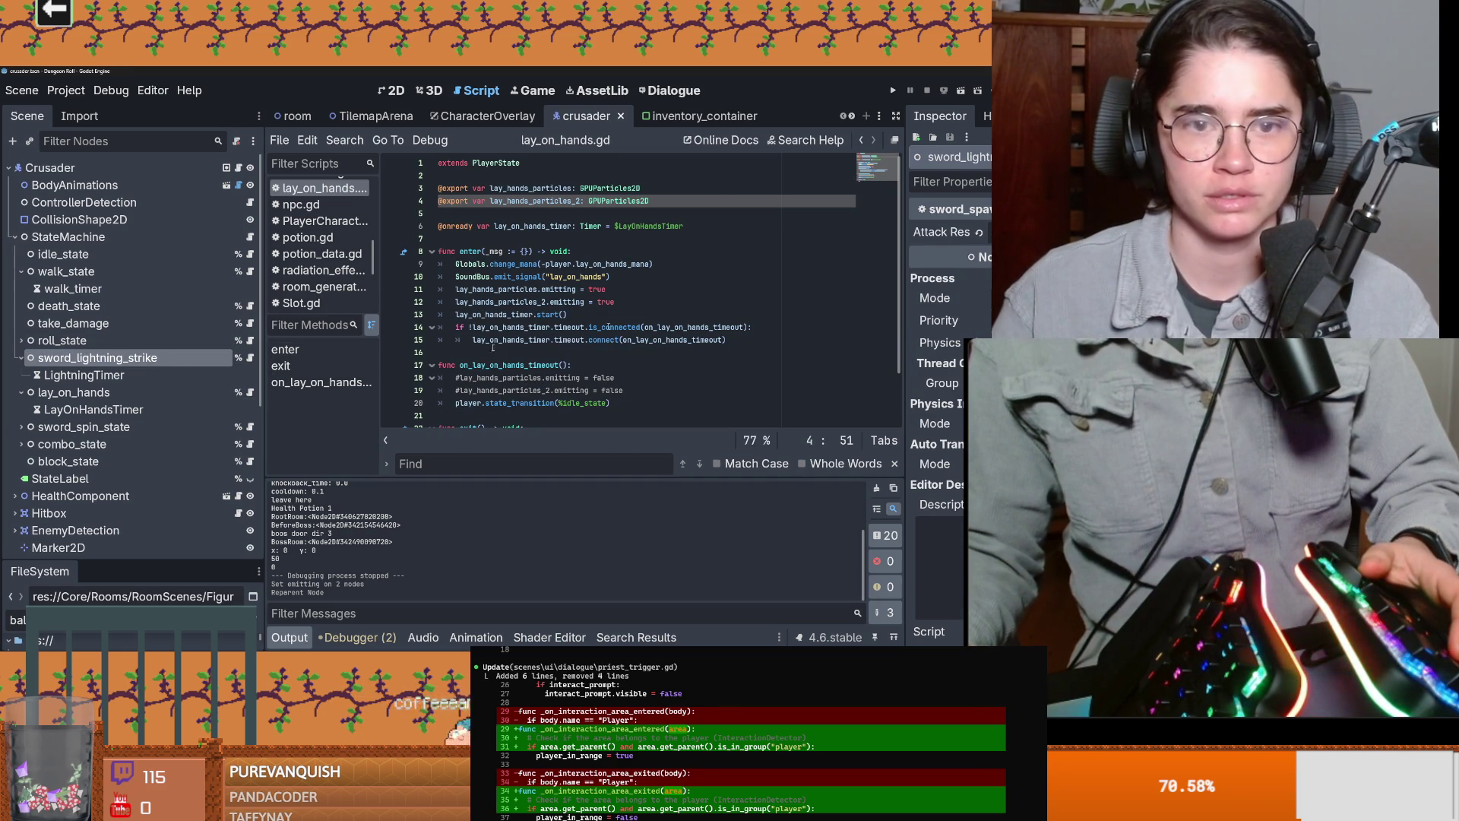
Step: Assign LayHandsParticles and LayHandsParticles2 to the lay_on_hands state's particle properties and save
left_click(74, 392)
left_click(1018, 232)
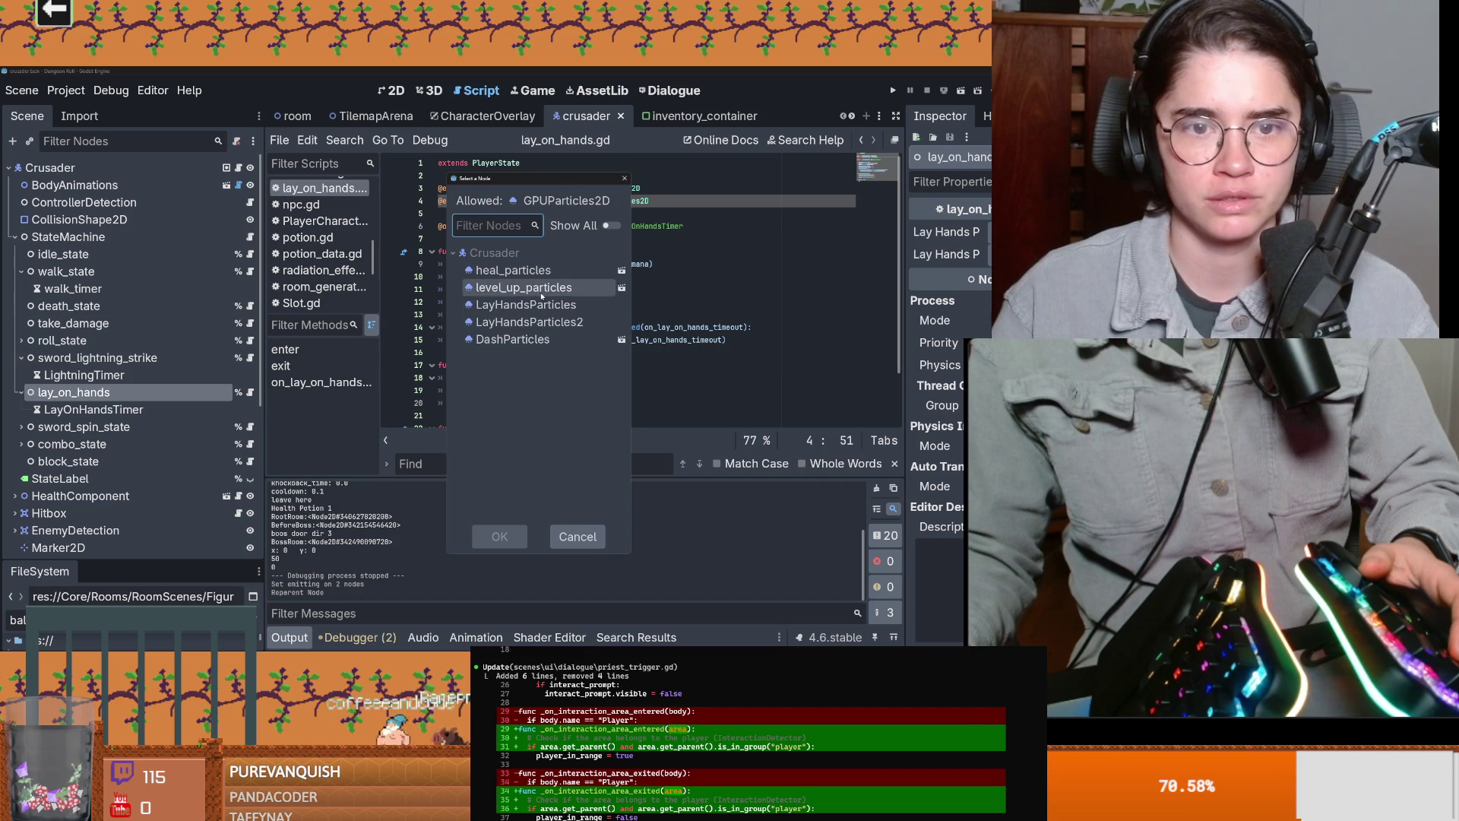
double_click(526, 304)
left_click(1019, 253)
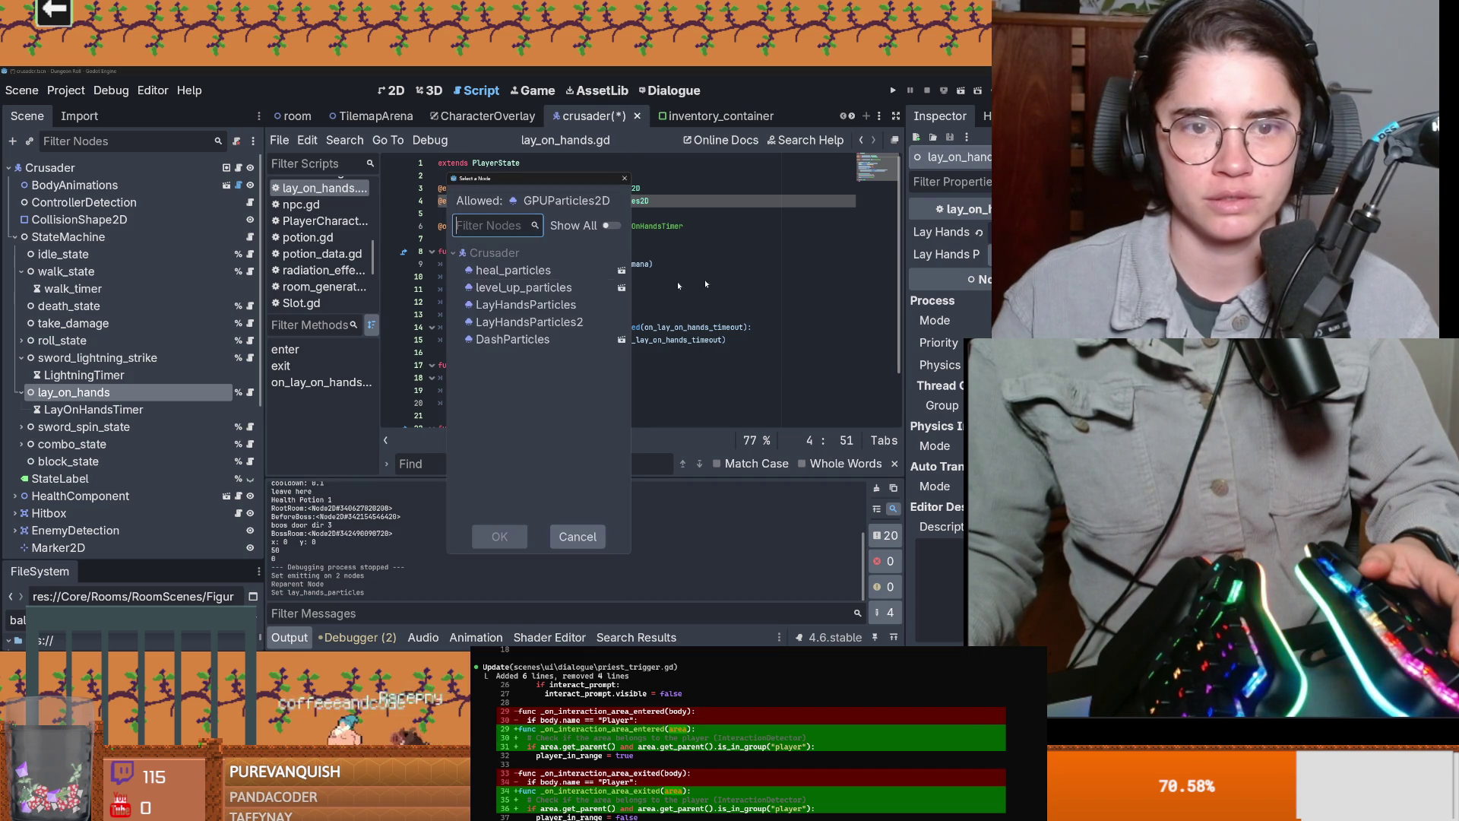
double_click(577, 321)
key("ctrl+s")
left_click(391, 89)
Step: Turn on Emitting for the LayHandsParticles node
scroll(551, 327, "up", 6)
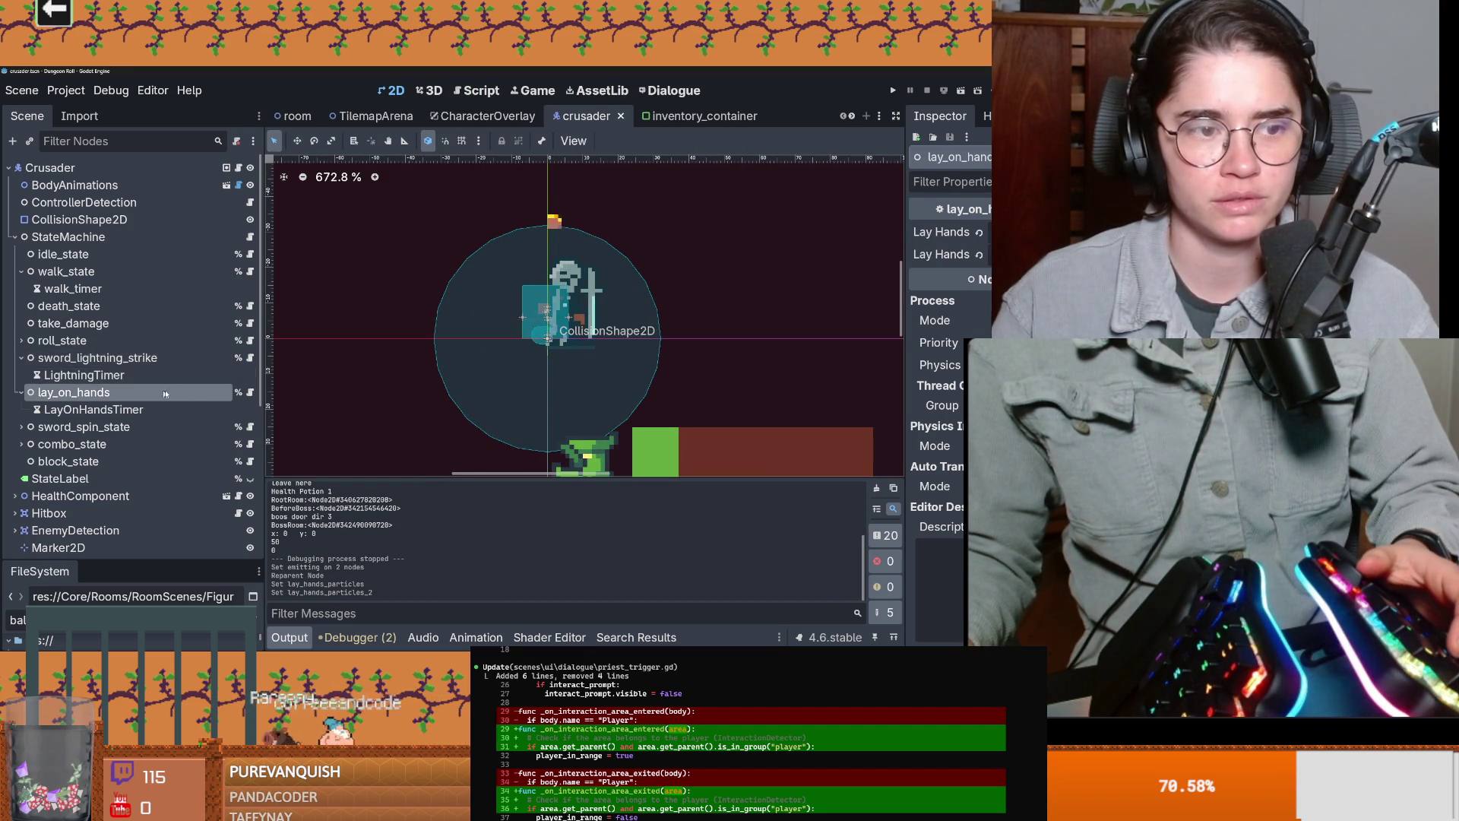
scroll(158, 386, "down", 5)
left_click(150, 406)
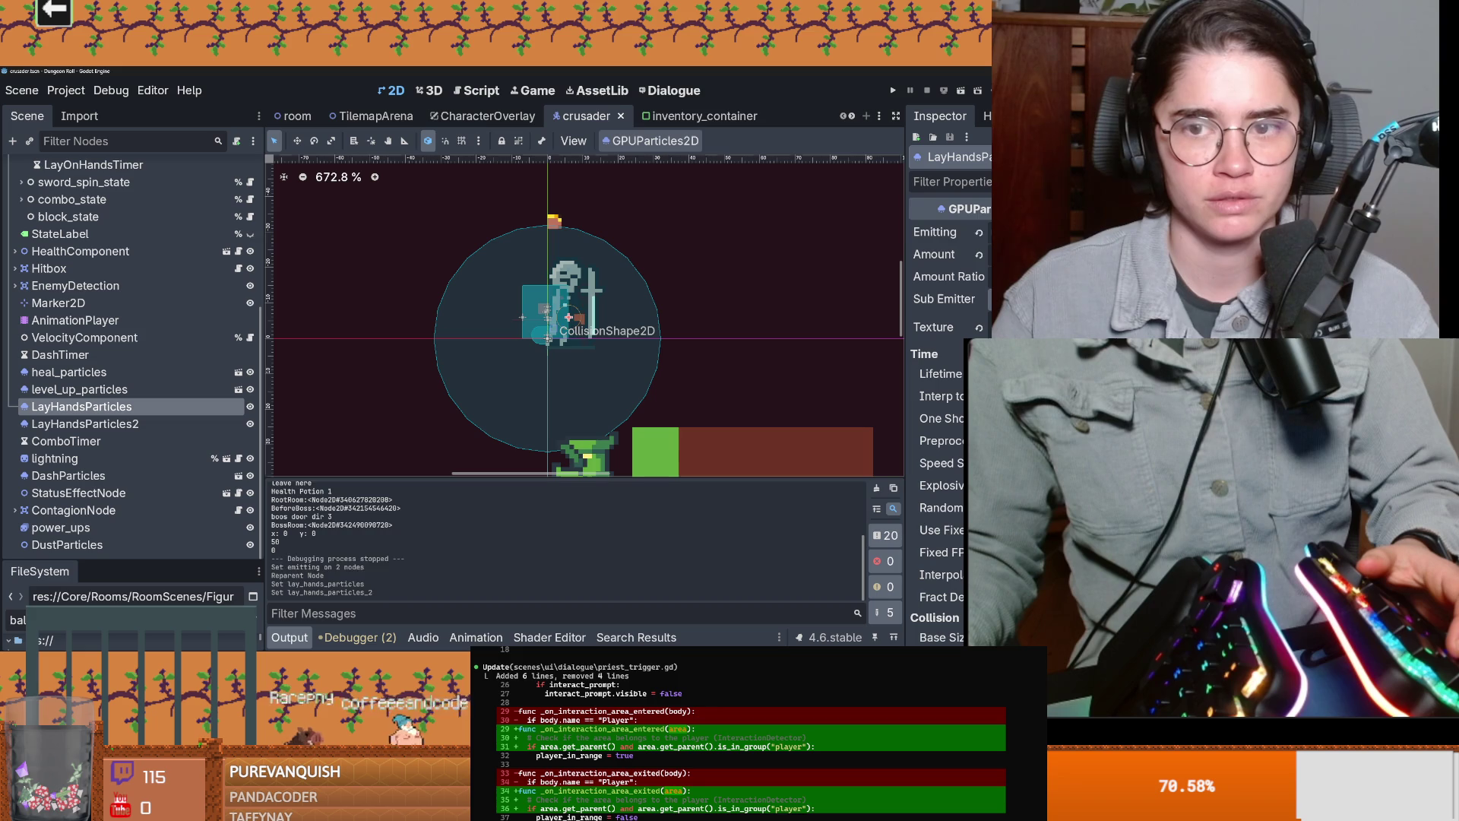
left_click(950, 232)
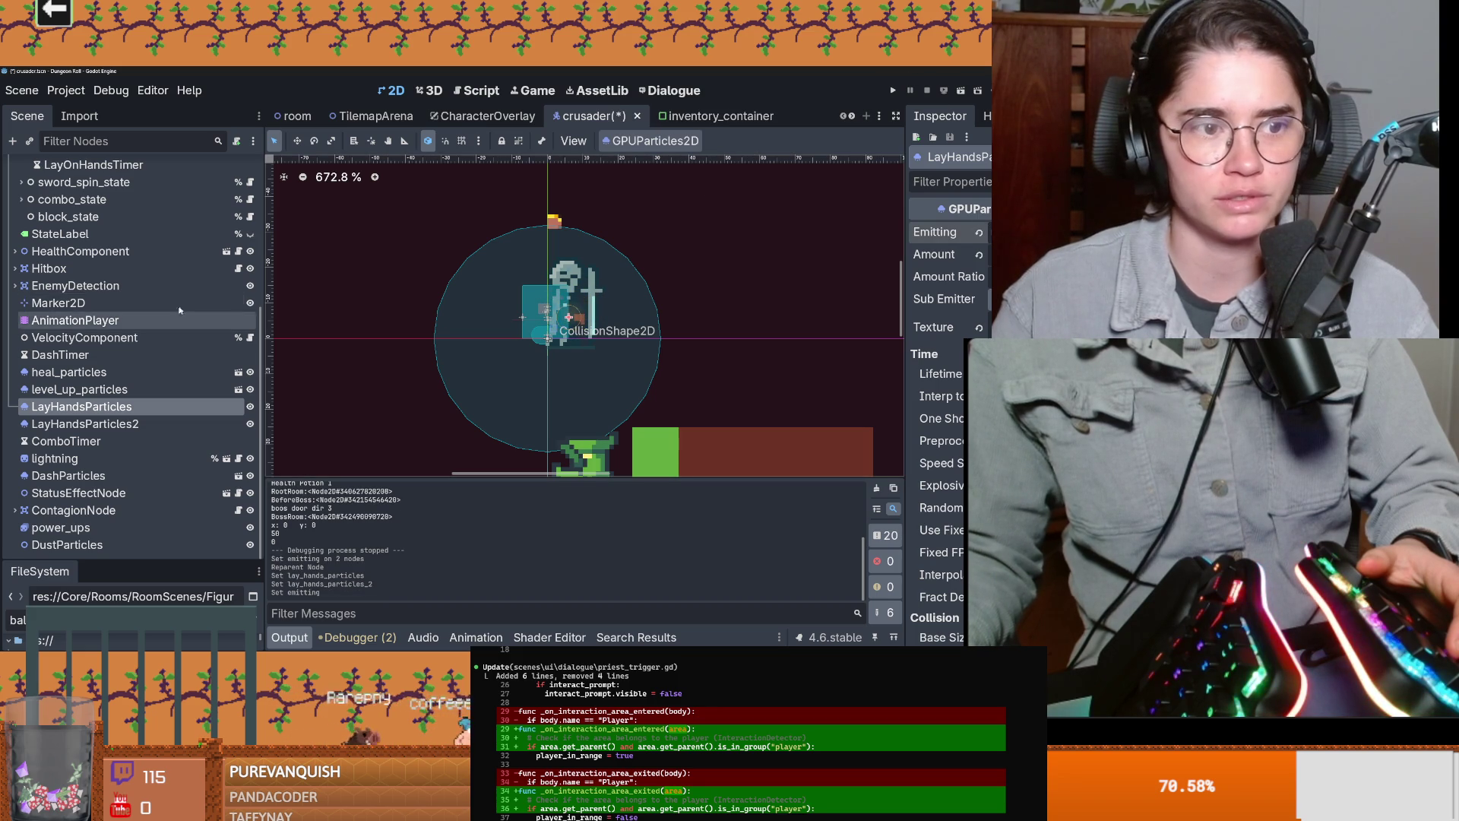
scroll(201, 360, "up", 5)
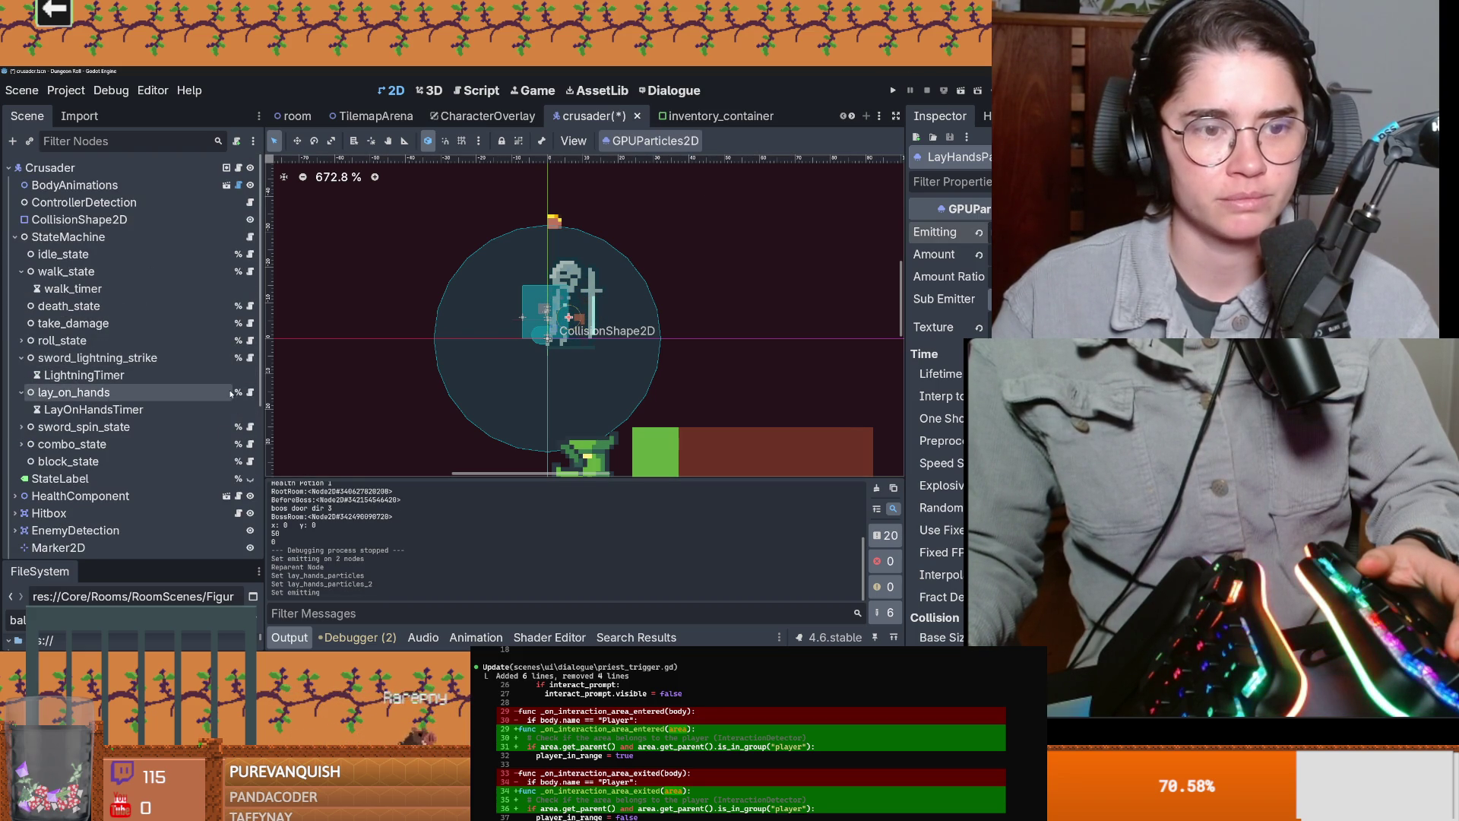
Step: Uncomment the timeout lines that stop both emitters, save, and run the game with F5
left_click(250, 392)
left_click_drag(653, 332, 529, 316)
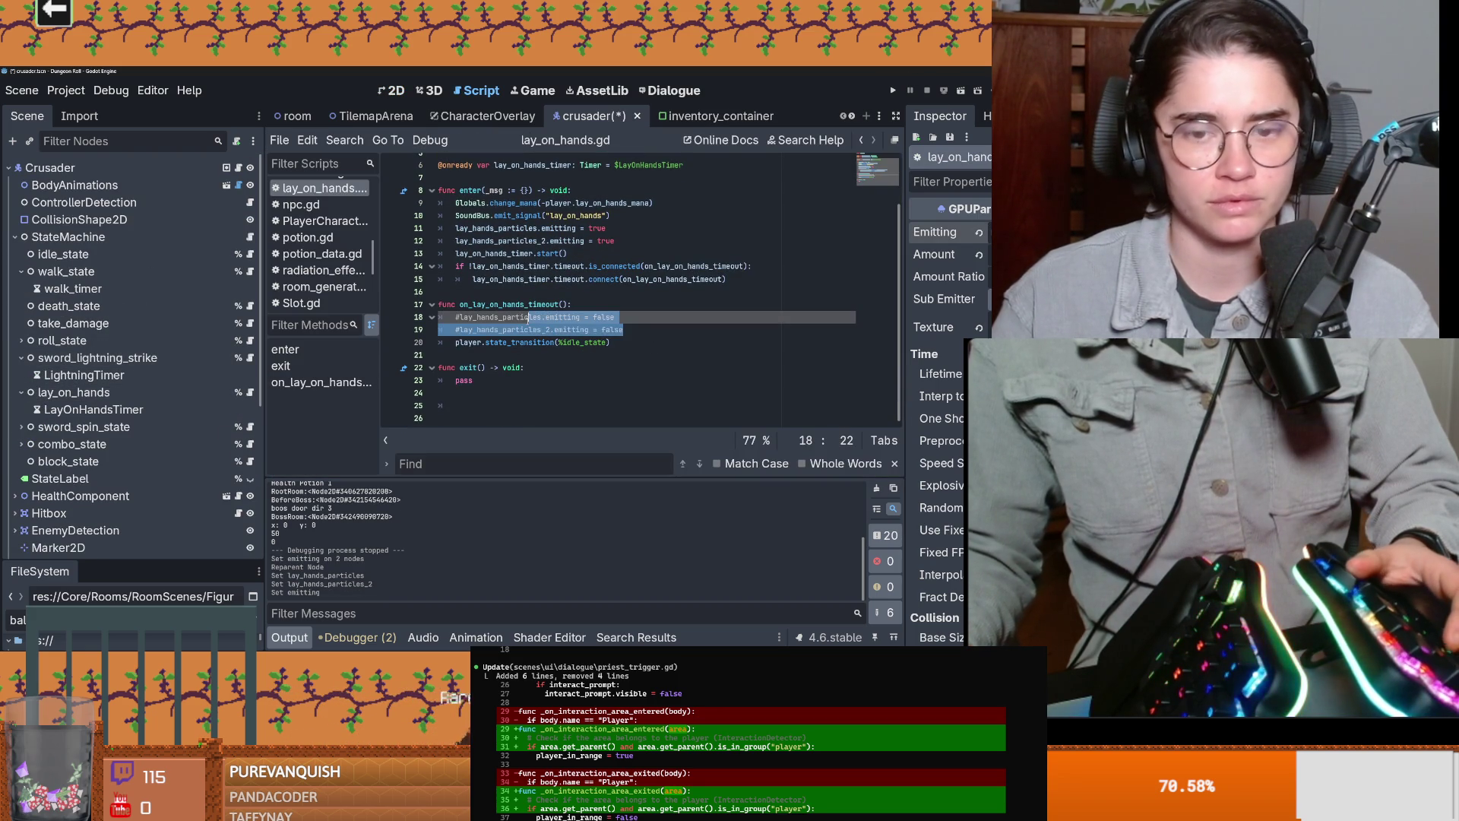
key("ctrl+k")
key("ctrl+s")
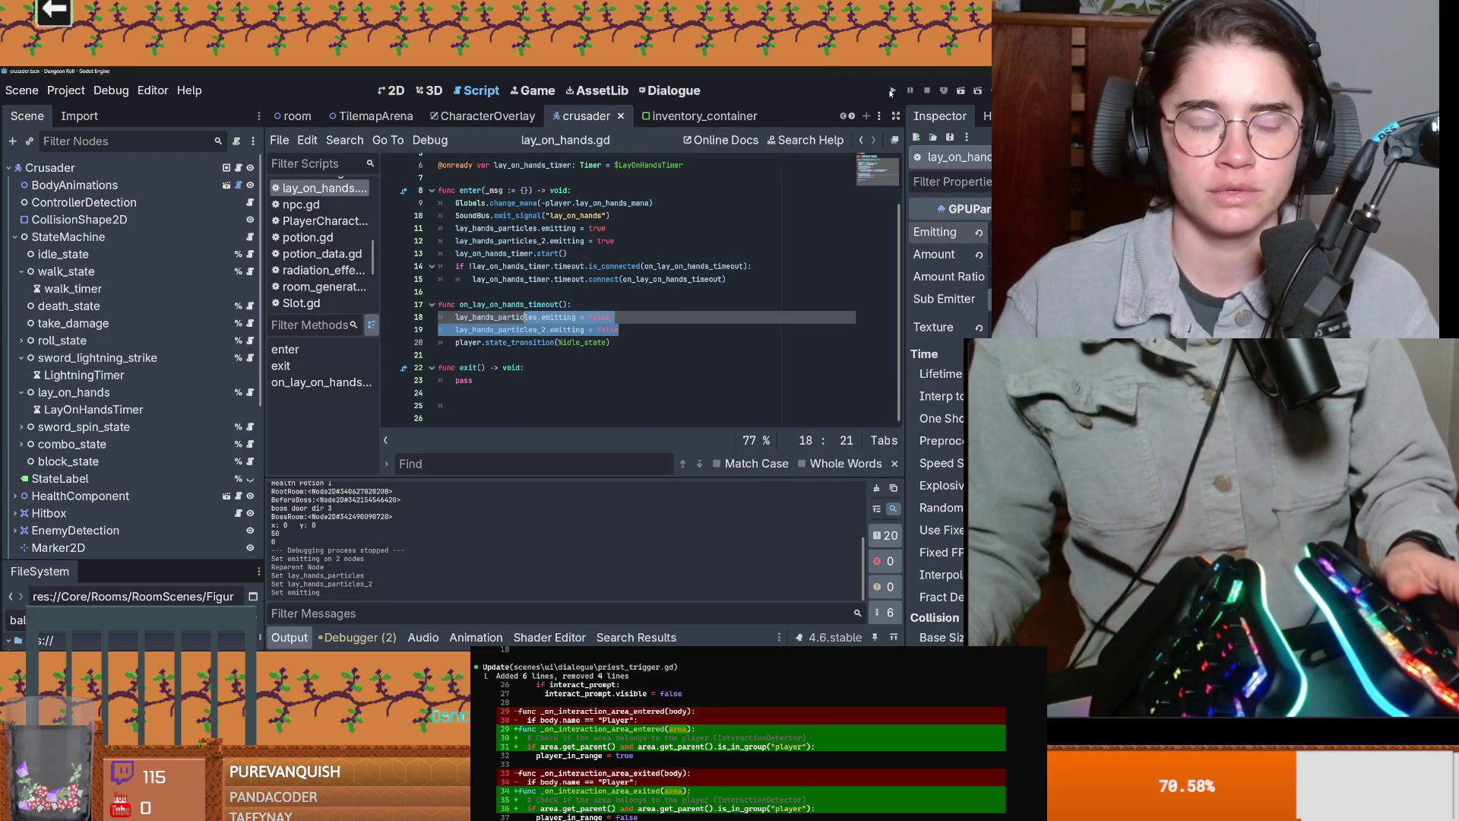
key("F5")
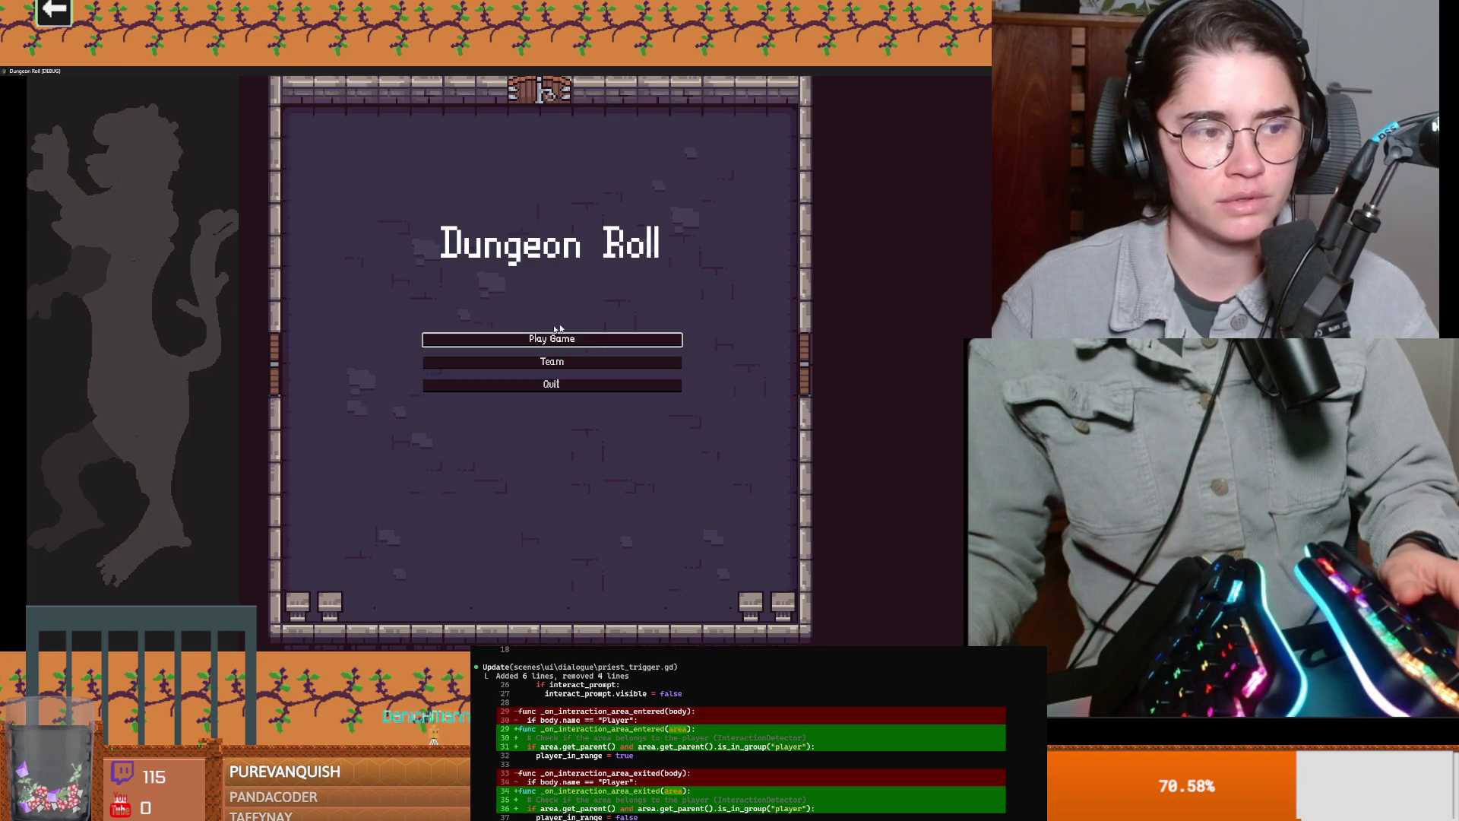
Step: Play as the Crusader, moving with D, A, S, W to test lay-on-hands, then window the game with F11
left_click(514, 344)
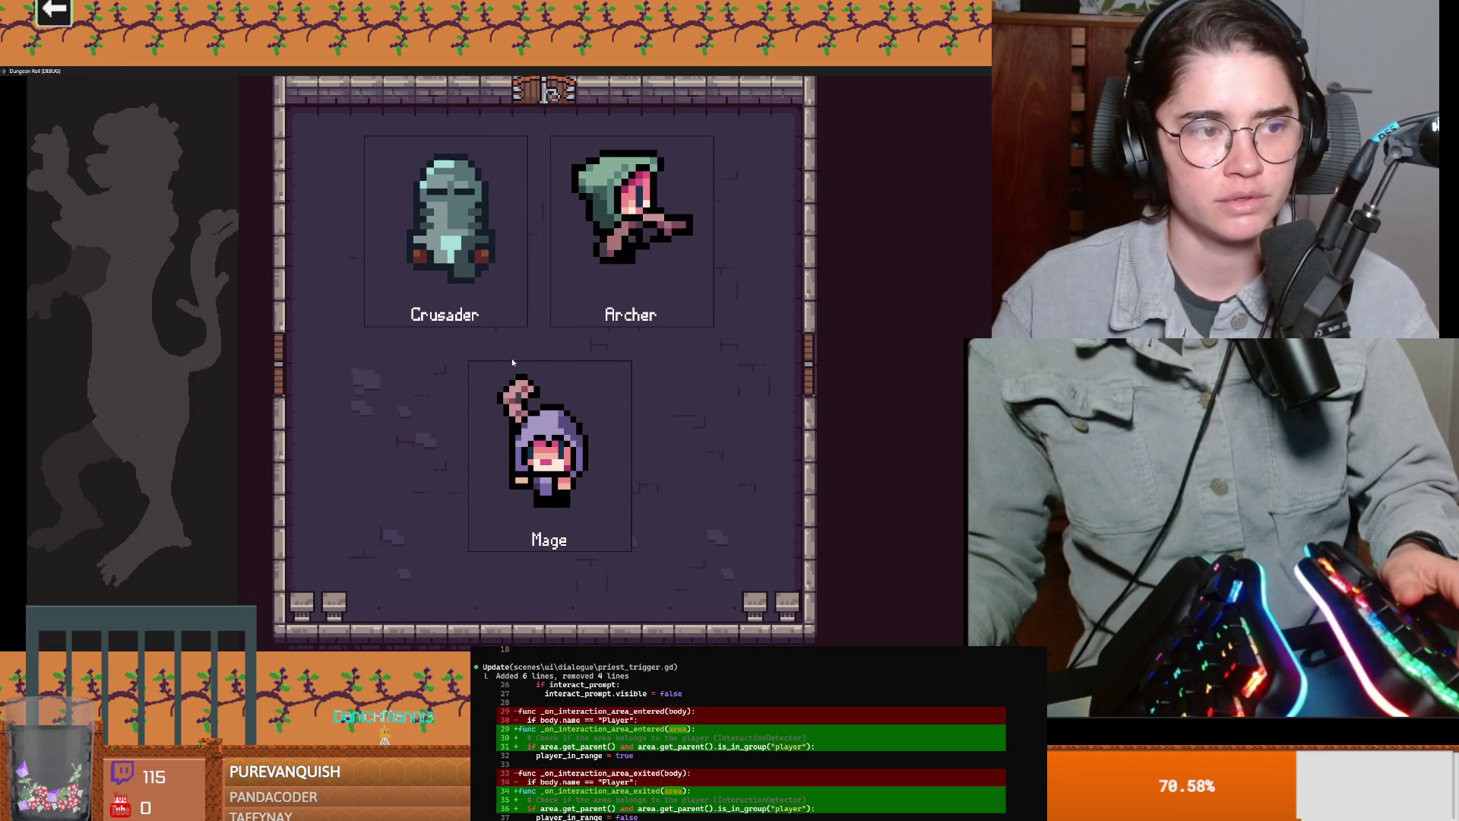
key("Return")
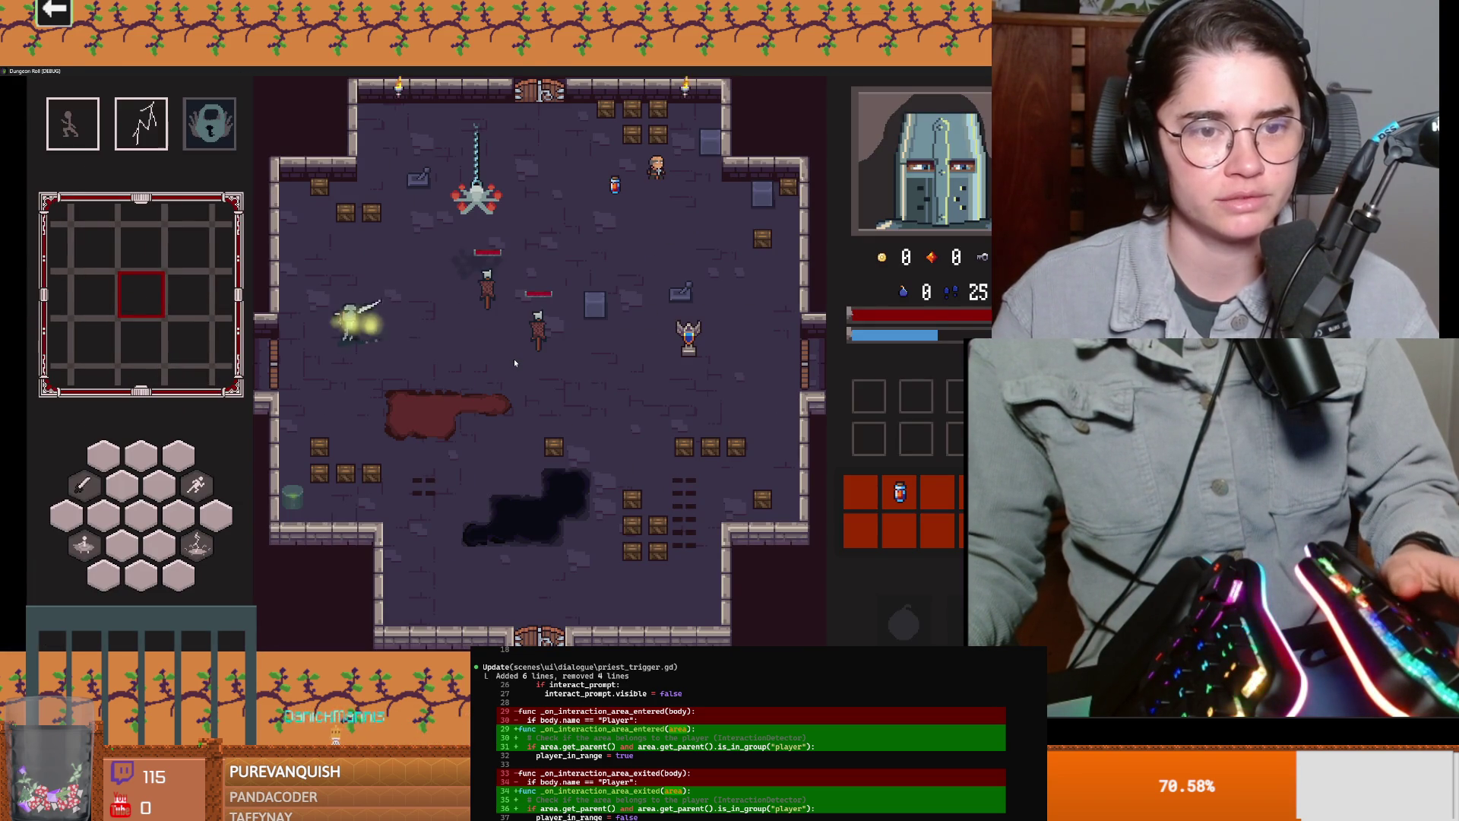
key("d")
key("a")
key("s")
key("w")
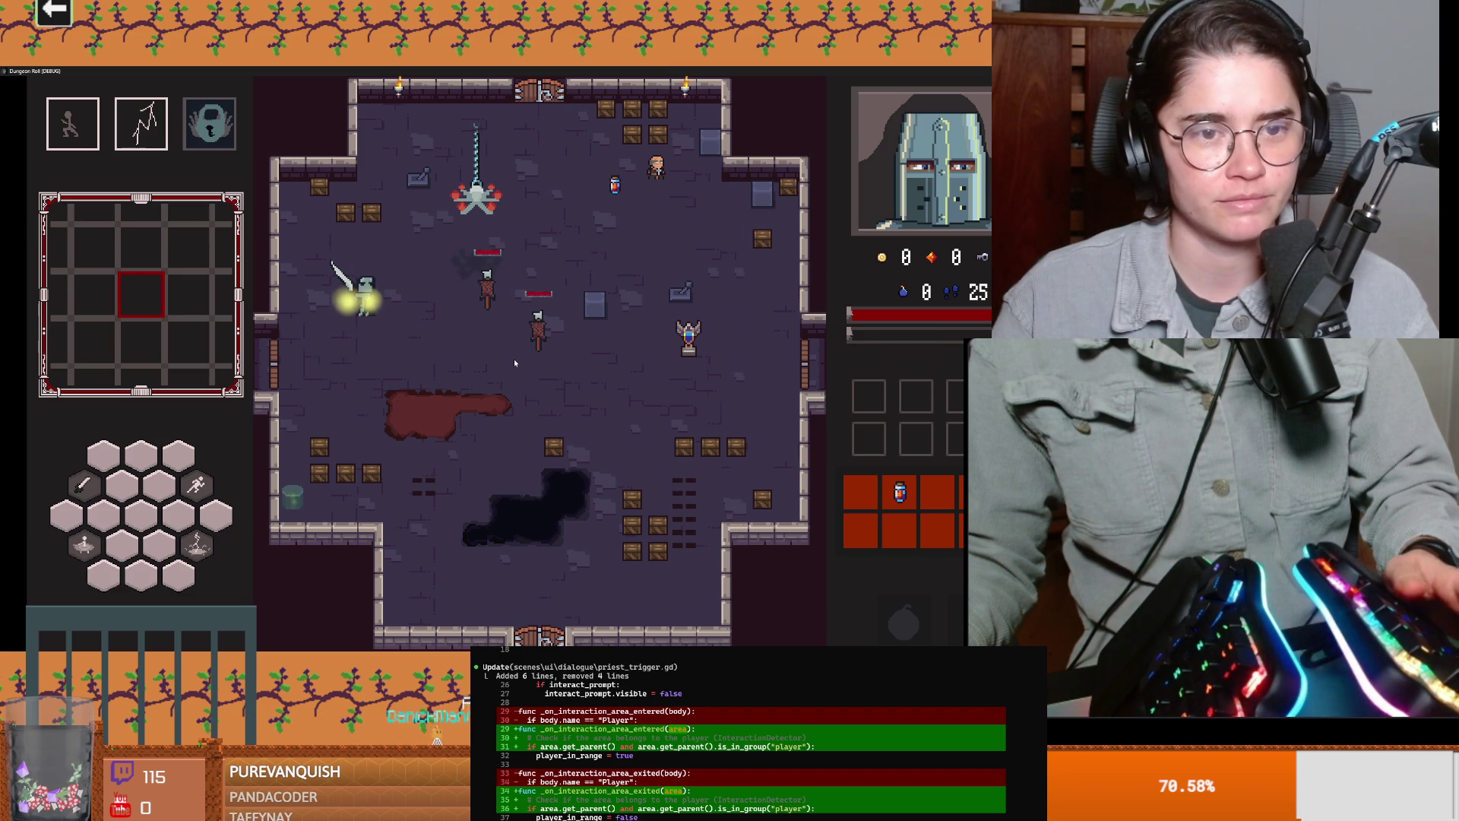
key("F11")
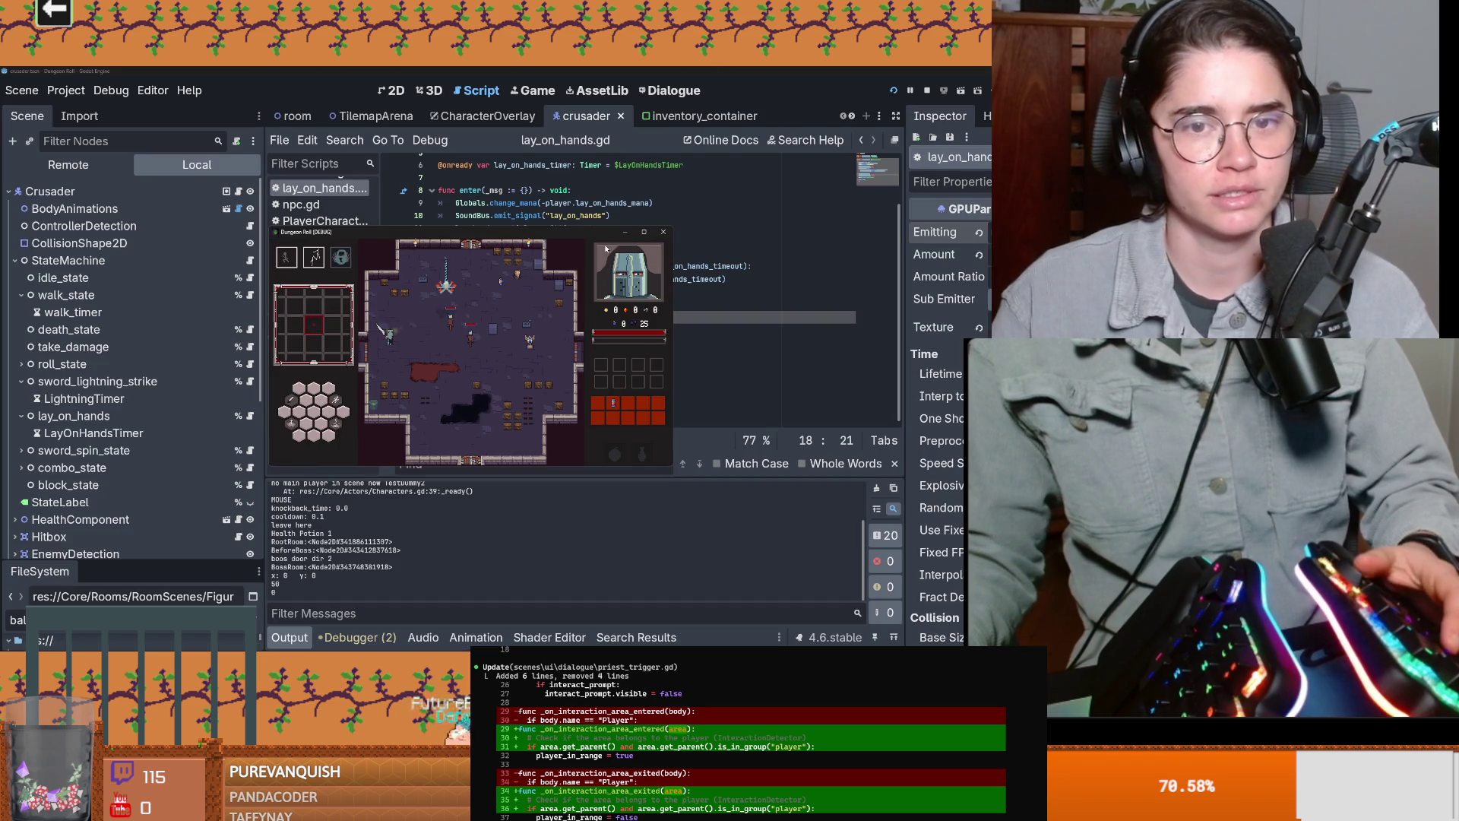
Step: Stop the game, widen the Scene dock, collapse lay_on_hands and save
left_click(664, 232)
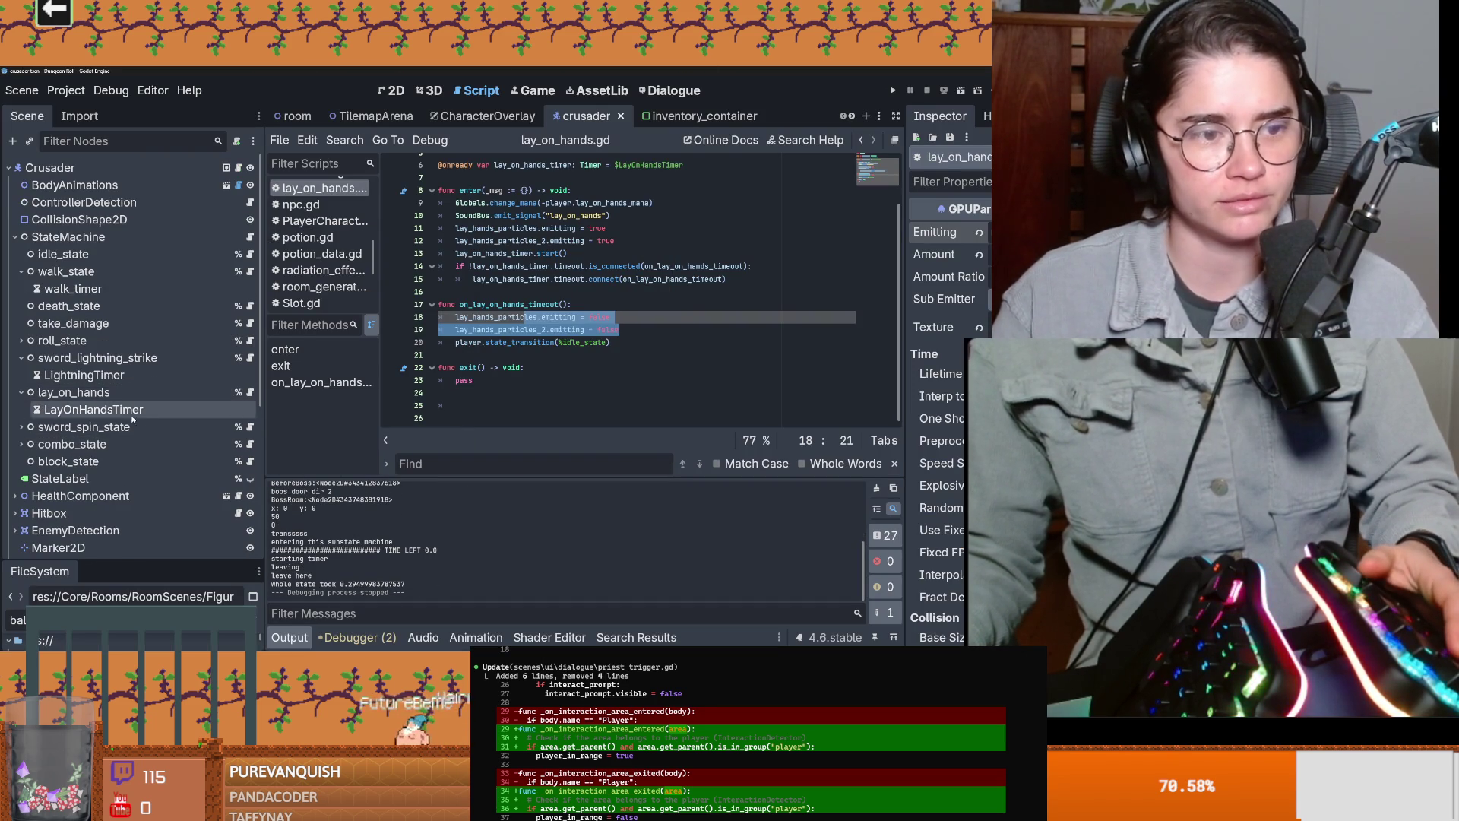
scroll(106, 391, "down", 1)
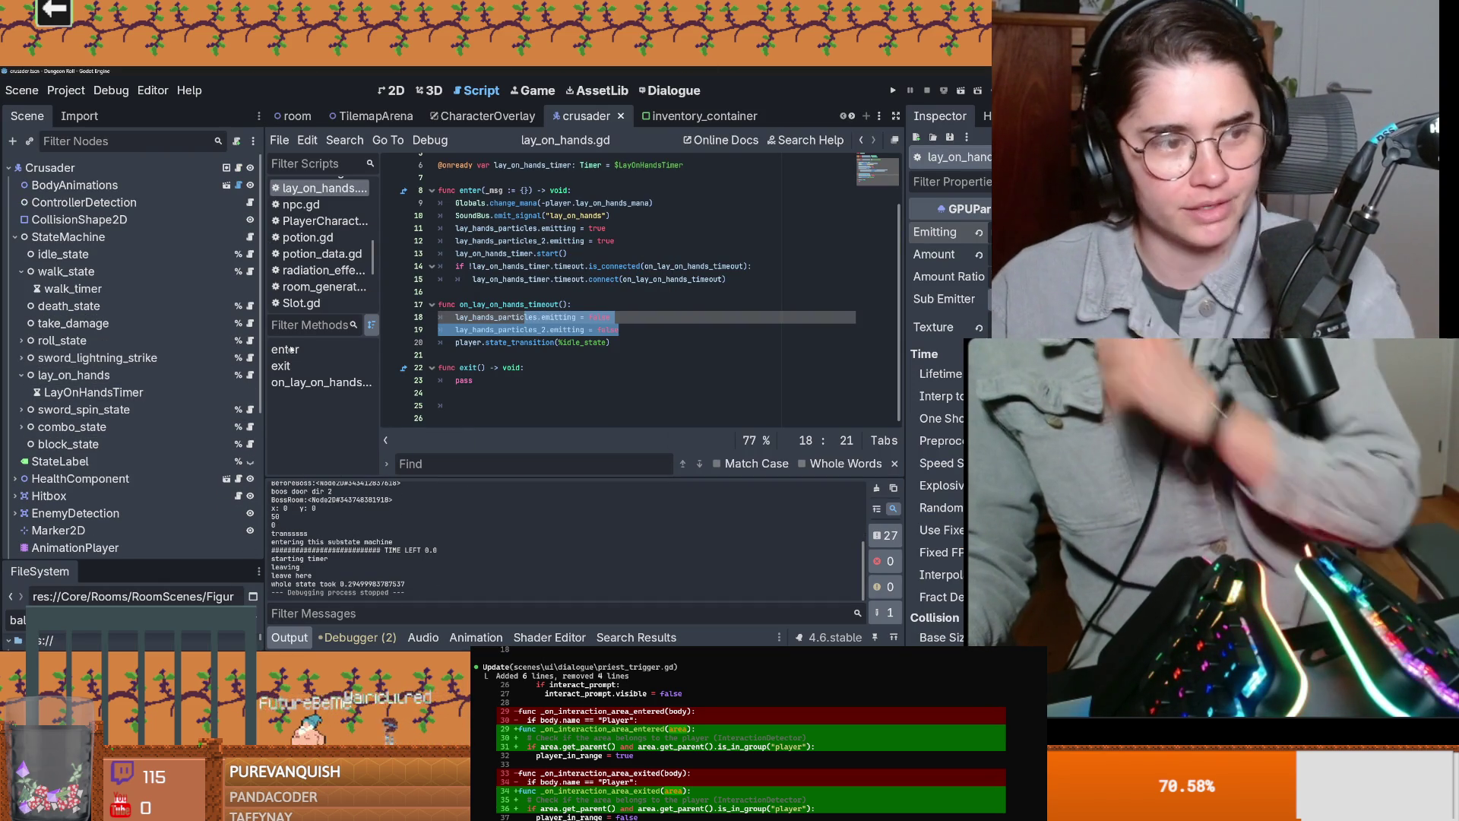
left_click_drag(264, 350, 408, 350)
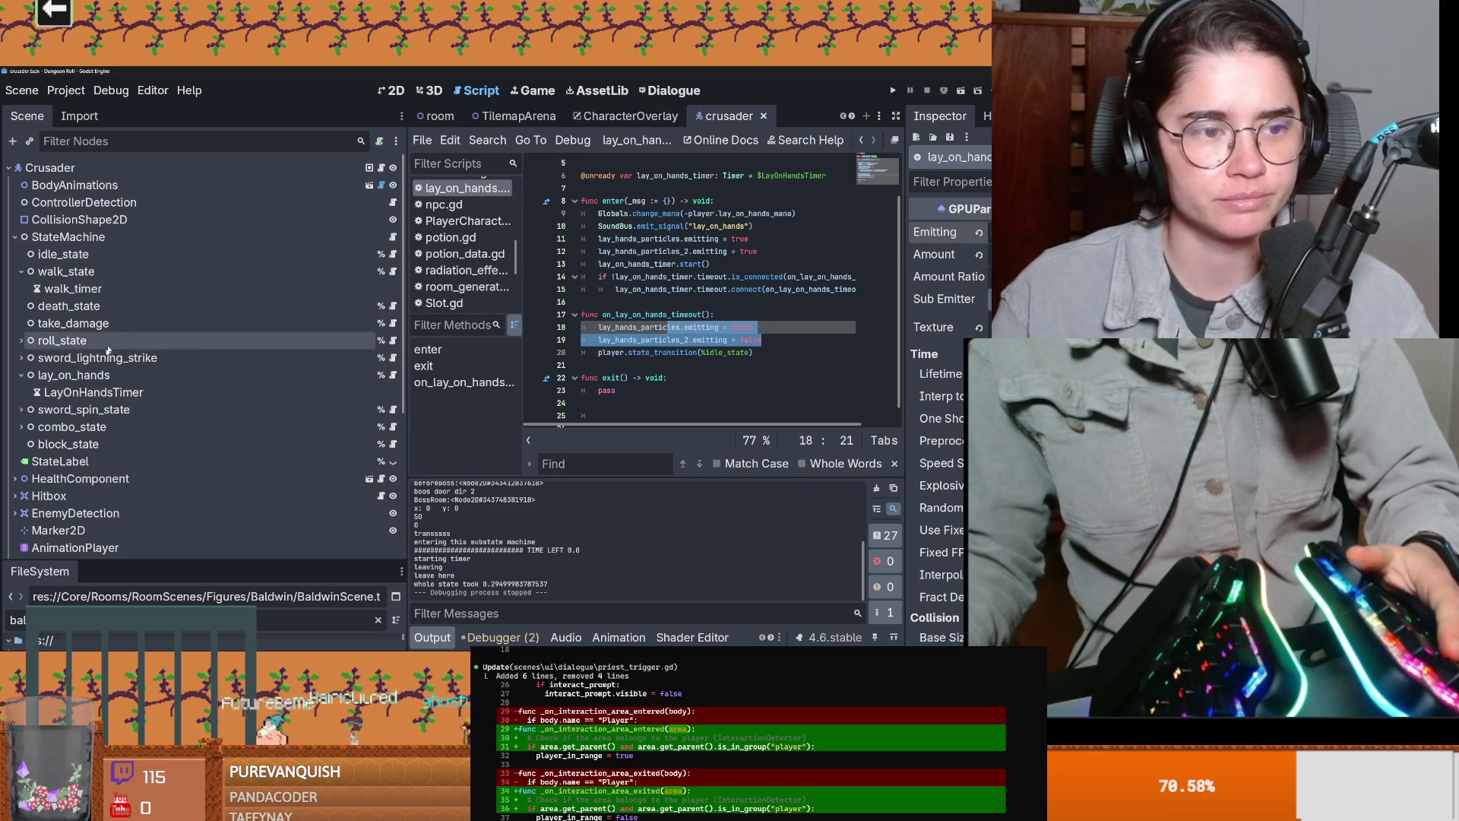
left_click(21, 375)
key("ctrl+s")
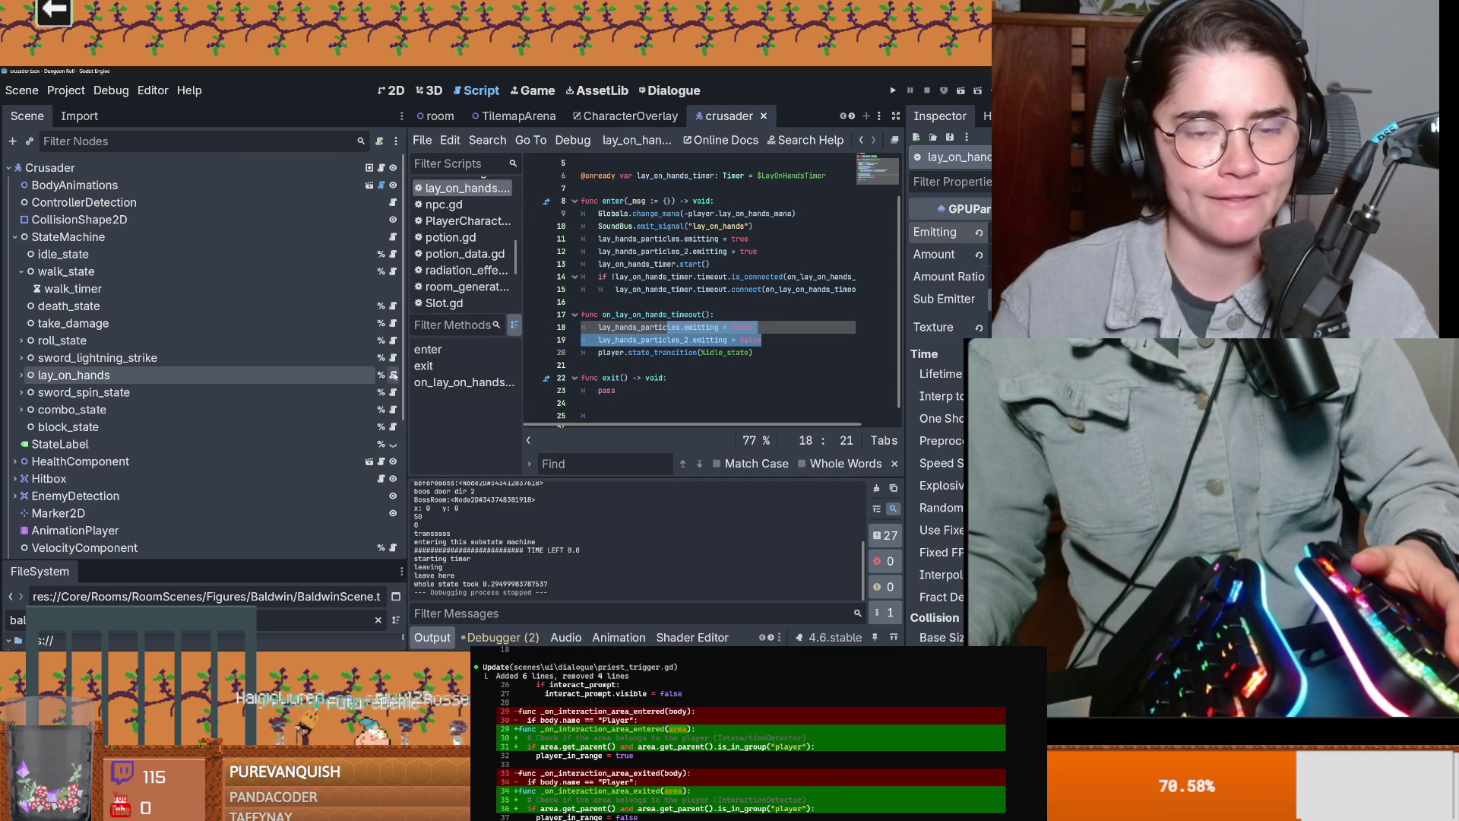
Step: Give the code editor more width, then expand lay_on_hands and select LayOnHandsTimer
left_click_drag(903, 287, 941, 287)
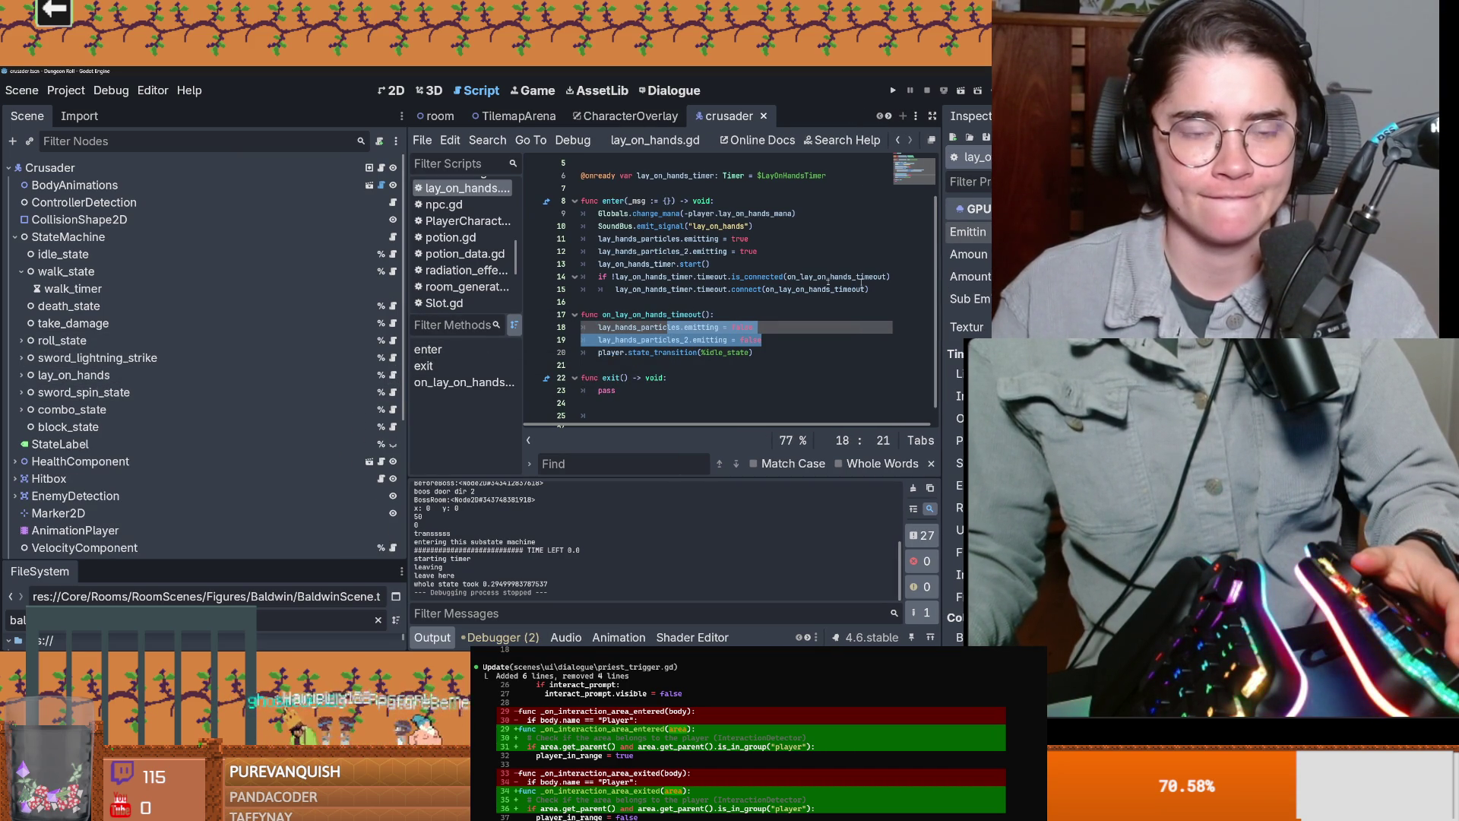
left_click_drag(406, 377, 228, 377)
scroll(555, 270, "up", 2)
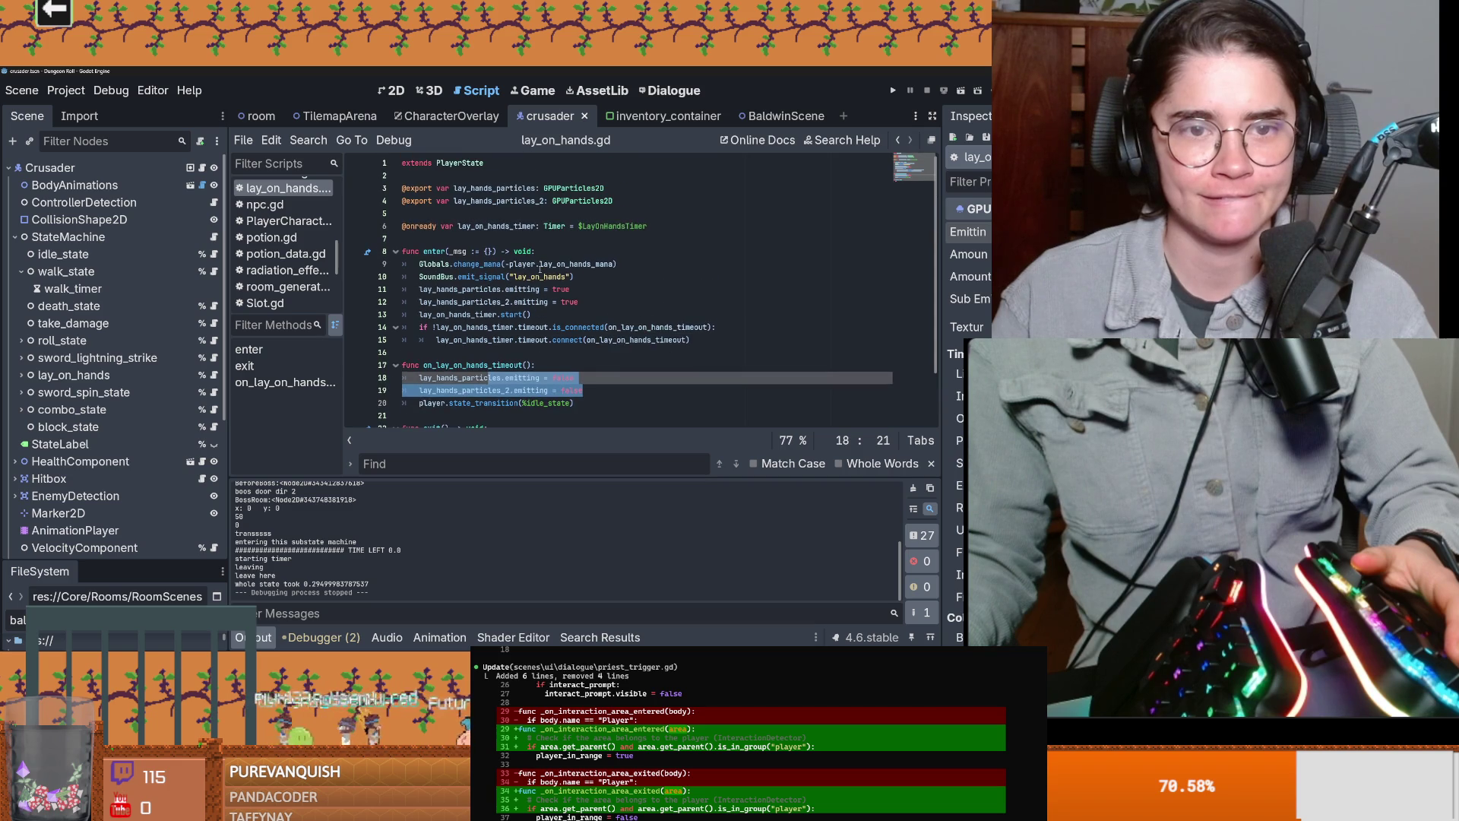
left_click(580, 287)
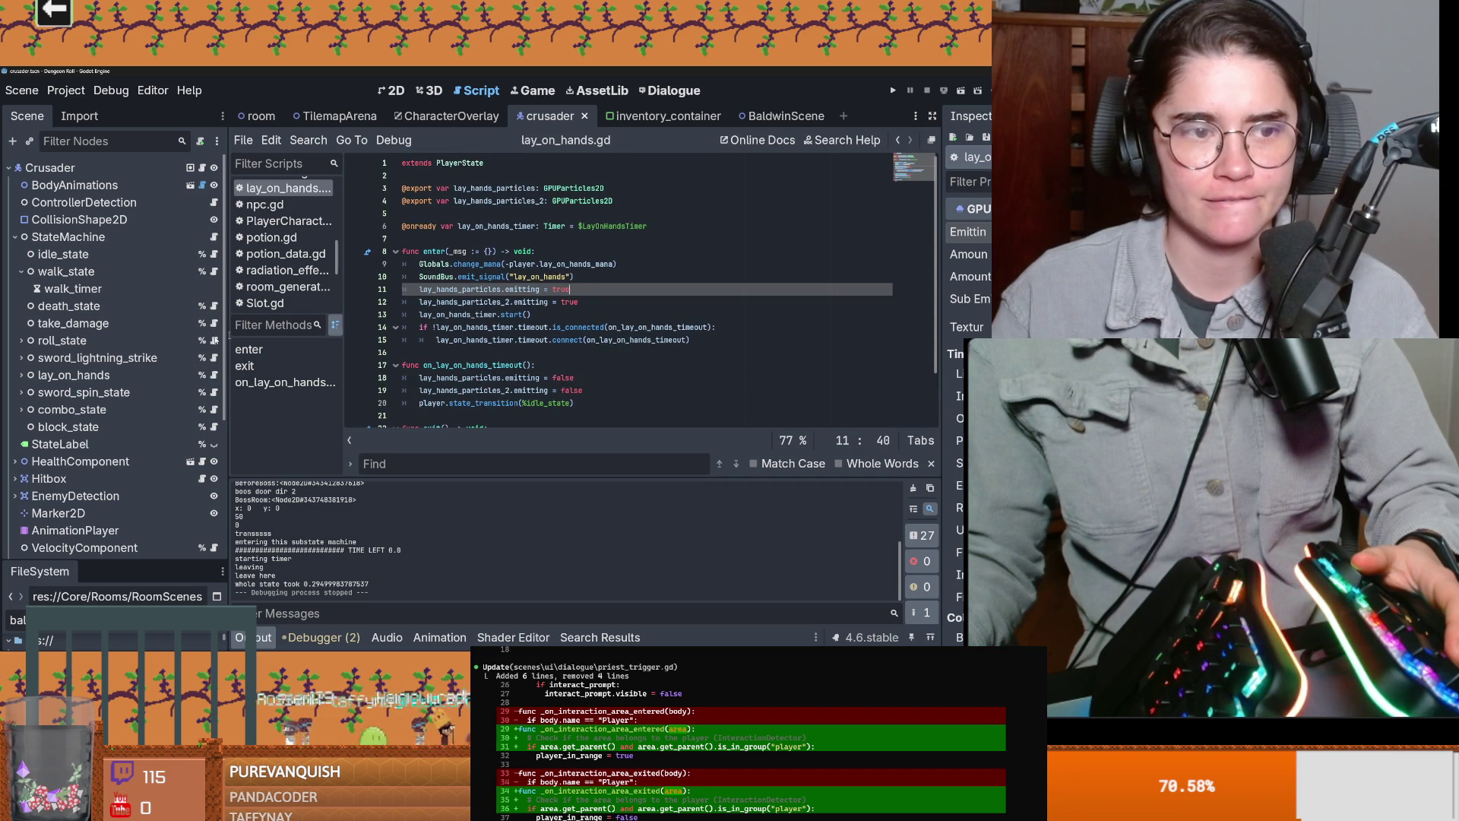
left_click(22, 375)
left_click(91, 392)
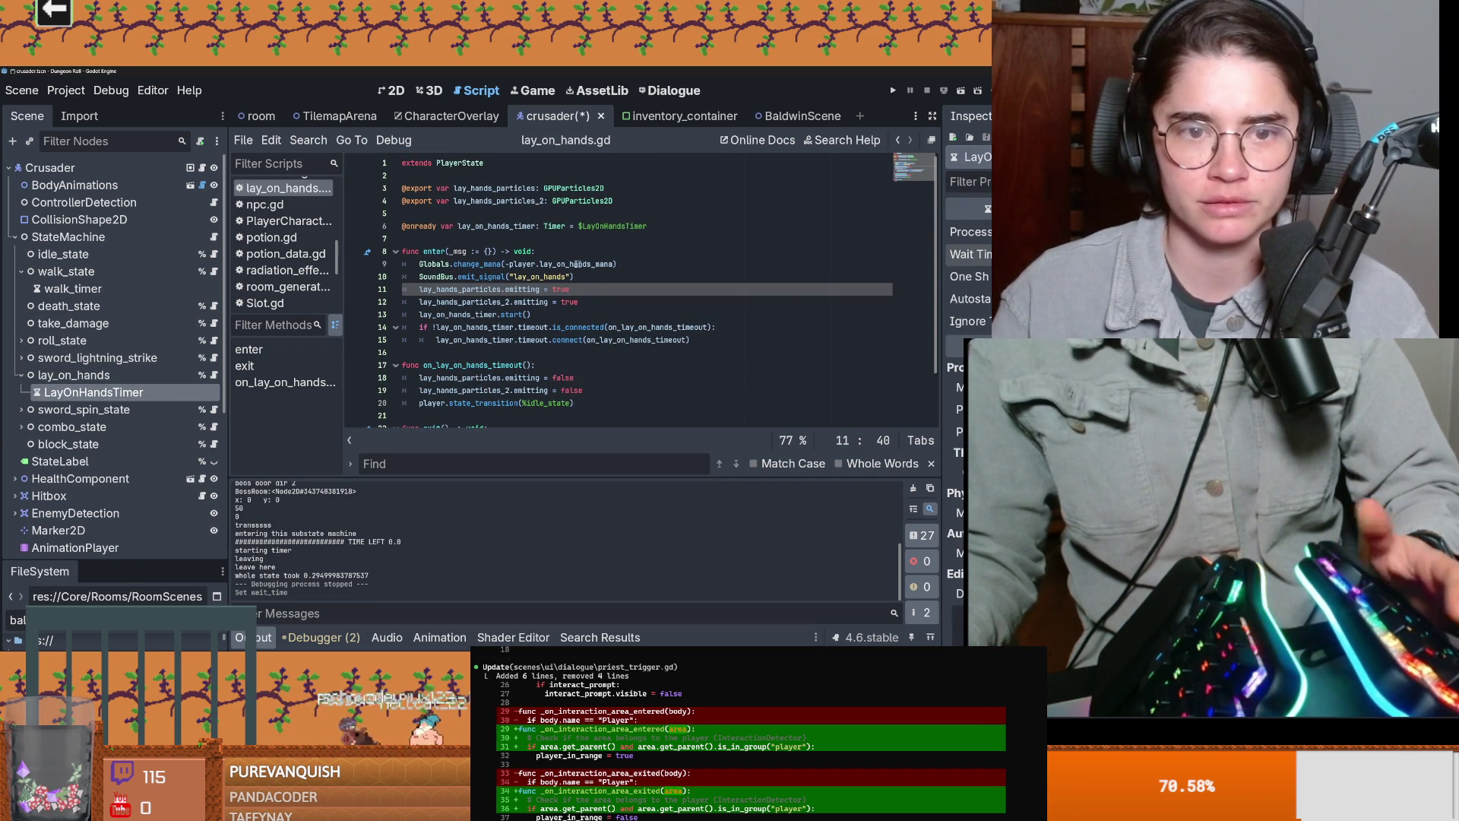
Step: Add a new line after the SoundBus line in enter() and type player.health_component
key("ctrl+s")
left_click(579, 276)
key("Return")
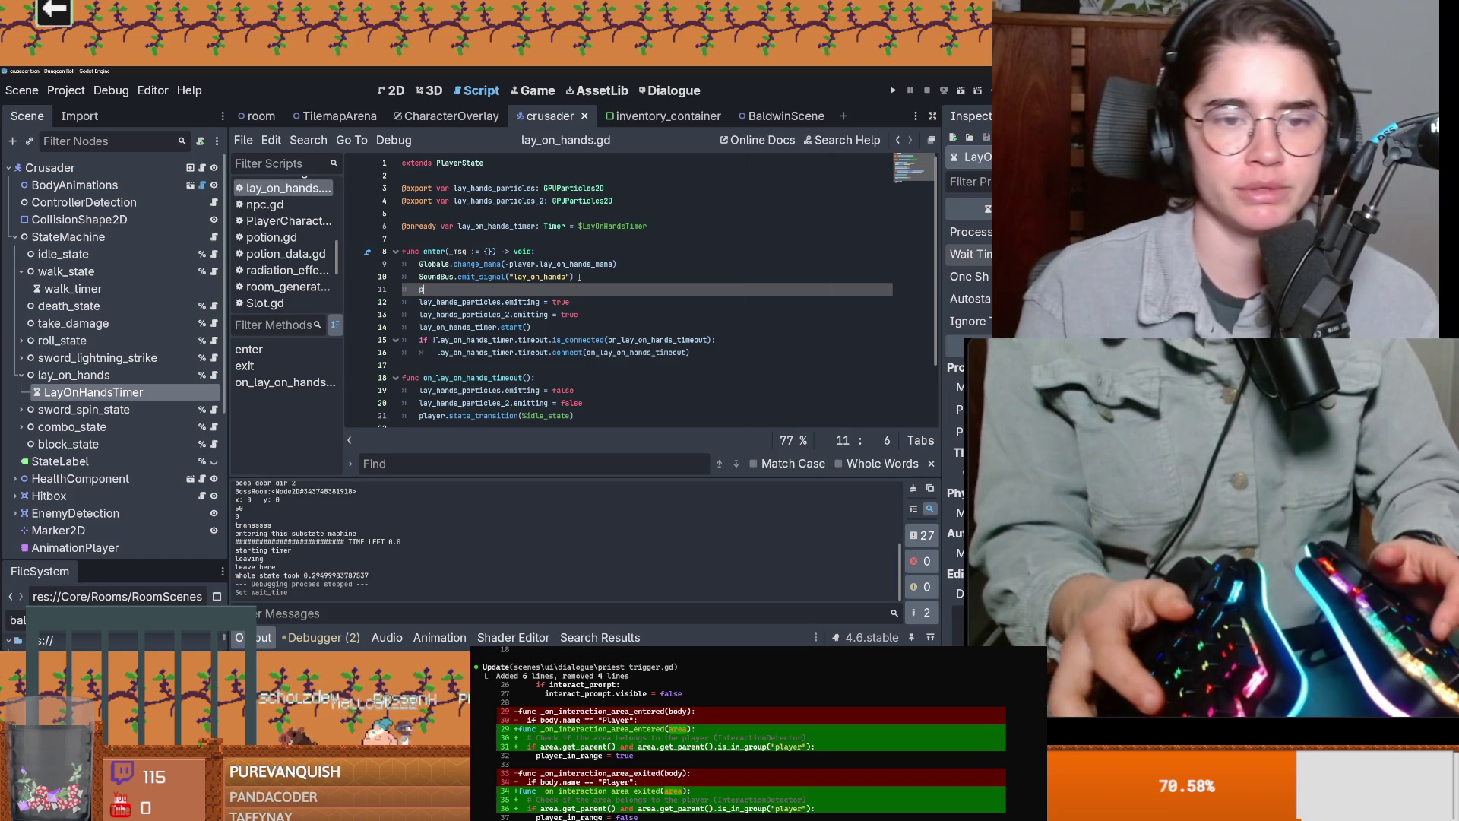
type("player.he")
key("Down")
key("Return")
type(".")
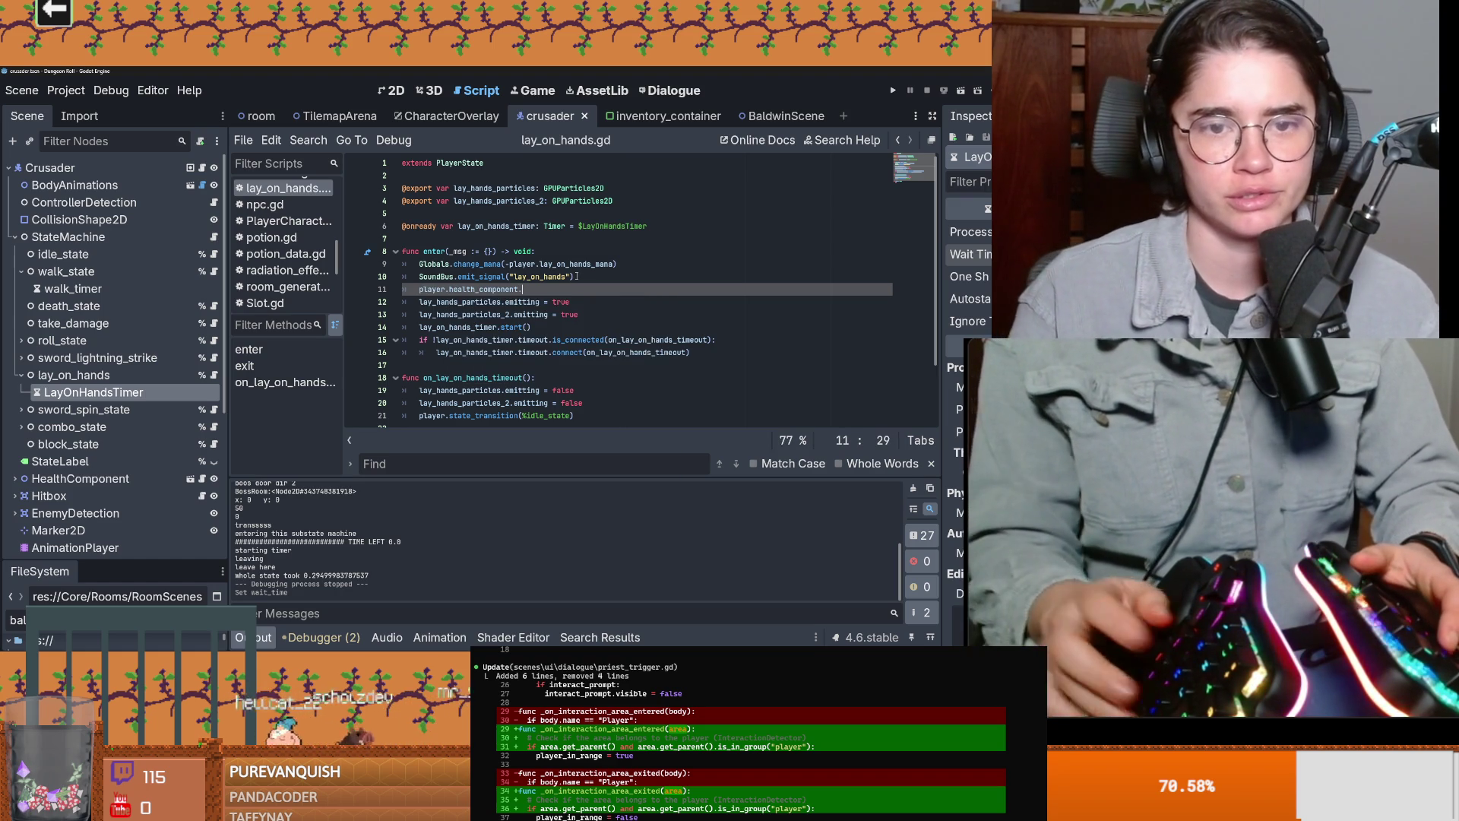
Step: Collapse StateMachine and check the heal() function's parameter in health_component.gd
scroll(168, 397, "down", 1)
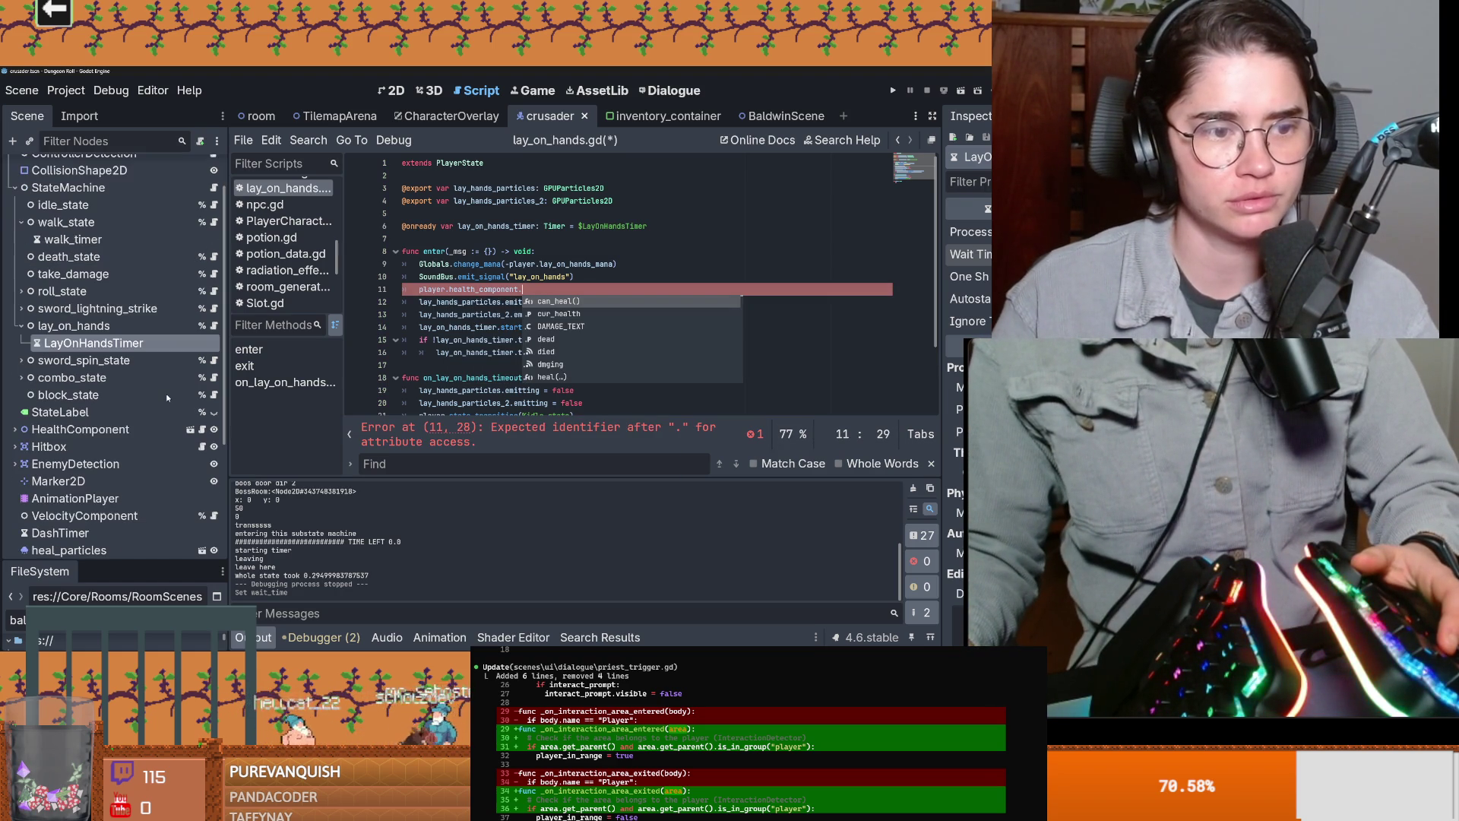
scroll(168, 398, "up", 1)
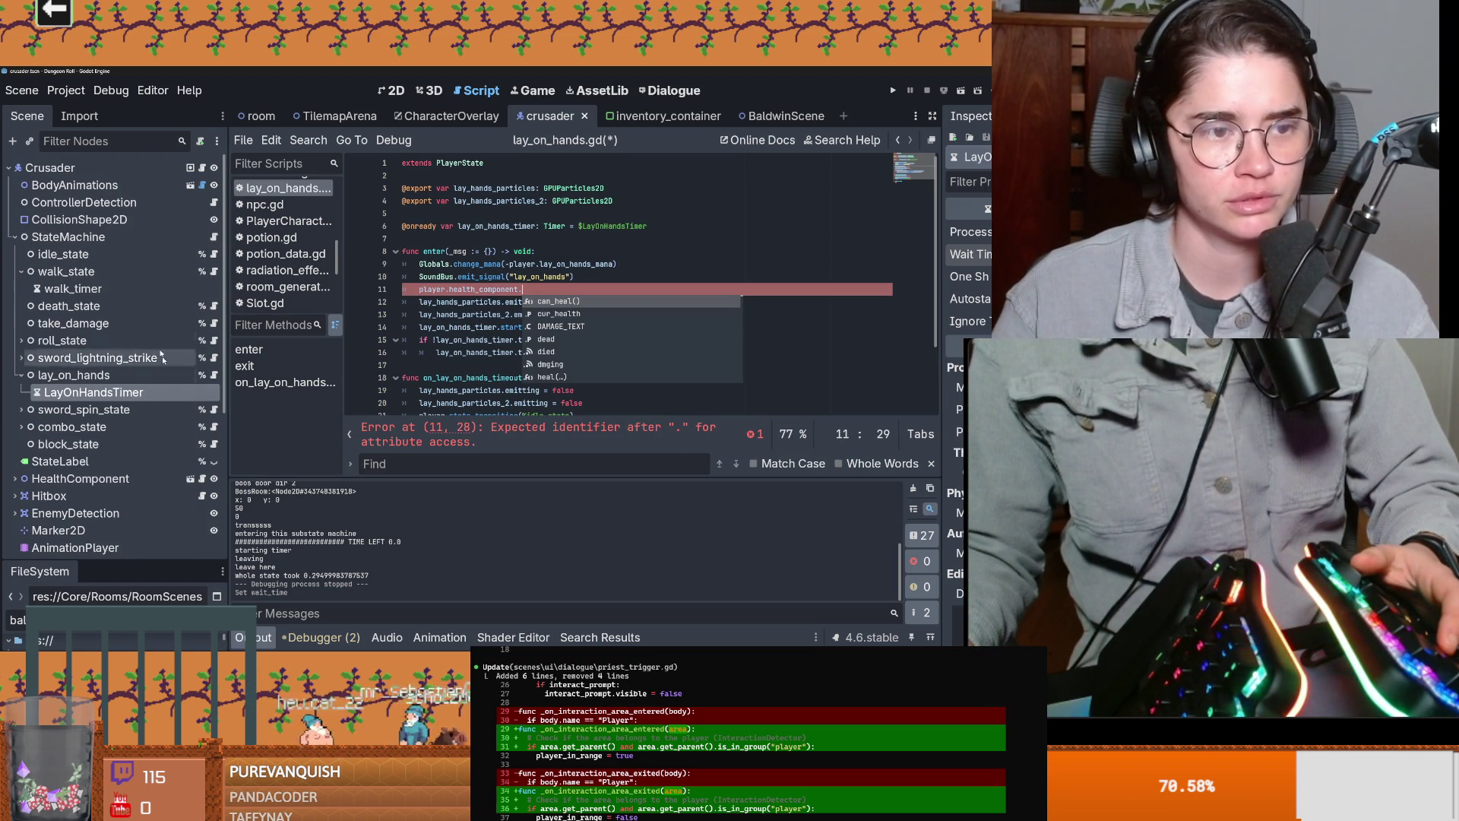
left_click(15, 236)
scroll(123, 423, "down", 1)
scroll(123, 424, "up", 1)
left_click(544, 339, "ctrl")
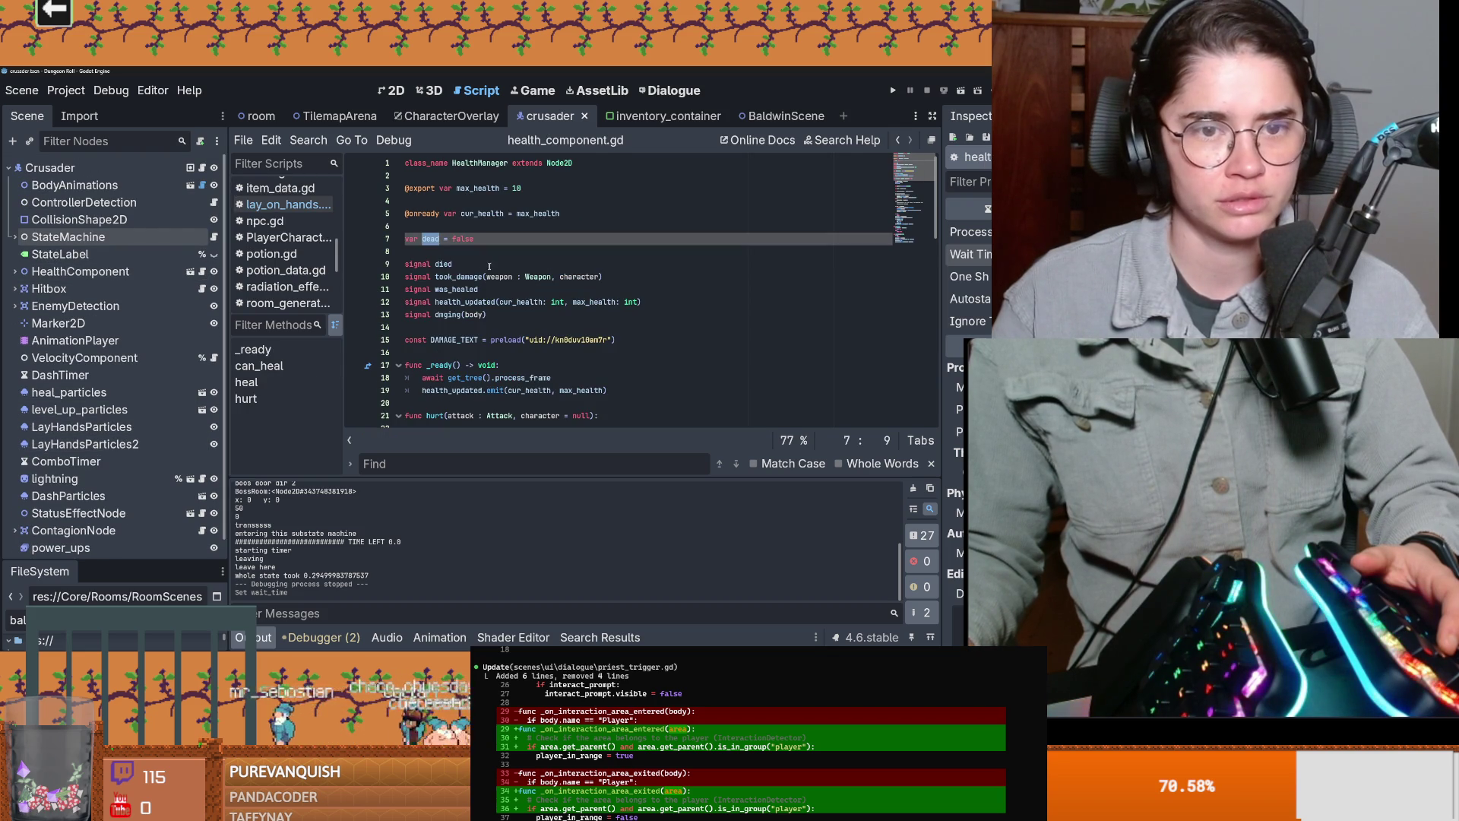
scroll(468, 317, "down", 4)
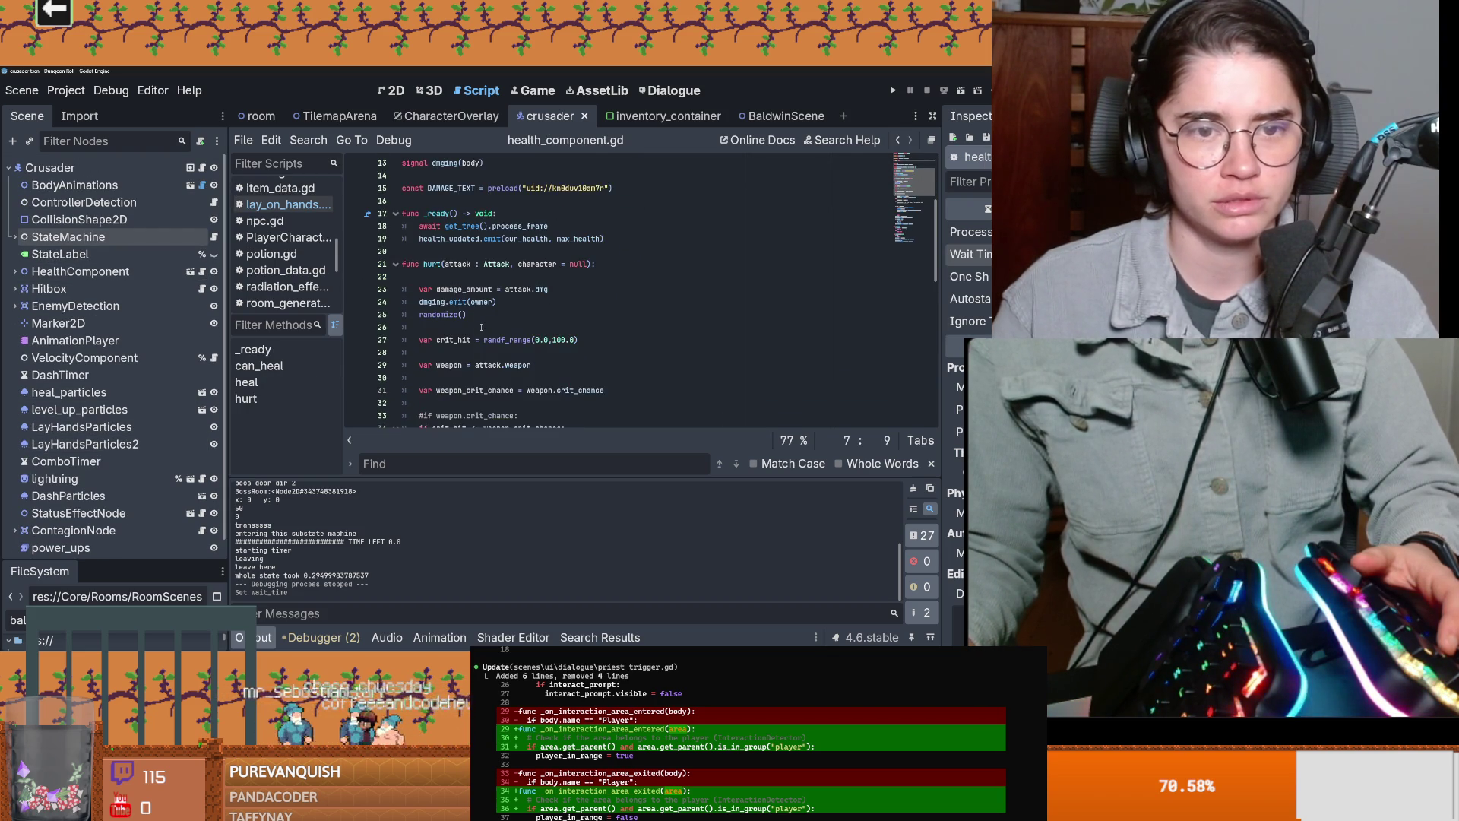
scroll(481, 326, "down", 5)
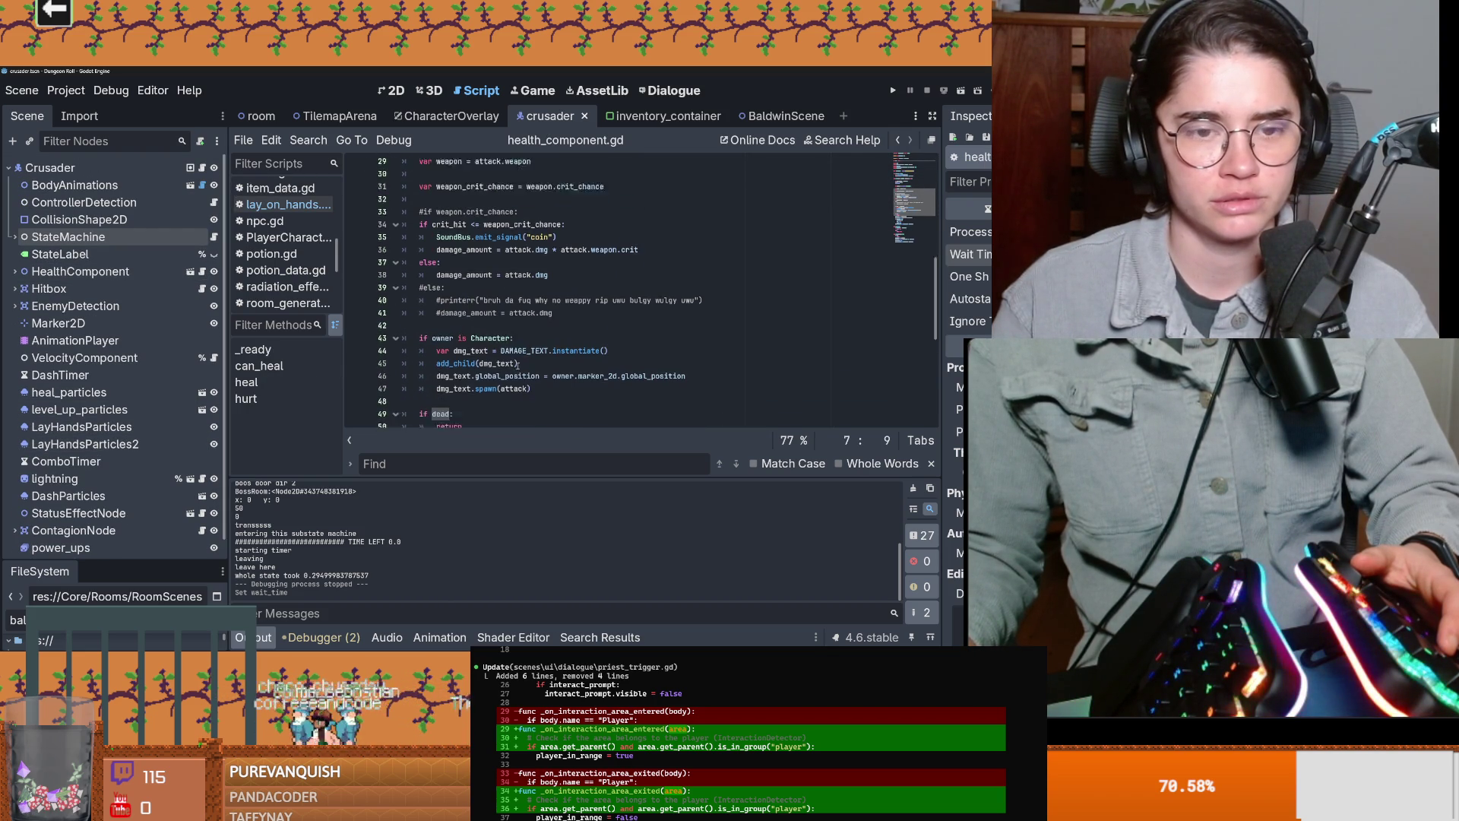
scroll(516, 366, "down", 7)
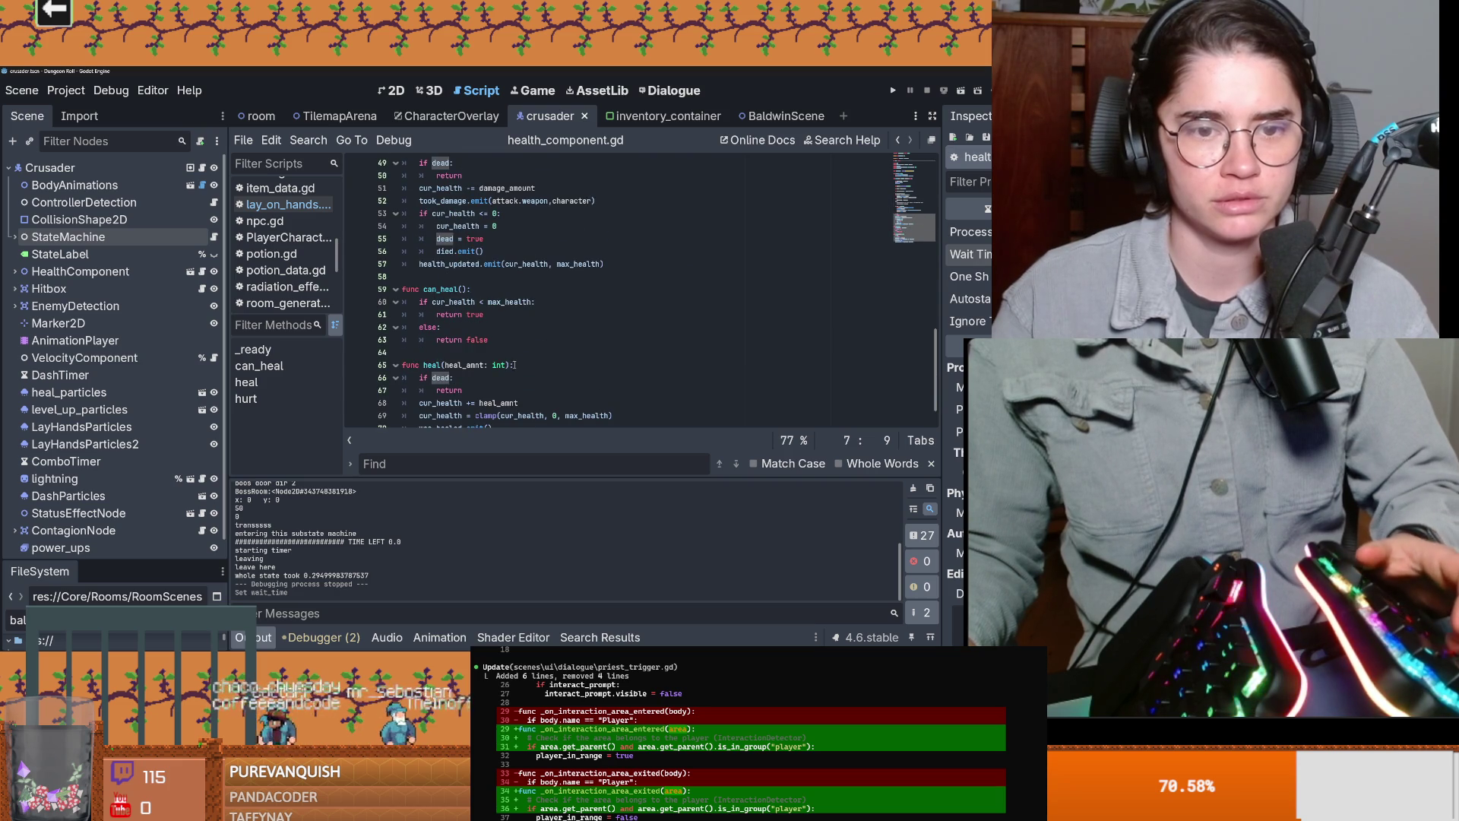
left_click_drag(511, 365, 421, 366)
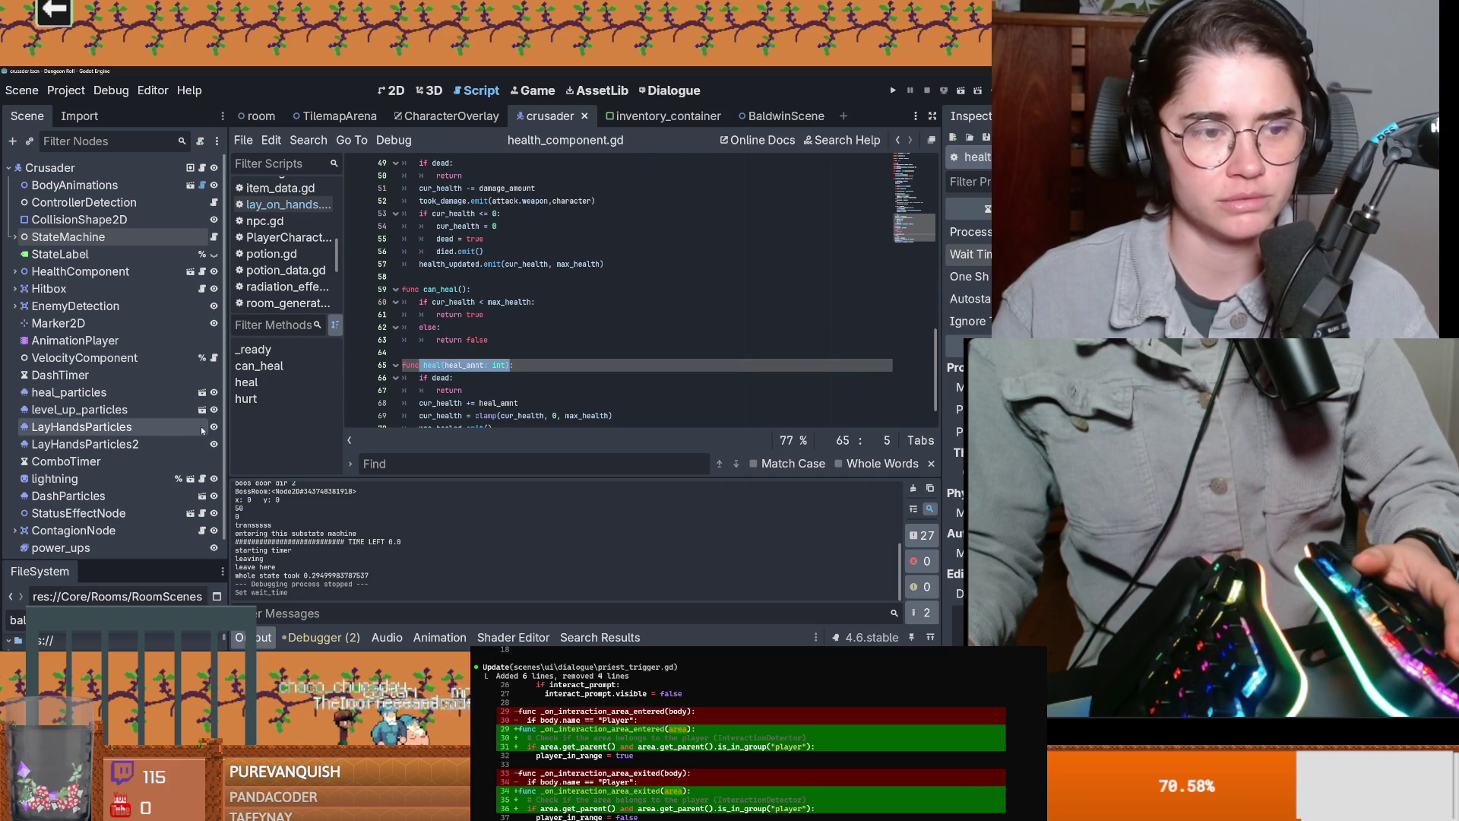
Step: Back in lay_on_hands.gd, complete the call as player.health_component.heal(5) and launch the game
left_click(214, 237)
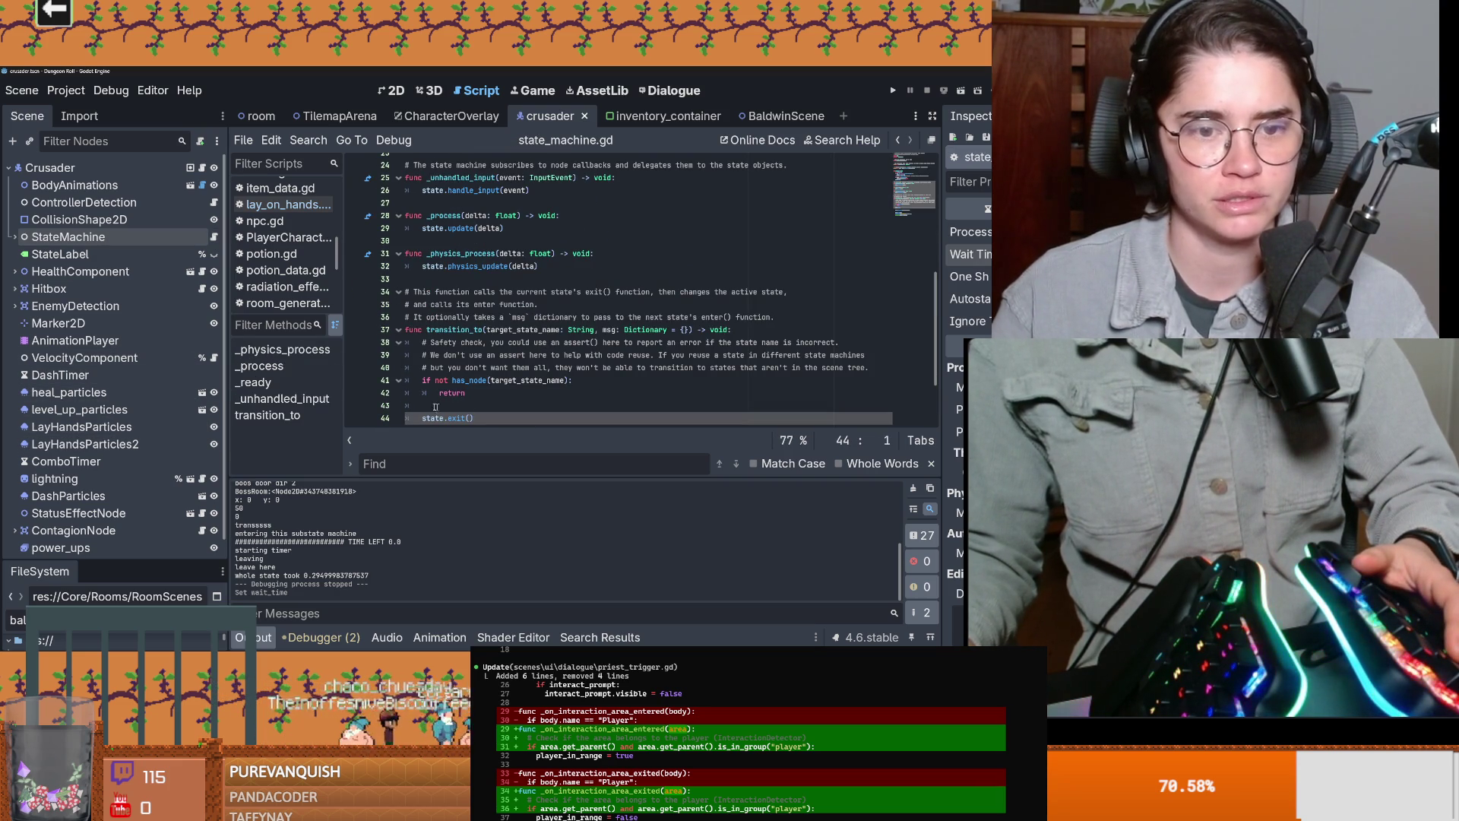
left_click(14, 237)
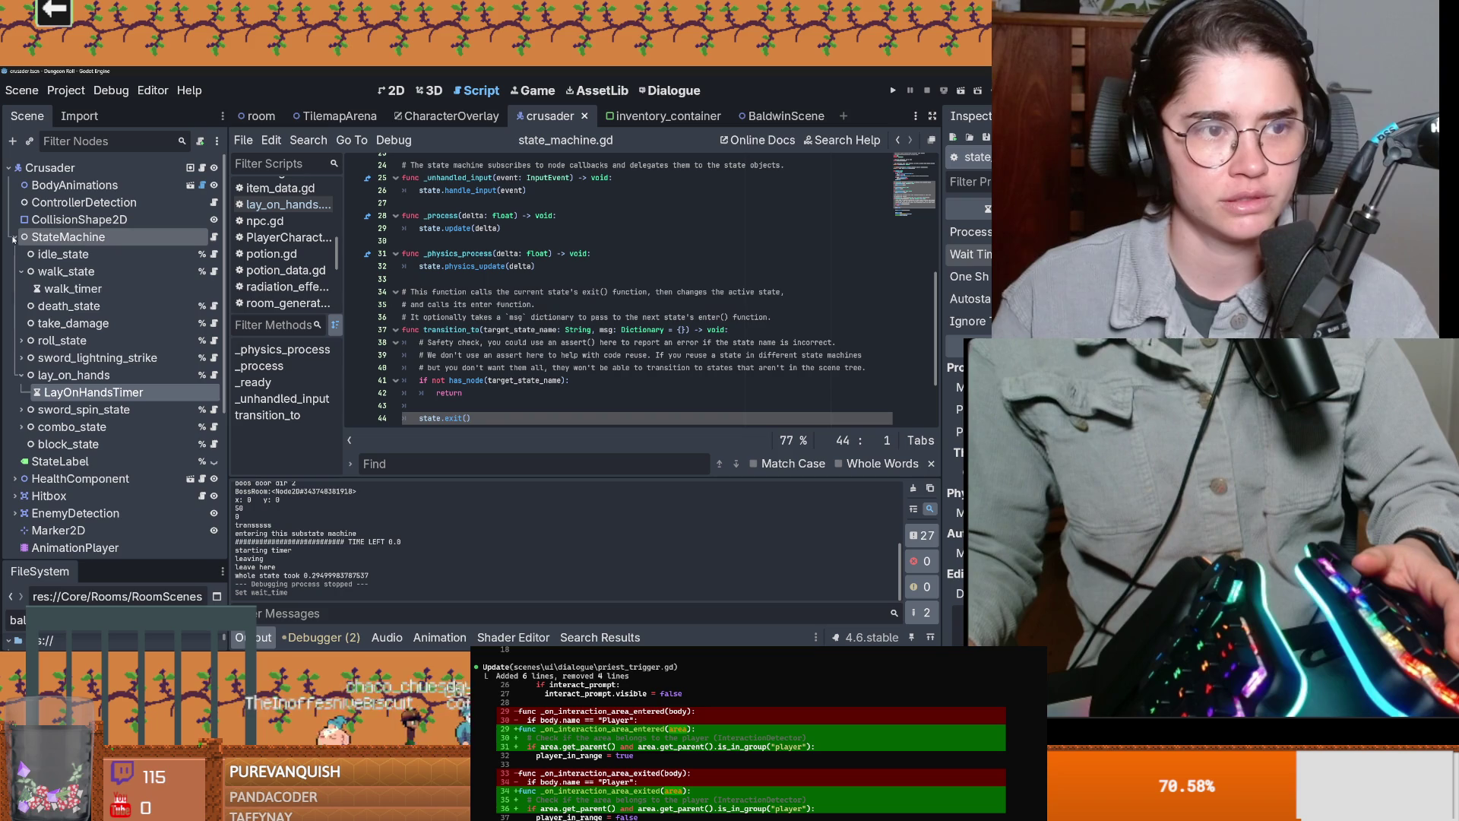
left_click(214, 375)
type("player.health_component.heal(heal_amnt: int")
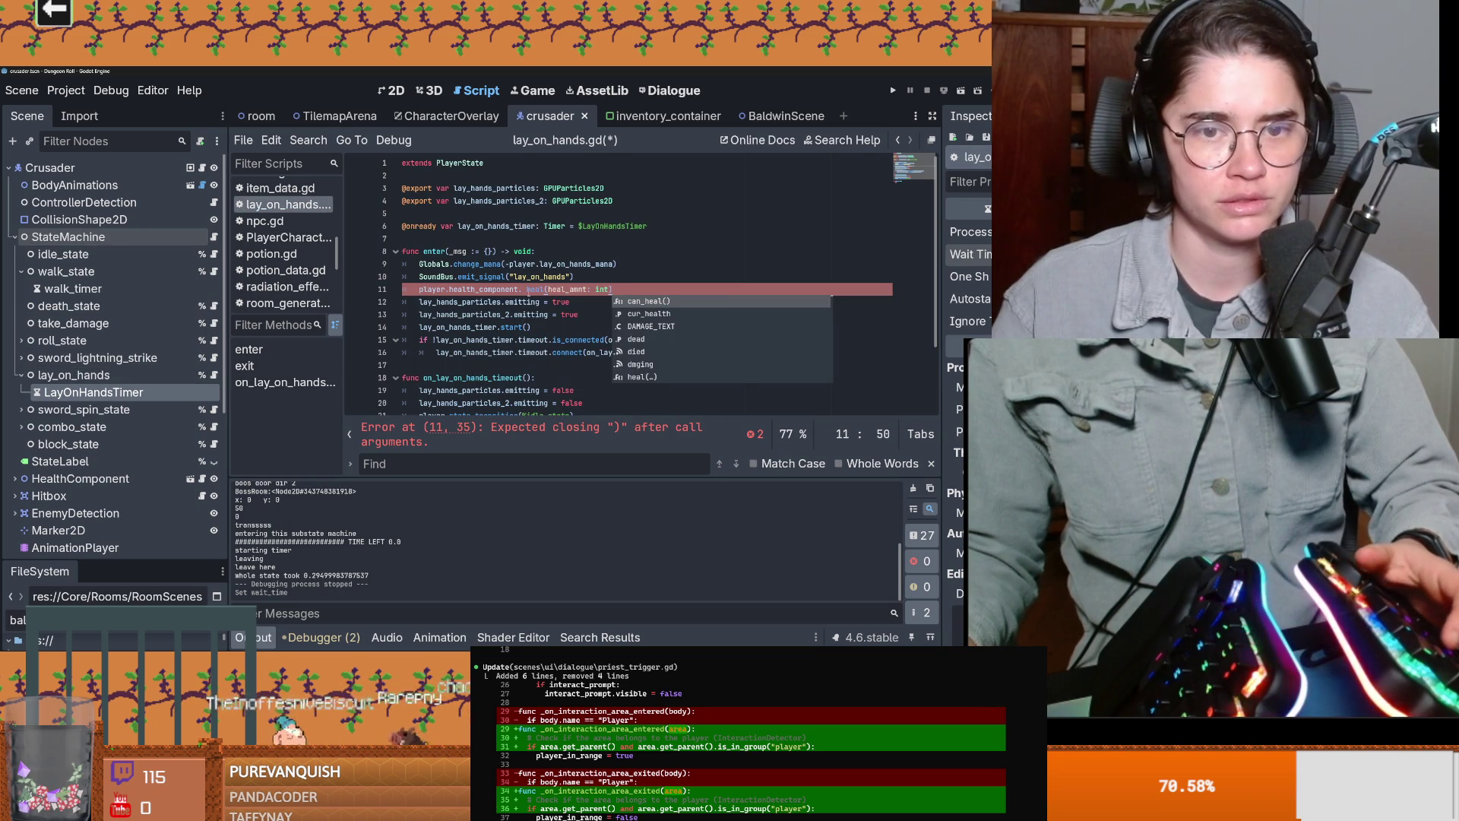
left_click(524, 290)
key("BackSpace")
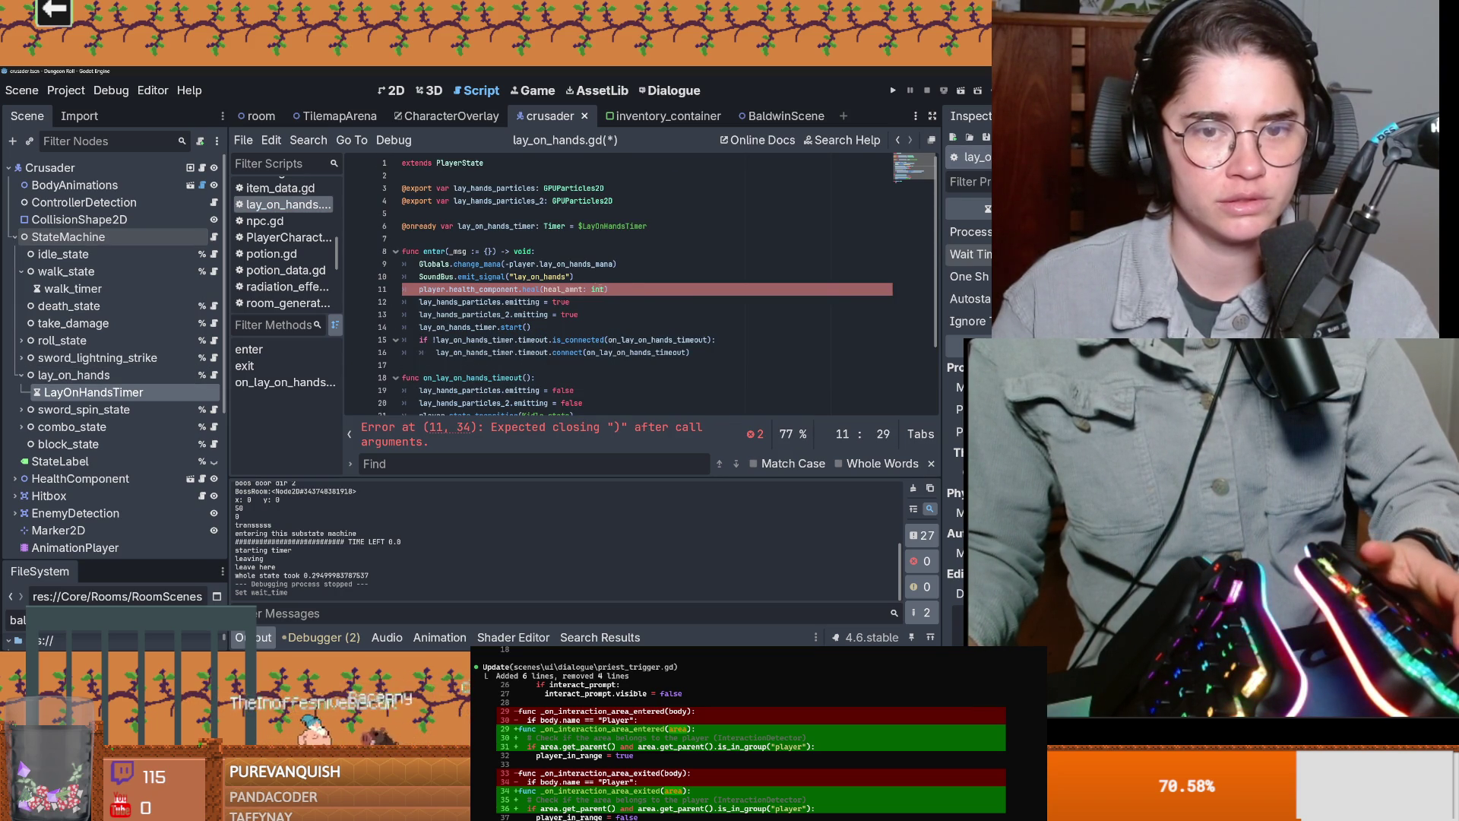
key("BackSpace")
key("BackSpace")
key("BackSpace")
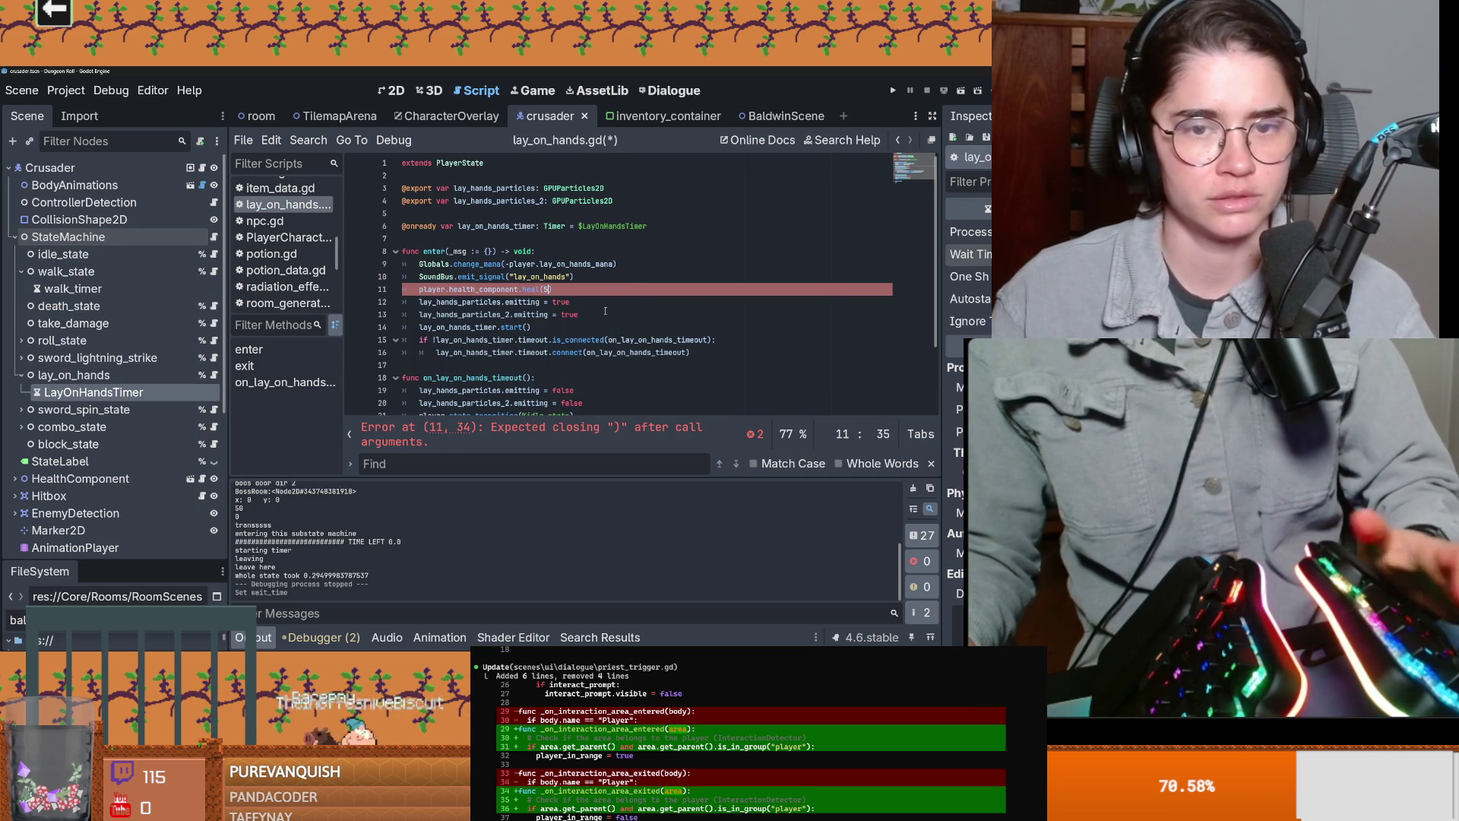
type("(5")
left_click(892, 90)
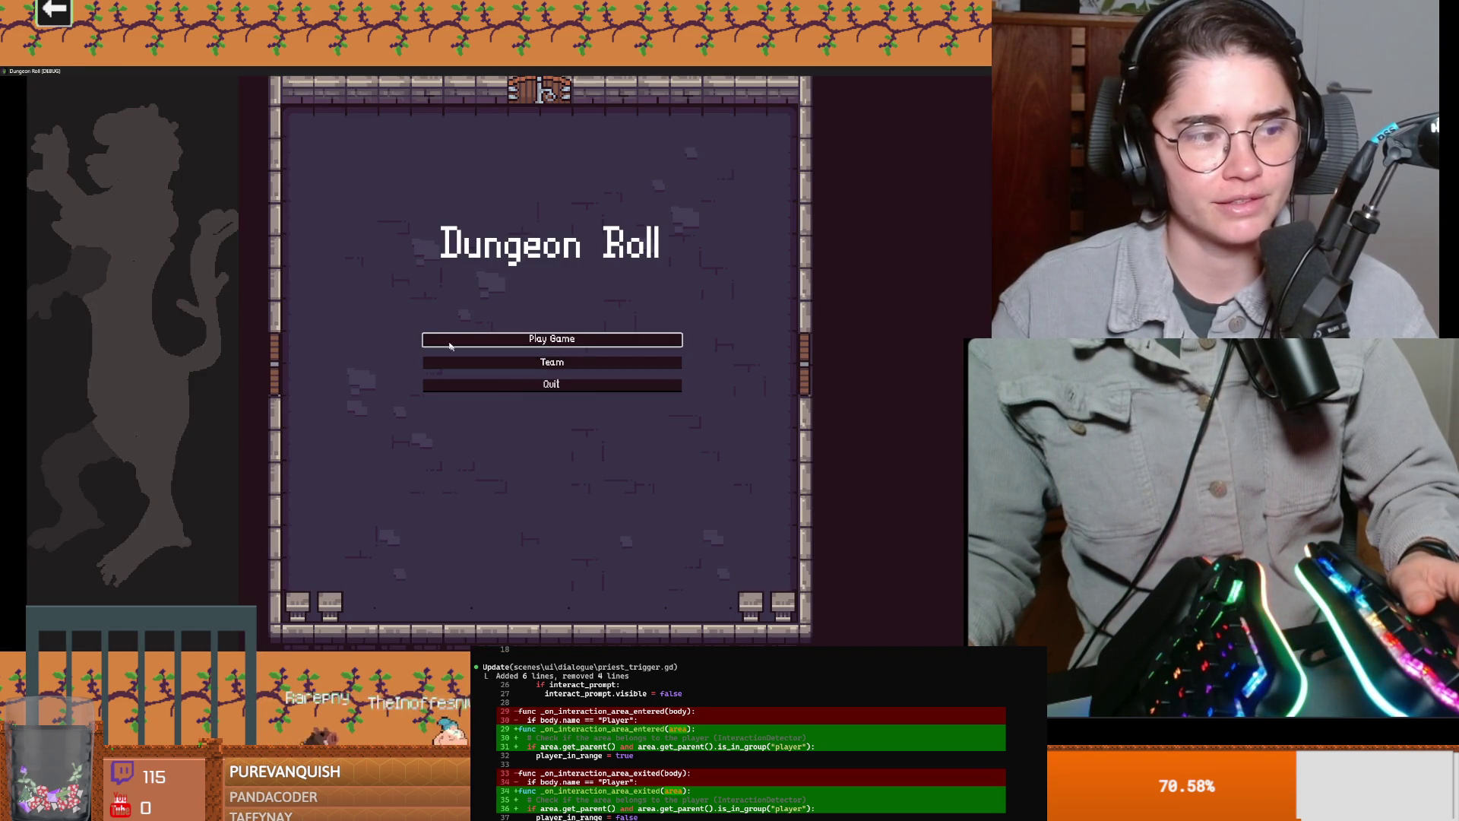
Step: Start a new game as the Crusader and roam the dungeon room, healing and swinging the sword
left_click(472, 342)
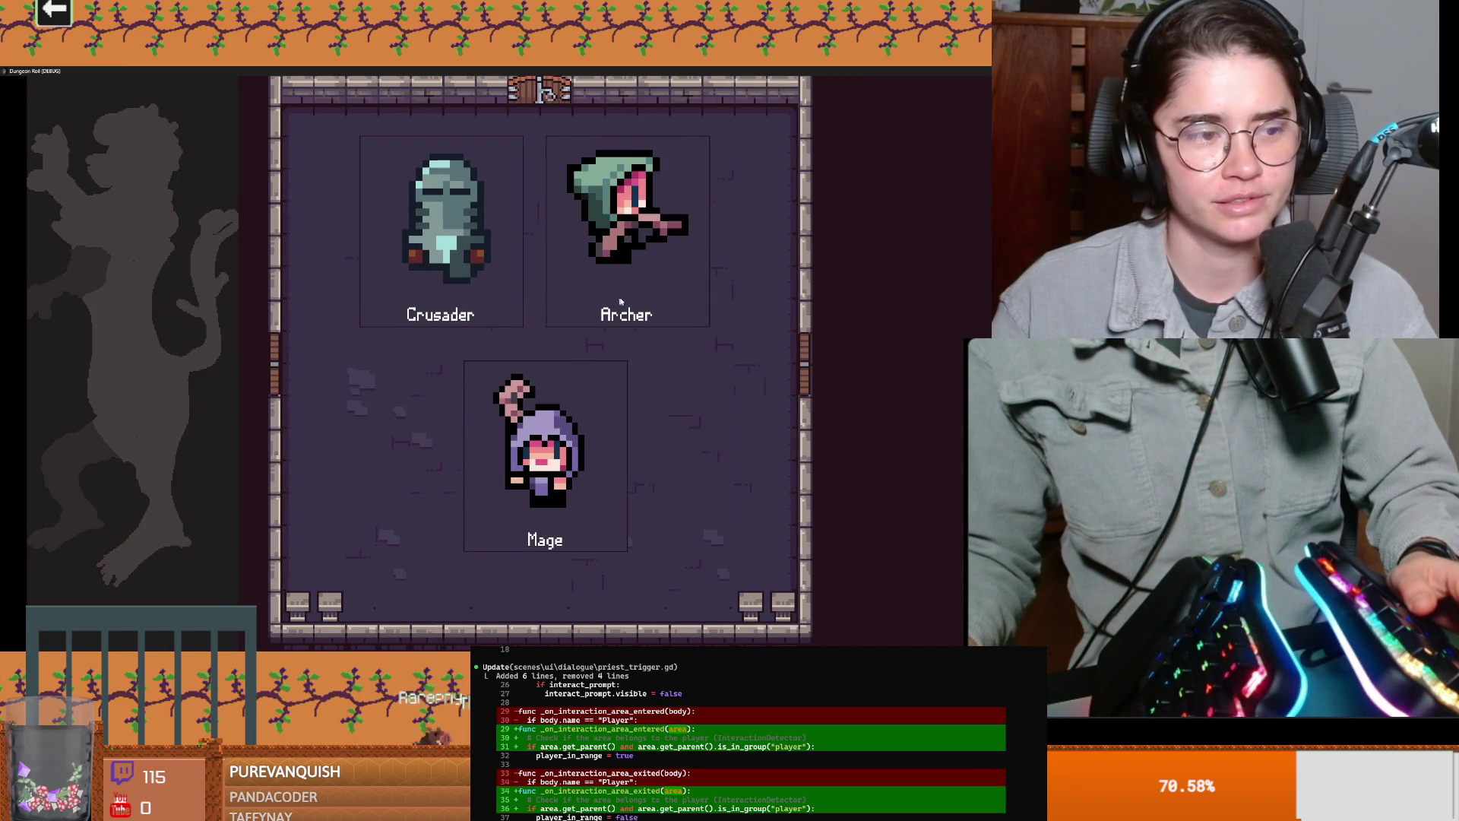
key("Return")
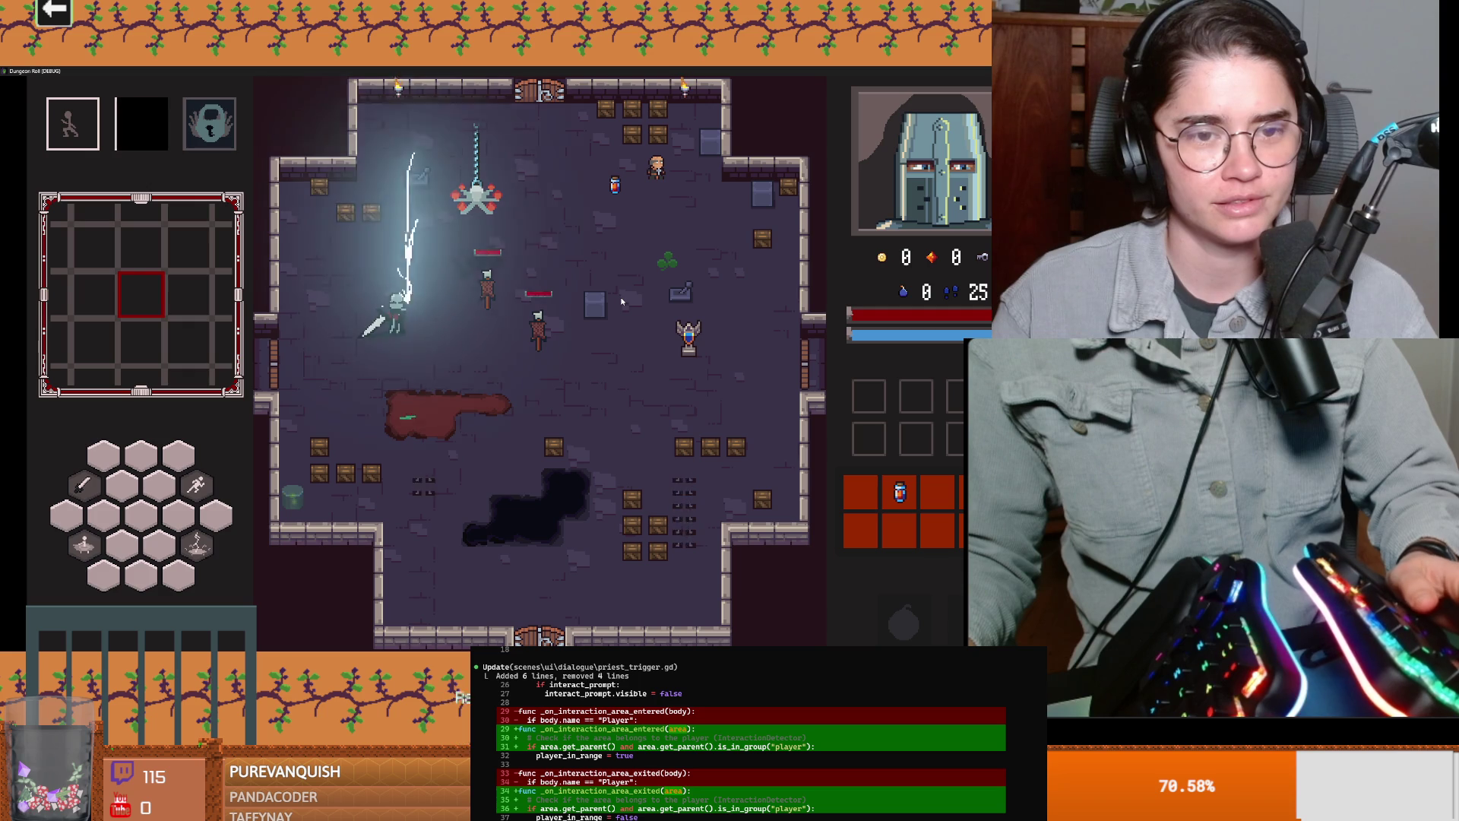
key("d")
key("s")
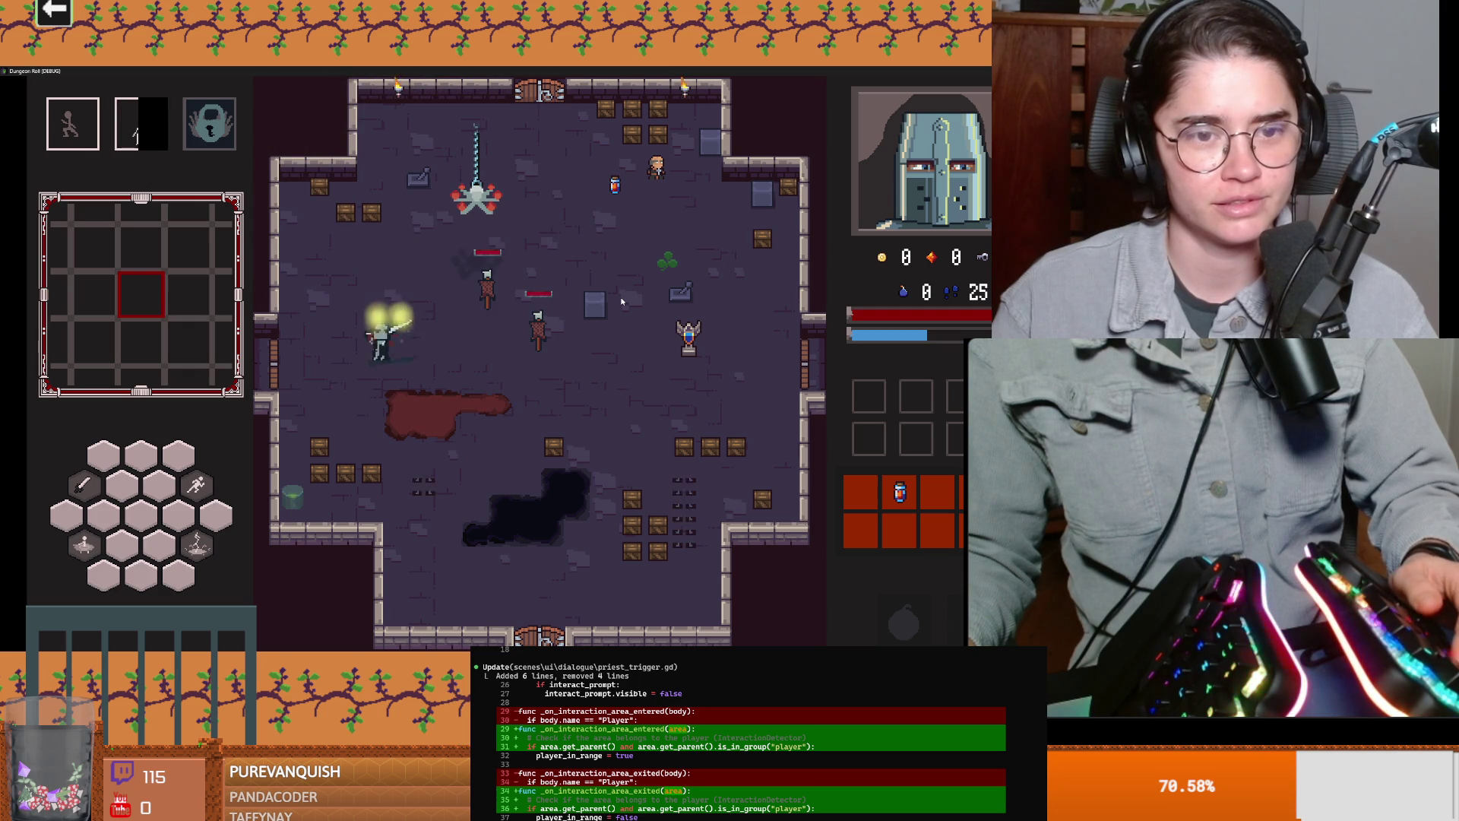
key("d")
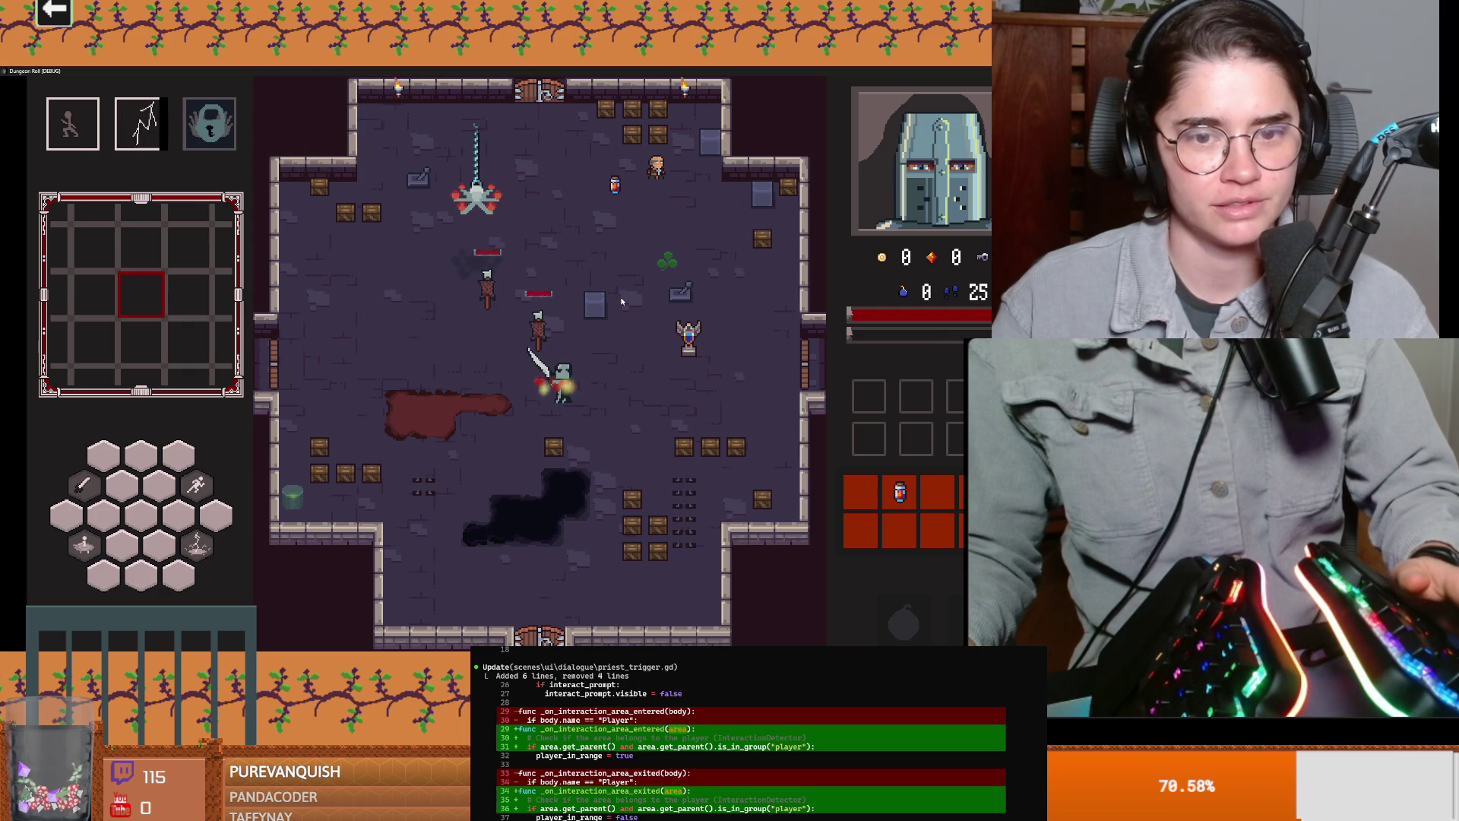
key("w")
key("a")
key("space")
key("space")
key("a")
key("w")
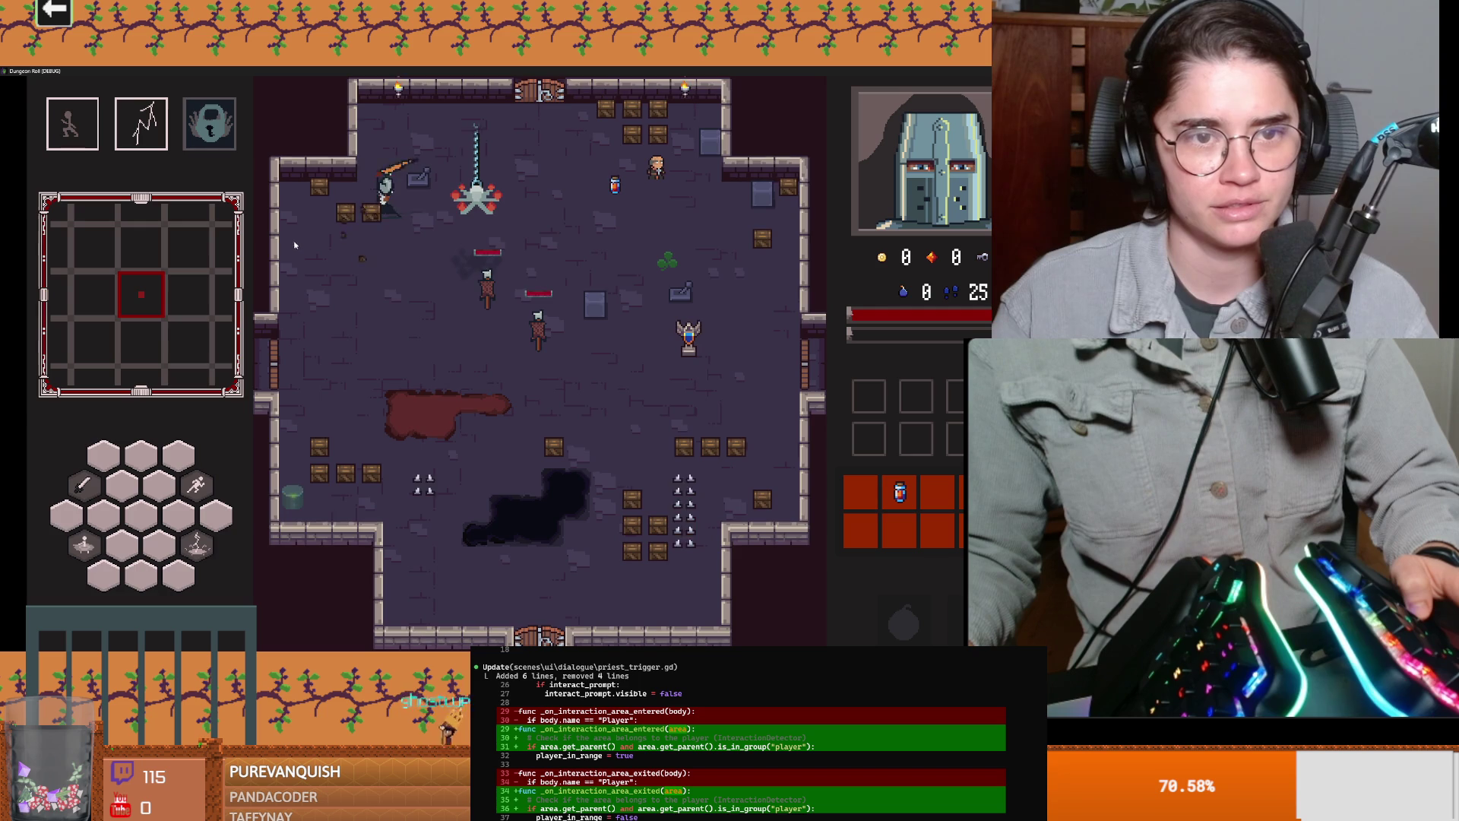
key("a")
Step: Dash around and attack the spider until it drops a coin
left_click(328, 165)
key("d")
key("space")
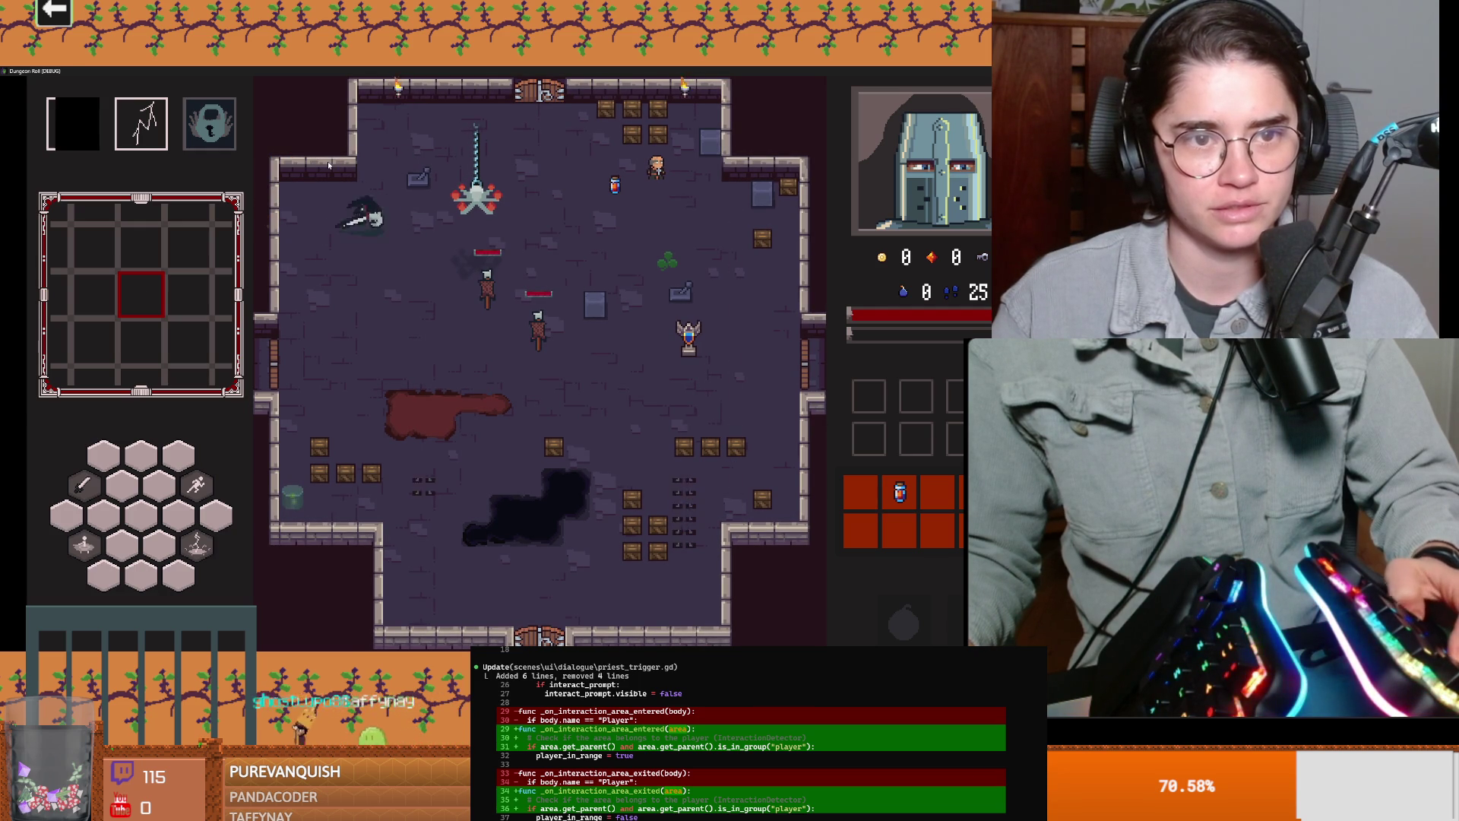
key("a")
key("s")
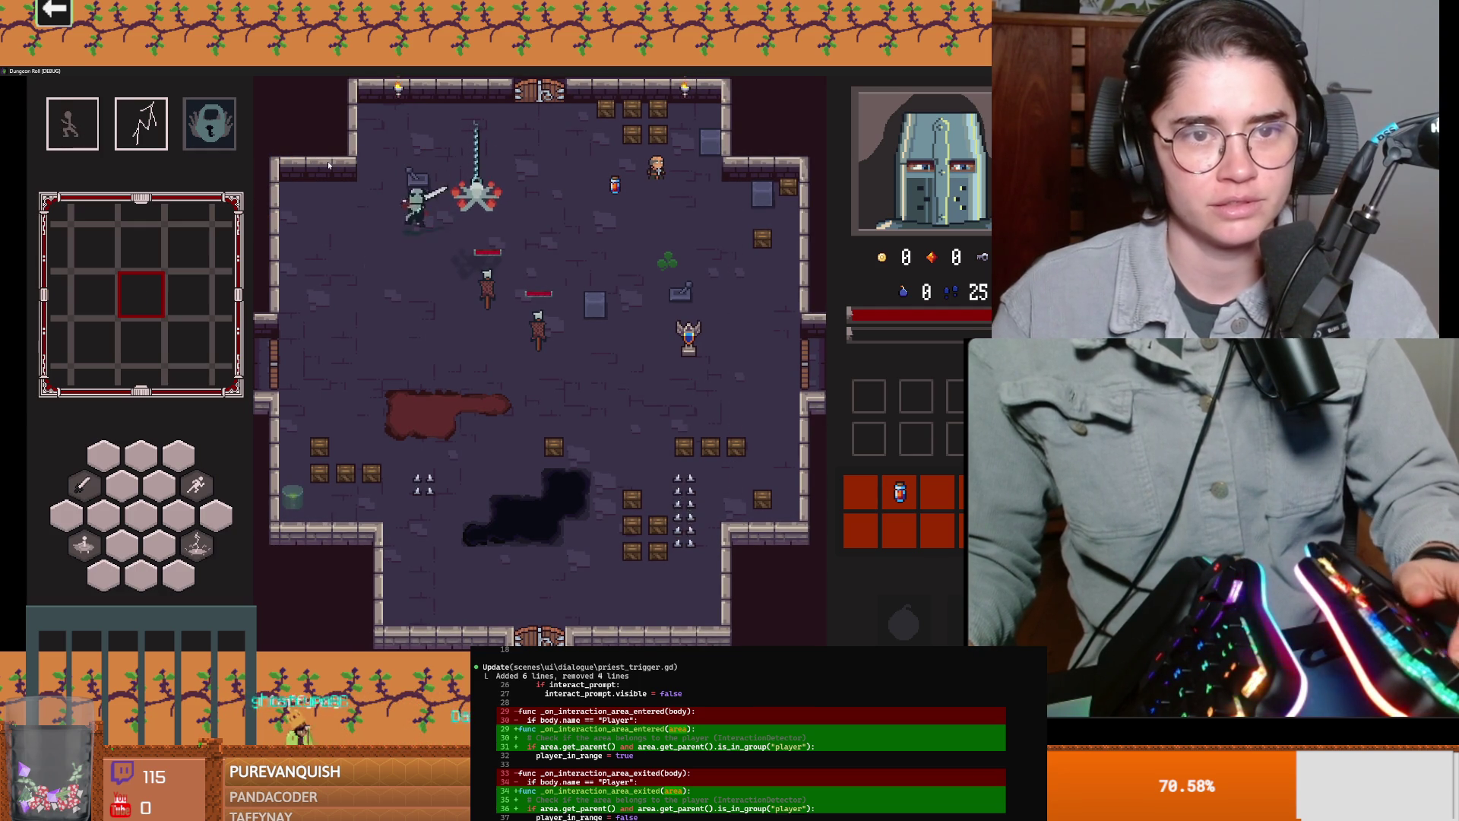
key("s")
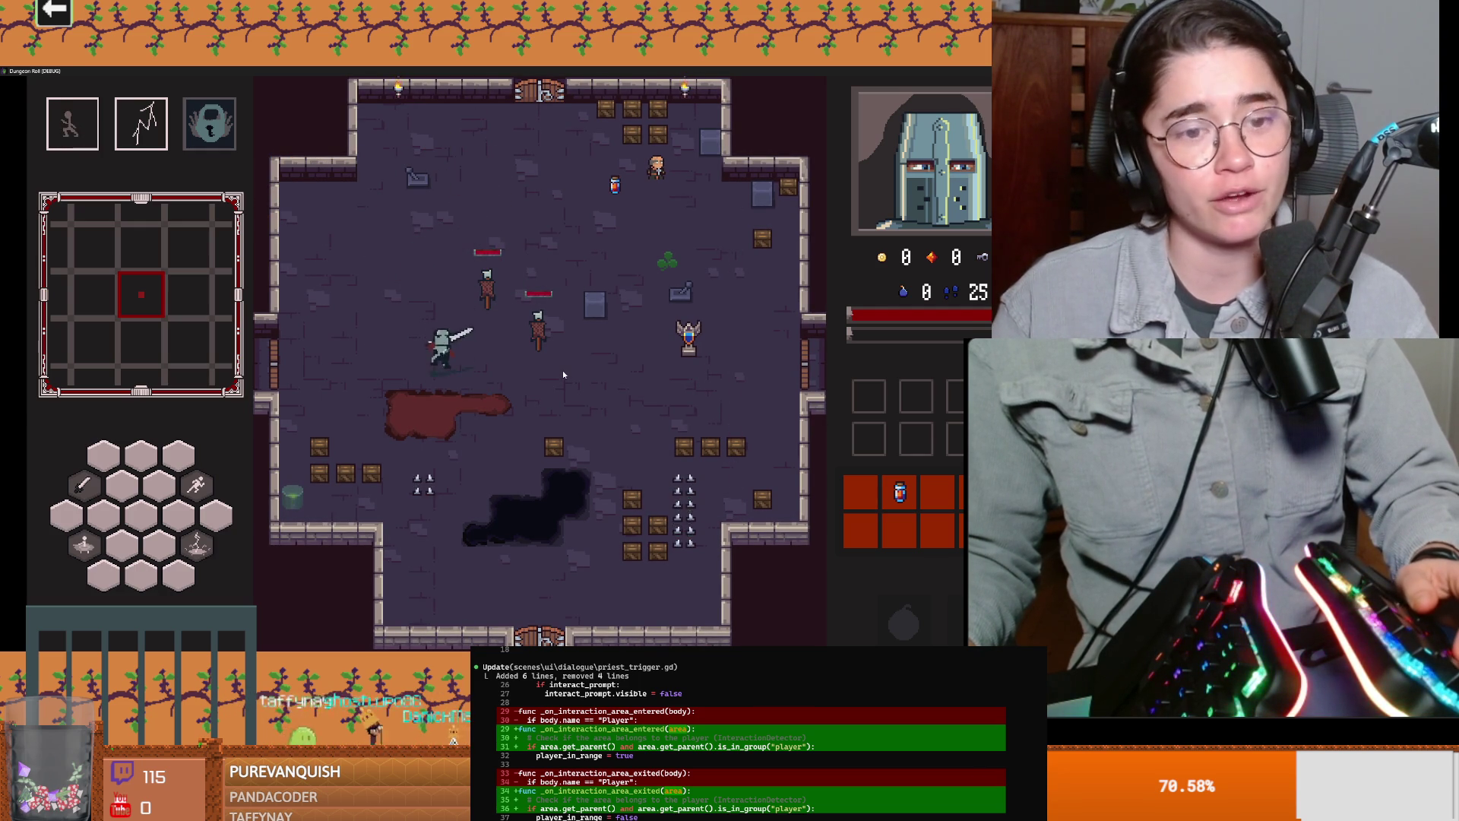
key("d")
left_click(605, 417)
Step: Pick up the coin and smash the crates beside the knight statue
key("d")
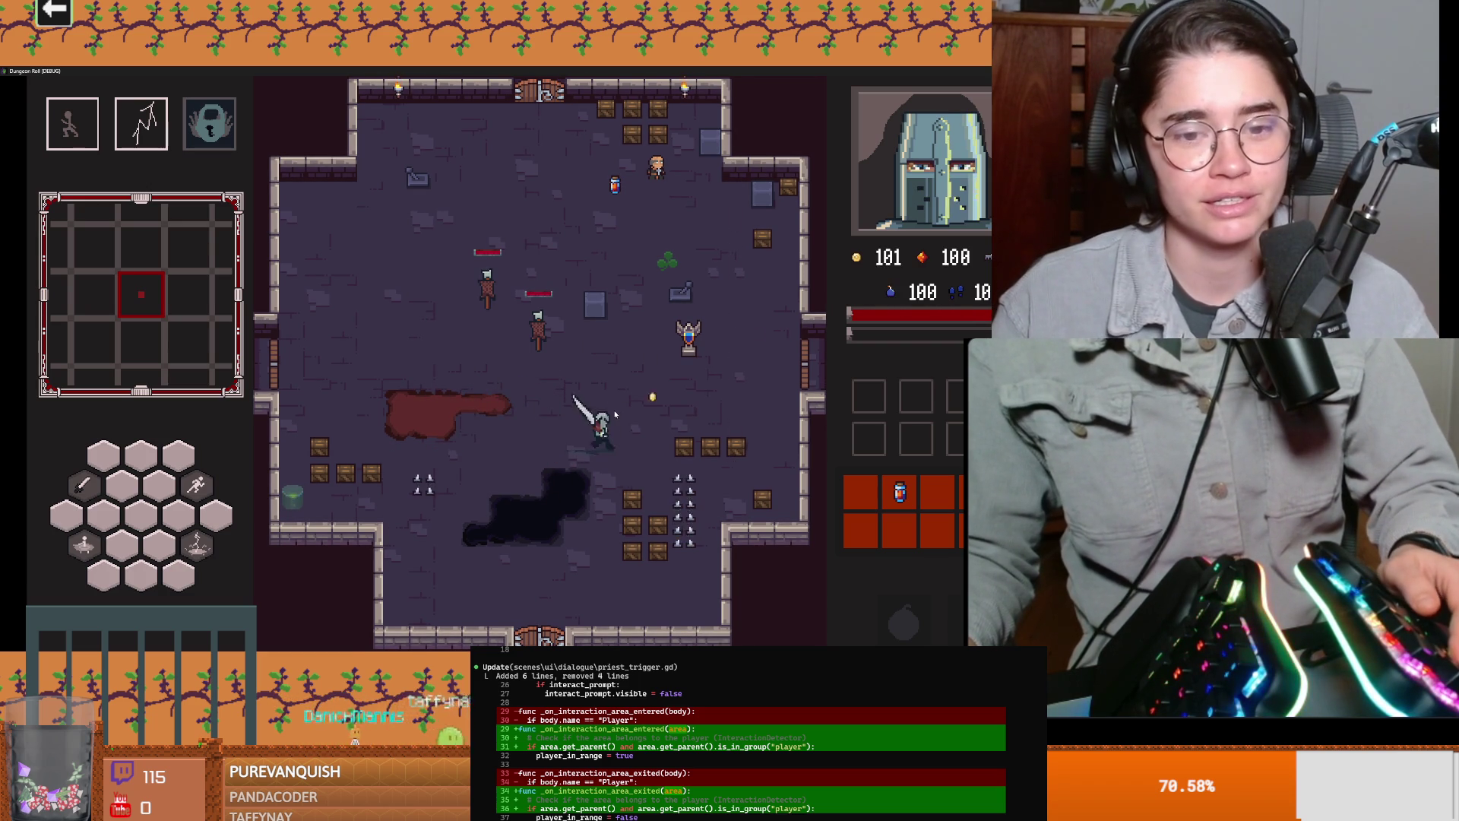
key("d")
left_click(749, 453)
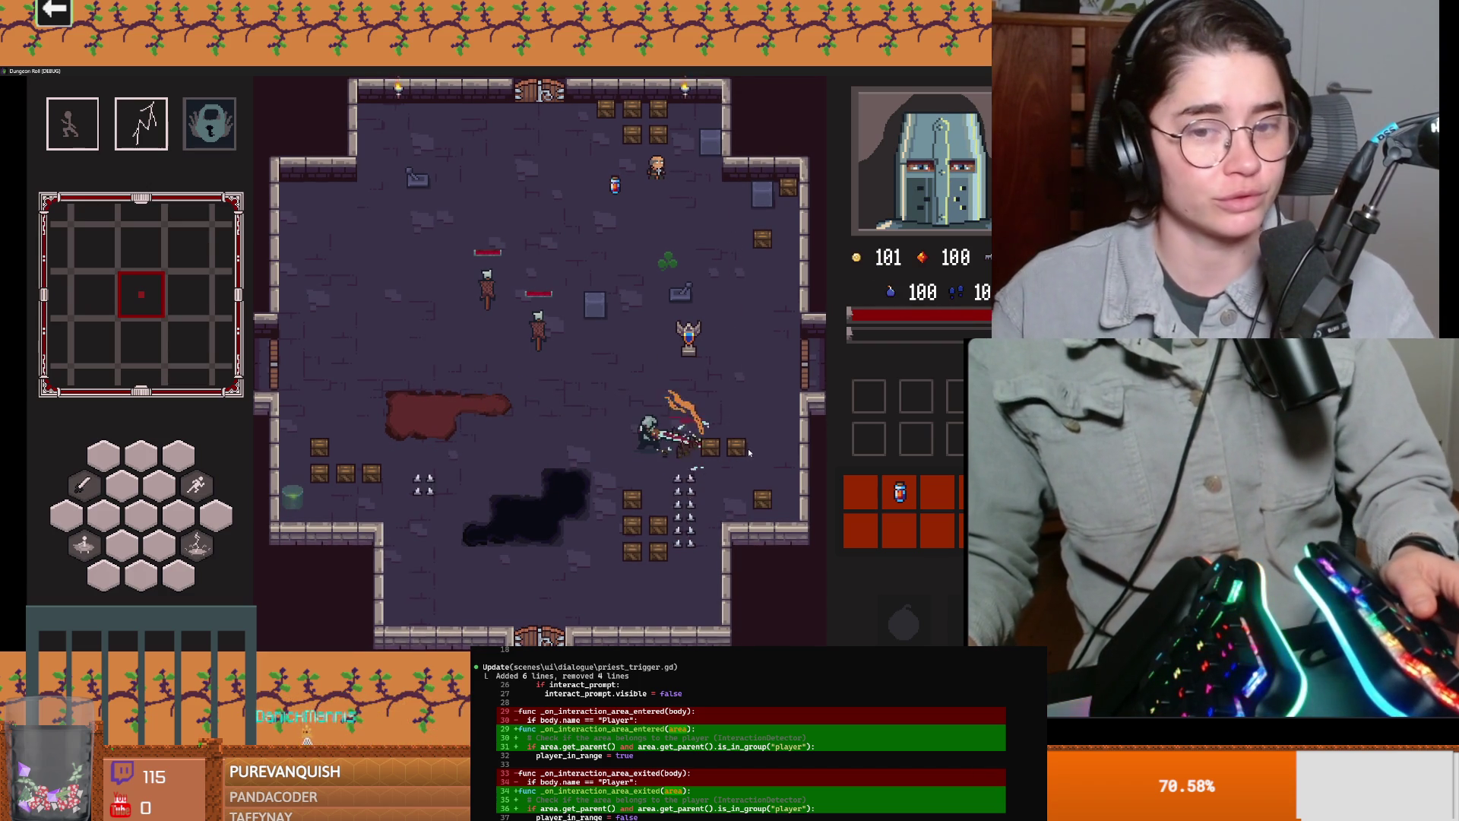
key("d")
left_click(748, 450)
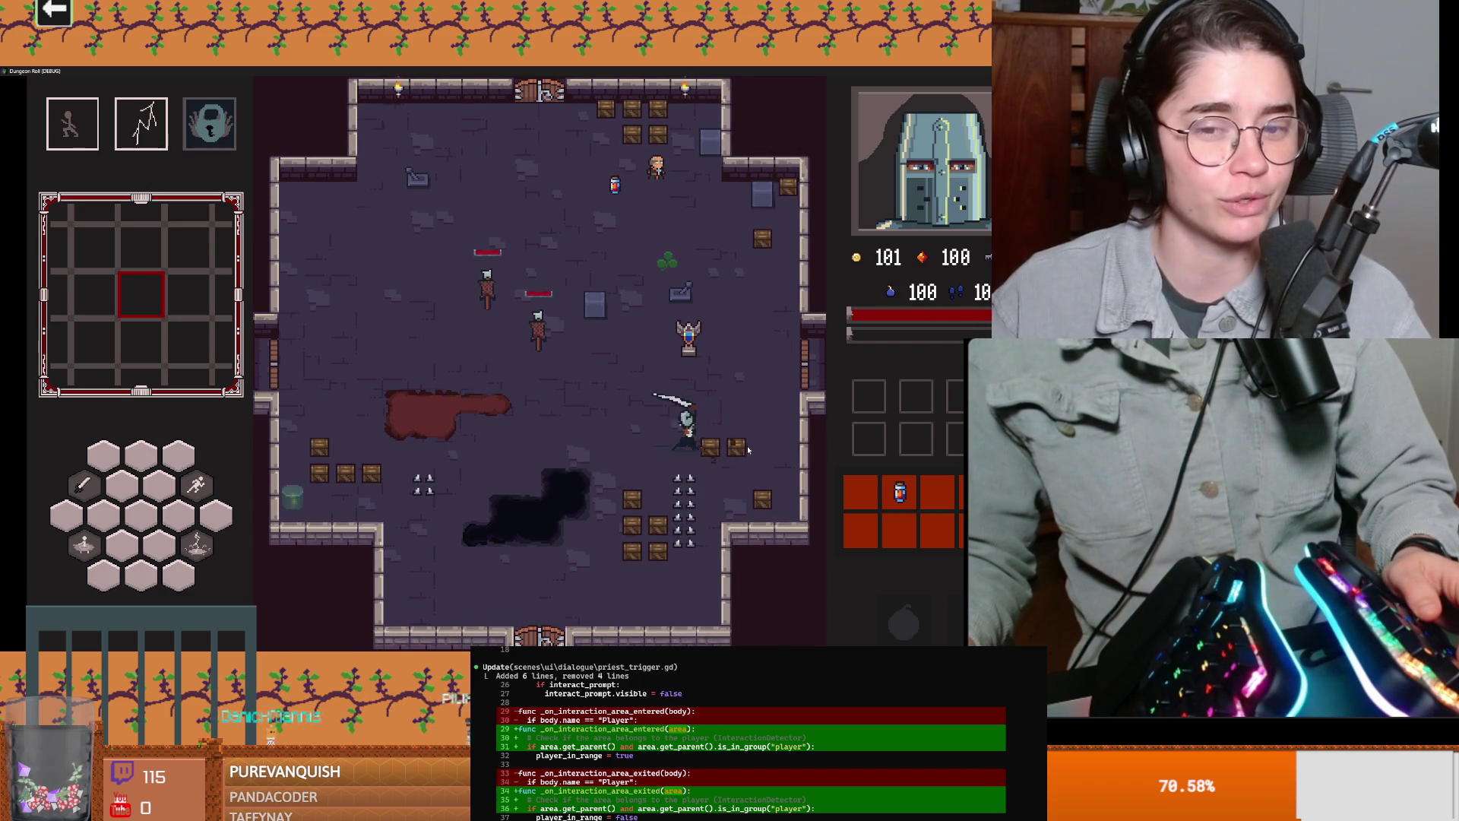
key("w")
key("space")
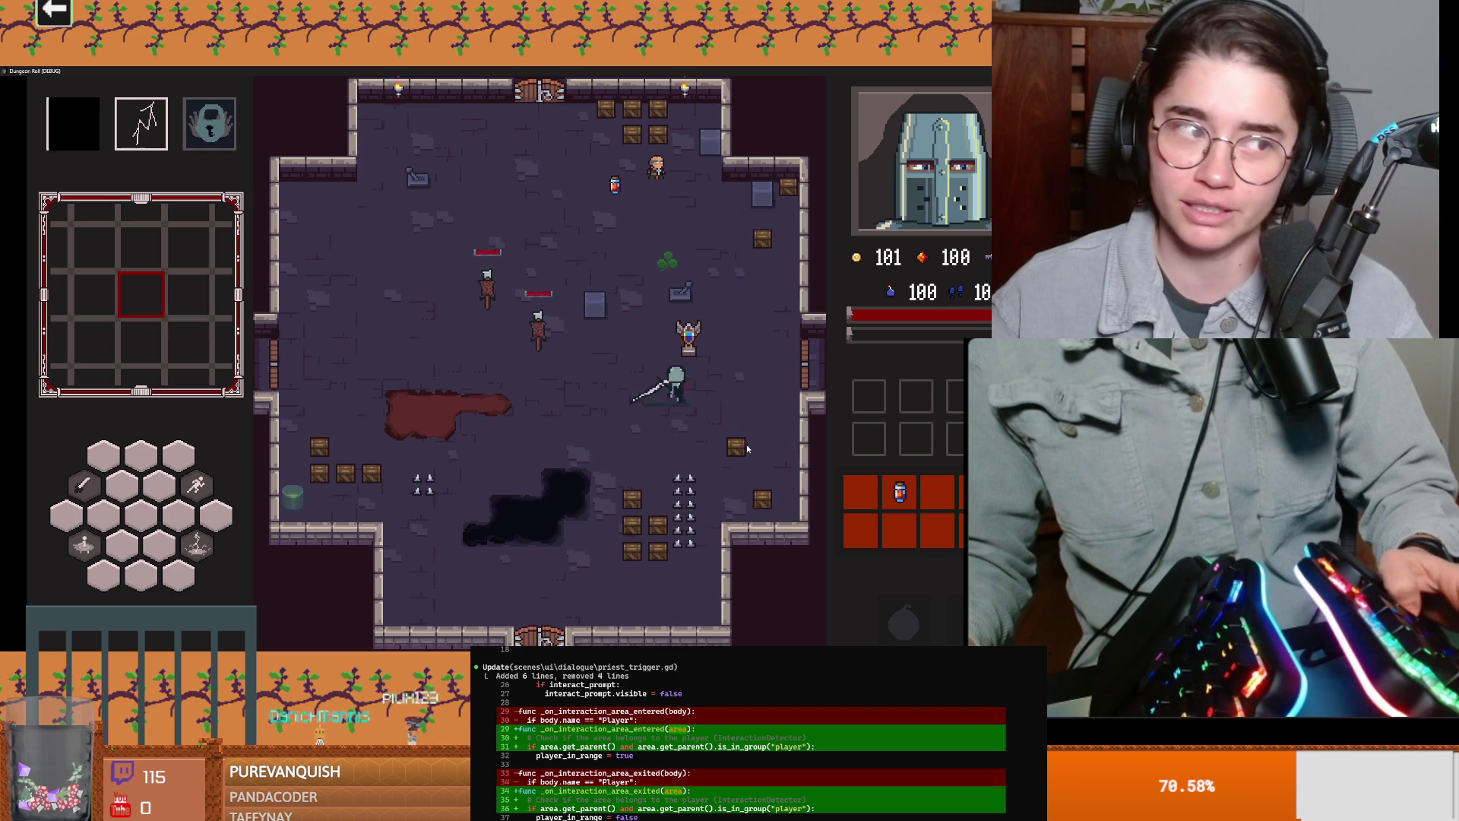
key("d")
left_click(745, 417)
left_click(743, 418)
Step: Break the top crates to reach 102 gold, then restore the game from fullscreen
key("w")
key("a")
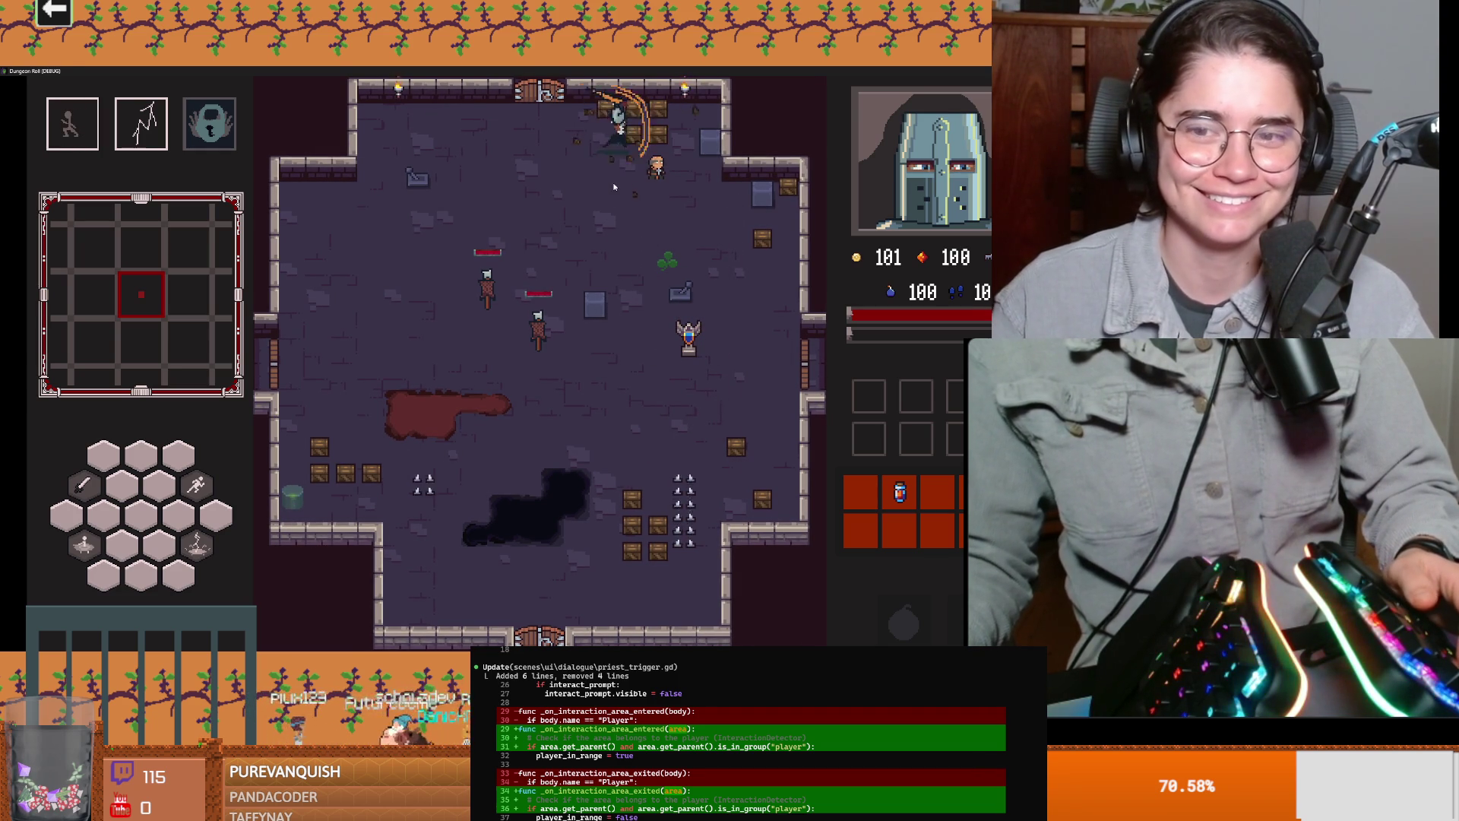
left_click(663, 72)
key("w")
left_click(709, 135)
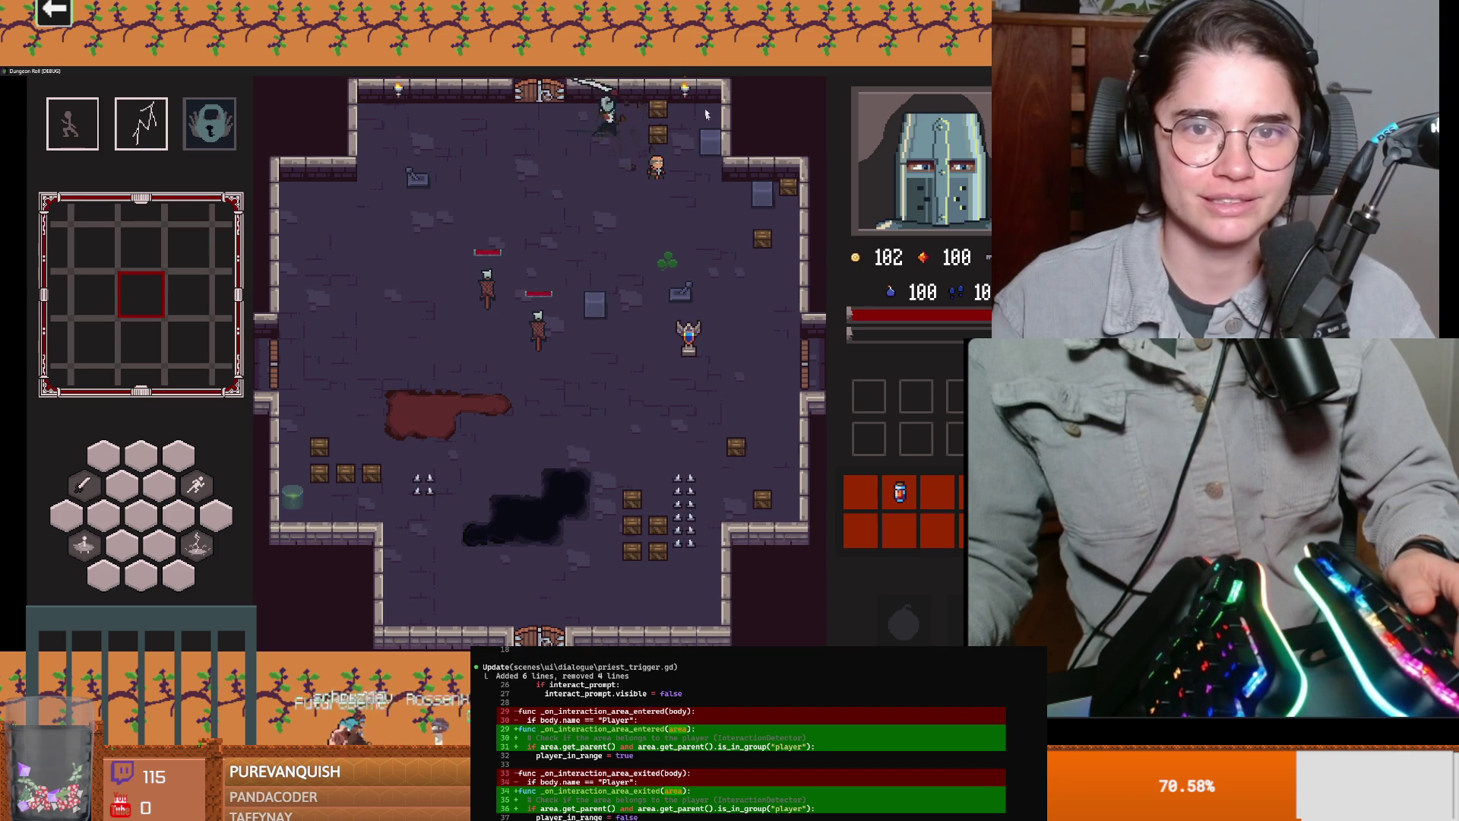
double_click(679, 70)
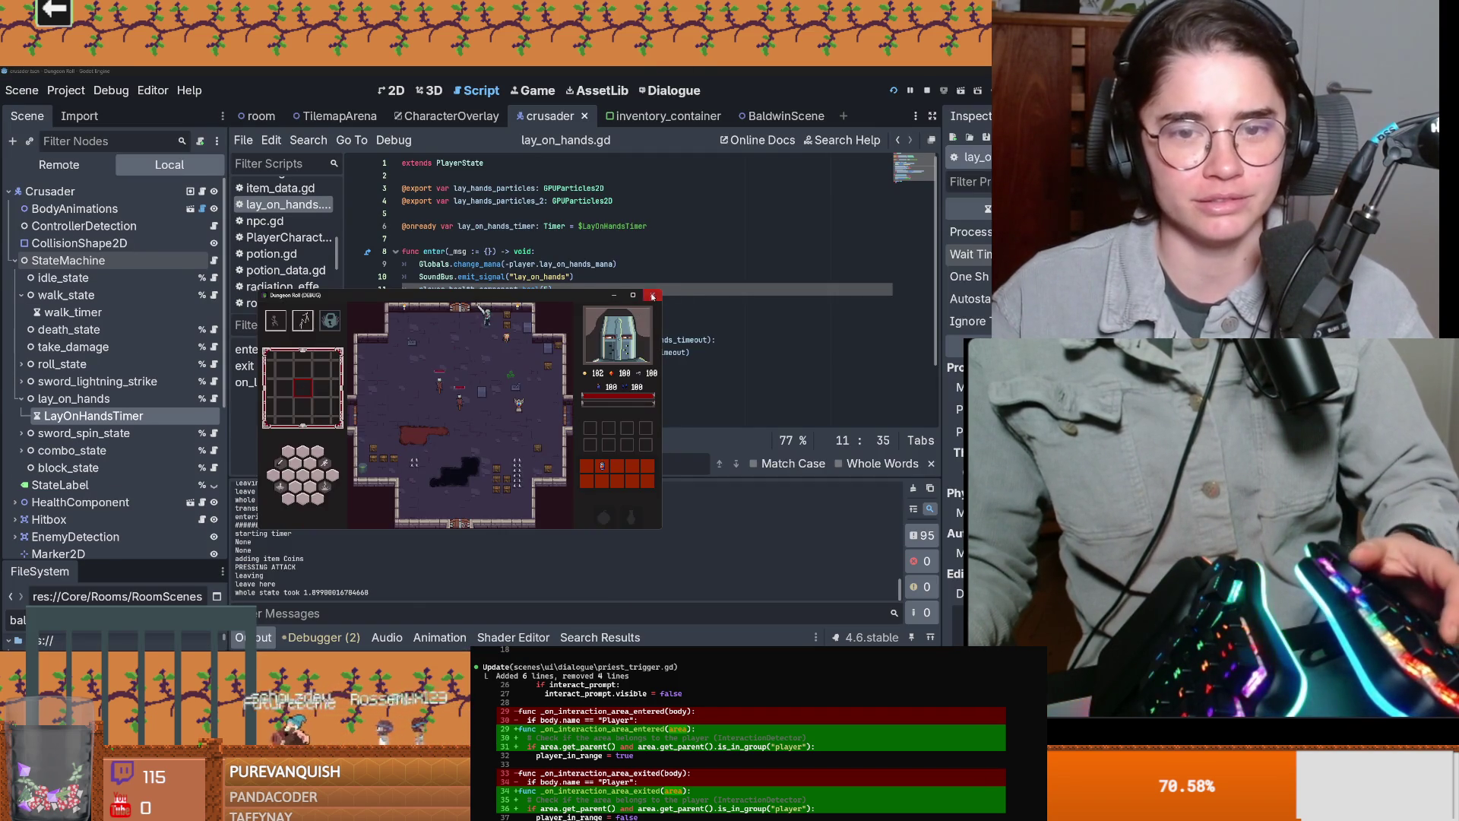
Step: Stop the Dungeon Roll game, check line 12 of lay_on_hands.gd, and switch to Claude Status
left_click(652, 296)
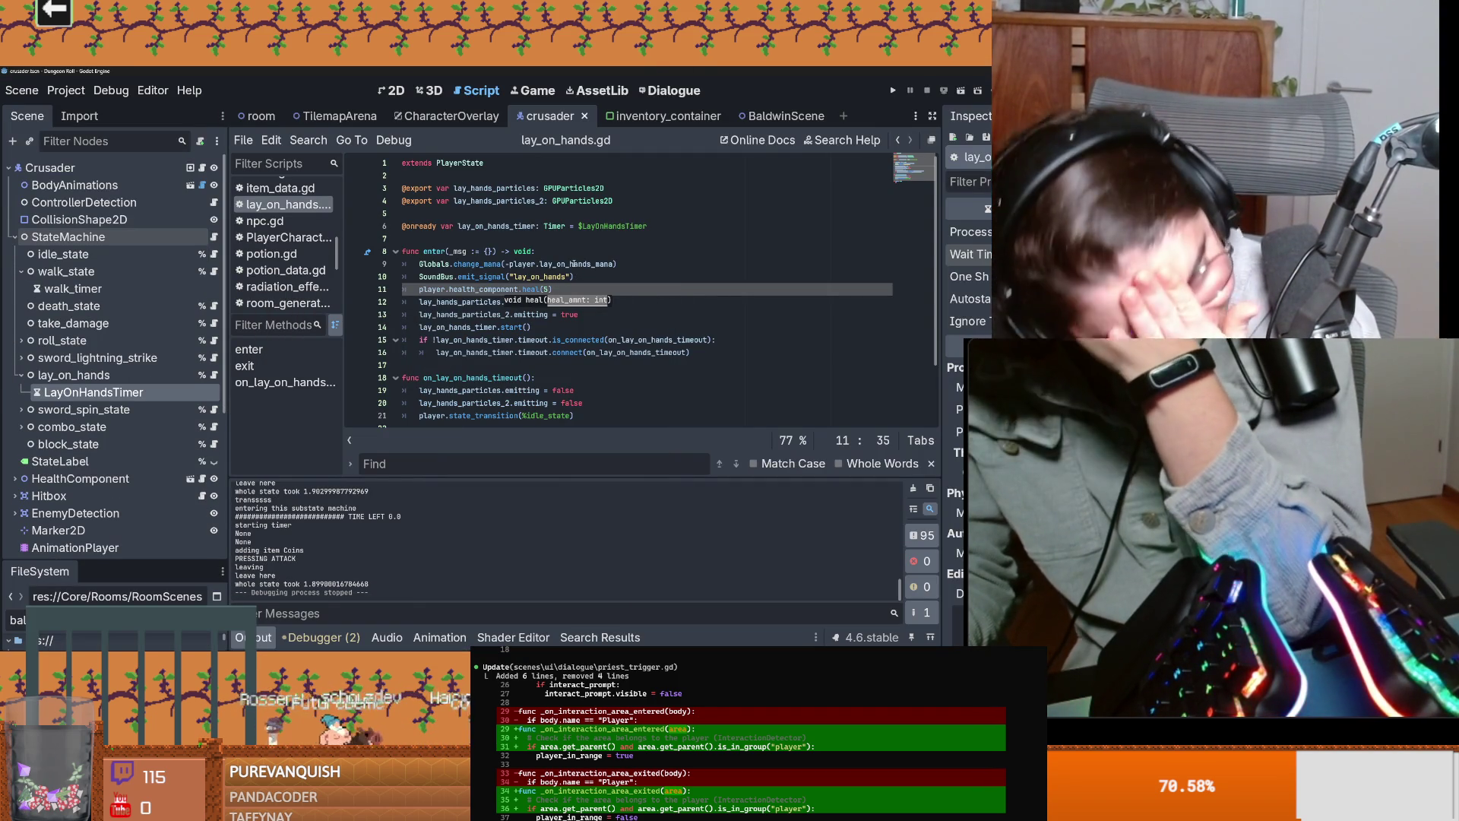
left_click(571, 302)
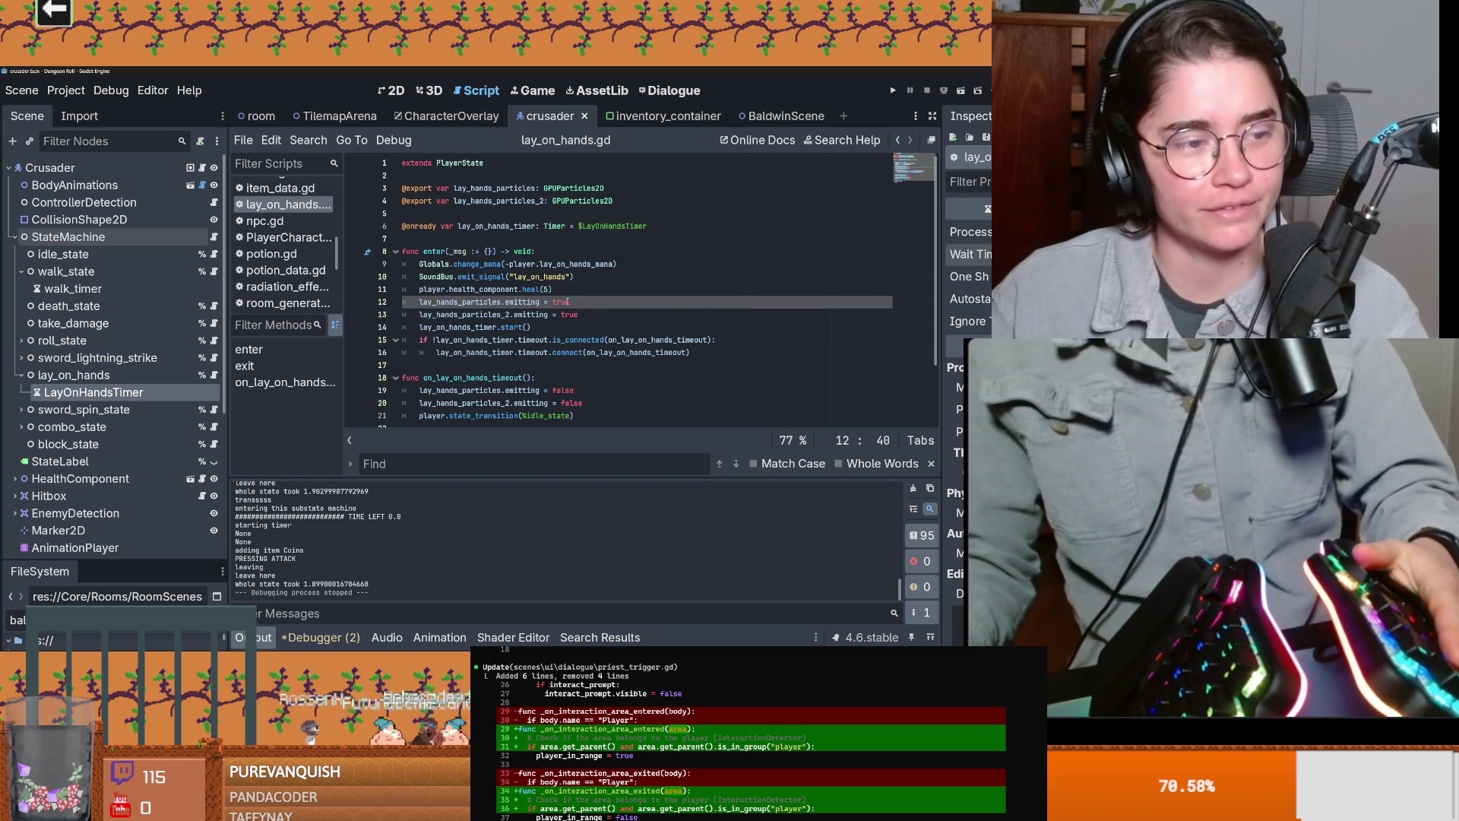
mouse_move(530, 319)
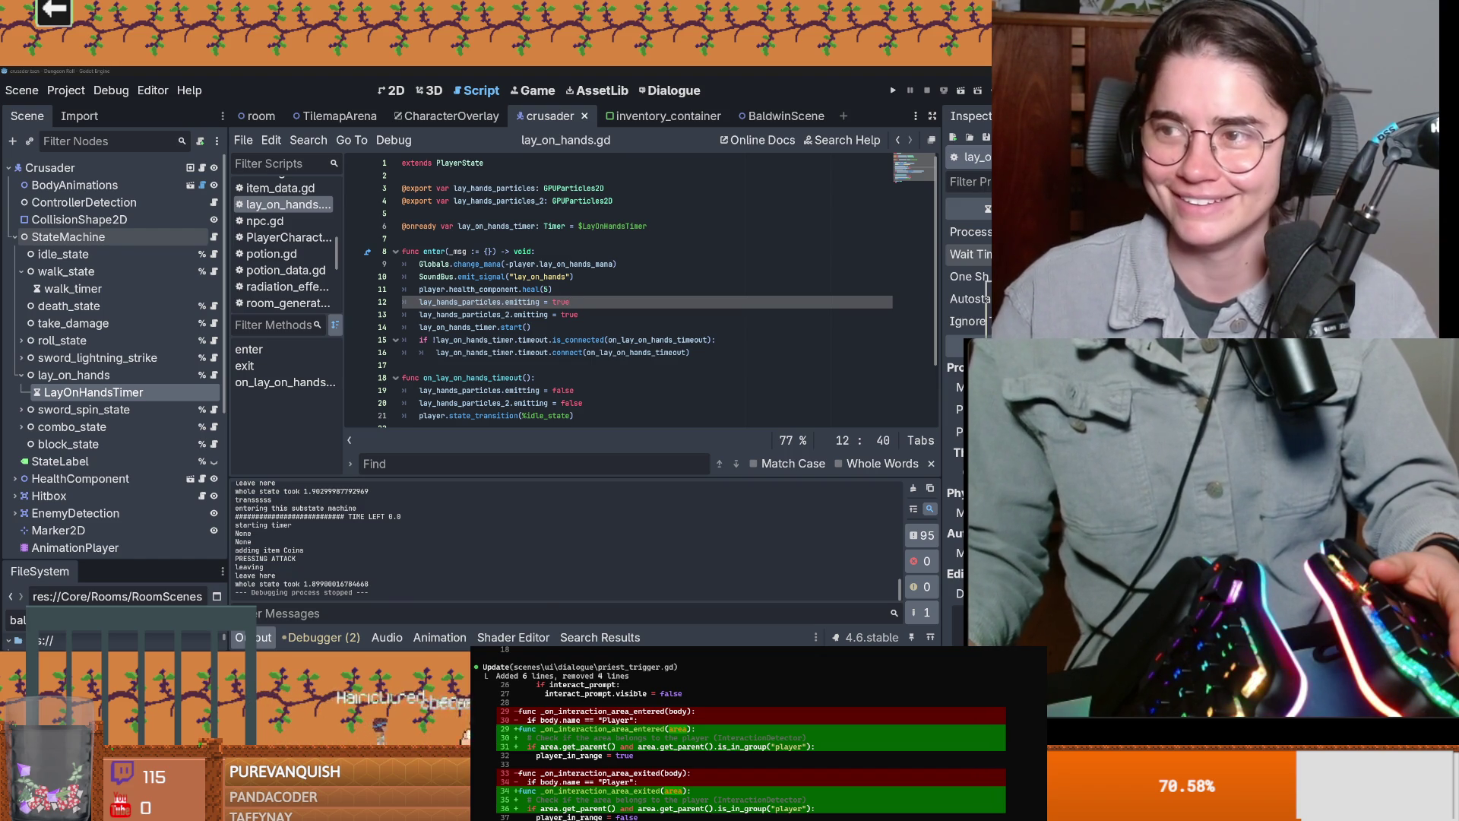
key("alt+Tab")
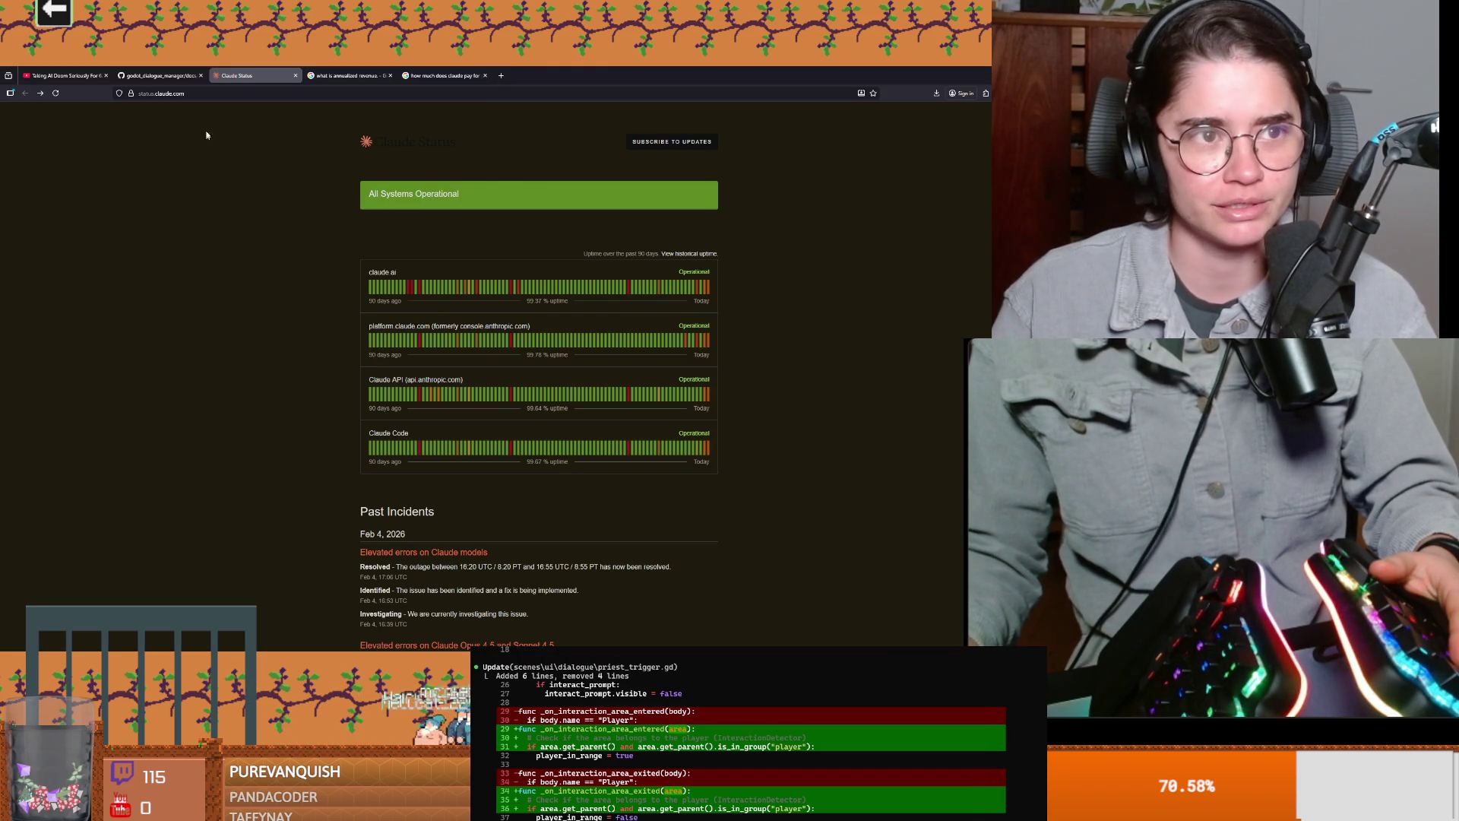
Step: Reload the Claude Status page showing all systems operational, then go back to Godot
left_click(54, 92)
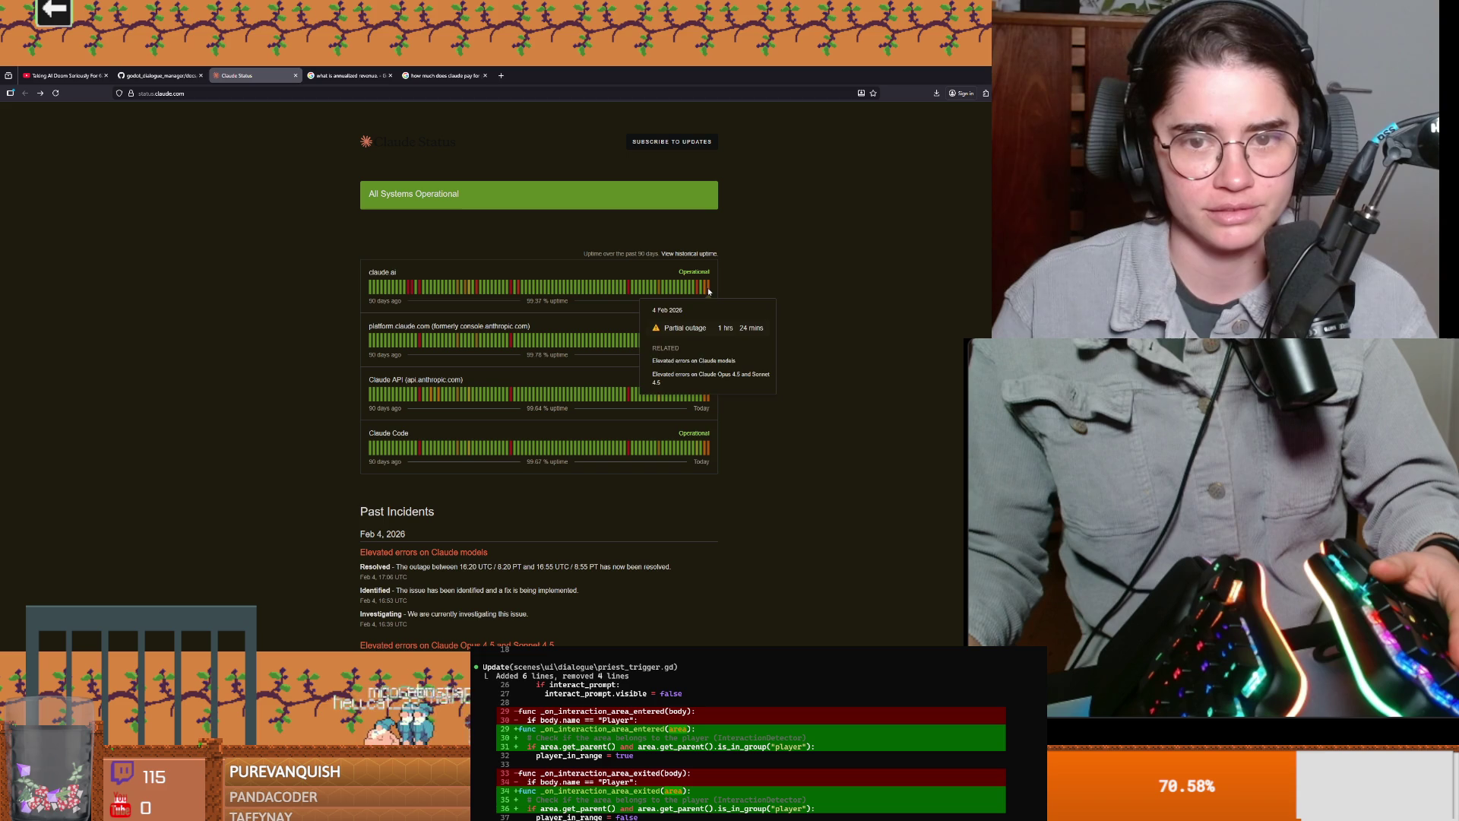
key("alt+Tab")
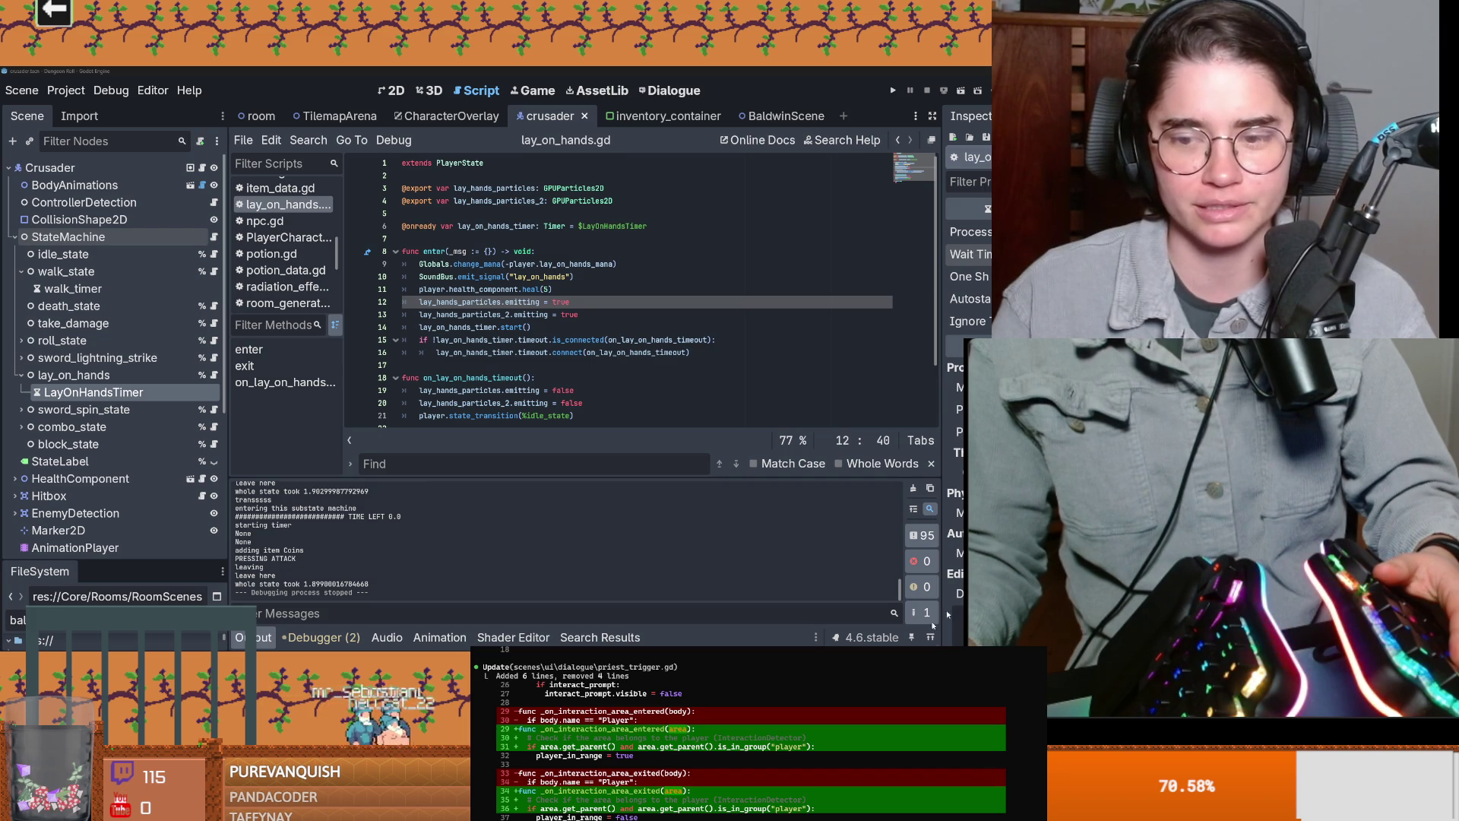
Step: Send 'hello' to the stalled Dialog System Bug session in Claude Code, then return to Godot
key("alt+Tab")
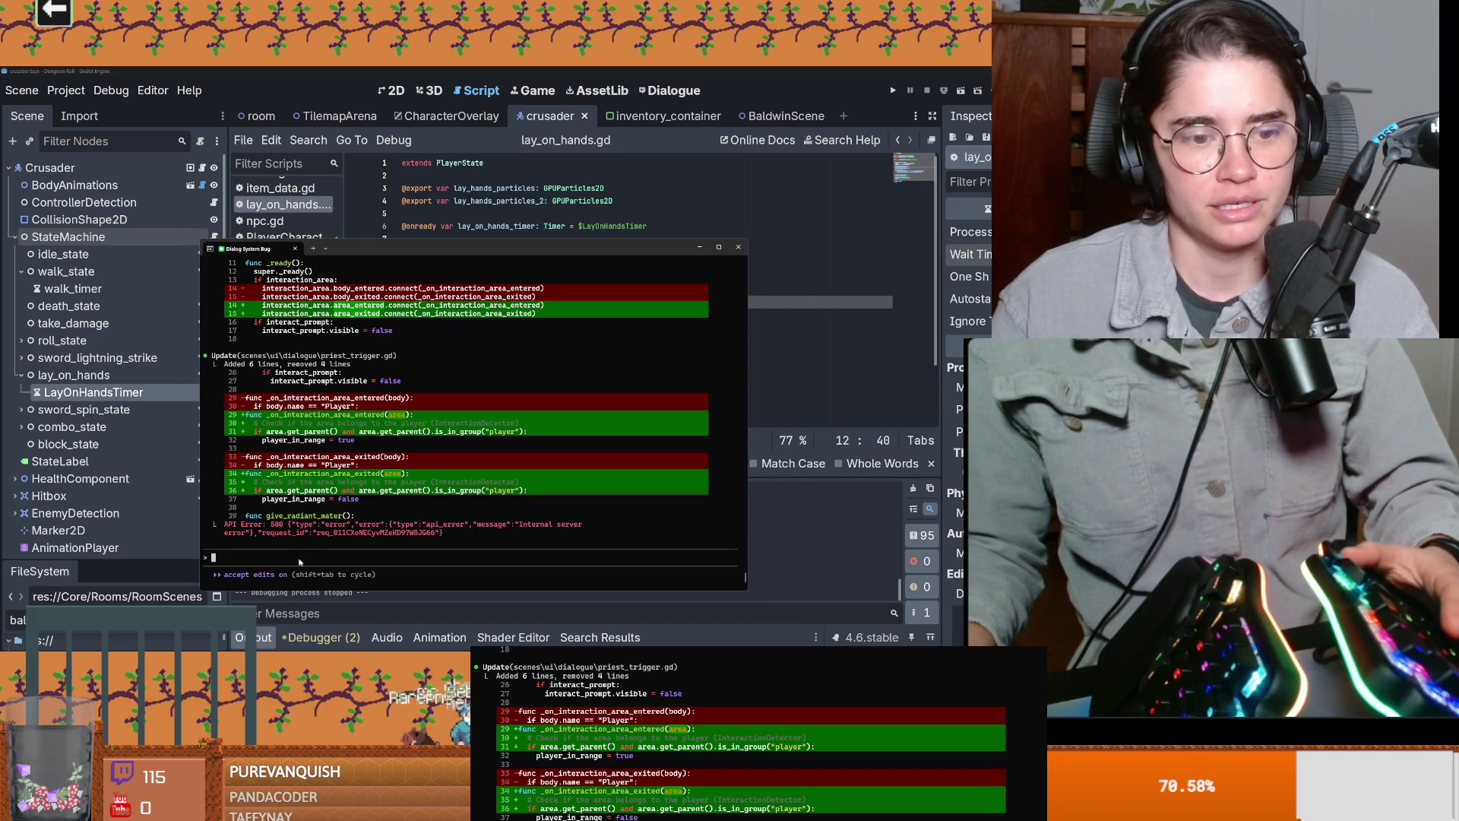
type("hello")
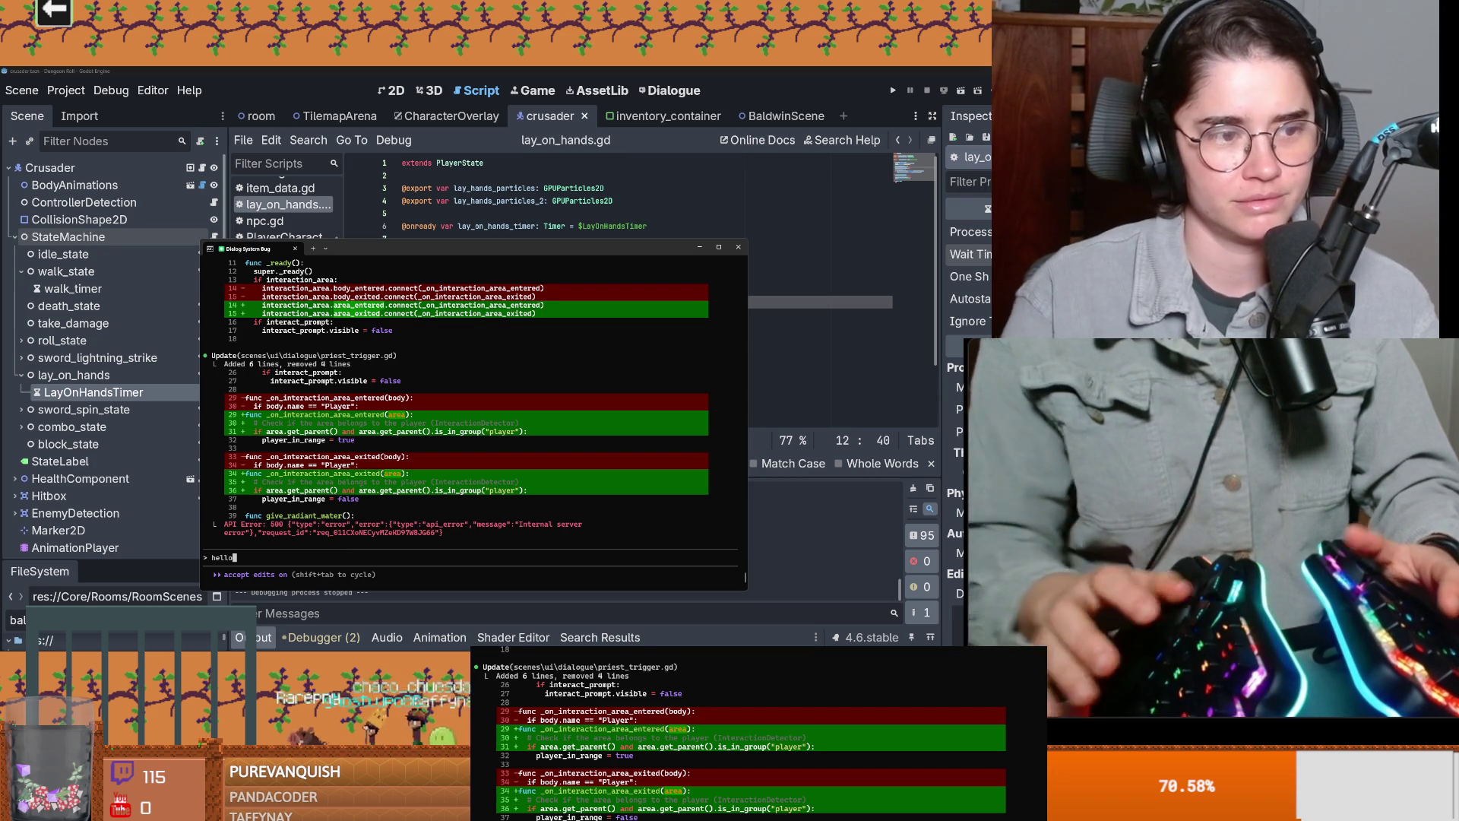
key("Return")
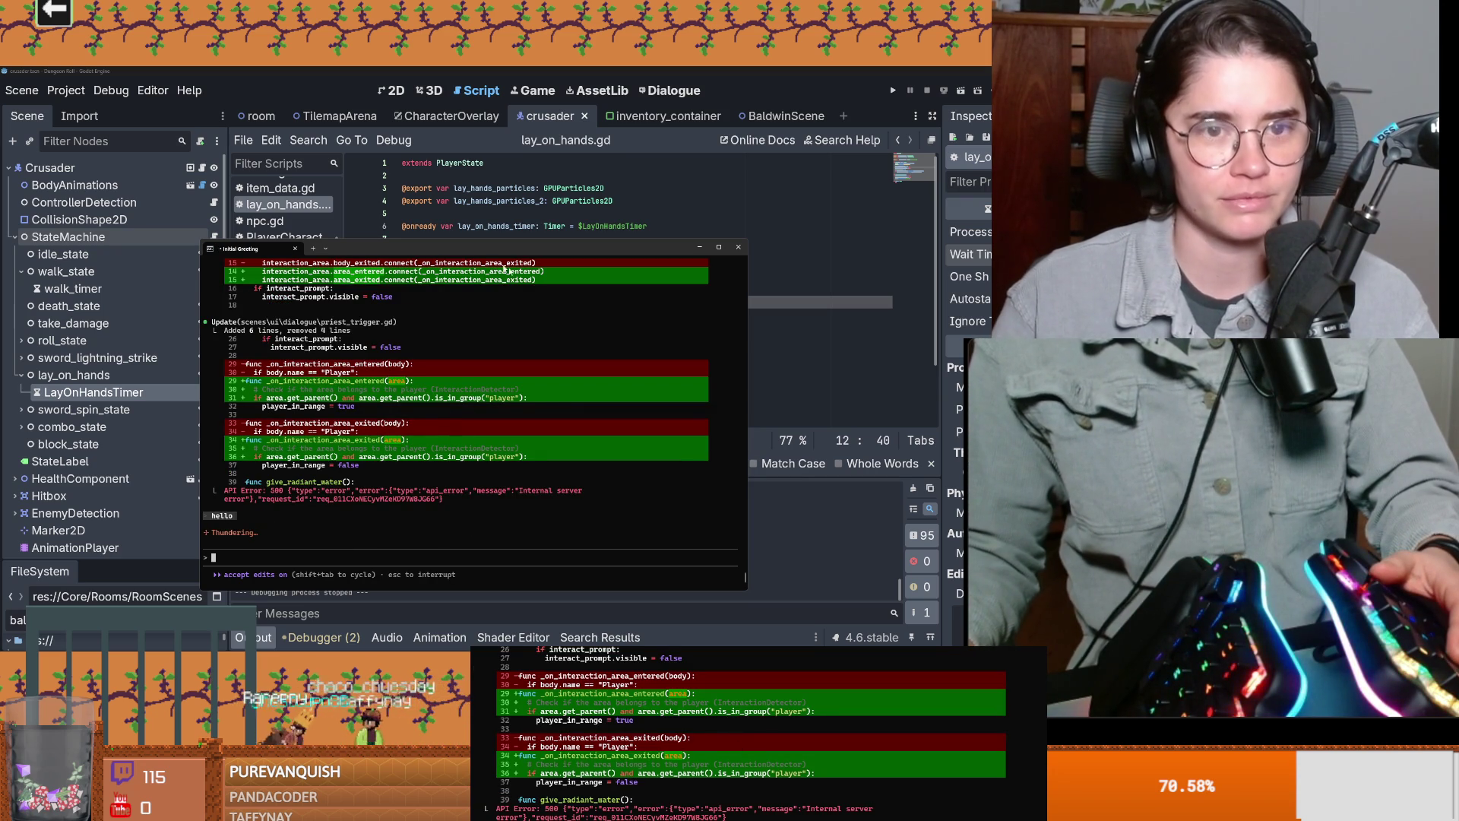
key("alt+Tab")
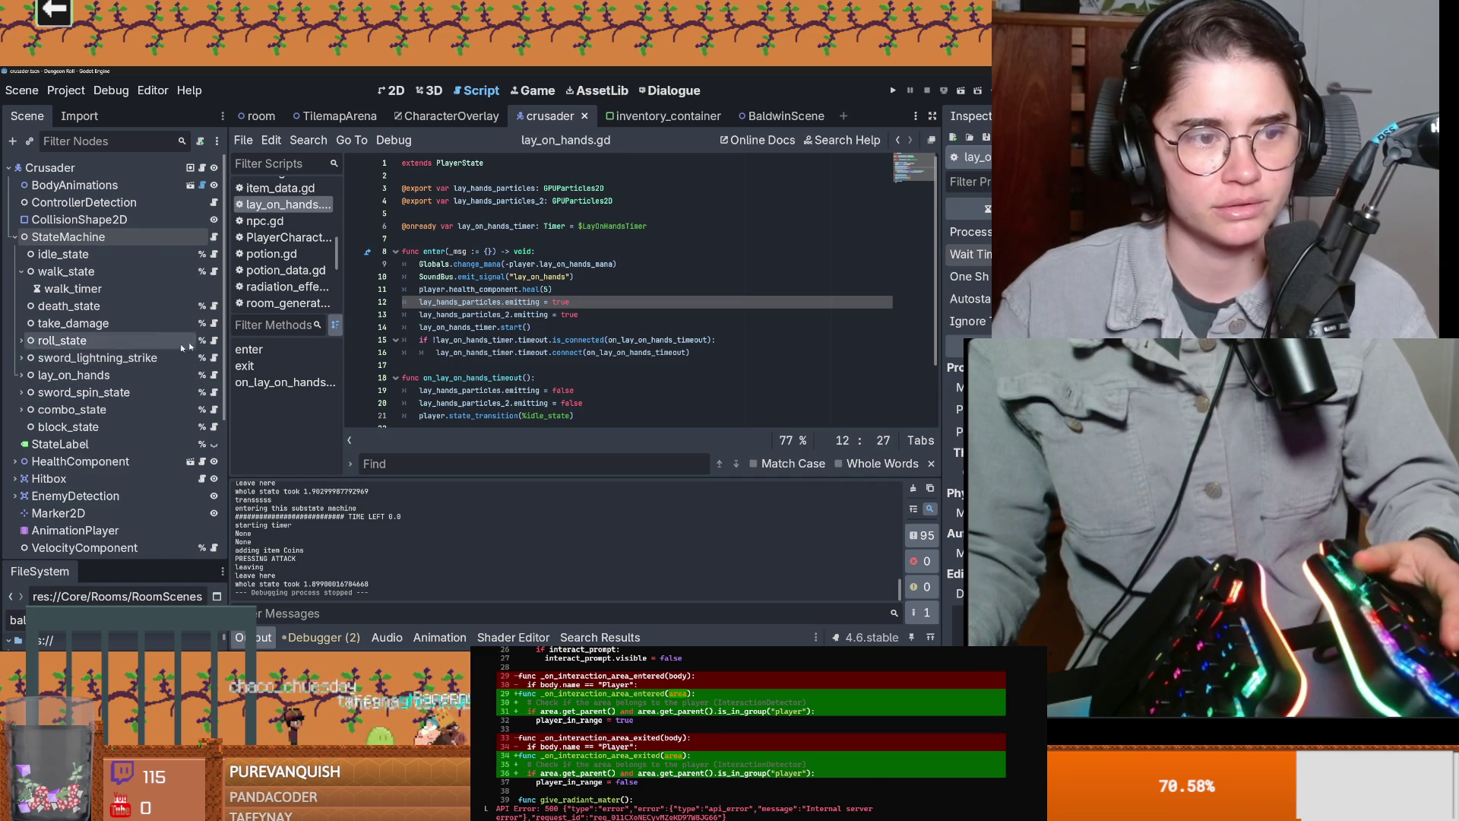
Step: Save the scene while reviewing the timer connect call on line 16
key("ctrl+s")
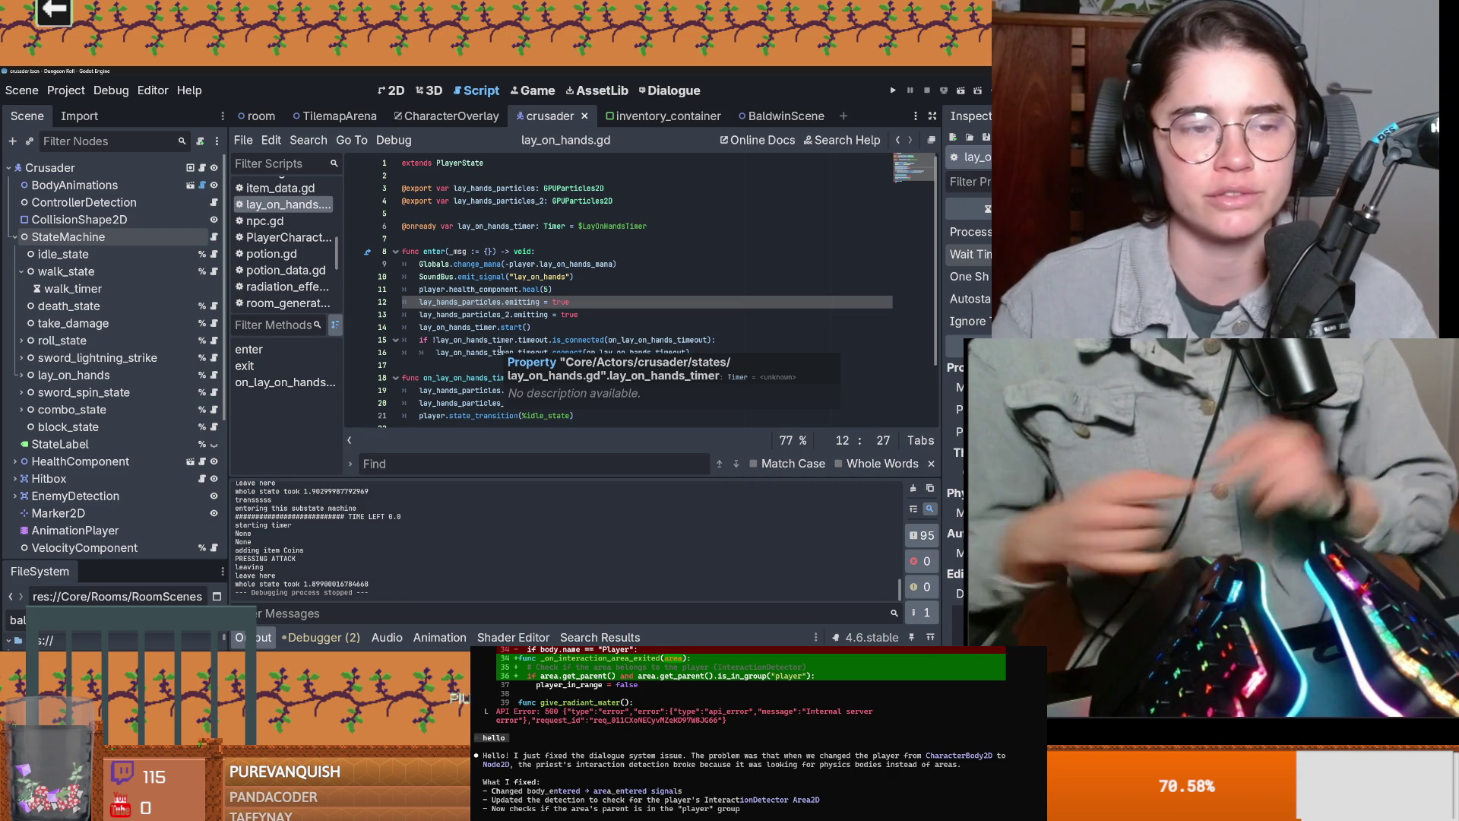
left_click(617, 352)
key("ctrl+s")
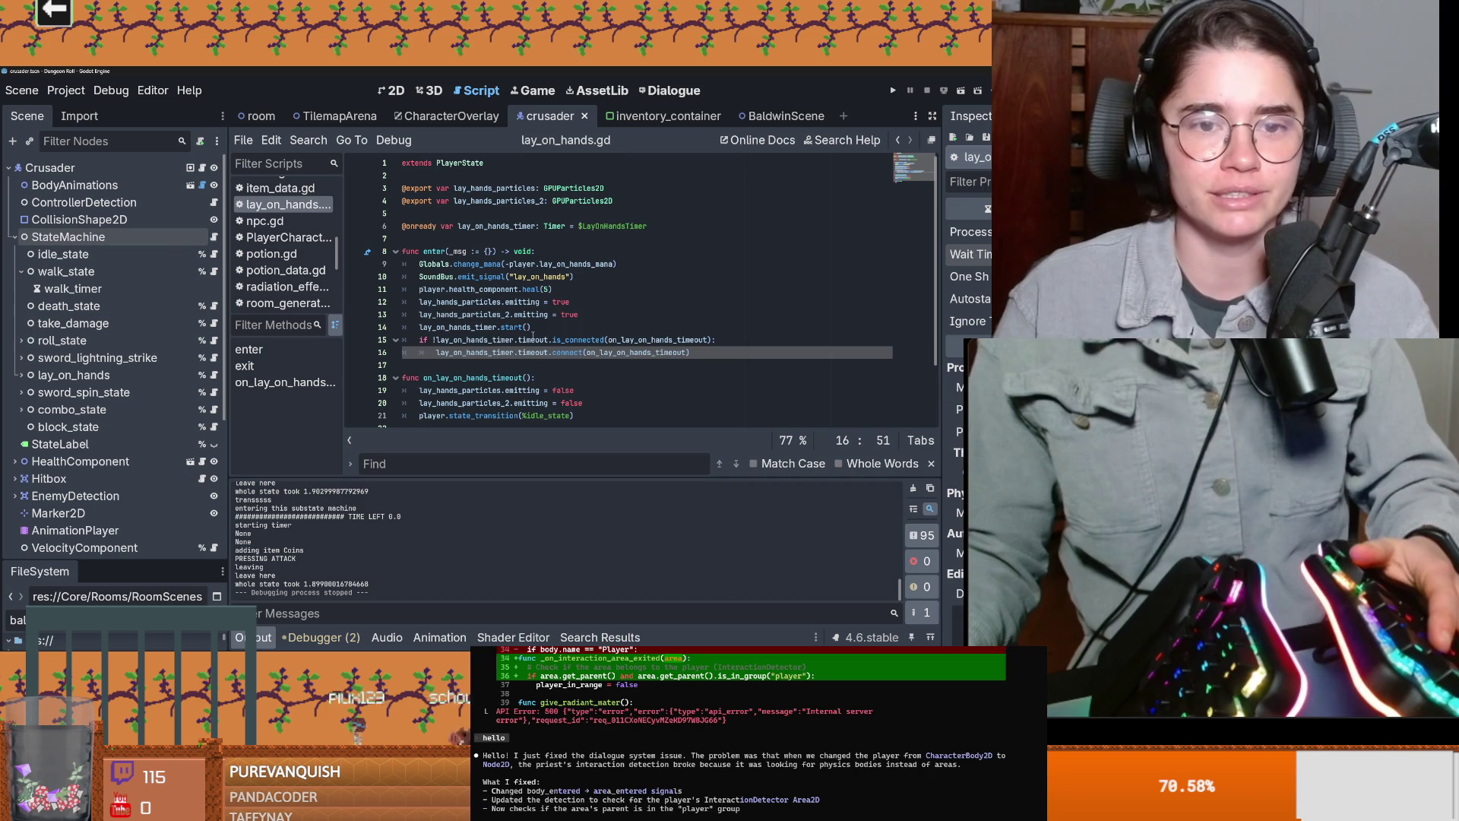
key("ctrl+s")
scroll(733, 366, "right", 3)
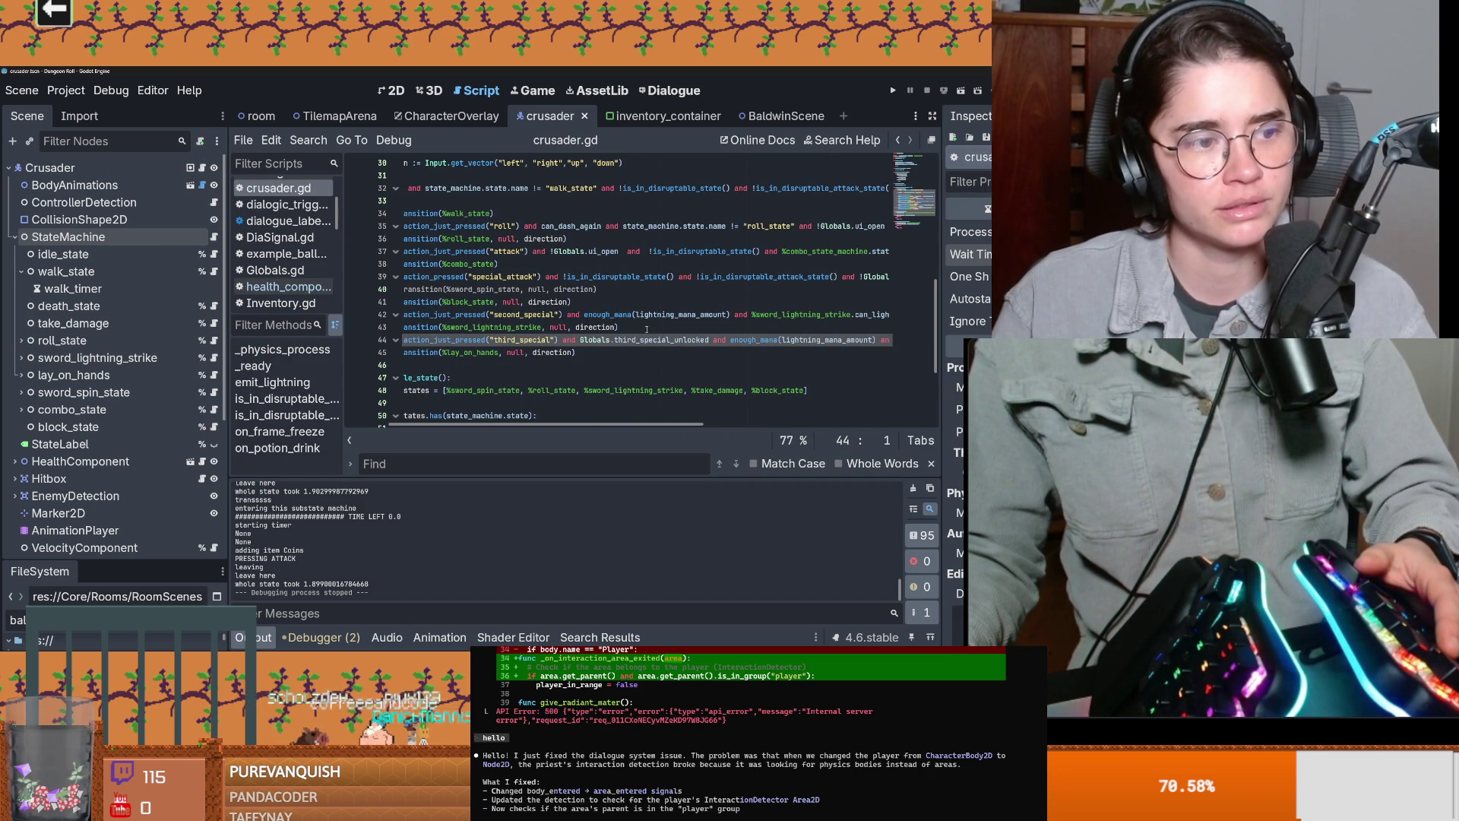
key("ctrl+s")
Step: Jump from third_special_unlocked on crusader.gd line 44 to Globals.gd and start erasing its true value
double_click(640, 342)
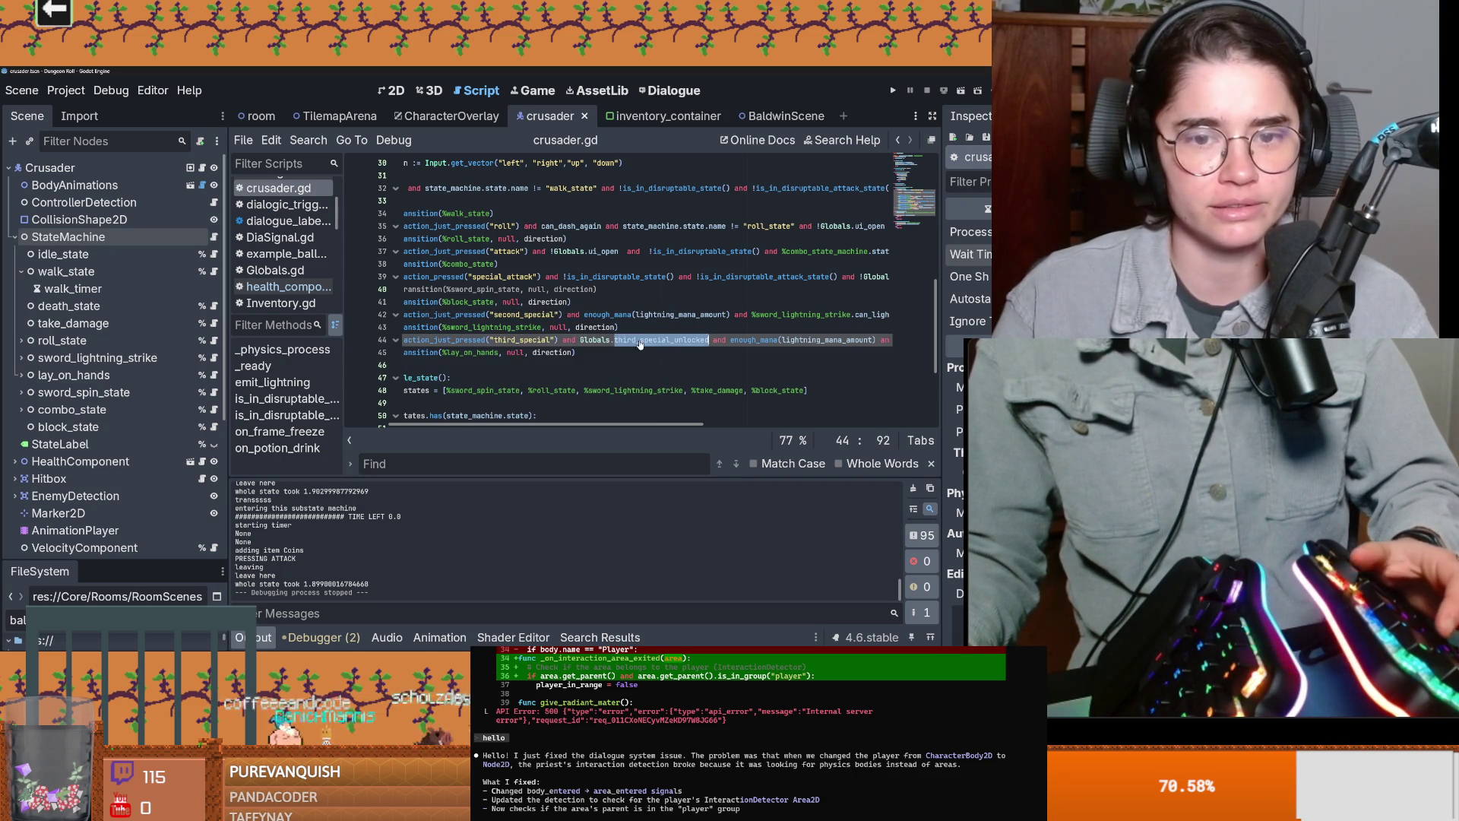
left_click(640, 342, "ctrl")
left_click(552, 290)
key("BackSpace")
key("BackSpace")
key("BackSpace")
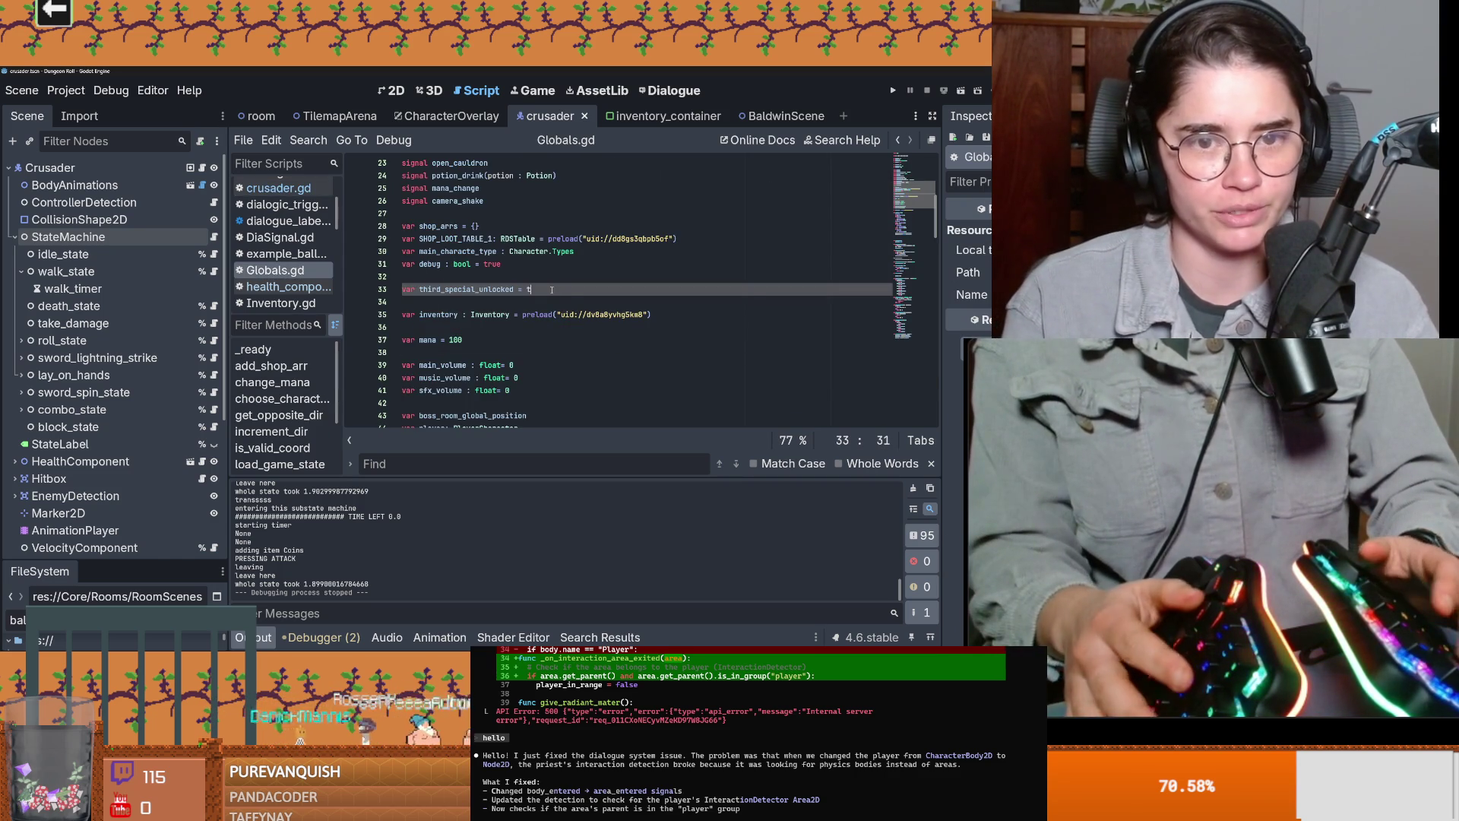
Step: Set third_special_unlocked to false in Globals.gd and save it
key("BackSpace")
type("false")
key("ctrl+s")
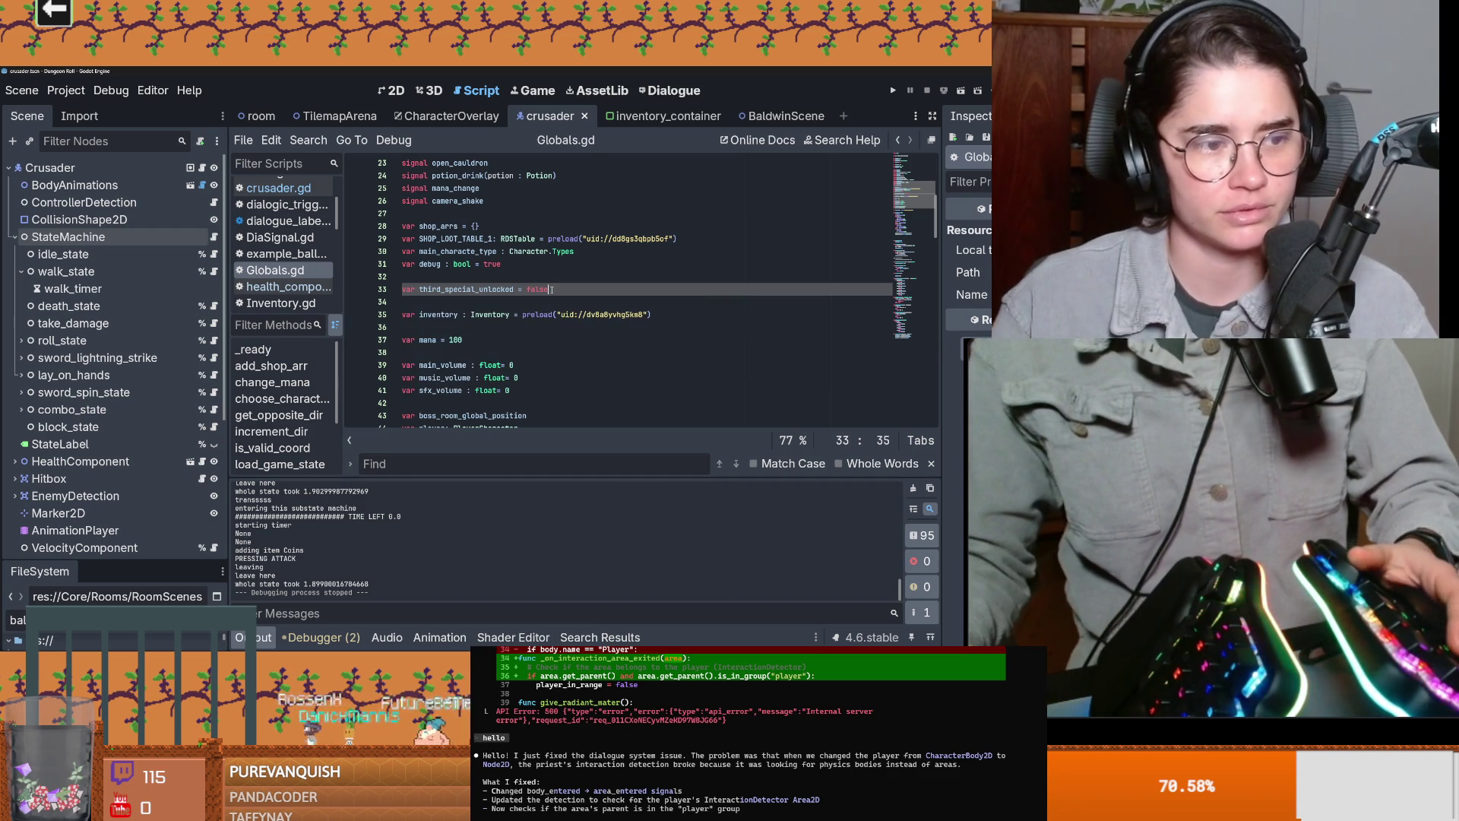
Step: Inspect the StateMachine node, then save crusader.gd after checking line 45
scroll(547, 296, "up", 2)
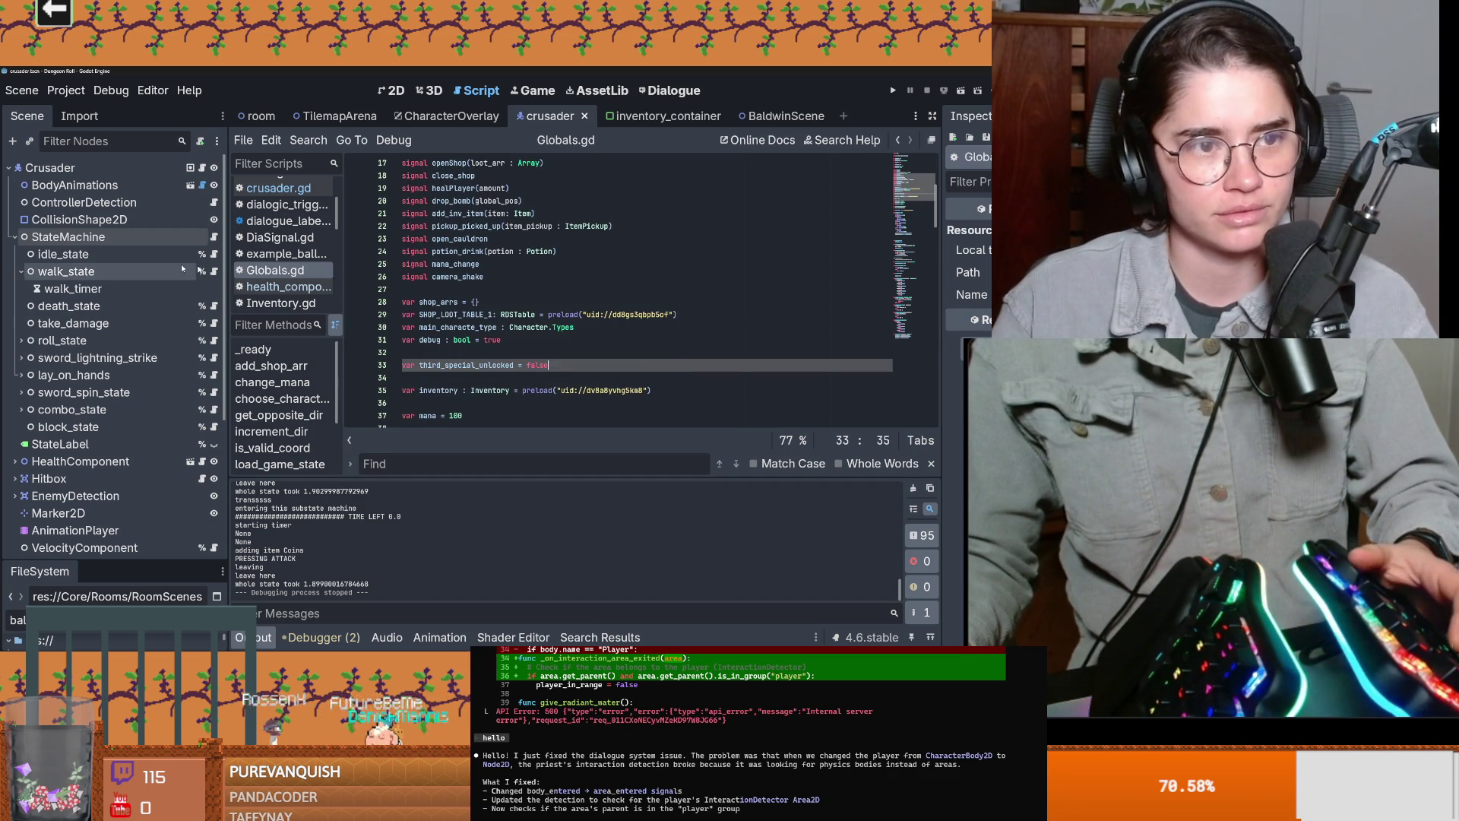
left_click(22, 238)
key("ctrl+s")
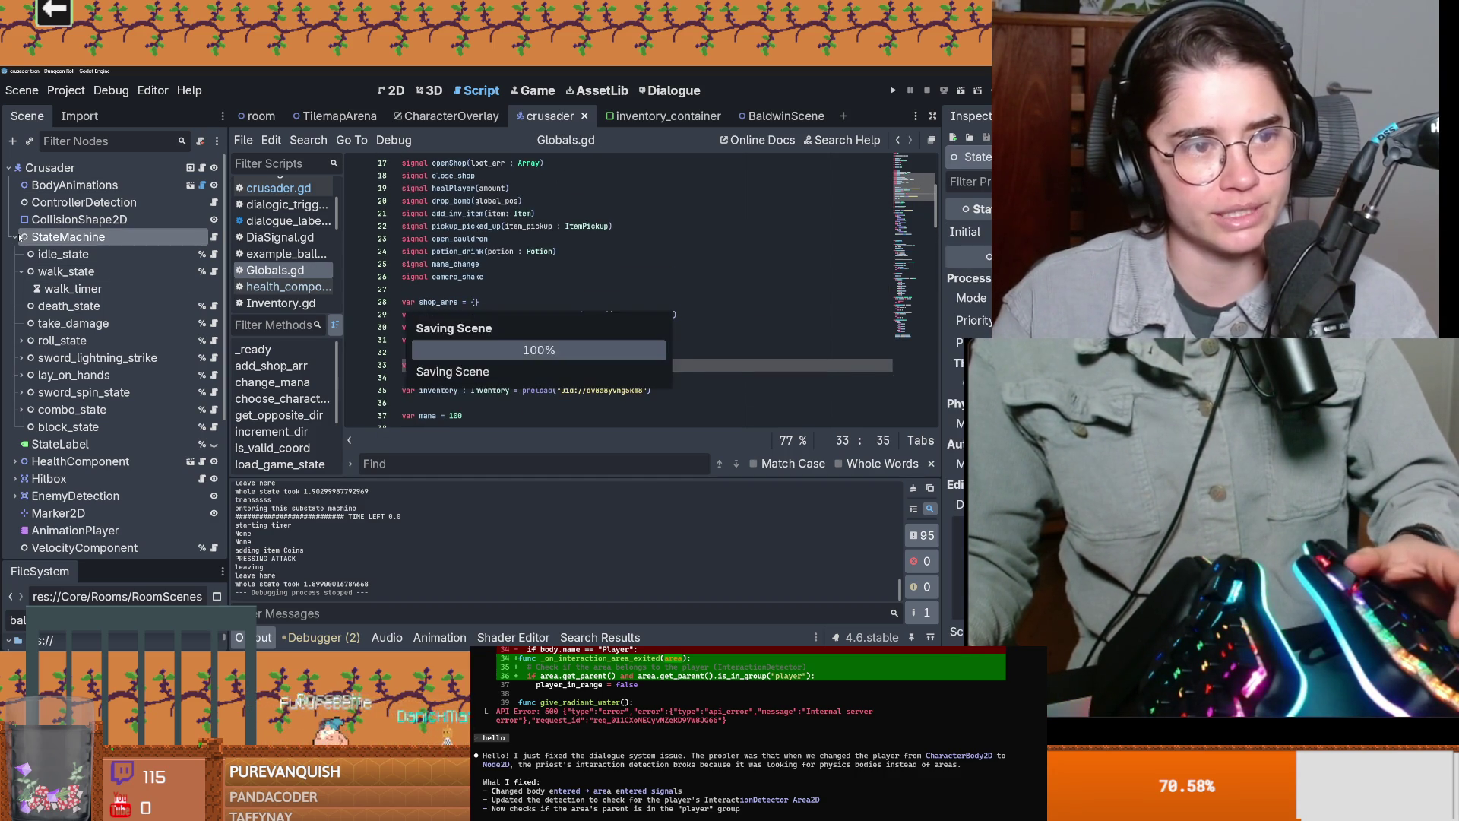
left_click(201, 167)
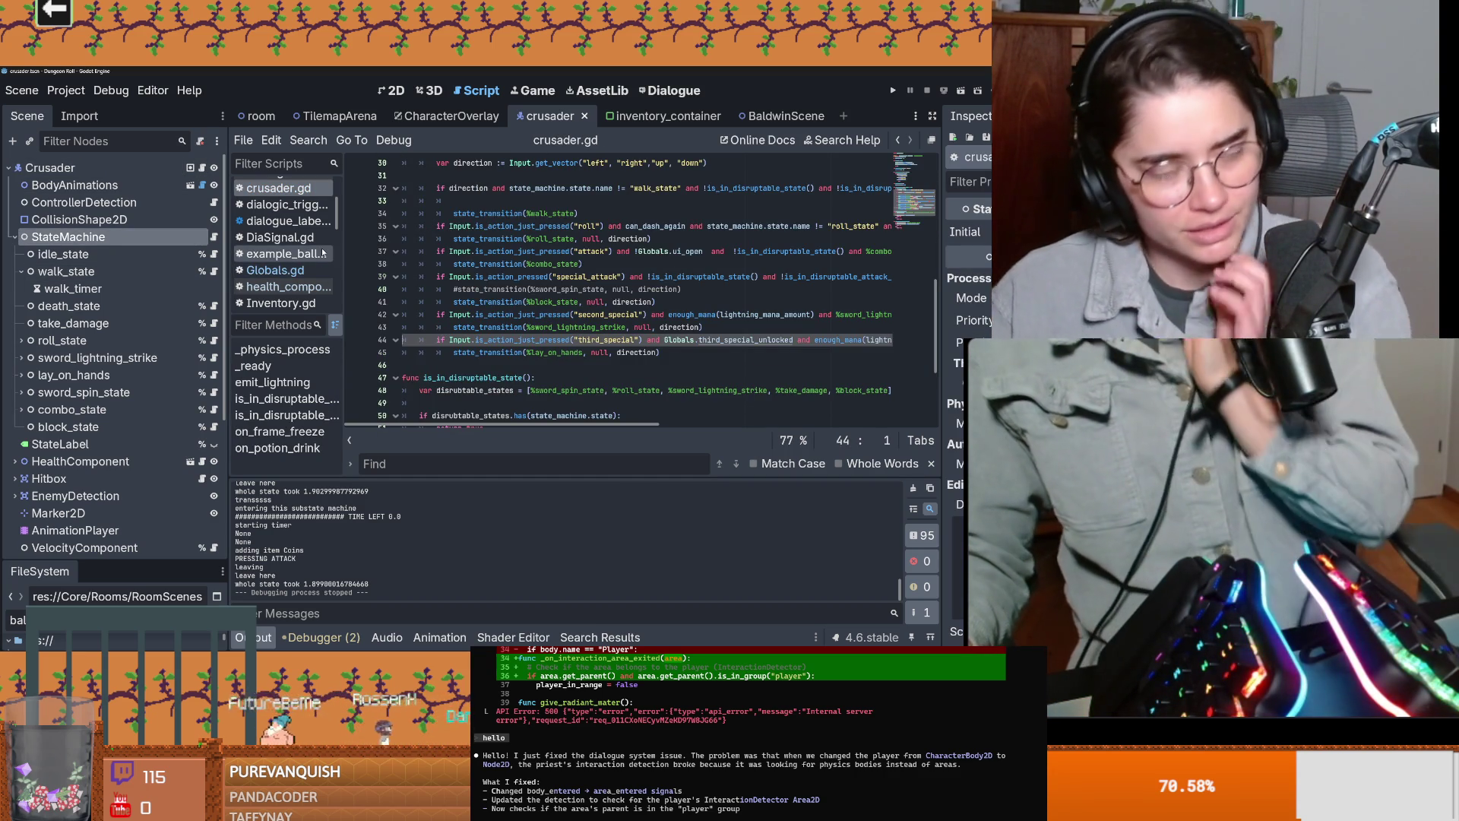
left_click(722, 349)
key("ctrl+s")
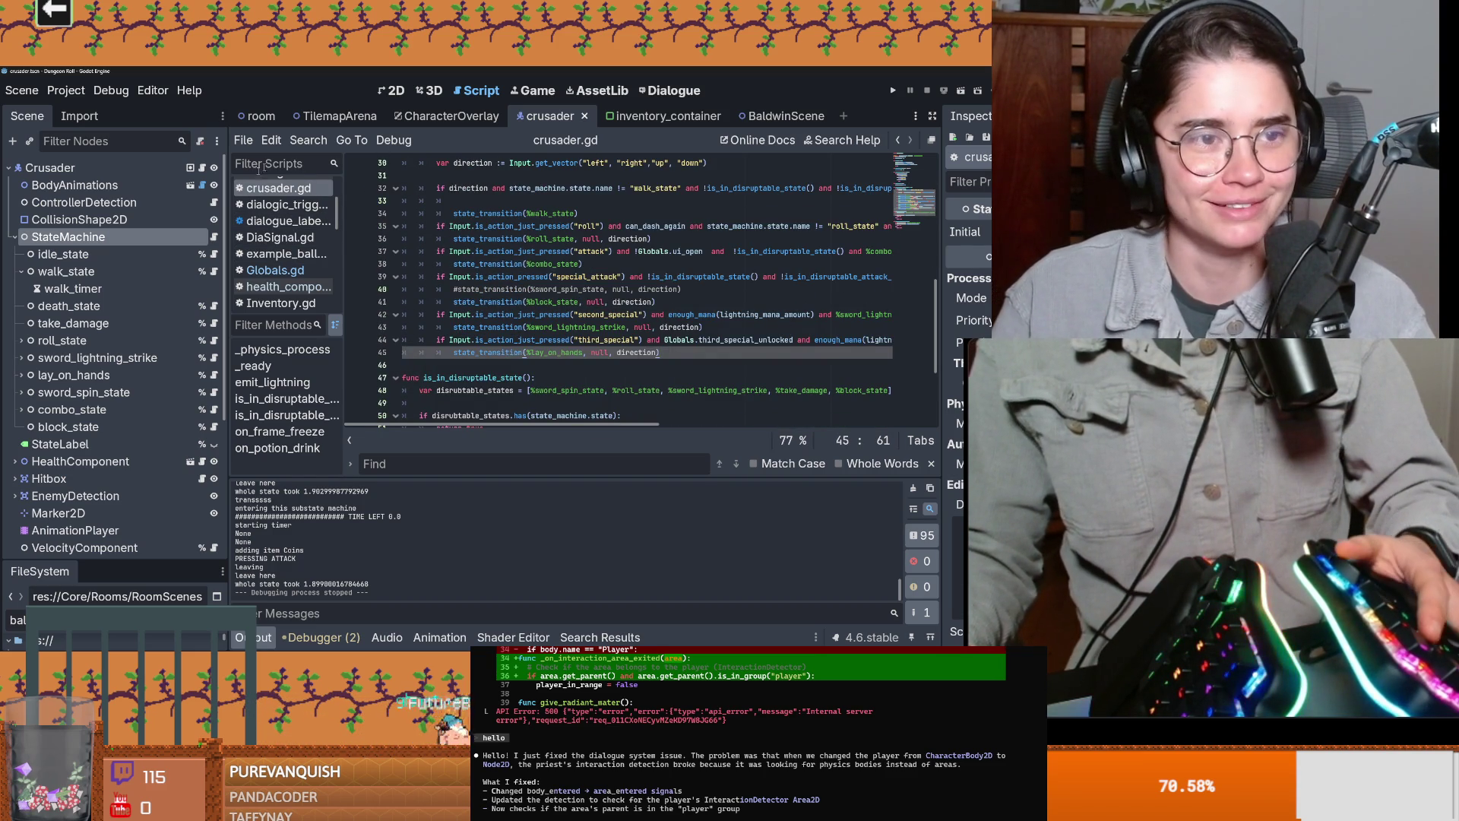
Step: Open the Dialogue editor, then open the Pong project from the Project Manager
left_click(16, 237)
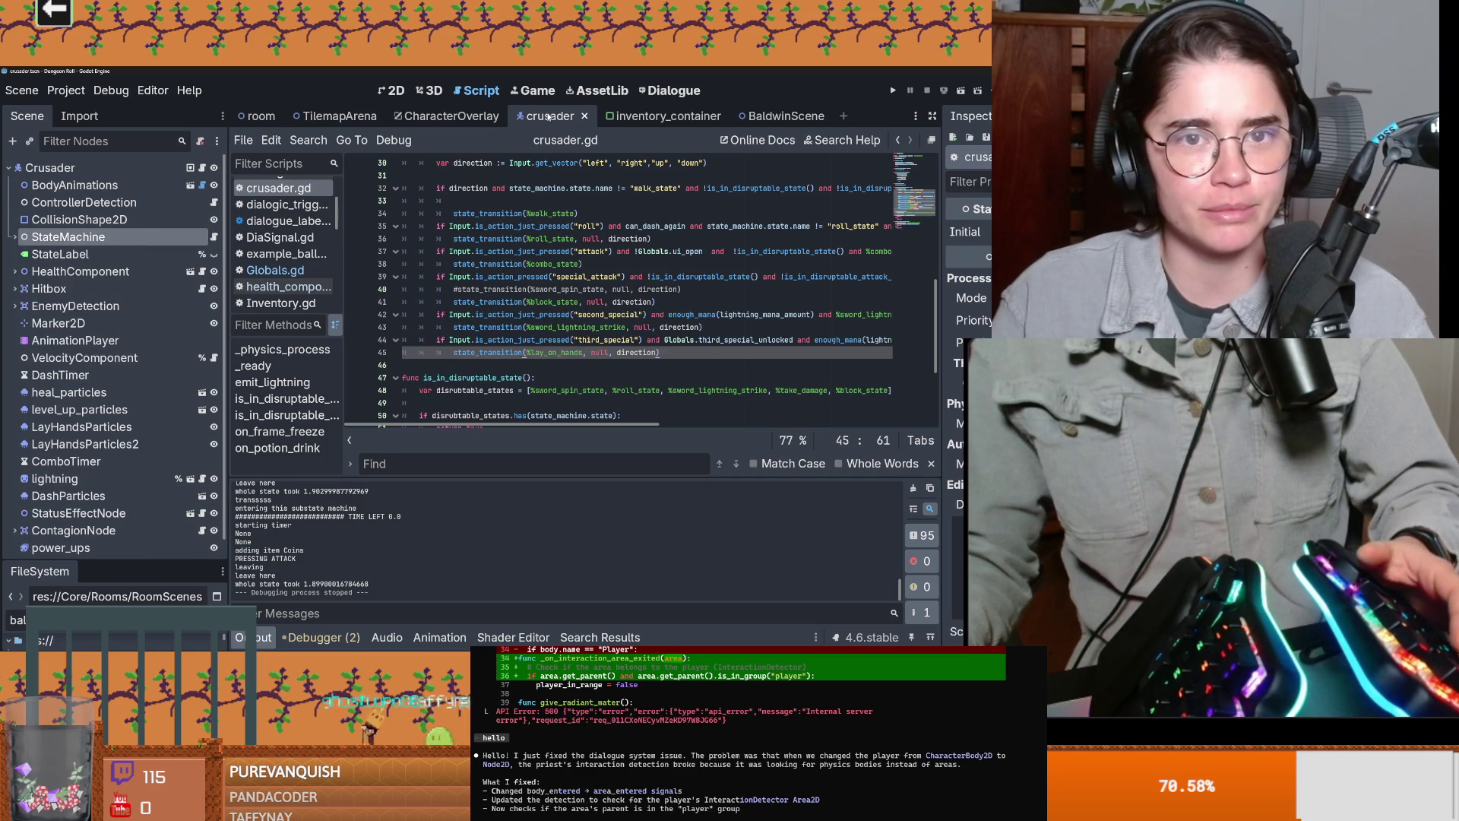
left_click(672, 90)
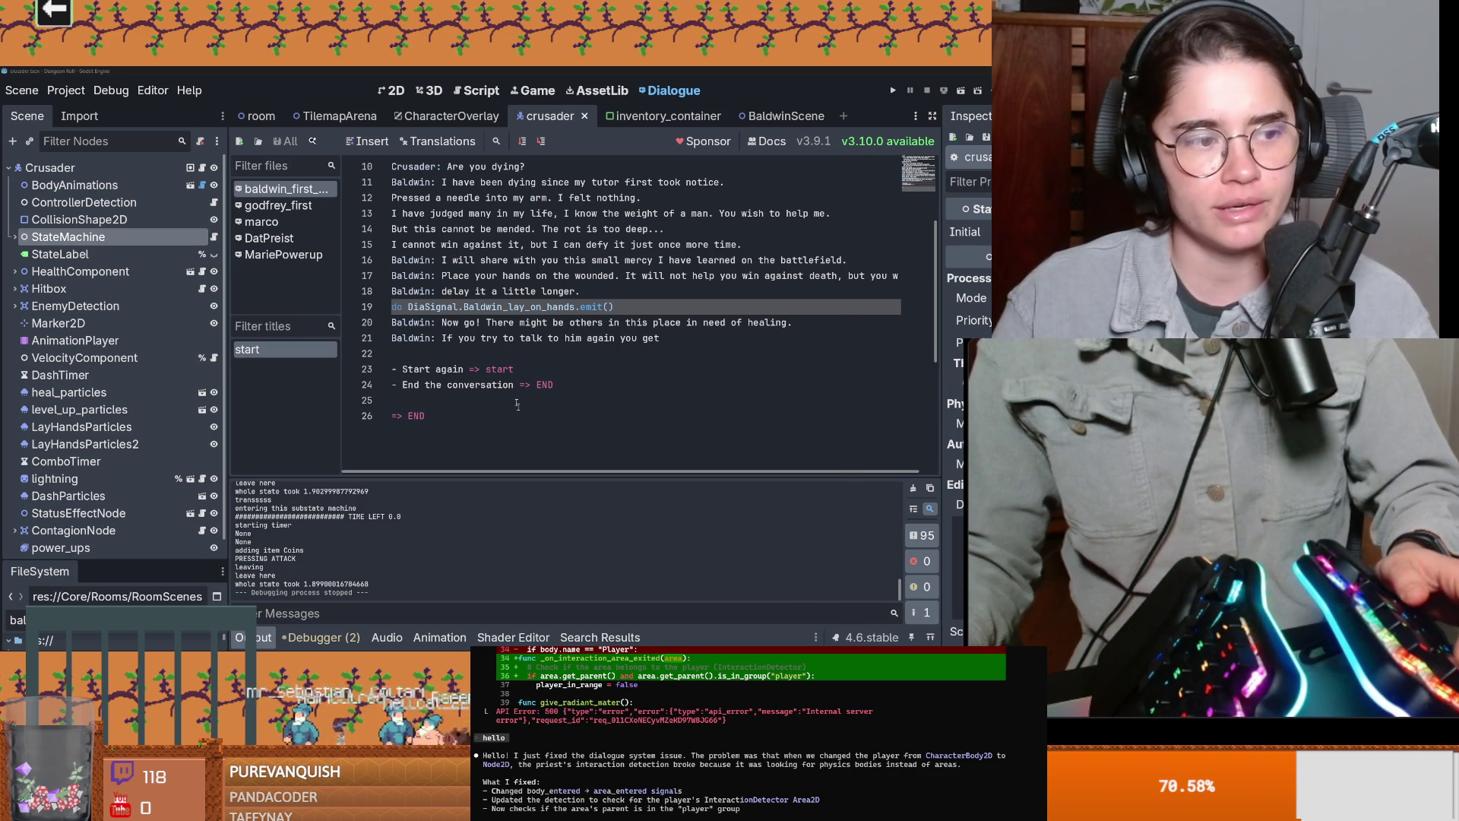
double_click(334, 338)
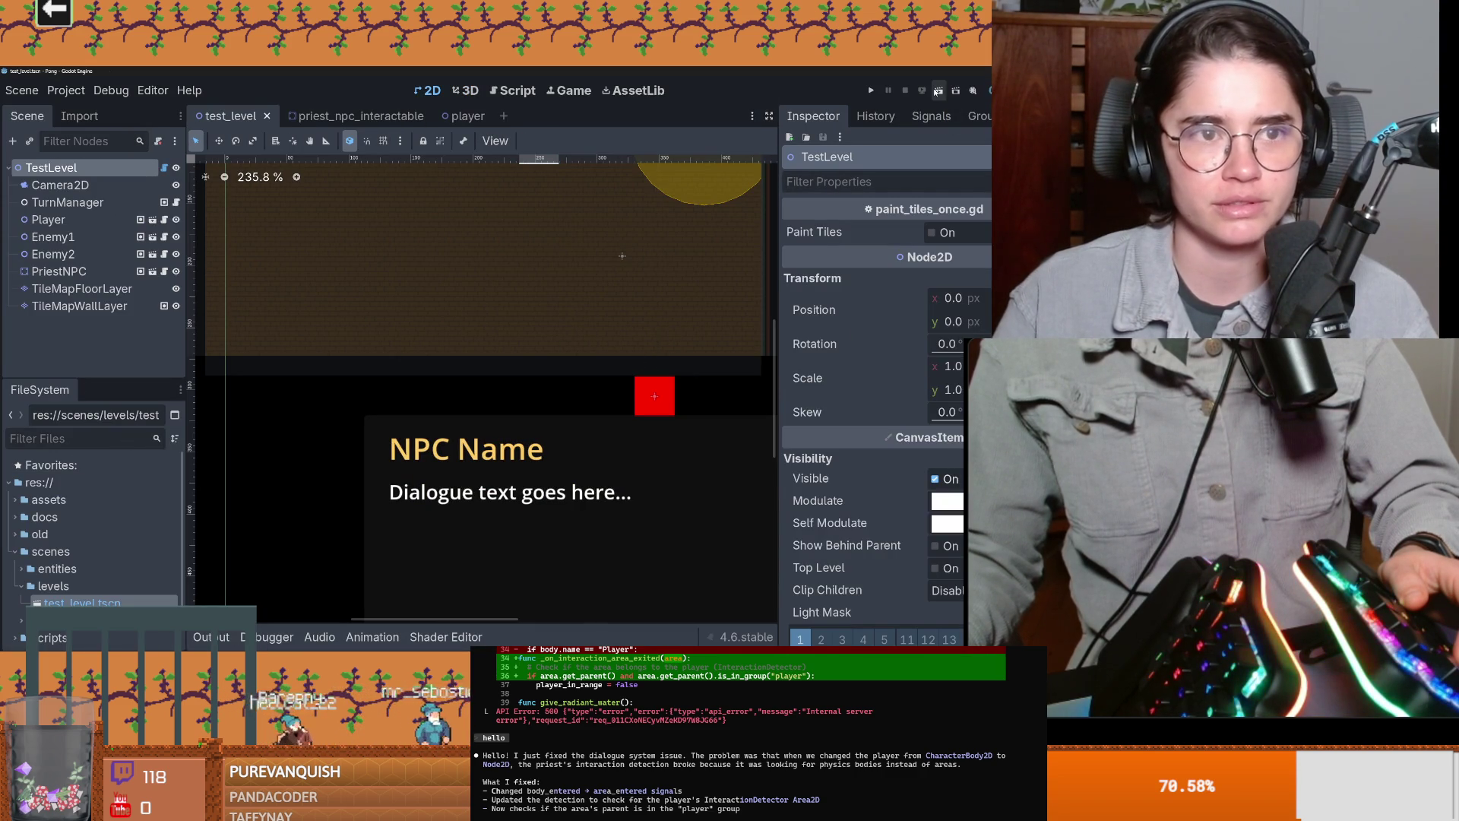
Step: Run the test level fullscreen and talk with Father Aldric until receiving the Radiant Water
left_click(940, 90)
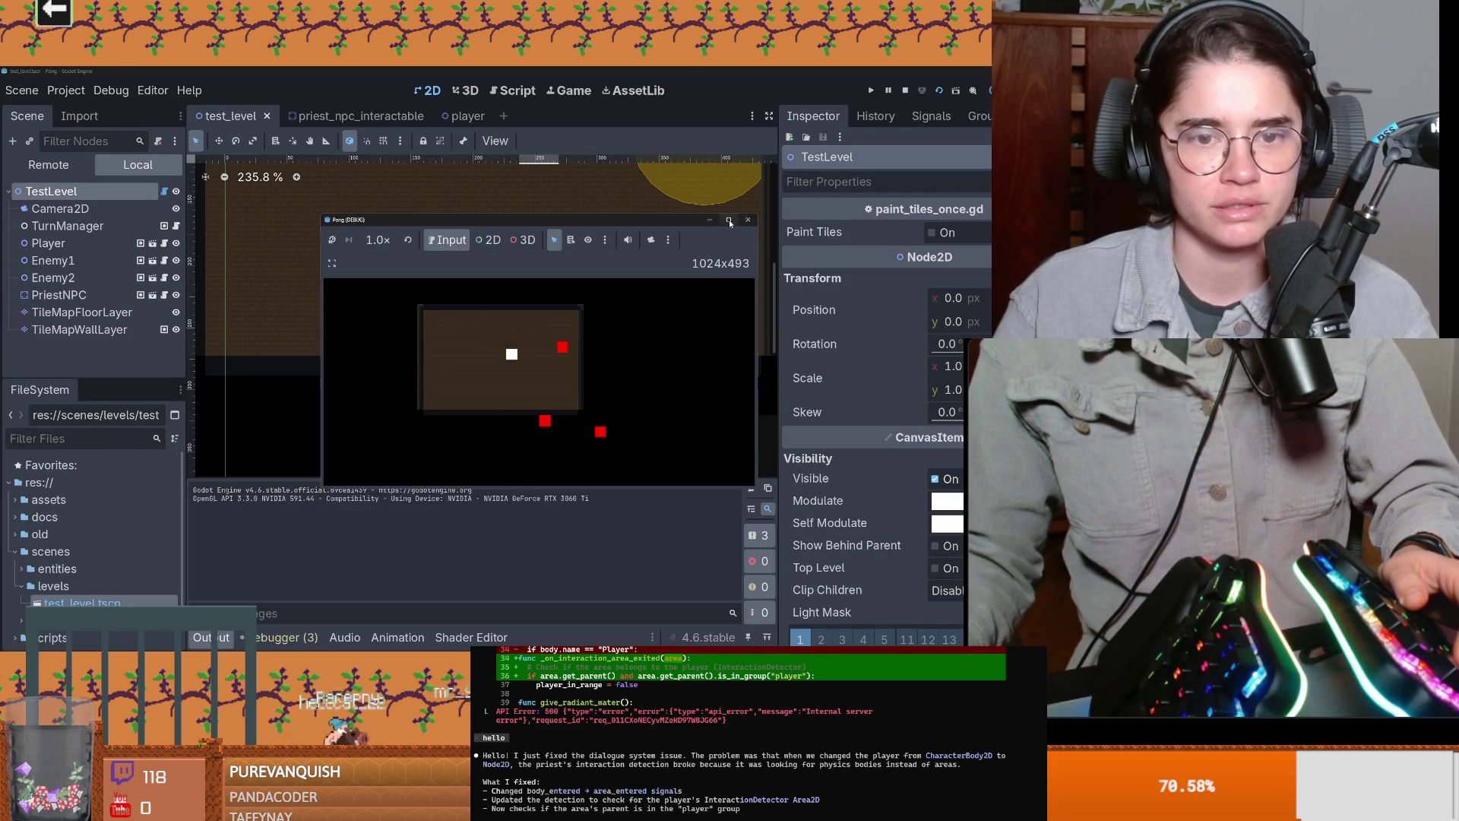
left_click(728, 220)
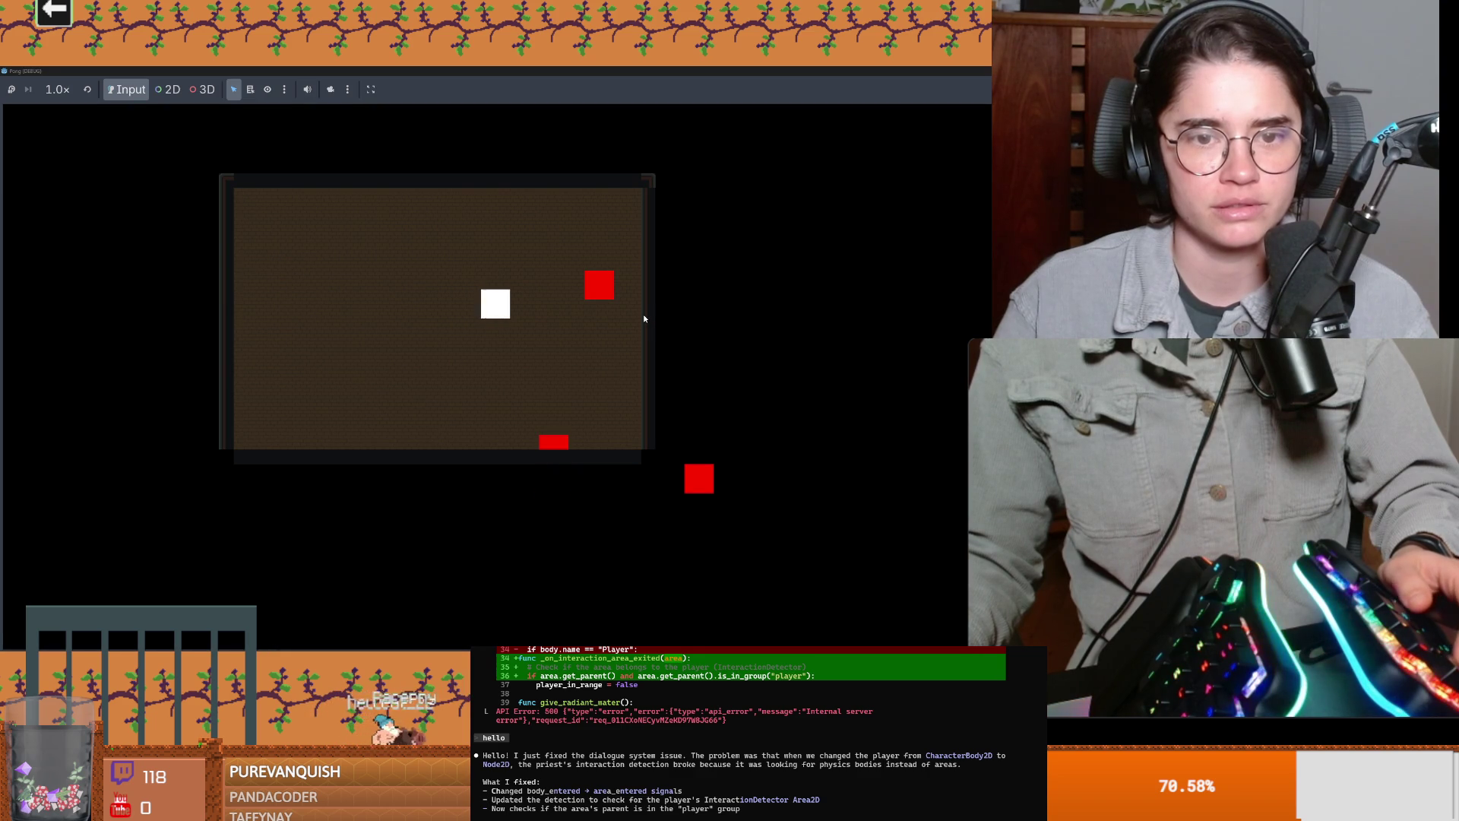
key("d")
key("d")
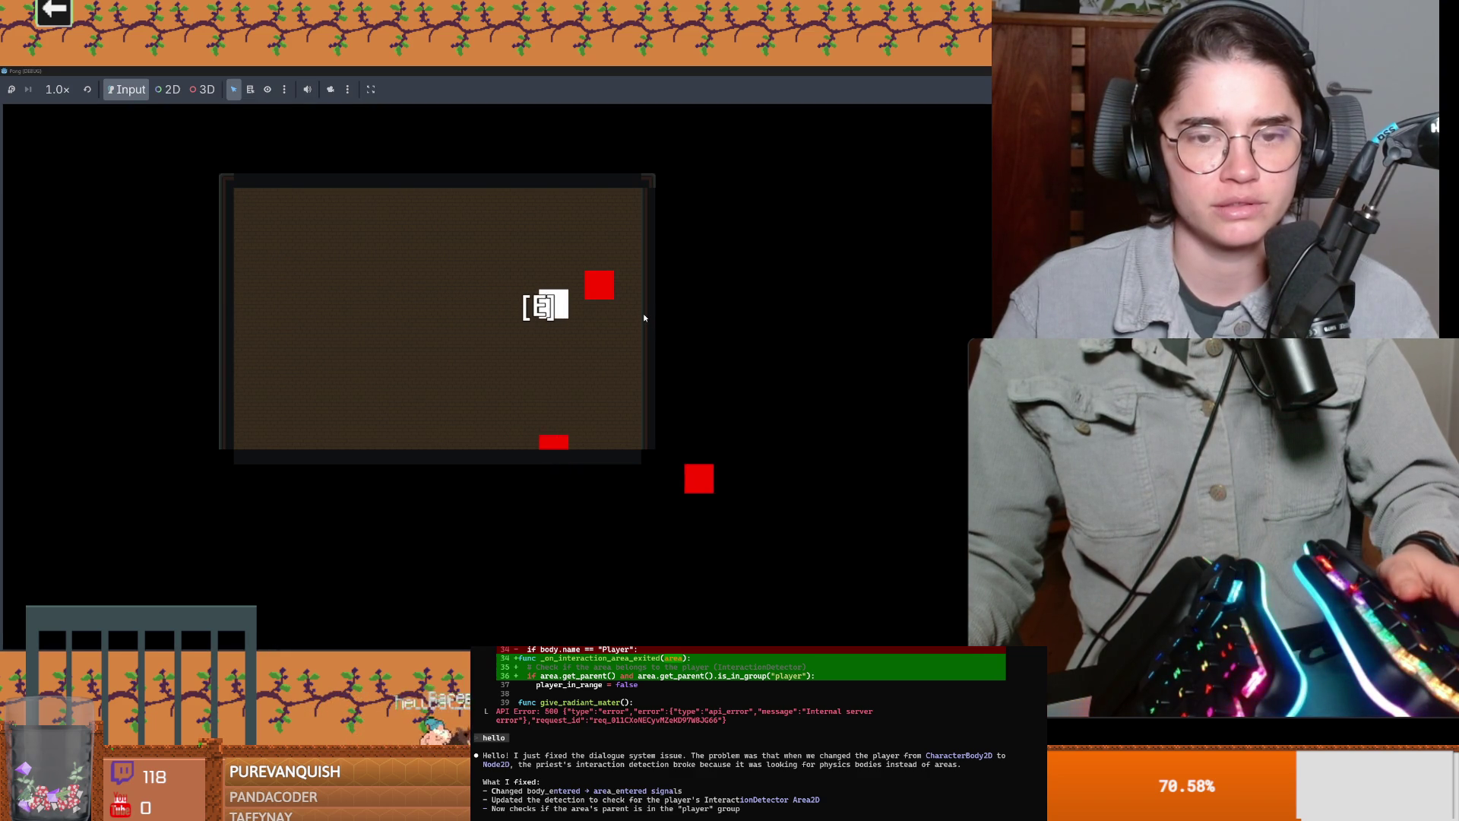
key("e")
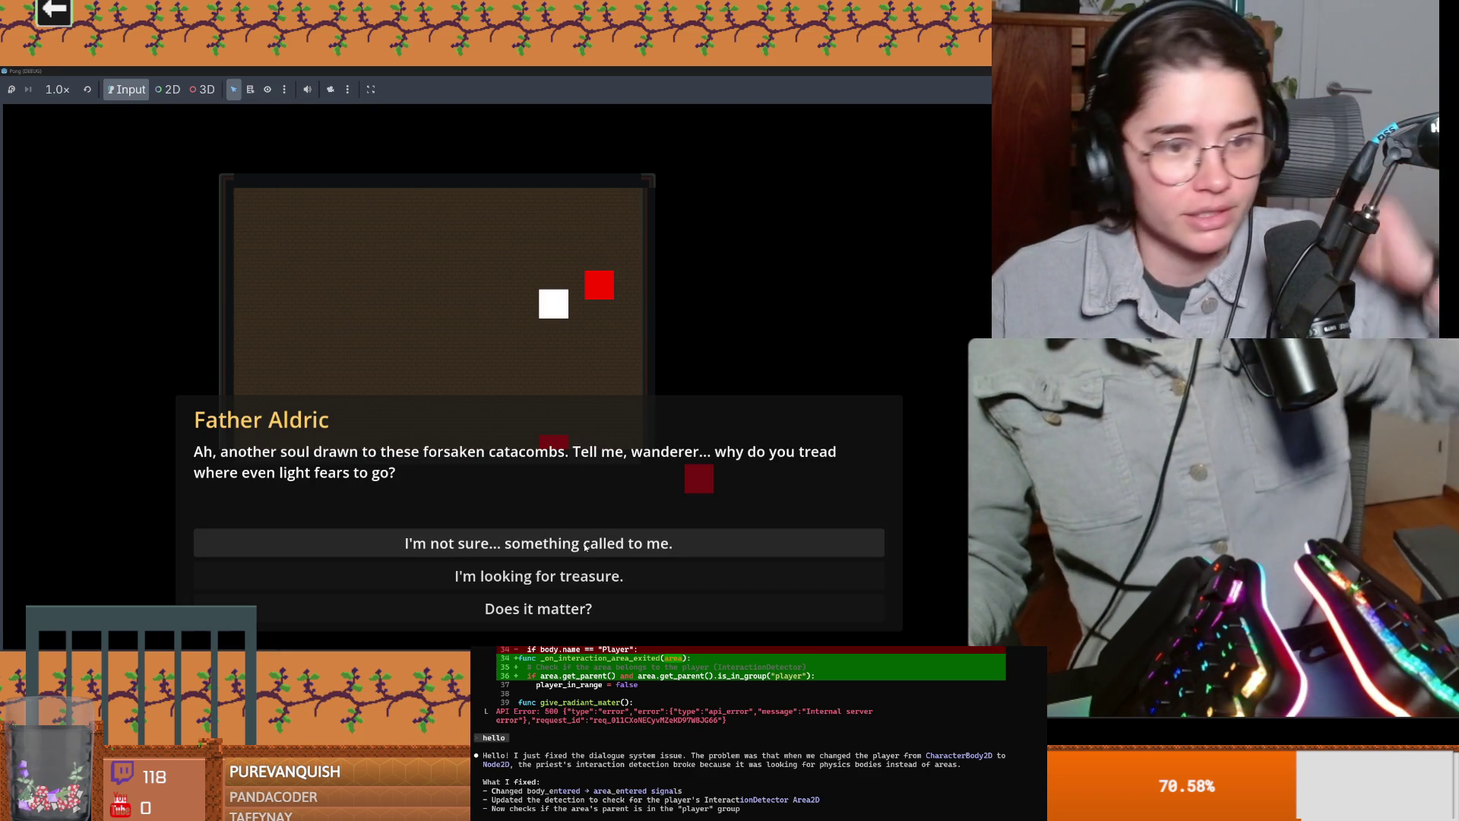
left_click(588, 537)
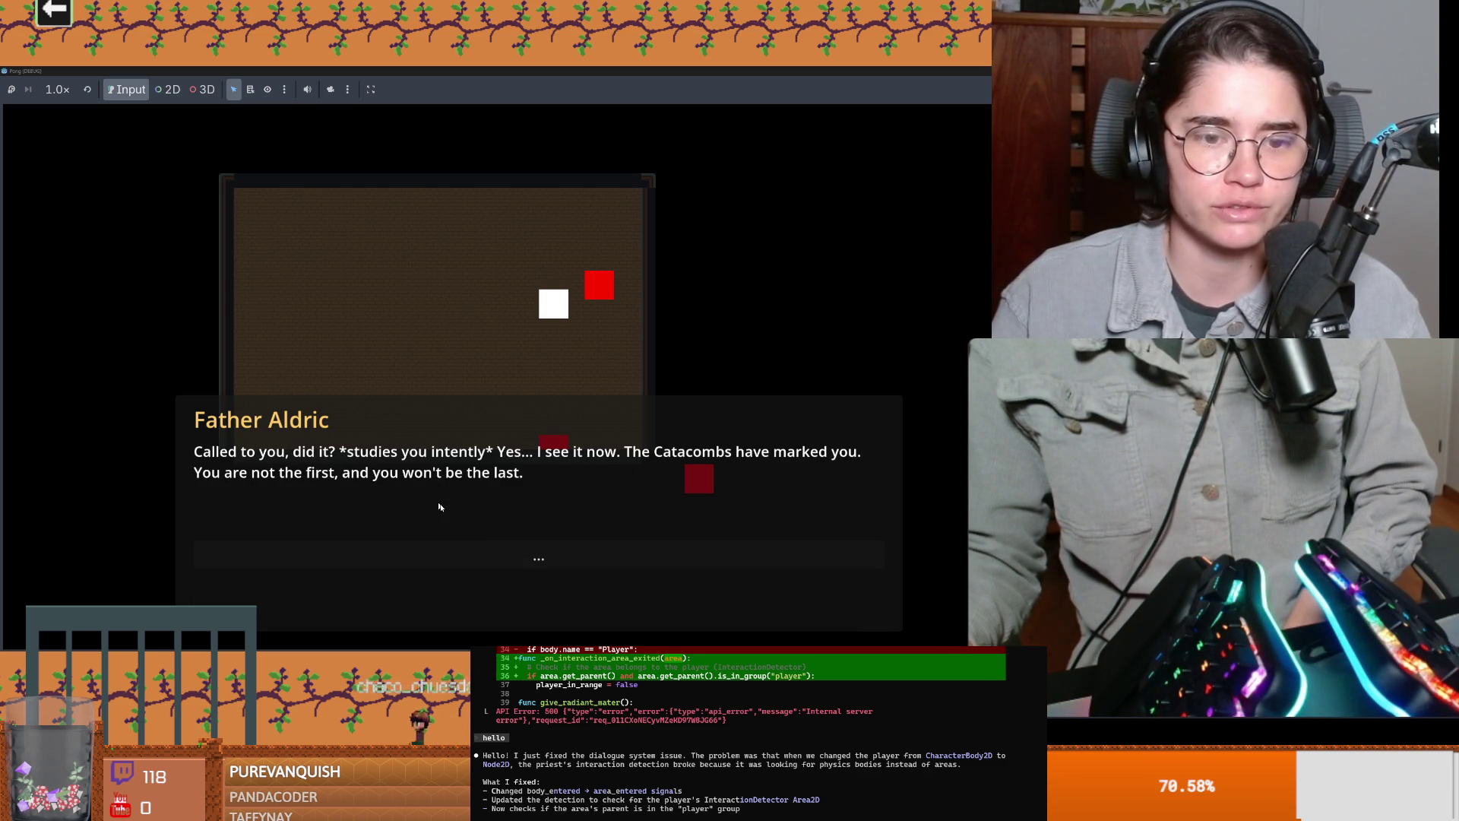
left_click(565, 560)
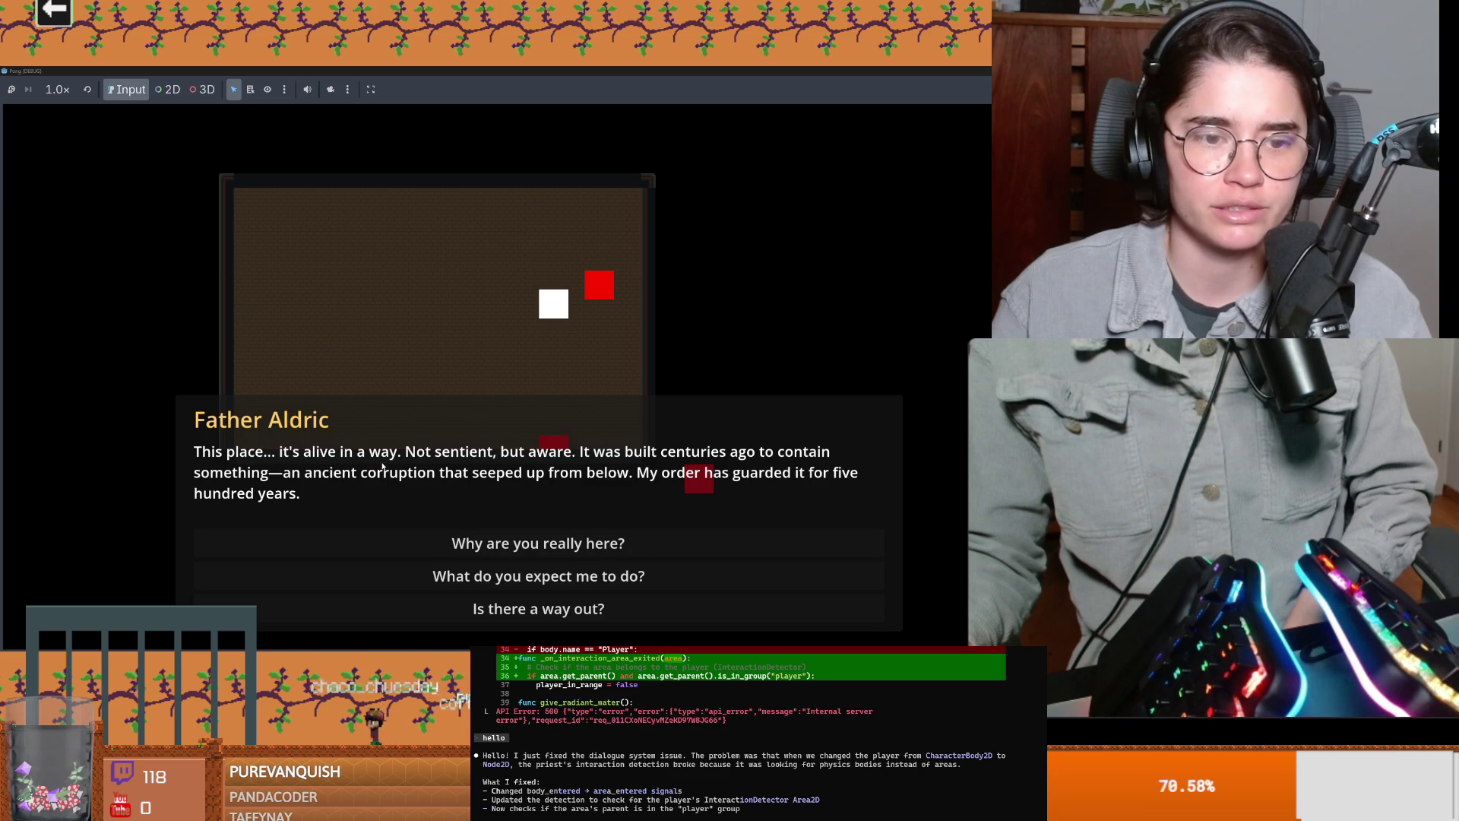
left_click(516, 543)
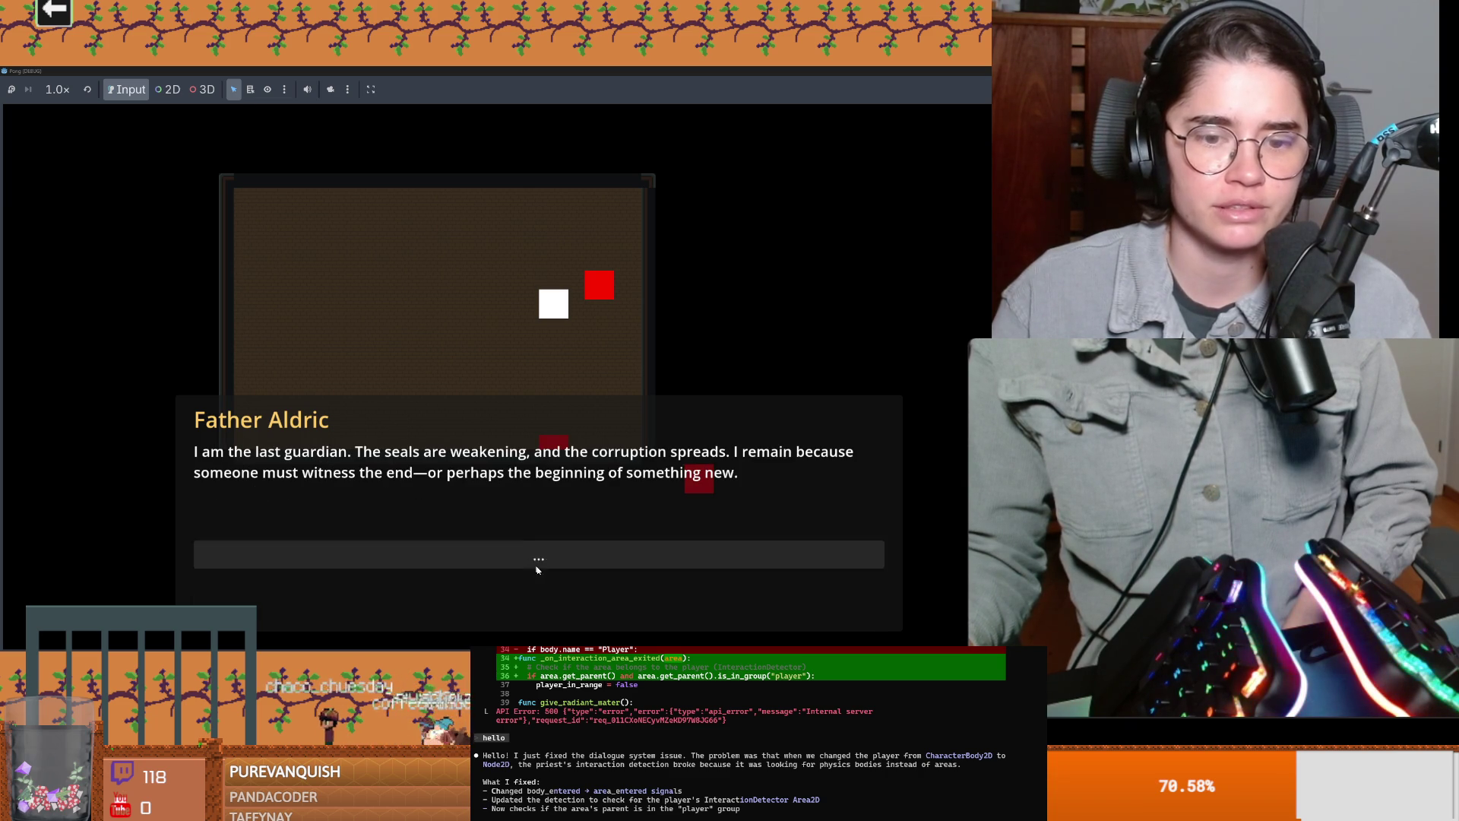
left_click(532, 547)
left_click(533, 547)
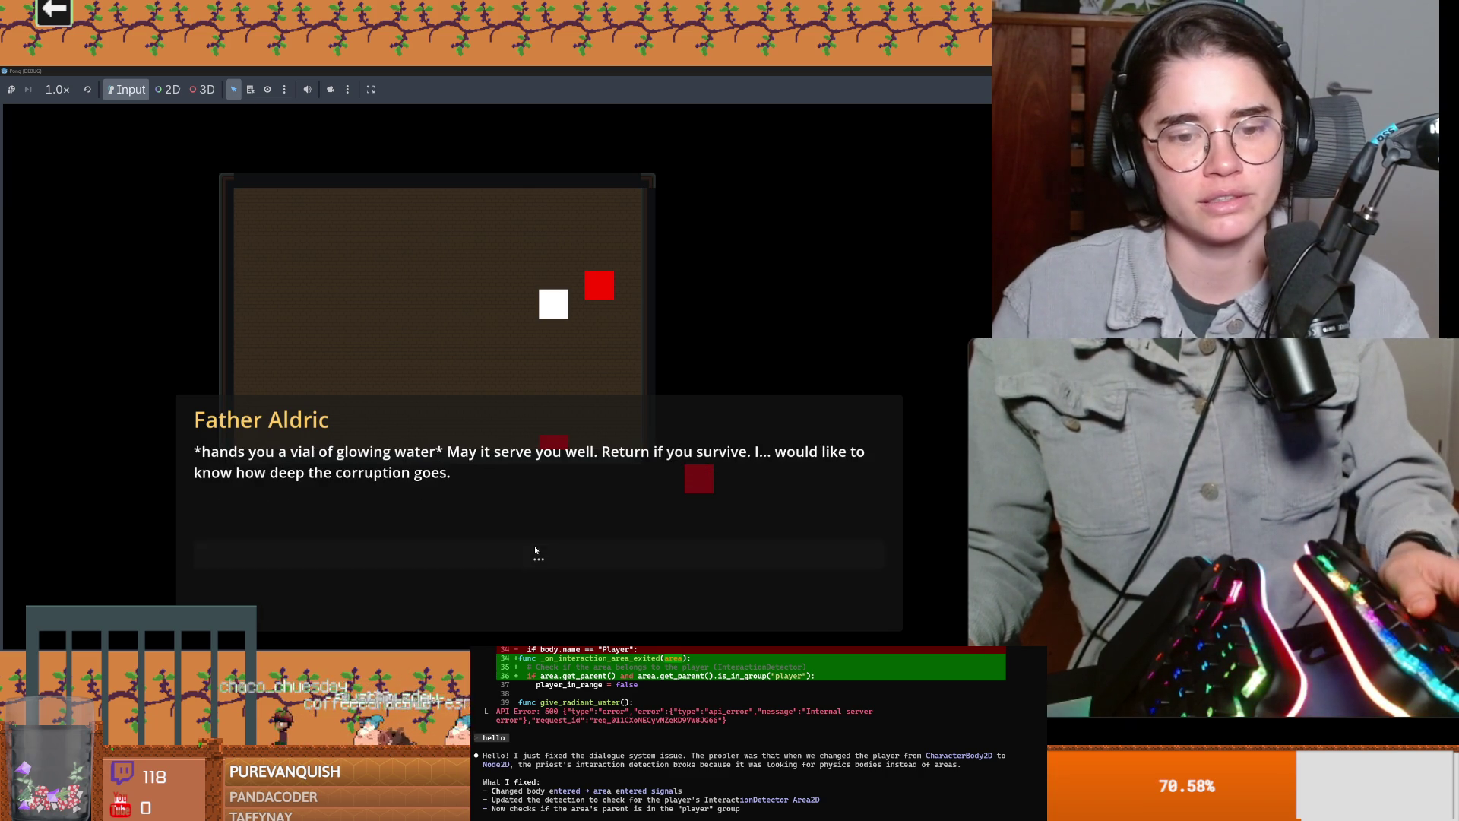
left_click(535, 557)
Step: Walk the player square around, close the game, and bring Claude Code forward
key("a")
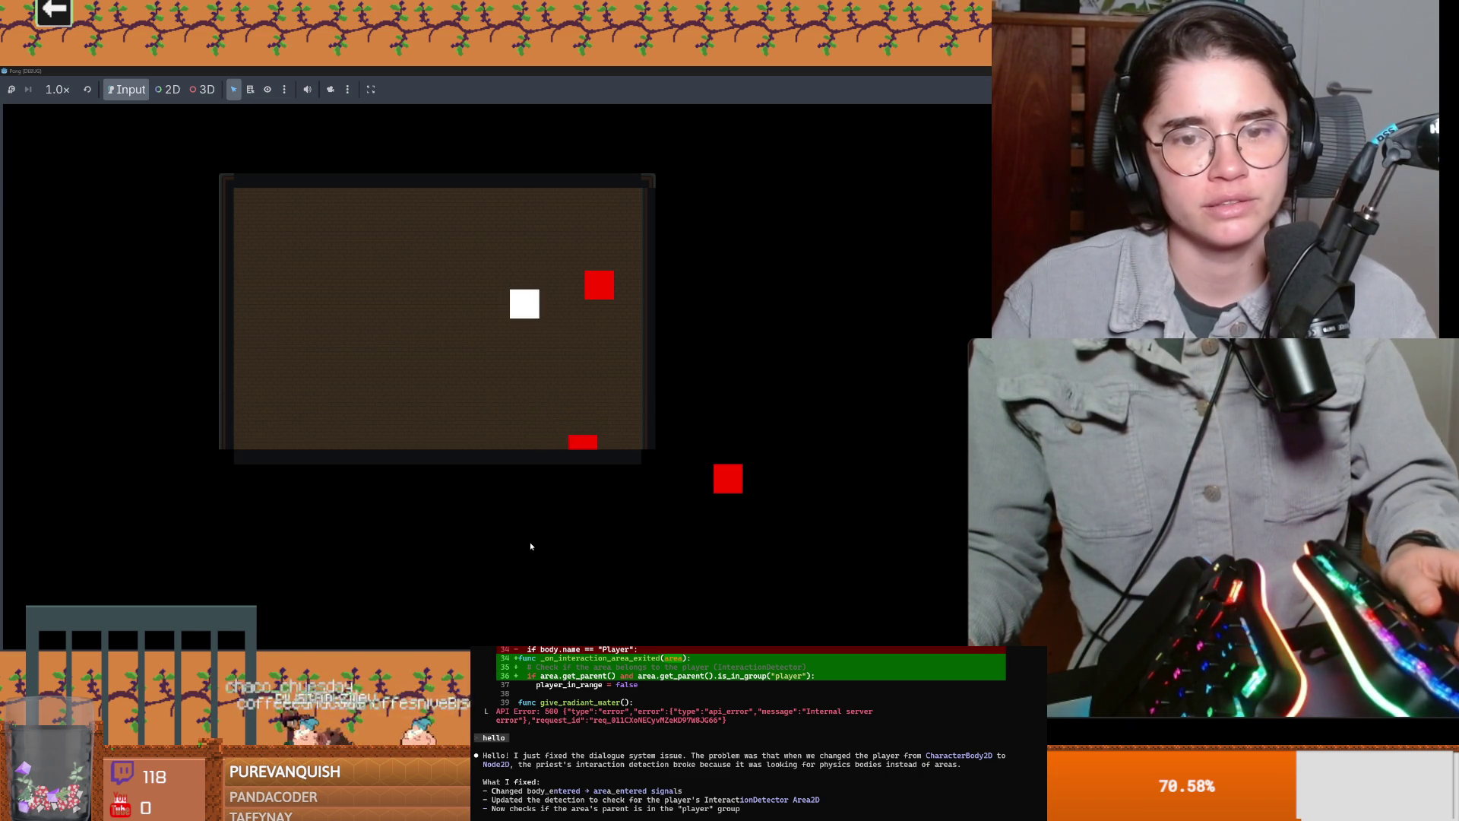
key("a")
key("s")
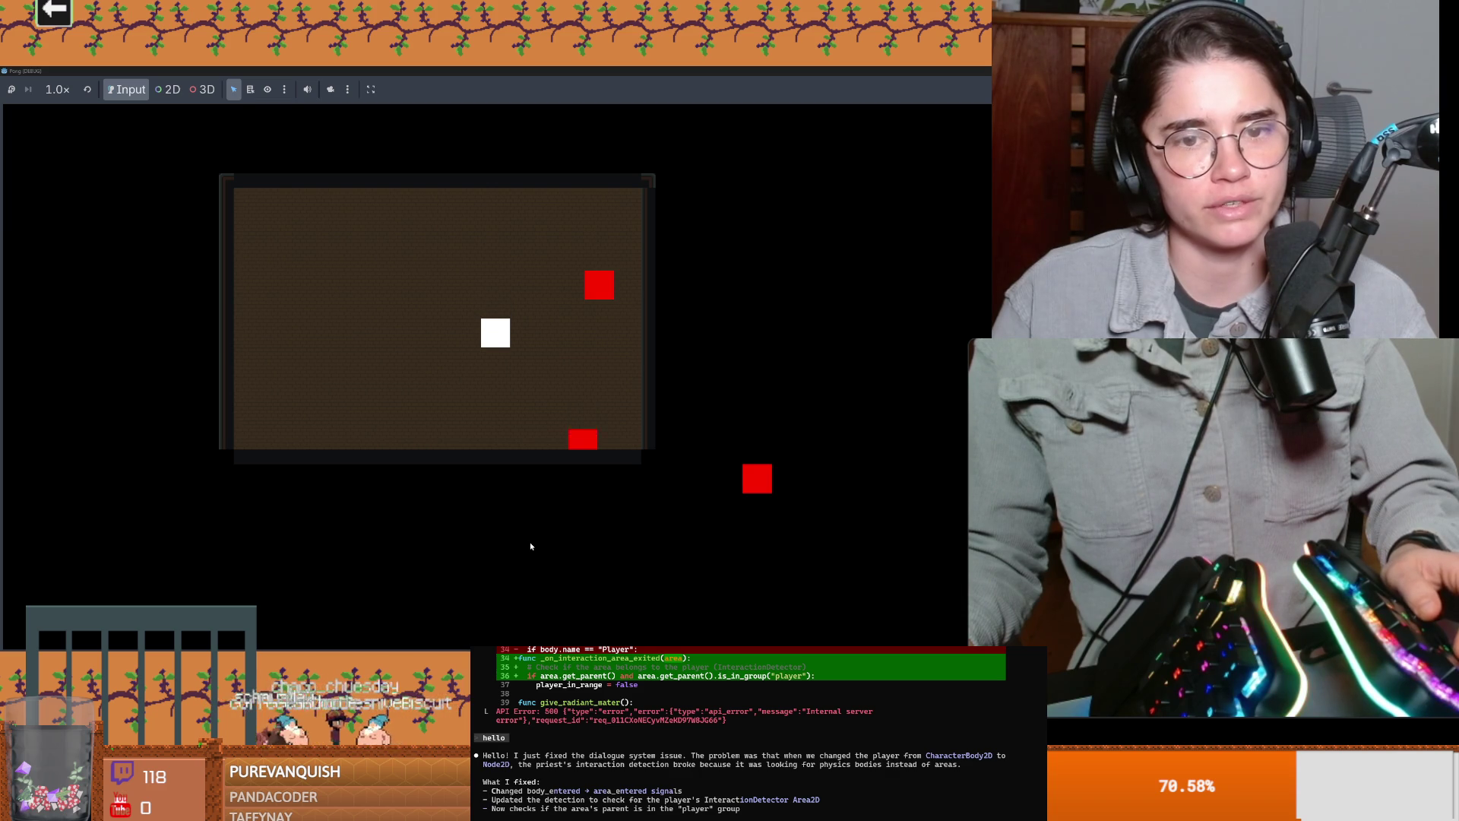
key("s")
key("s")
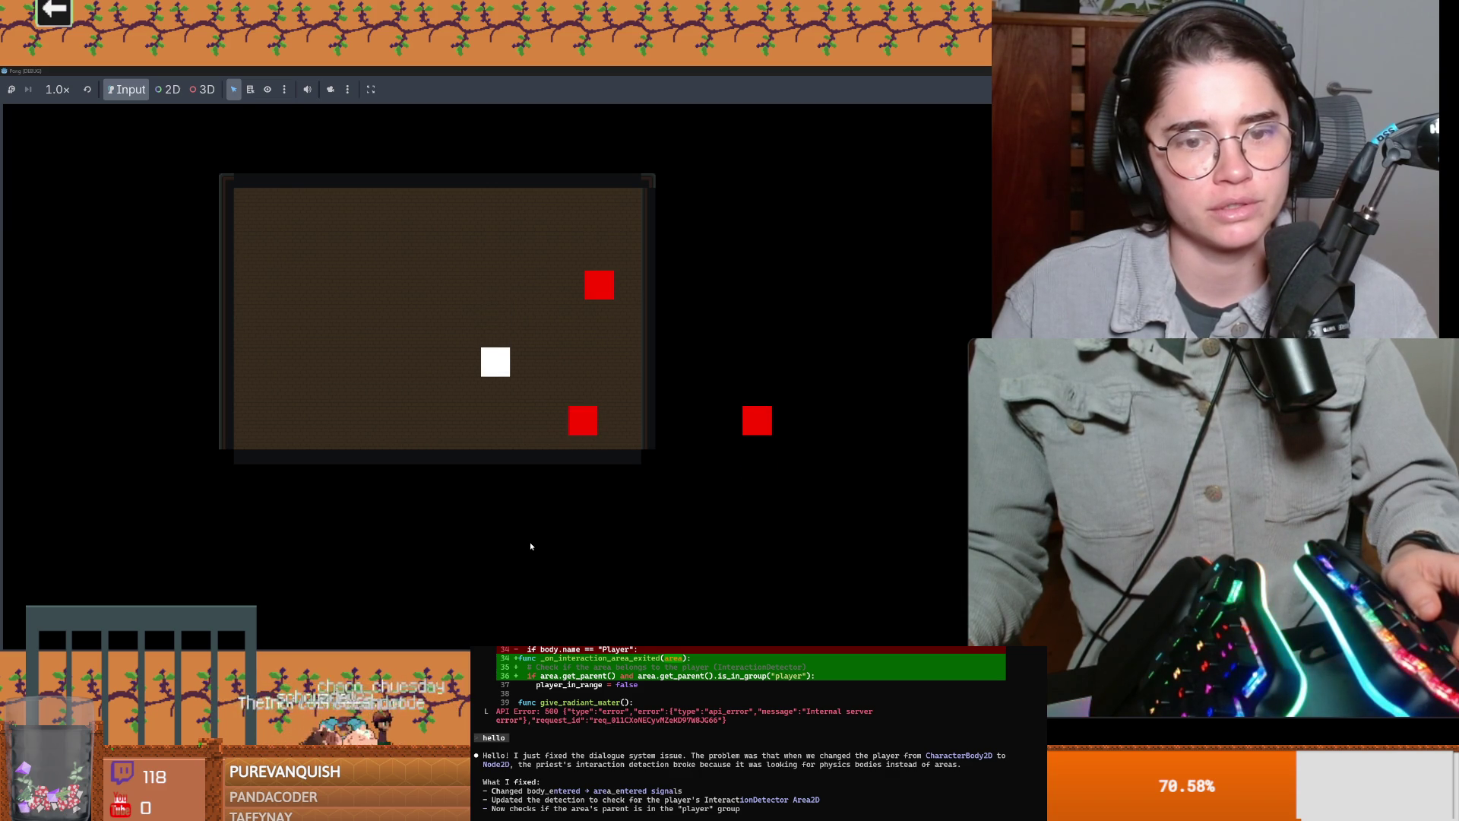
key("s")
key("d")
key("a")
double_click(640, 69)
left_click(735, 233)
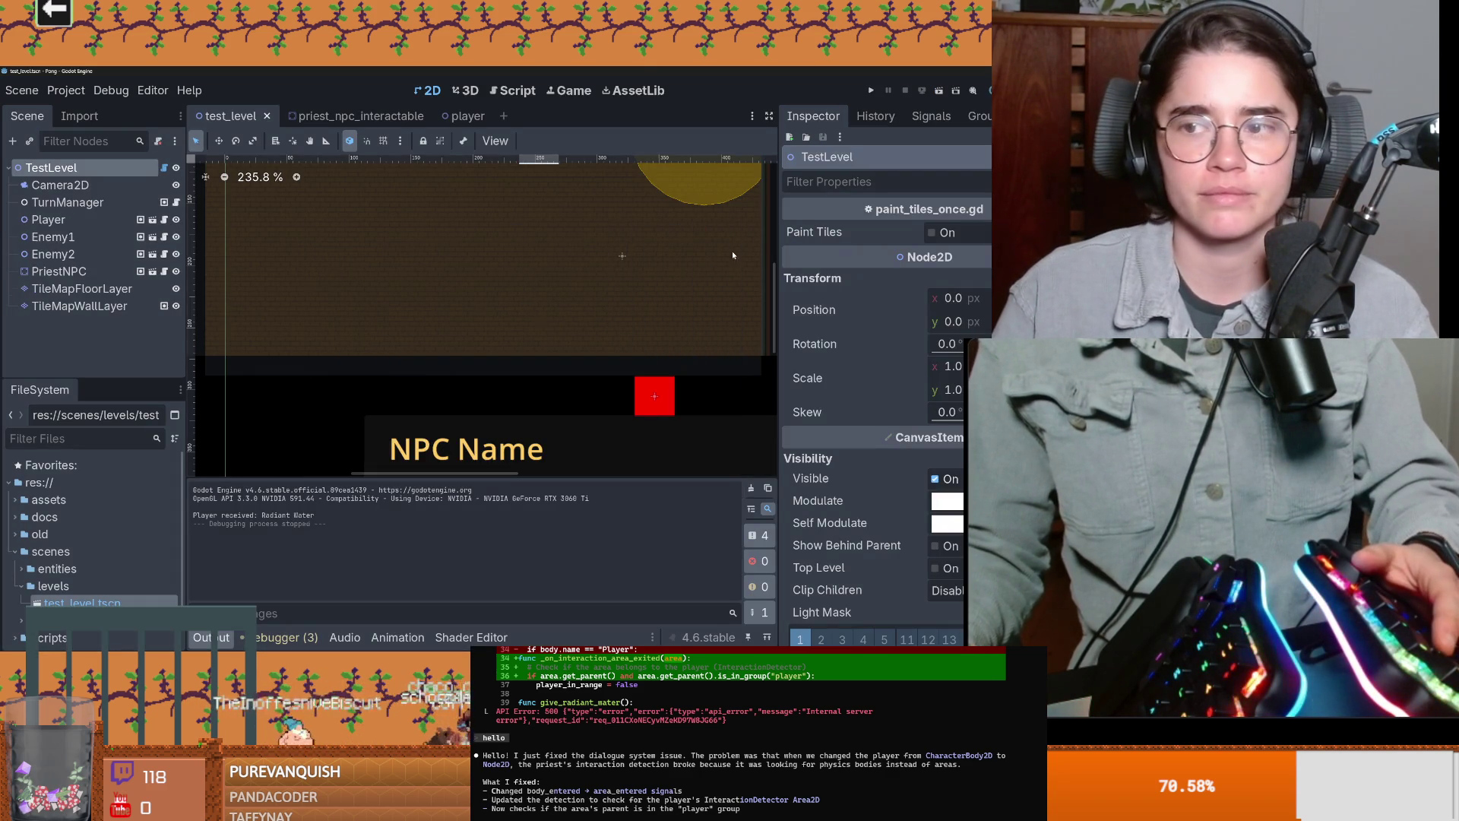
key("alt+Tab")
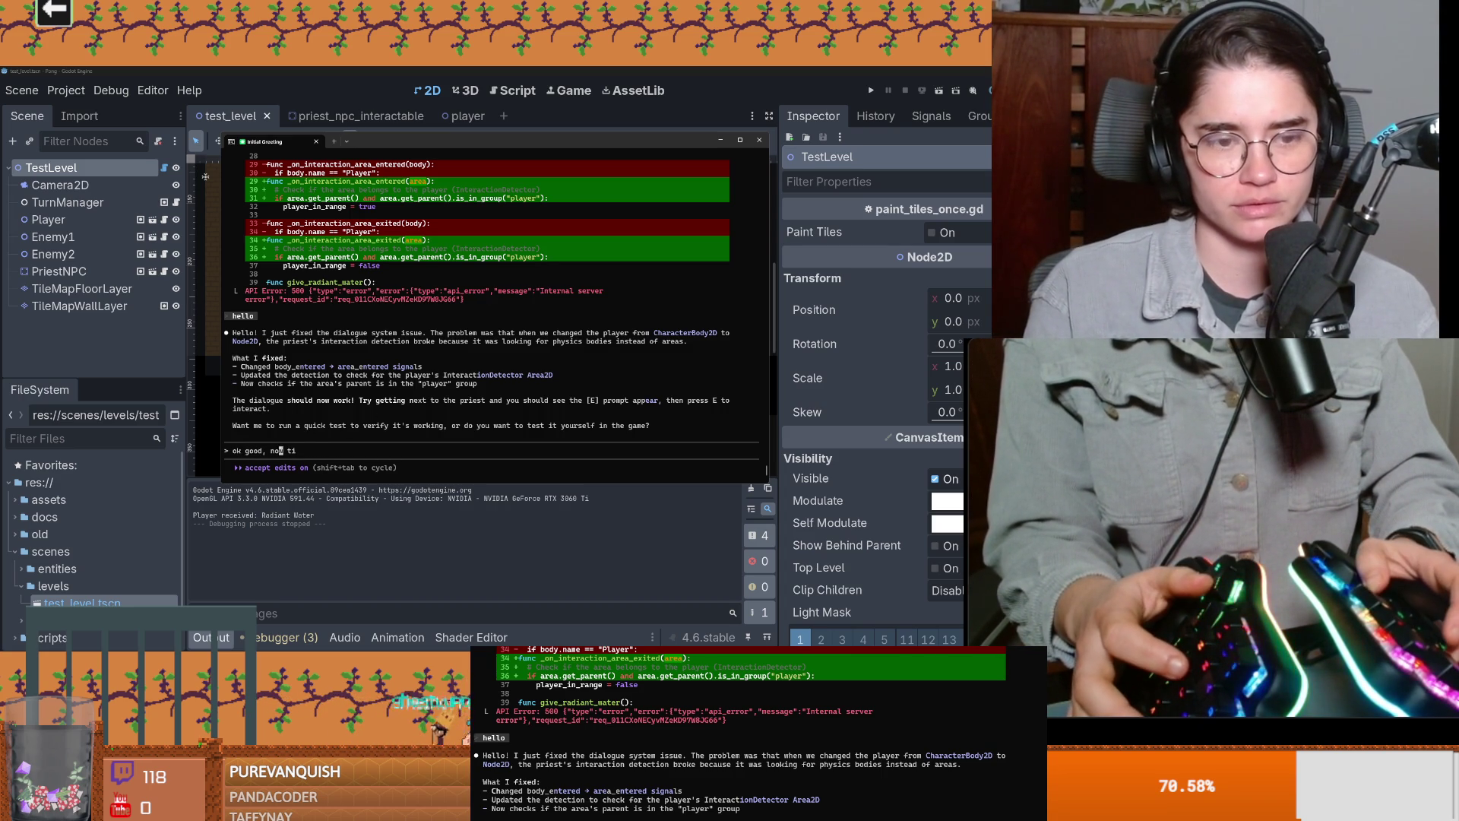
Step: Start the prompt: implement enemy attacks, no shared squares, a lunge animation and damage feedback
type("plement ")
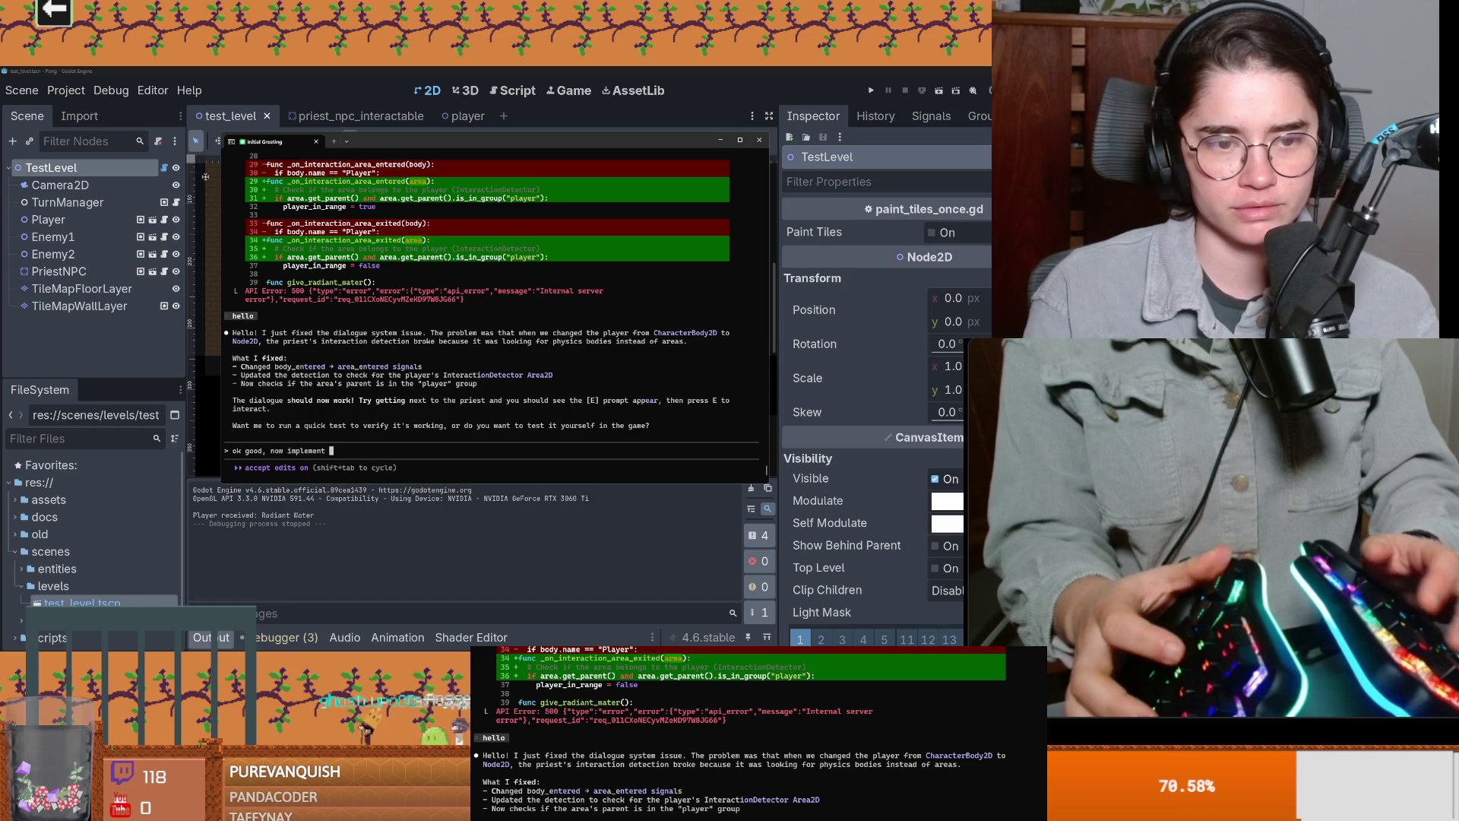
type("enemy attack,")
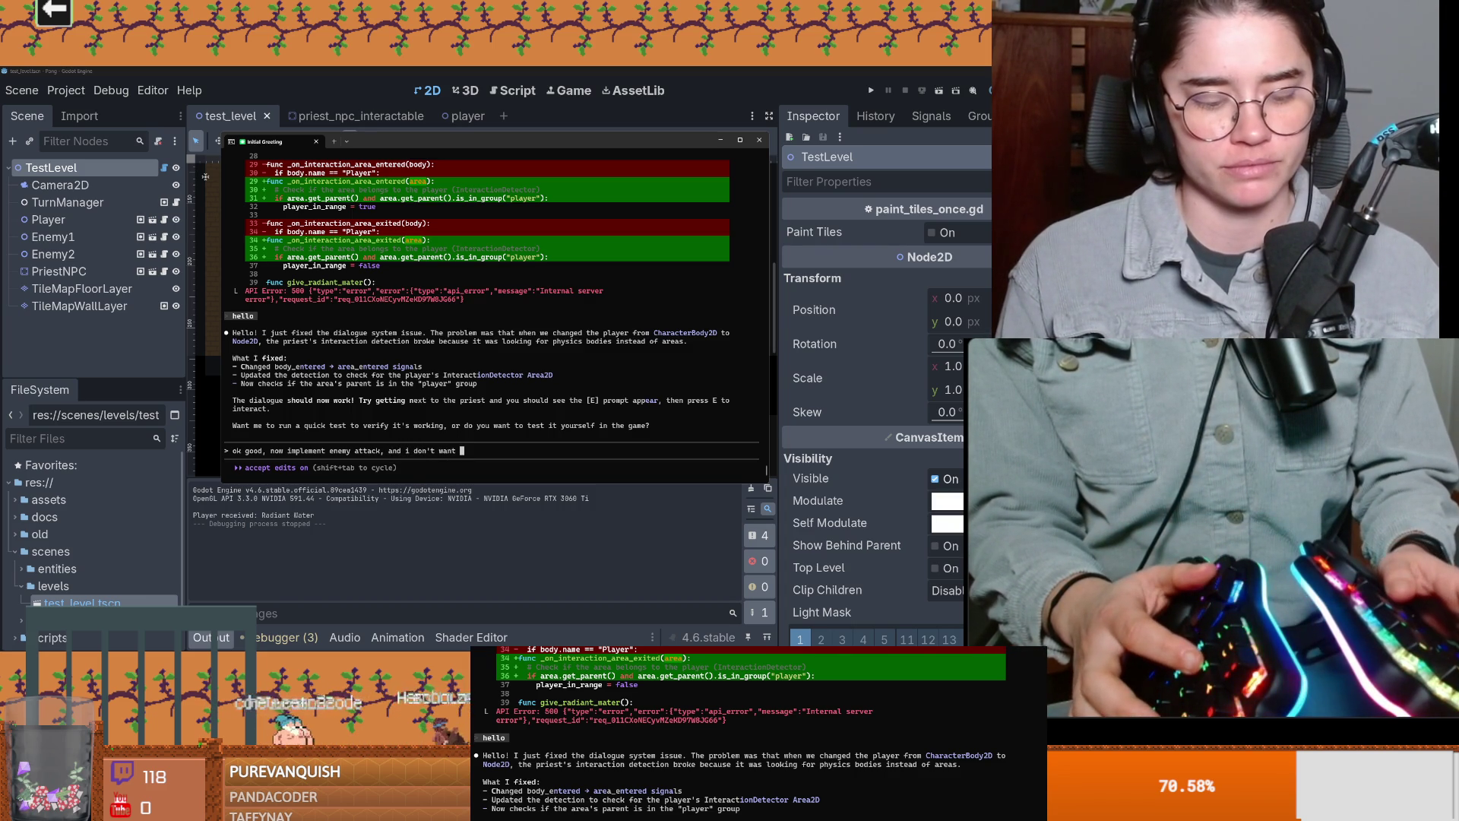
type("and player to be able to go on the same s")
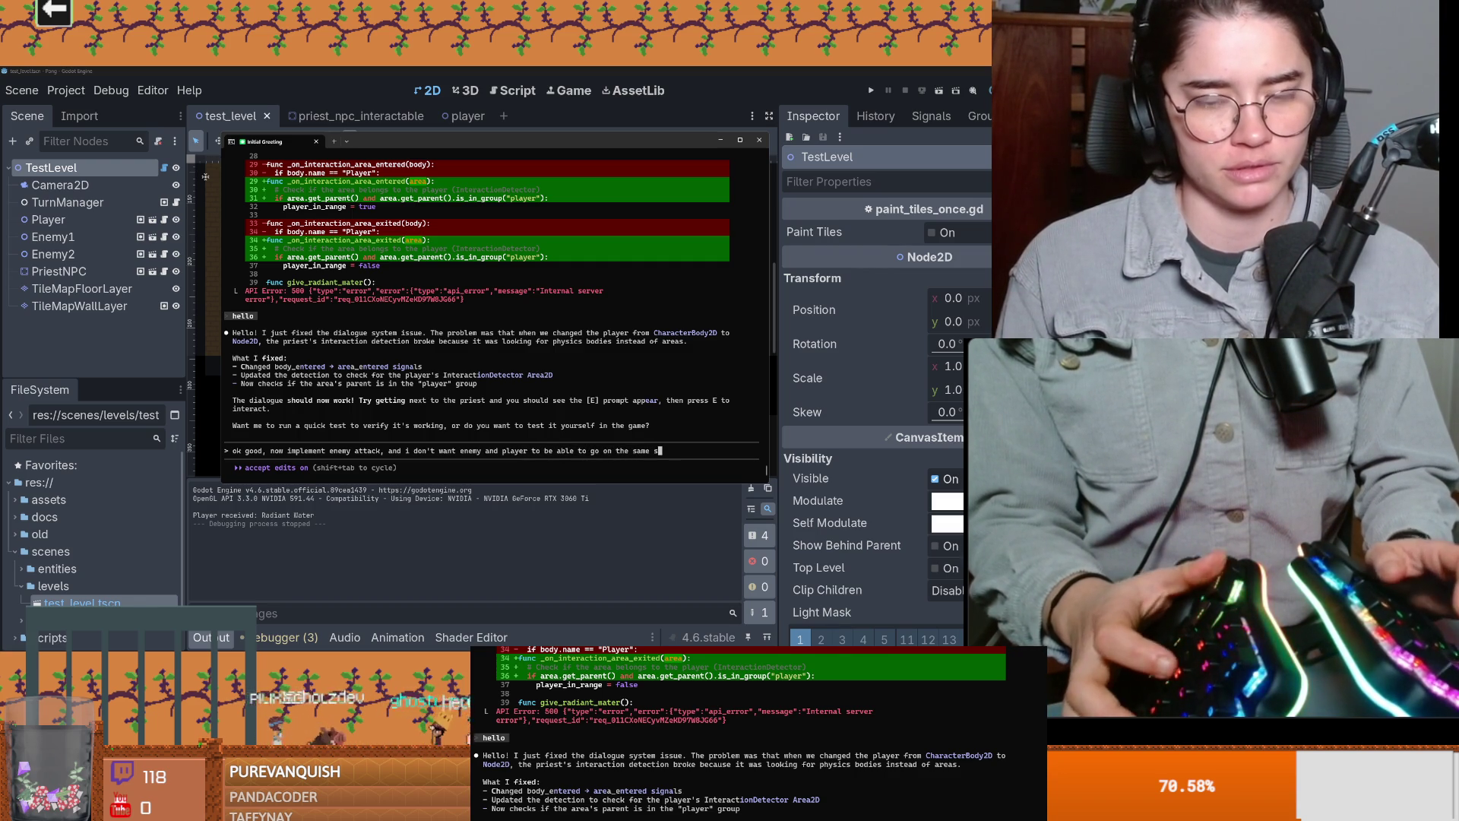
type("e time, if")
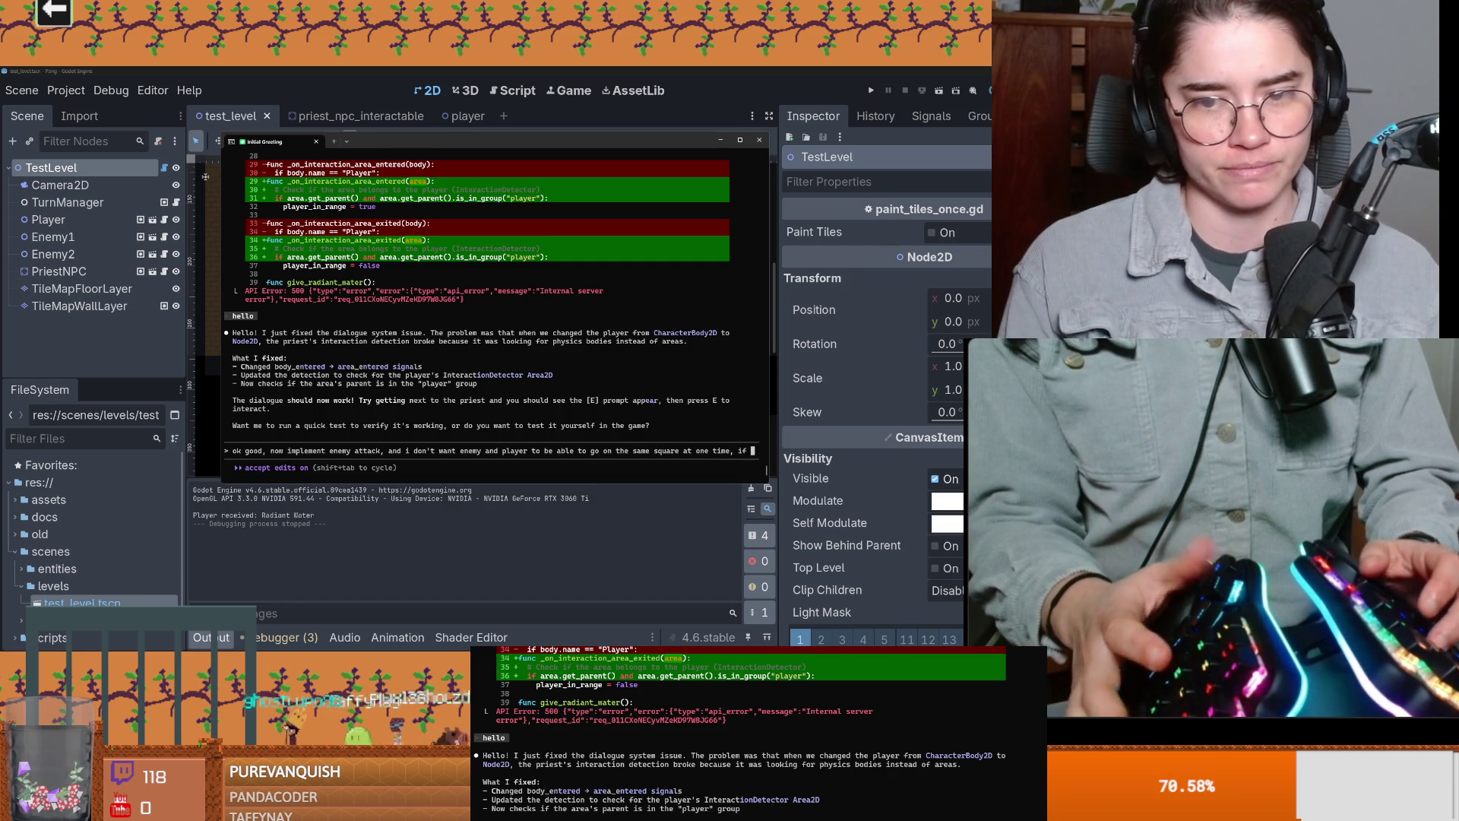
type(" i walk into the enemy s")
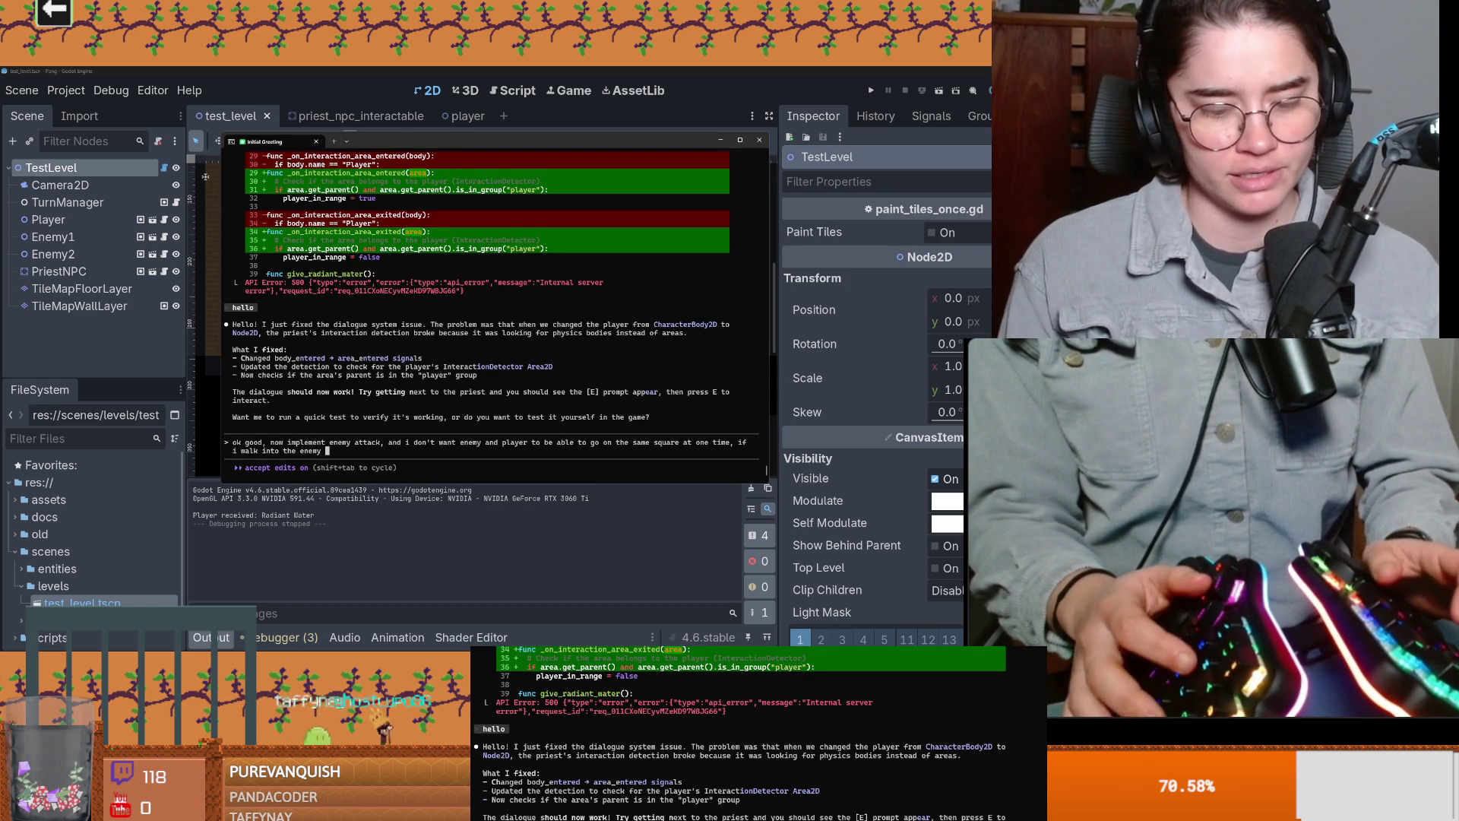
type("quare ")
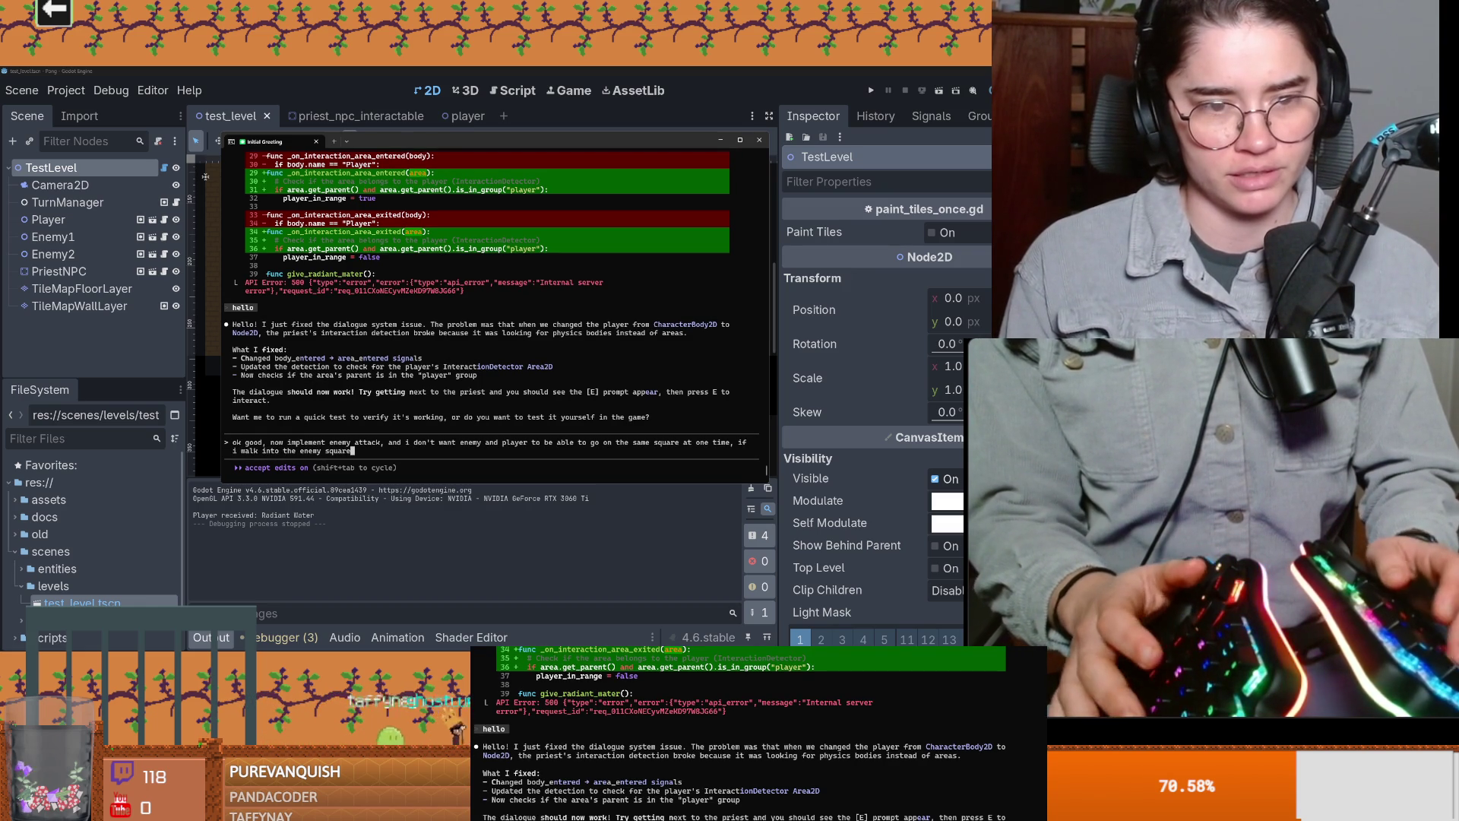
type("do an animation when i mo")
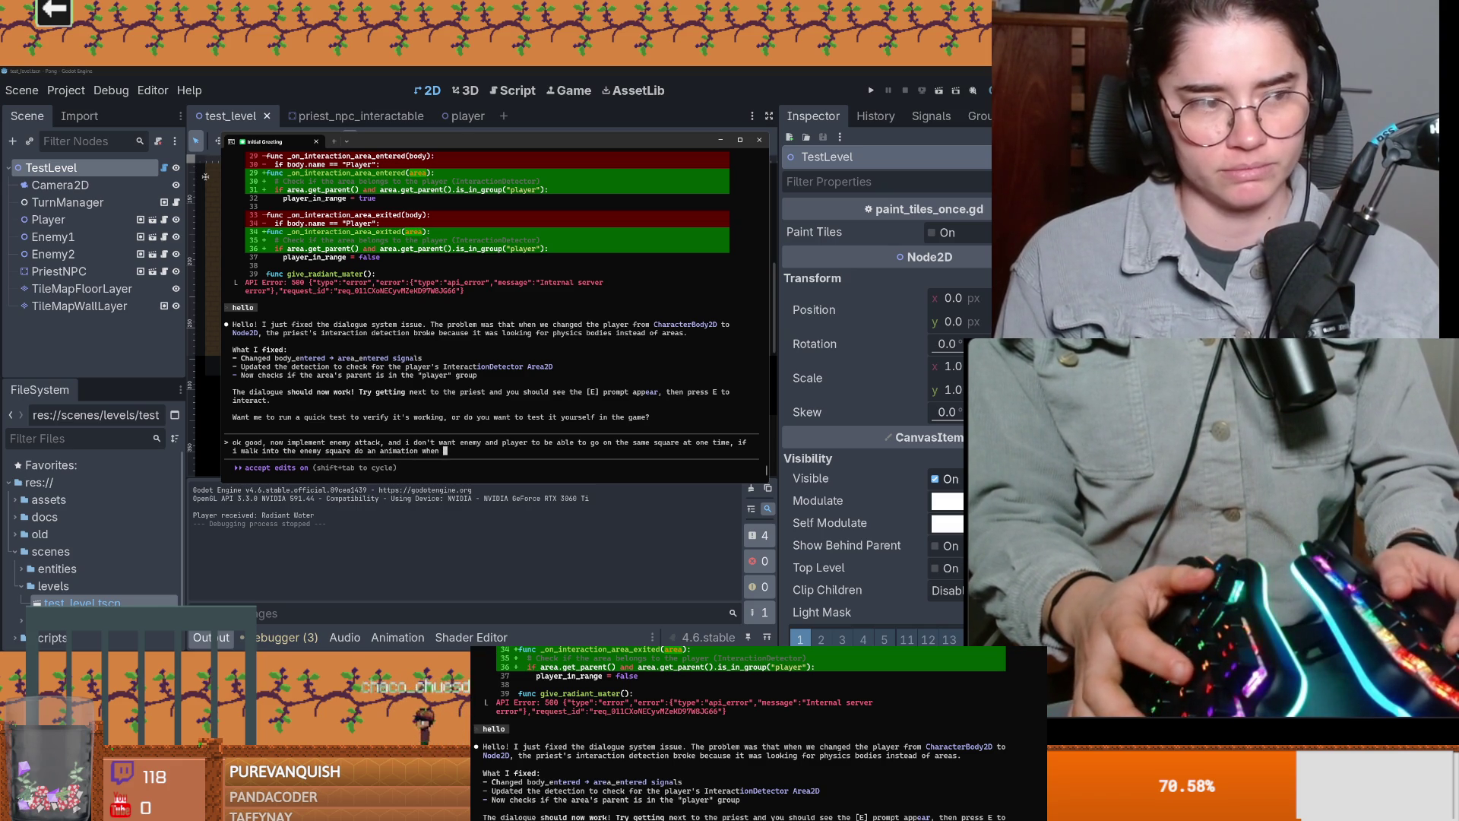
type("ve ")
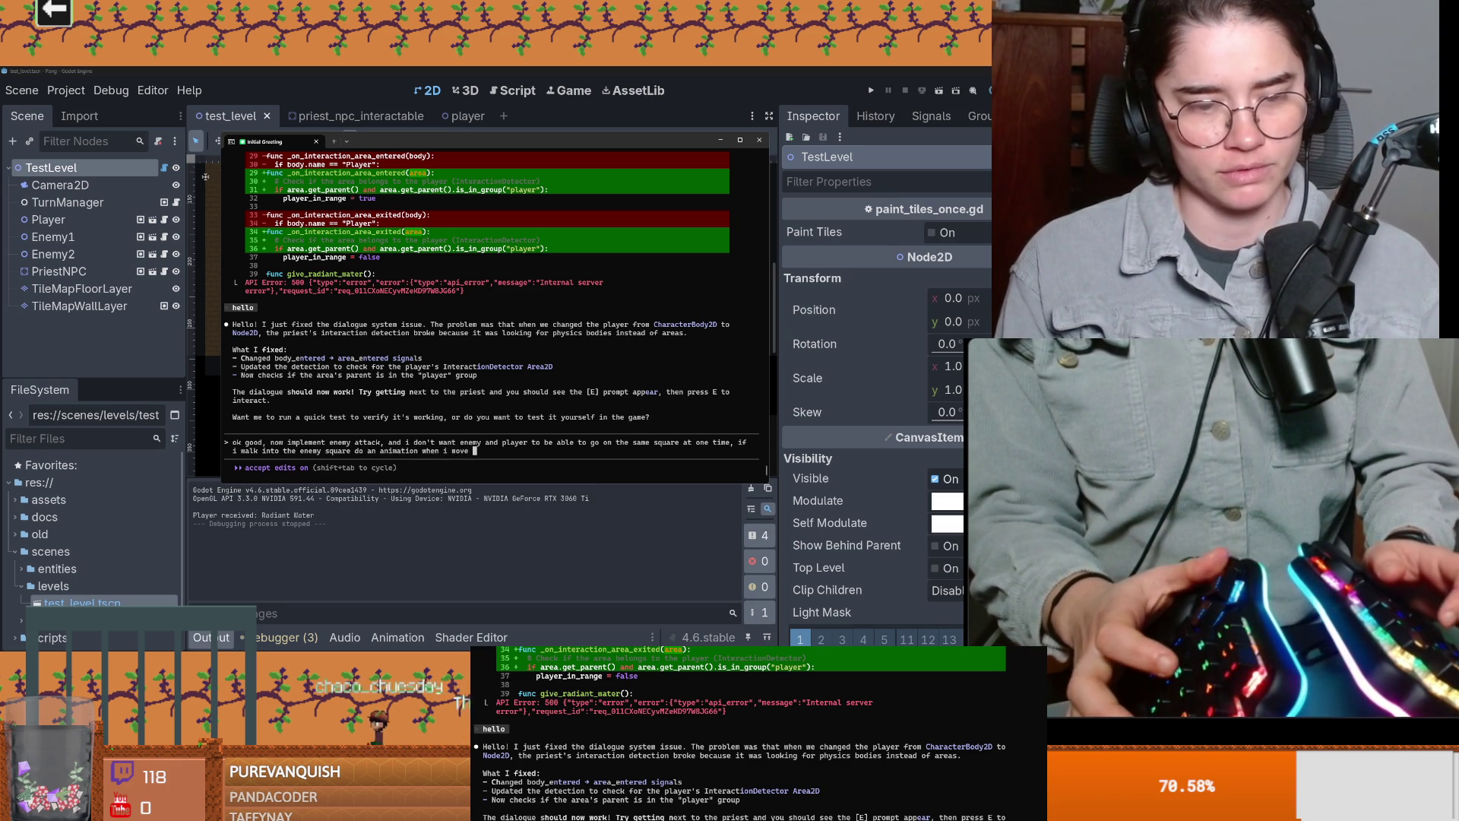
type("toward enemy")
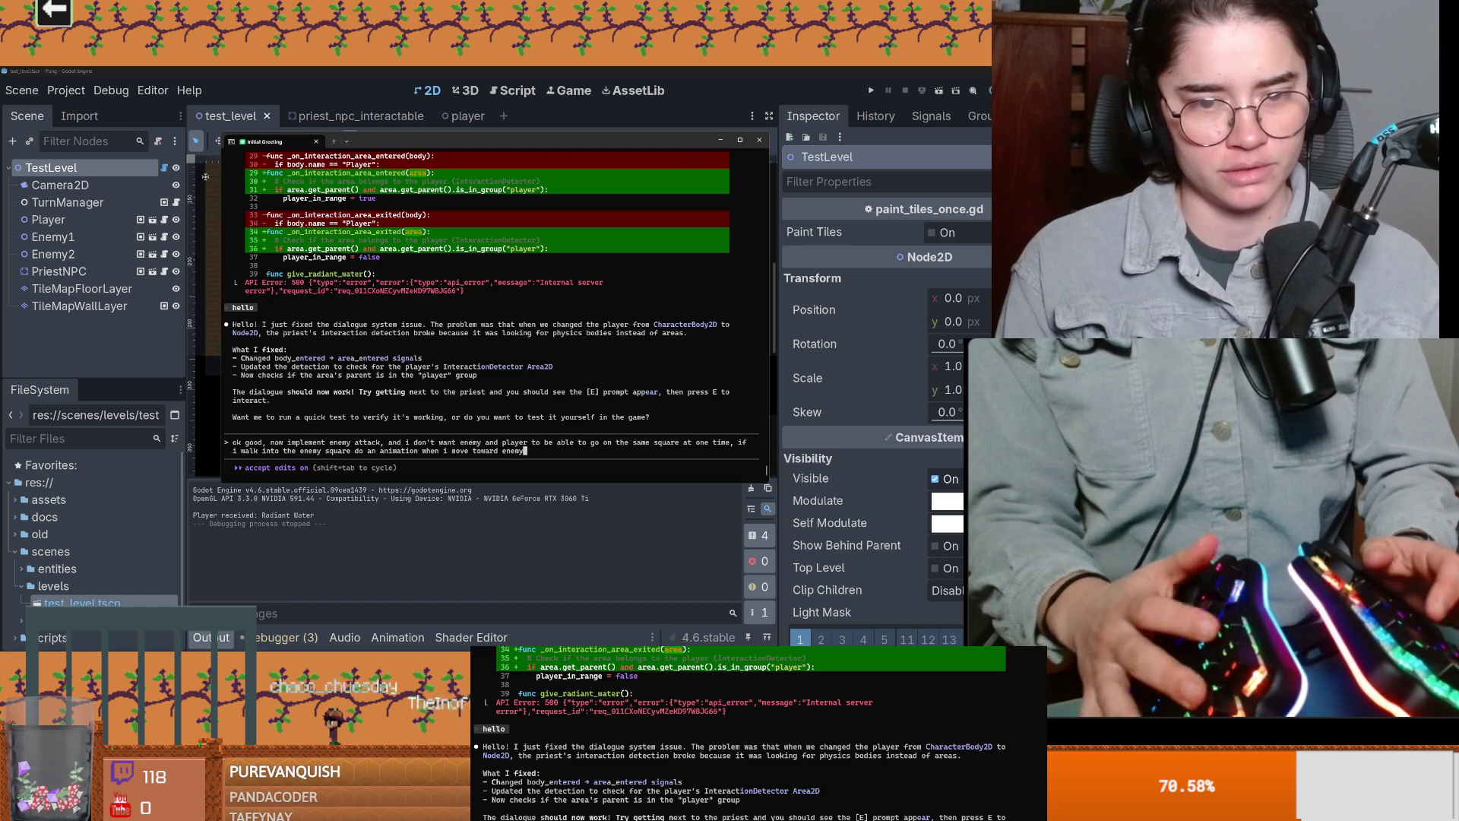
type(" and go back to")
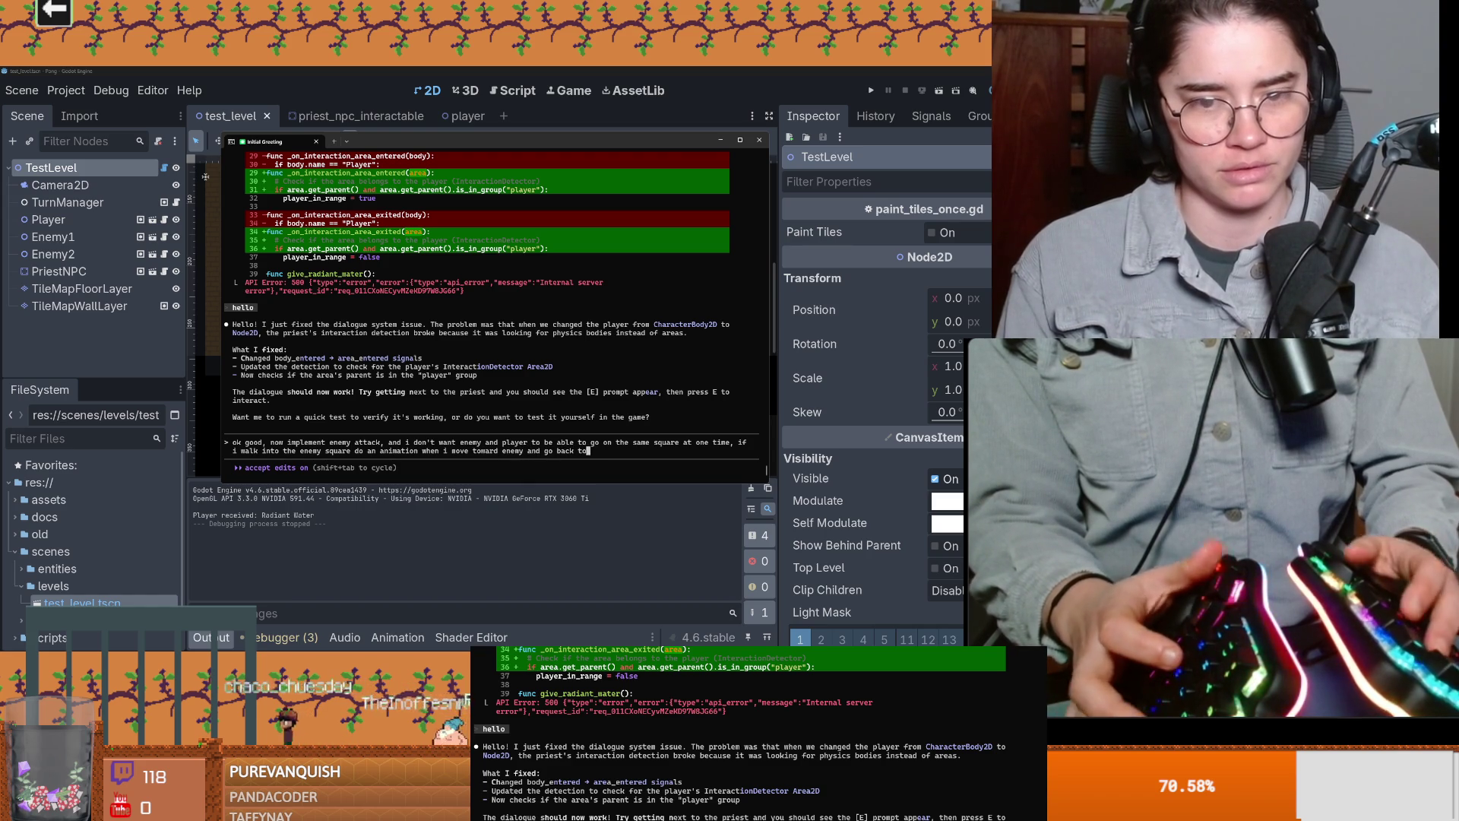
type(" my square, then do a flash sh")
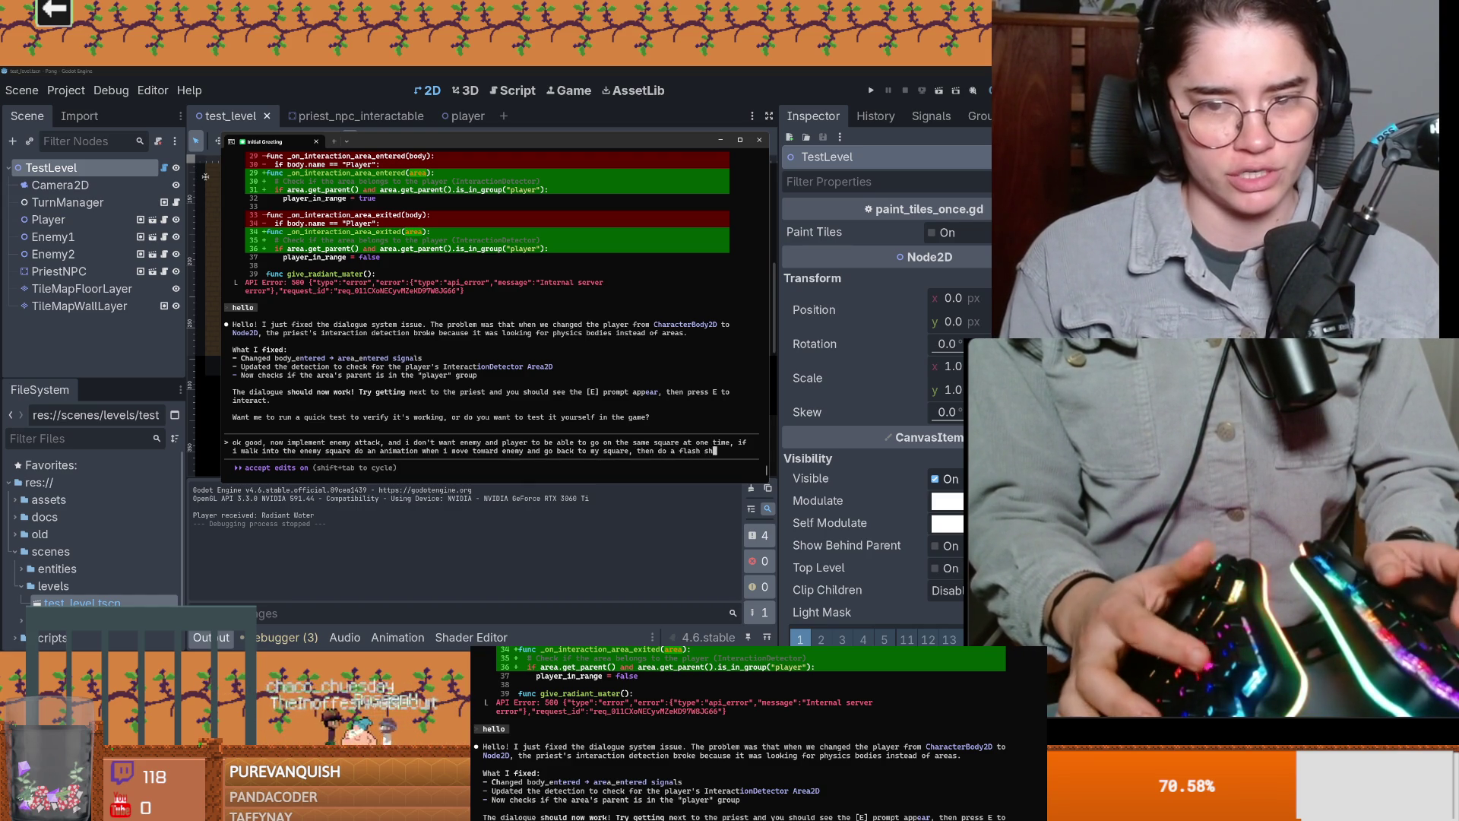
type("ader so it looks ")
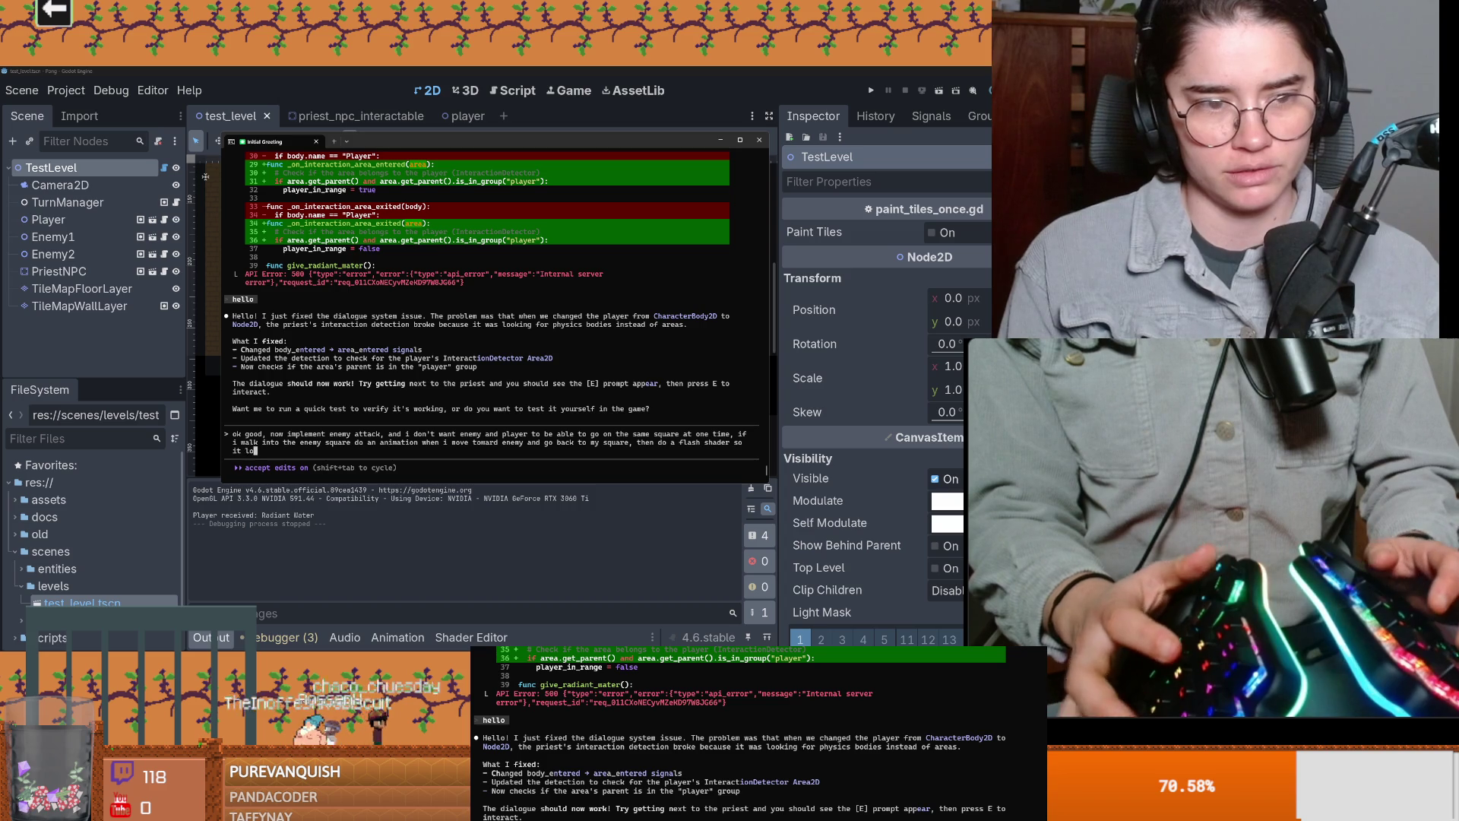
type("that enem")
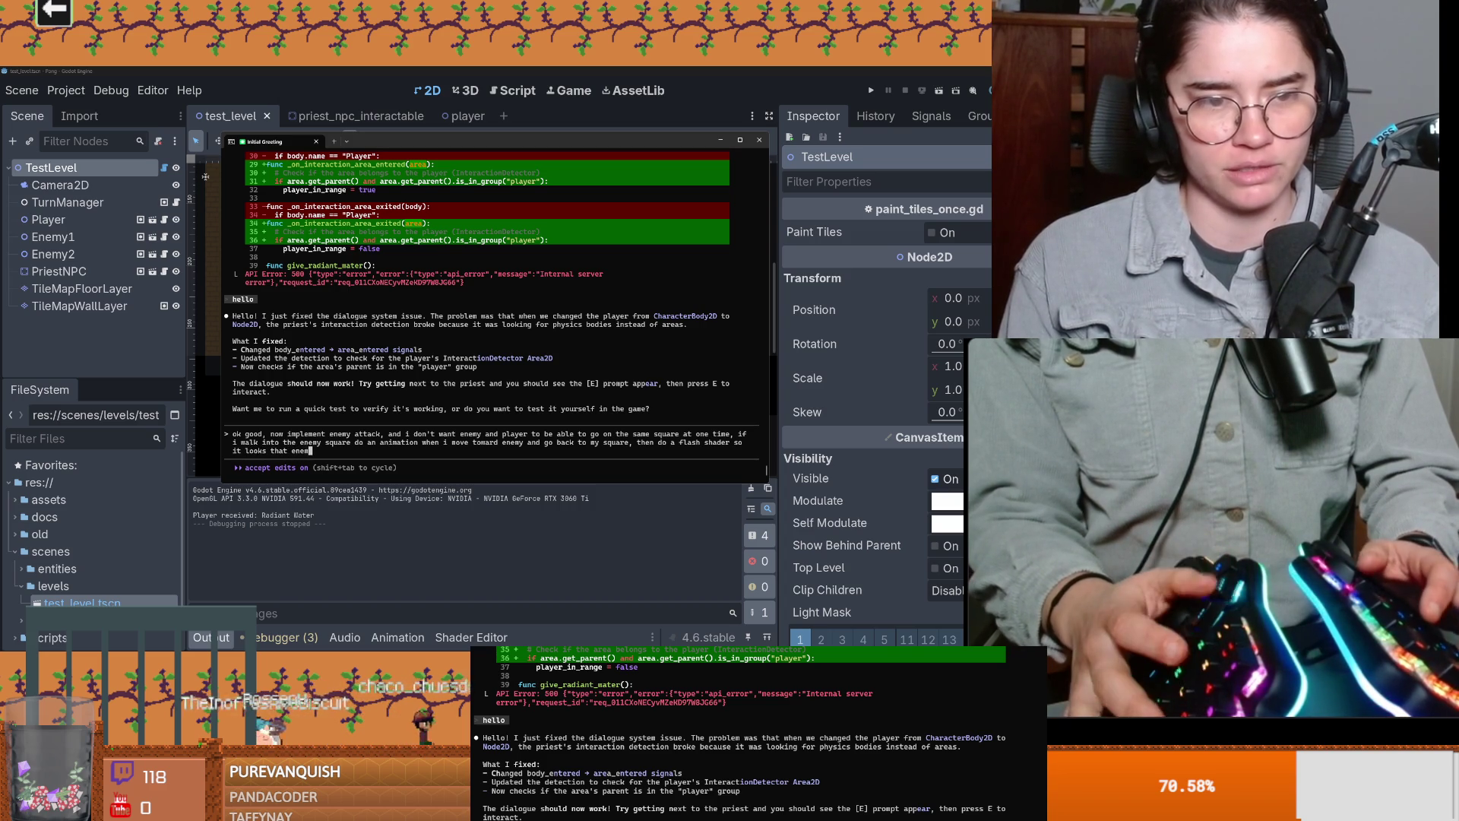
key("BackSpace")
key("BackSpace")
key("BackSpace")
type("like enem")
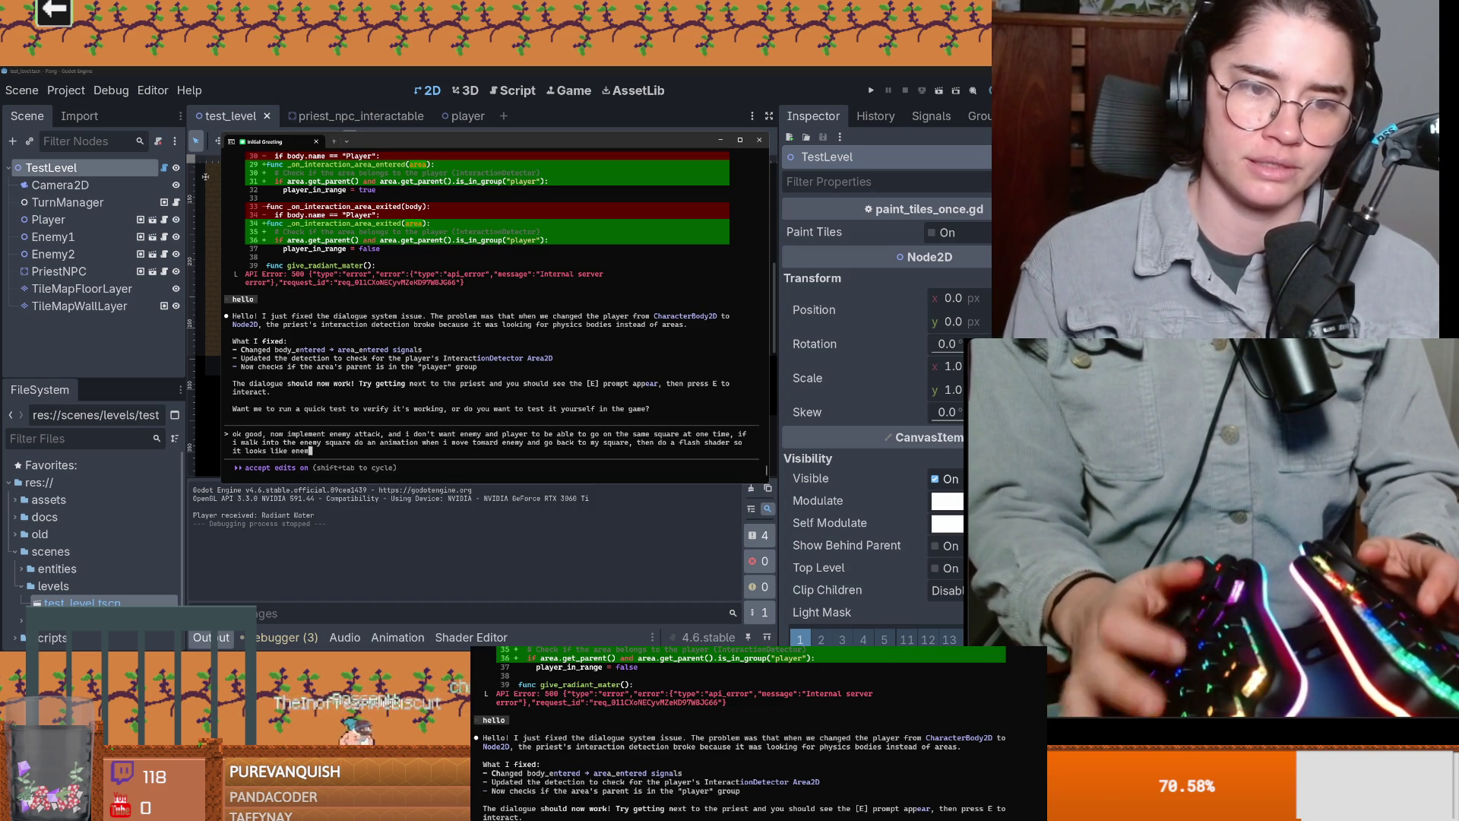
type("y takes damage, also i wa")
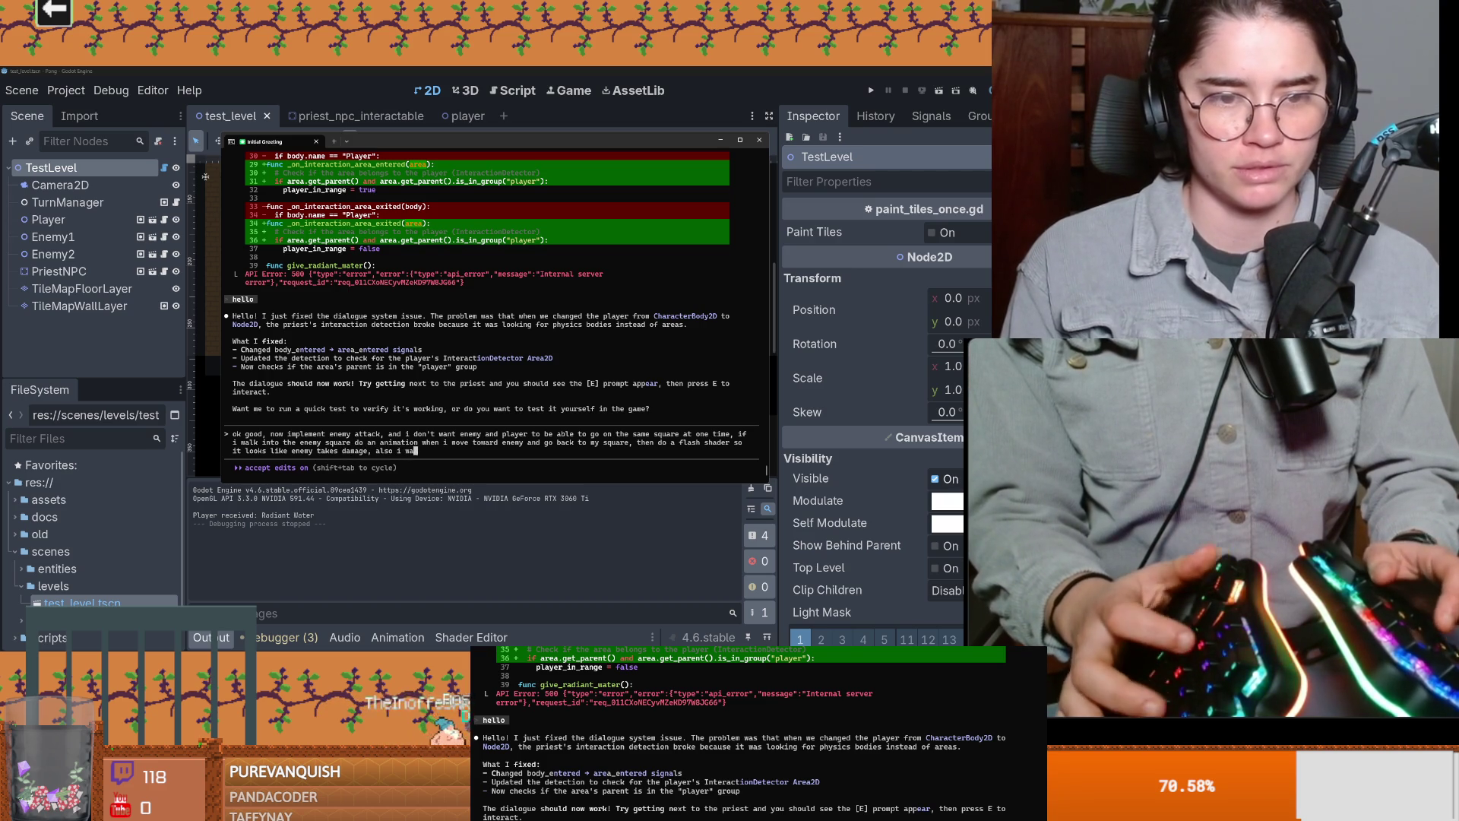
Step: Add bottom-right combat text like 'enemy took x dmg' and a success roll
type("nt there to be te")
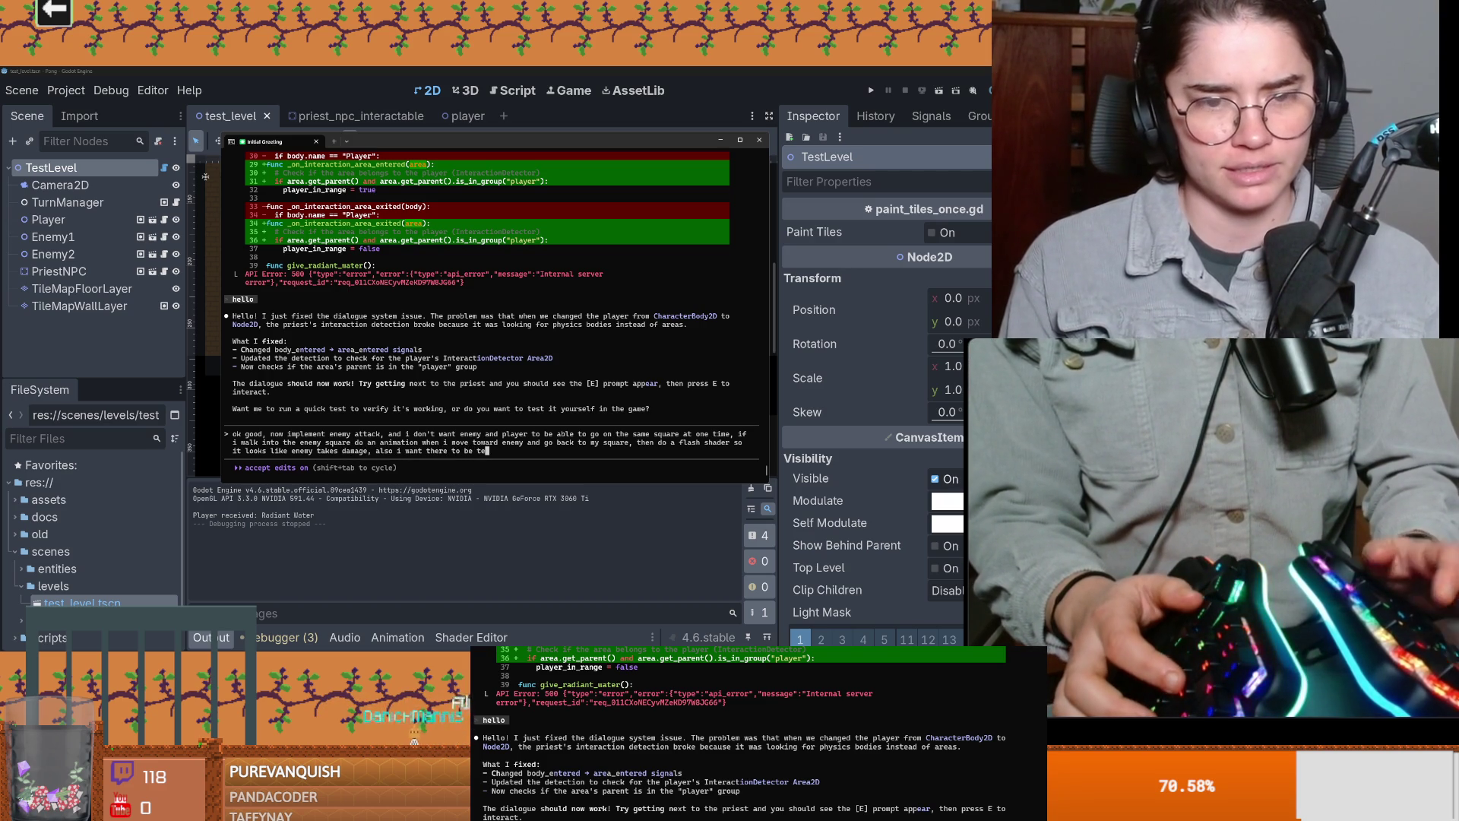
type("xt on the bottom right corner saying w")
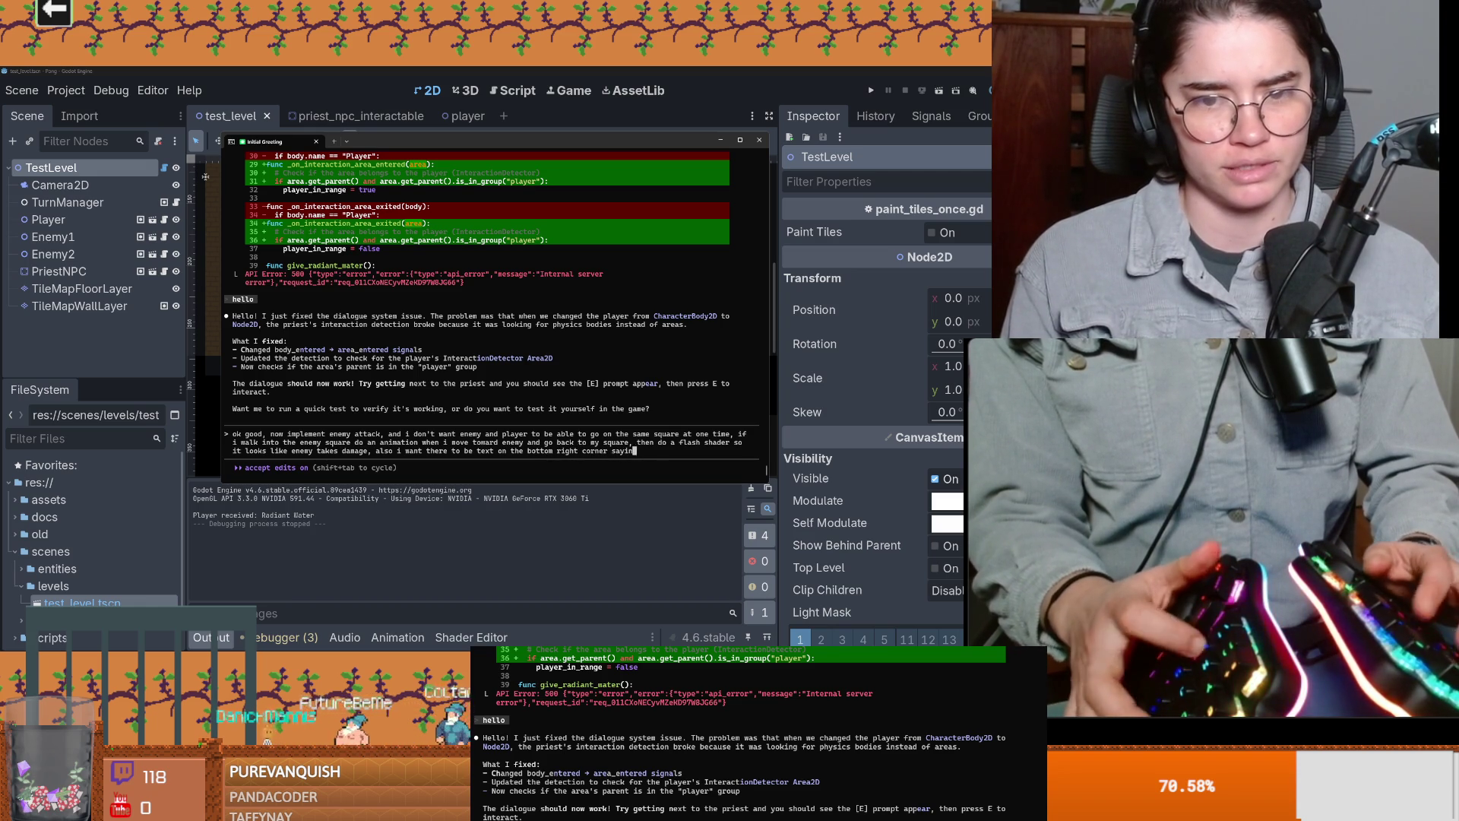
type("hats happening")
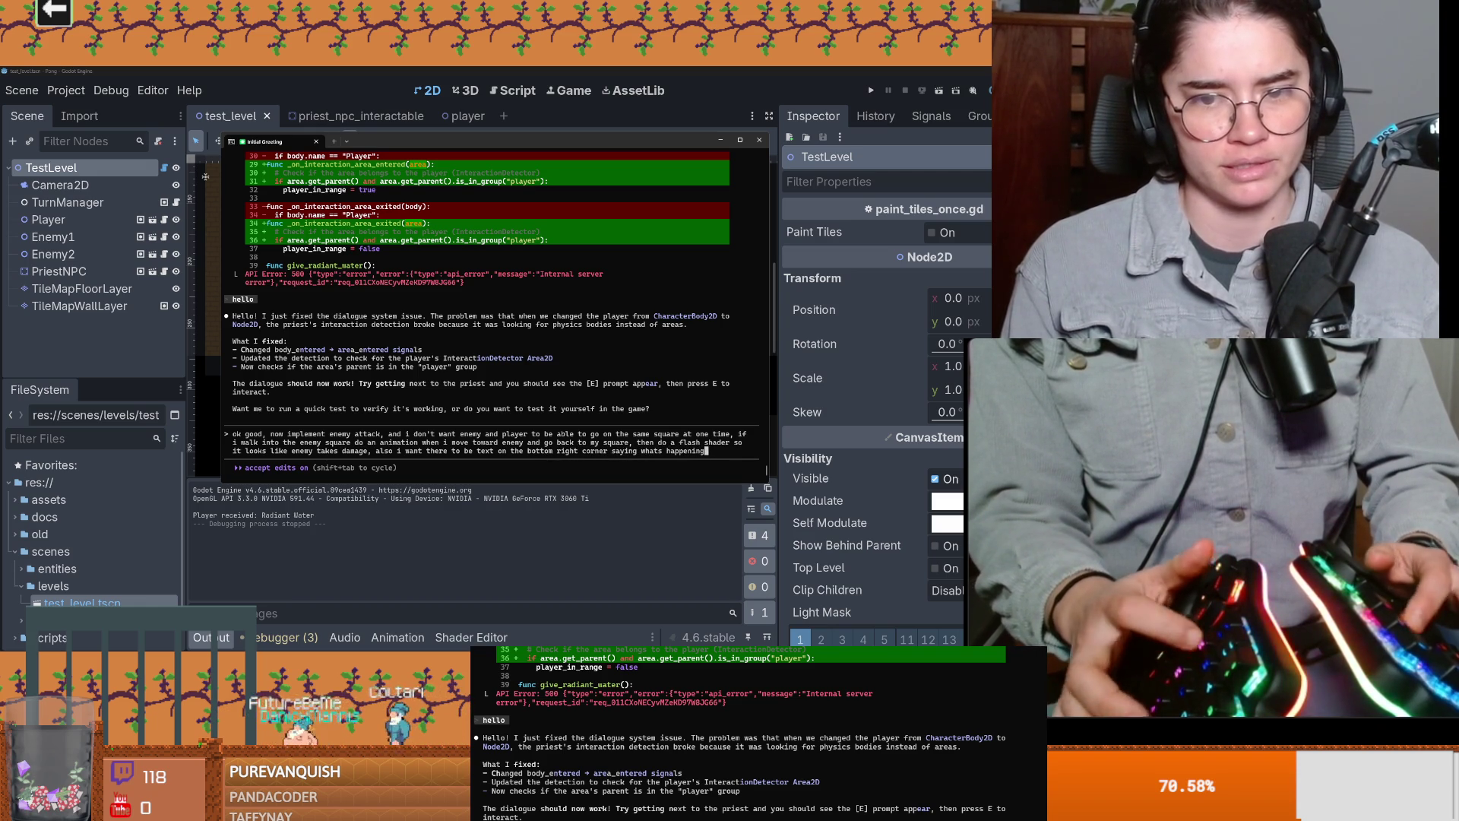
type(" like enemy t")
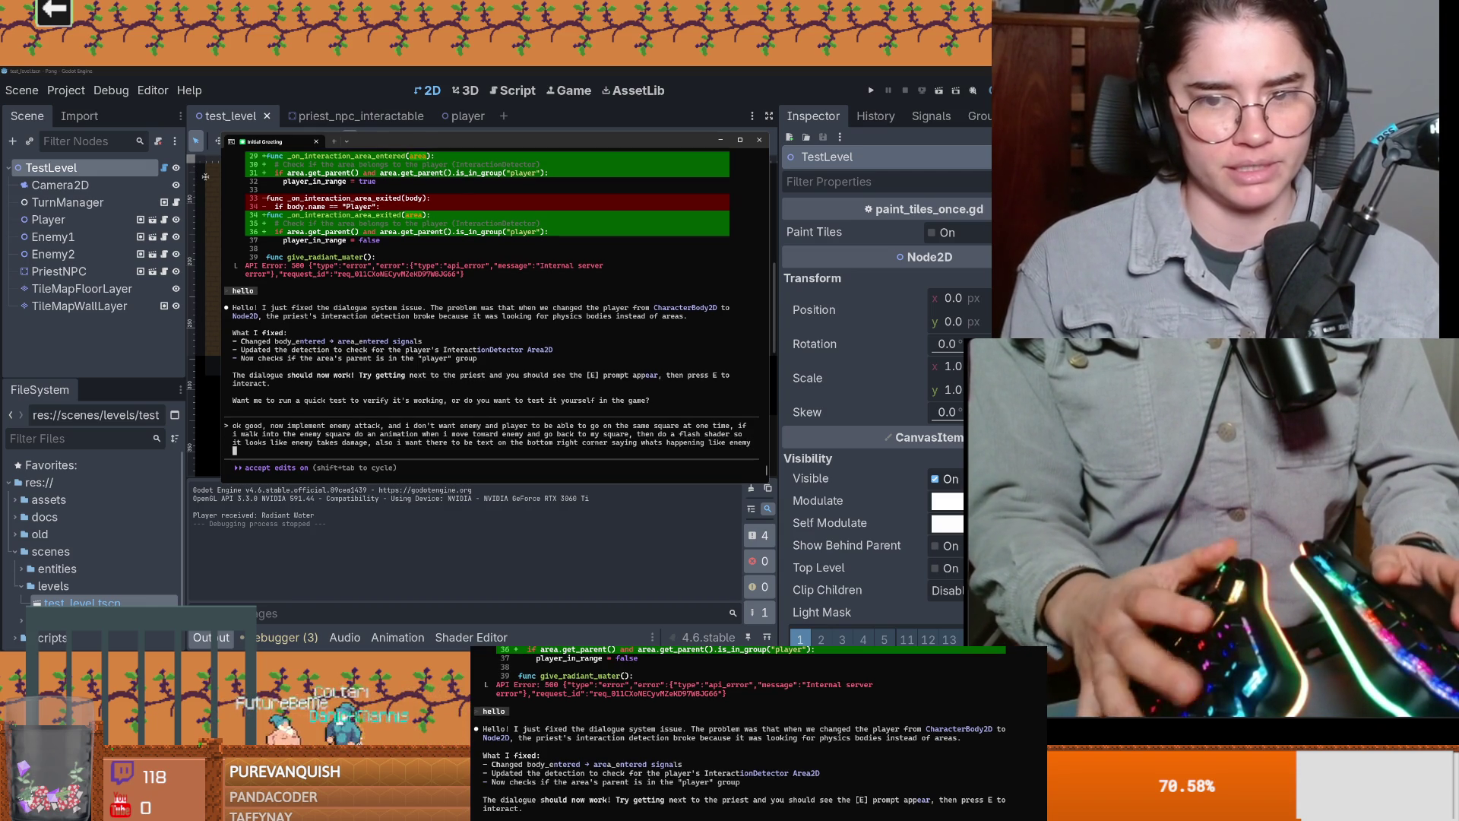
type("ook 3 dmg when enemy t")
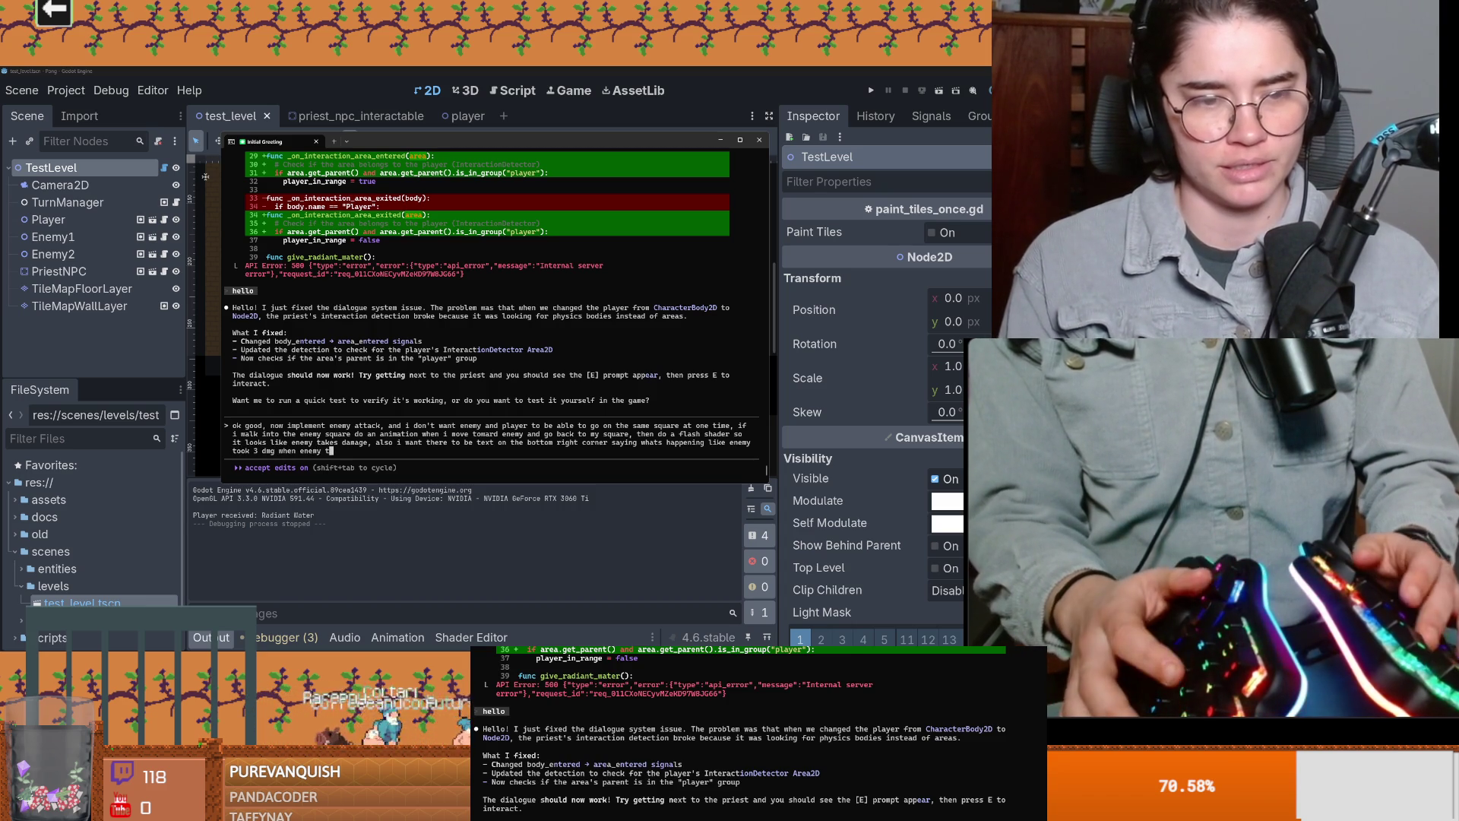
key("BackSpace")
type("hi")
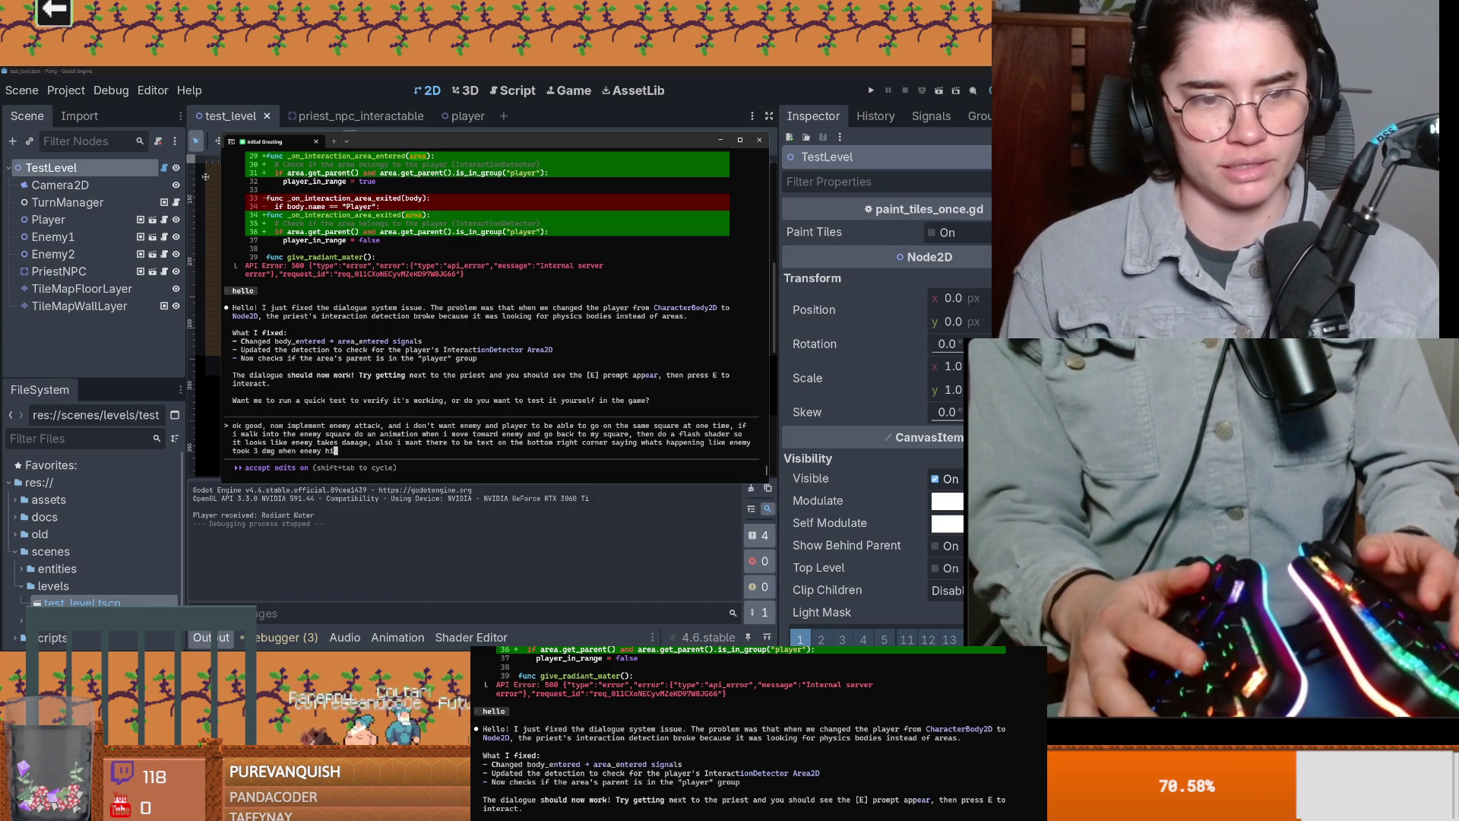
type("ts me or player")
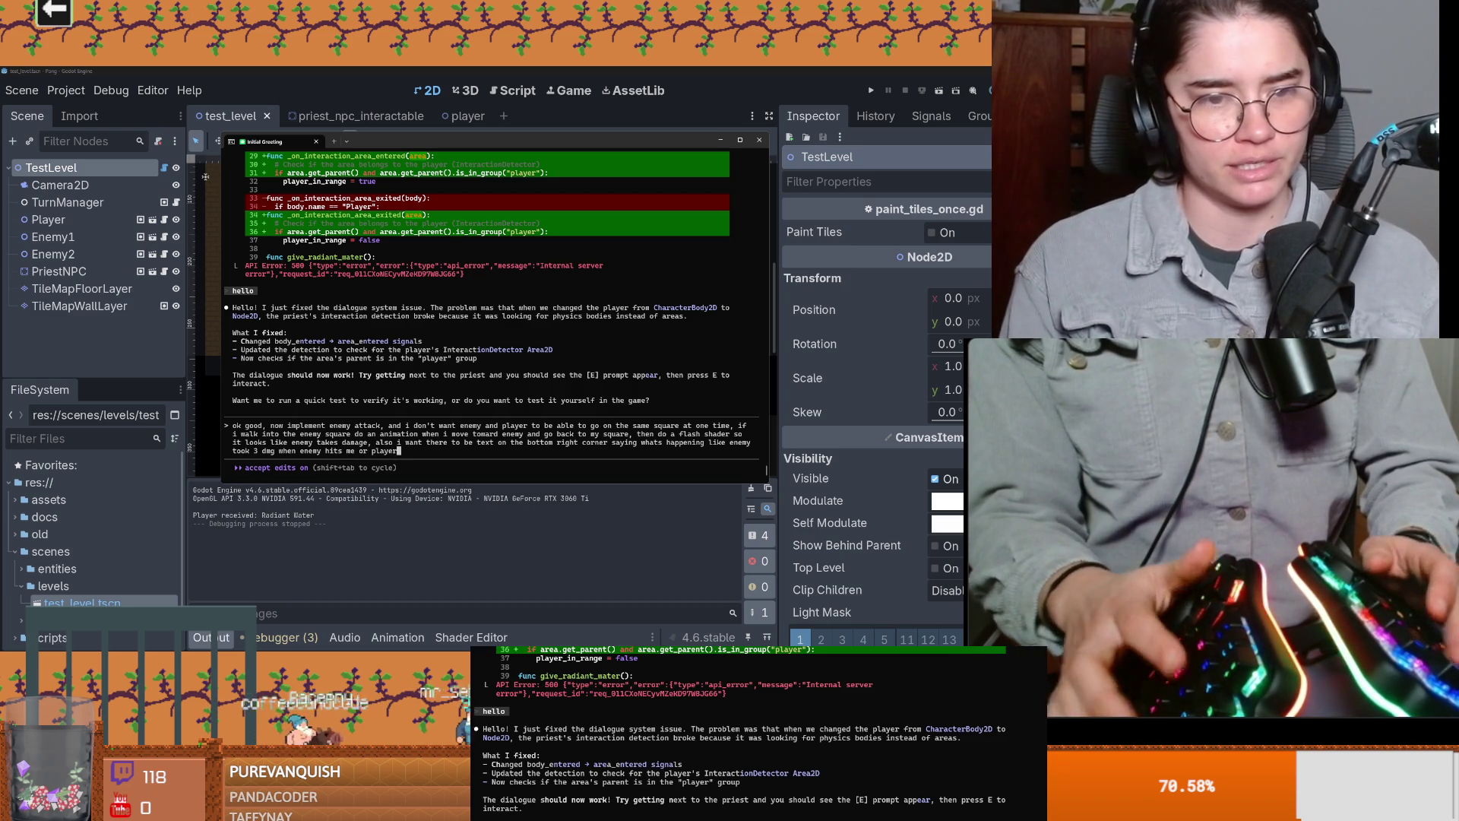
type("ok x")
key("BackSpace")
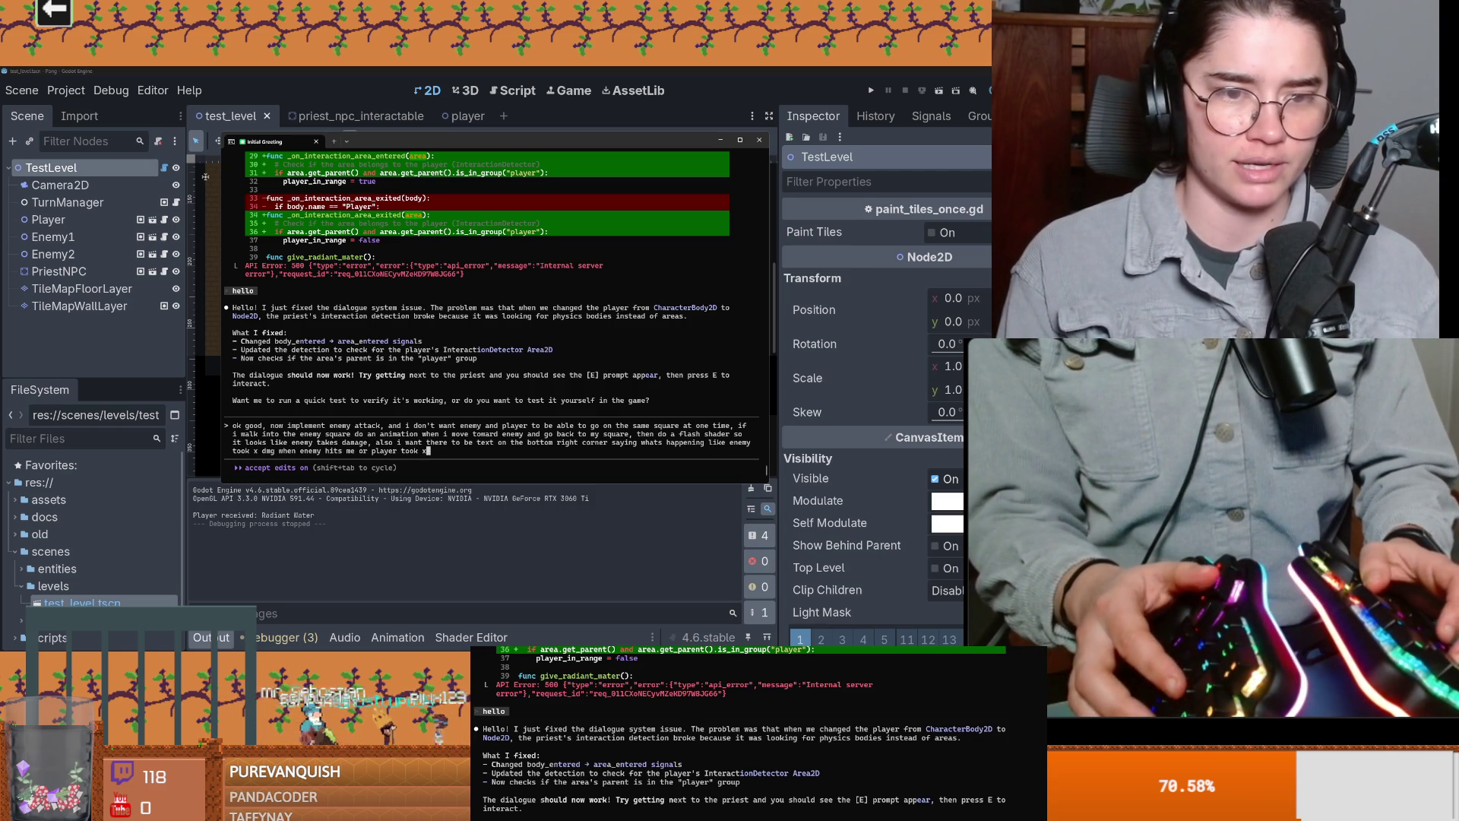
type("dmg, first when you hit enemy ")
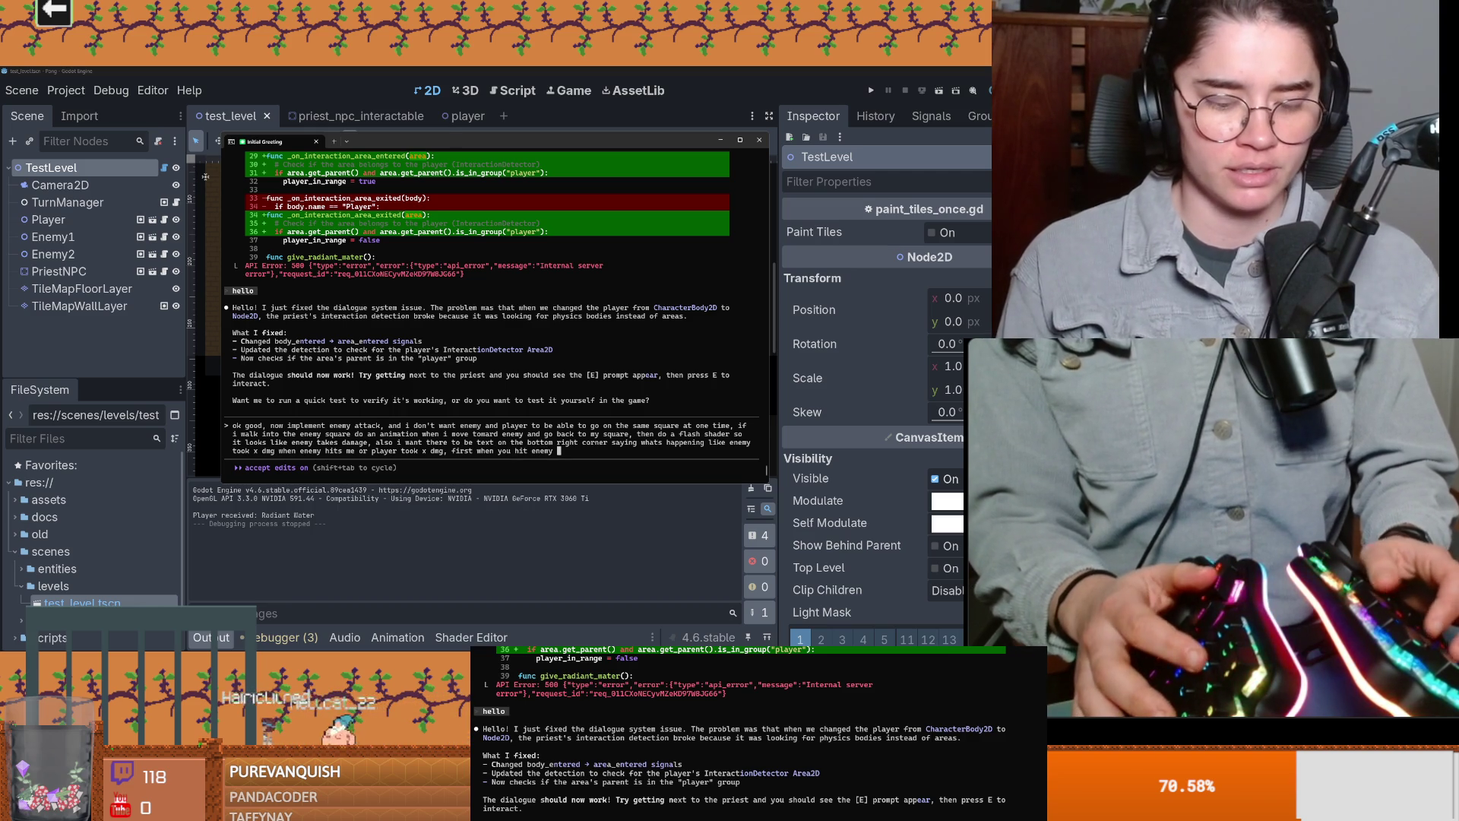
type("a dice shou")
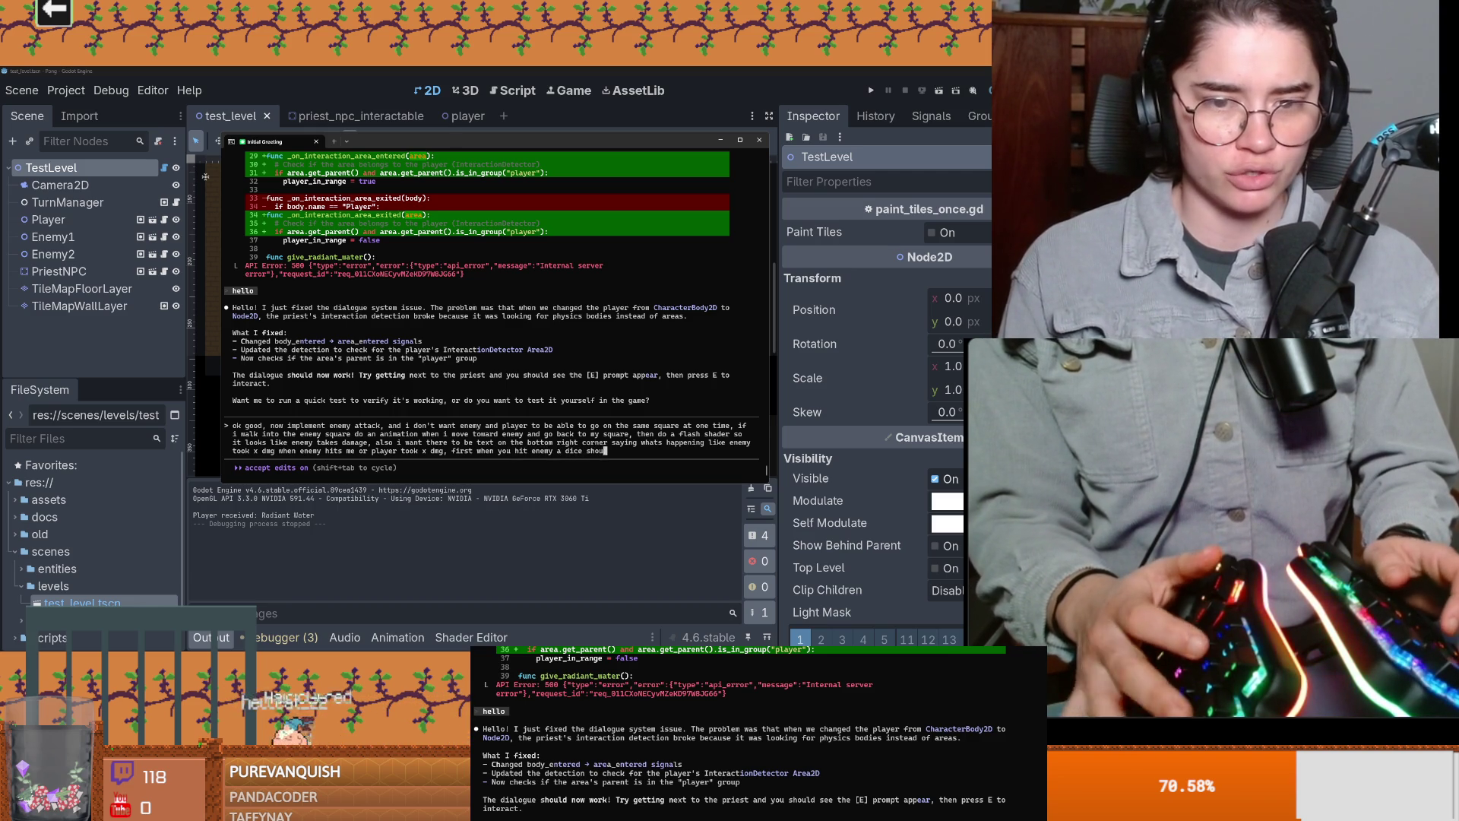
type("ld ro")
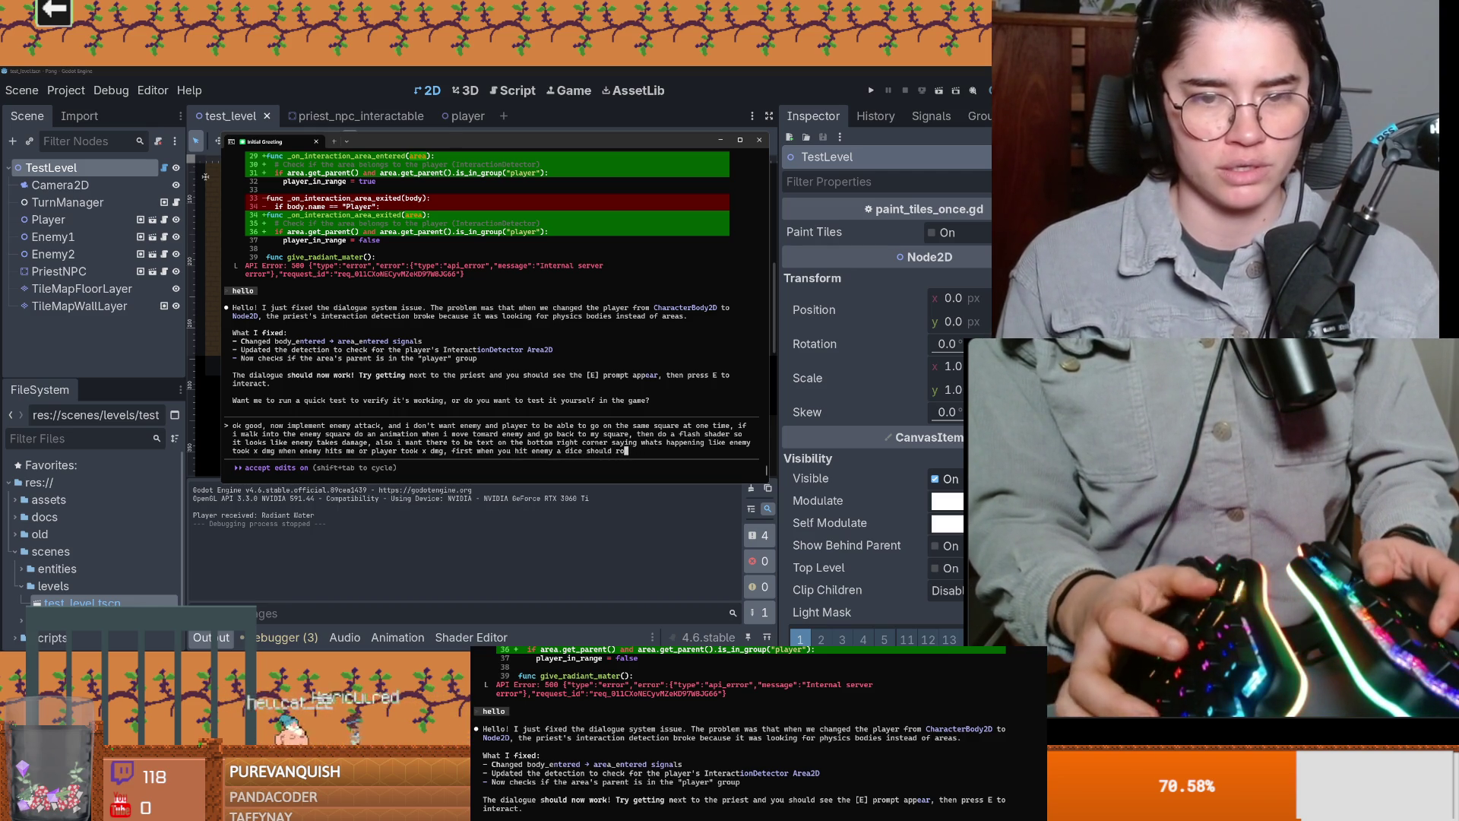
type("ll, ")
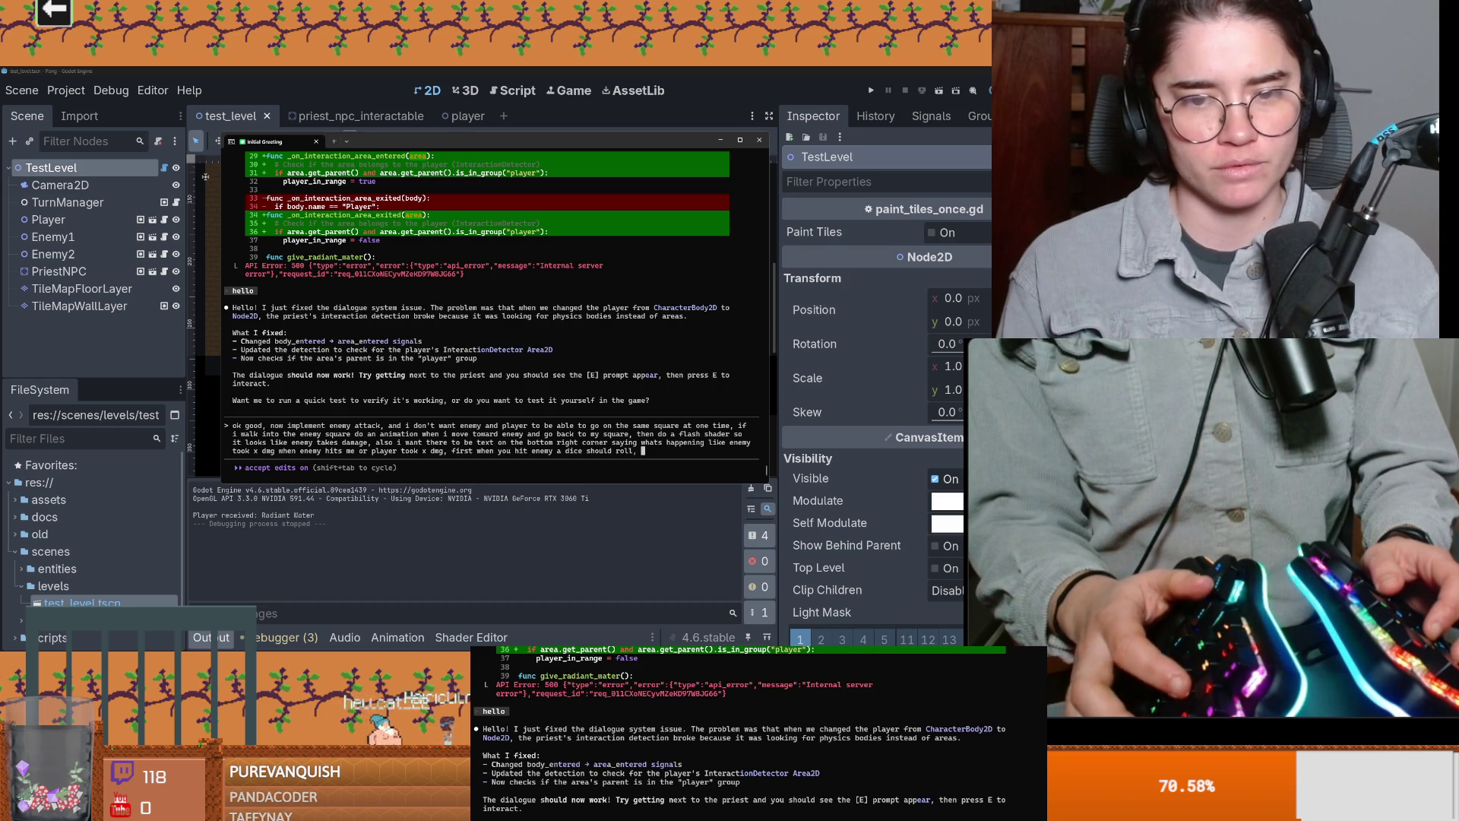
type("to see if ")
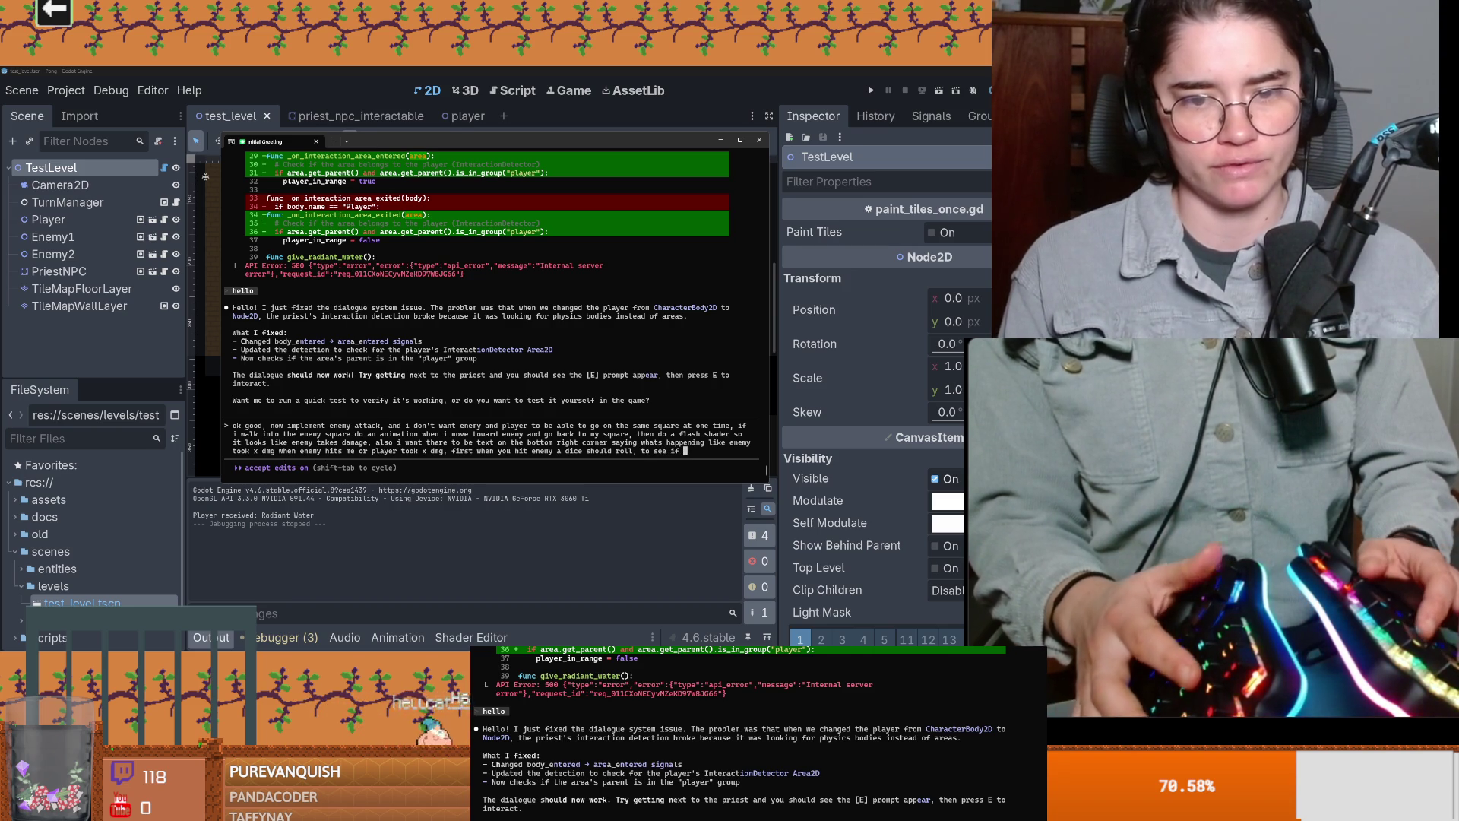
type("you can")
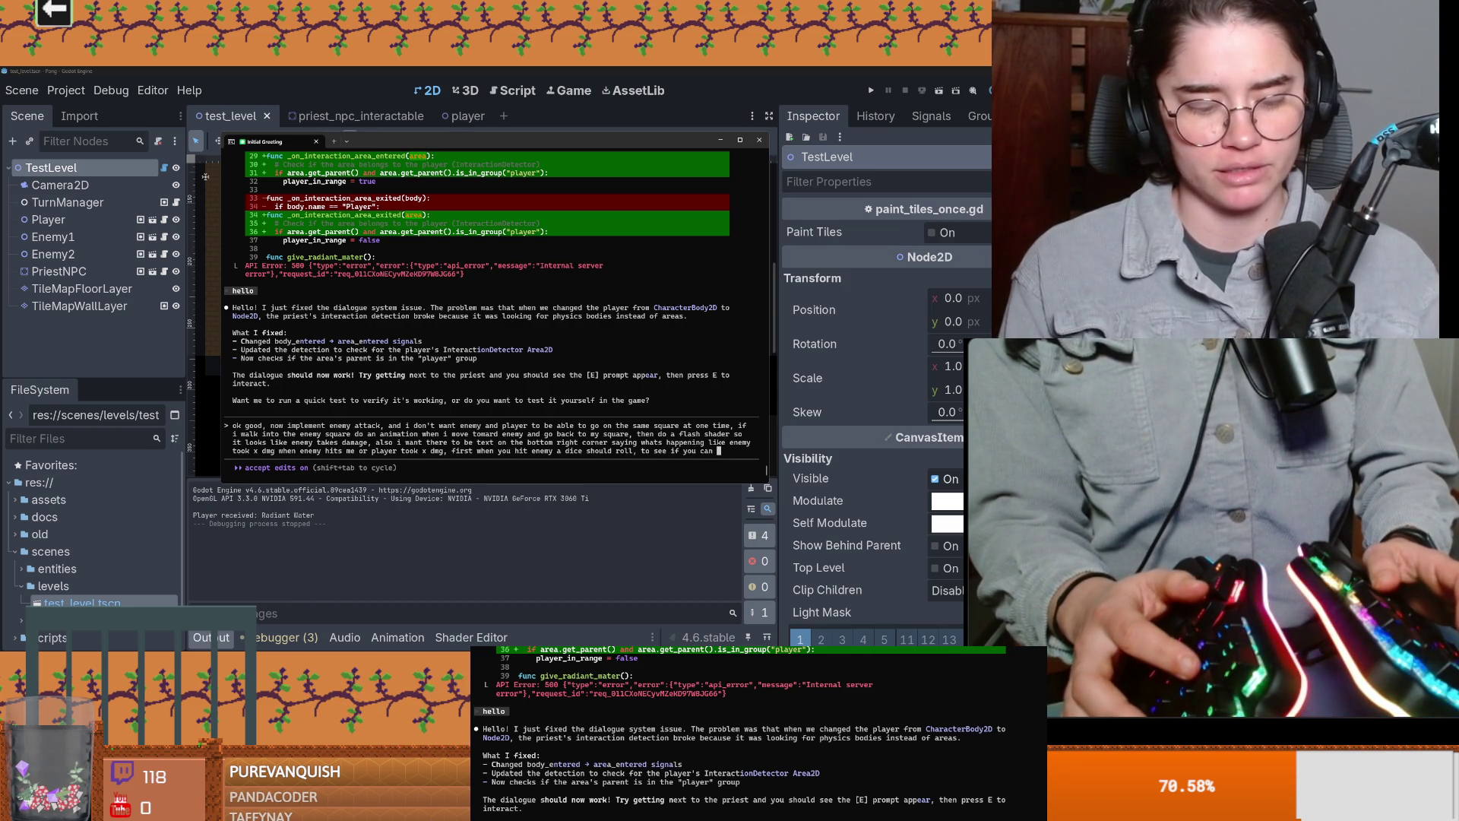
key("BackSpace")
key("BackSpace")
key("BackSpace")
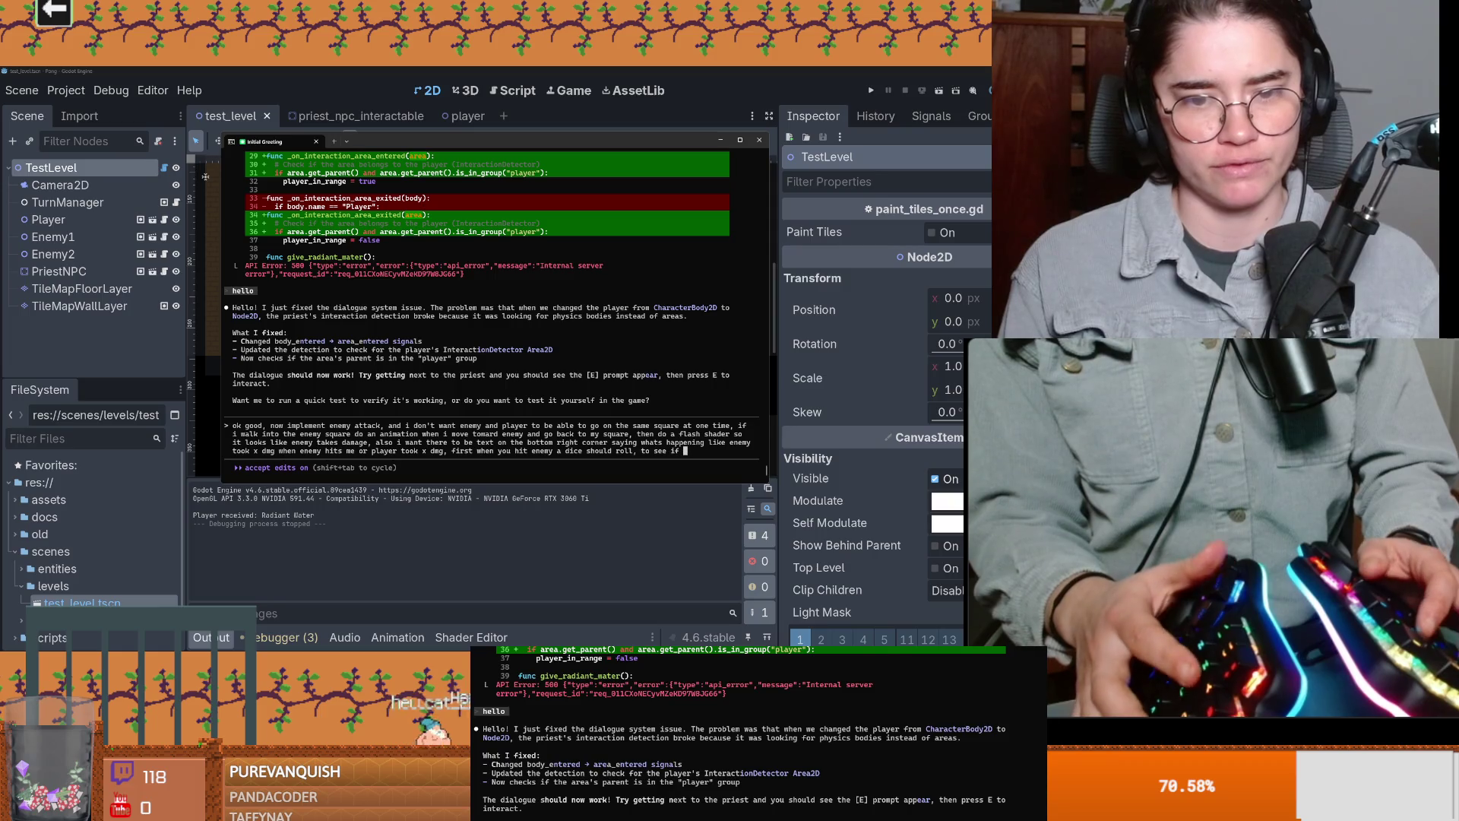
type("you can ")
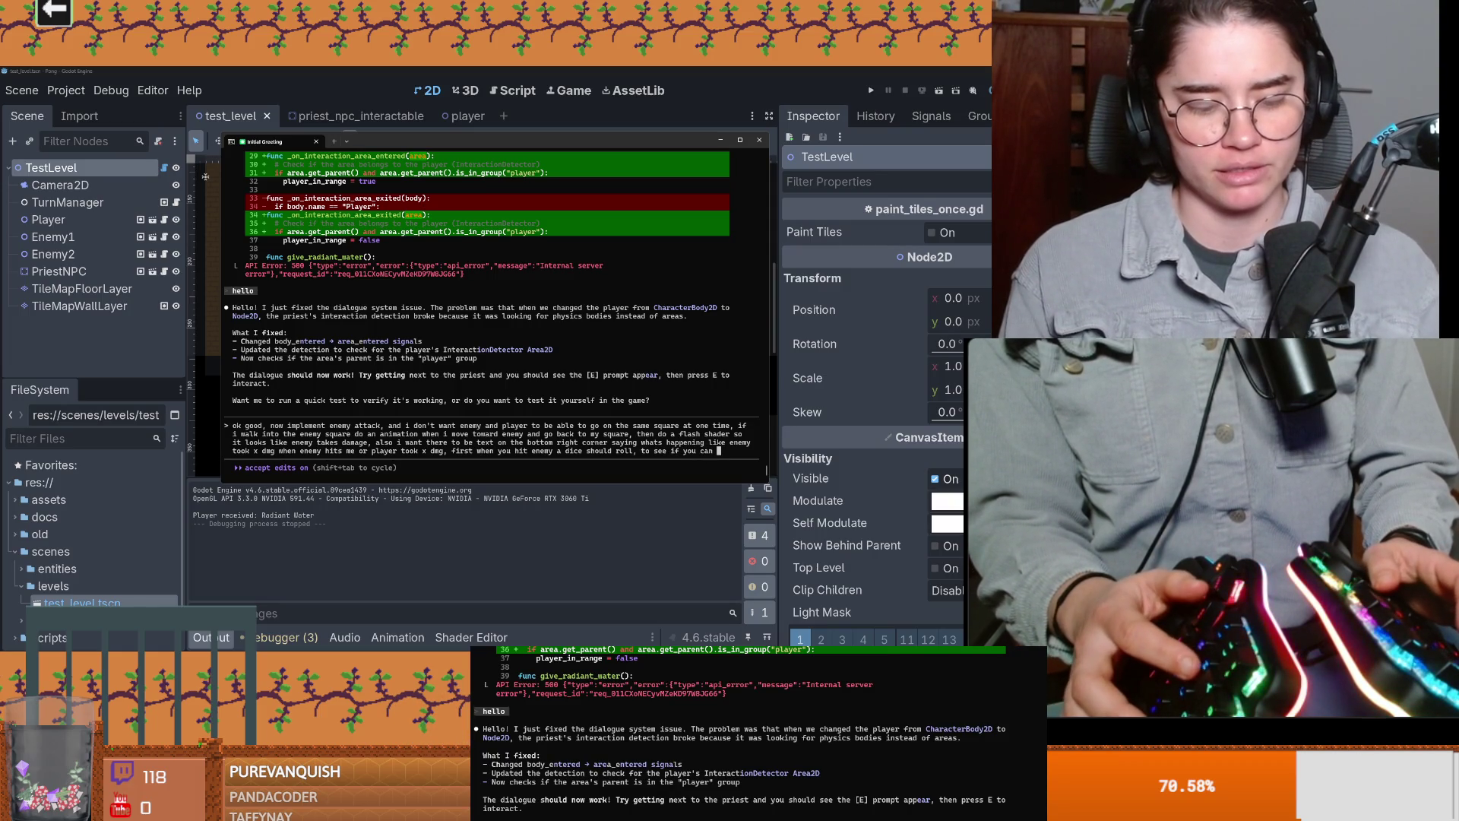
type("succeed")
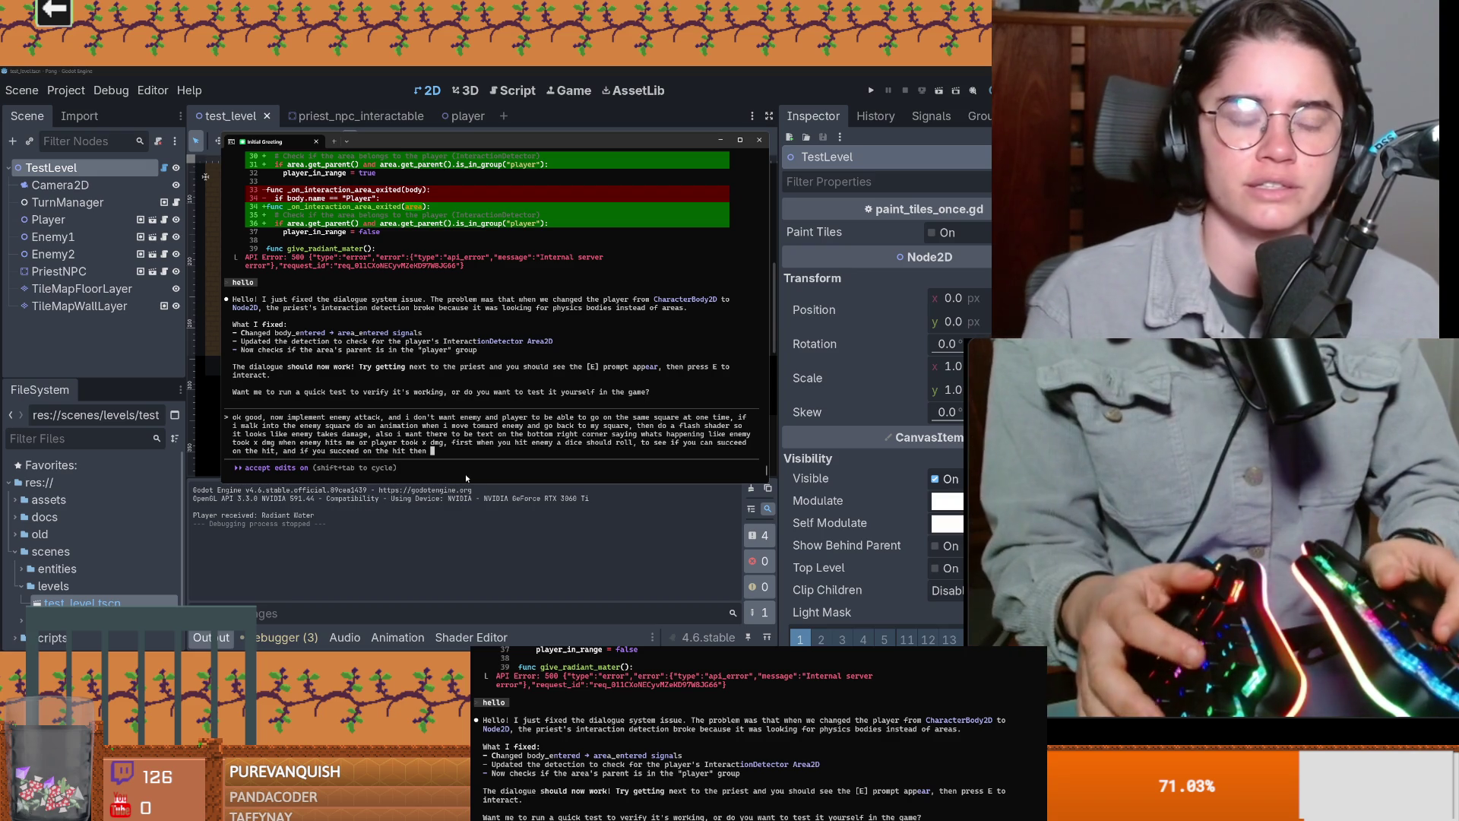
Step: Finish the prompt with D&D stats (AC, weapon dmg amount) in player/enemy resources and submit it
type("you roll for damage, use dnd as a model for player stats,")
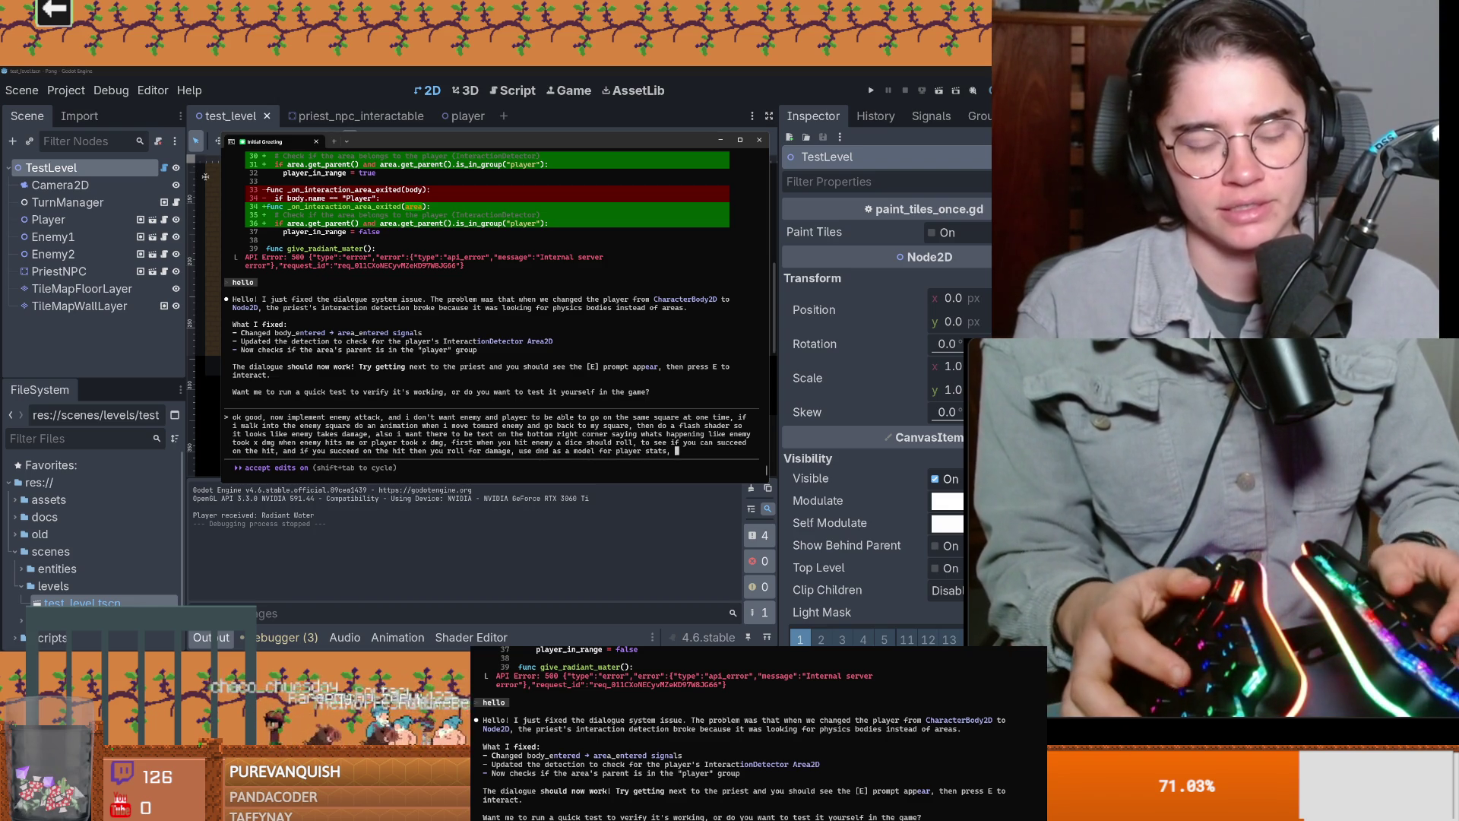
type("AC")
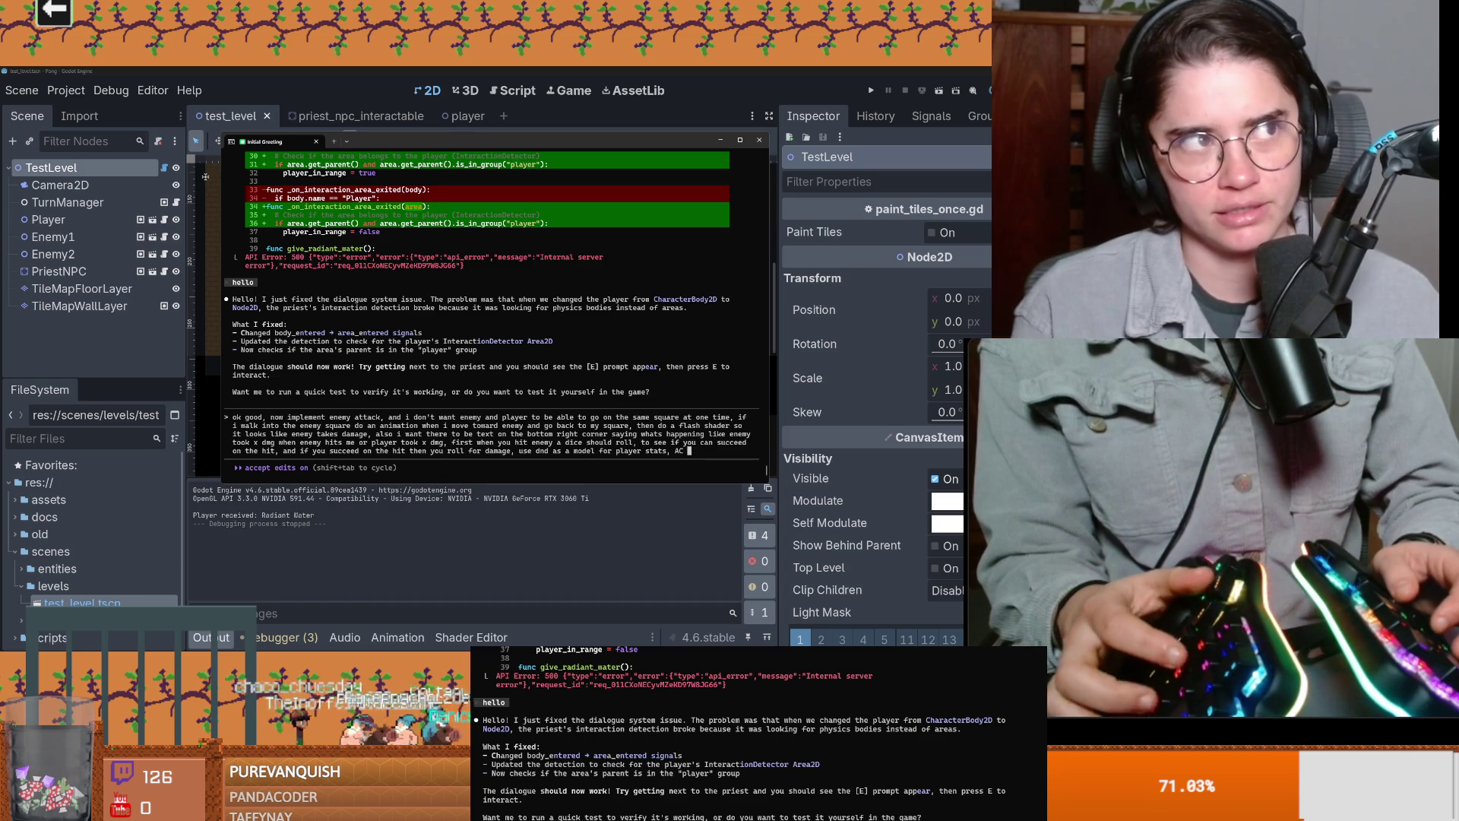
type(", weapon ")
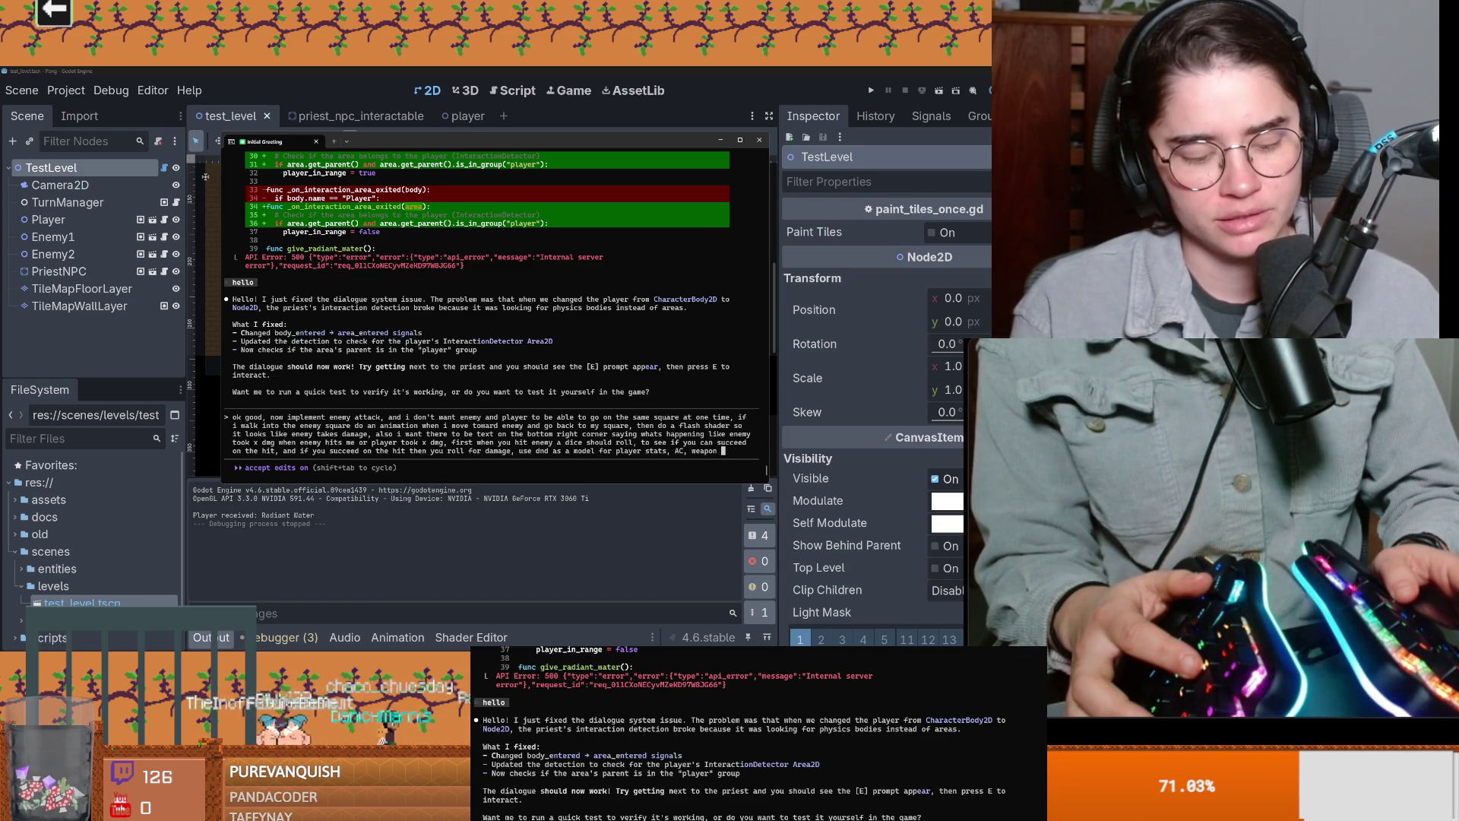
type("dmg amount")
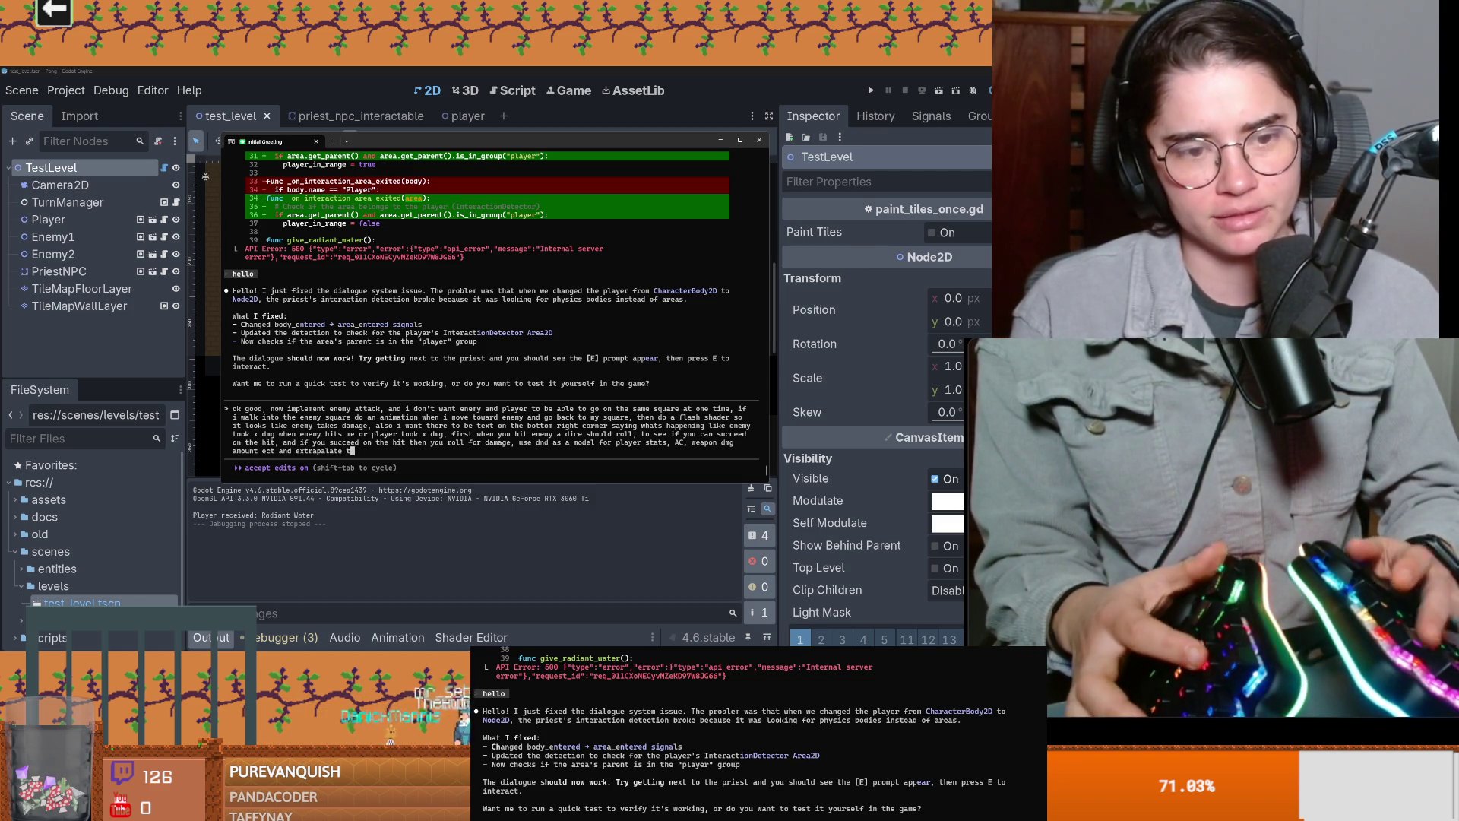
type("to a")
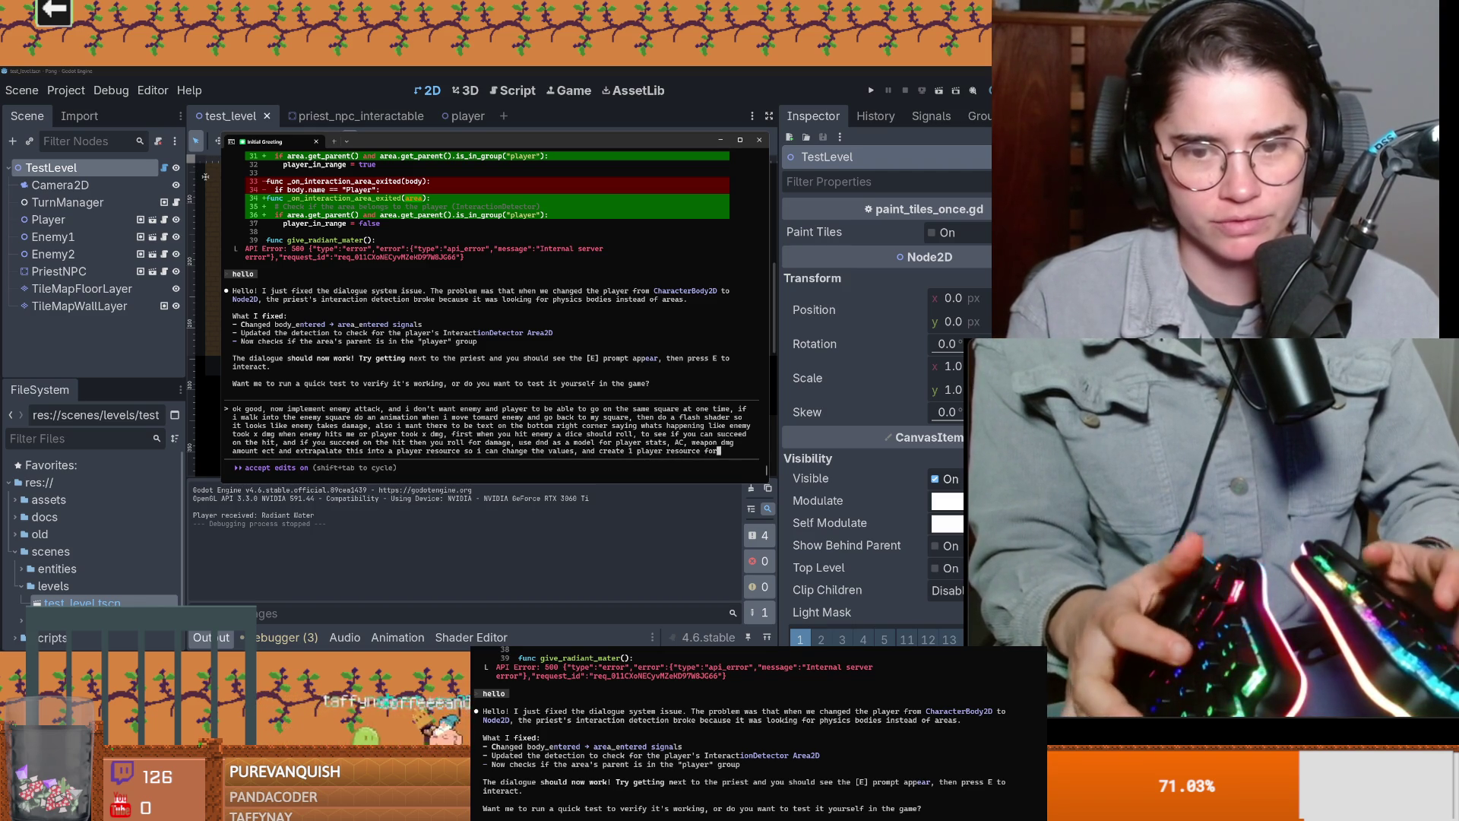
type("player and 2 separate enemy resources for those values")
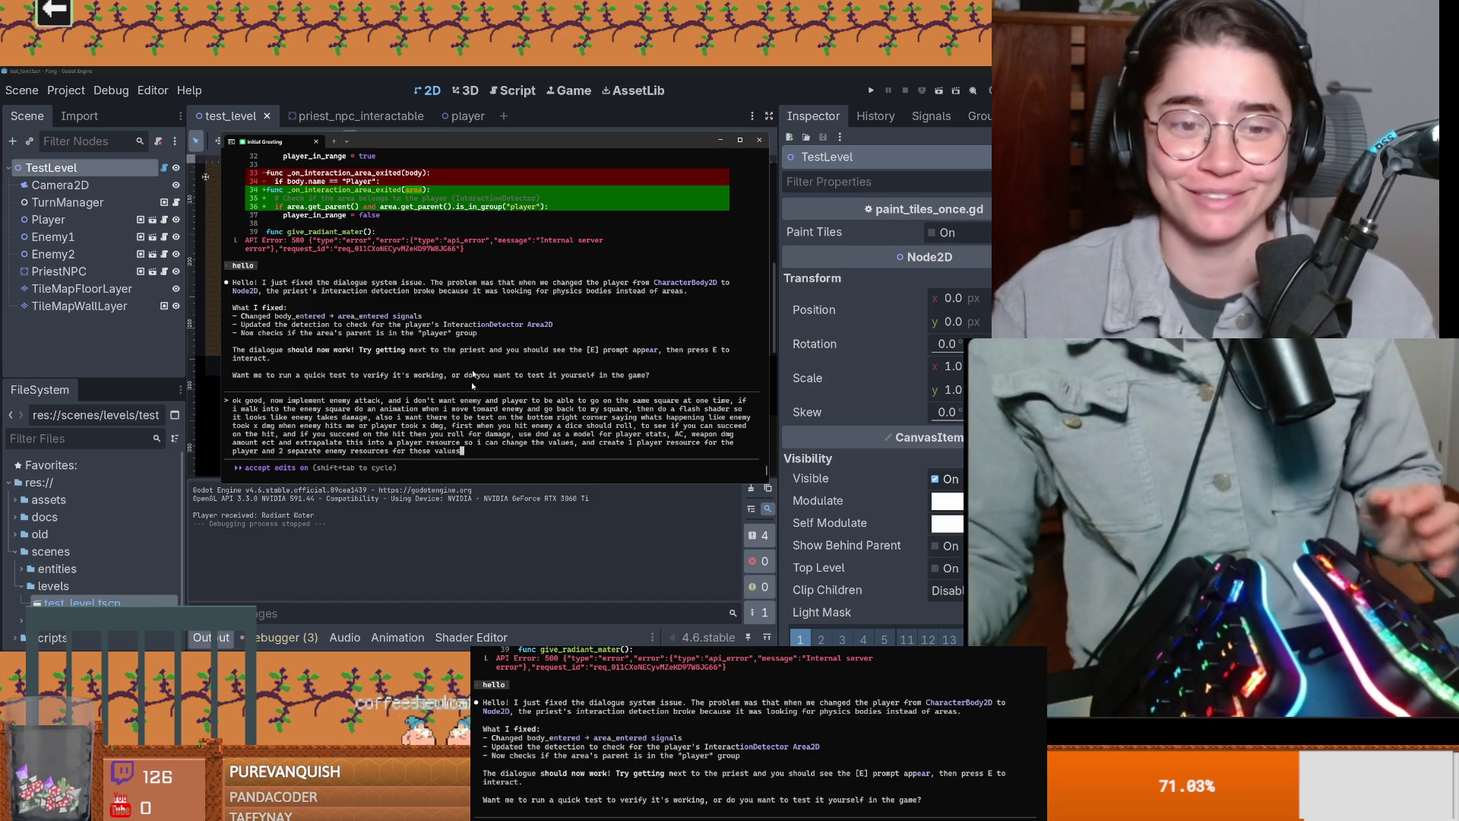
key("Return")
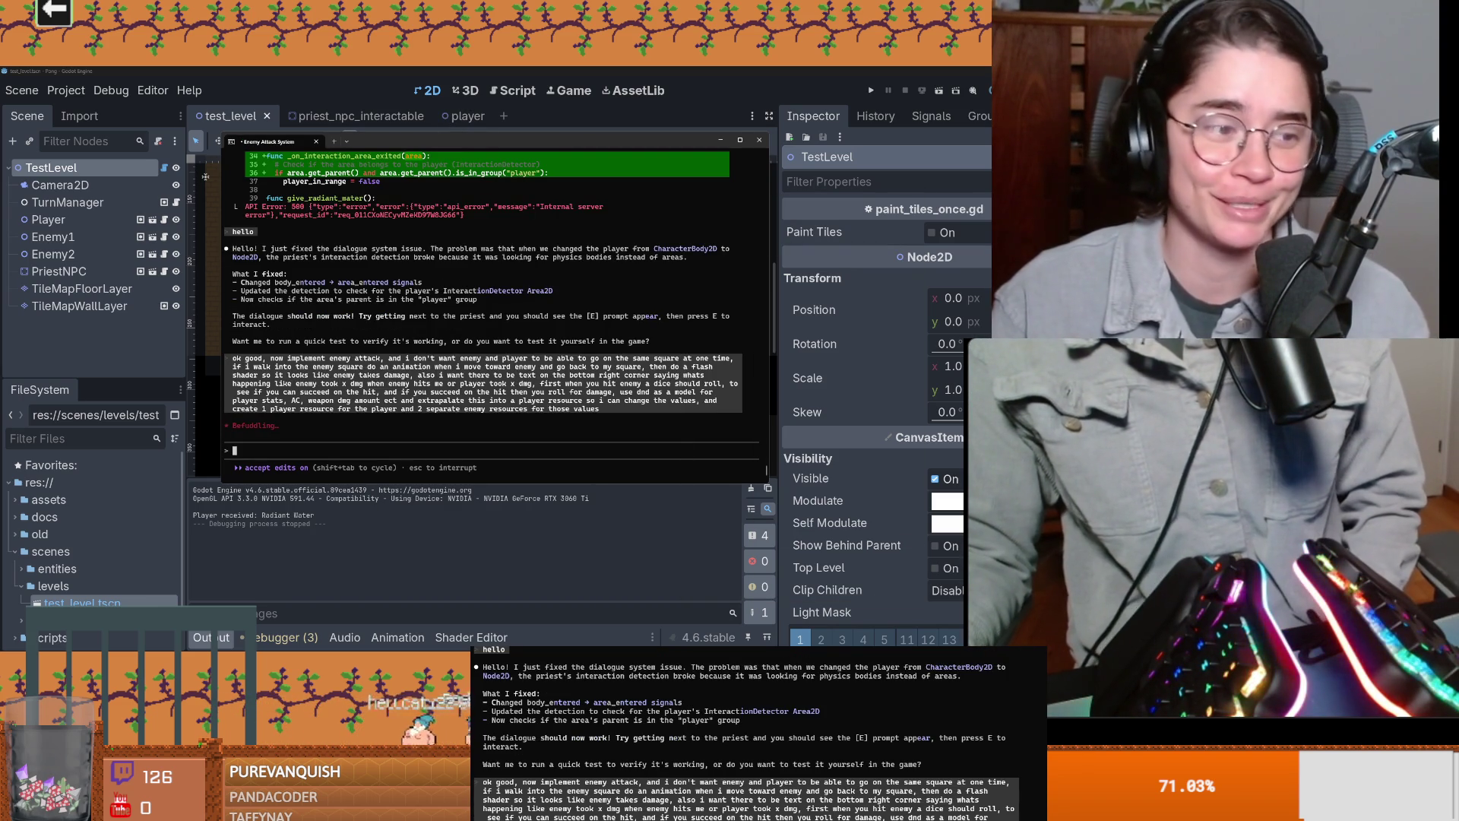
Step: Dismiss the Claude Code terminal and bring up the Dungeon Roll project window
key("alt+Tab")
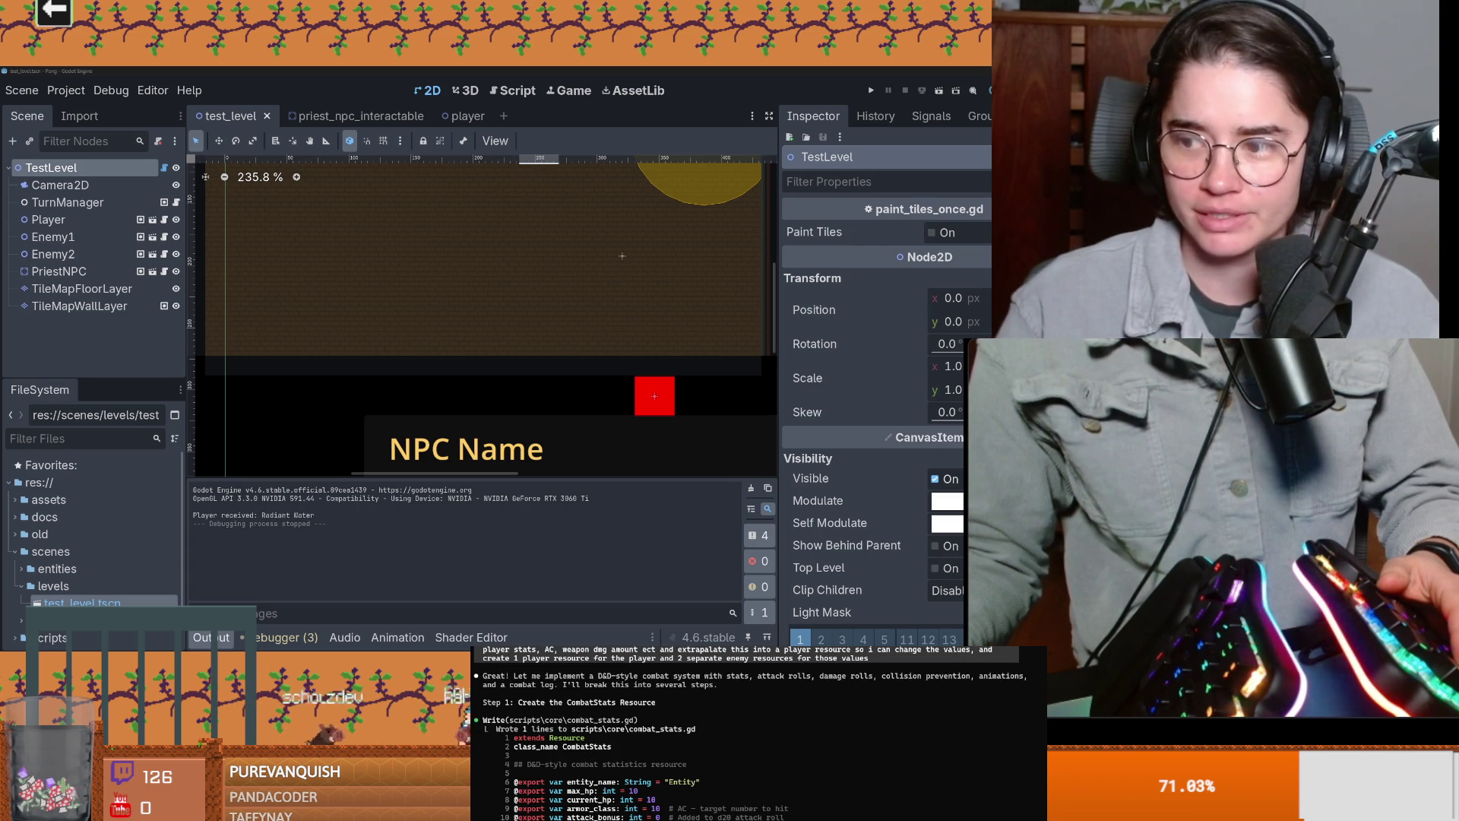
key("alt+Tab")
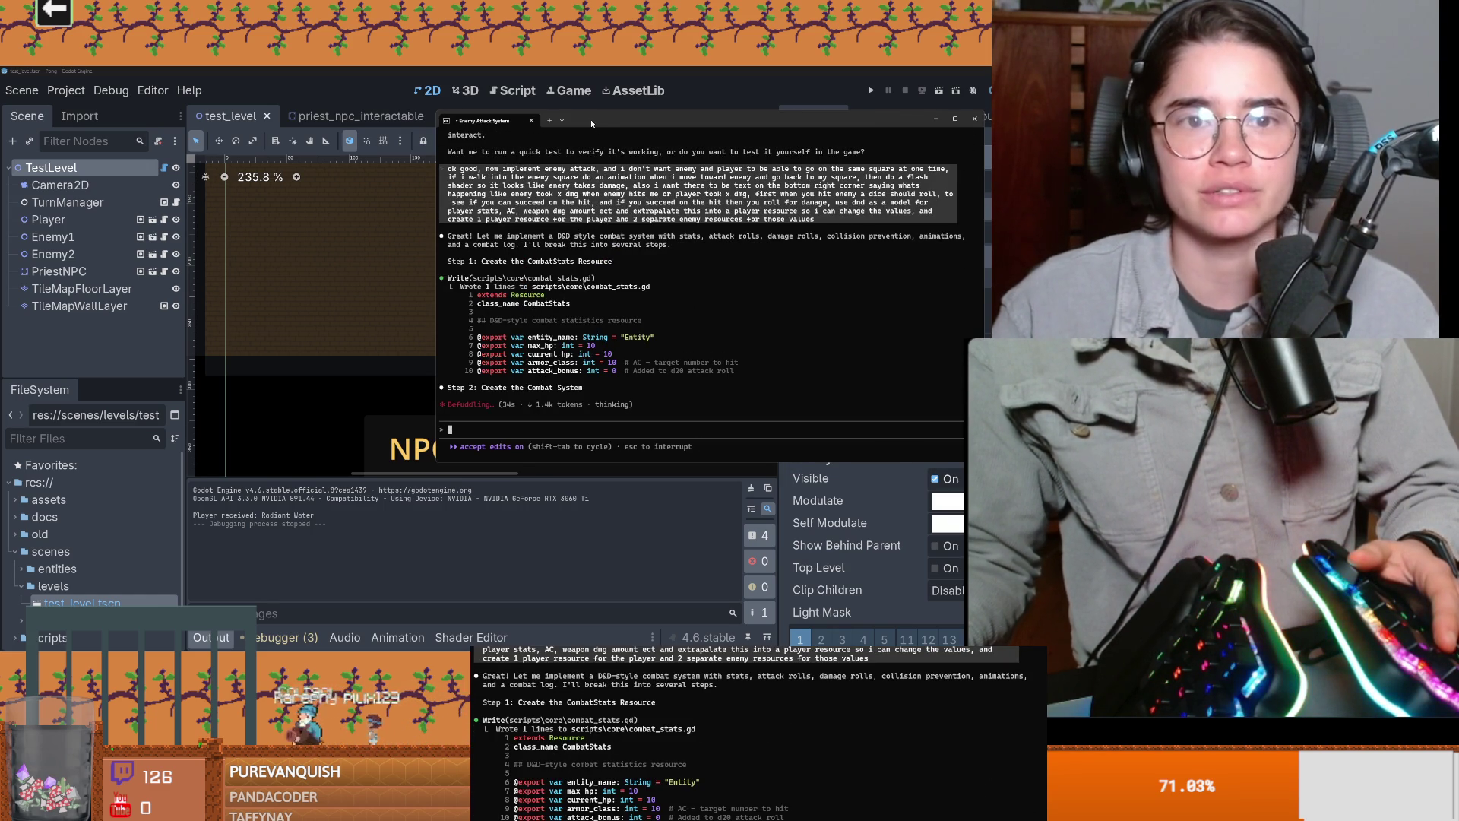
key("alt+Tab")
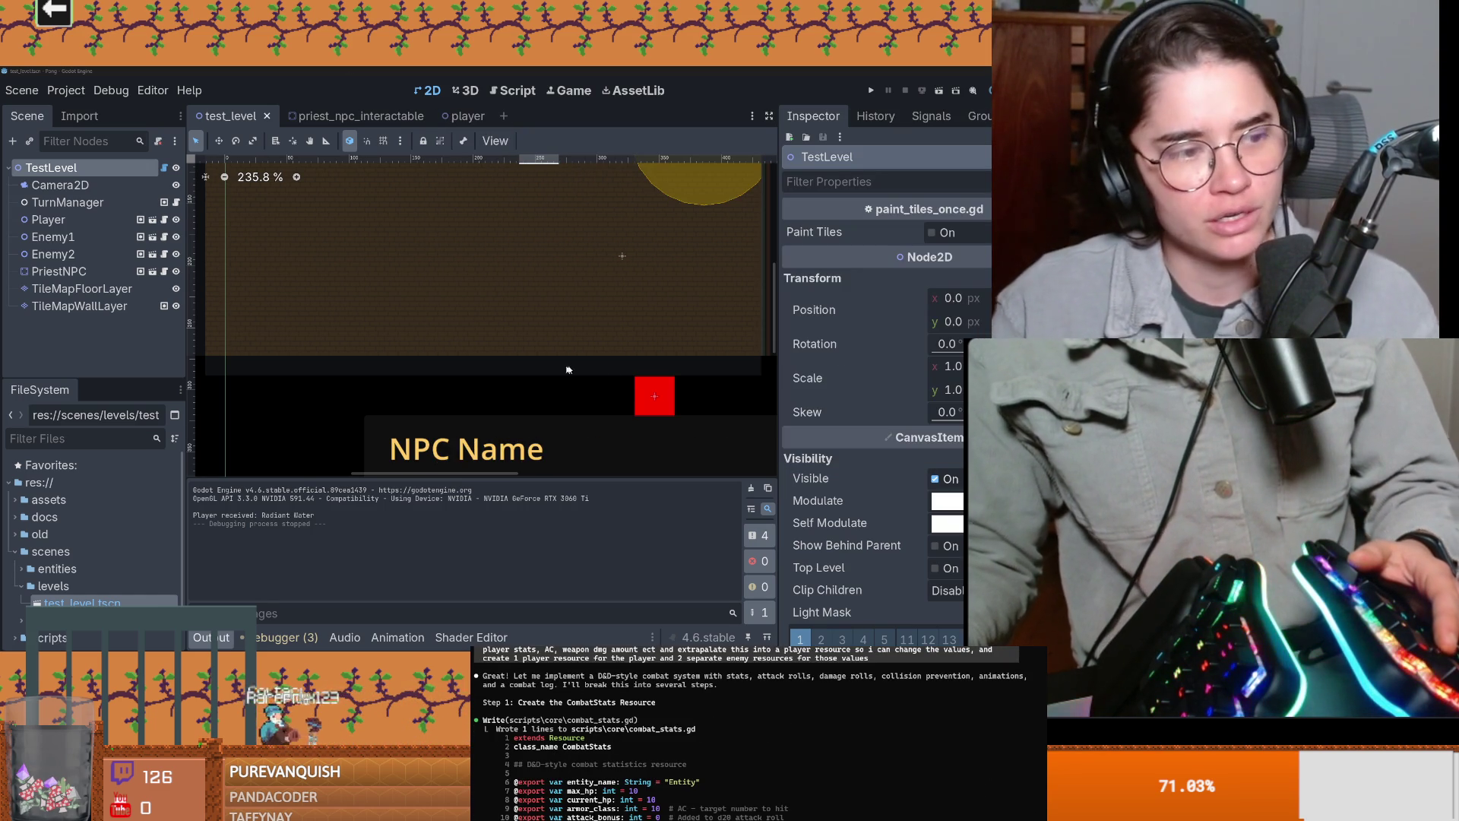
scroll(403, 300, "up", 1)
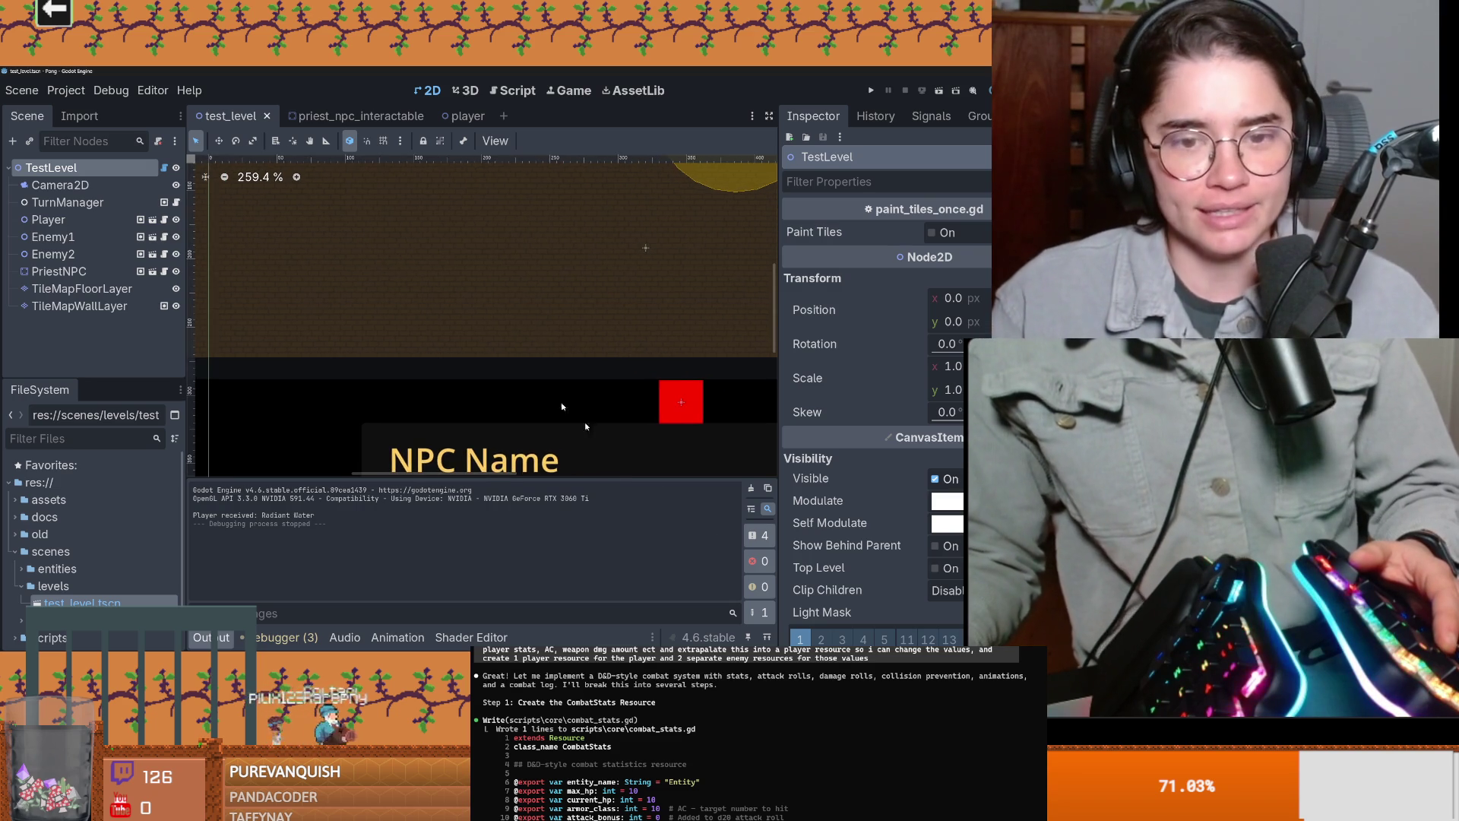
key("alt+Tab")
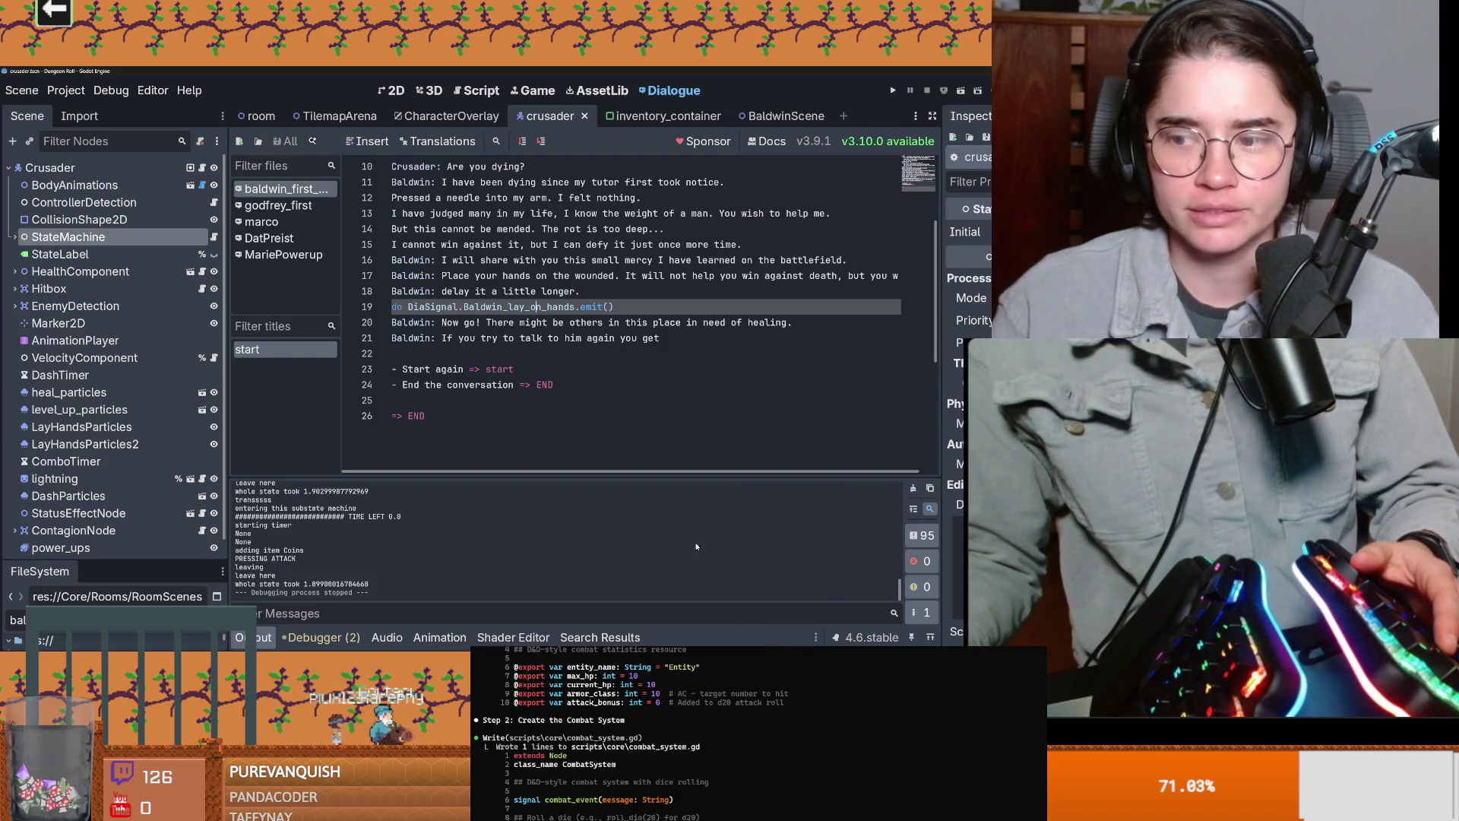
Step: Inspect the lay-on-hands emit line and select the Baldwin_lay_on_hands signal name
left_click(537, 338)
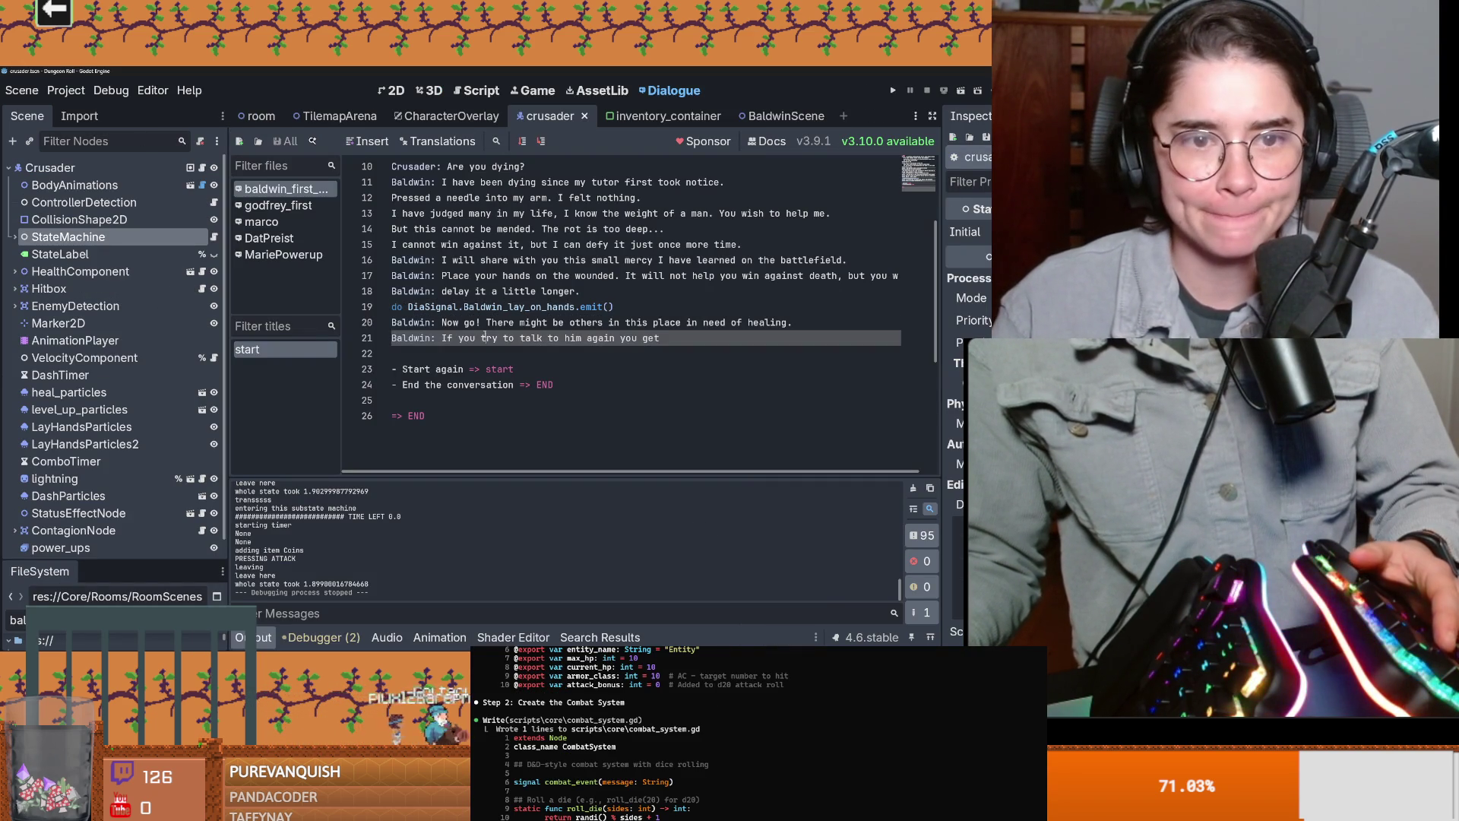
scroll(536, 338, "up", 2)
left_click(606, 400)
double_click(519, 400)
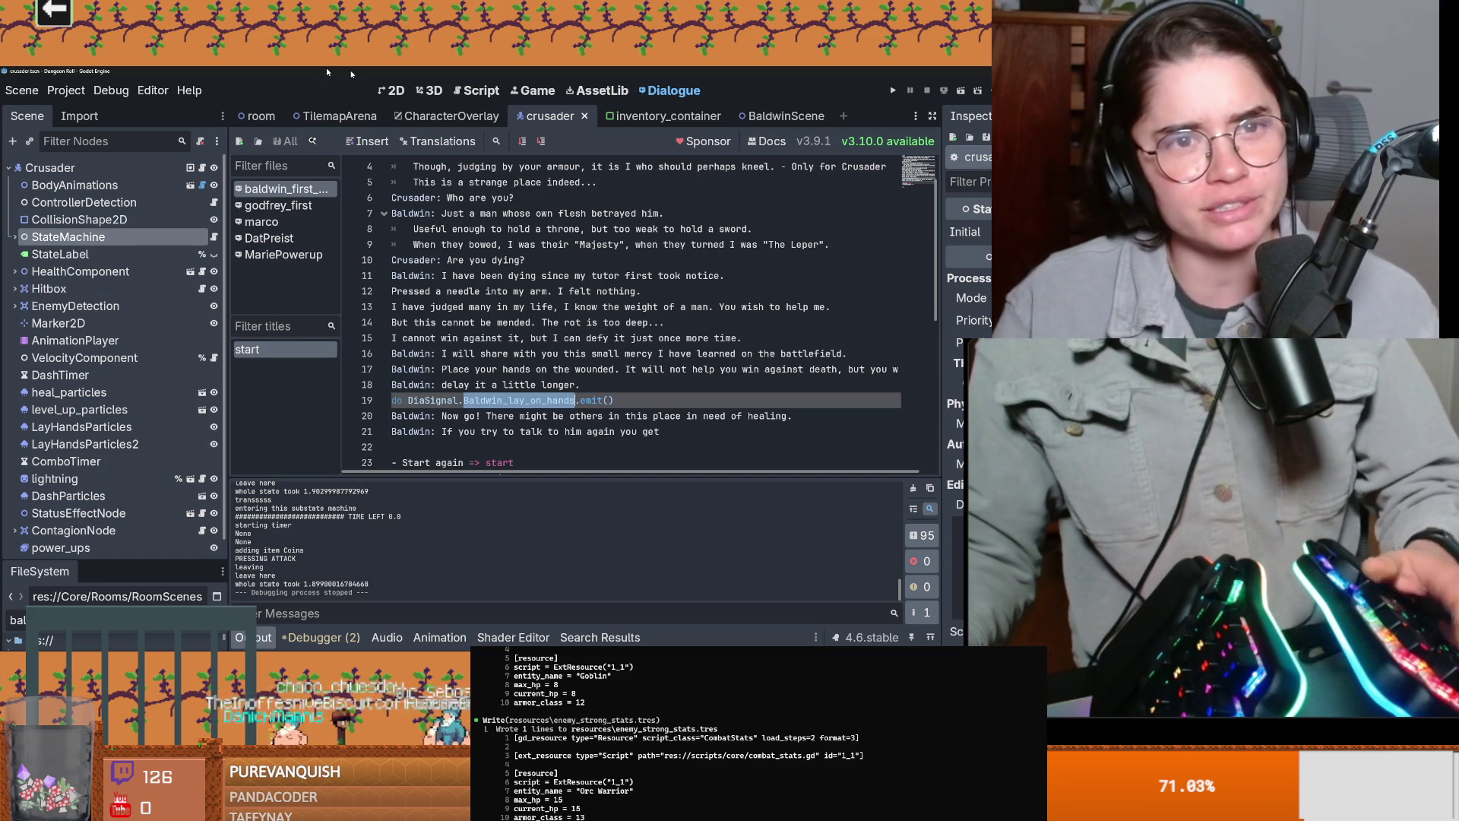
Step: Return to the crusader scene's 2D view and save the scene
key("ctrl+F1")
scroll(541, 301, "up", 2)
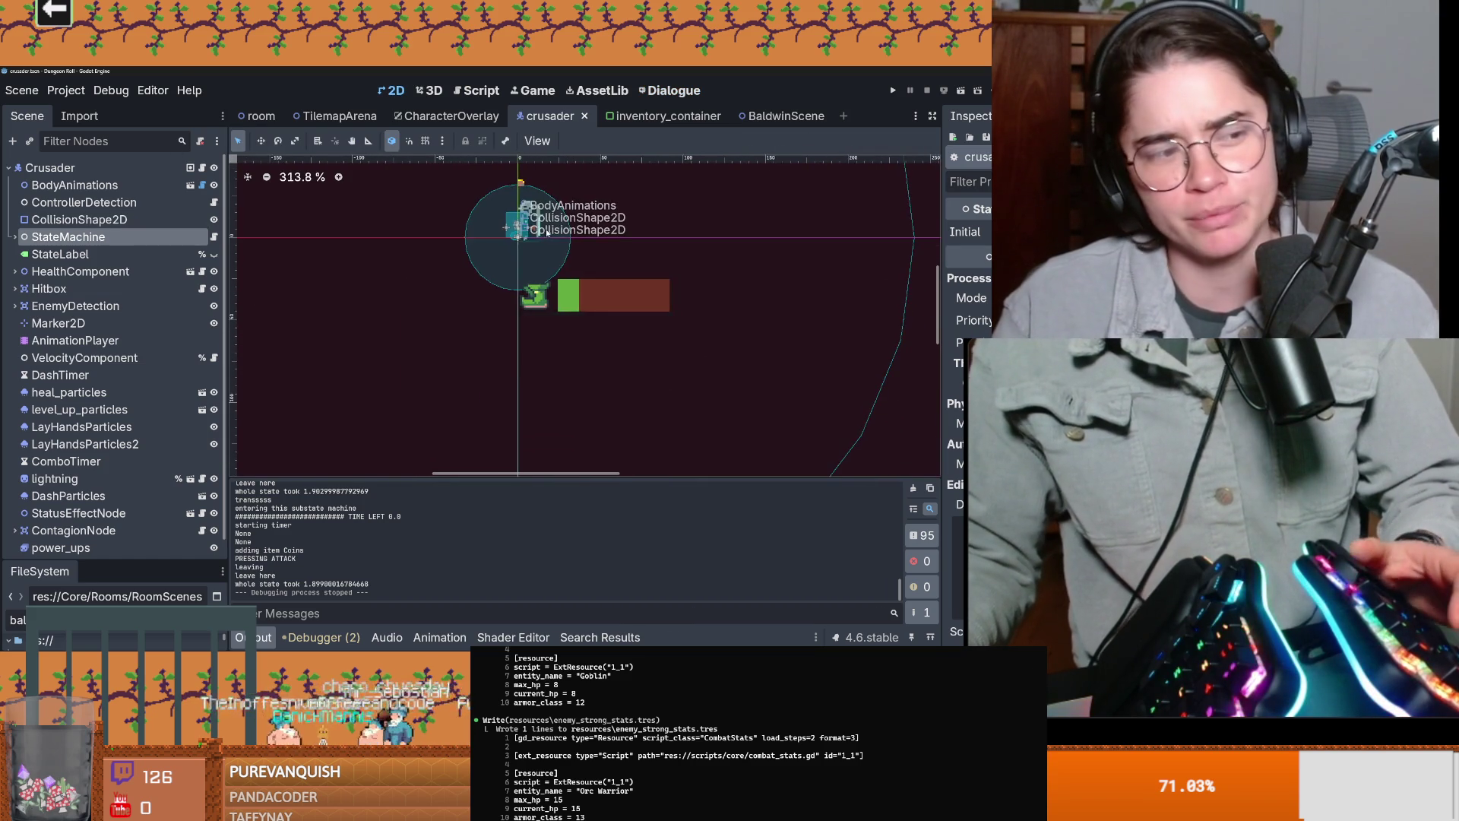
scroll(347, 275, "down", 1)
key("ctrl+s")
scroll(106, 373, "down", 1)
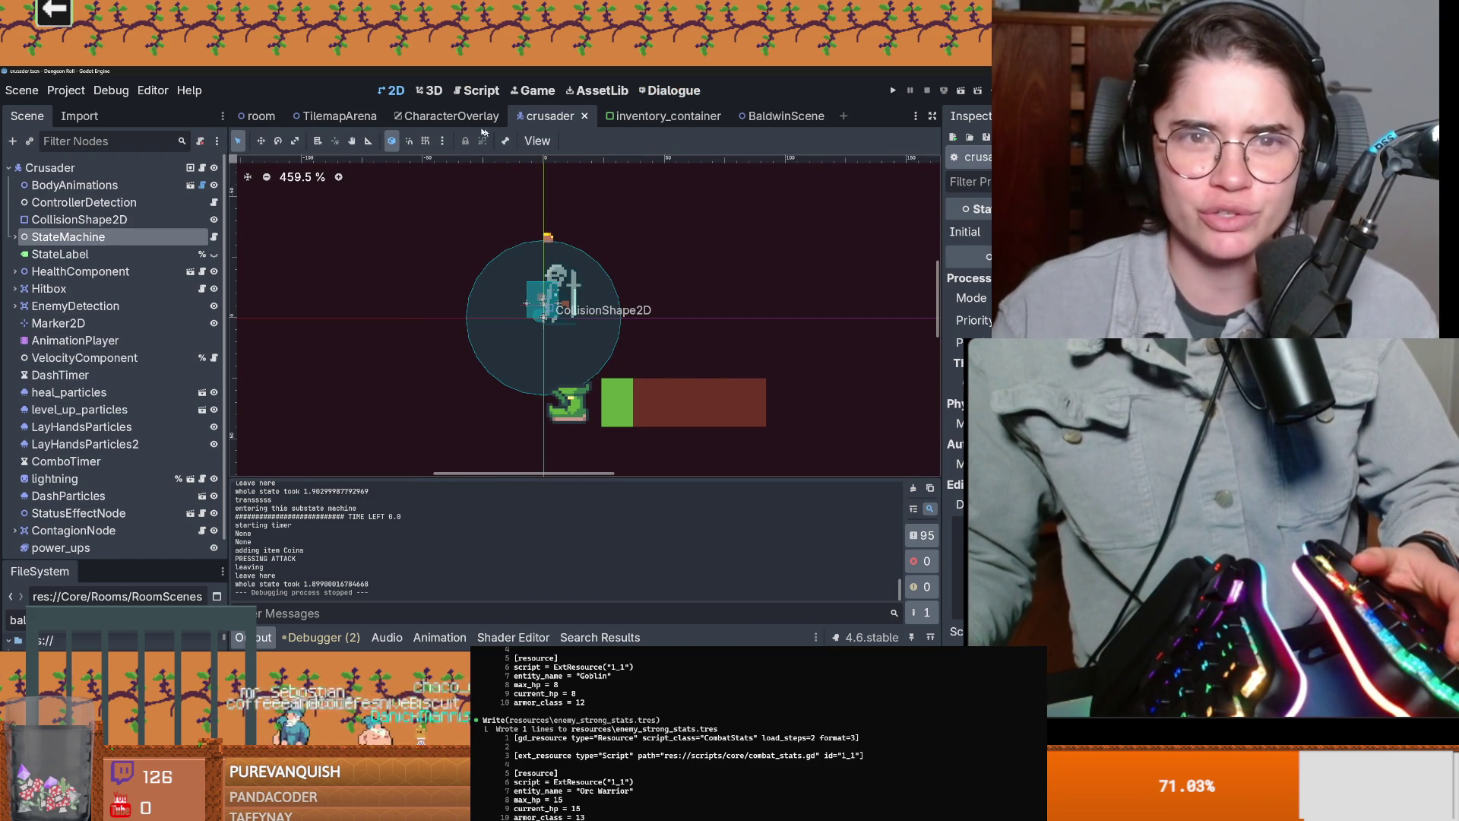
Step: In BaldwinScene's Baldwin_dialogue_trigger.gd, add a new indented line in layon_deez() after the particle lines
left_click(448, 115)
left_click(785, 116)
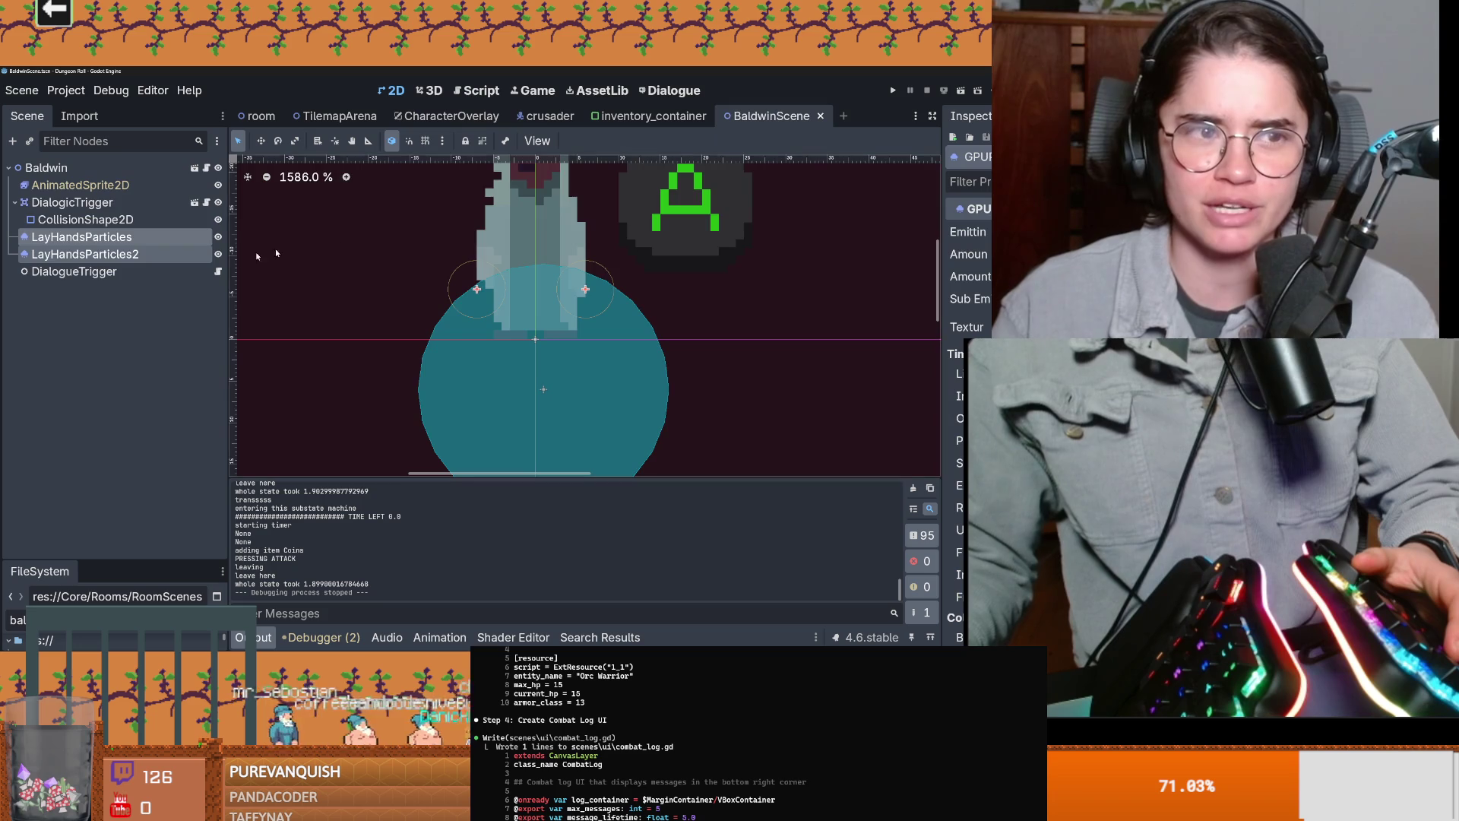
left_click(218, 271)
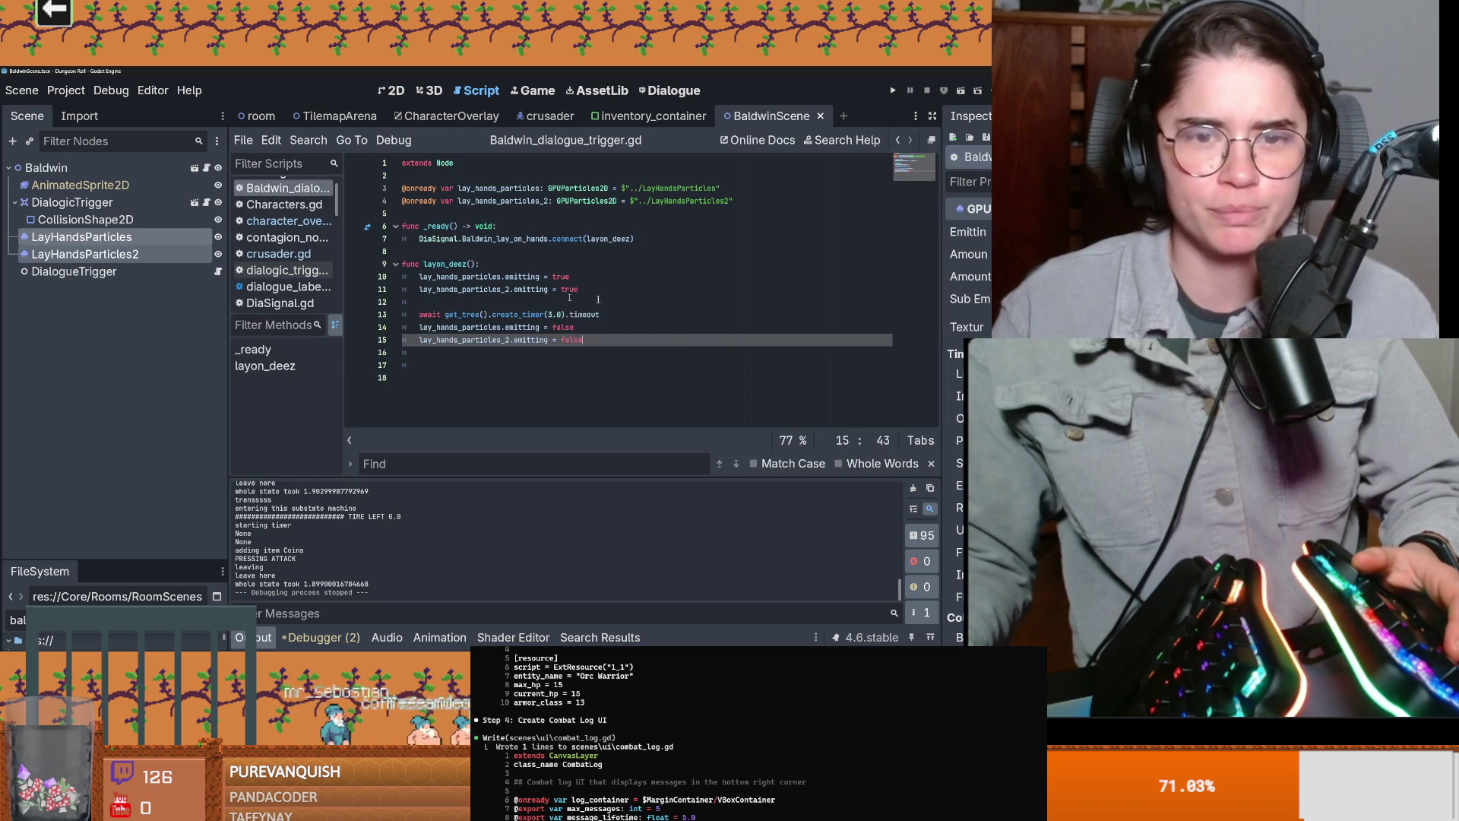
key("ctrl+s")
left_click(487, 251)
key("Return")
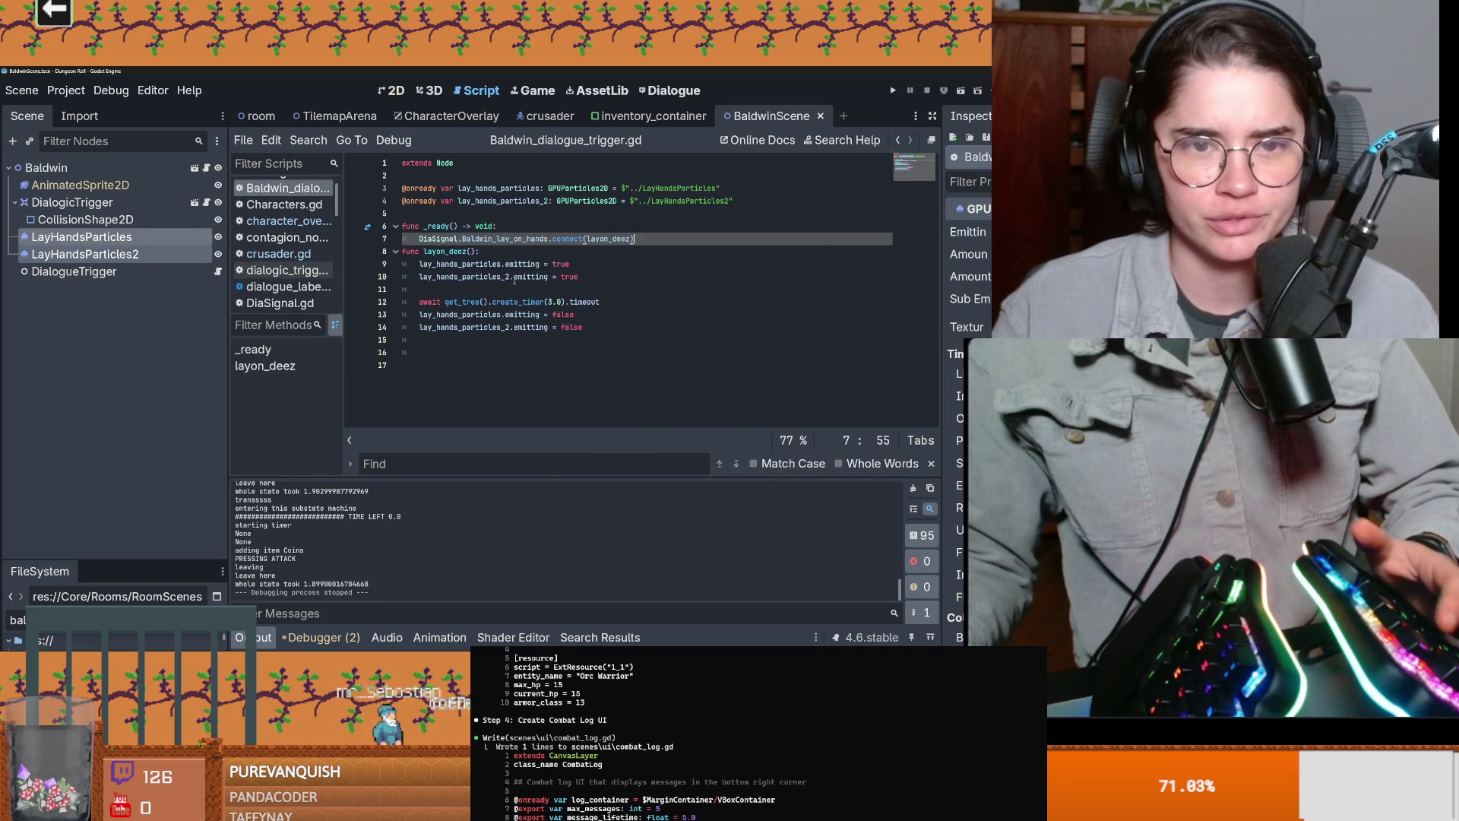
left_click(578, 314)
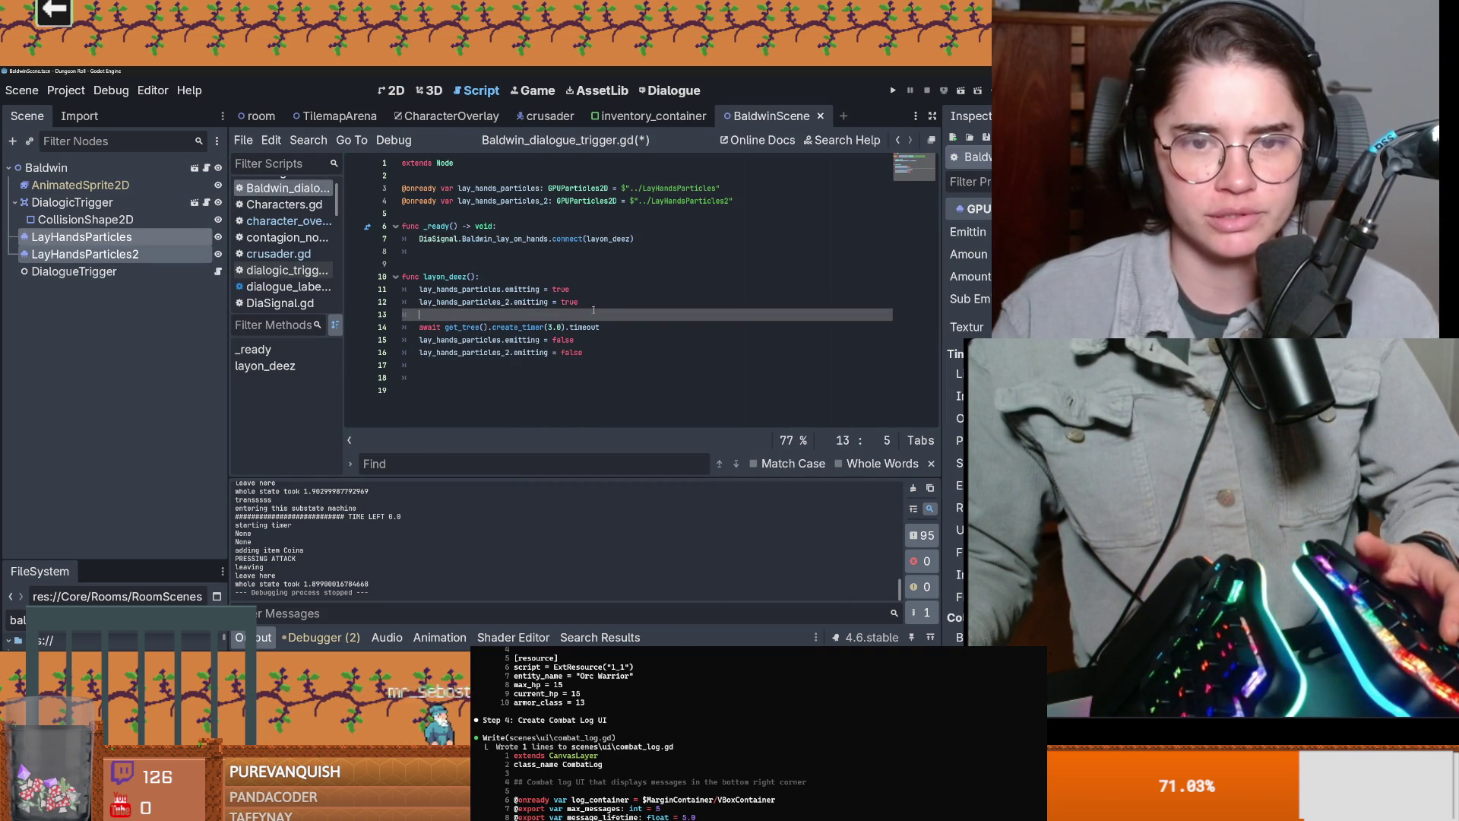
left_click(593, 303)
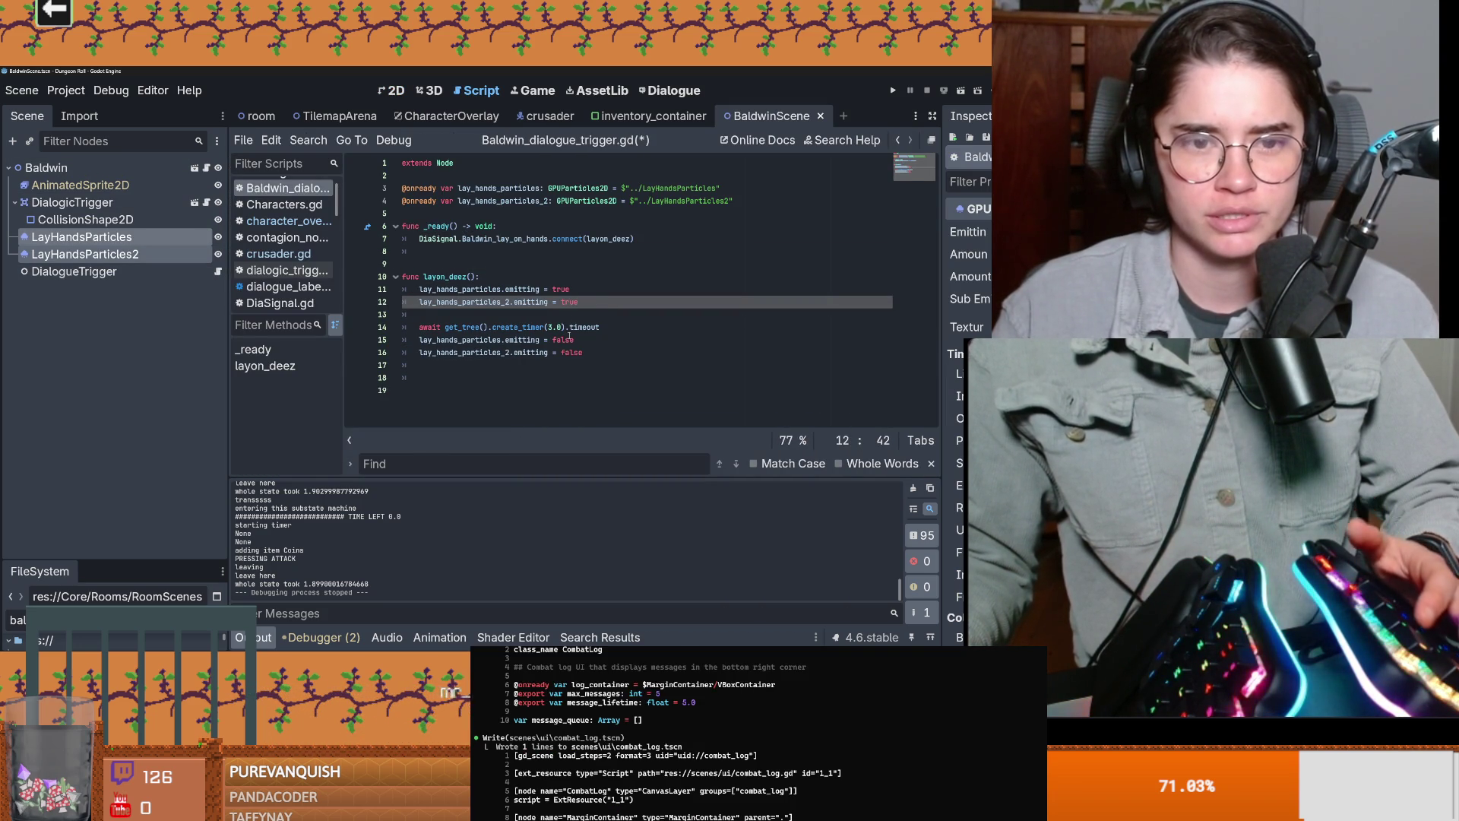
key("Return")
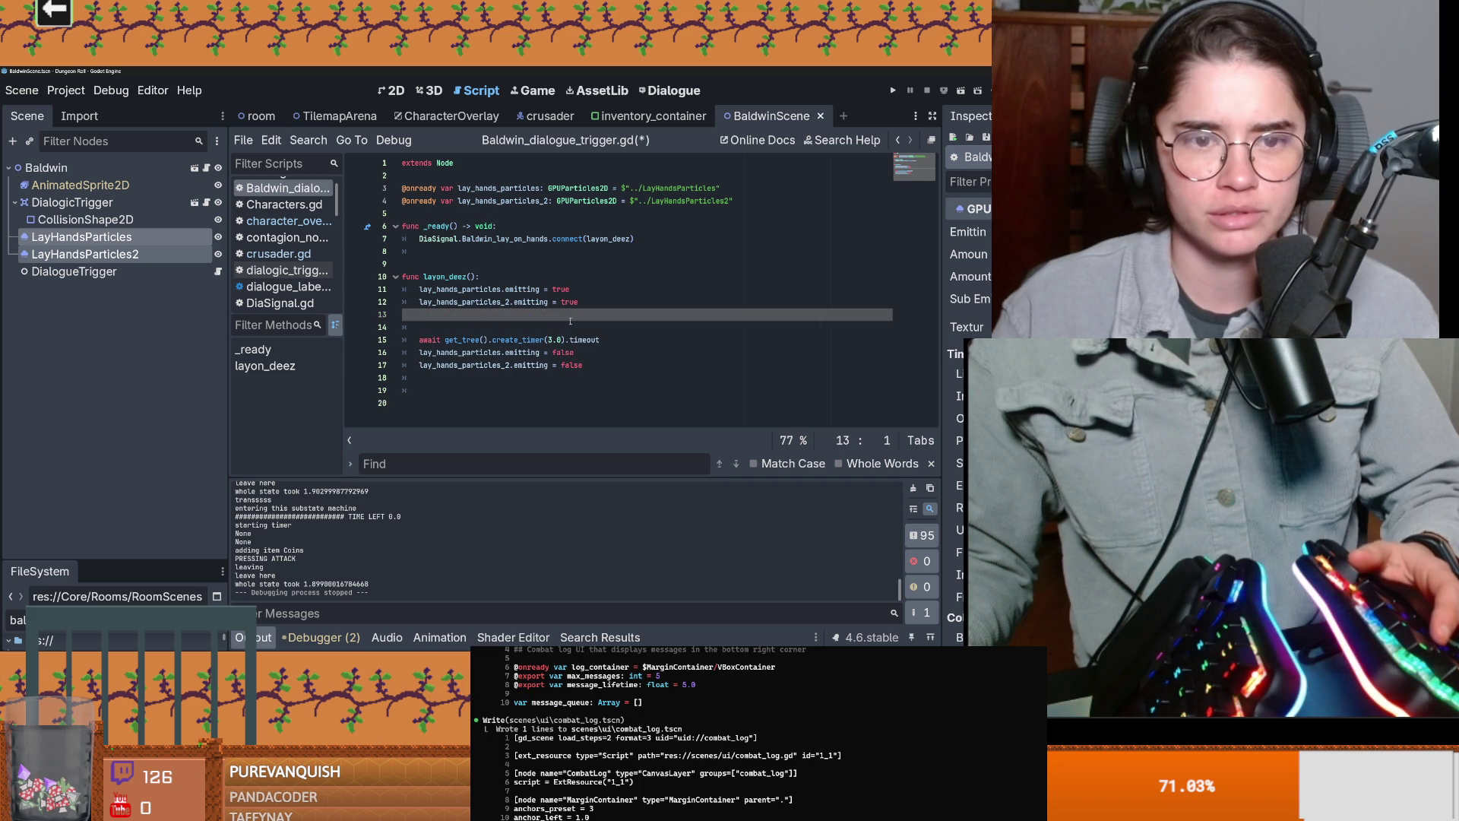
key("BackSpace")
key("Return")
key("ctrl+s")
Step: Write 'Globals.third_special_unlocked = true' in layon_deez(), checking the variable in Globals.gd, and save
type("Gl")
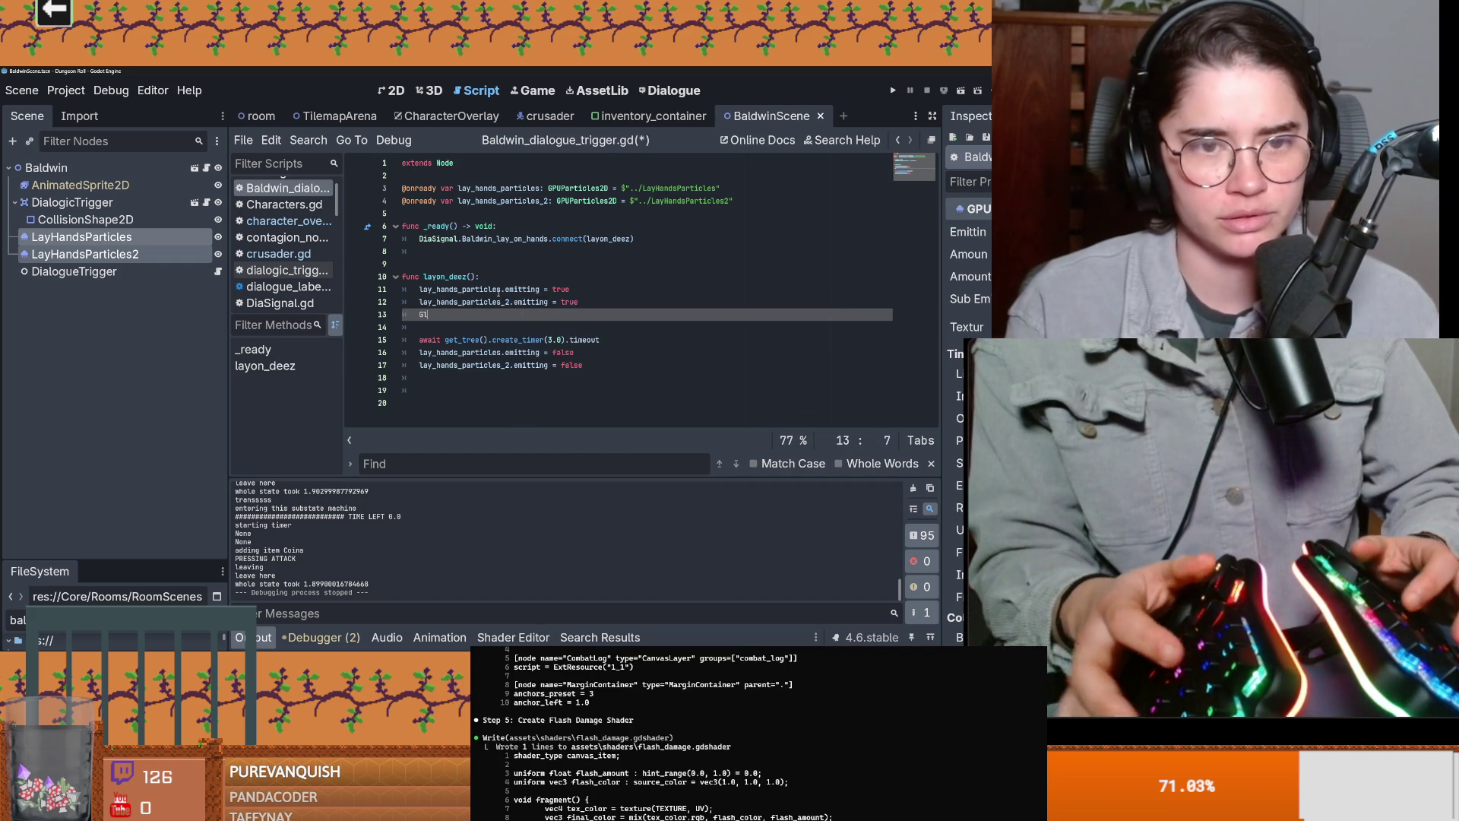
type("obals.la")
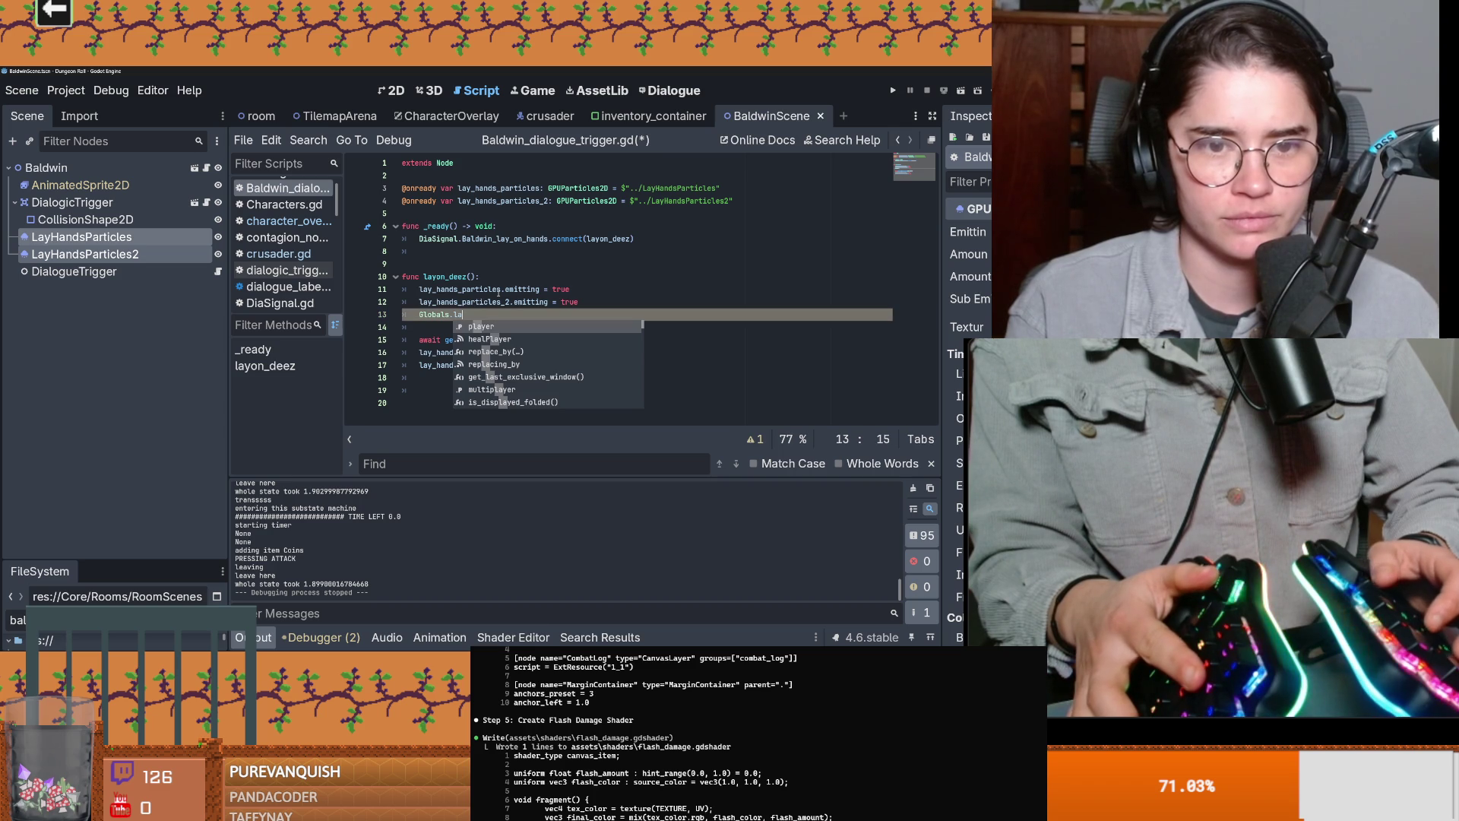
left_click(433, 315, "ctrl")
scroll(456, 327, "down", 10)
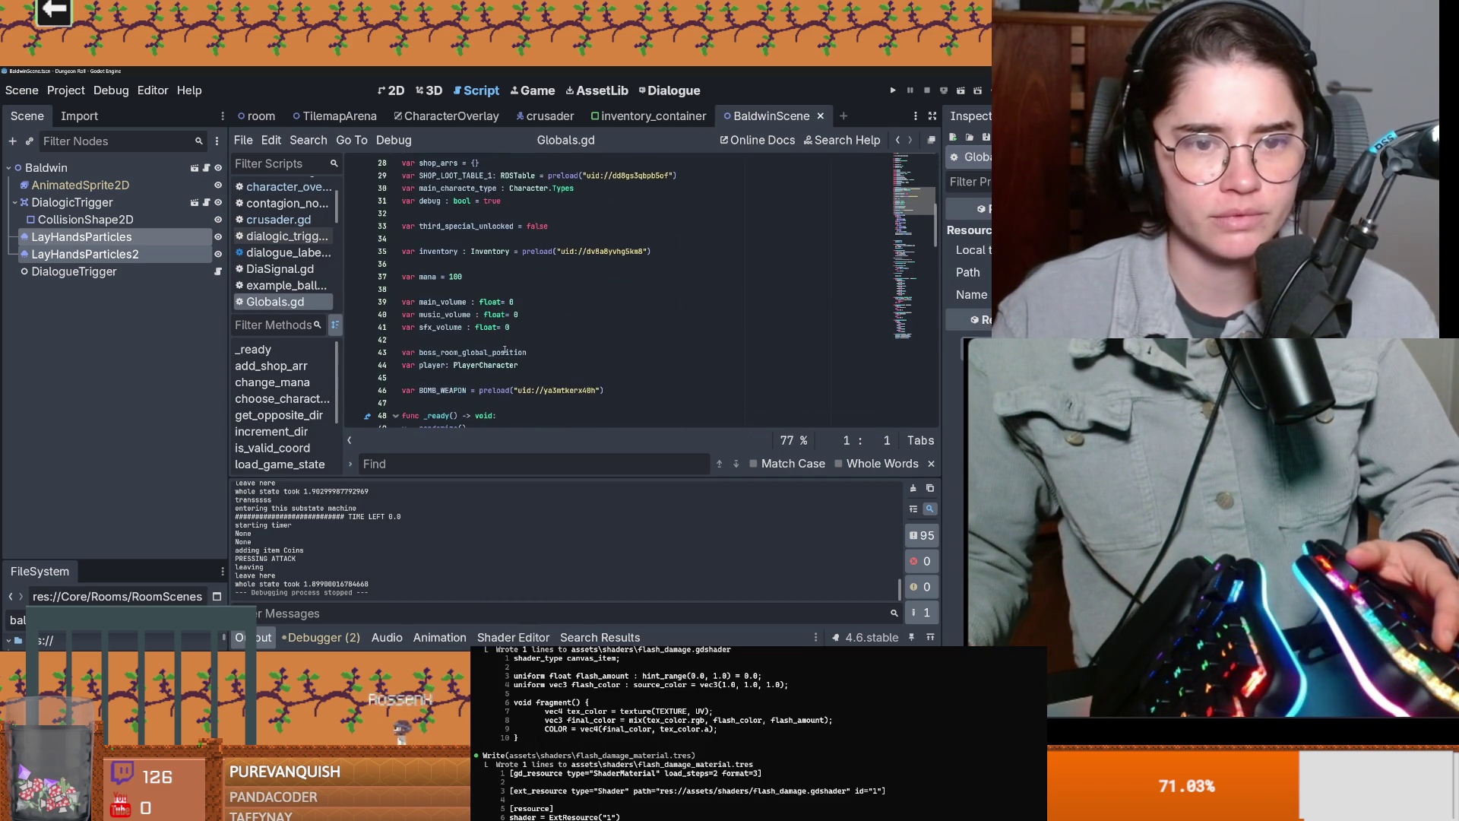
scroll(504, 349, "up", 10)
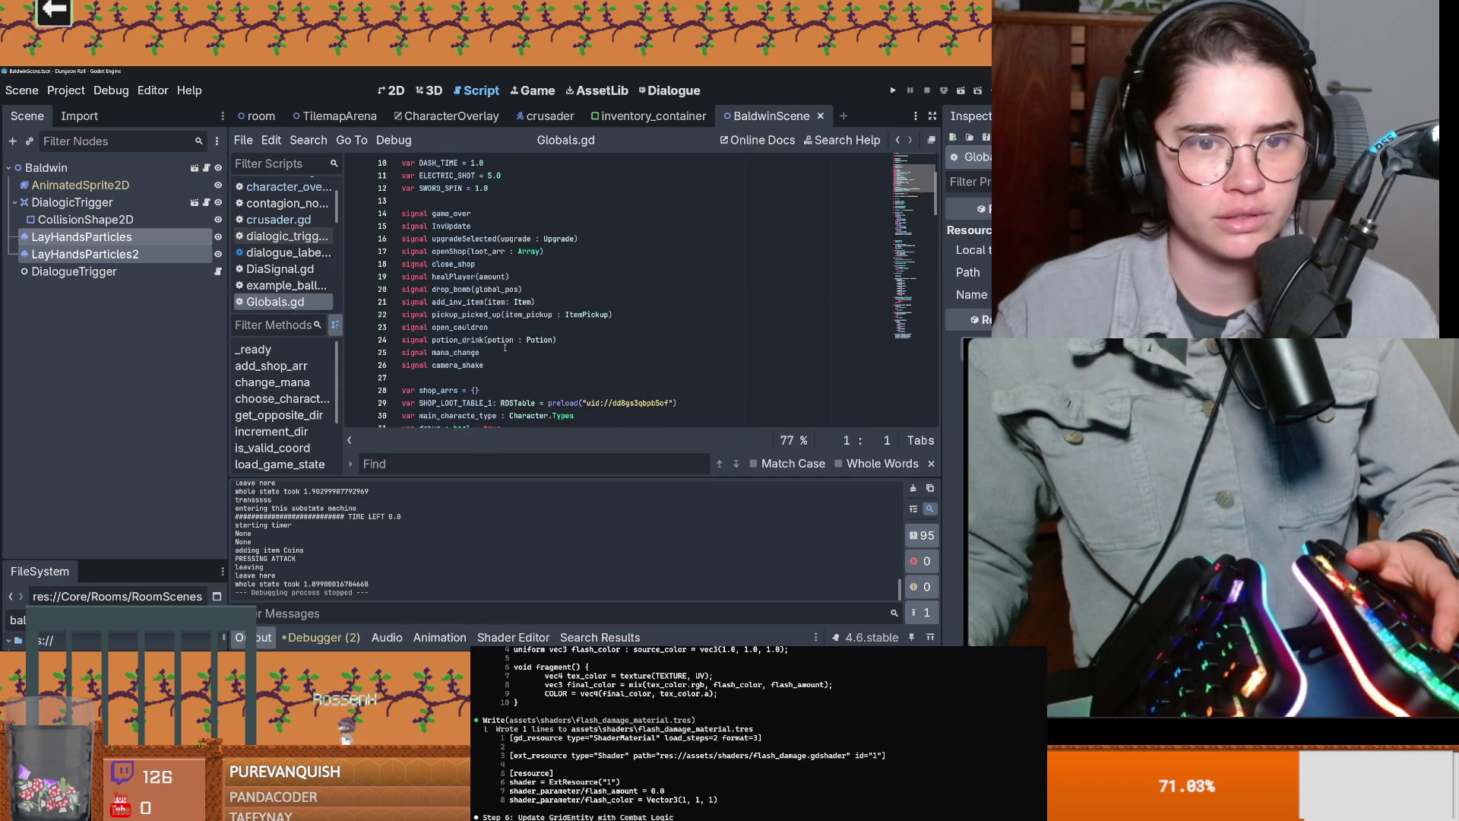
scroll(505, 349, "down", 8)
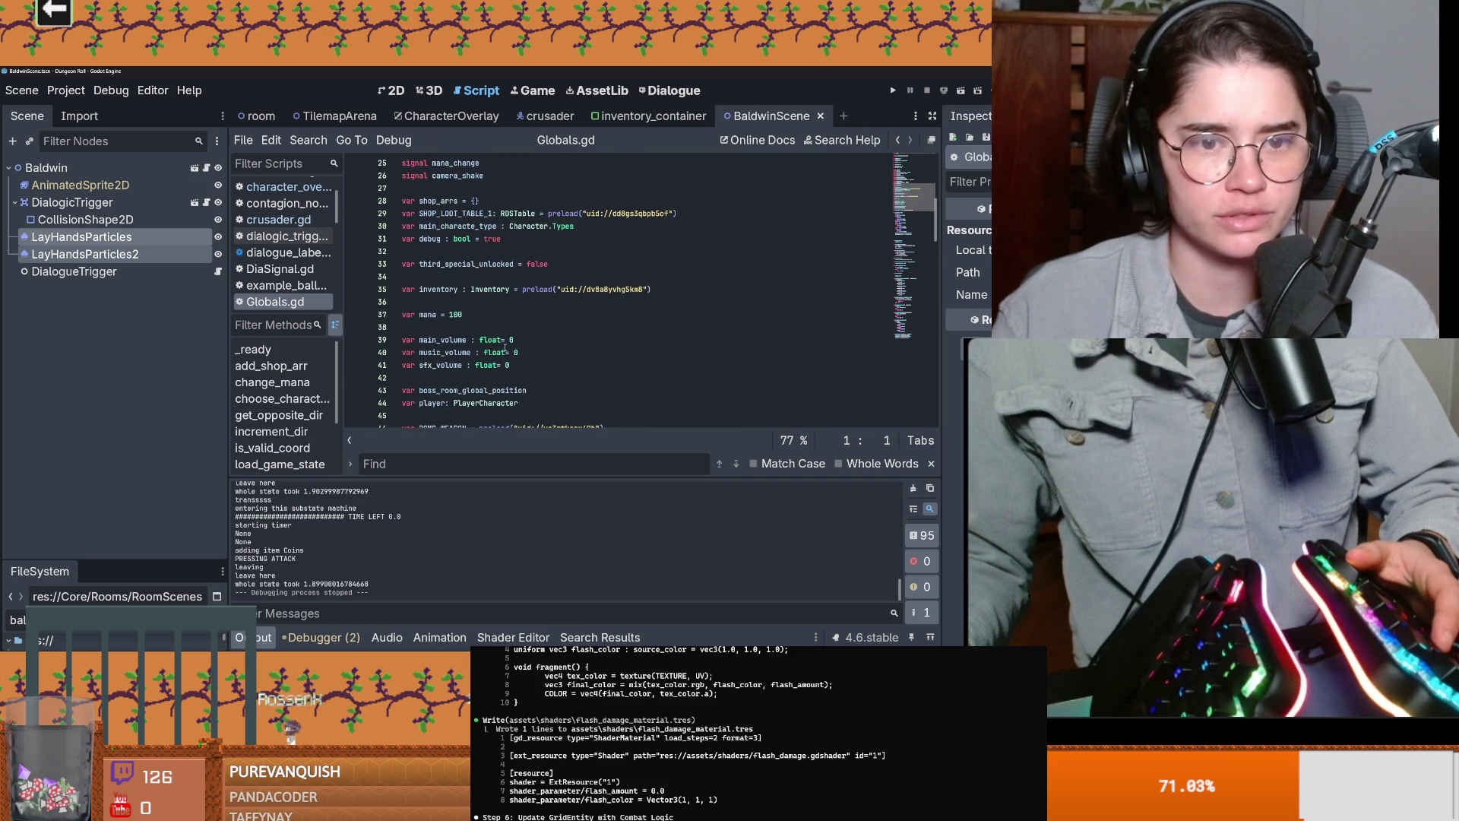
left_click(206, 168)
left_click(218, 271)
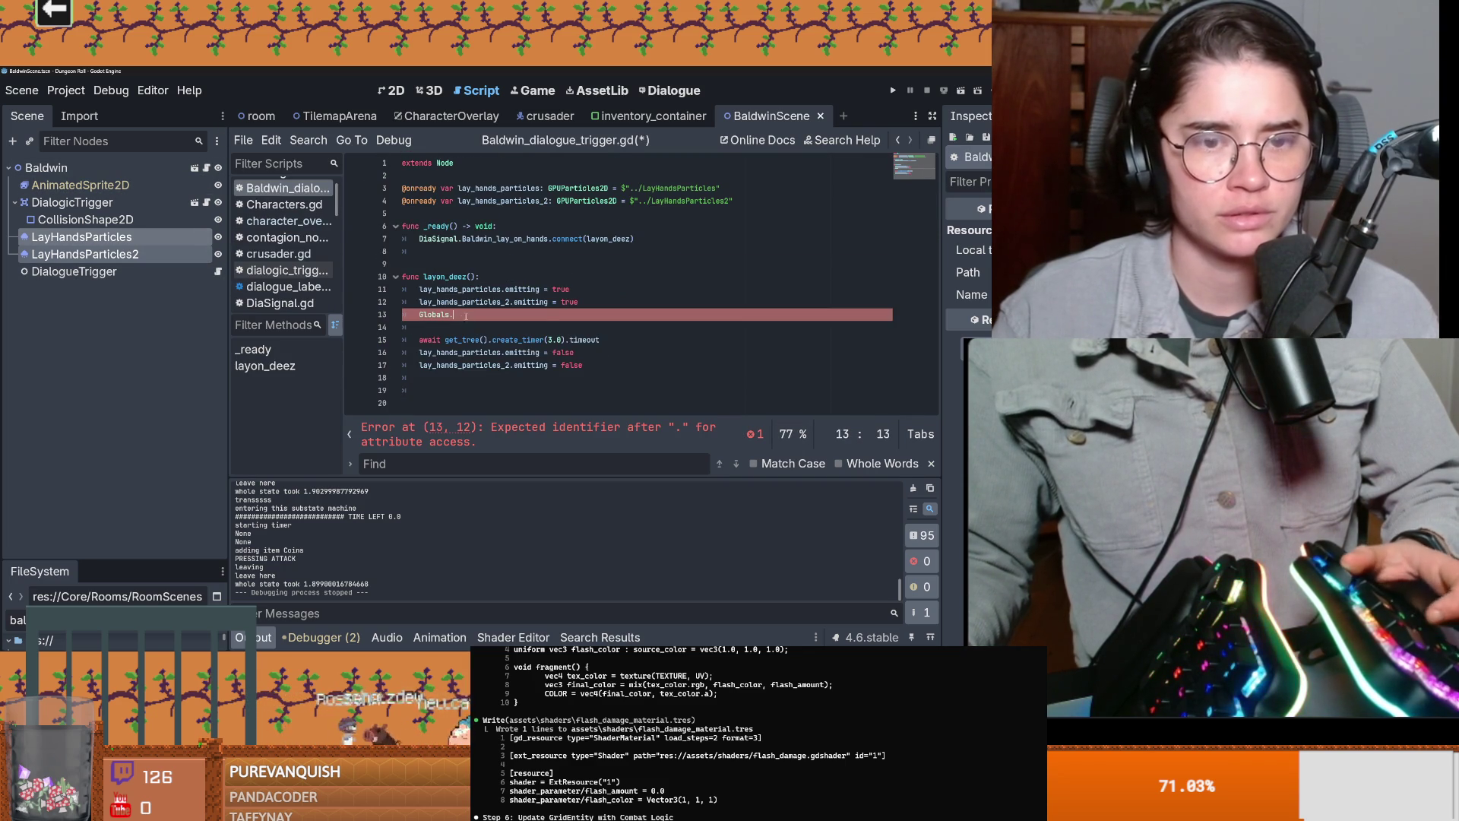
type("= ")
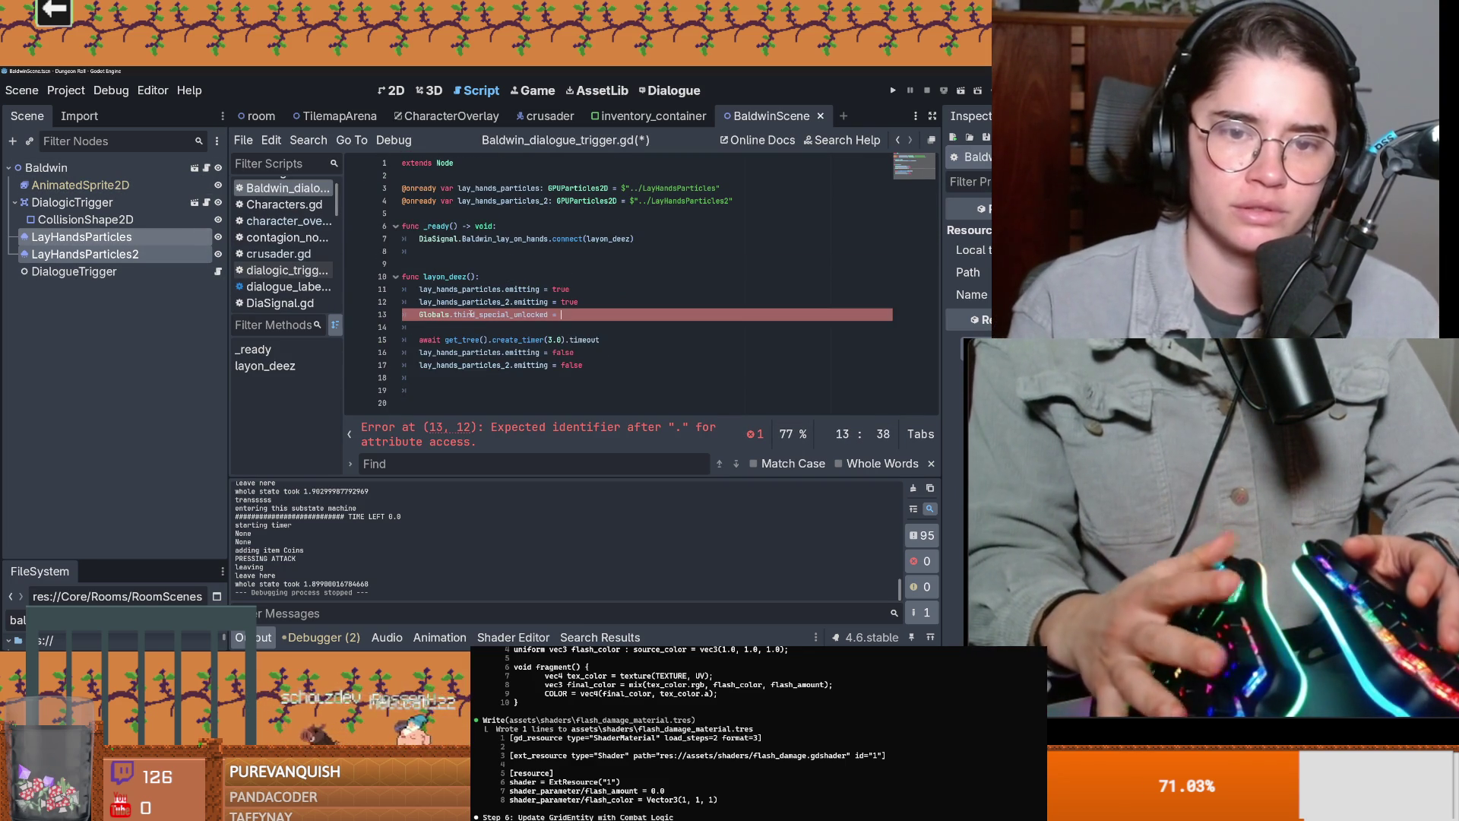
type("true")
left_click(547, 302)
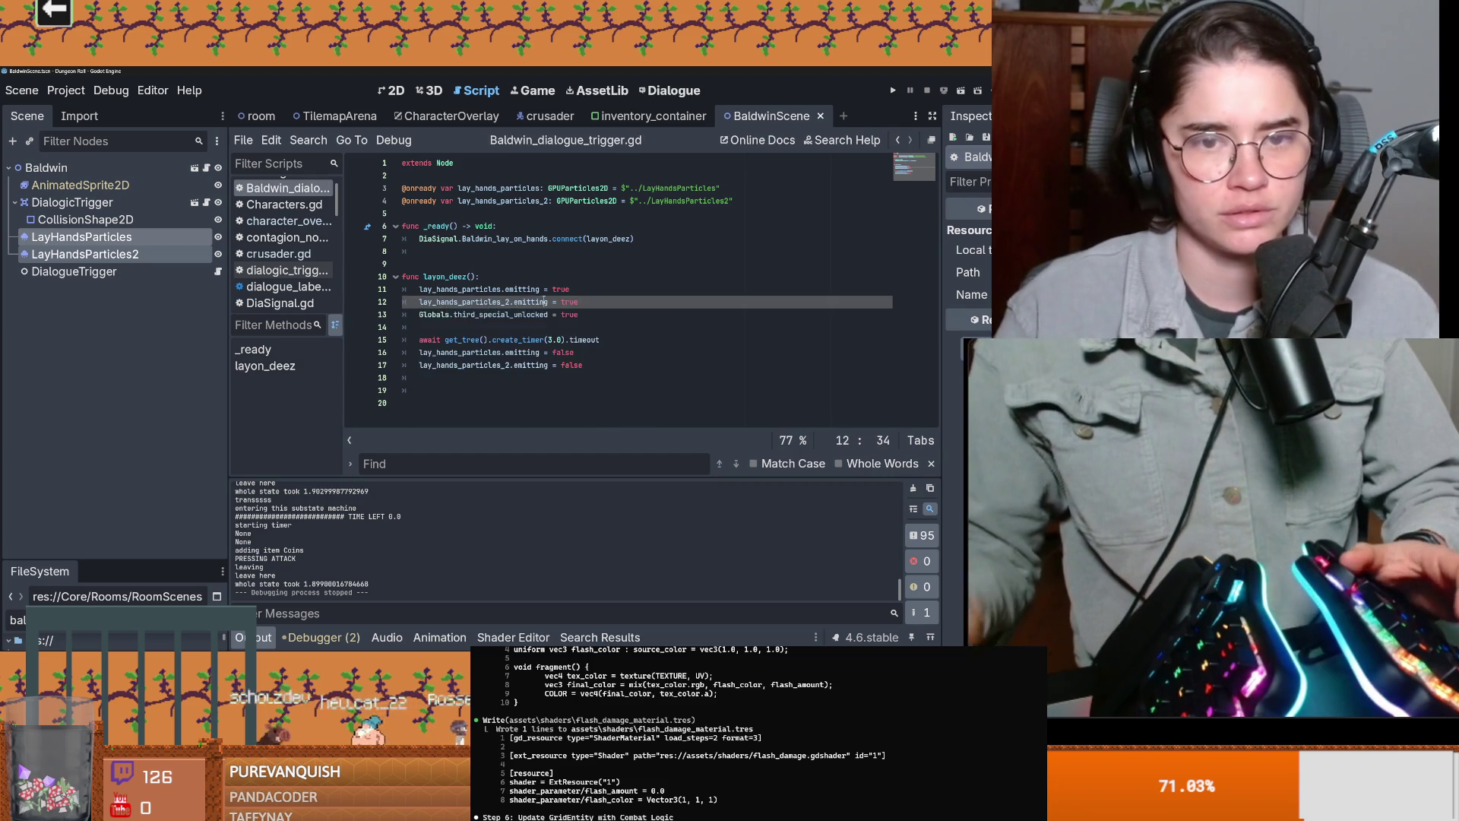
key("ctrl+s")
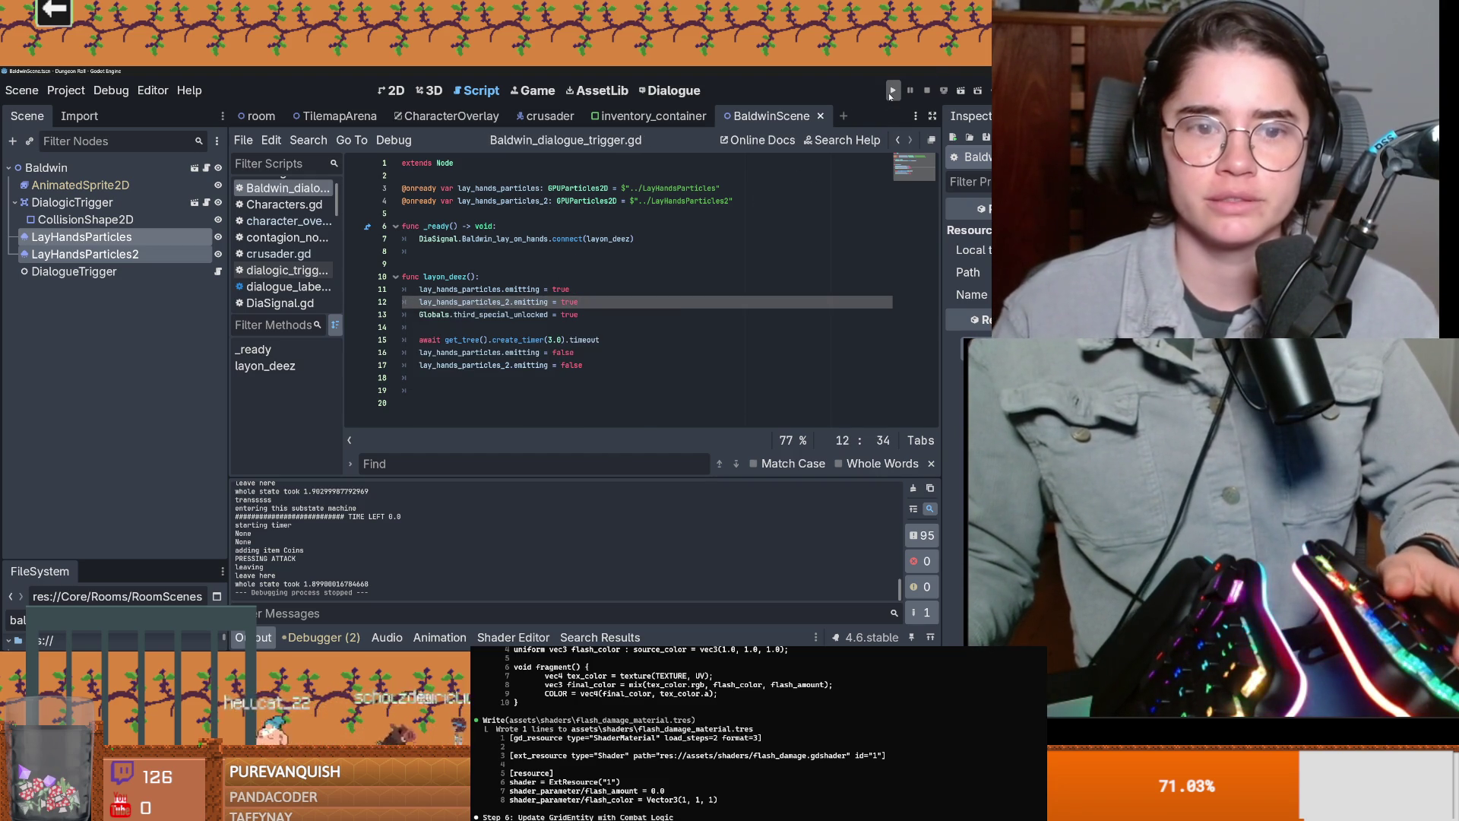
Step: Add a blank line before the unlock assignment, save, and review the _ready signal connection
left_click(595, 305)
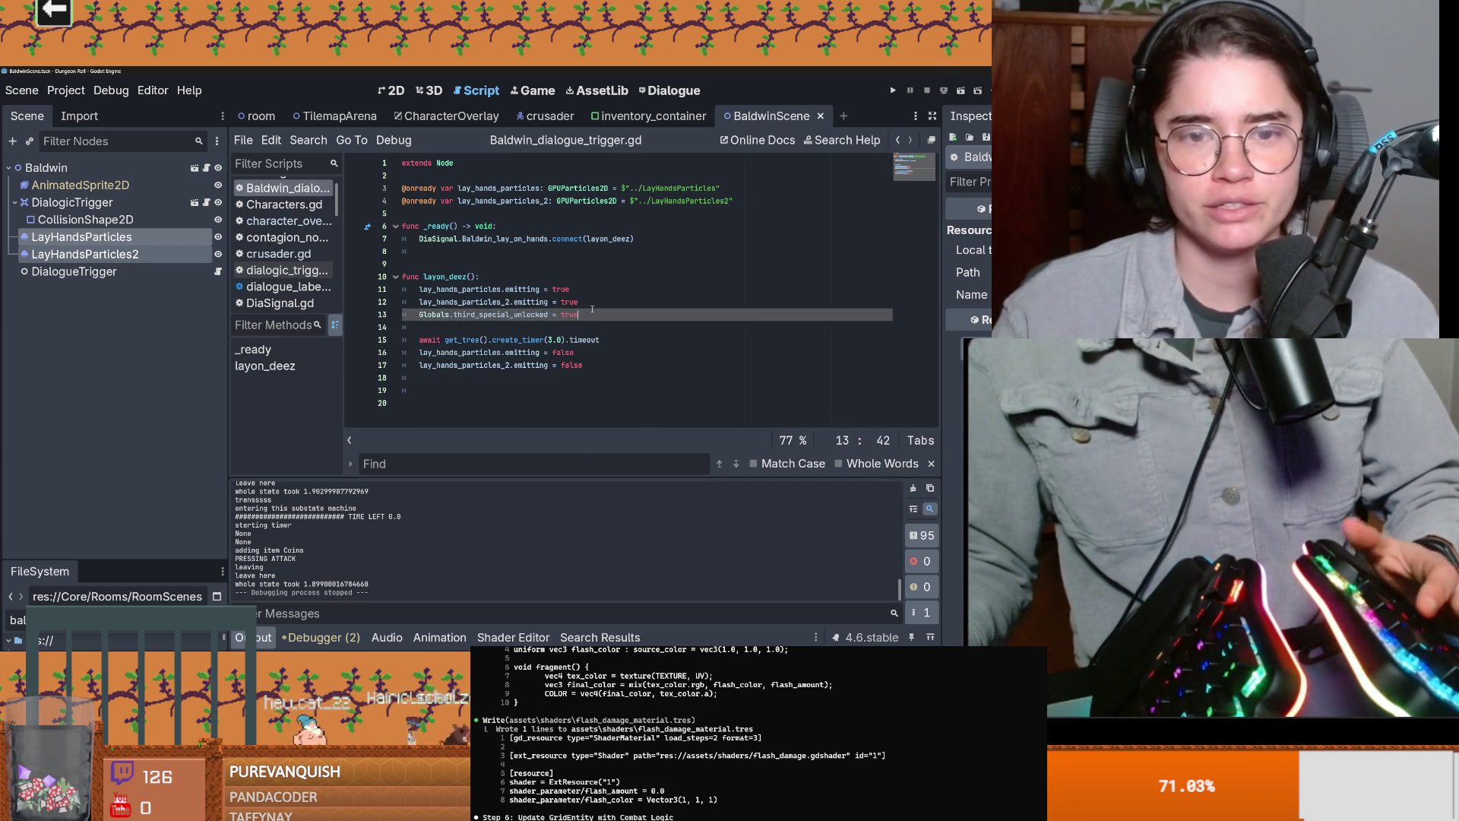
key("Return")
key("ctrl+s")
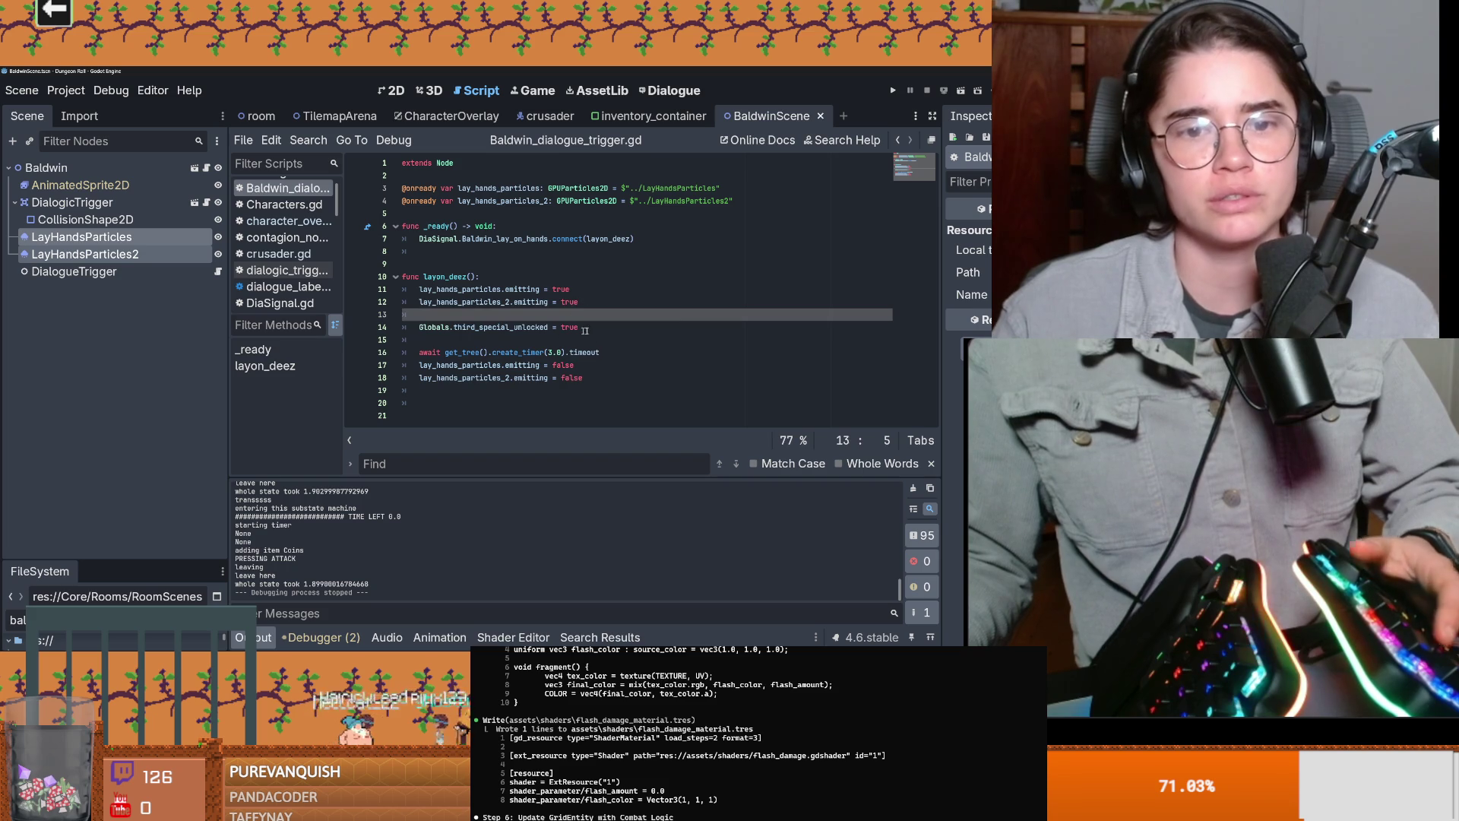
left_click(591, 328)
double_click(466, 351)
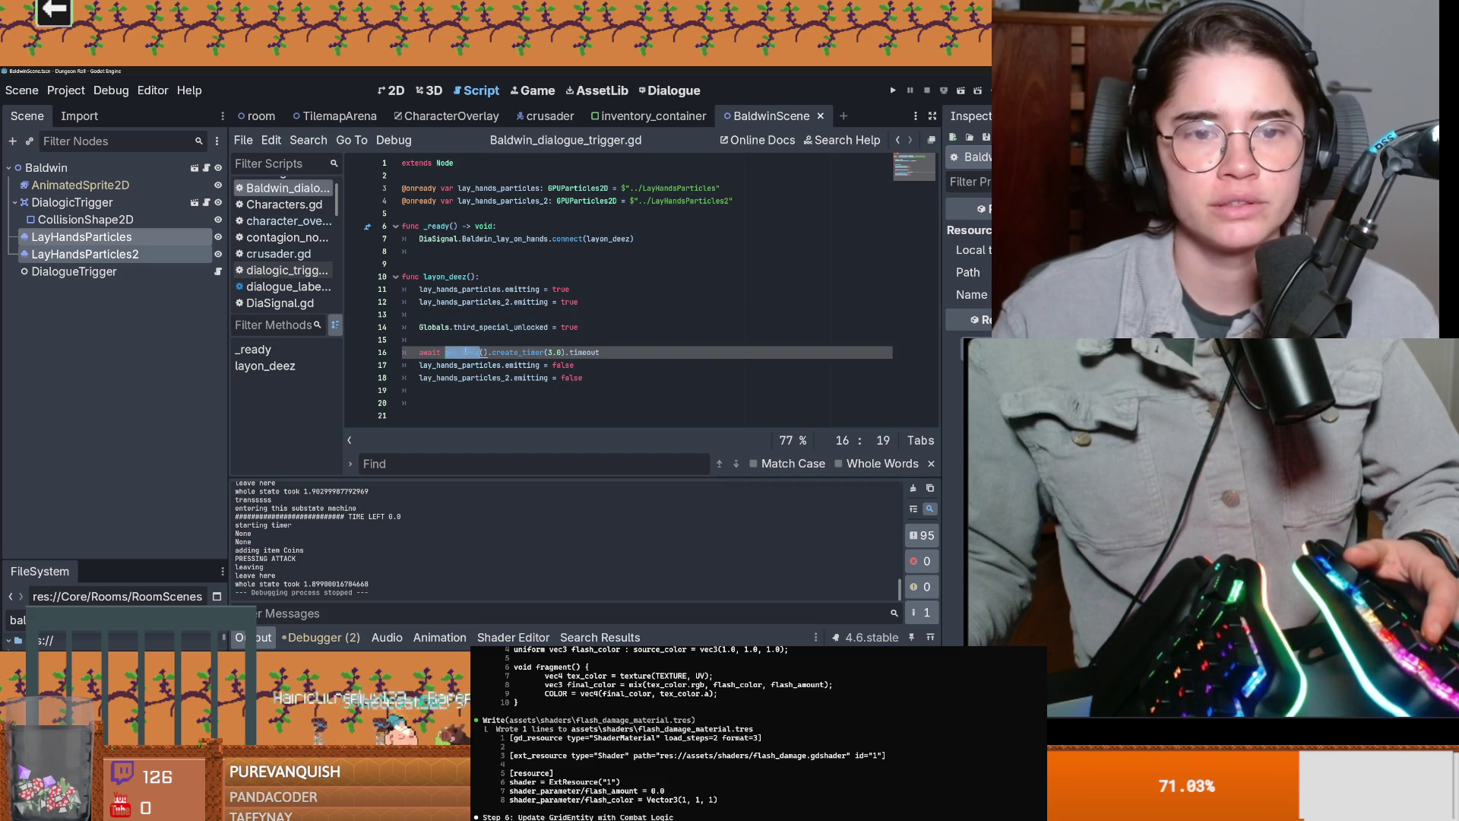
left_click(451, 280)
left_click_drag(634, 239, 423, 241)
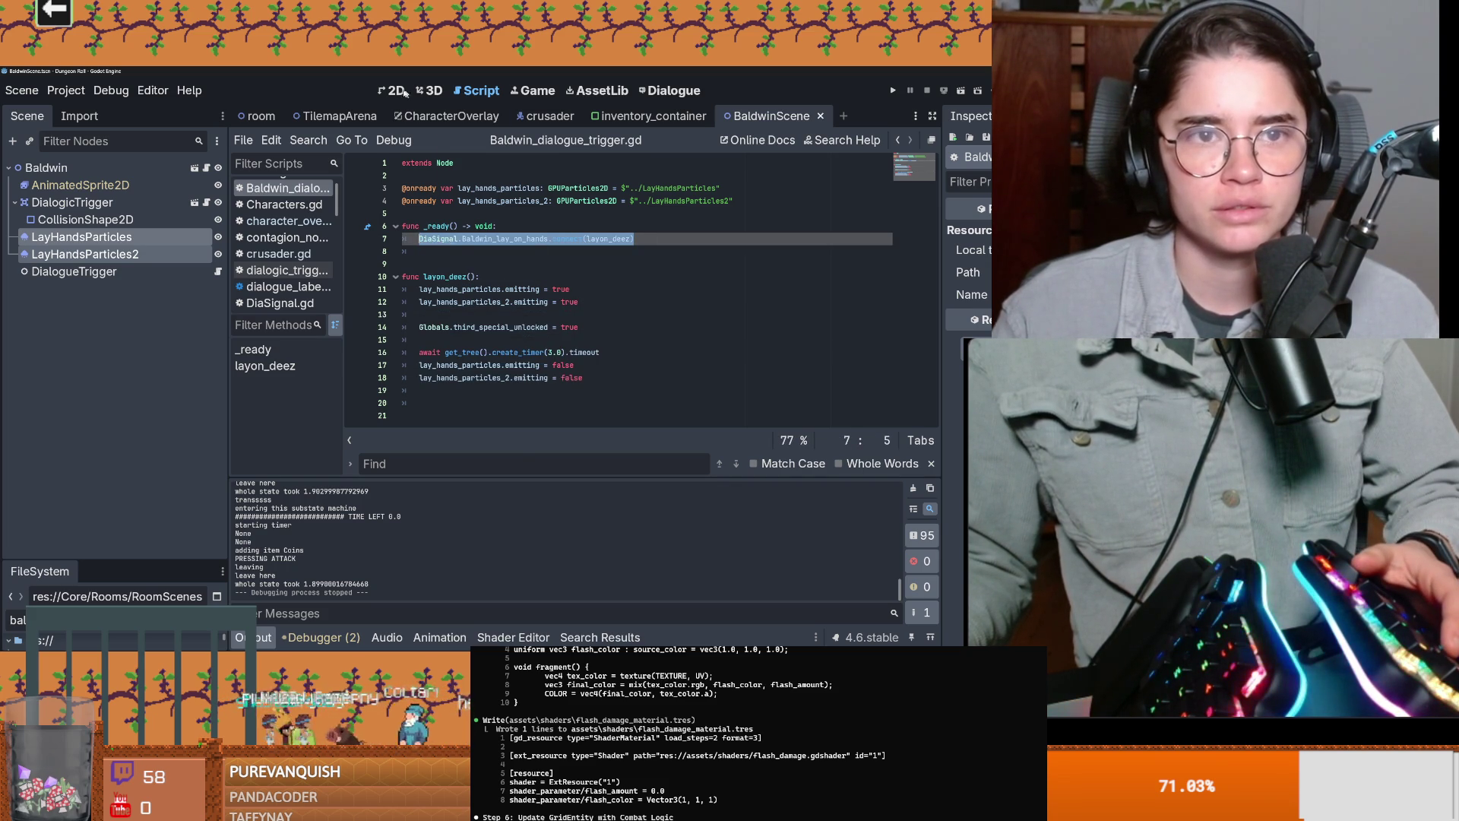
left_click(451, 115)
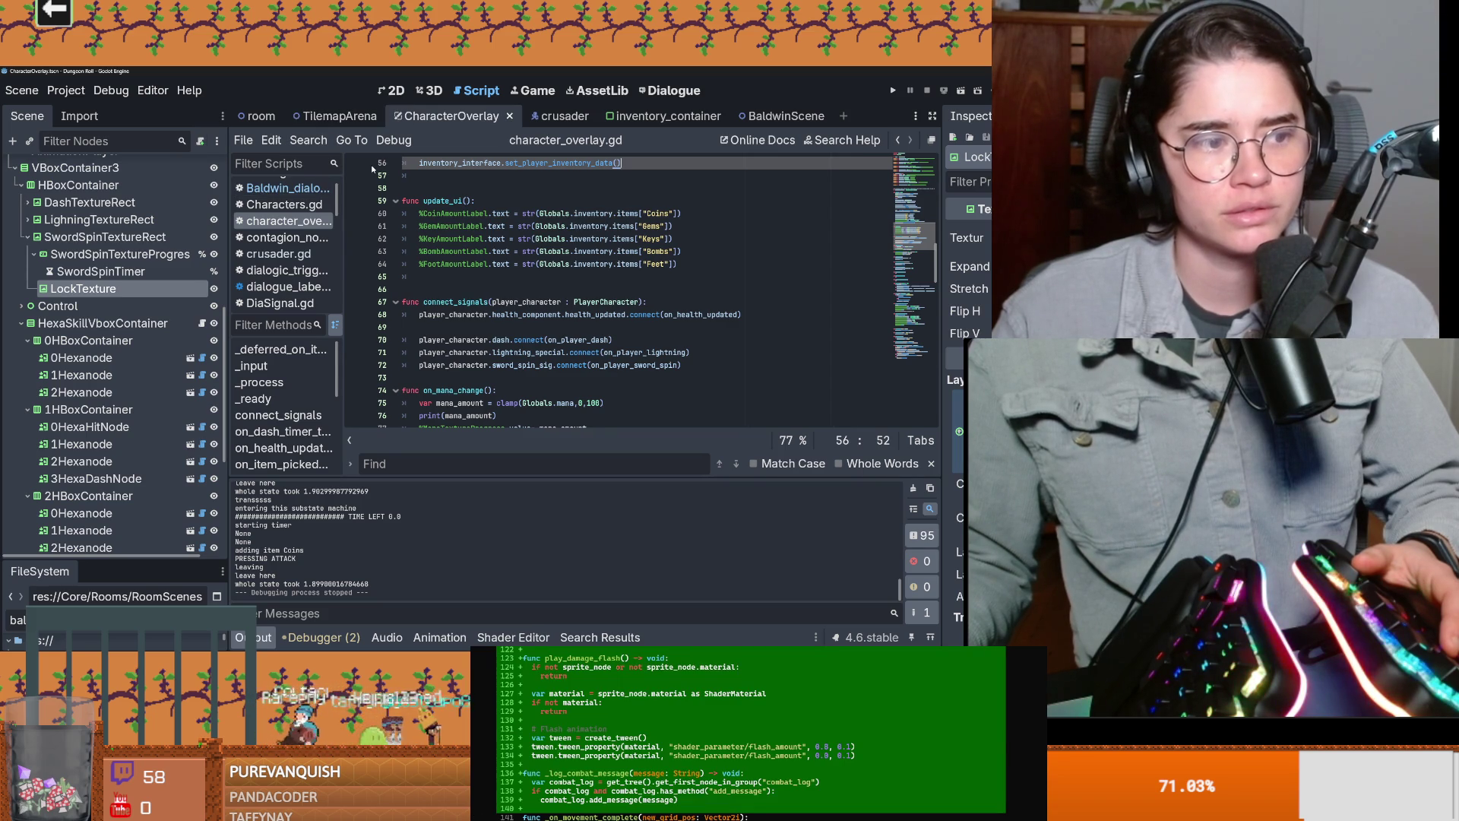
Step: Inspect the CharacterOverlay layout, toggling the sword spin slot's visibility off and back on
left_click(397, 90)
scroll(429, 217, "up", 3)
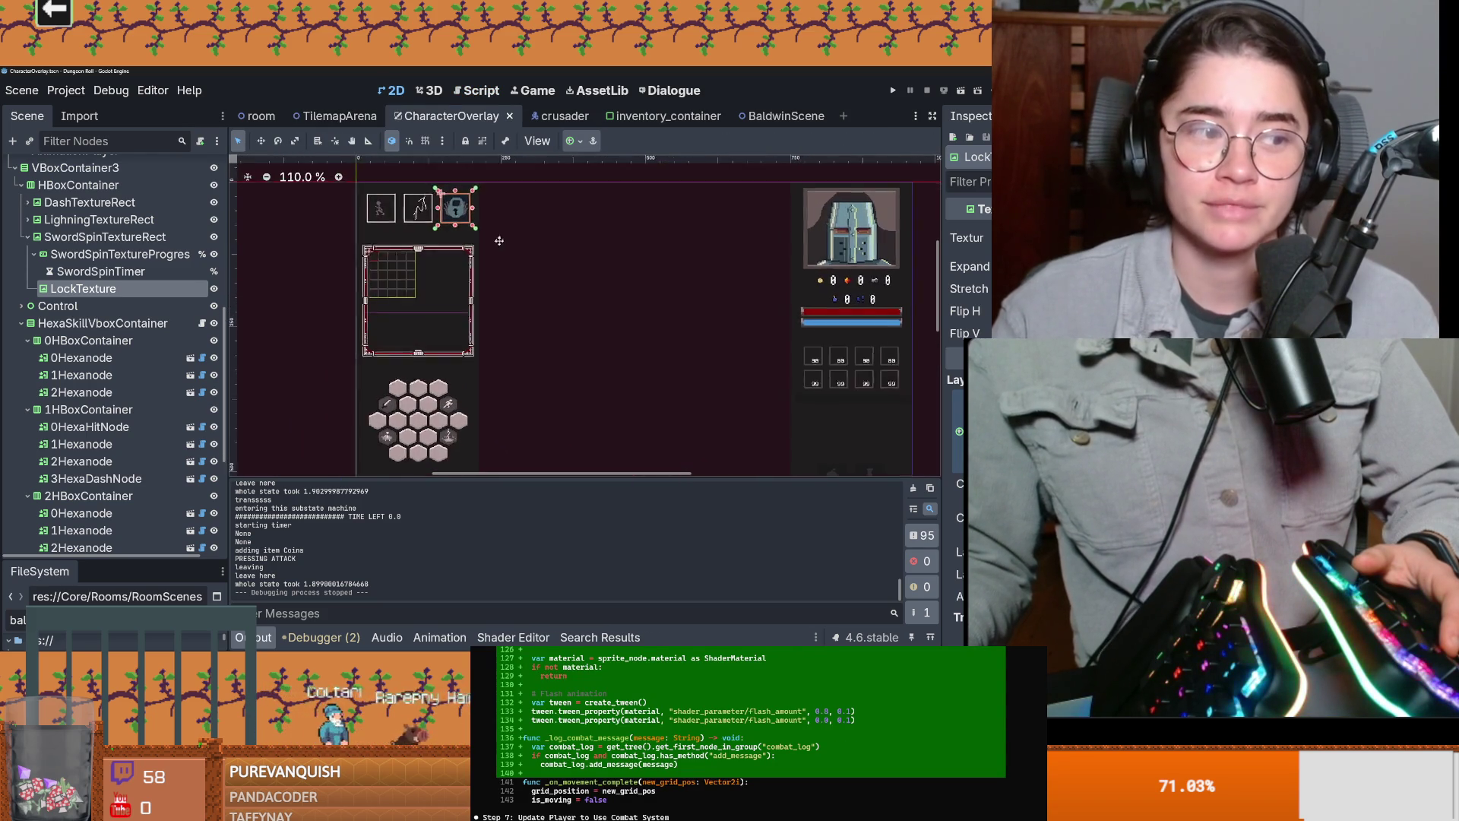
left_click(34, 254)
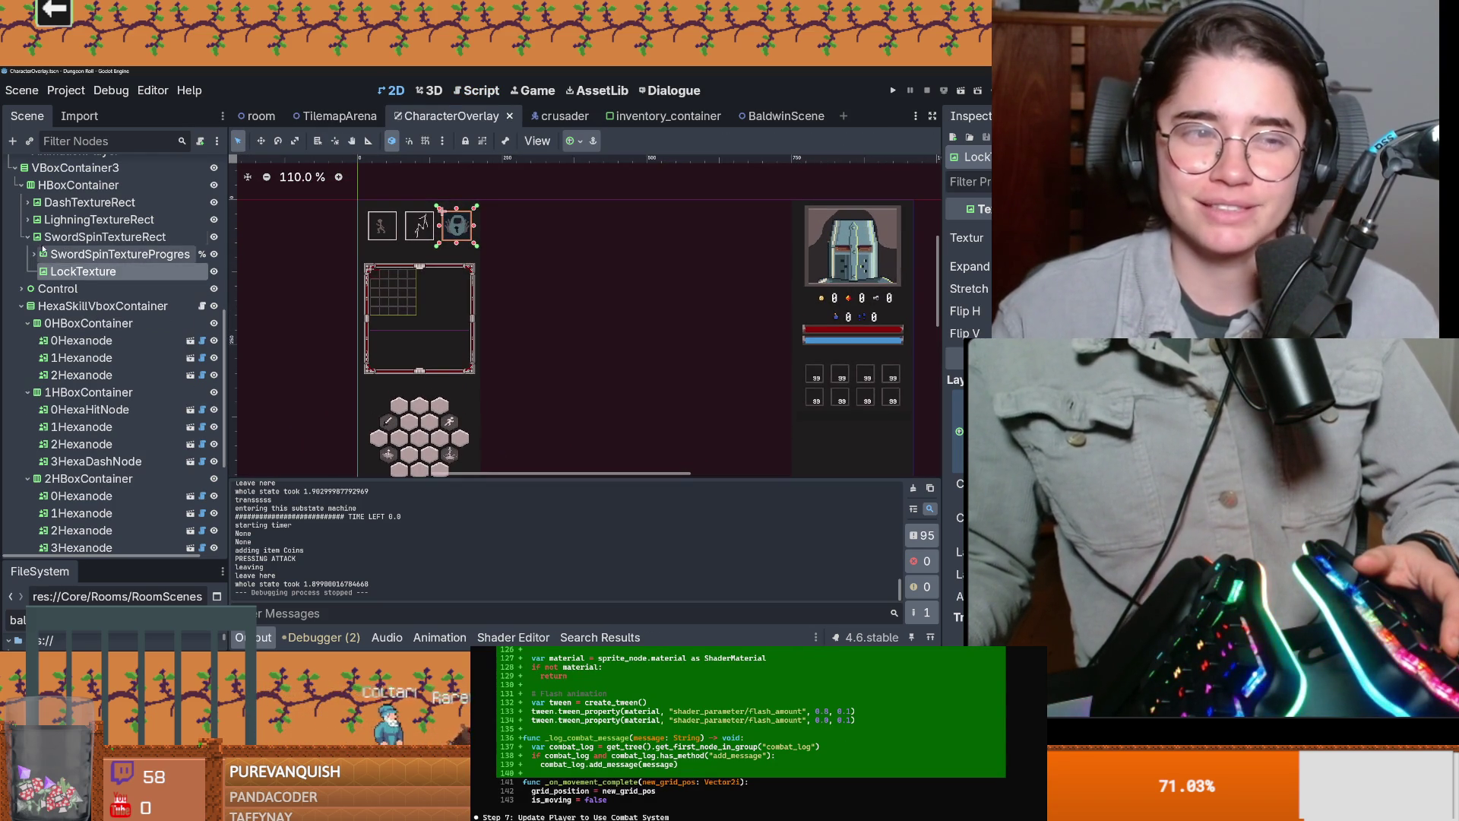
left_click(46, 237)
scroll(411, 312, "up", 3)
scroll(411, 312, "down", 2)
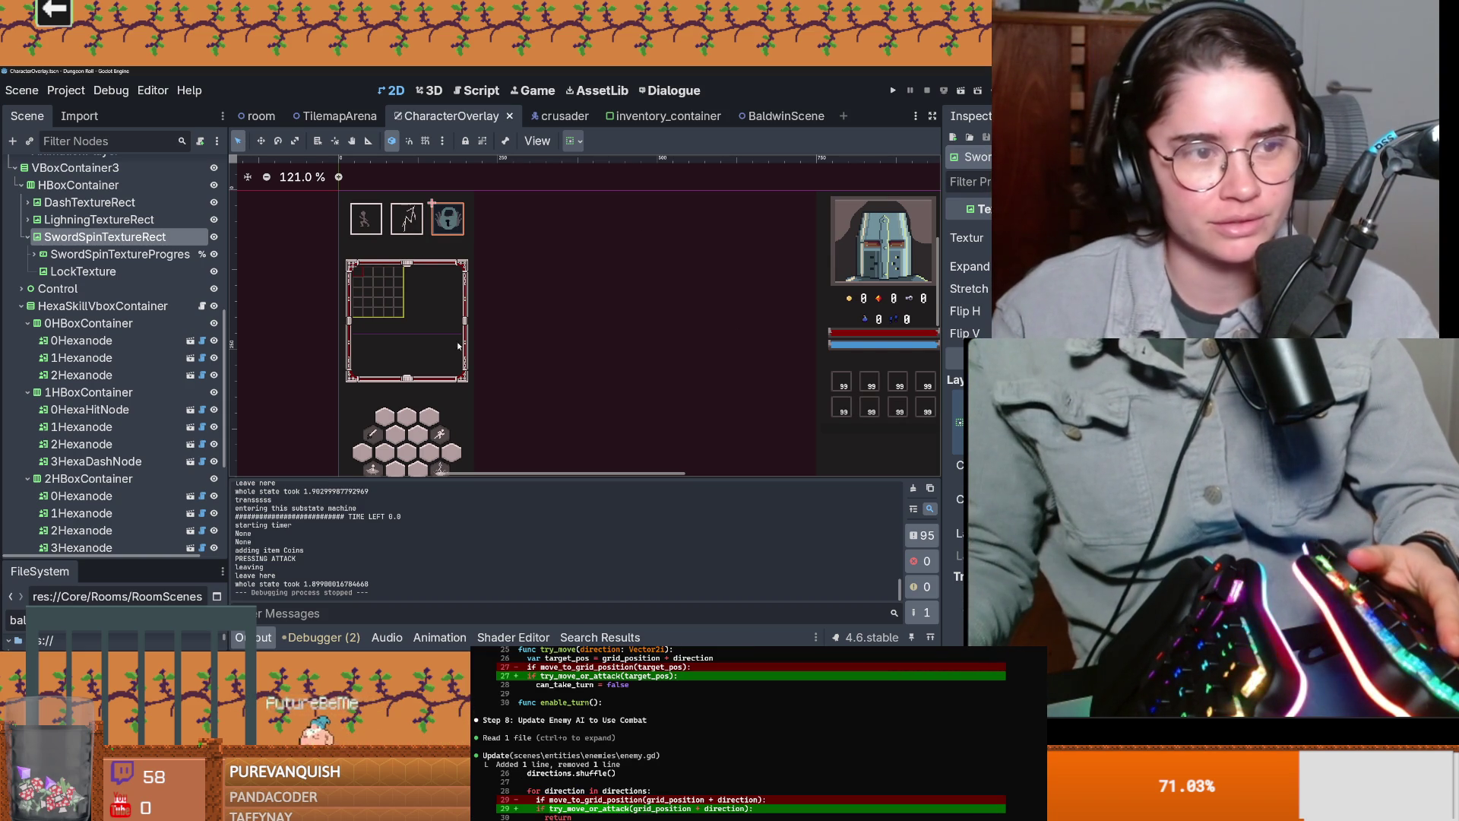
scroll(165, 326, "up", 6)
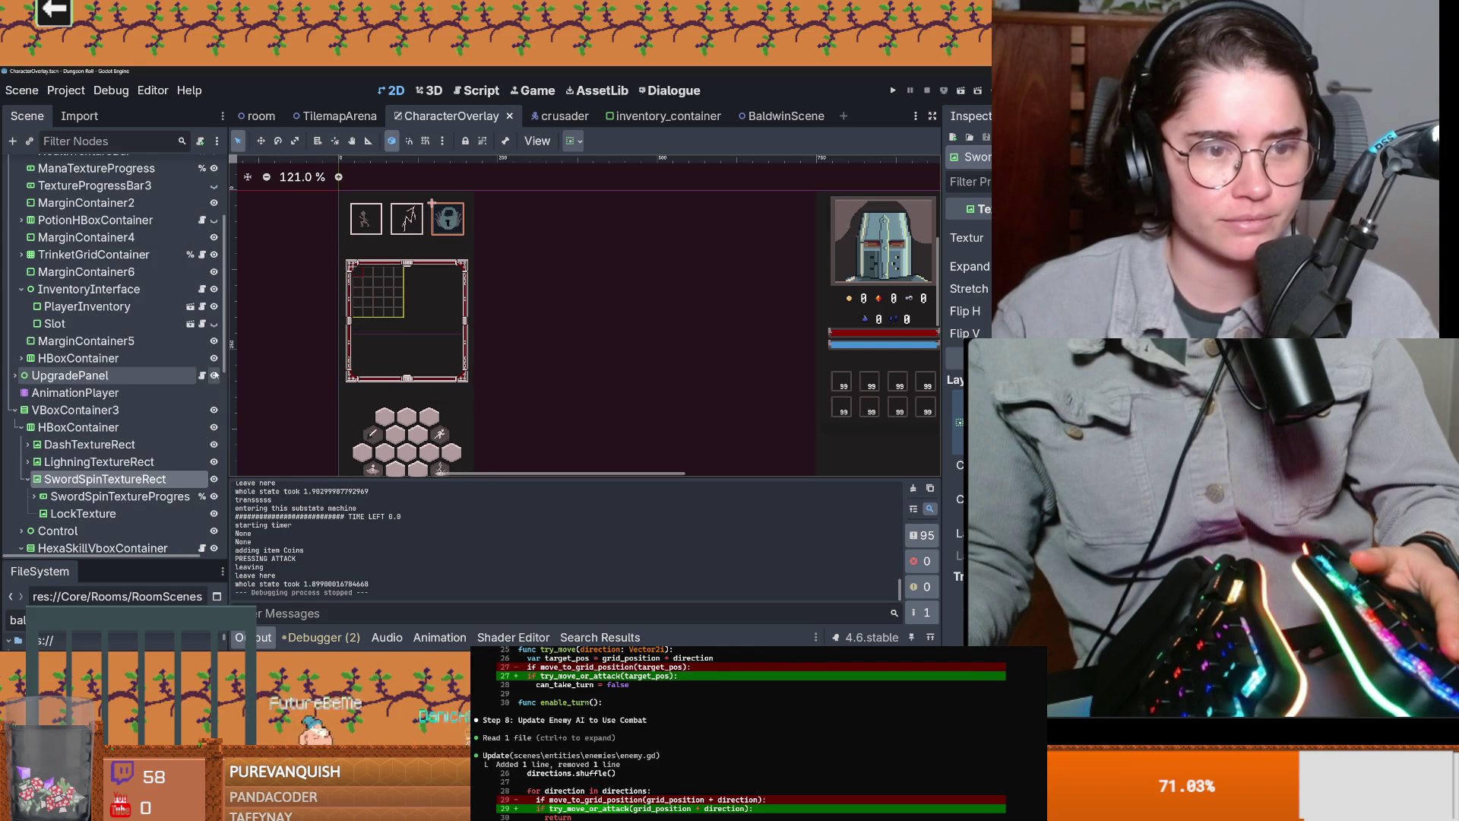
left_click(214, 375)
left_click(215, 375)
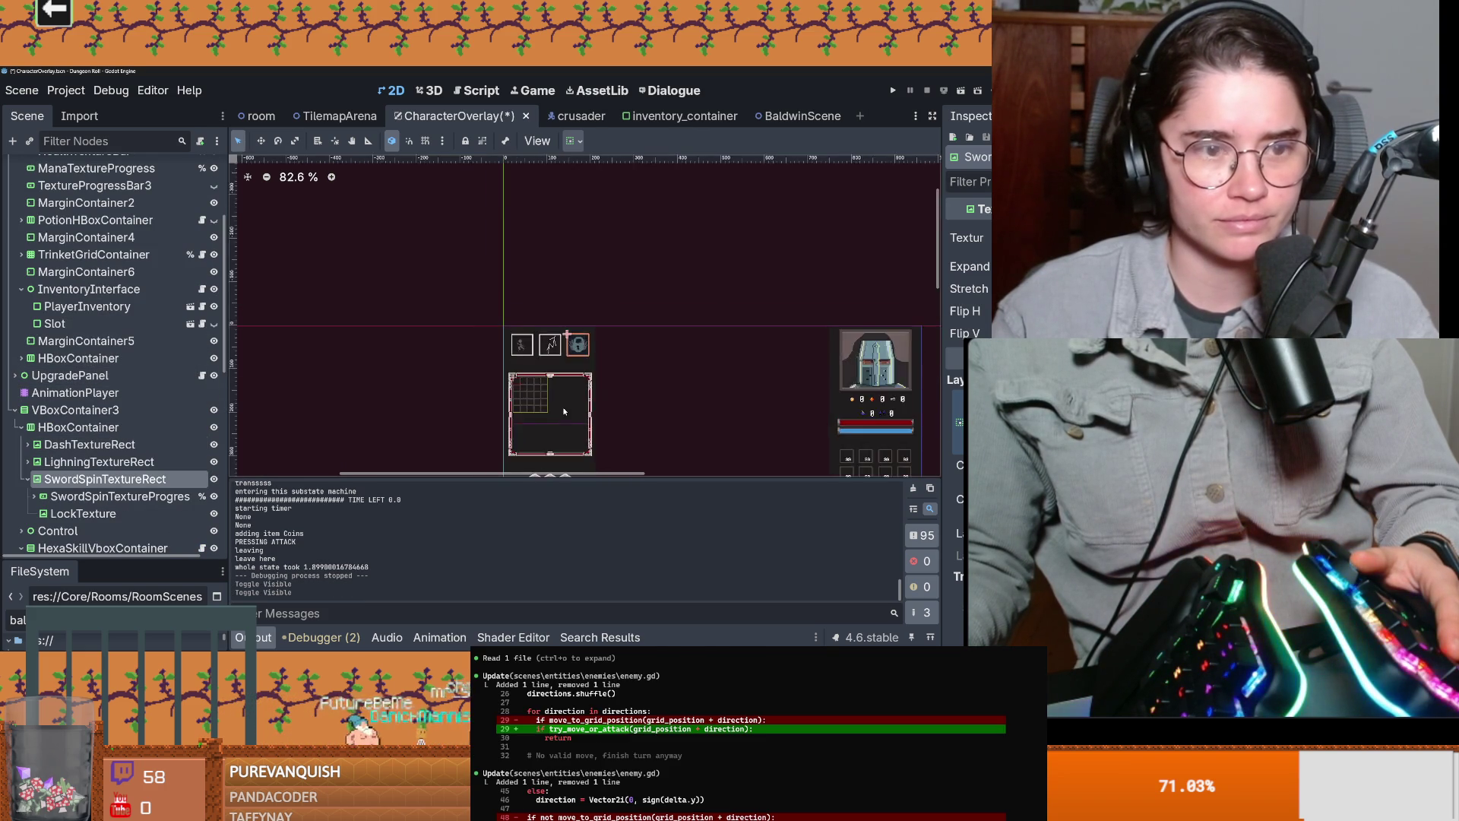
scroll(564, 411, "up", 2)
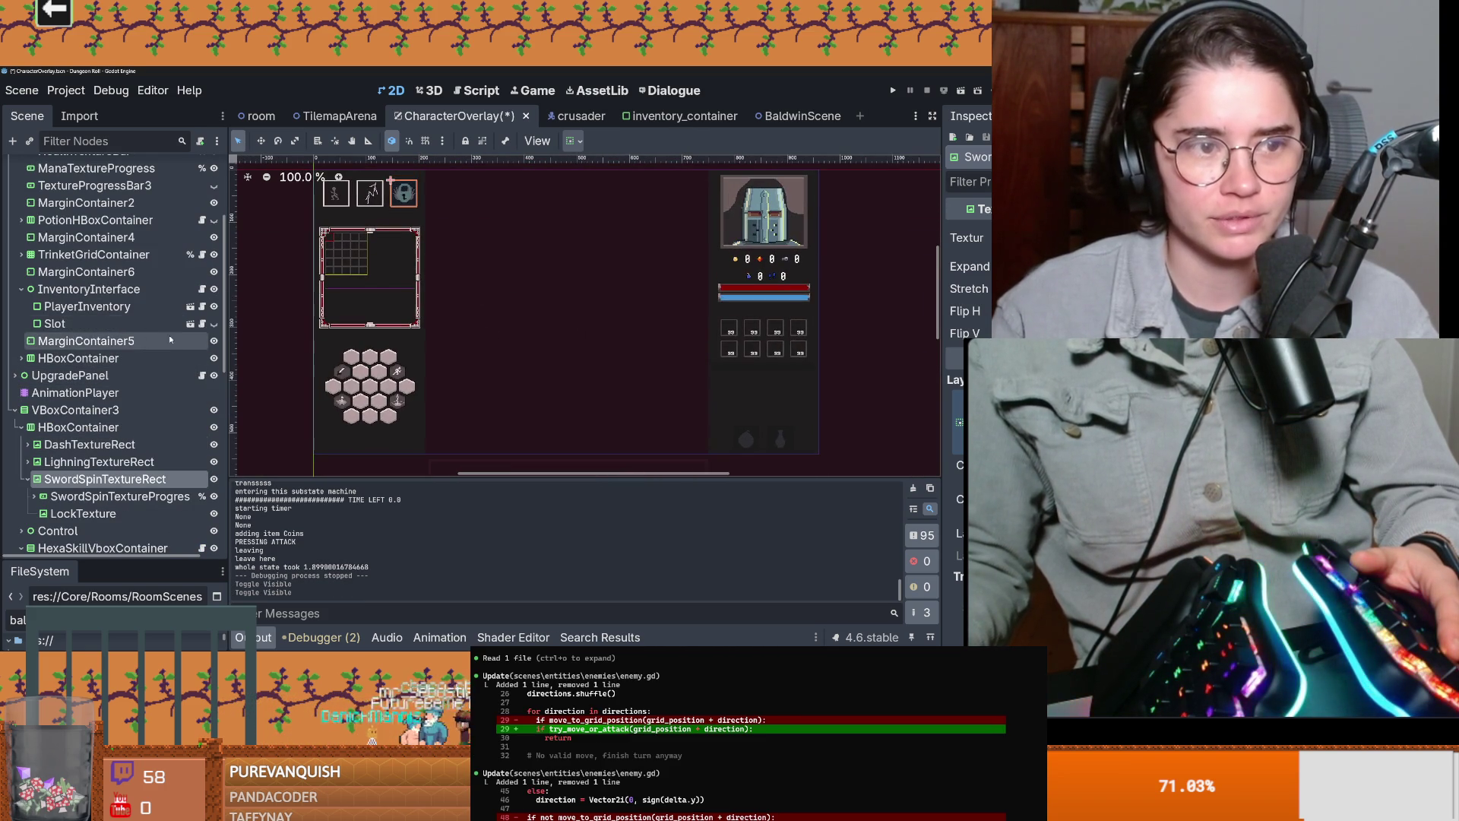
scroll(171, 402, "up", 4)
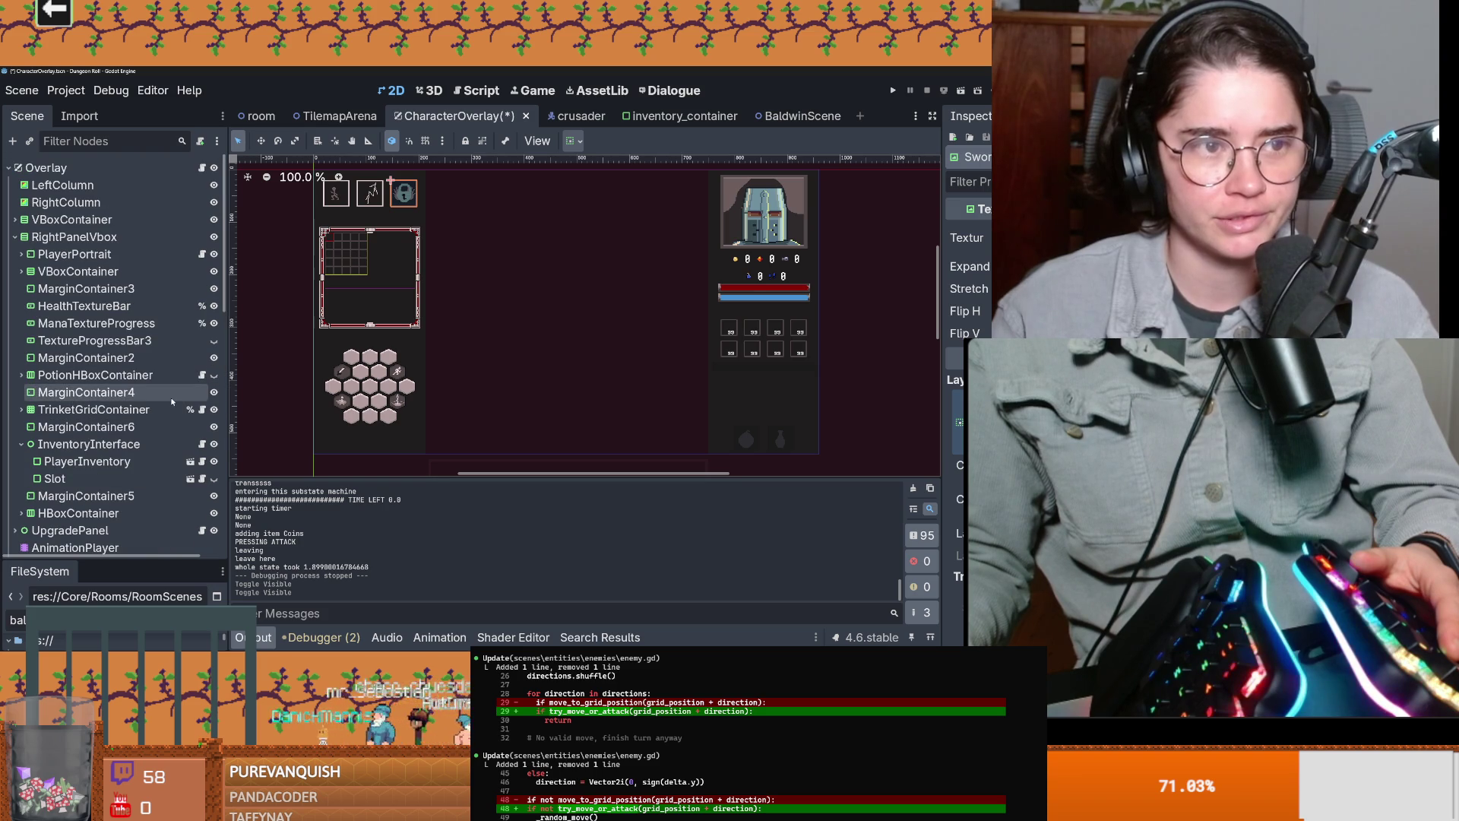
Step: Collapse RightPanelVbox, toggle VBoxContainer3 visibility, and open the Overlay's character_overlay.gd script
left_click(15, 237)
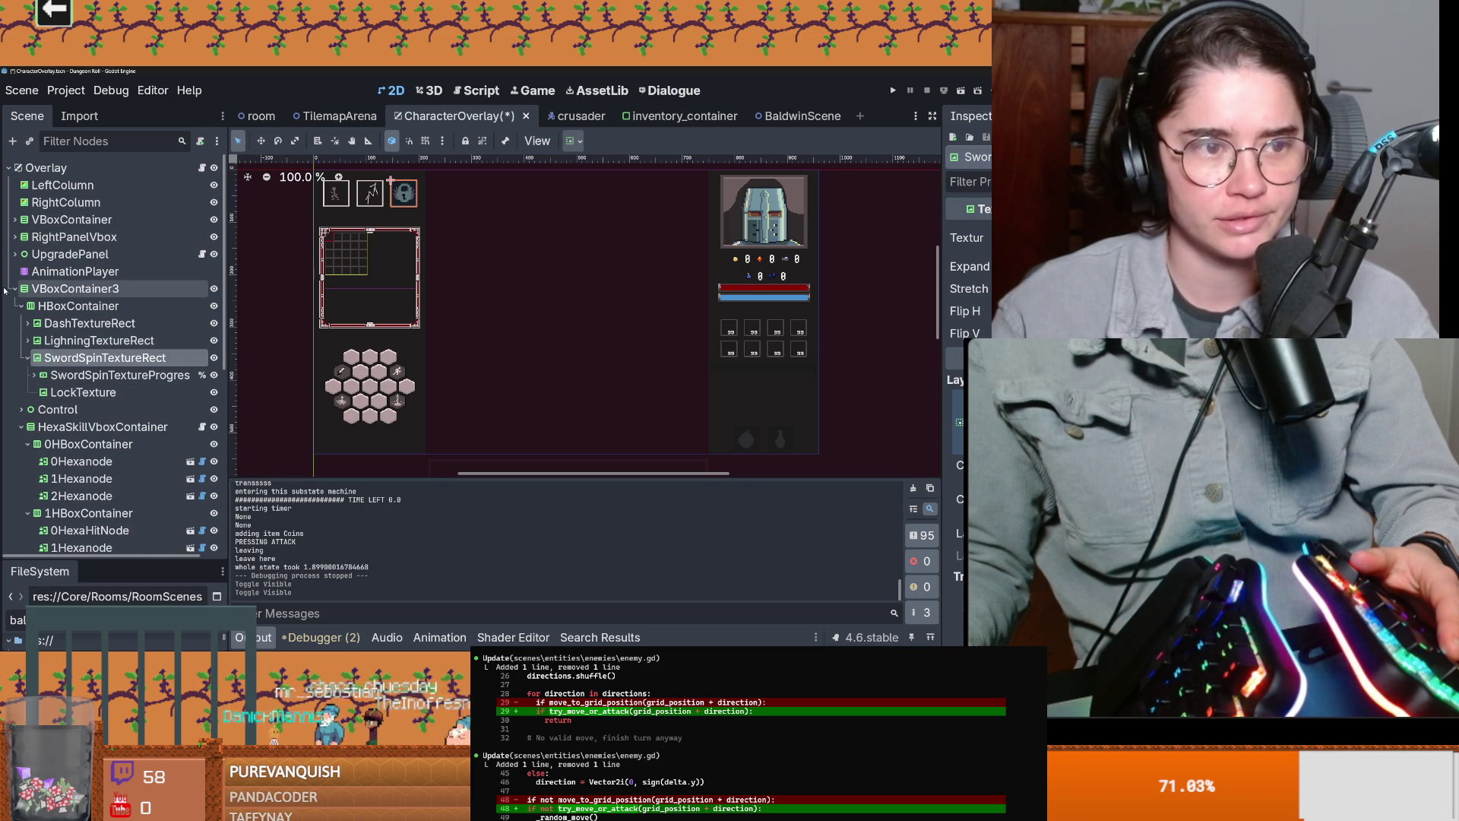
left_click(213, 288)
left_click(214, 288)
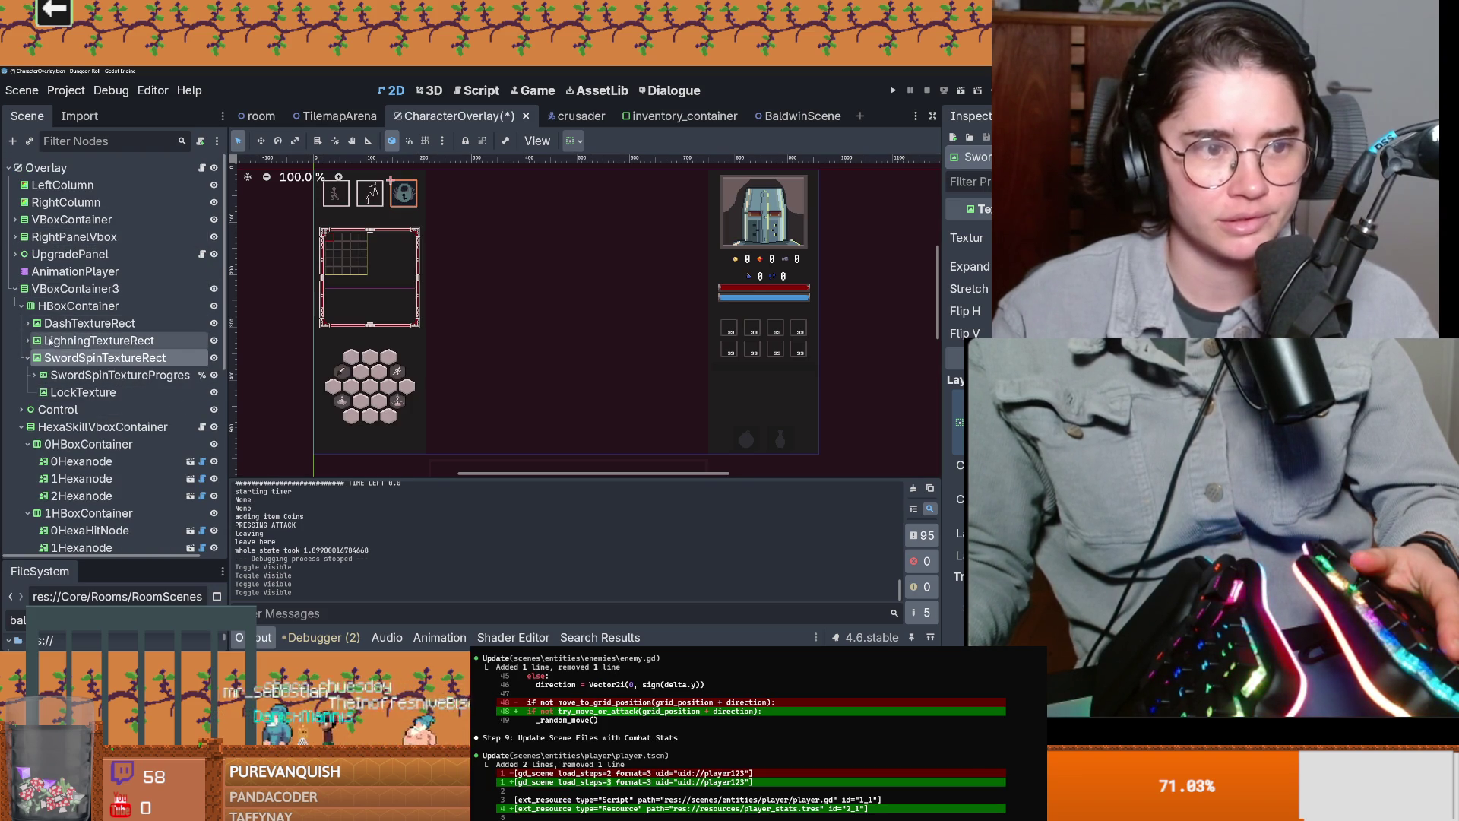
left_click(28, 358)
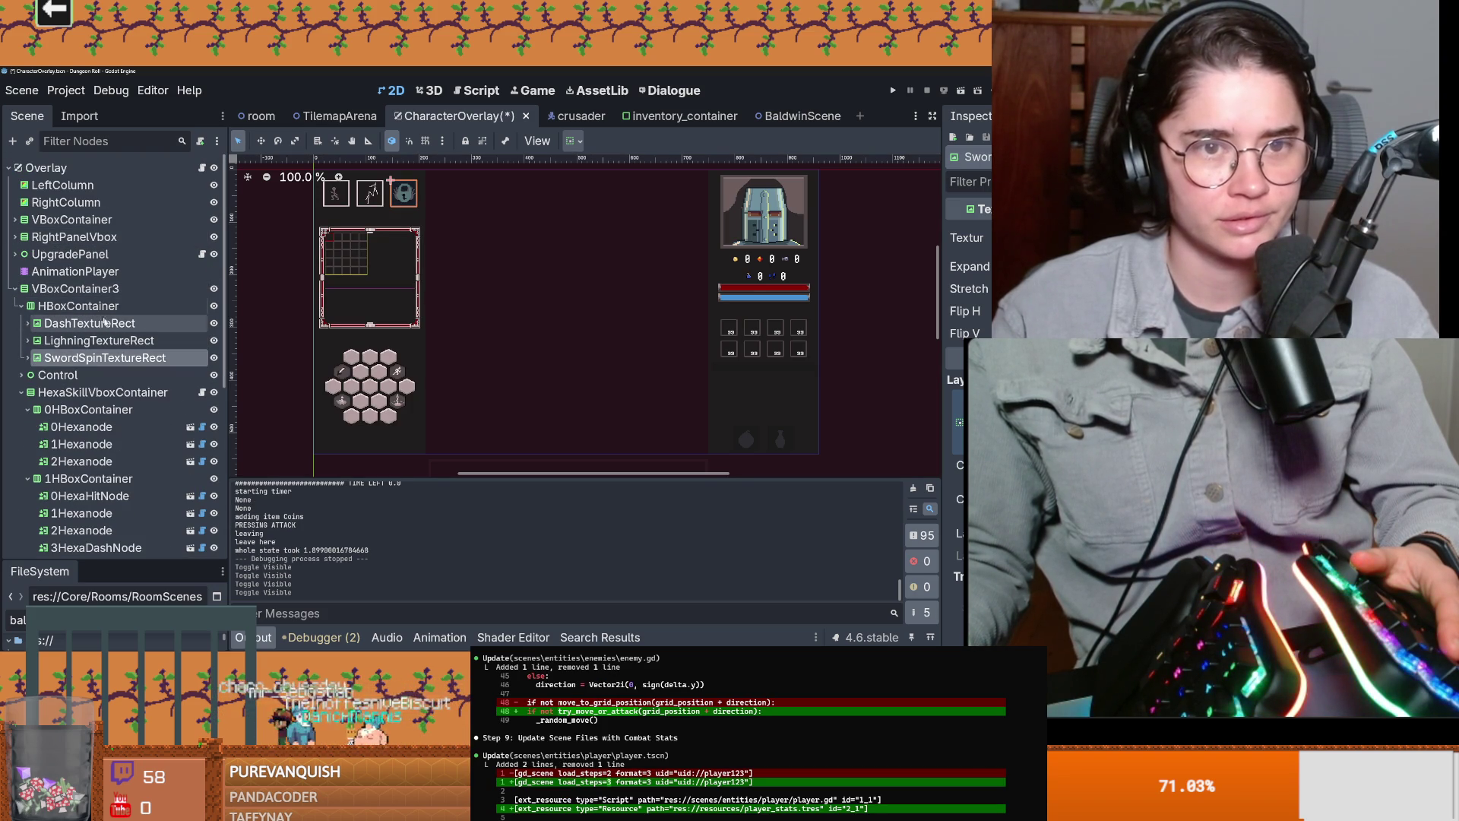
left_click(202, 167)
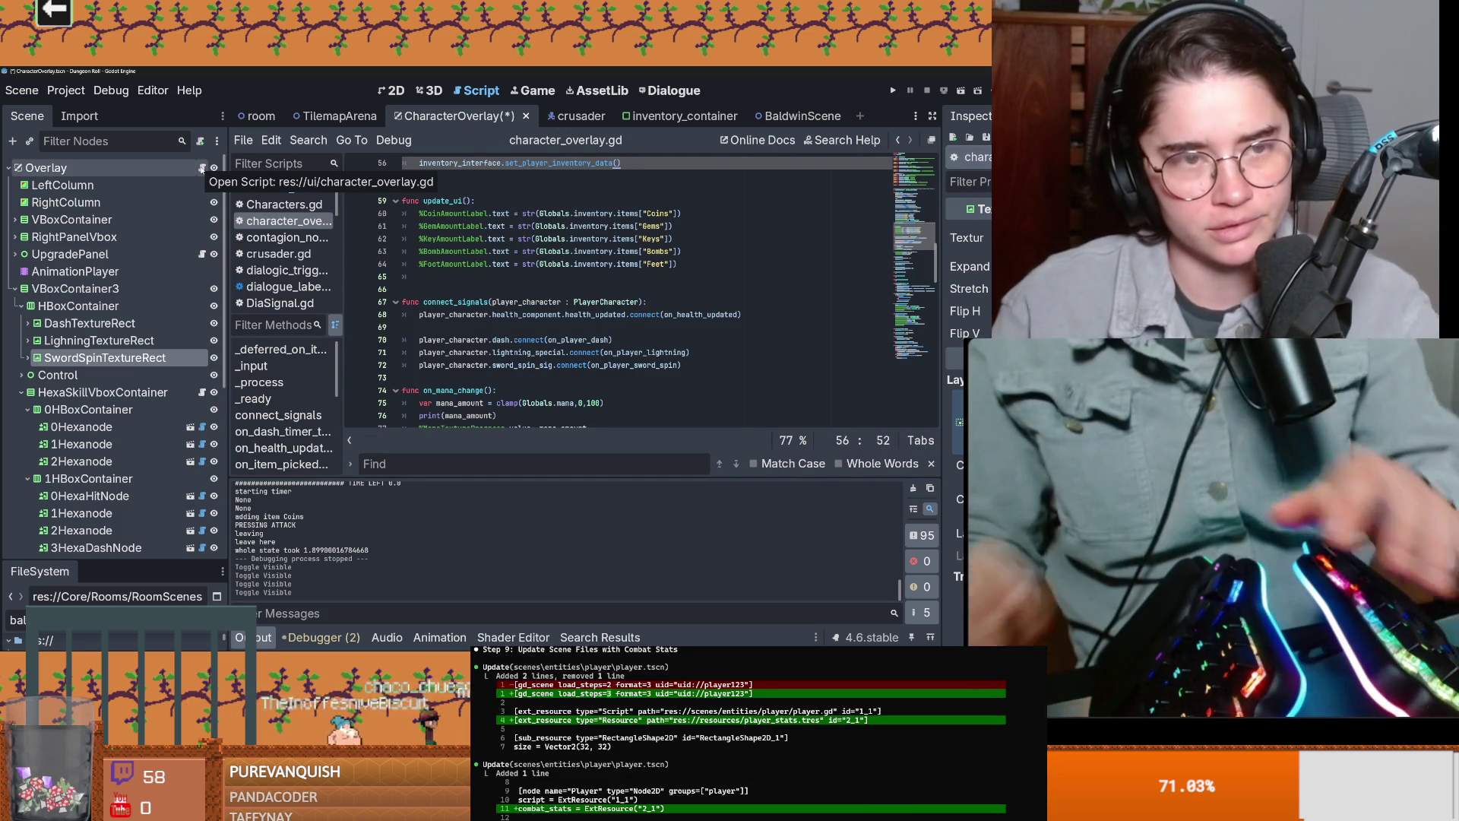
scroll(517, 306, "up", 5)
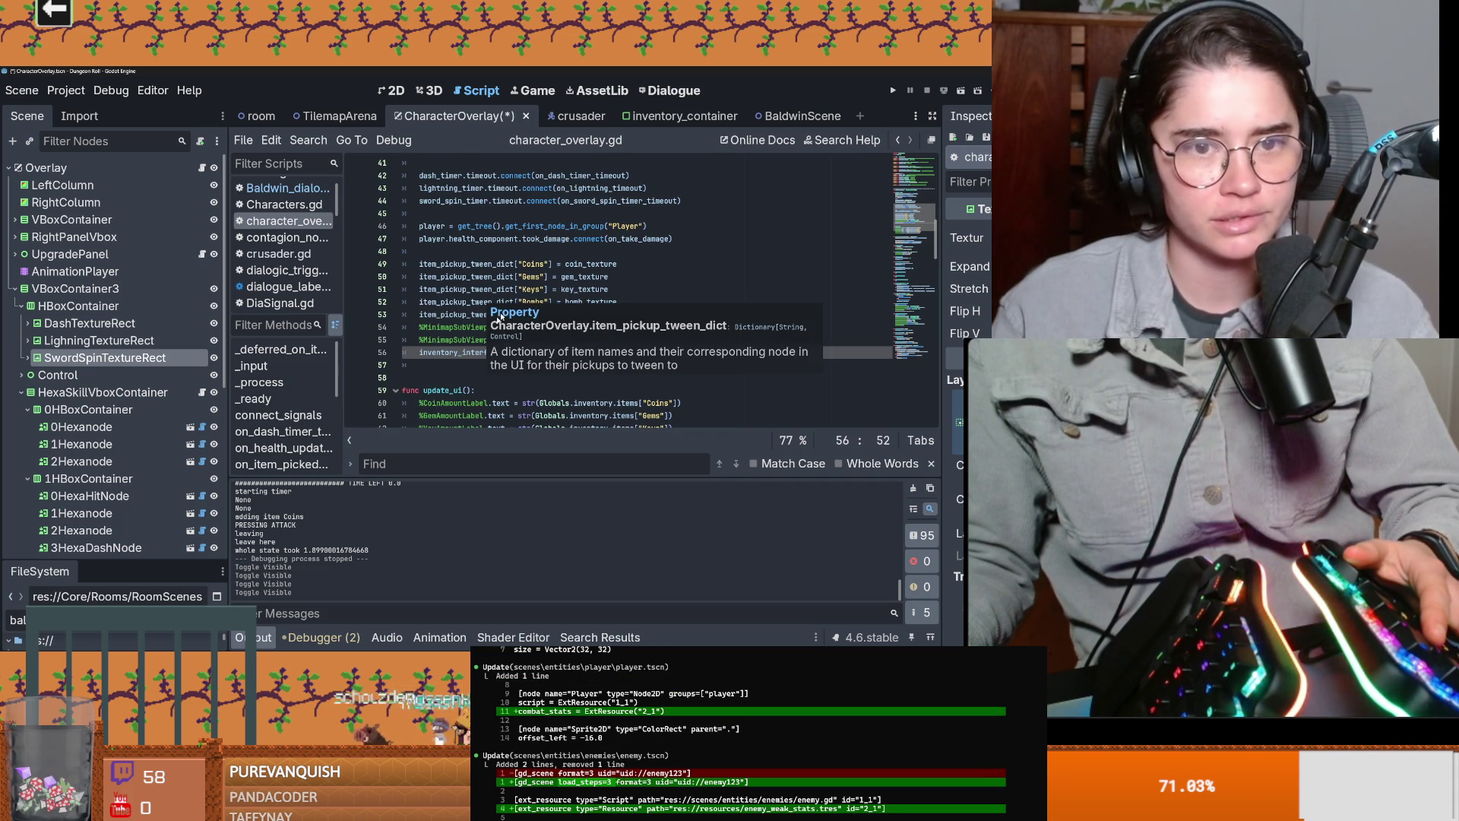
scroll(487, 320, "up", 10)
left_click(471, 343)
scroll(472, 344, "up", 3)
left_click(476, 302)
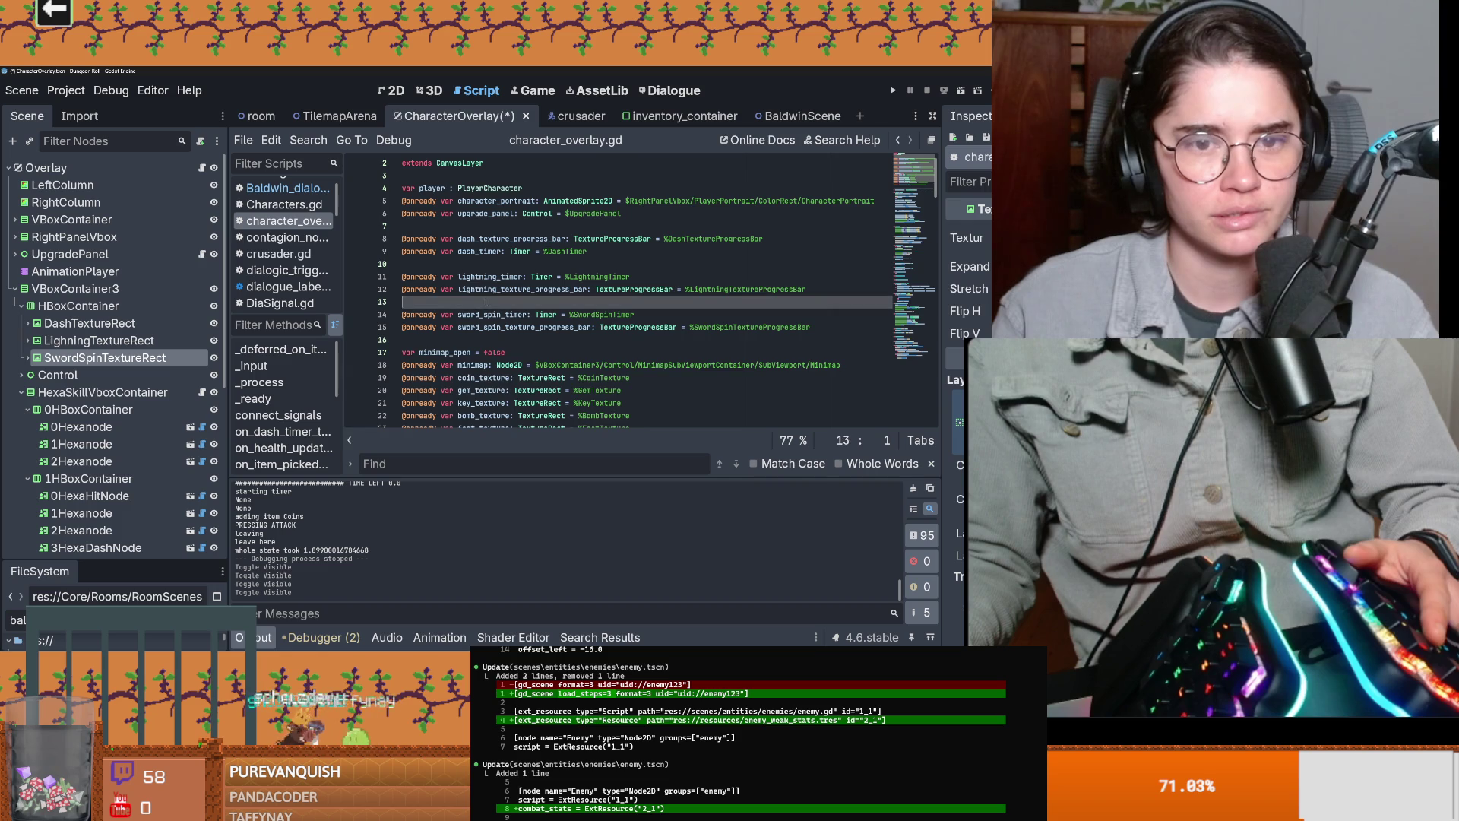
left_click(437, 342)
key("Return")
key("Return")
left_click(418, 353)
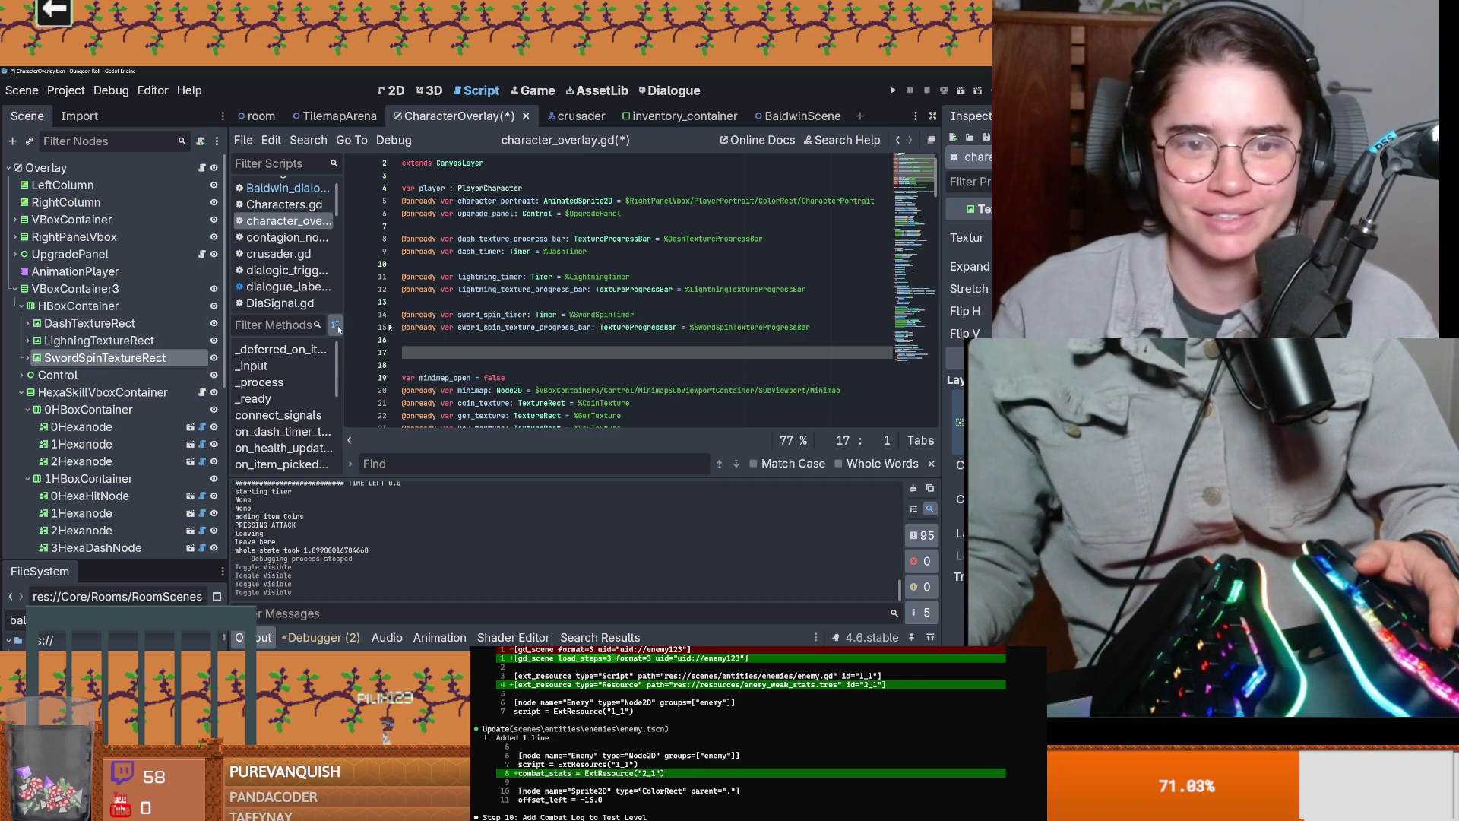
double_click(91, 357)
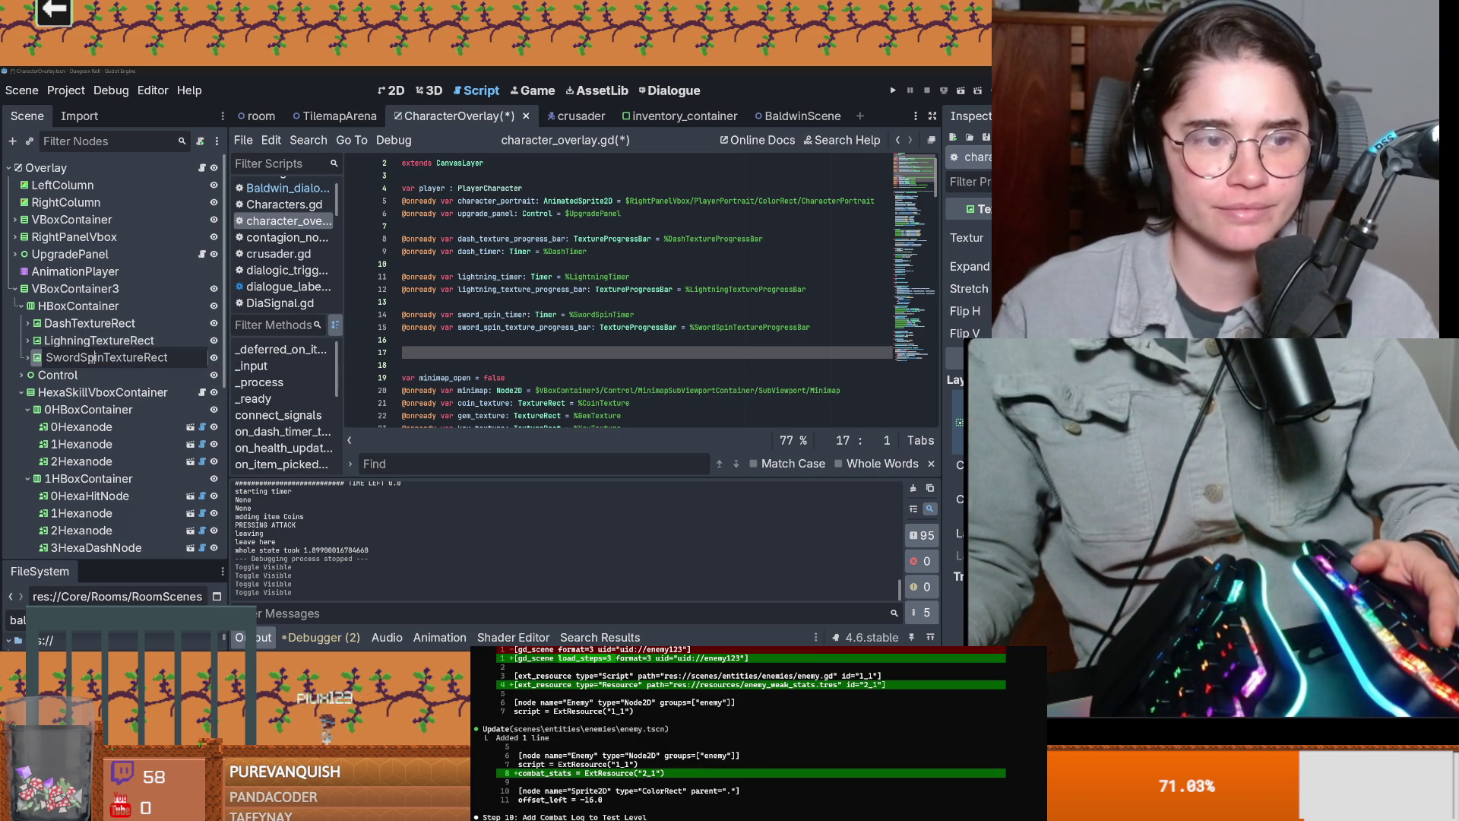
Step: Rename SwordSpinTextureRect to LayOnHandsTextureRect and expand its children
left_click_drag(99, 357, 46, 357)
type("Lay")
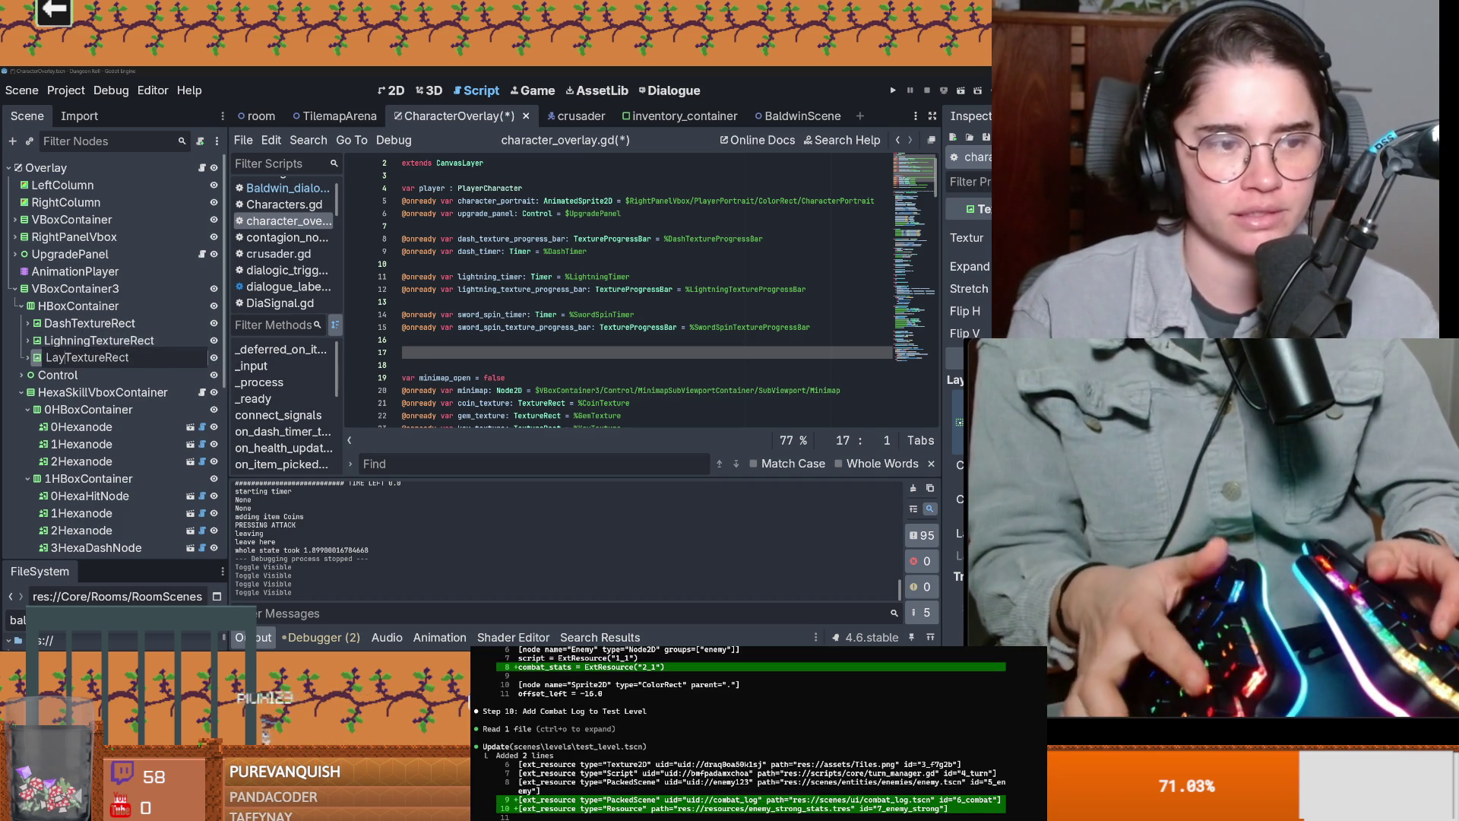
type("OnHands")
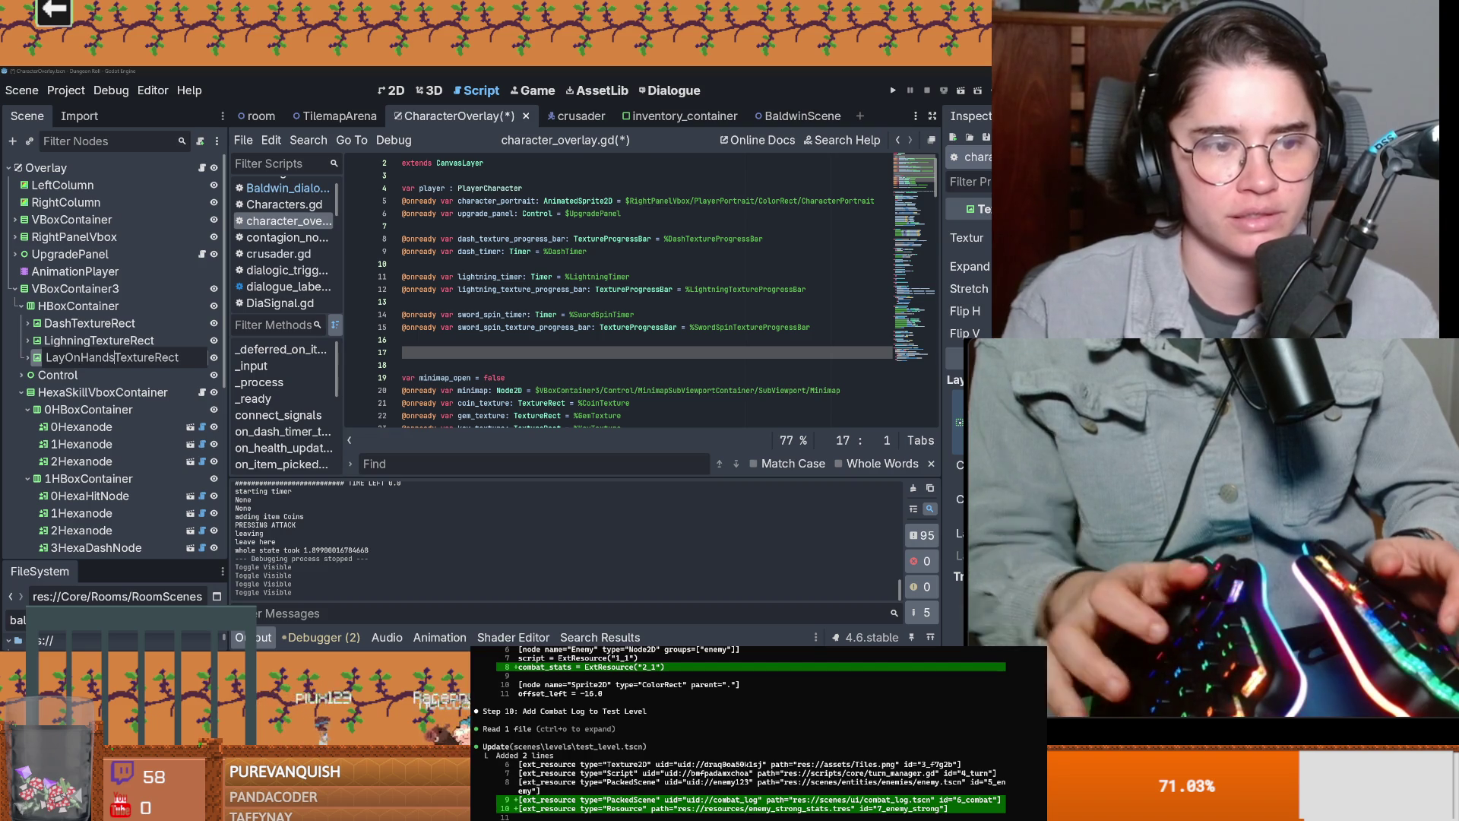
key("Return")
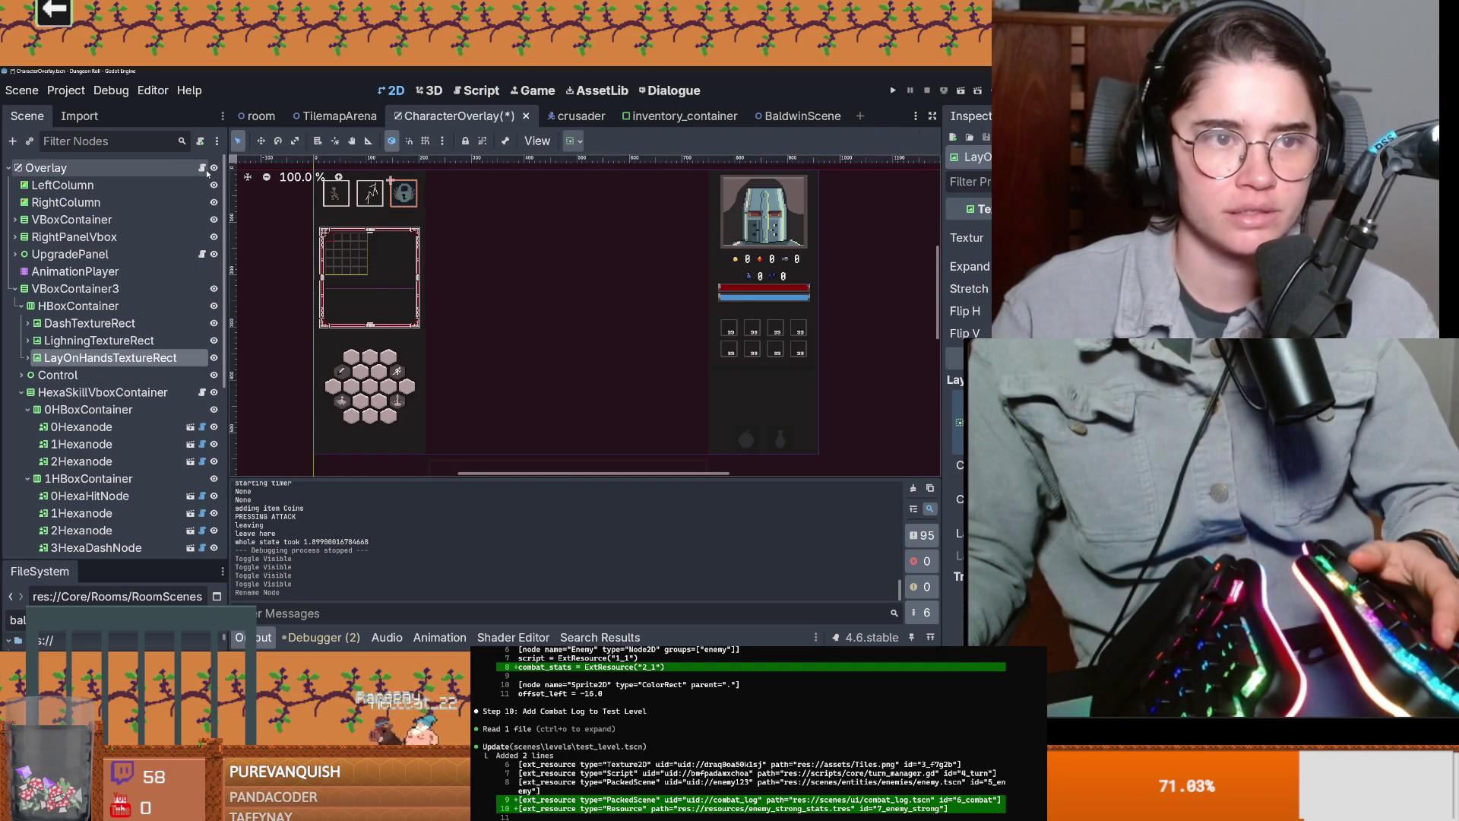
left_click(201, 167)
left_click_drag(835, 329, 691, 327)
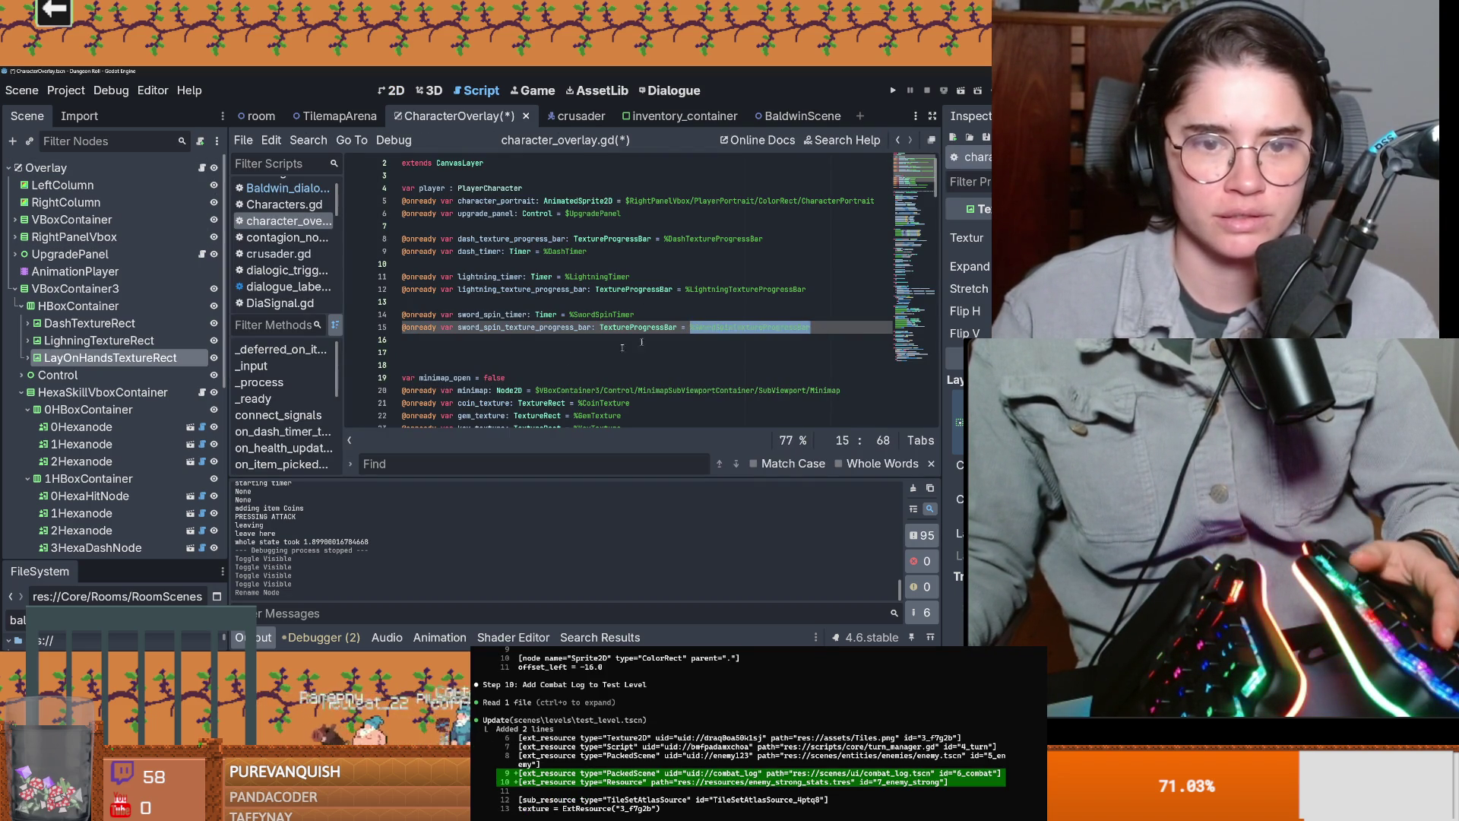
double_click(67, 357)
left_click(113, 357)
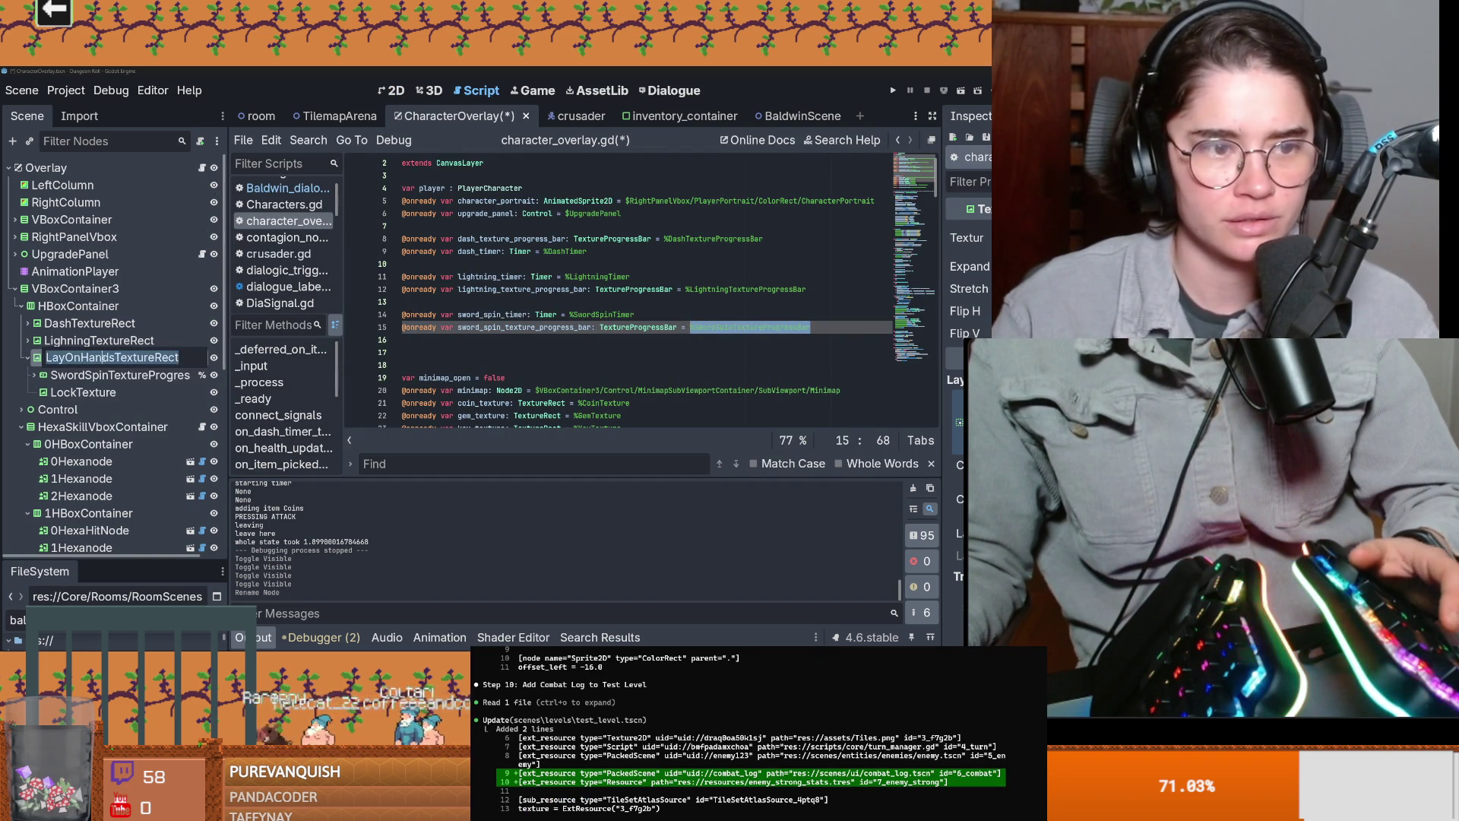
key("Return")
Step: Rename the sword spin progress bar to LayOnHandsTextureProgressBar
double_click(111, 375)
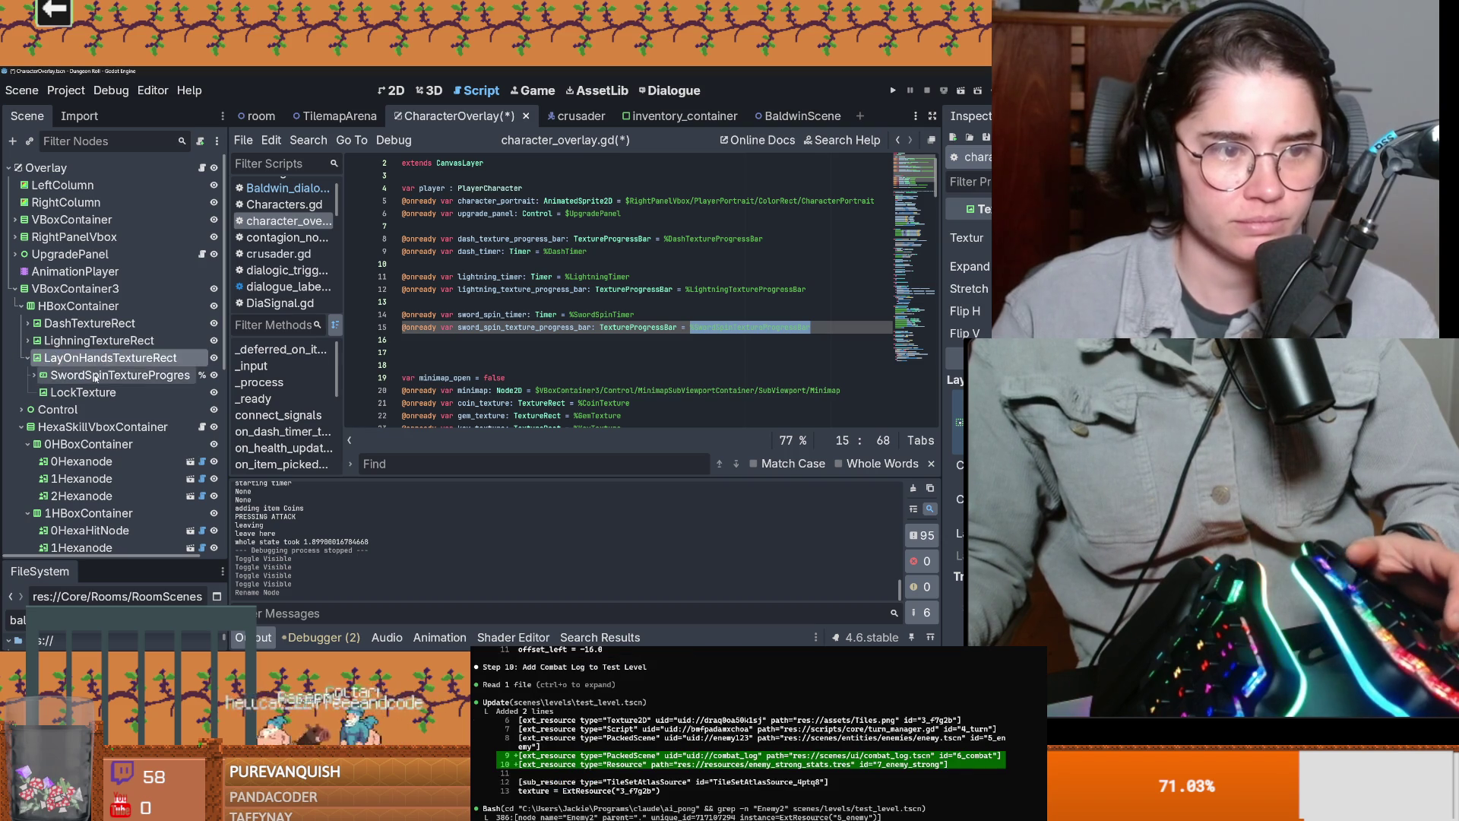
key("ctrl+a")
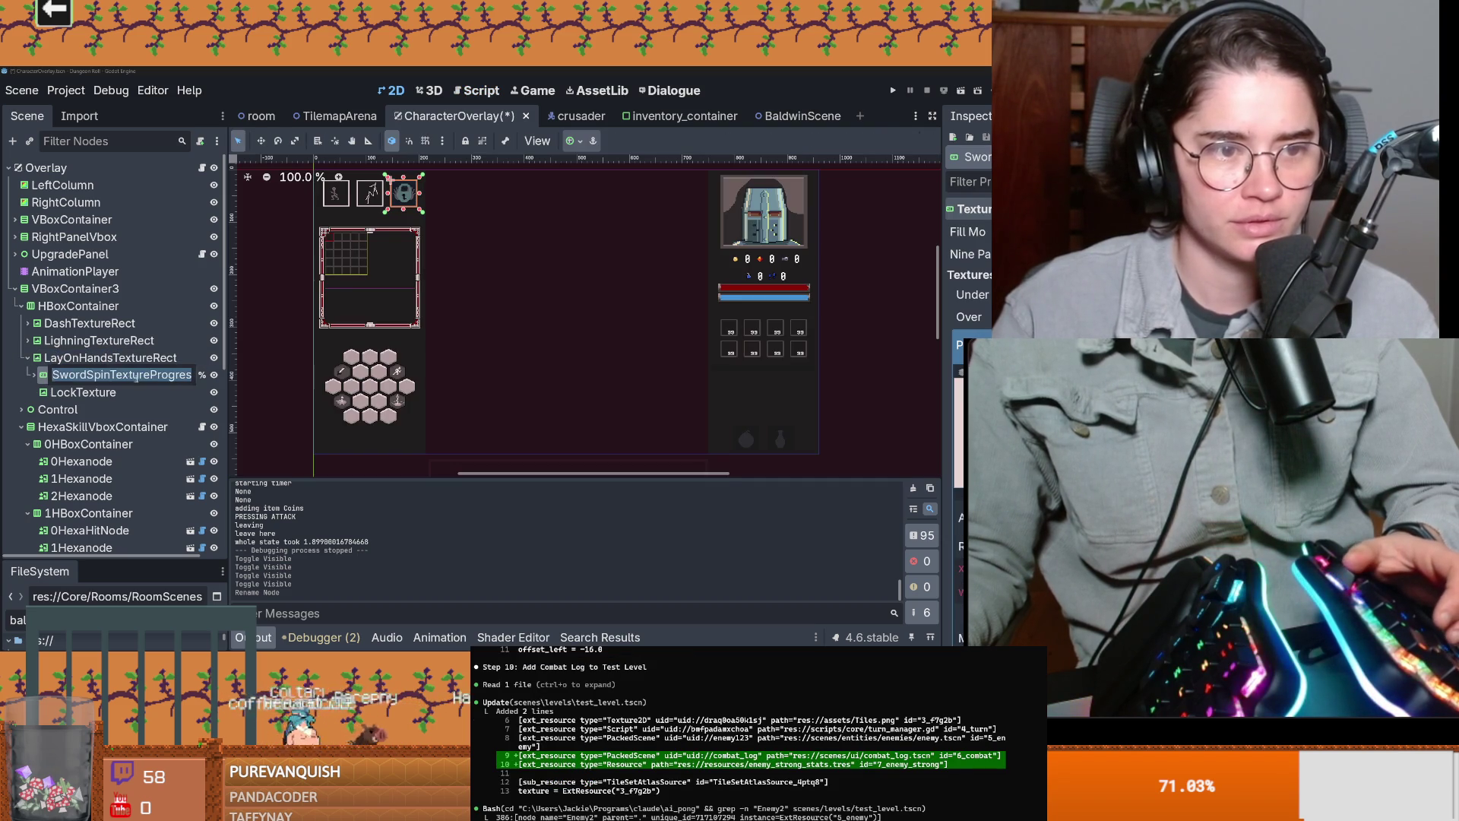
left_click(138, 375)
key("shift+Home")
type("LayOnHands")
key("Return")
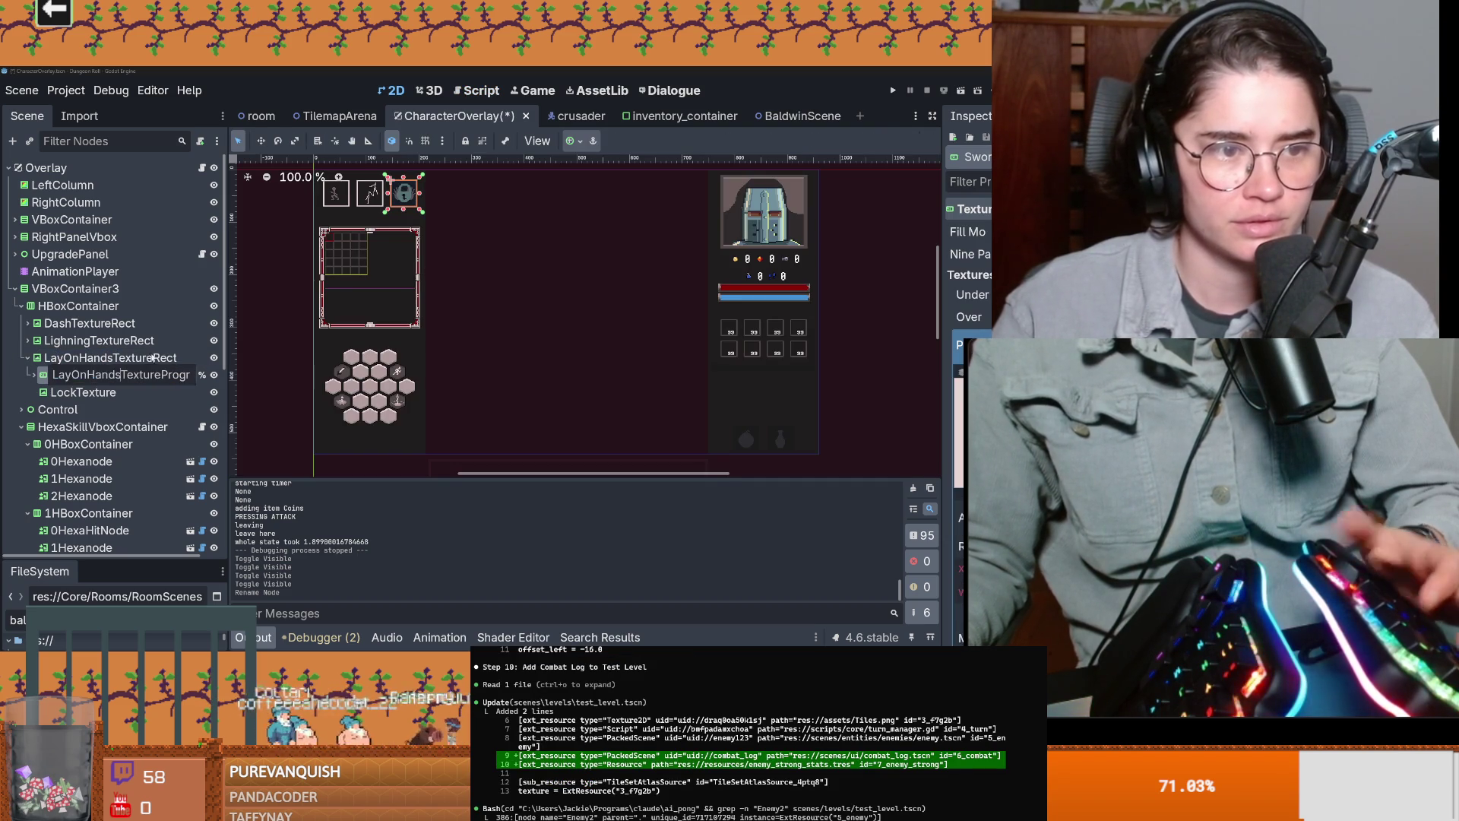
left_click(202, 168)
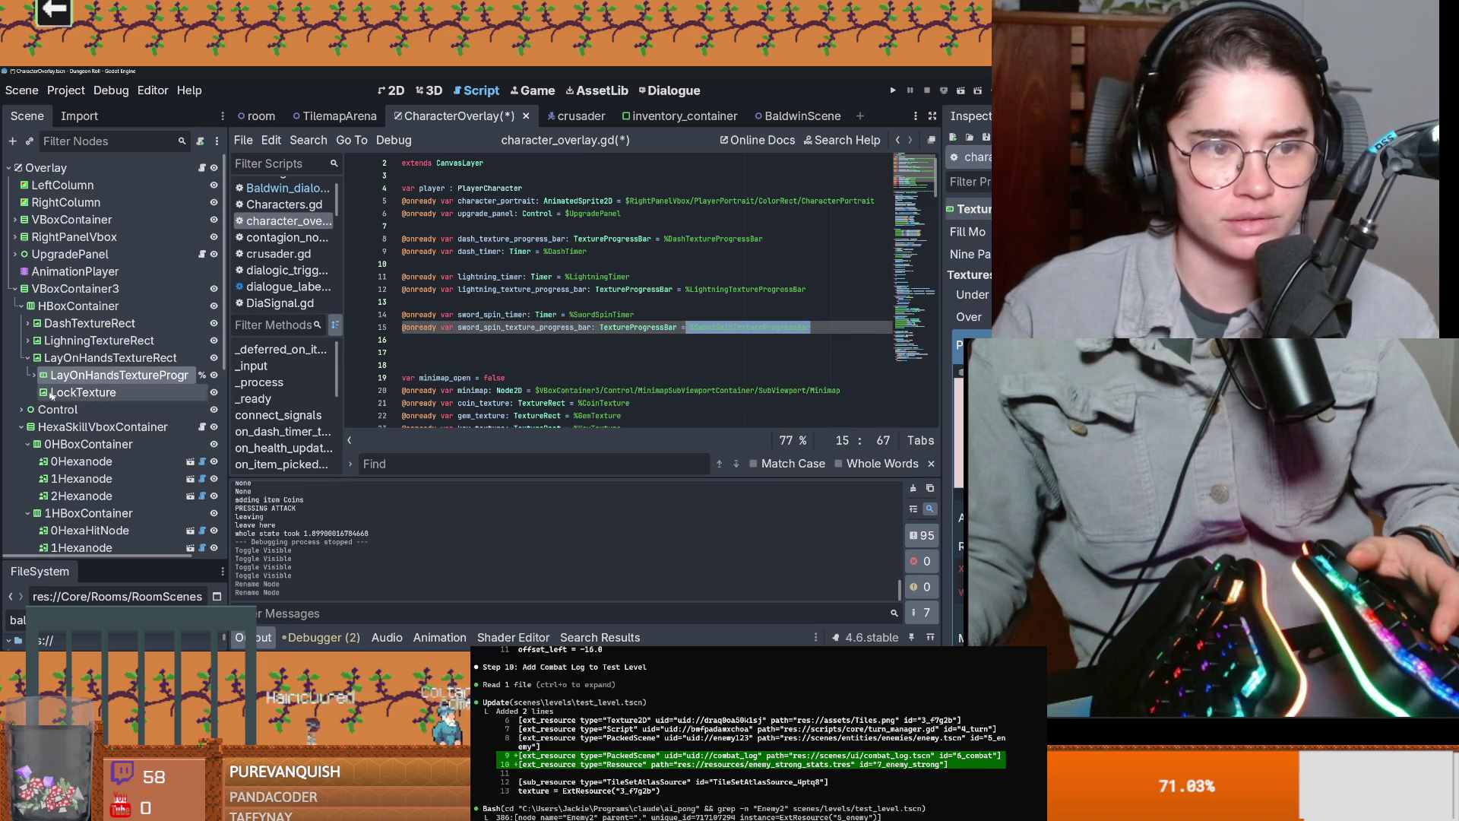
Step: Rename SwordSpinTimer to LayOnHandsTimer
key("ctrl+v")
double_click(88, 394)
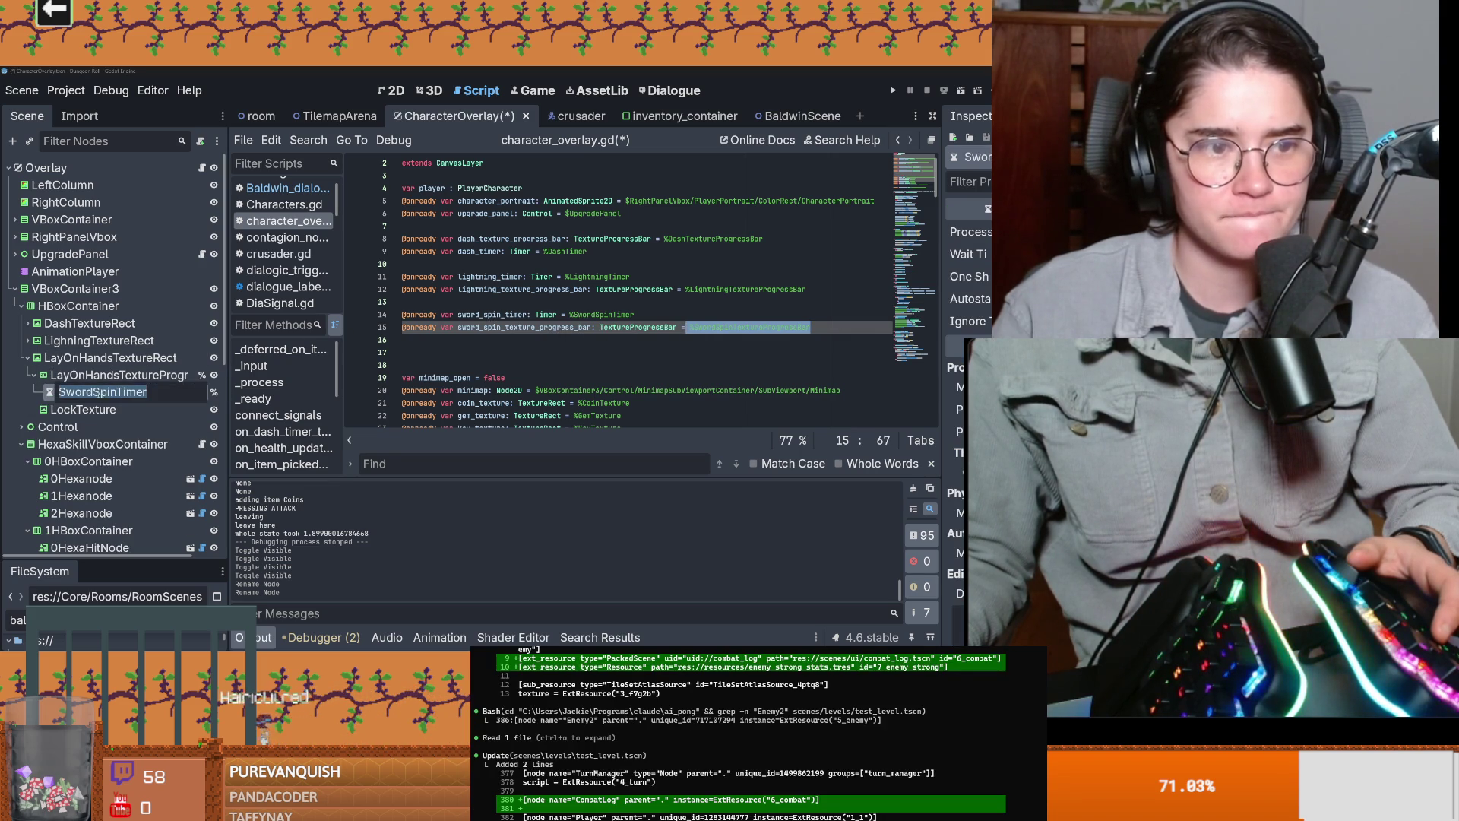
type("LayOnHandsTimer")
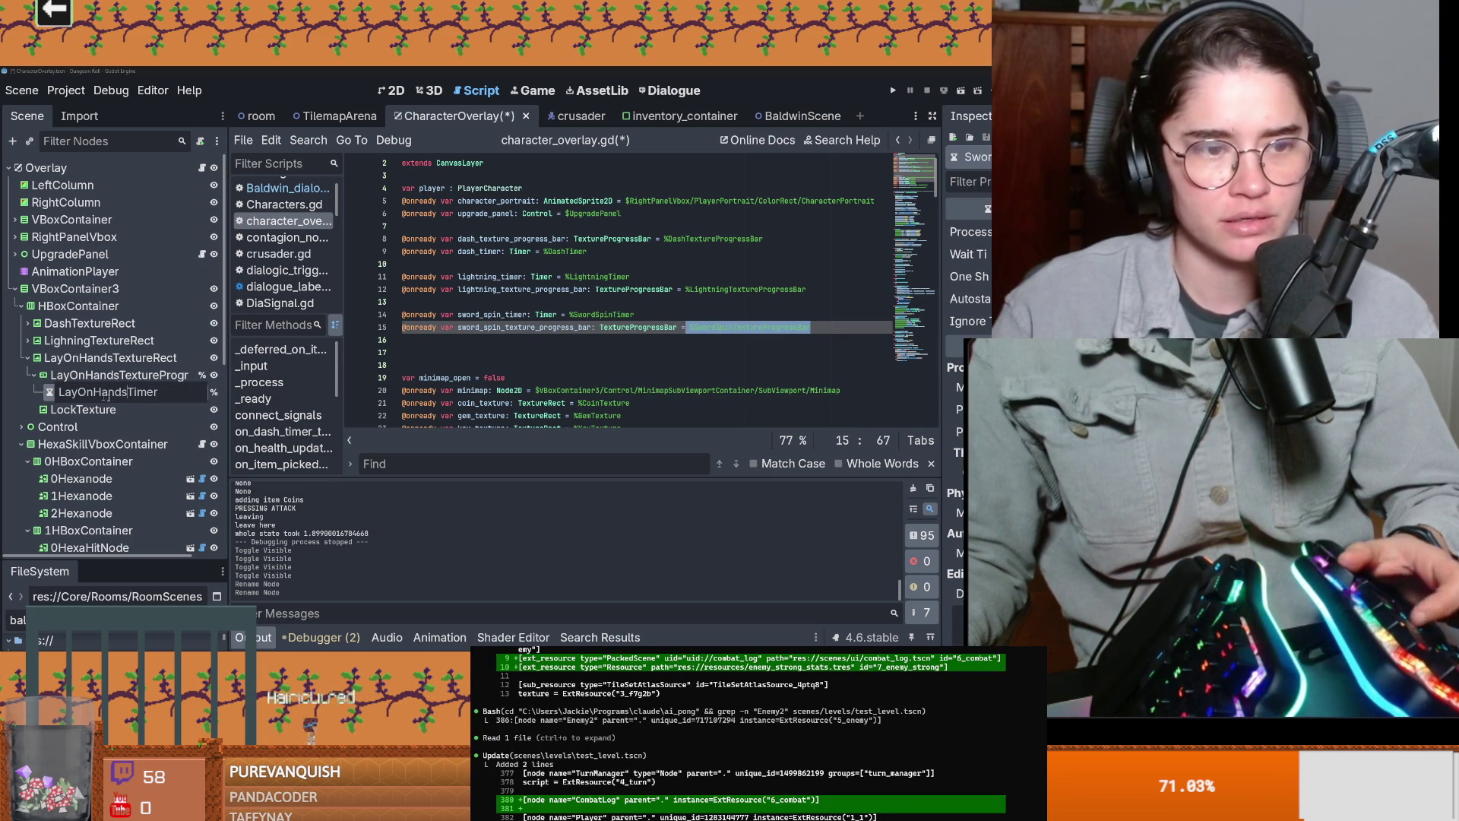
key("Return")
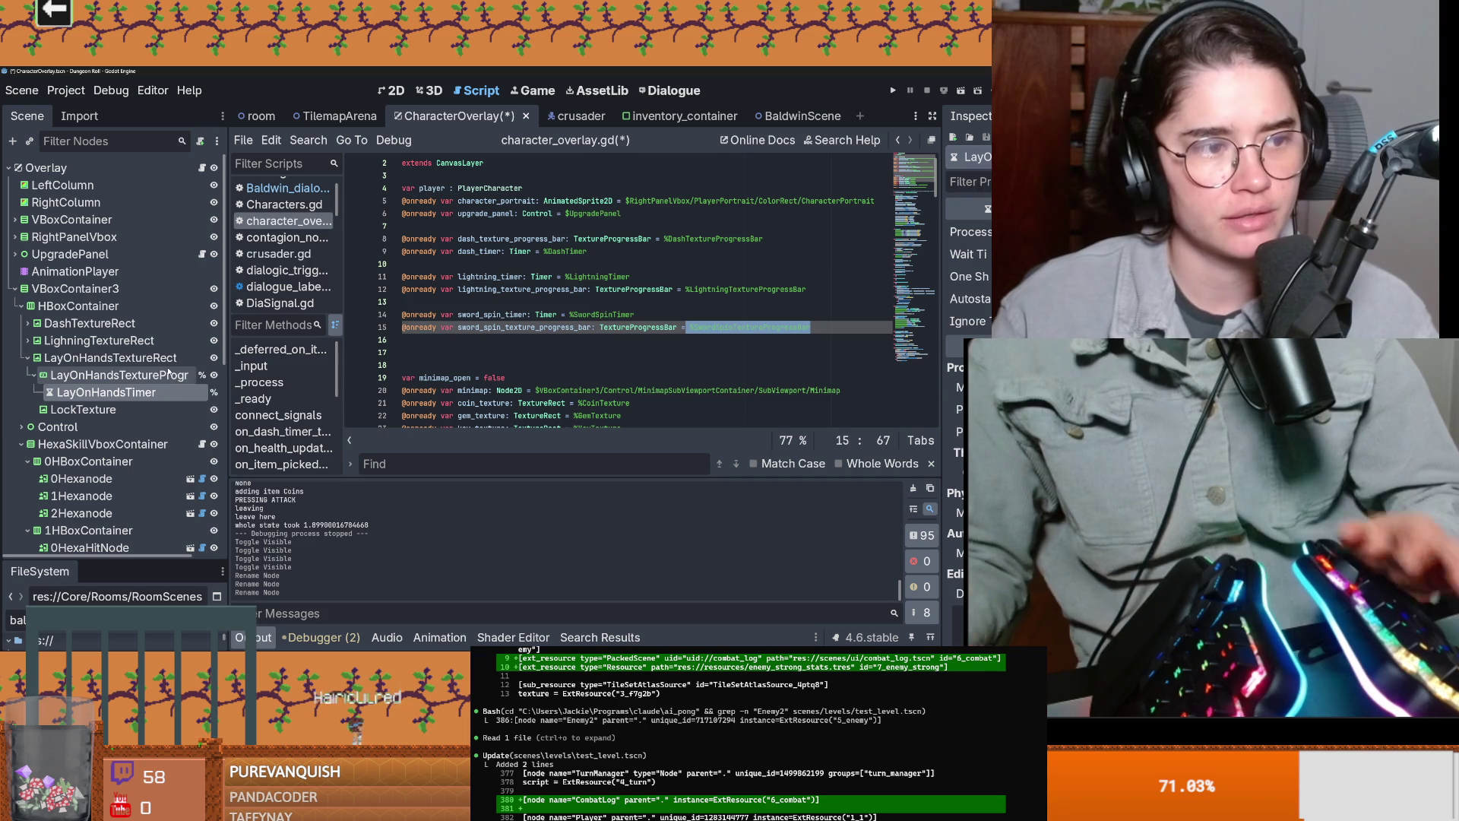
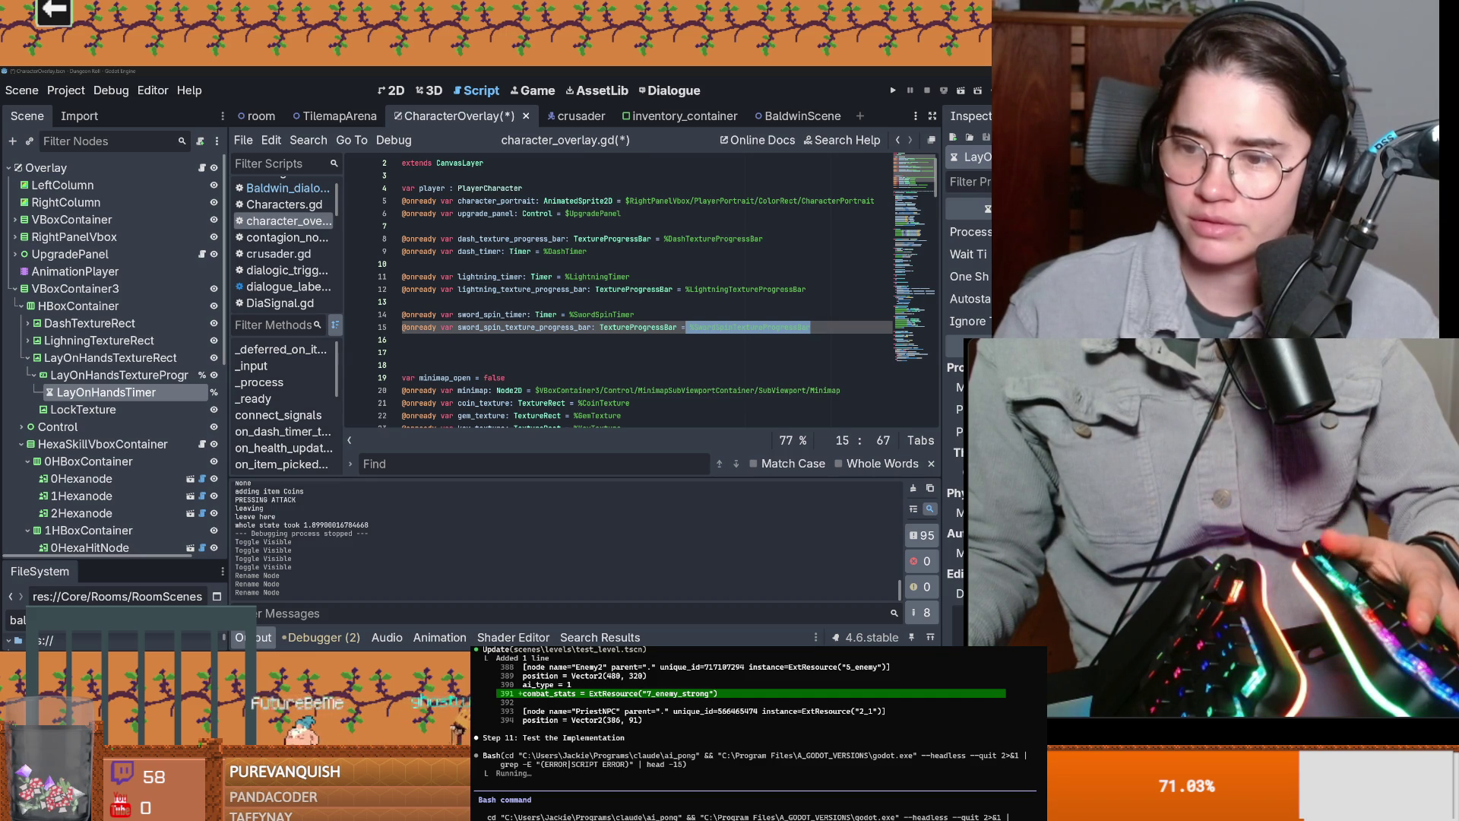
Step: Rename the line 14–15 variables to lay_on_hands_timer and lay_on_hands_texture_progress_bar
key("Return")
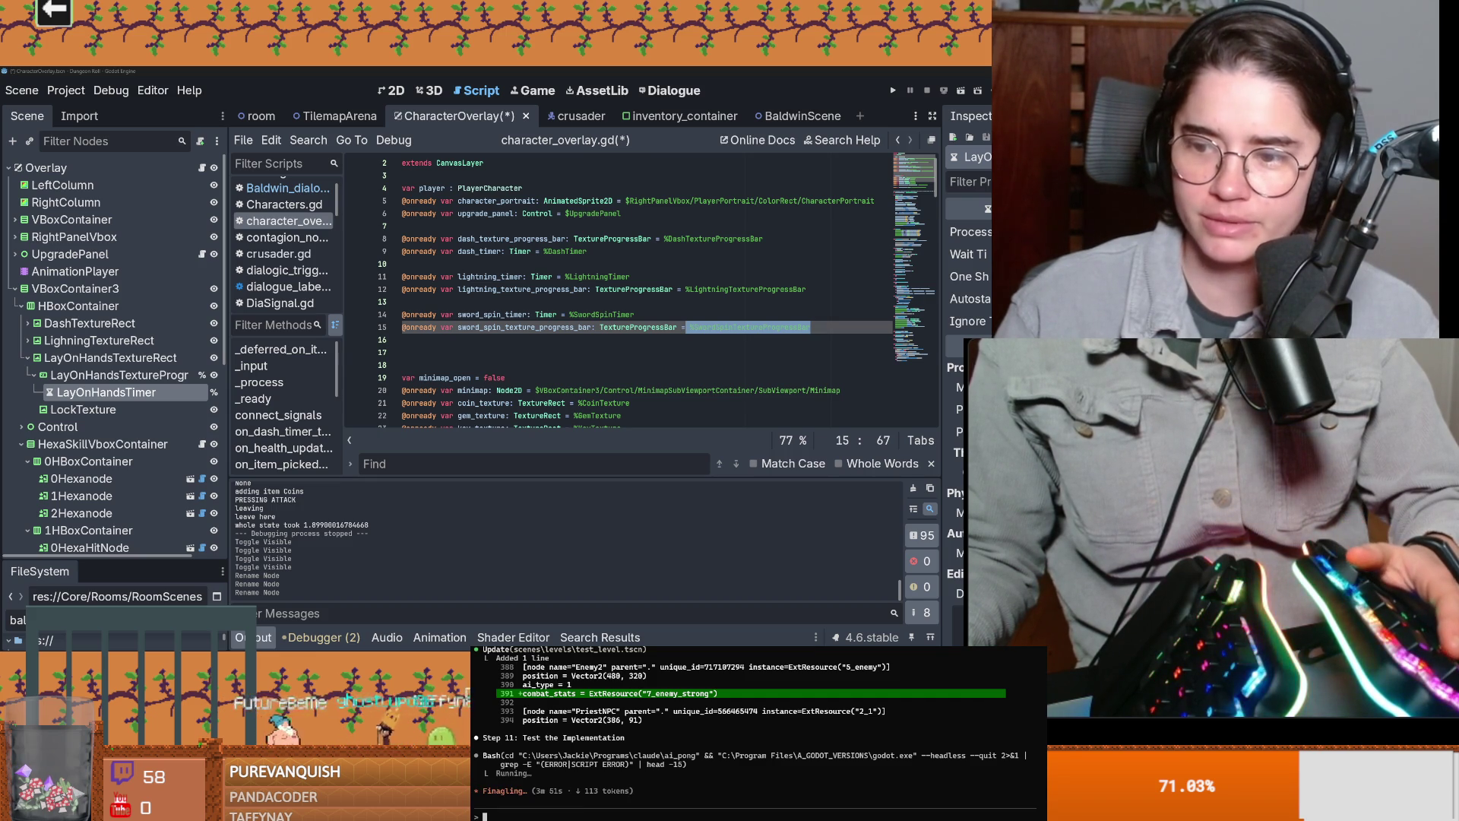
left_click(693, 342)
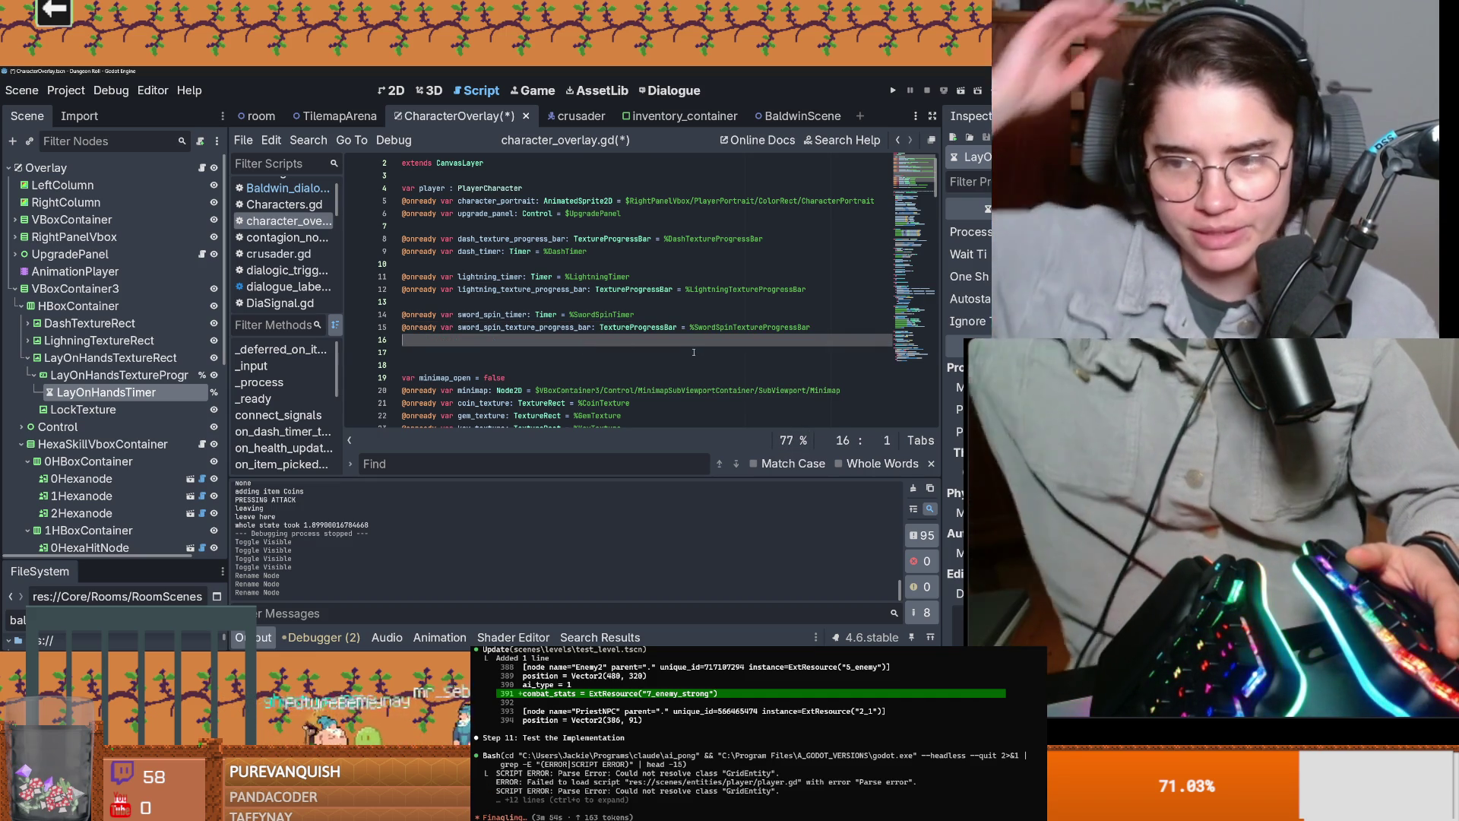
left_click(694, 352)
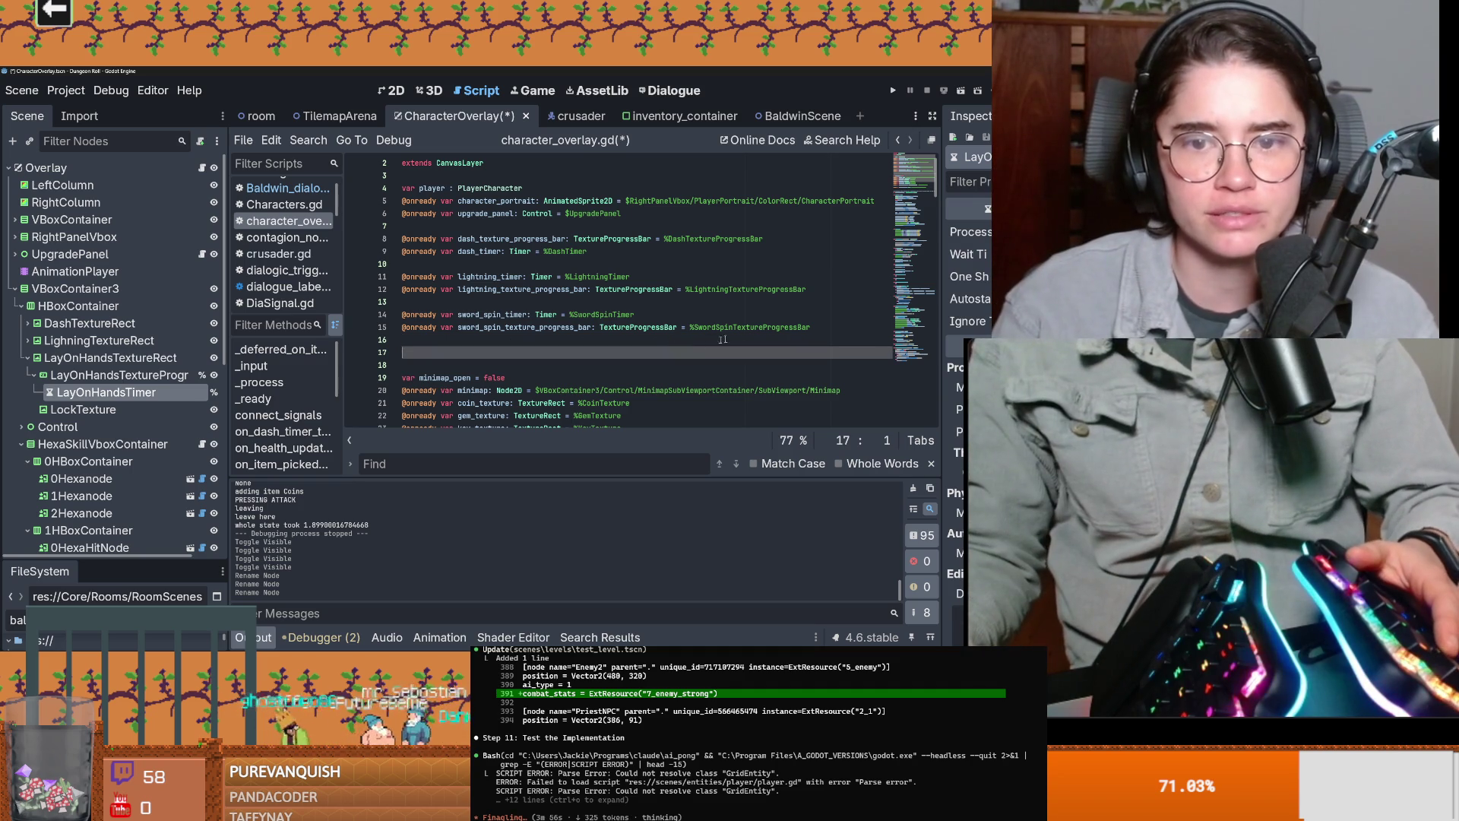
left_click(502, 315)
key("ctrl+shift+Left")
type("LayOnHands")
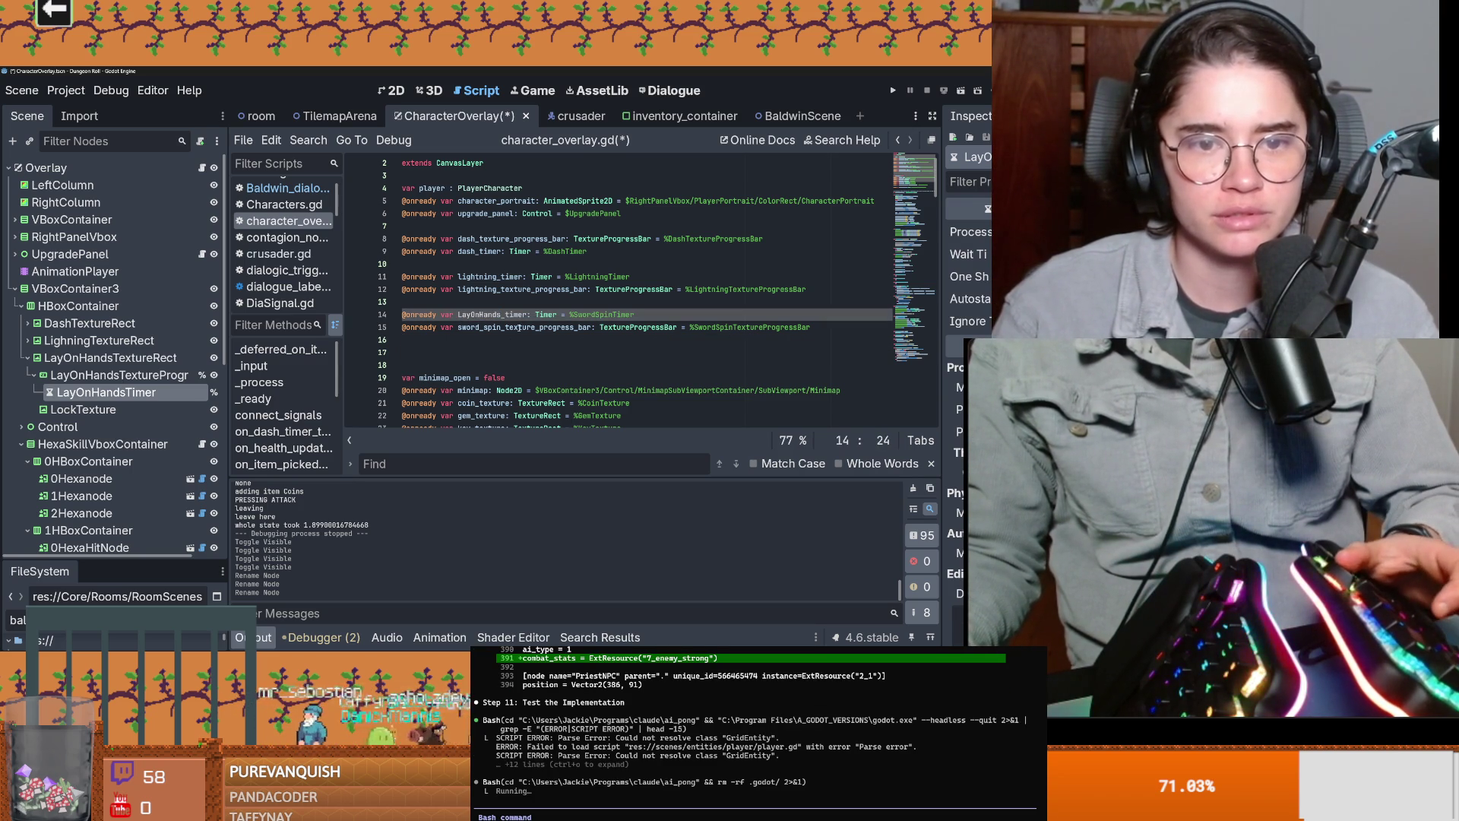
key("ctrl+z")
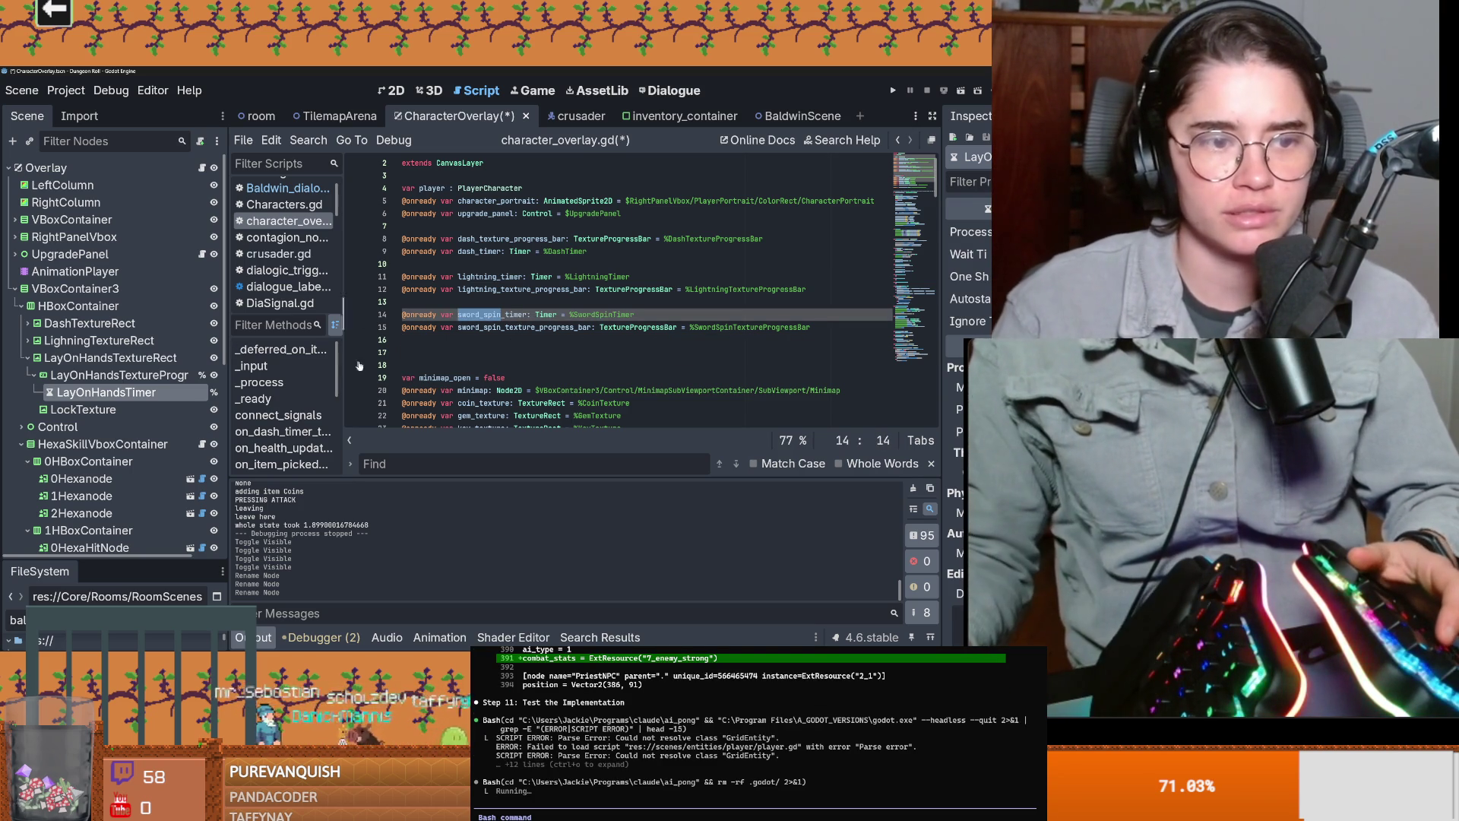
type("lay_on_hands")
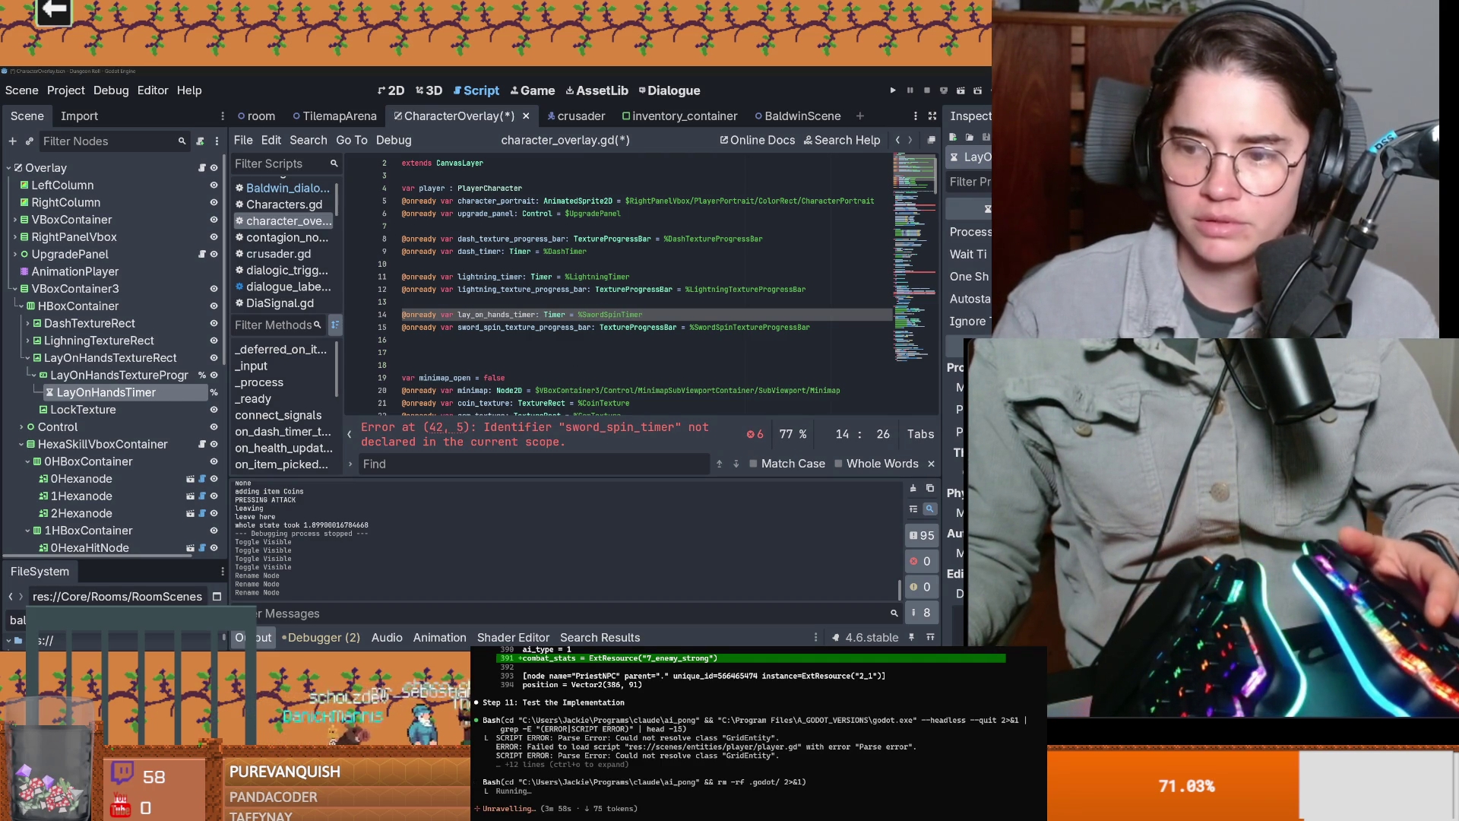
key("Down")
key("Down")
left_click_drag(507, 317, 466, 317)
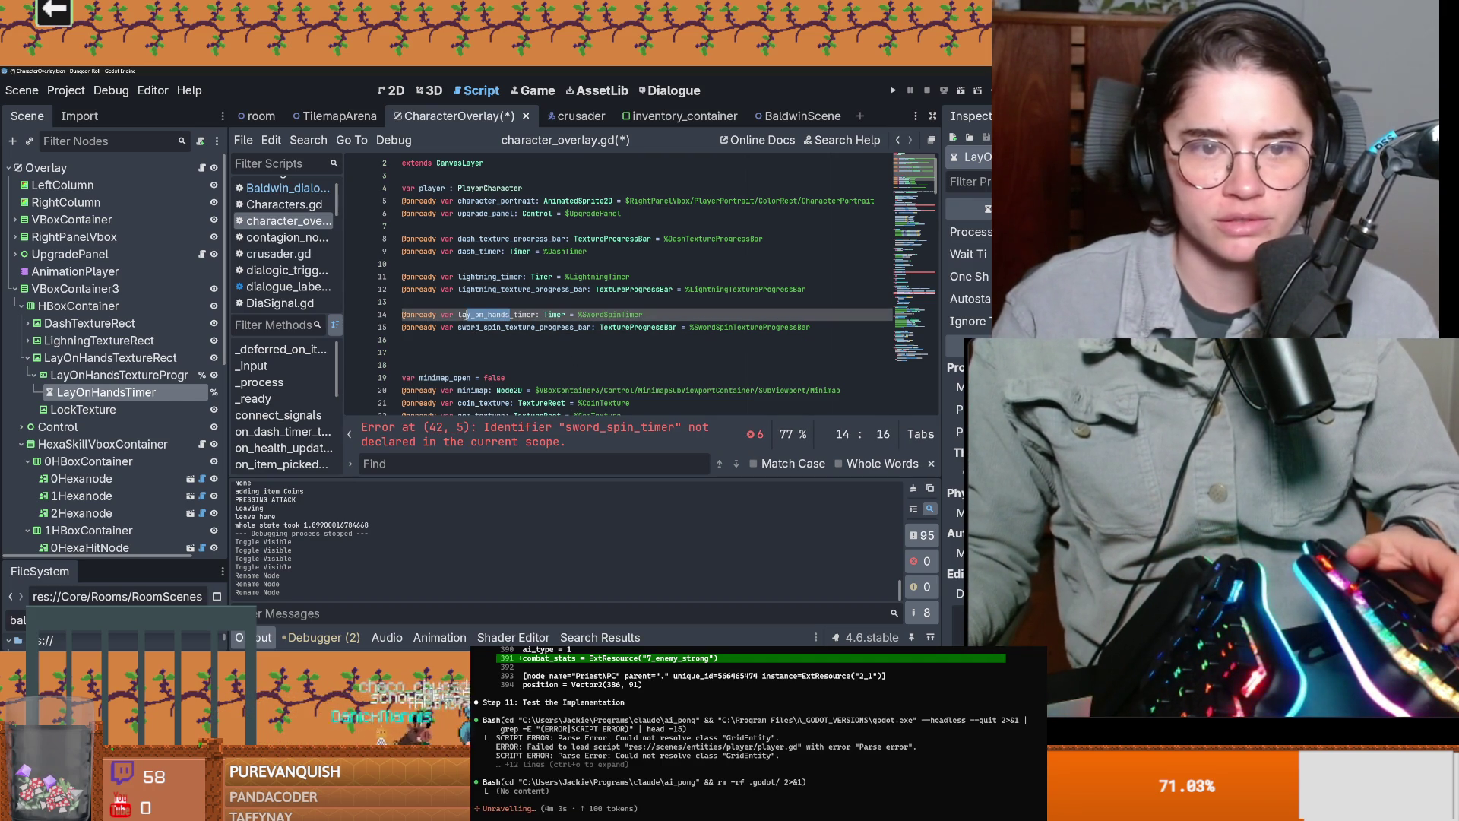
left_click(509, 328)
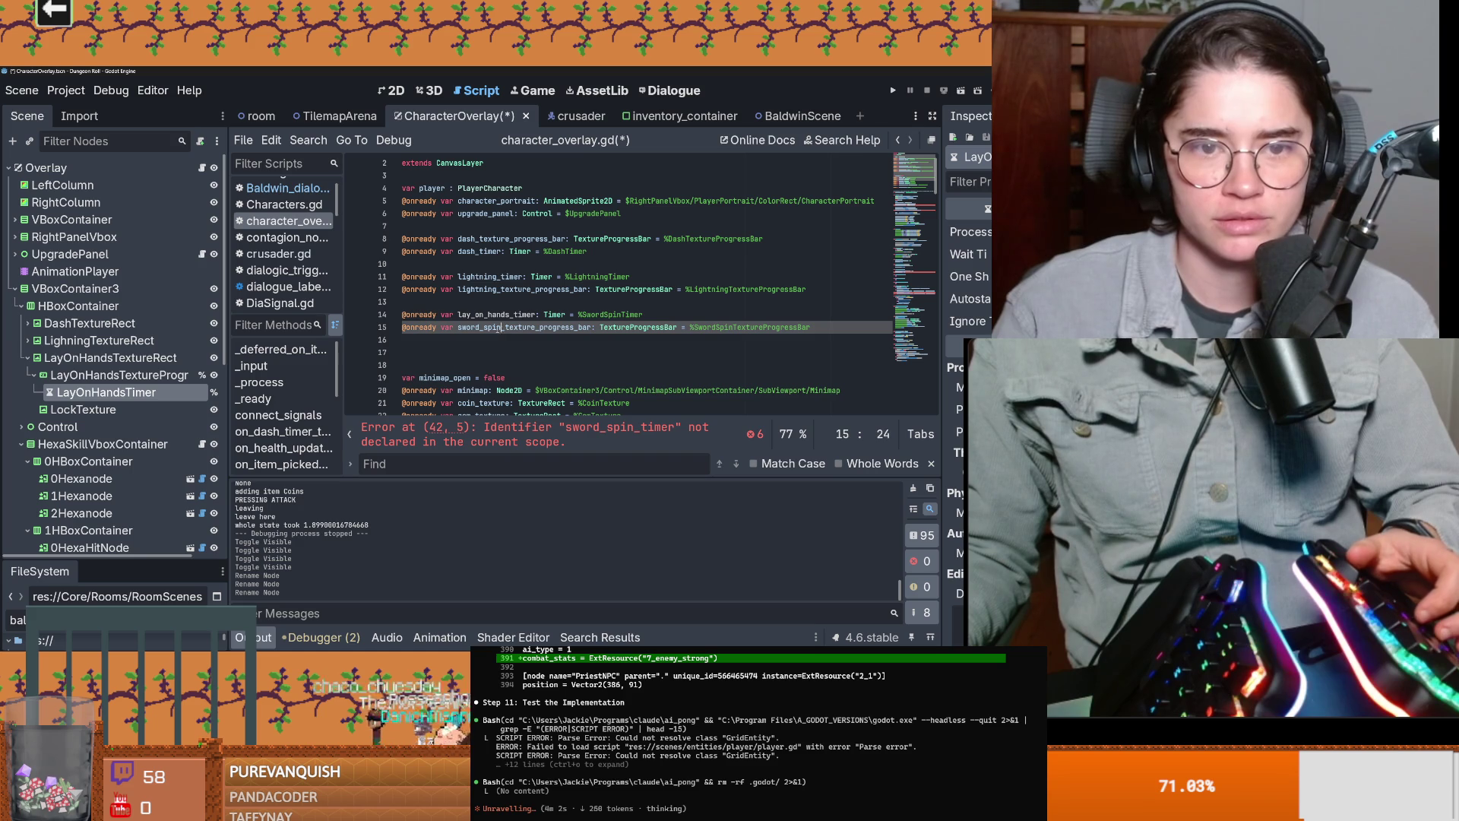
type("lay_on_hands")
Step: Point lines 14–15 at the LayOnHandsTimer and LayOnHandsTextureProgressBar node paths and save
left_click_drag(643, 315, 582, 315)
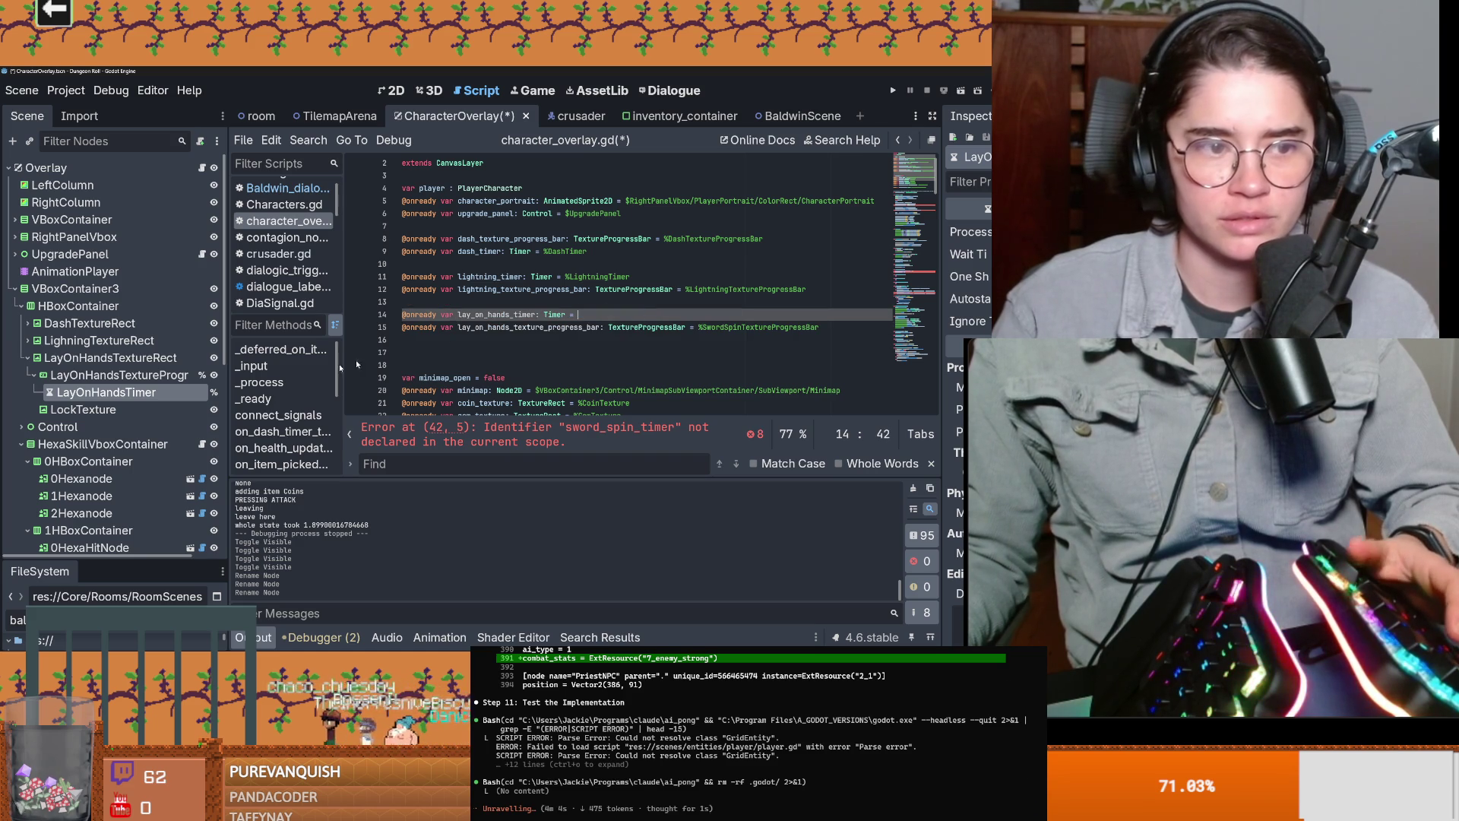
left_click_drag(106, 392, 600, 315)
left_click_drag(818, 328, 689, 328)
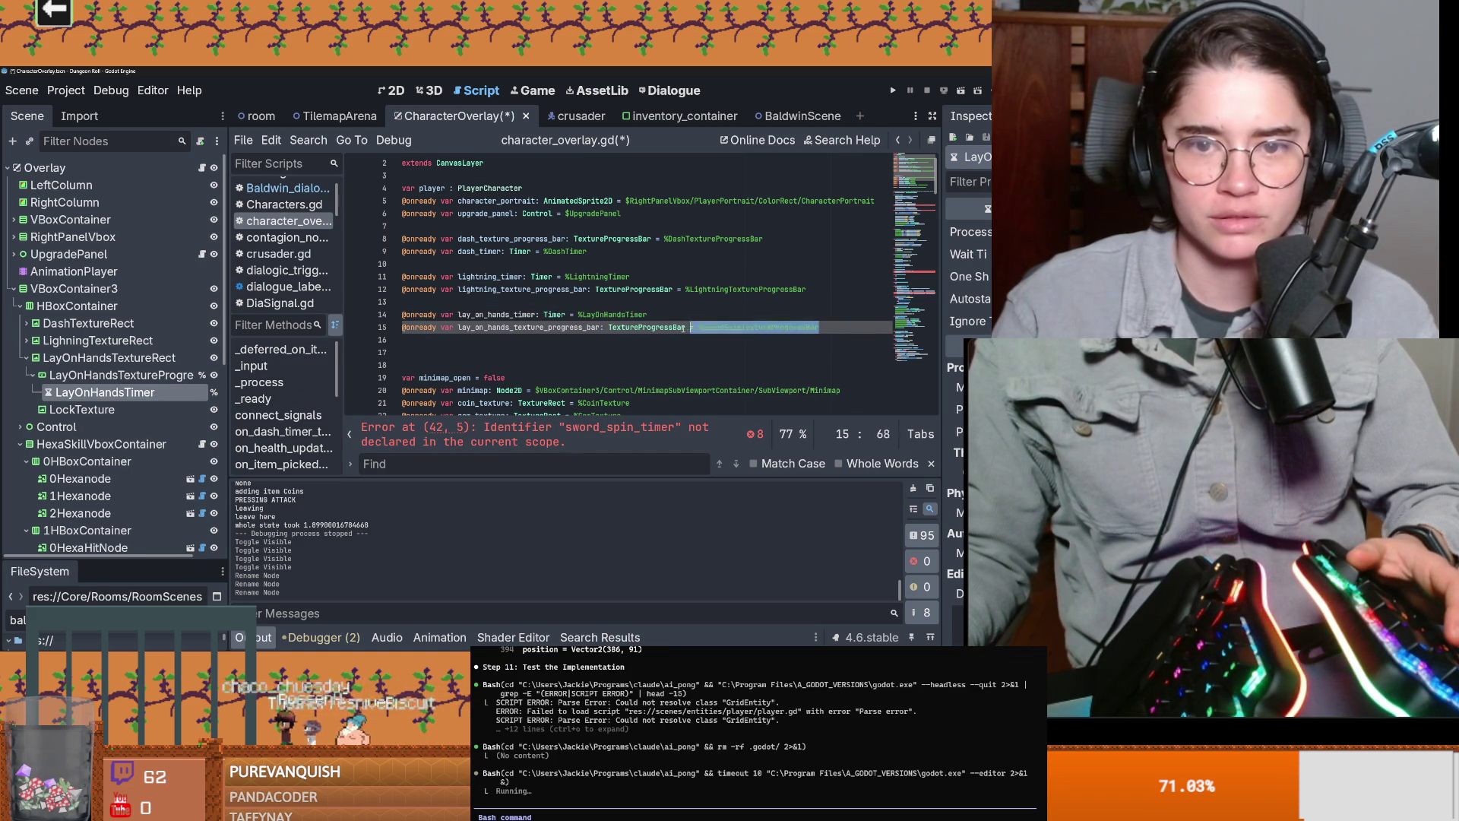
key("BackSpace")
mouse_move(114, 375)
left_mouse_down()
mouse_move(281, 372)
mouse_move(262, 380)
mouse_move(707, 332)
left_mouse_up()
key("ctrl+s")
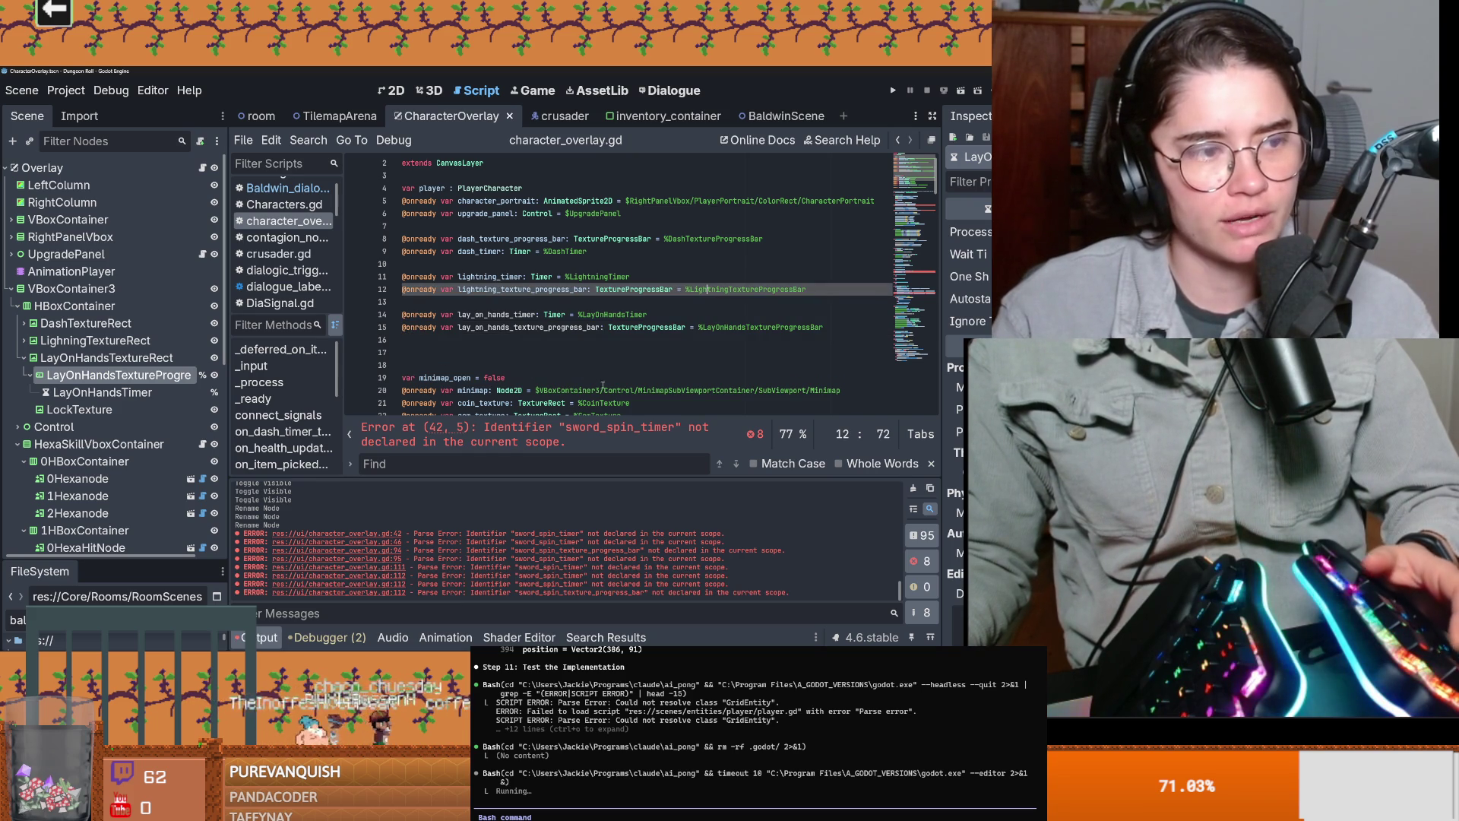
Step: Remove the extra blank lines after the declarations and save character_overlay.gd
left_click(577, 340)
key("ctrl+s")
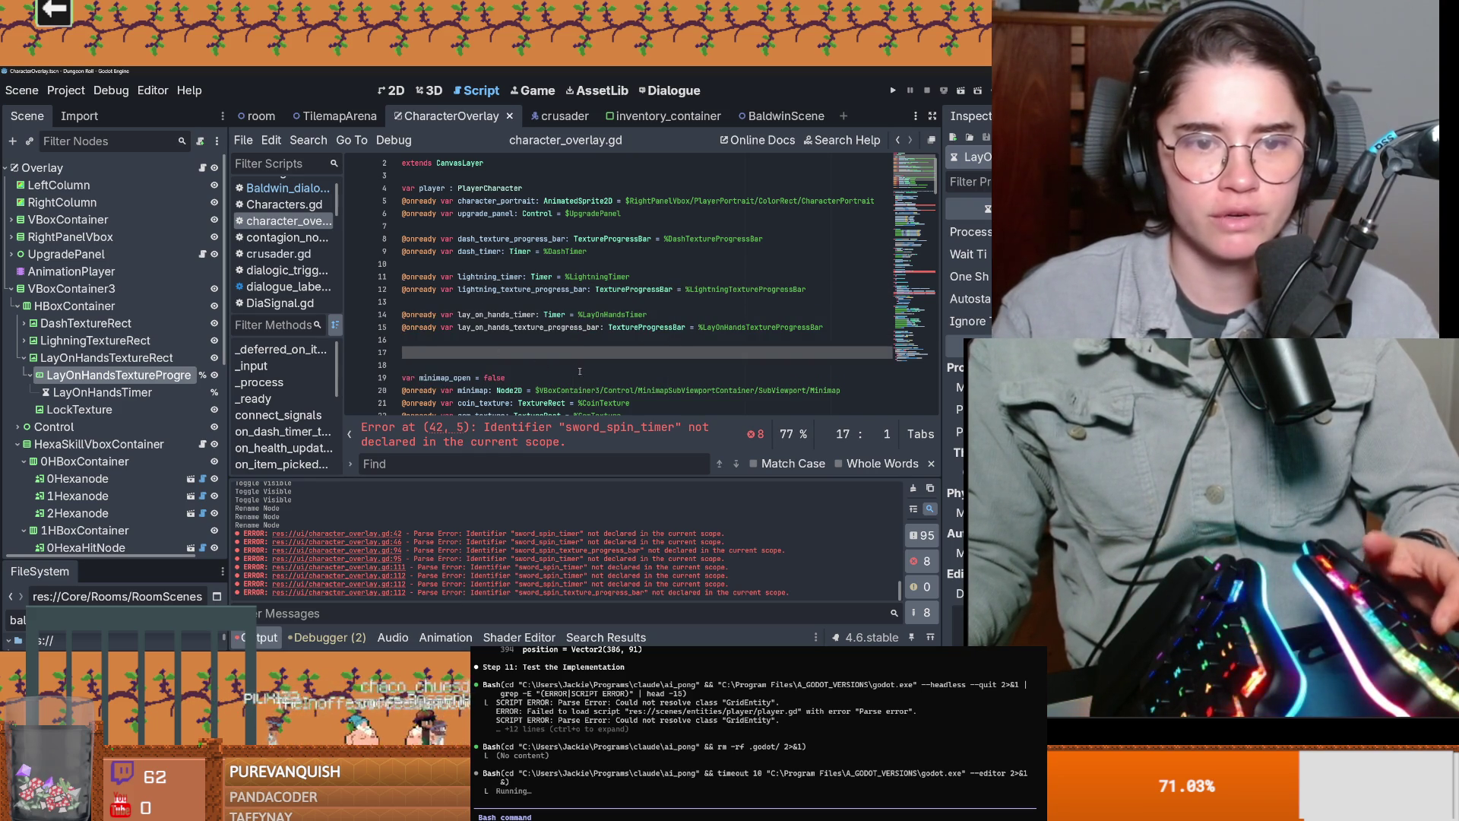
key("Delete")
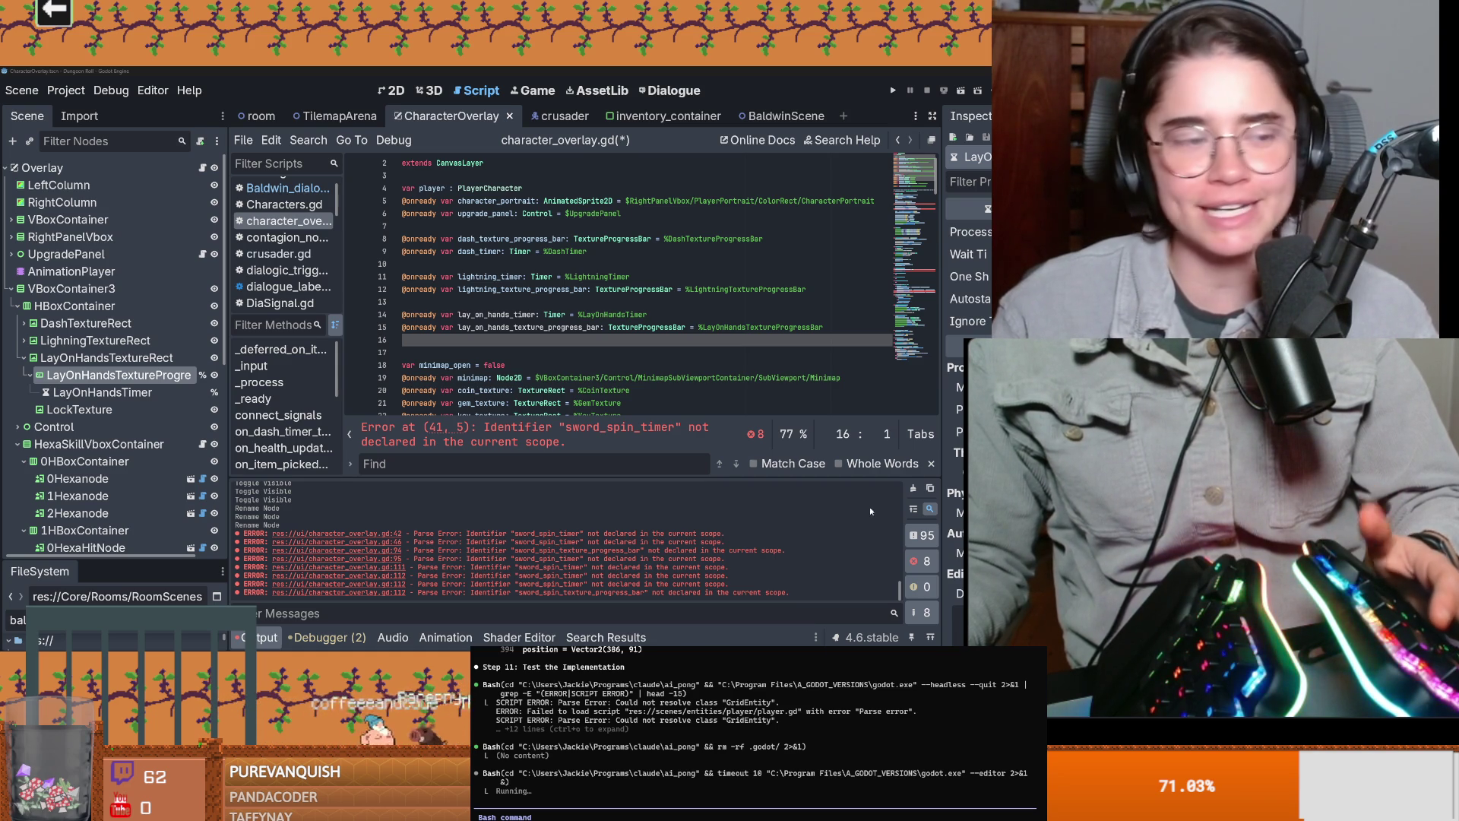
left_click(500, 378)
key("ctrl+s")
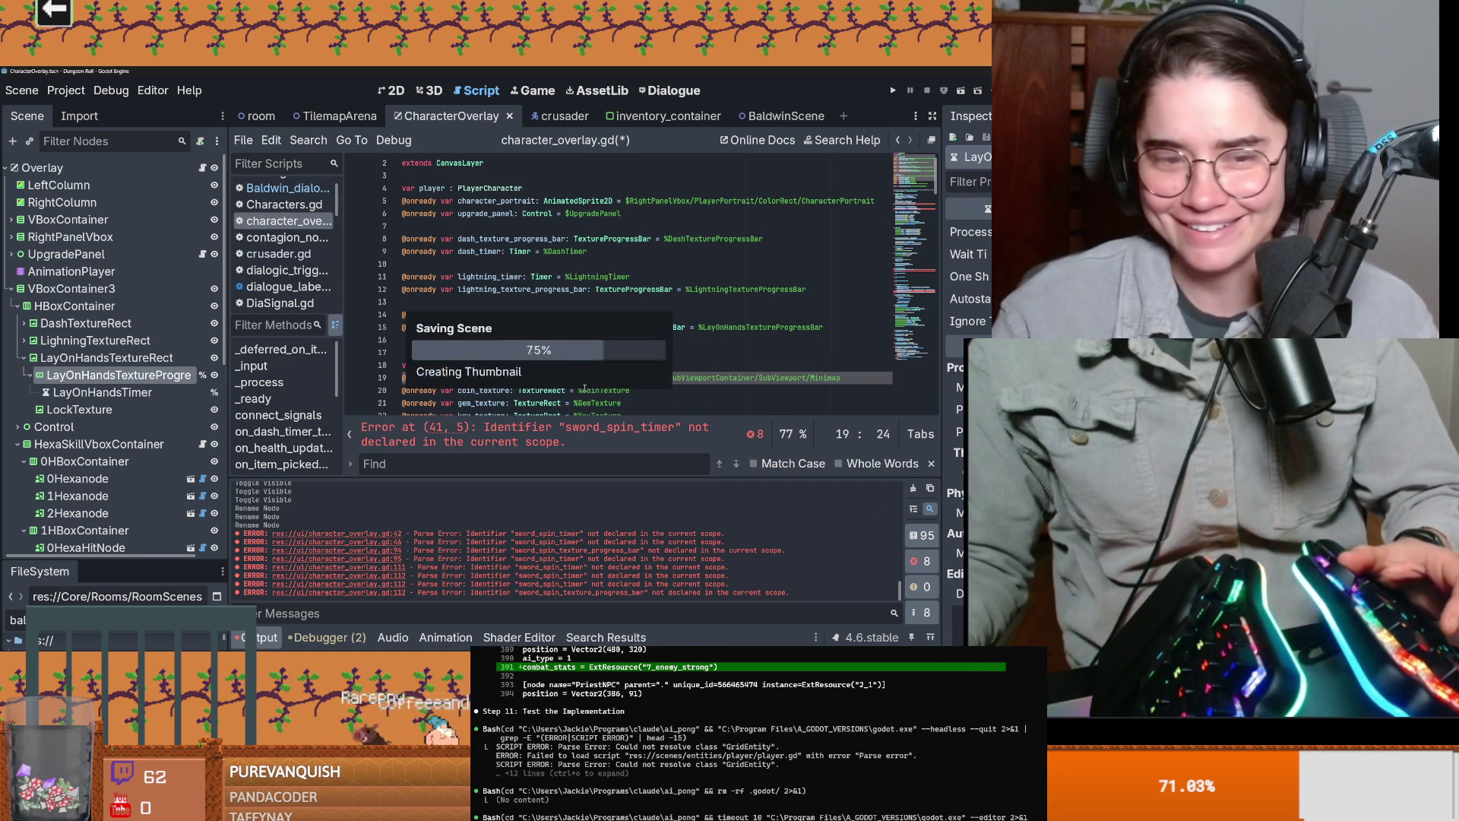
left_click(463, 352)
key("BackSpace")
key("ctrl+s")
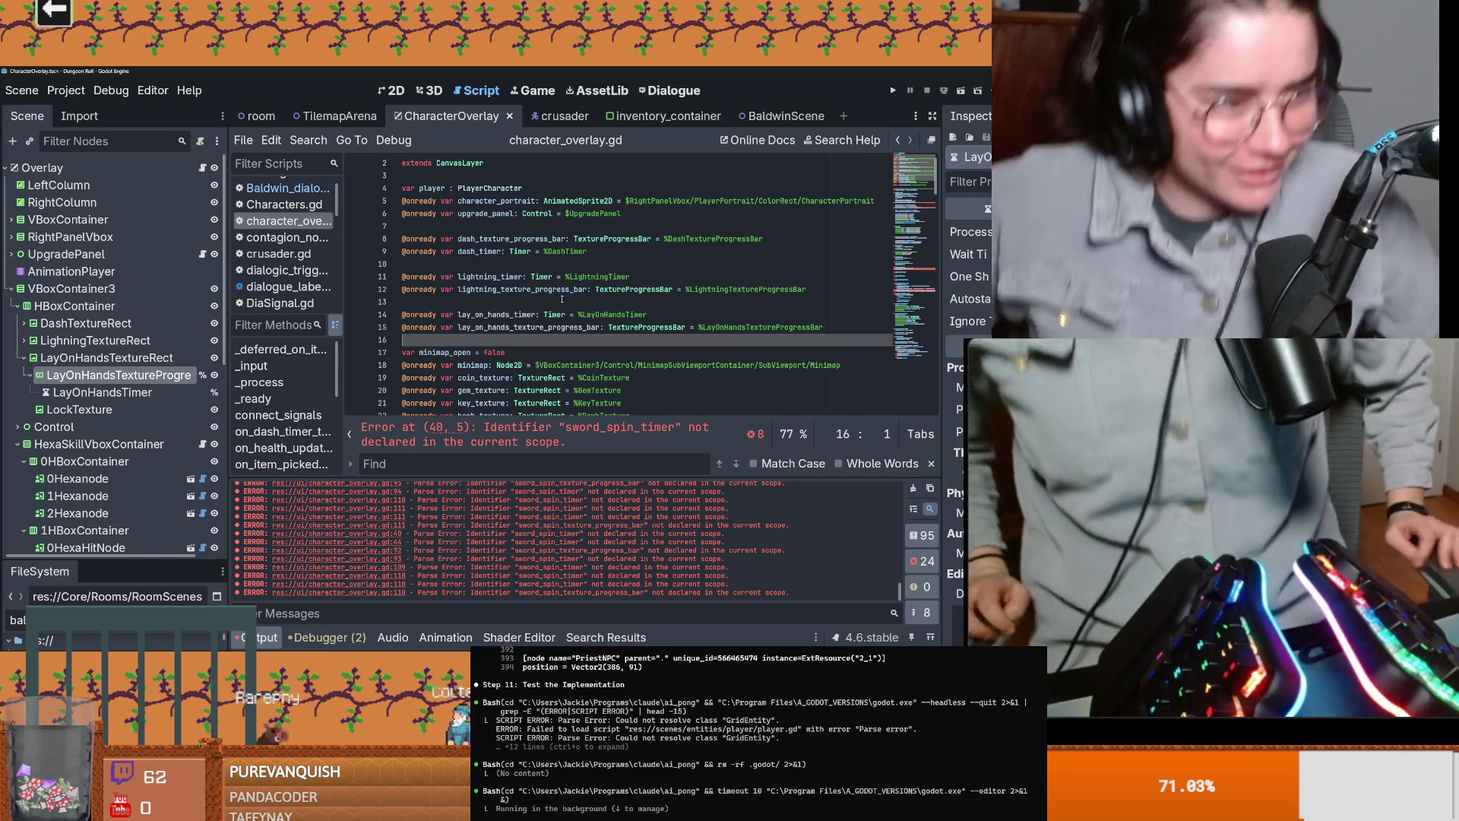
Step: Change the timer on line 44 to lay_on_hands_timer via autocomplete and save
scroll(593, 319, "down", 8)
left_click(616, 348)
key("Up")
key("ctrl+shift+Right")
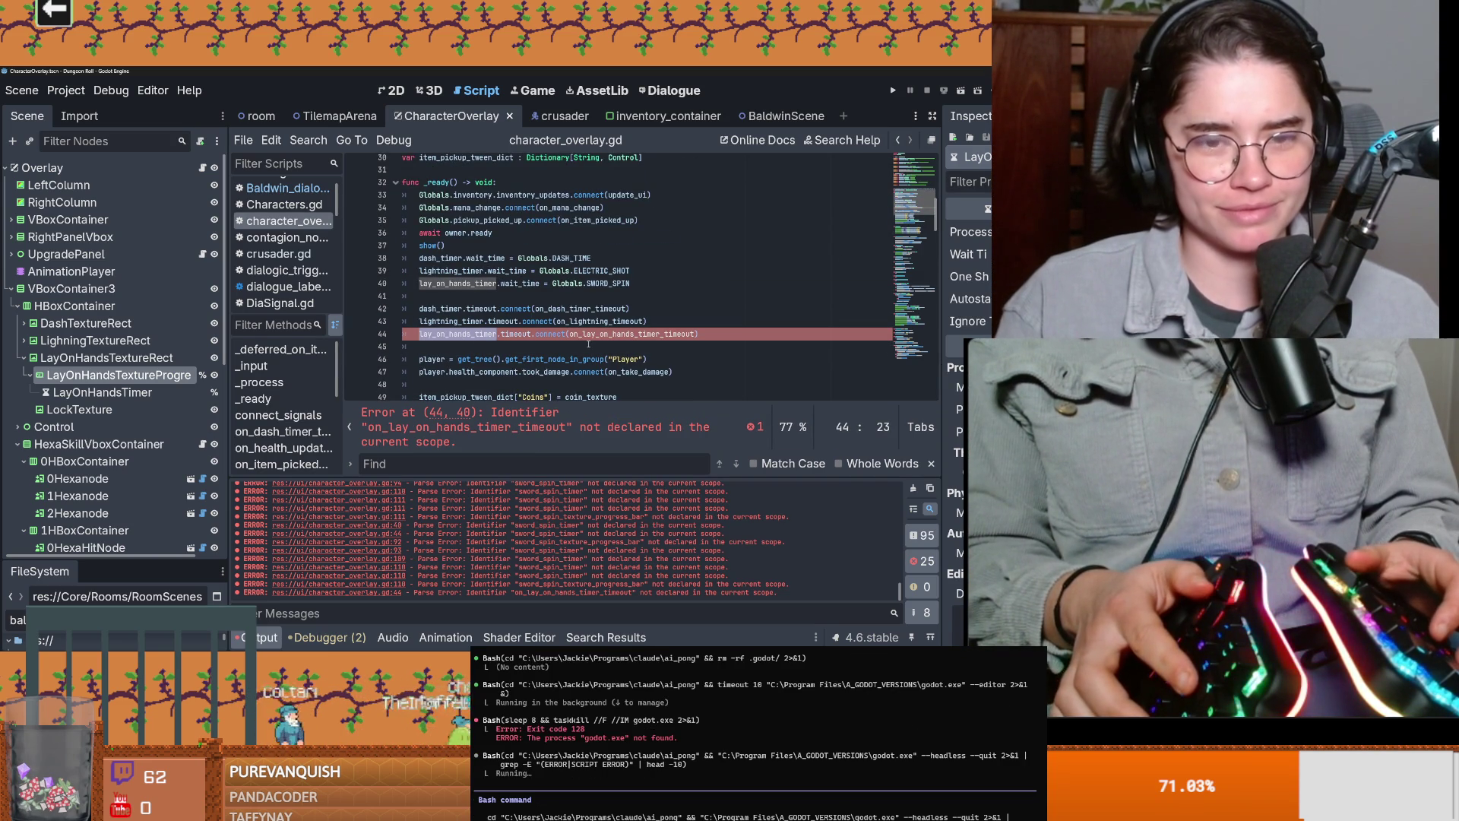
type("lay")
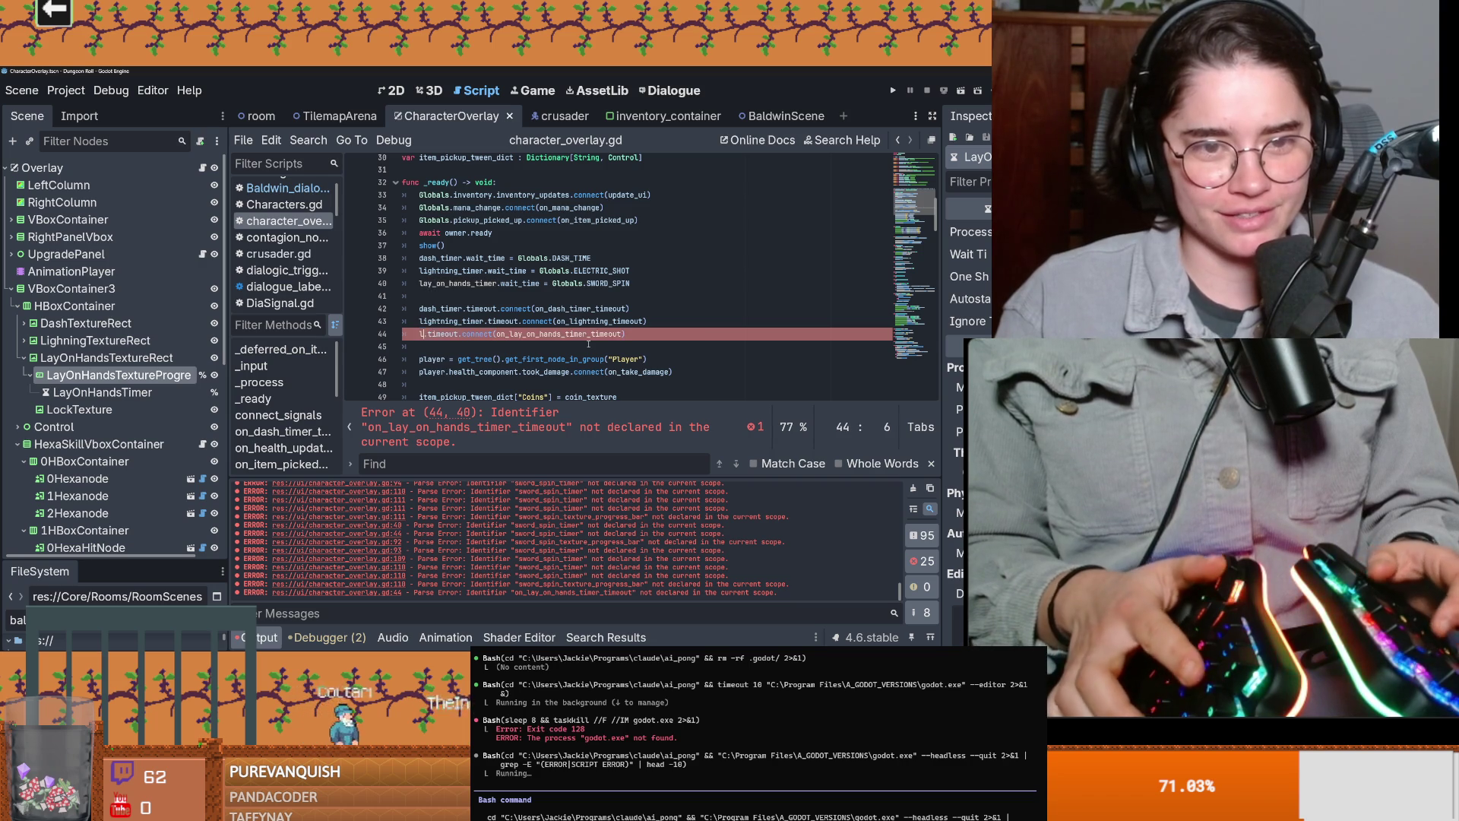
key("Return")
key("ctrl+s")
Step: Check the on_lay_on_hands_timer_timeout callback name against the lightning_timer naming
left_click(585, 348)
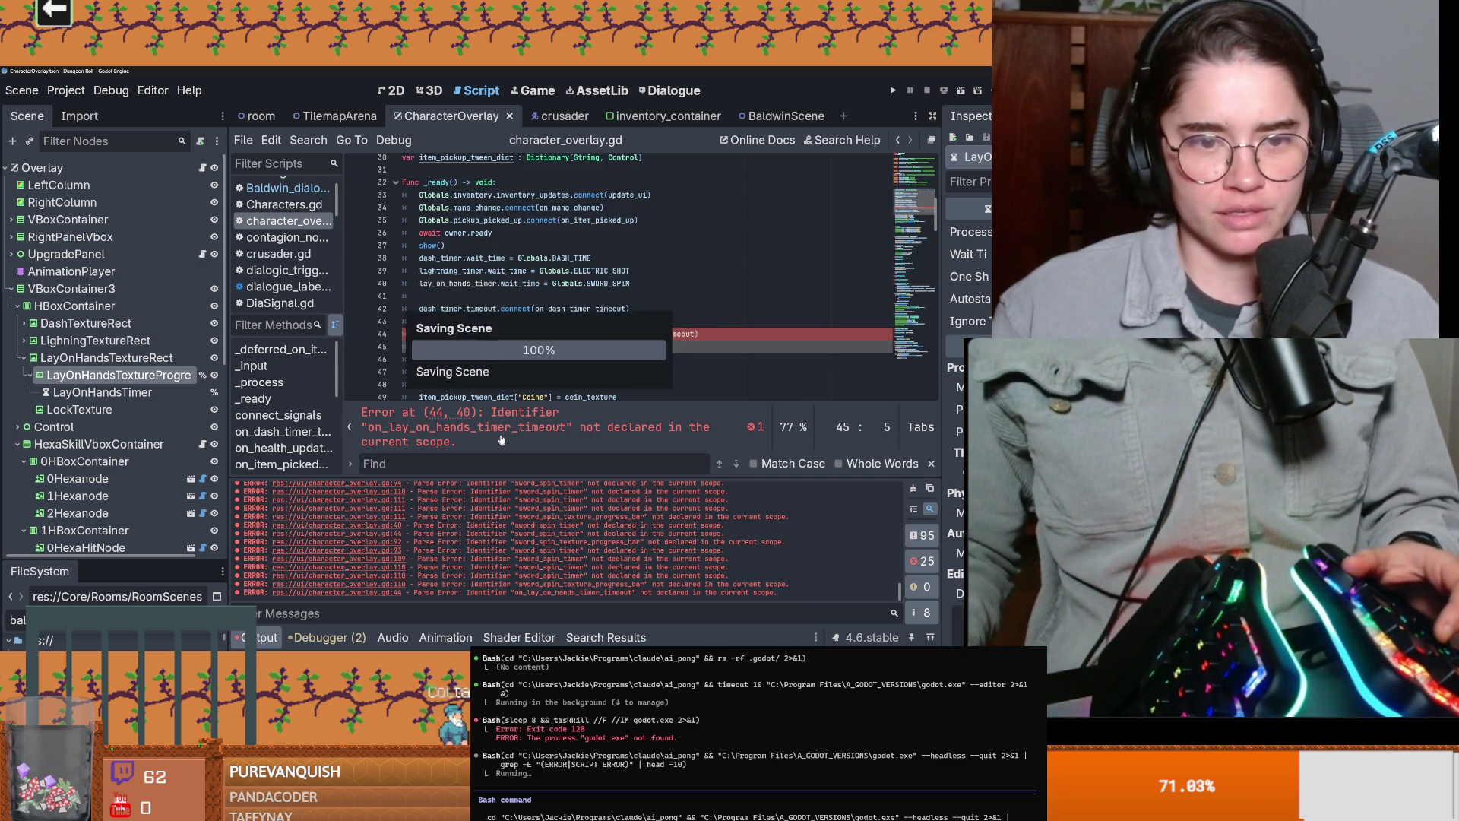
scroll(586, 348, "down", 2)
double_click(631, 276)
key("ctrl+s")
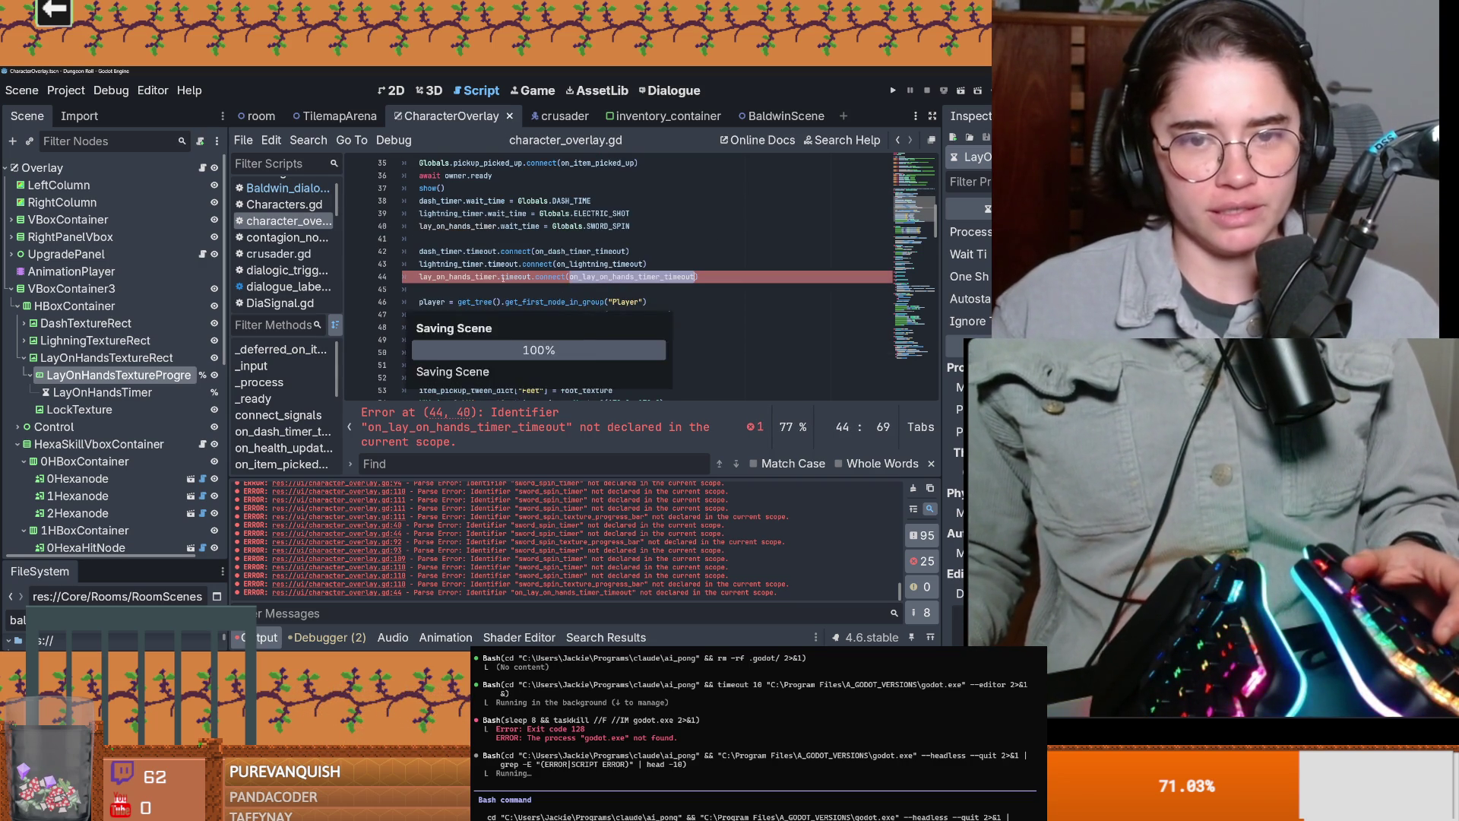
double_click(450, 264)
double_click(458, 277)
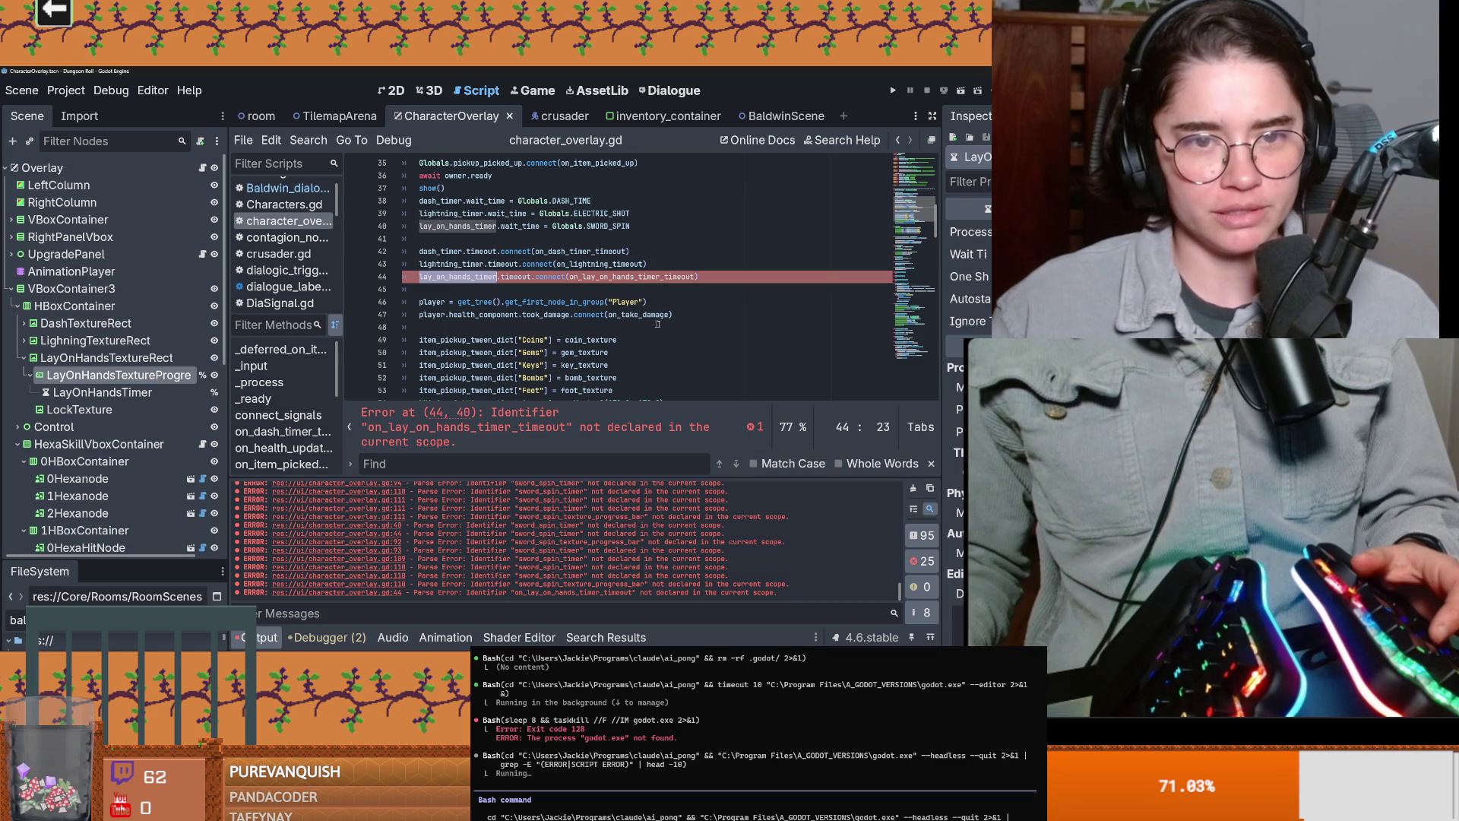
double_click(616, 277)
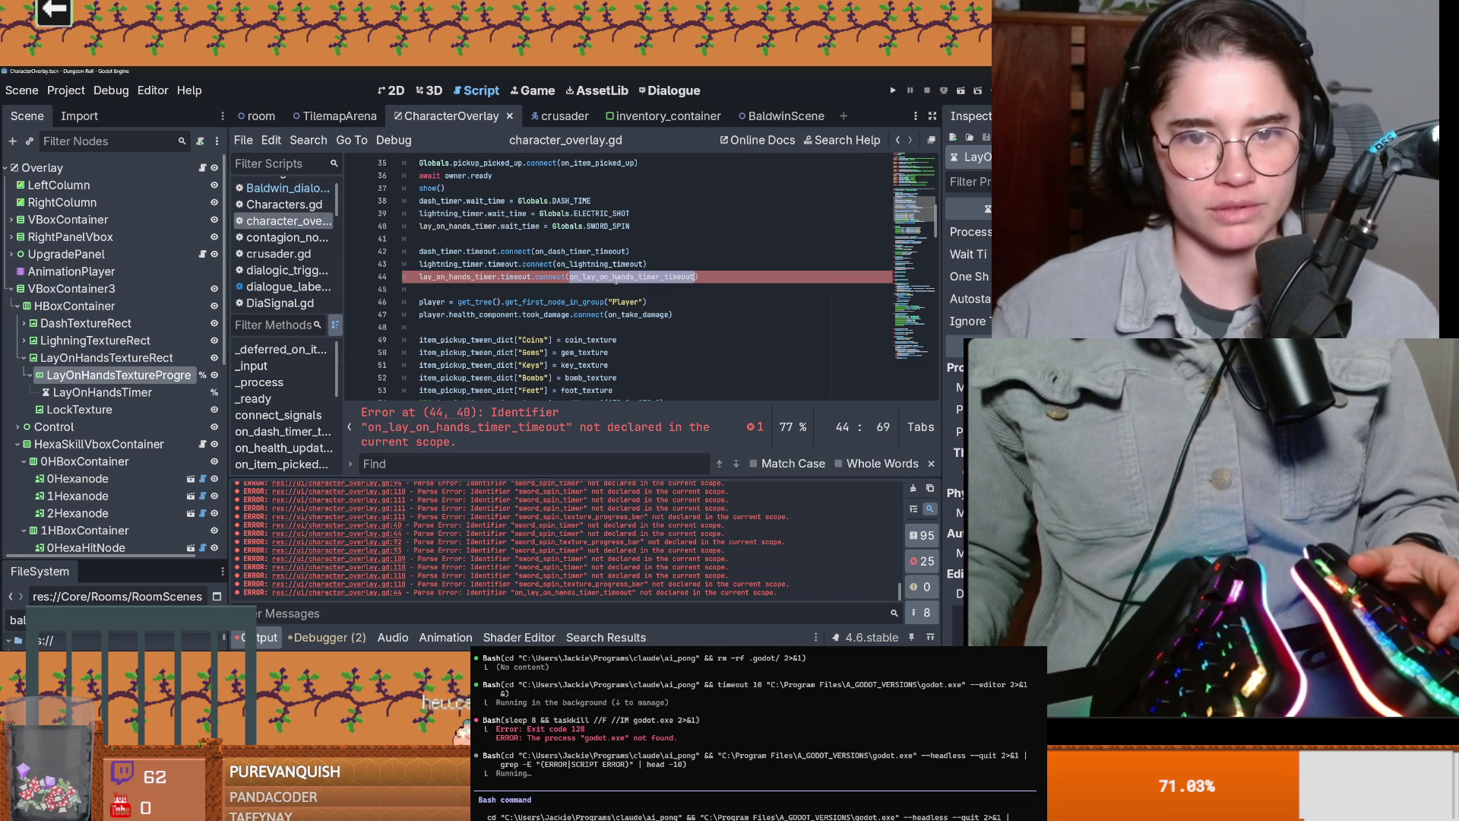
Step: Rename the old spin-timer timeout function to on_lay_on_hands_timer_timeout and save
scroll(615, 277, "down", 20)
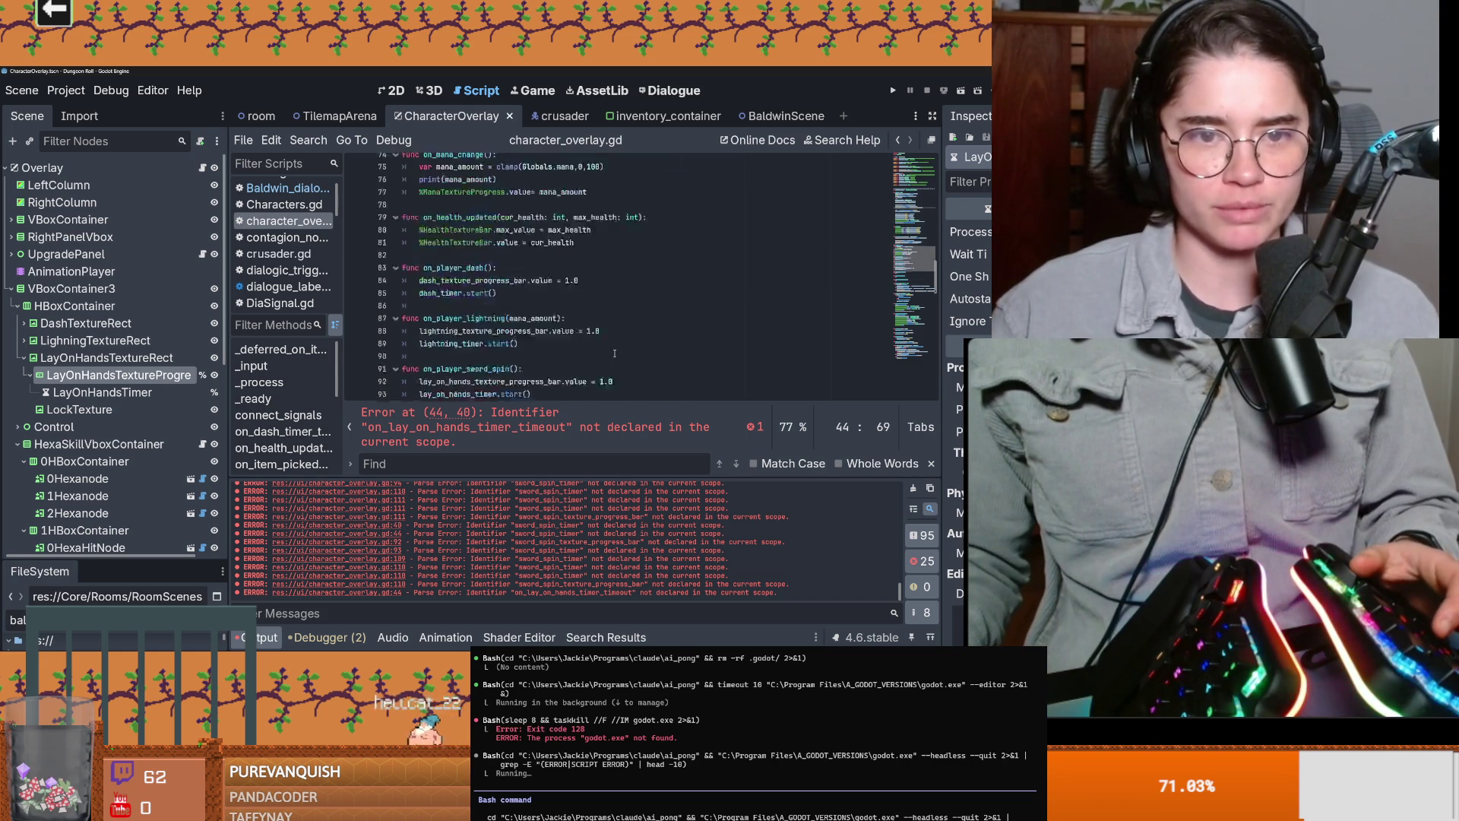
scroll(615, 353, "down", 12)
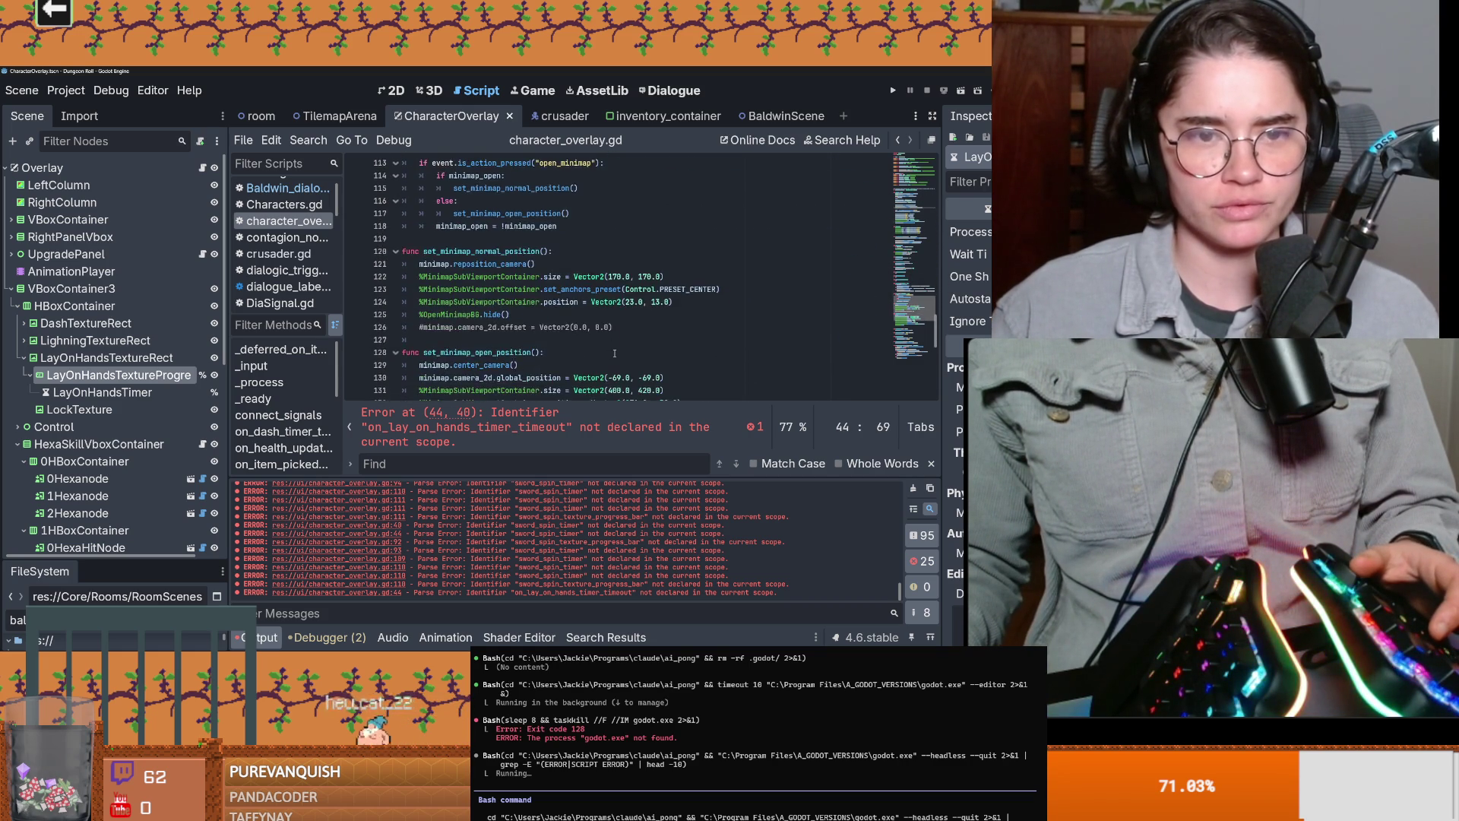
scroll(614, 353, "up", 6)
scroll(479, 342, "up", 12)
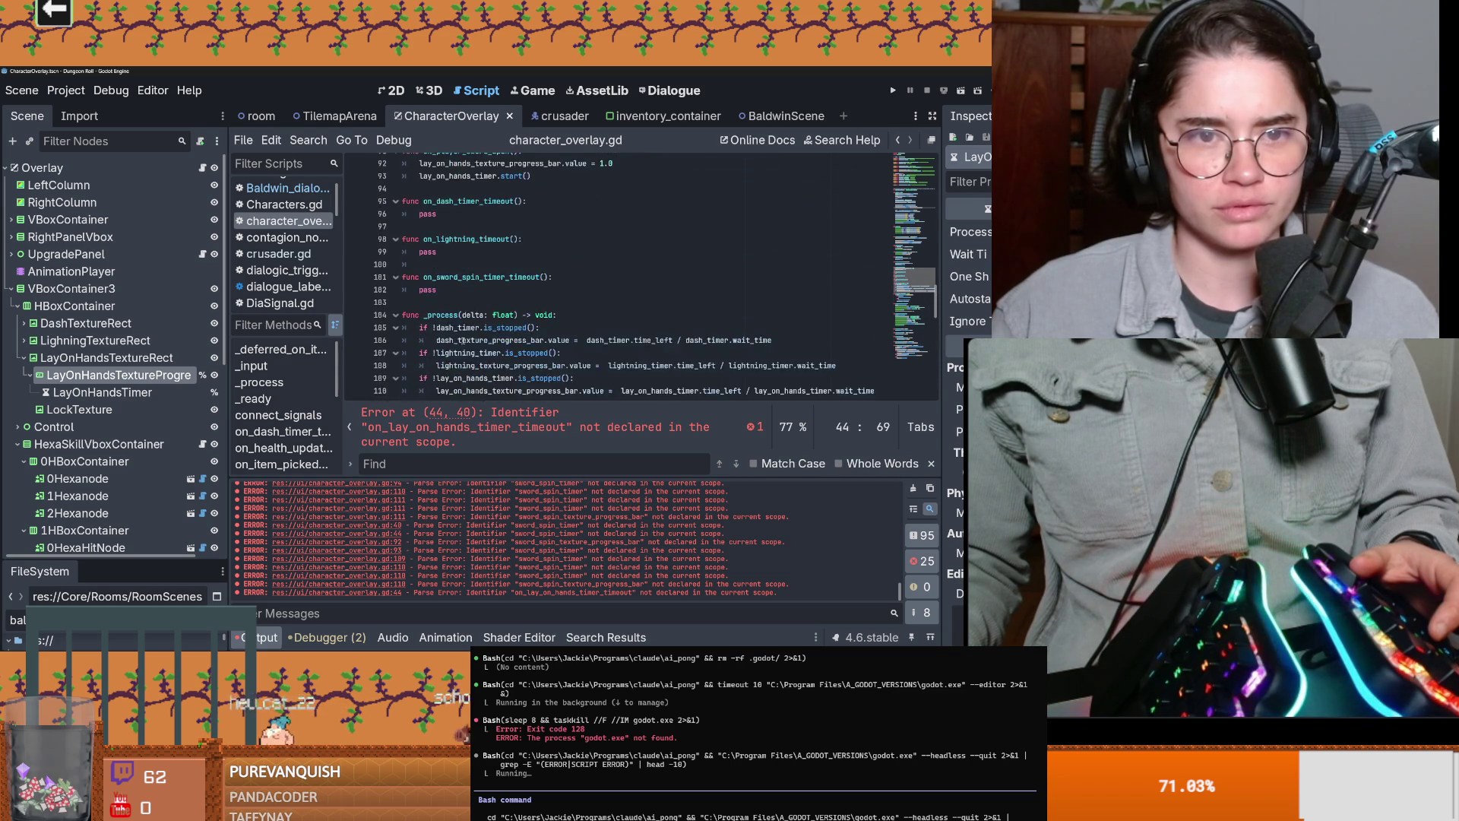
scroll(479, 342, "down", 2)
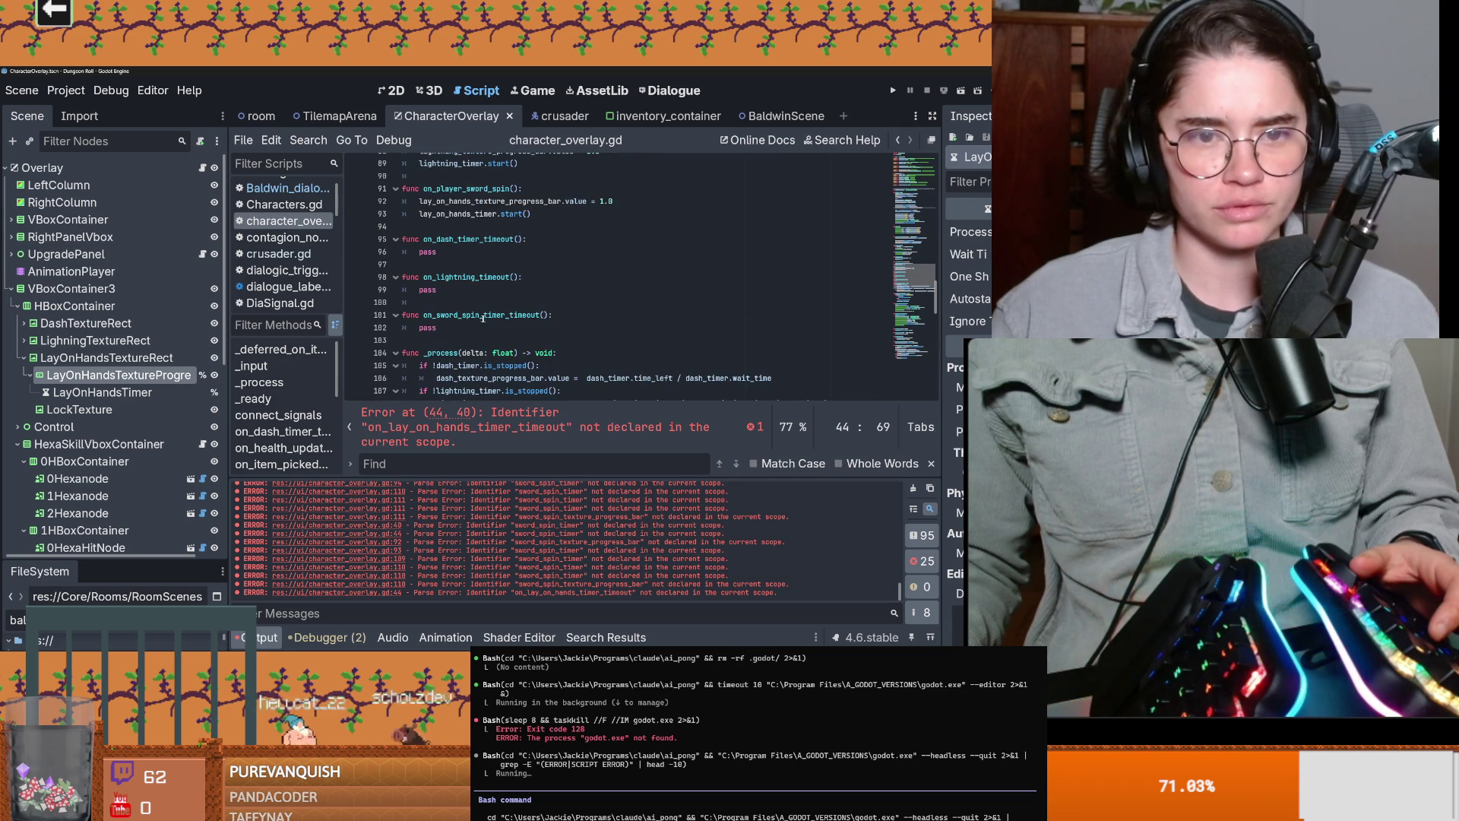
double_click(524, 314)
type("on_lay_on_hands_timer_timeout")
key("ctrl+s")
Step: Review the timer declarations and collapse LayOnHandsTextureRect and VBoxContainer3 in the Scene dock
scroll(585, 323, "up", 20)
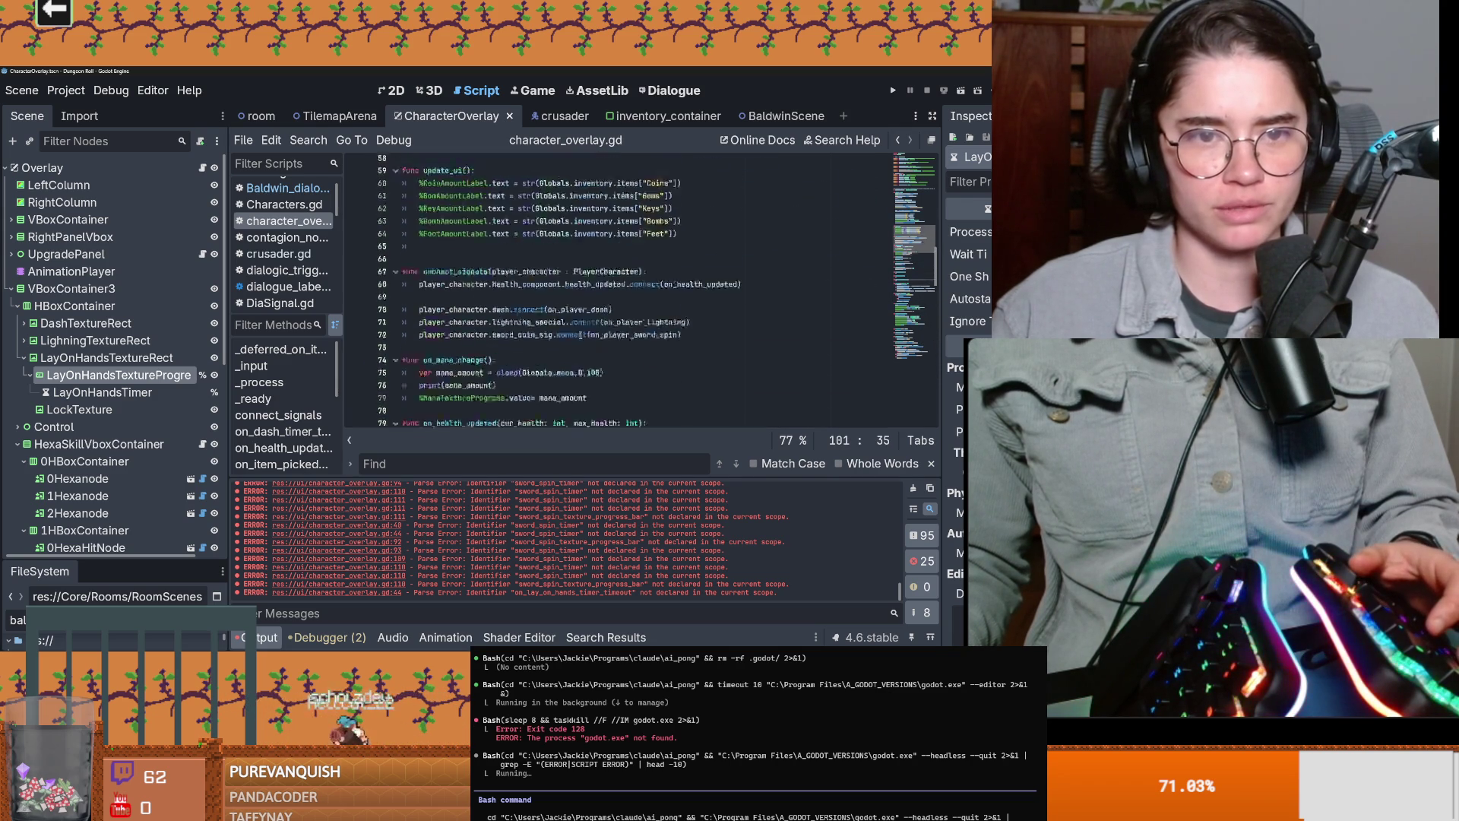
scroll(588, 314, "up", 7)
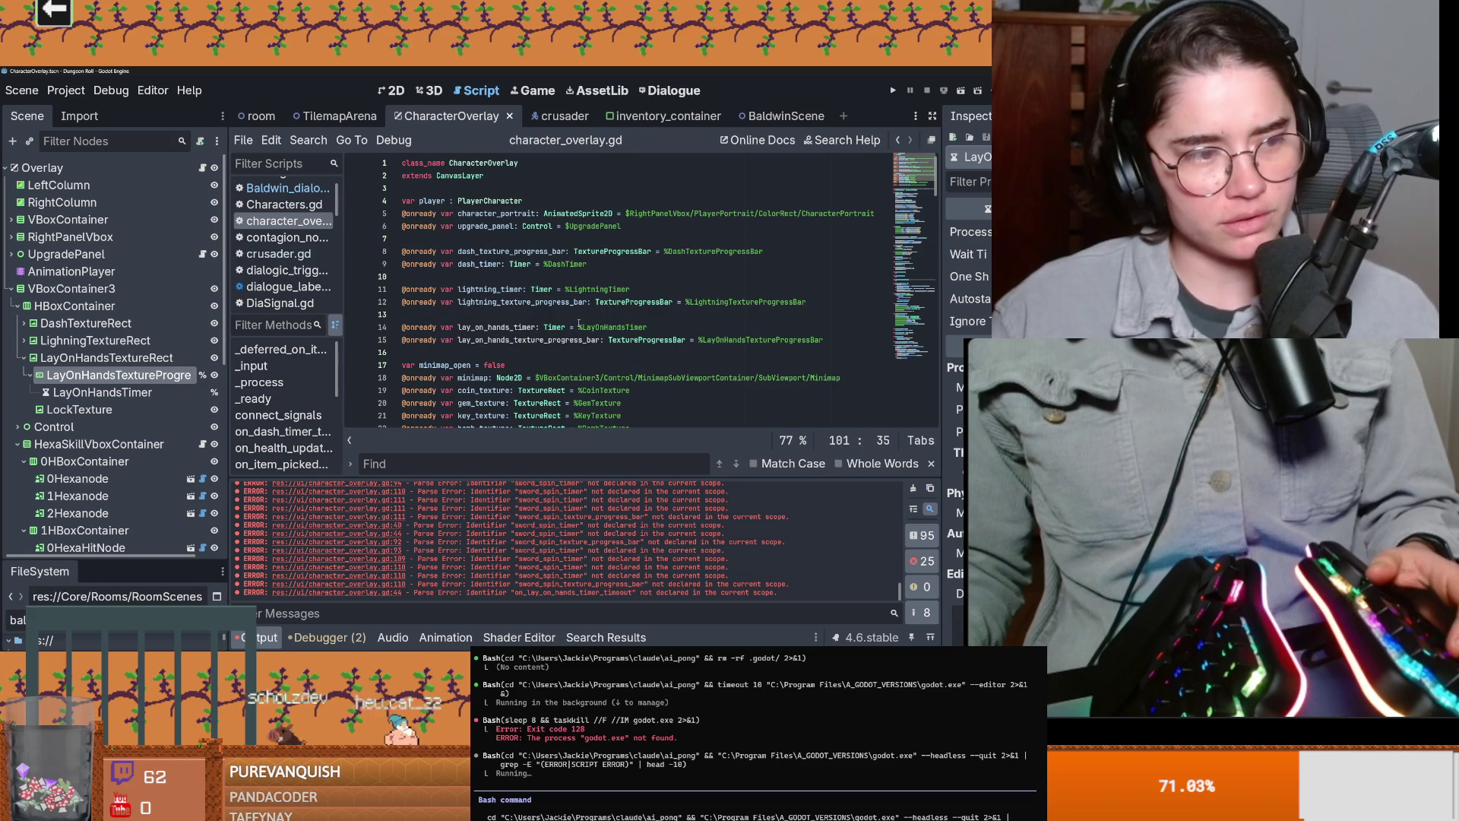
left_click(574, 313)
left_click(527, 265)
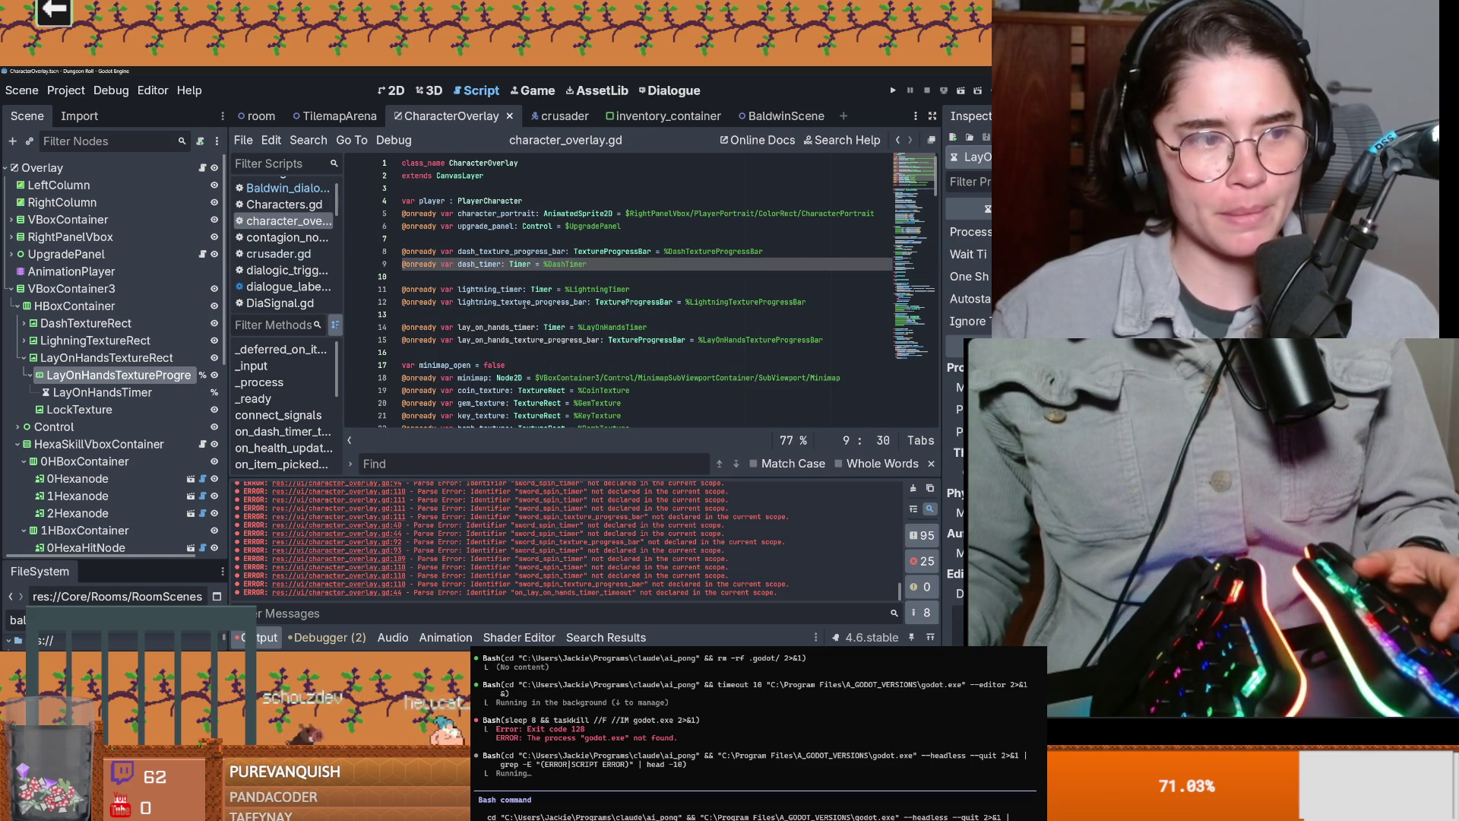
left_click(24, 358)
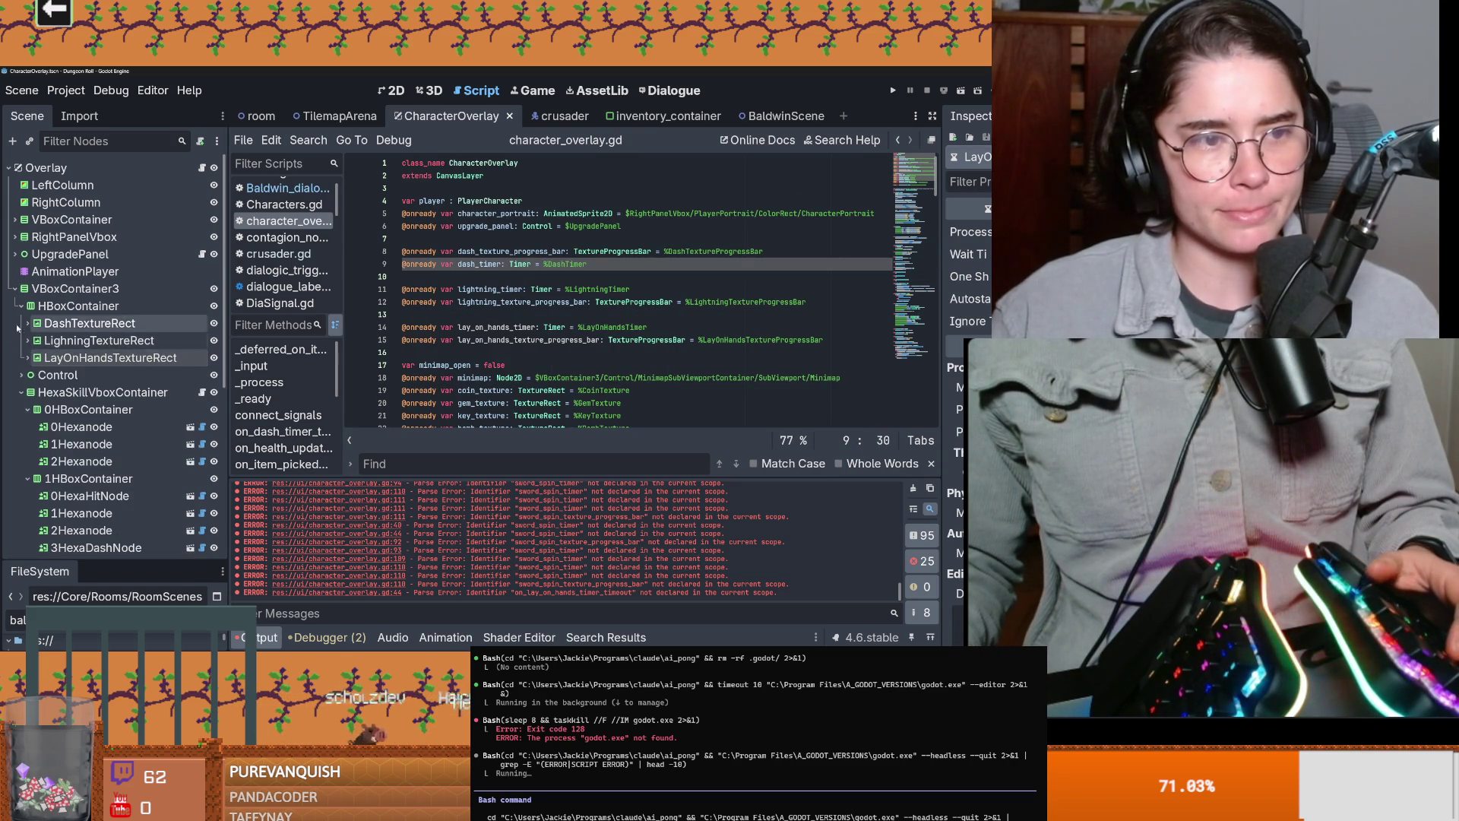
left_click(15, 289)
left_click(543, 268)
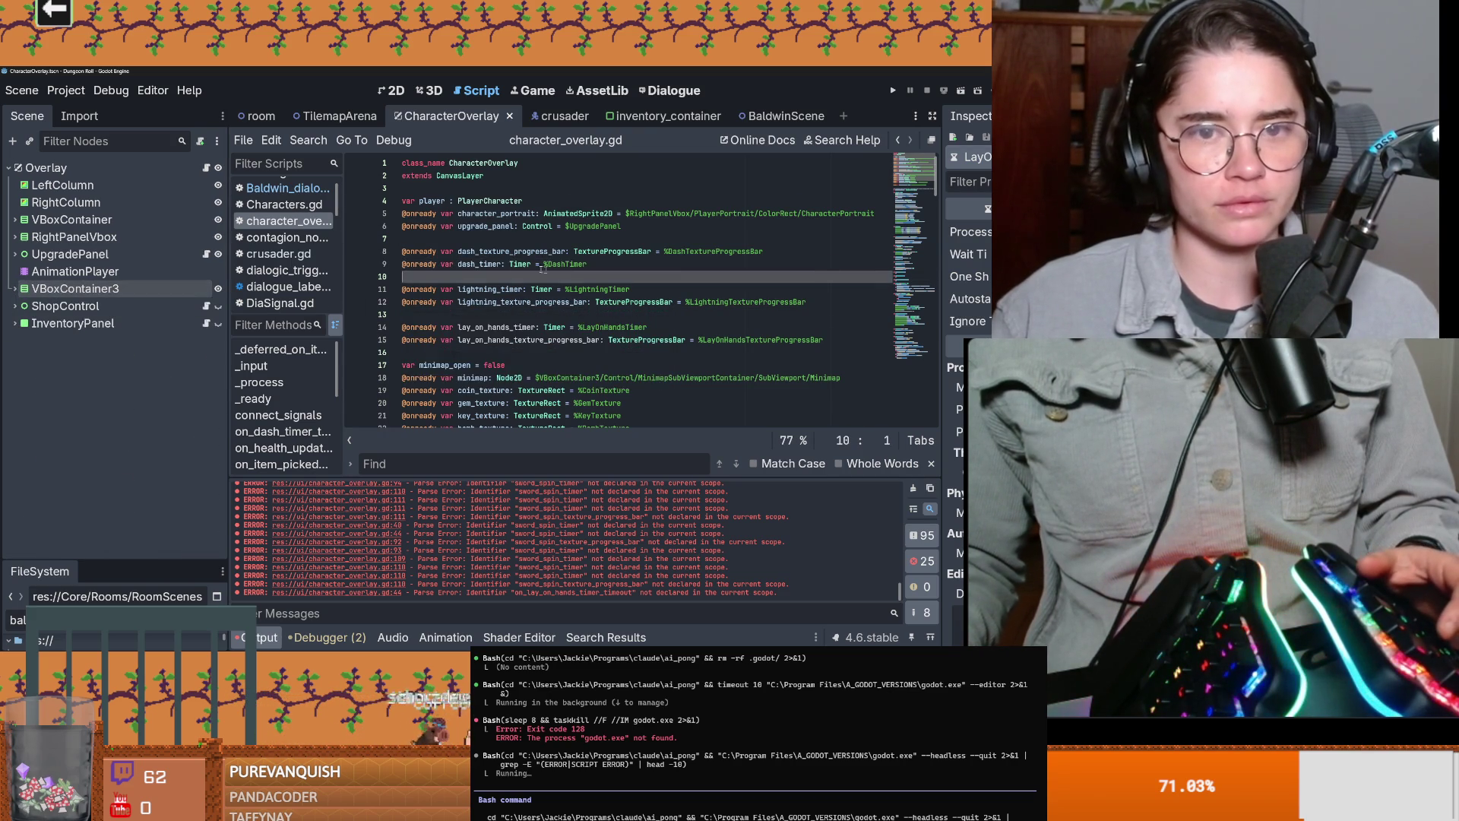
Step: Switch to the BaldwinScene tab to show its npc.gd script
scroll(527, 337, "down", 3)
scroll(530, 338, "down", 2)
scroll(547, 333, "up", 2)
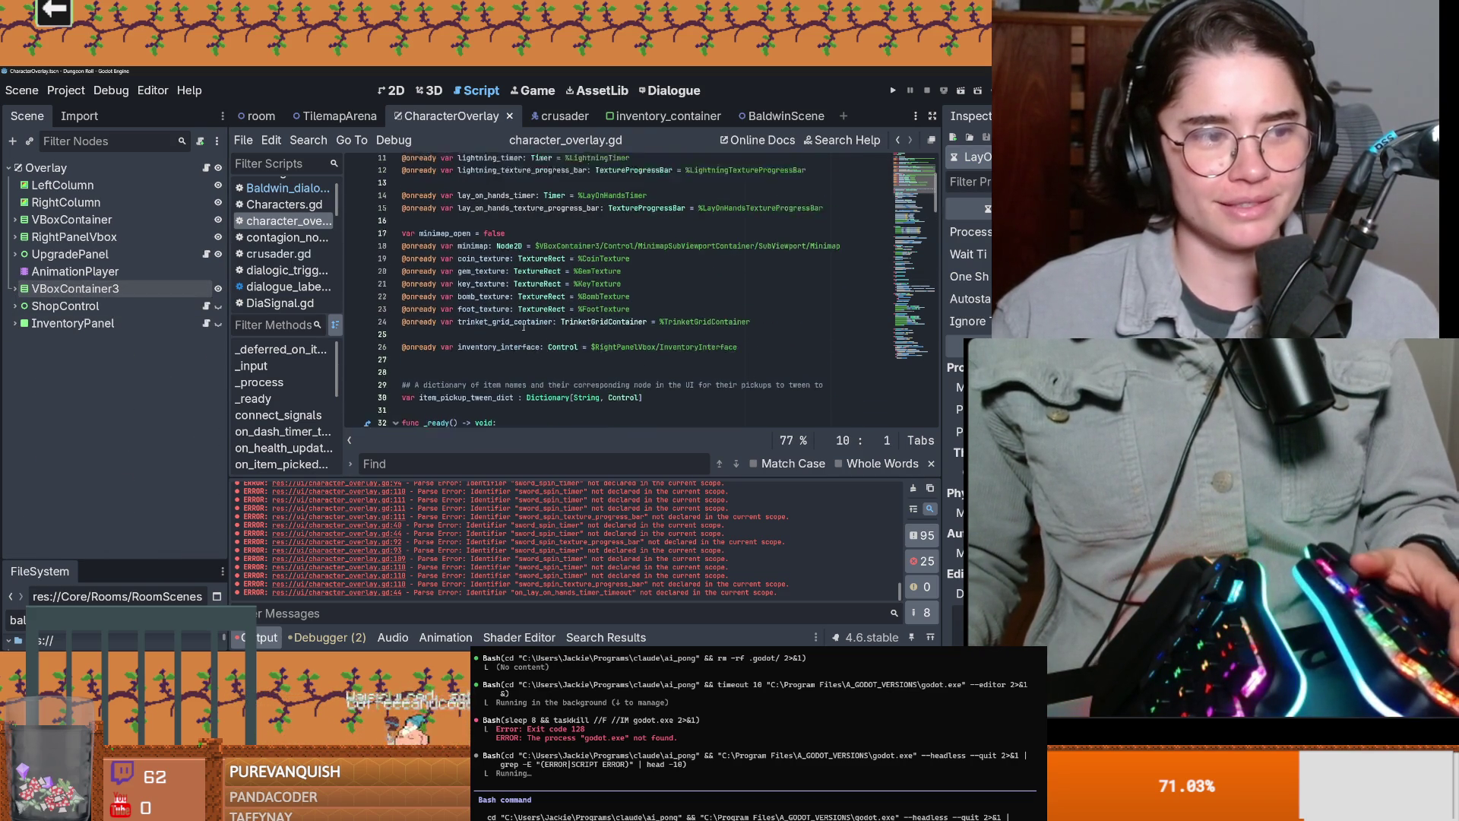
scroll(564, 328, "down", 4)
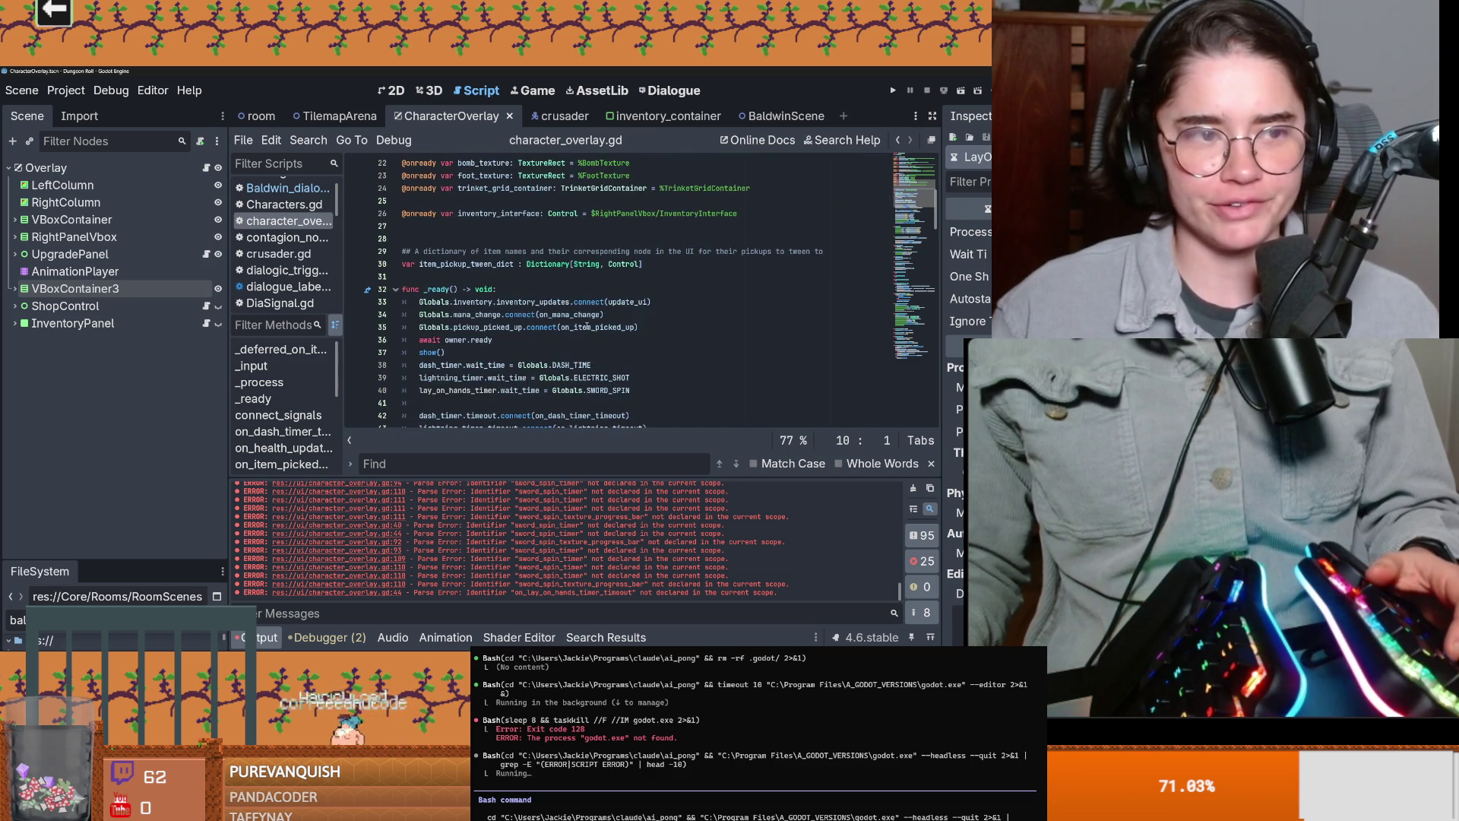
mouse_move(587, 325)
scroll(449, 318, "down", 4)
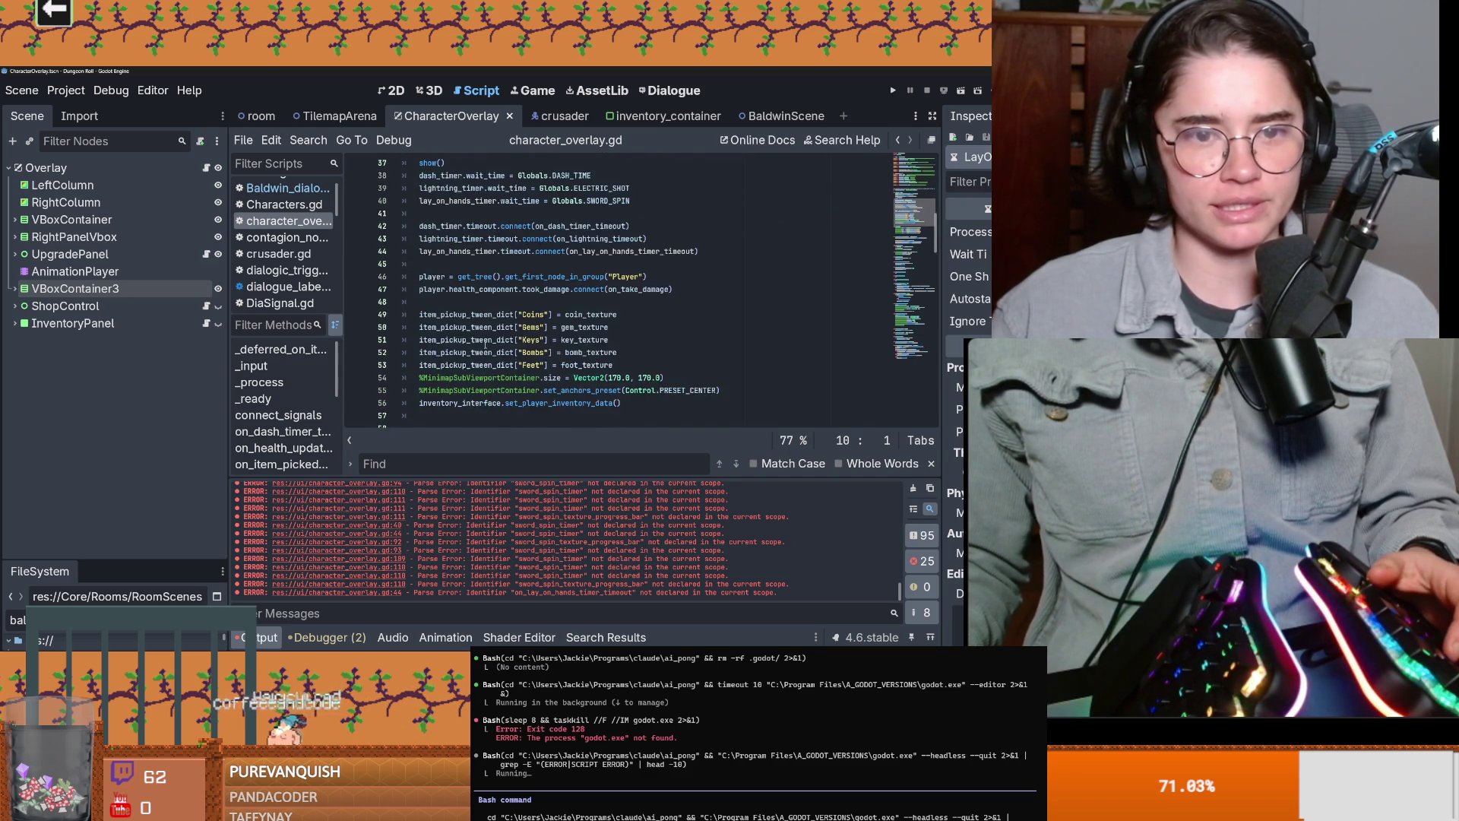
left_click(775, 116)
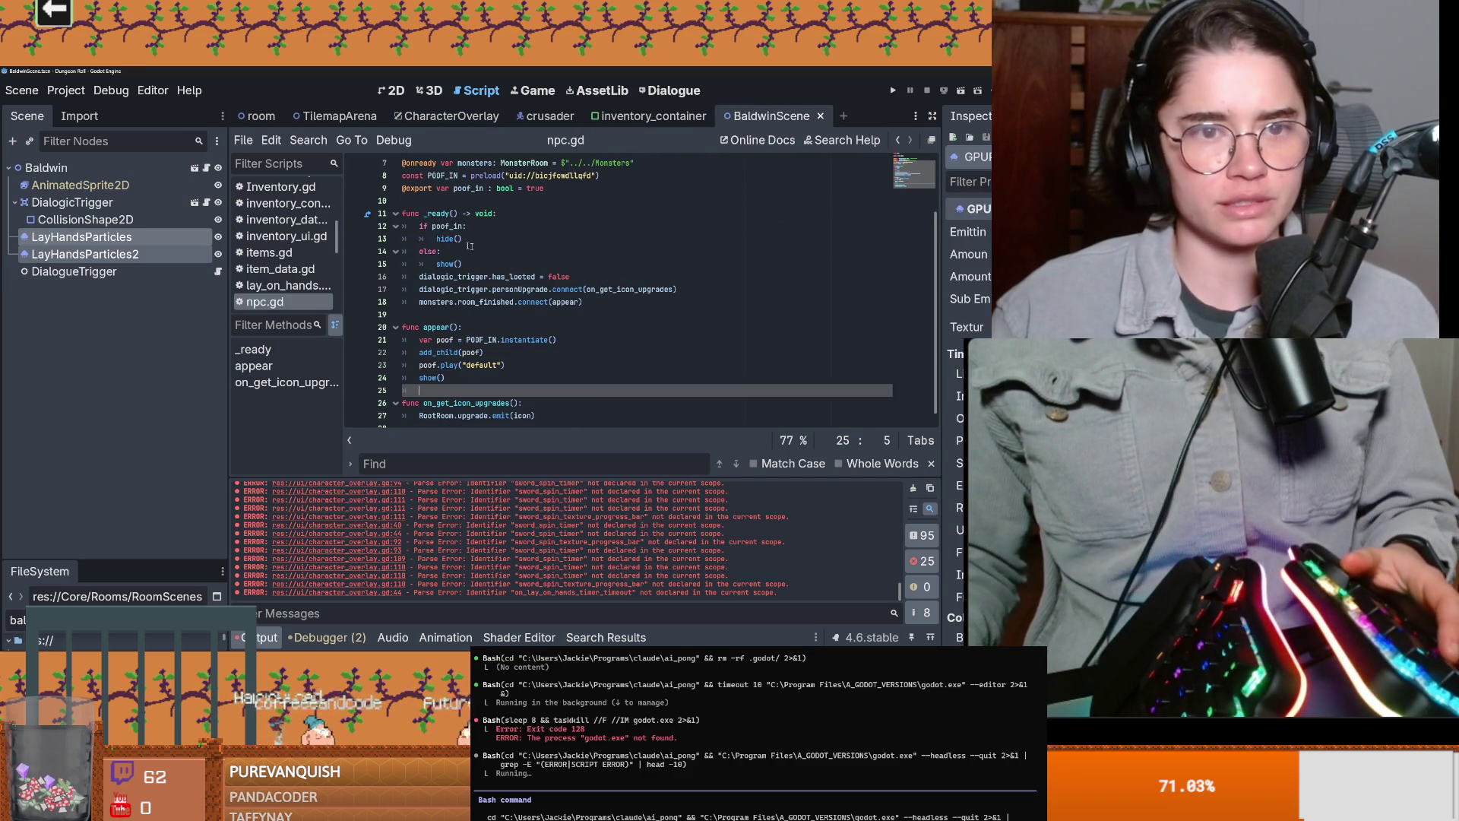
Step: Copy Baldwin's lay-on-hands signal connection into _ready, calling on_lay_on_hands_activated
left_click(218, 271)
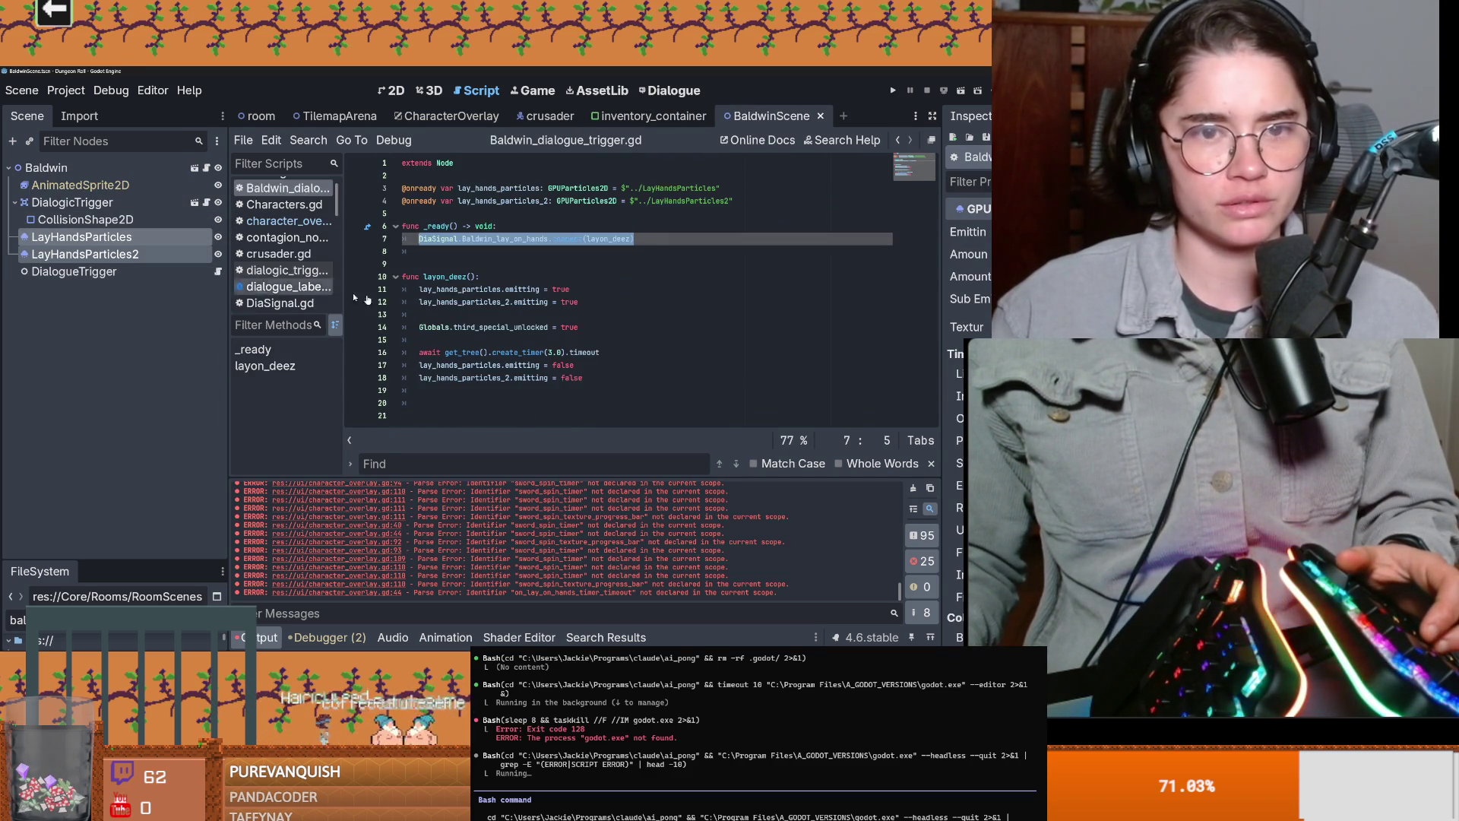
left_click_drag(635, 244, 415, 239)
key("ctrl+s")
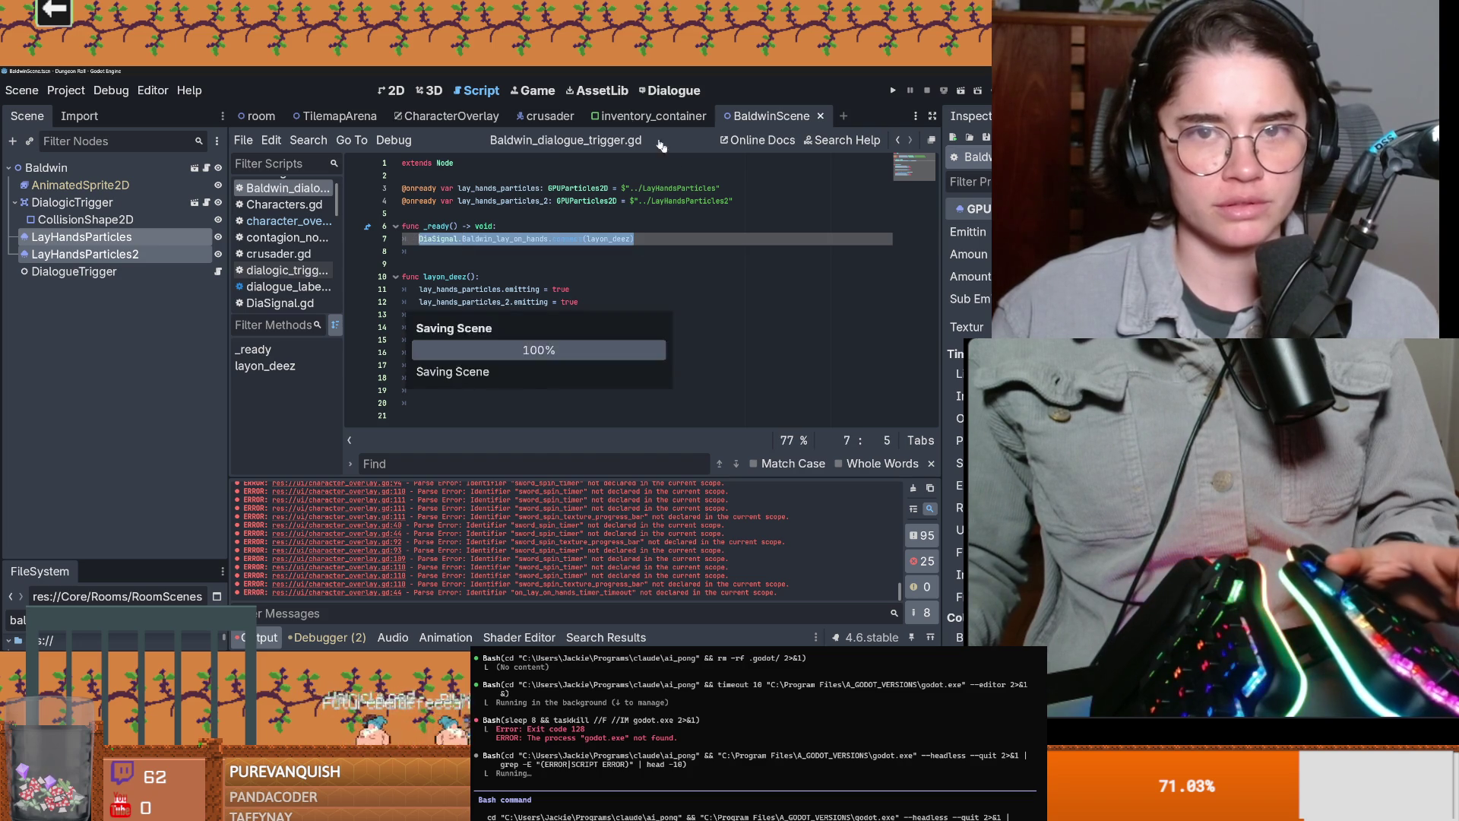
left_click(452, 116)
right_click(539, 271)
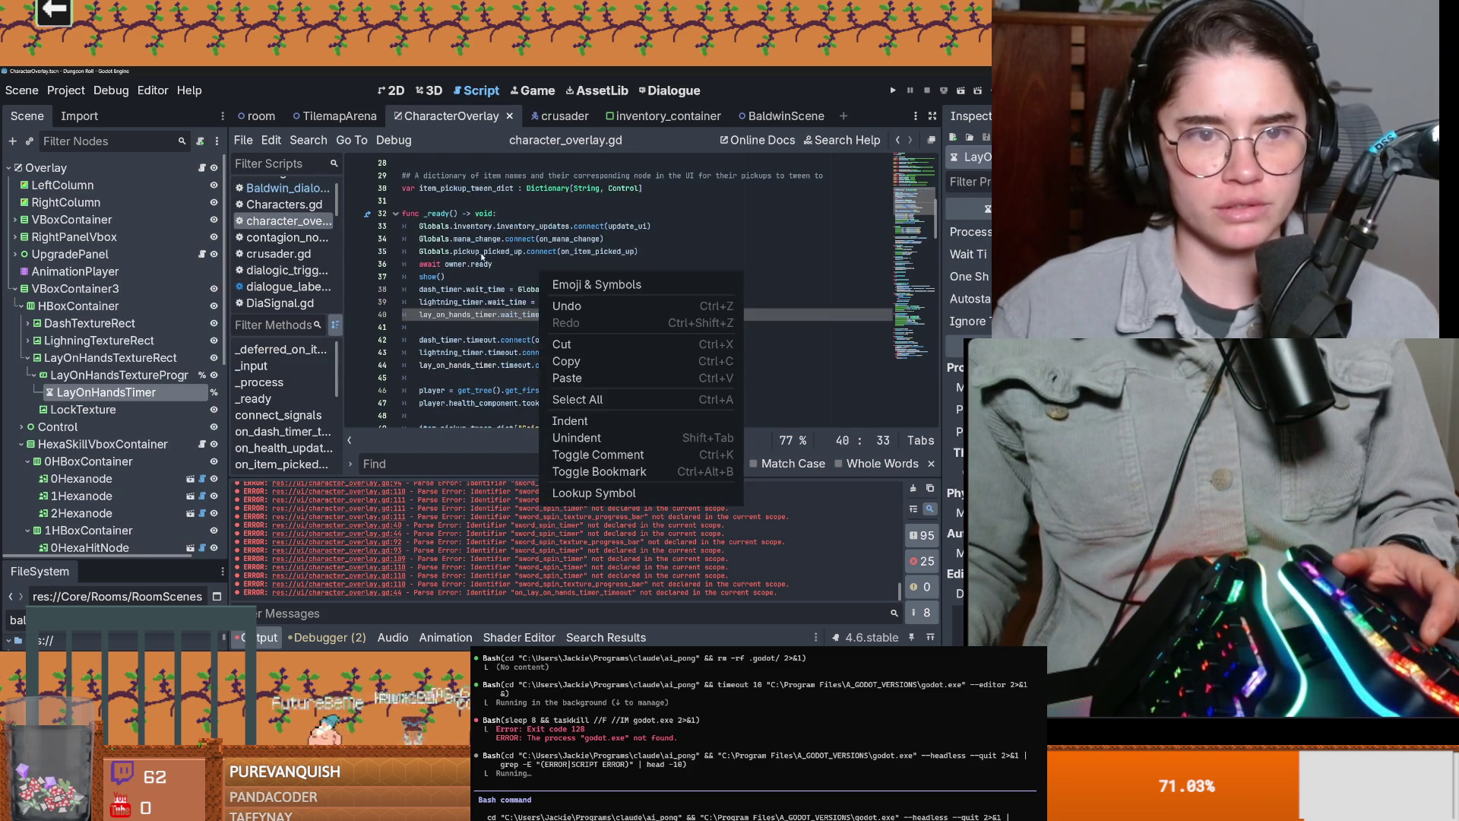
left_click(578, 298)
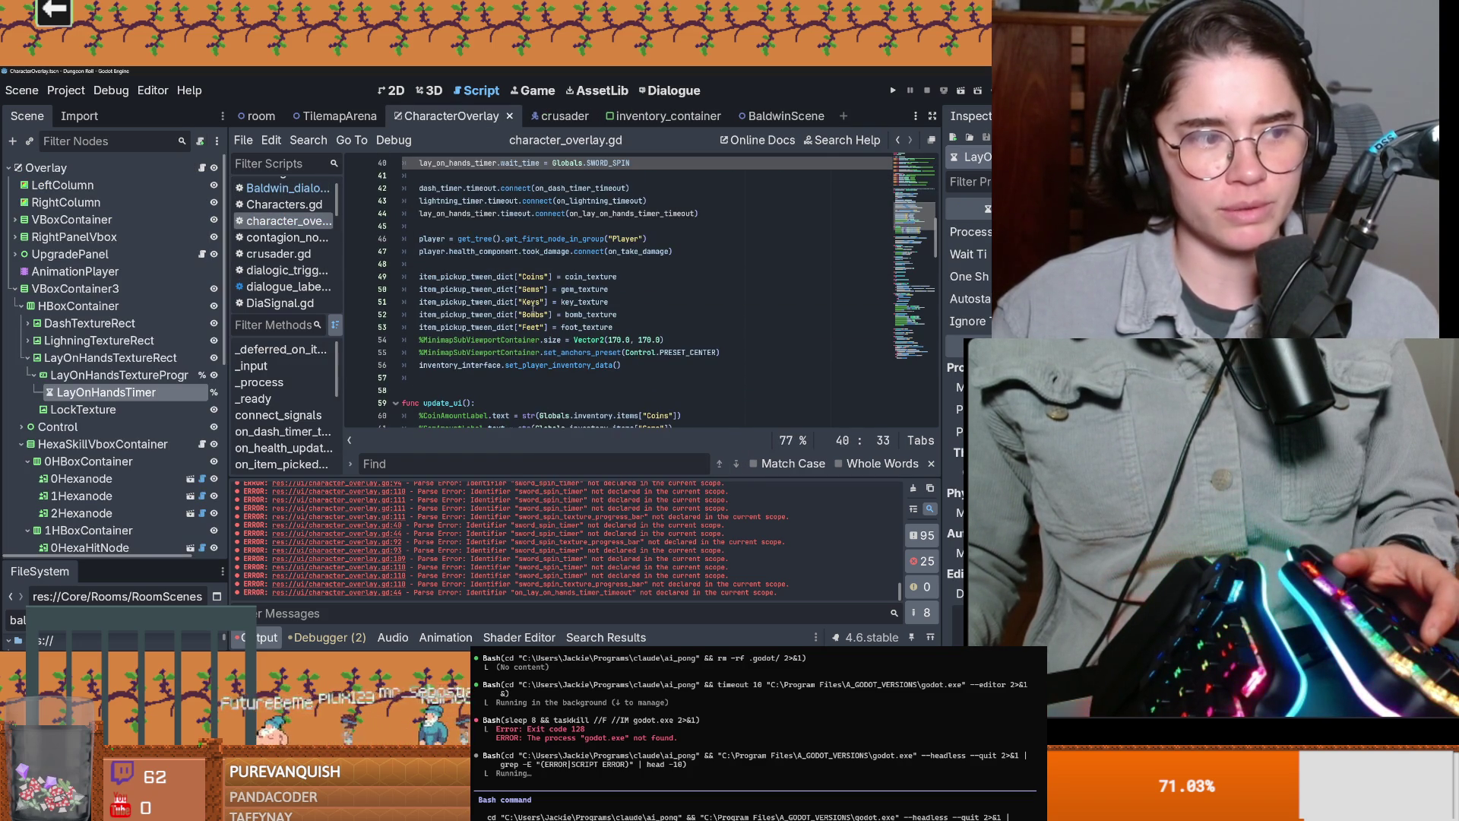
scroll(534, 302, "up", 5)
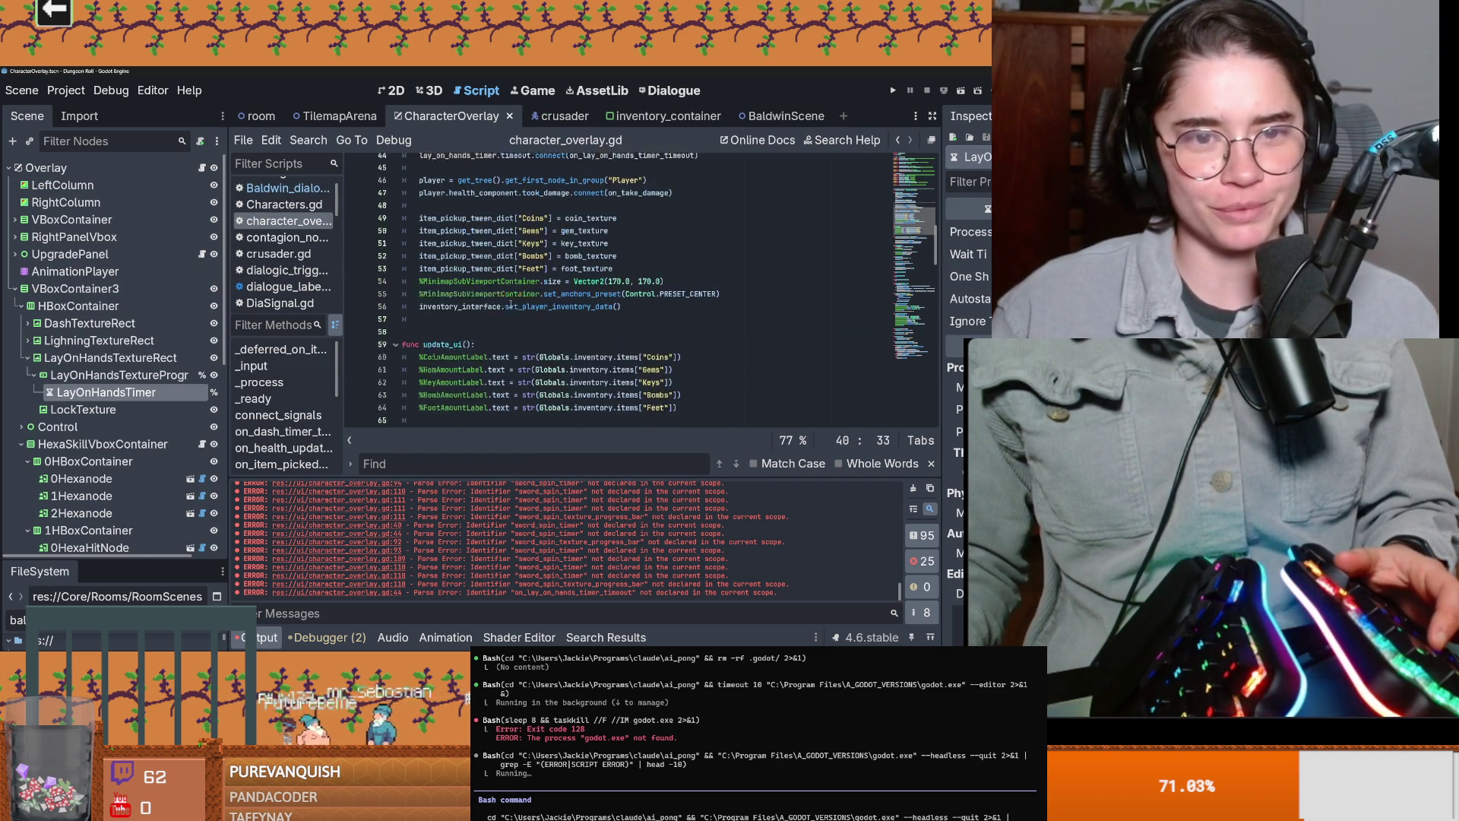
left_click(513, 304)
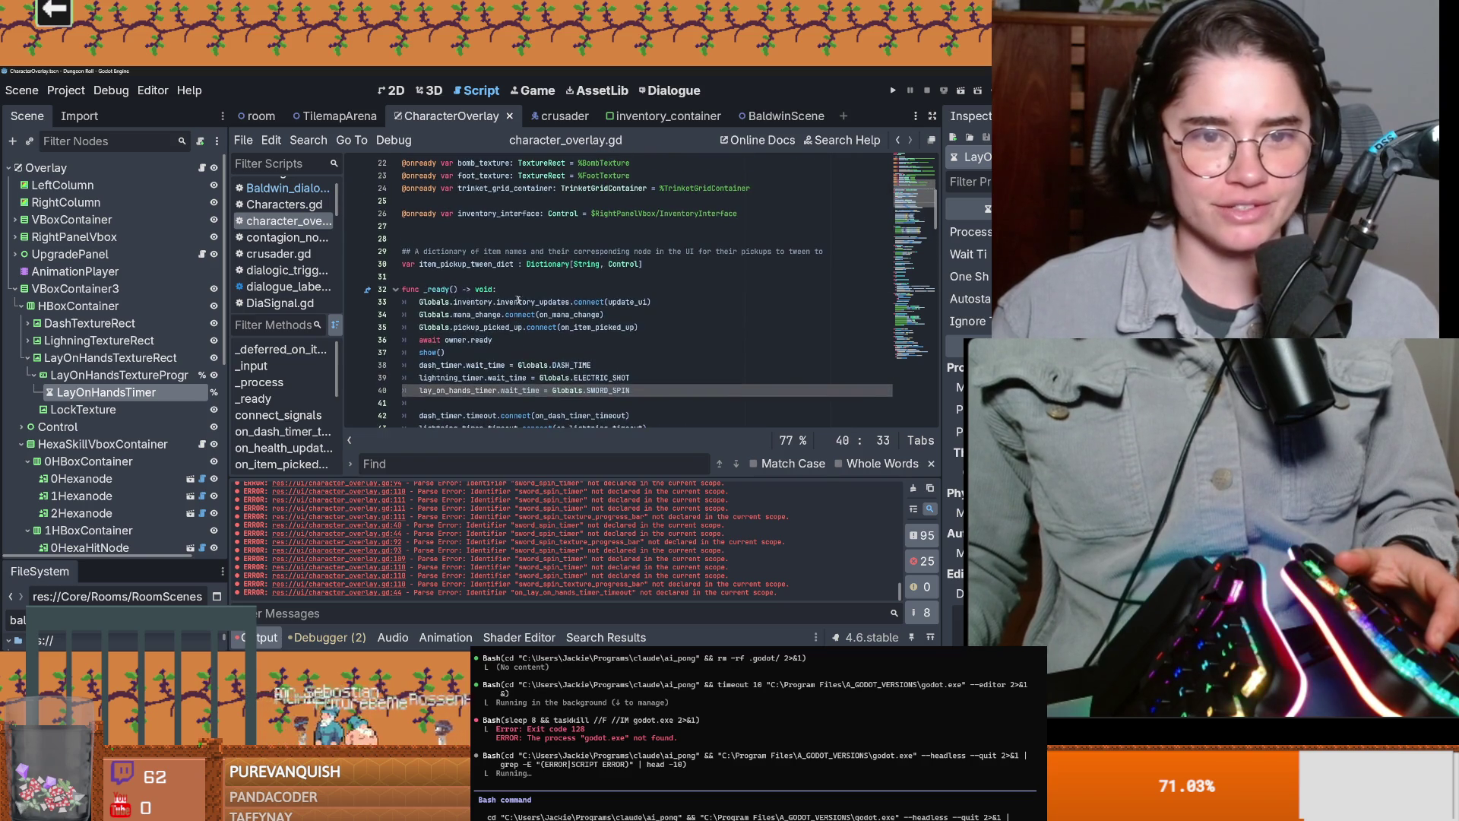
type("DiaSignal.Baldwin_lay_on_hands.connect(layon_deez)")
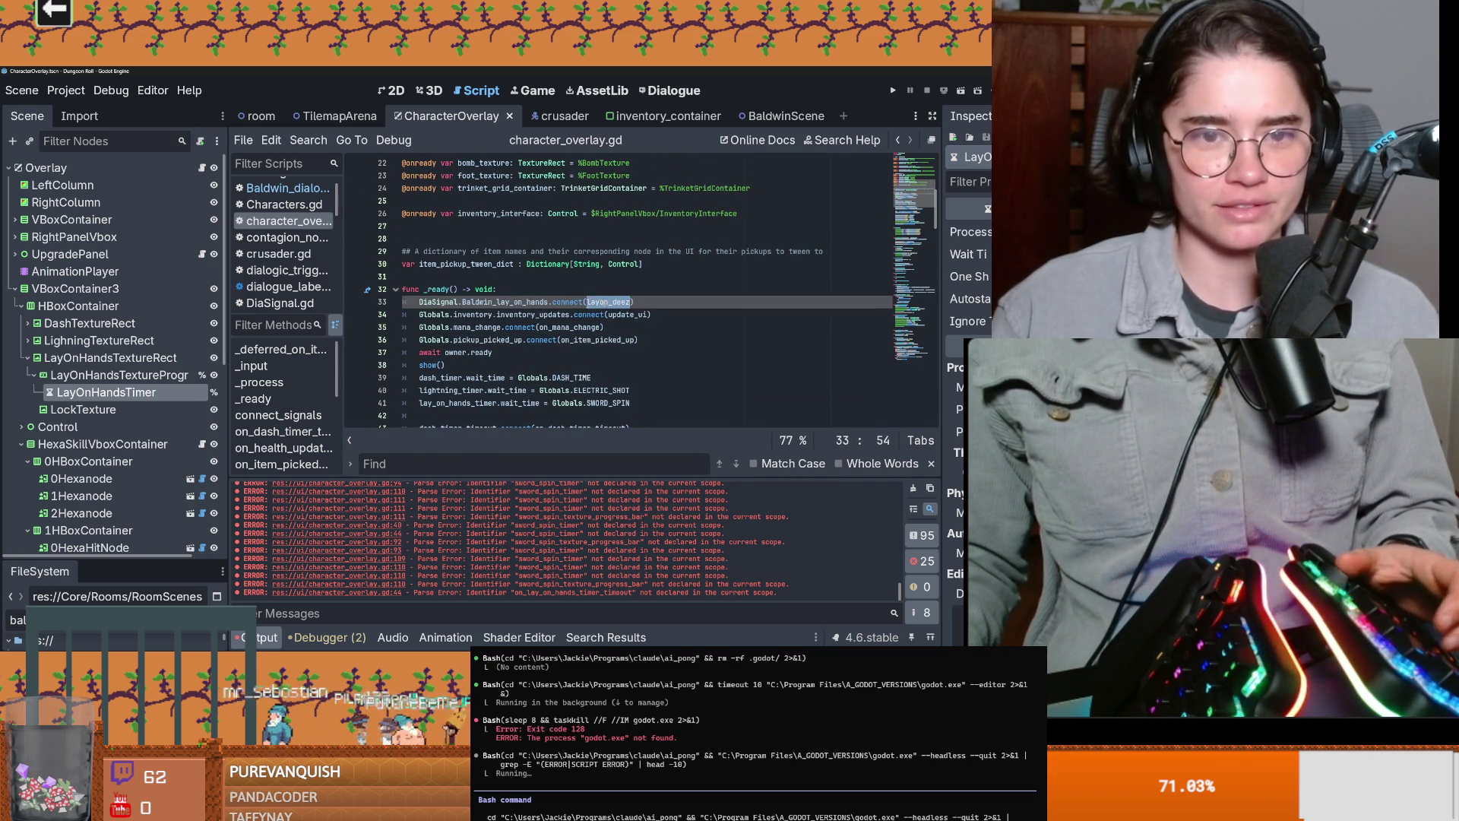
scroll(513, 331, "down", 7)
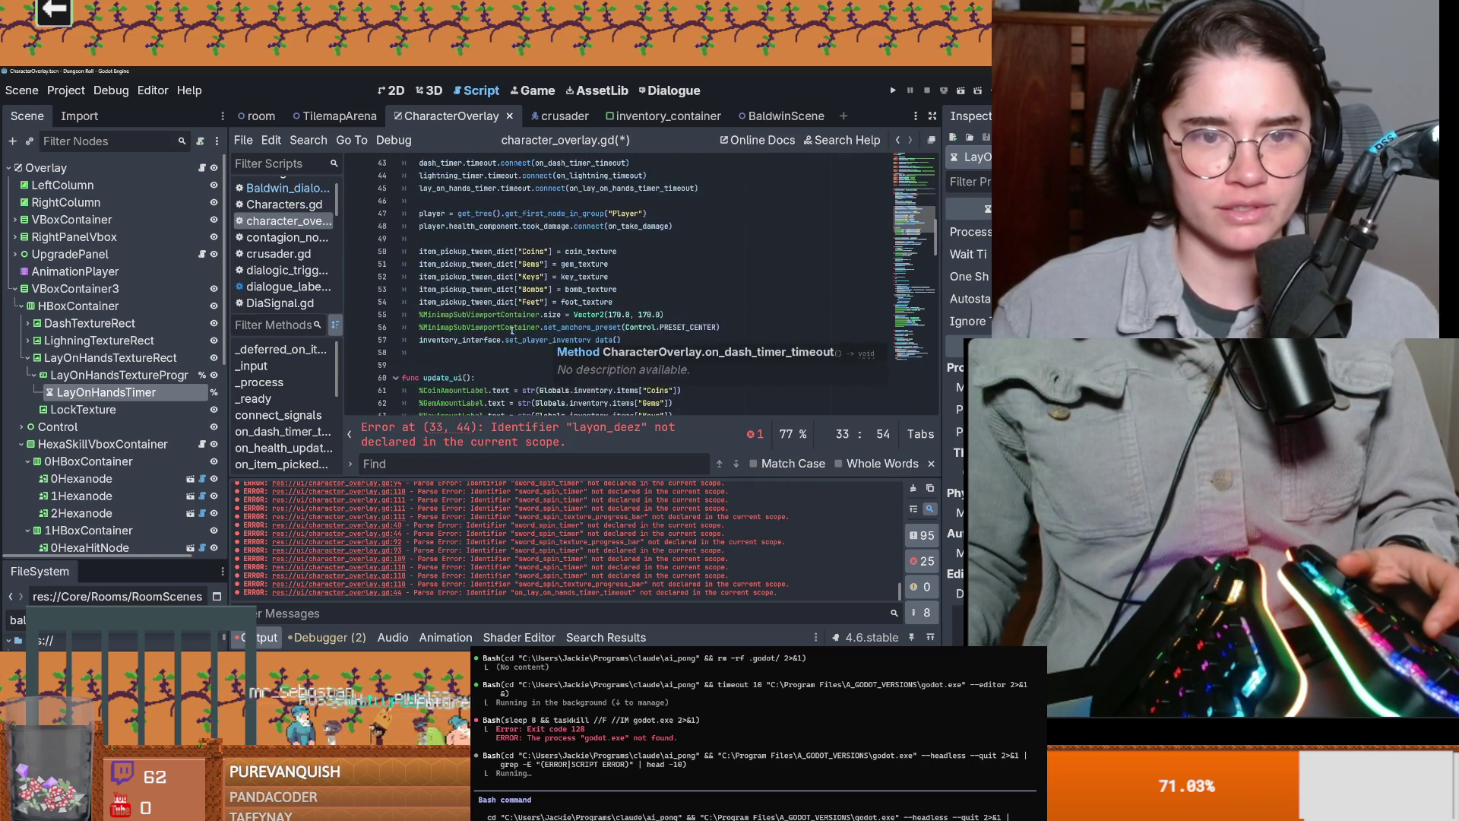
scroll(513, 332, "up", 6)
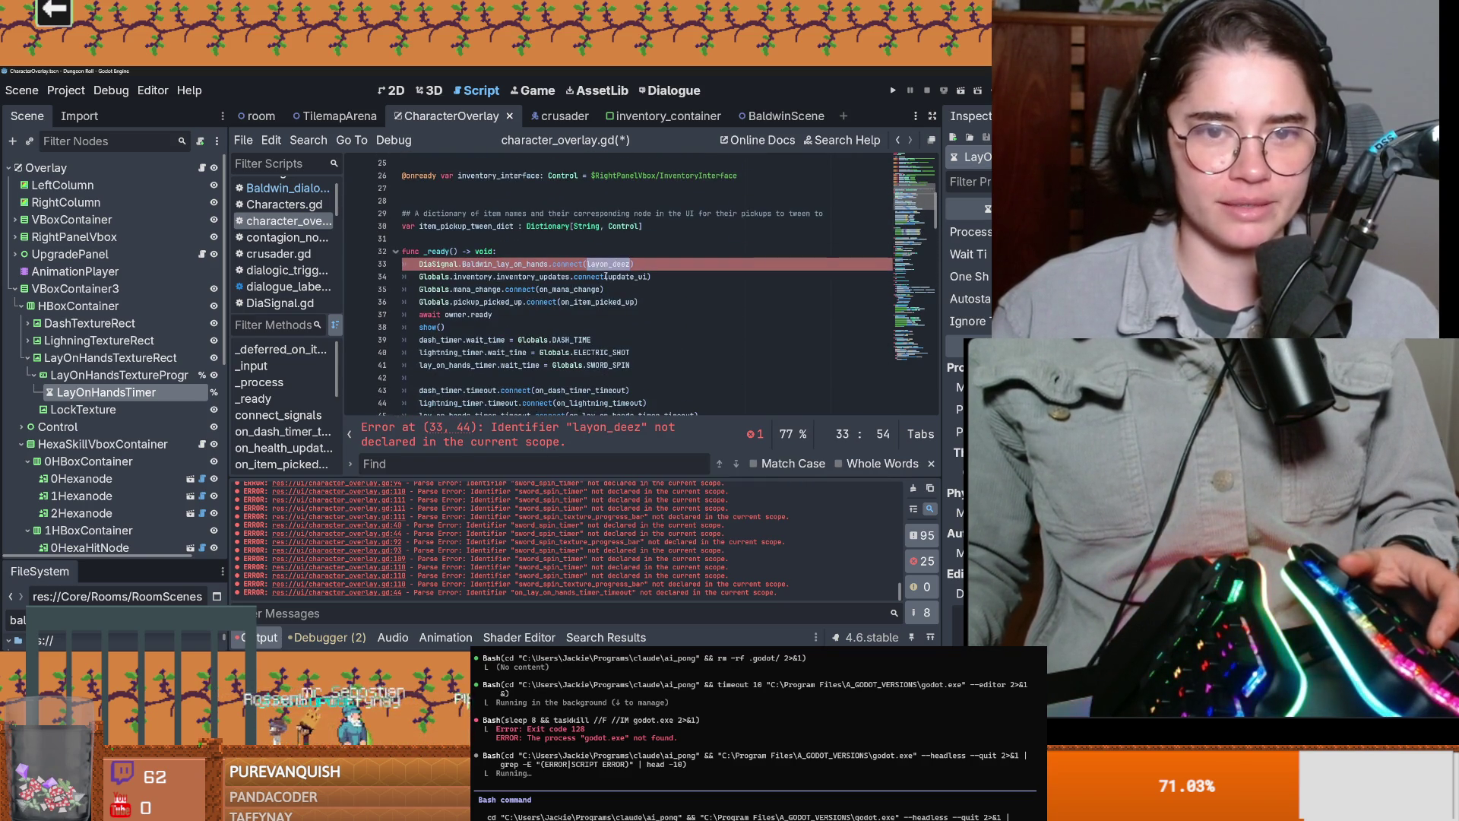
type("on_lay_on_han")
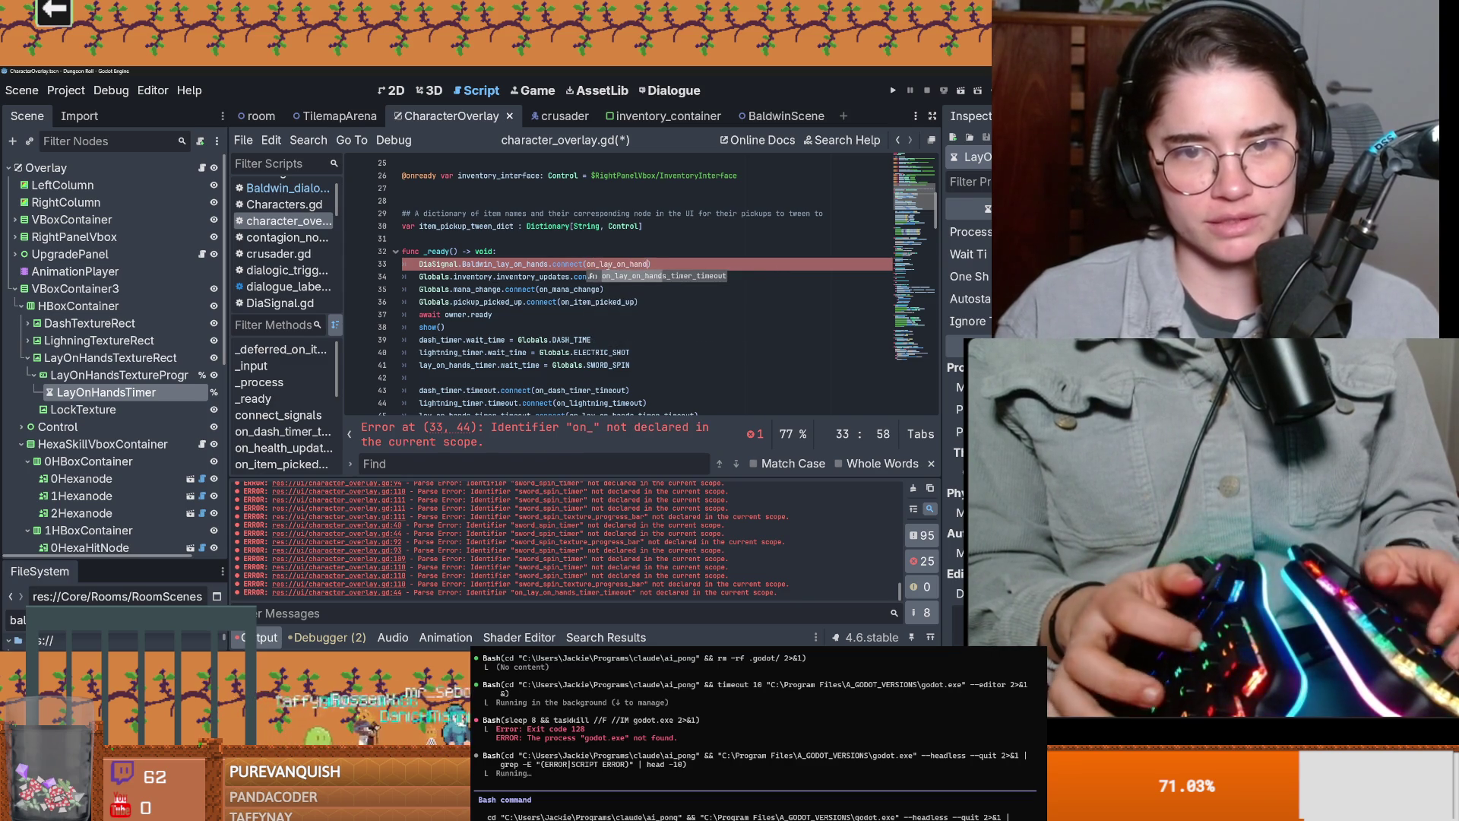
type("d")
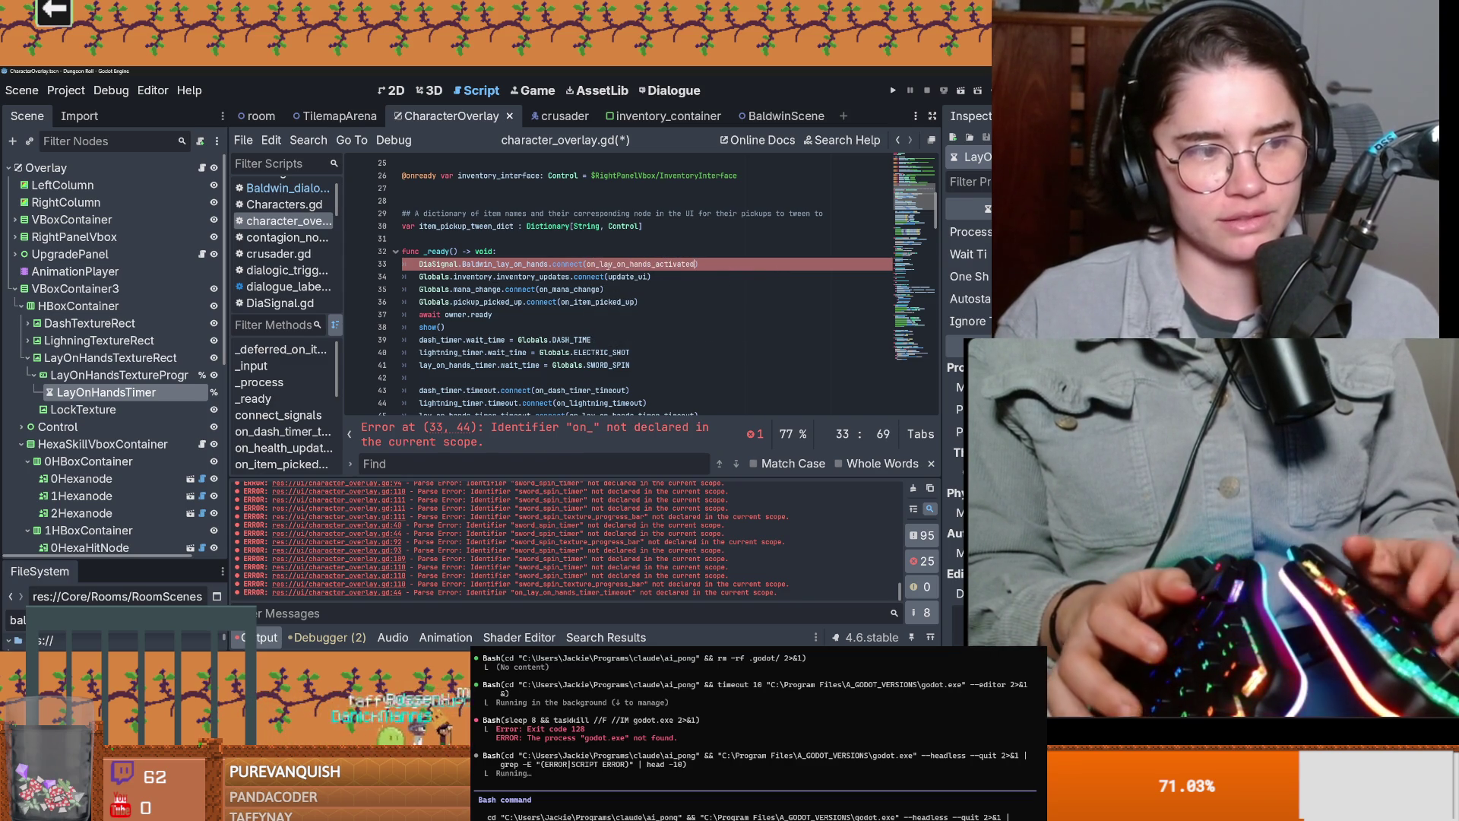
Step: Add a stub func on_lay_on_hands_activated(): pass at the end of the script
scroll(715, 330, "down", 5)
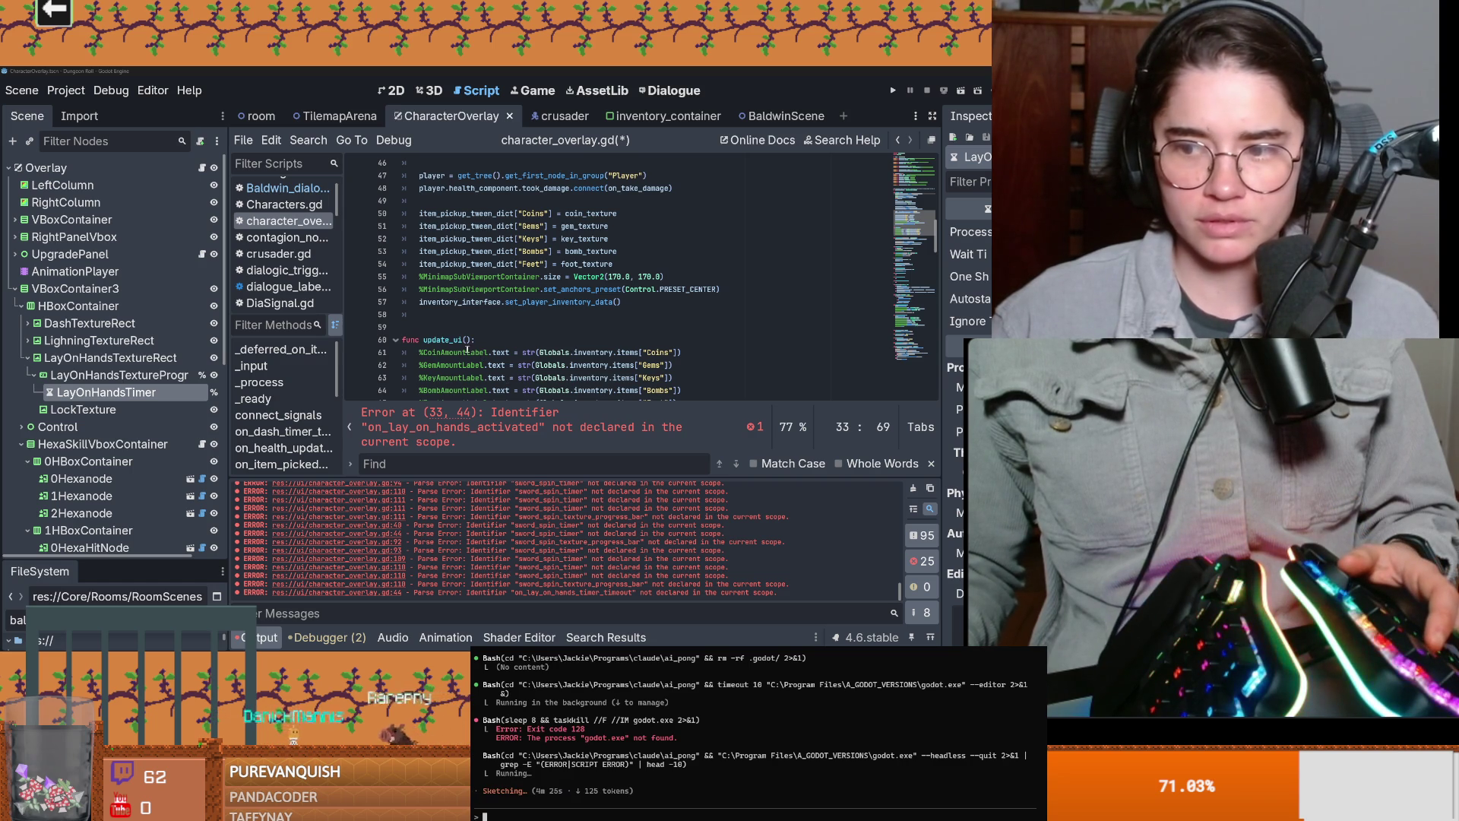
scroll(467, 350, "down", 2)
left_click(439, 244)
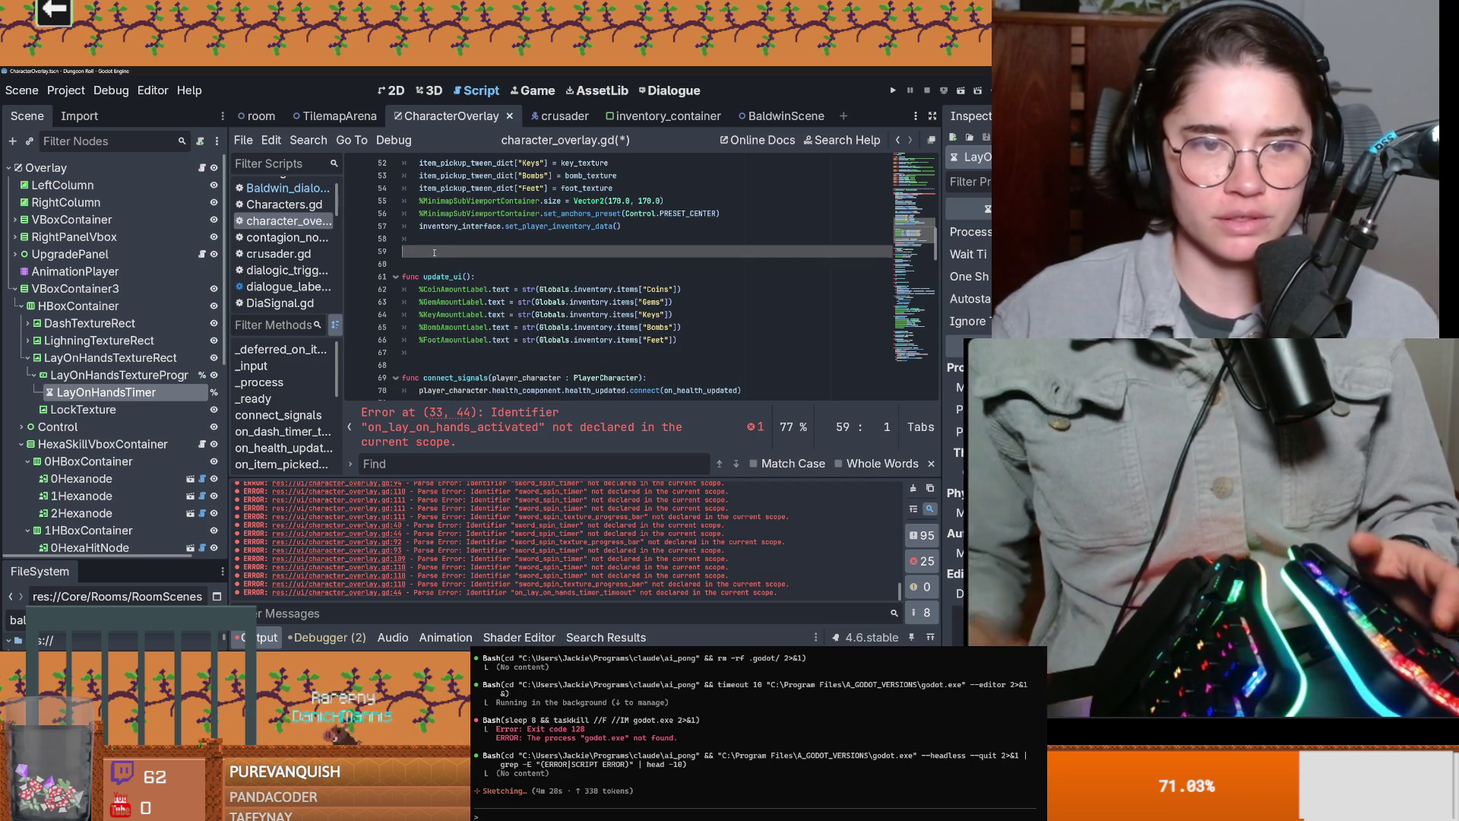
type("funcon_lay_on_hands_activated")
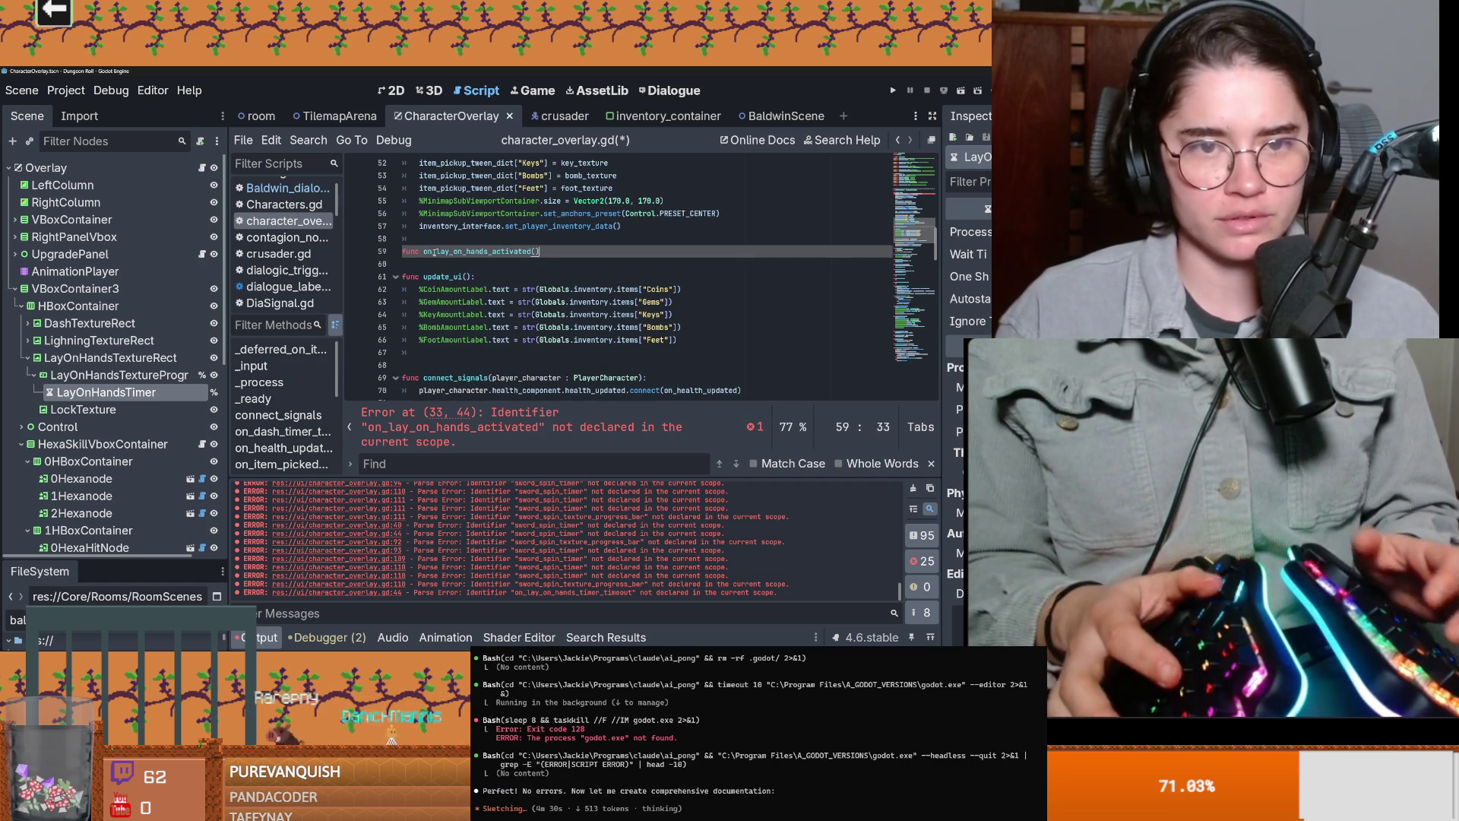
type(":")
key("Return")
type("pass")
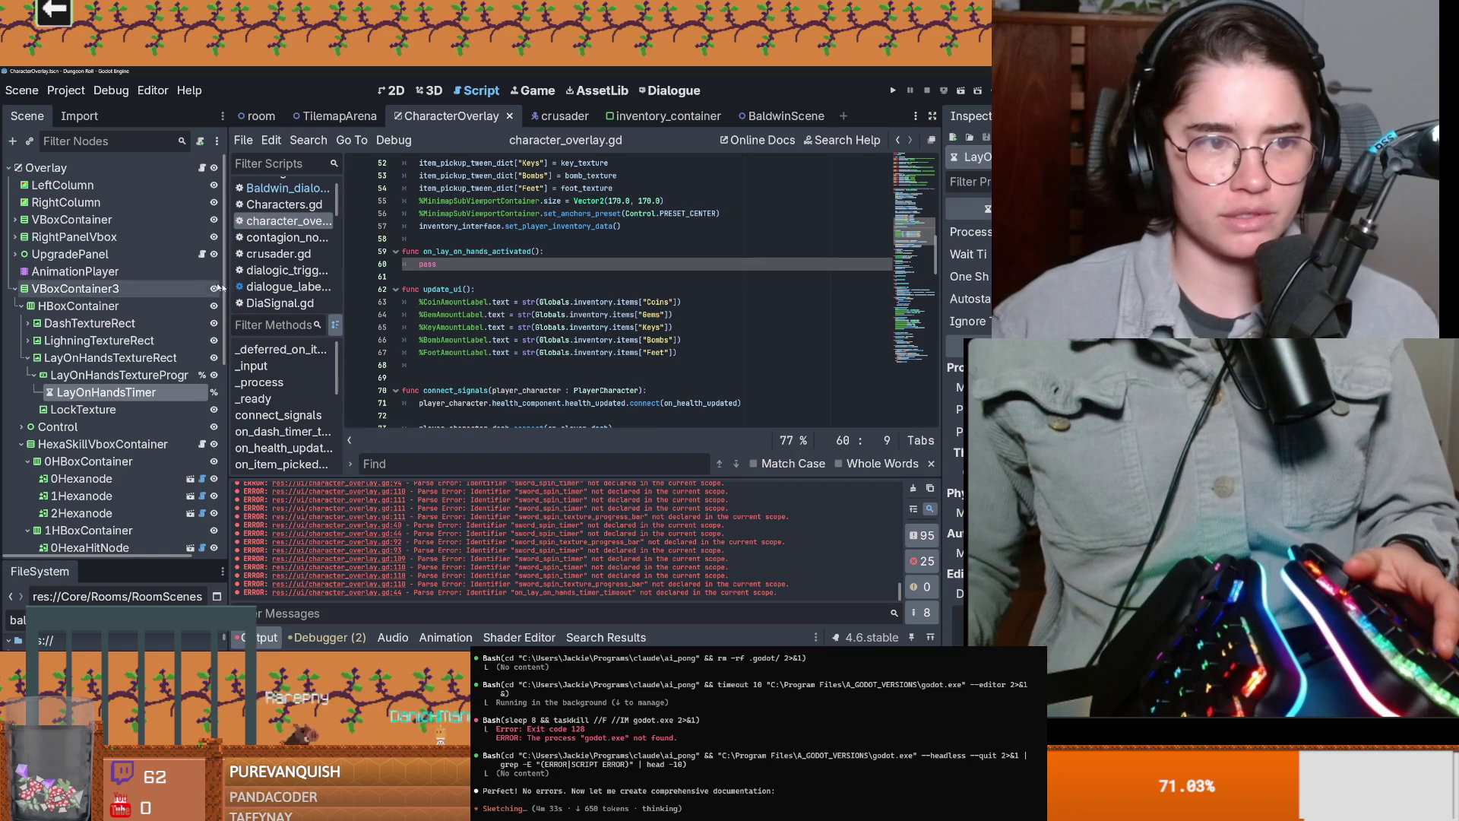
left_click(392, 90)
Step: Make the LockTexture node accessible as a scene-unique name
scroll(411, 257, "up", 1)
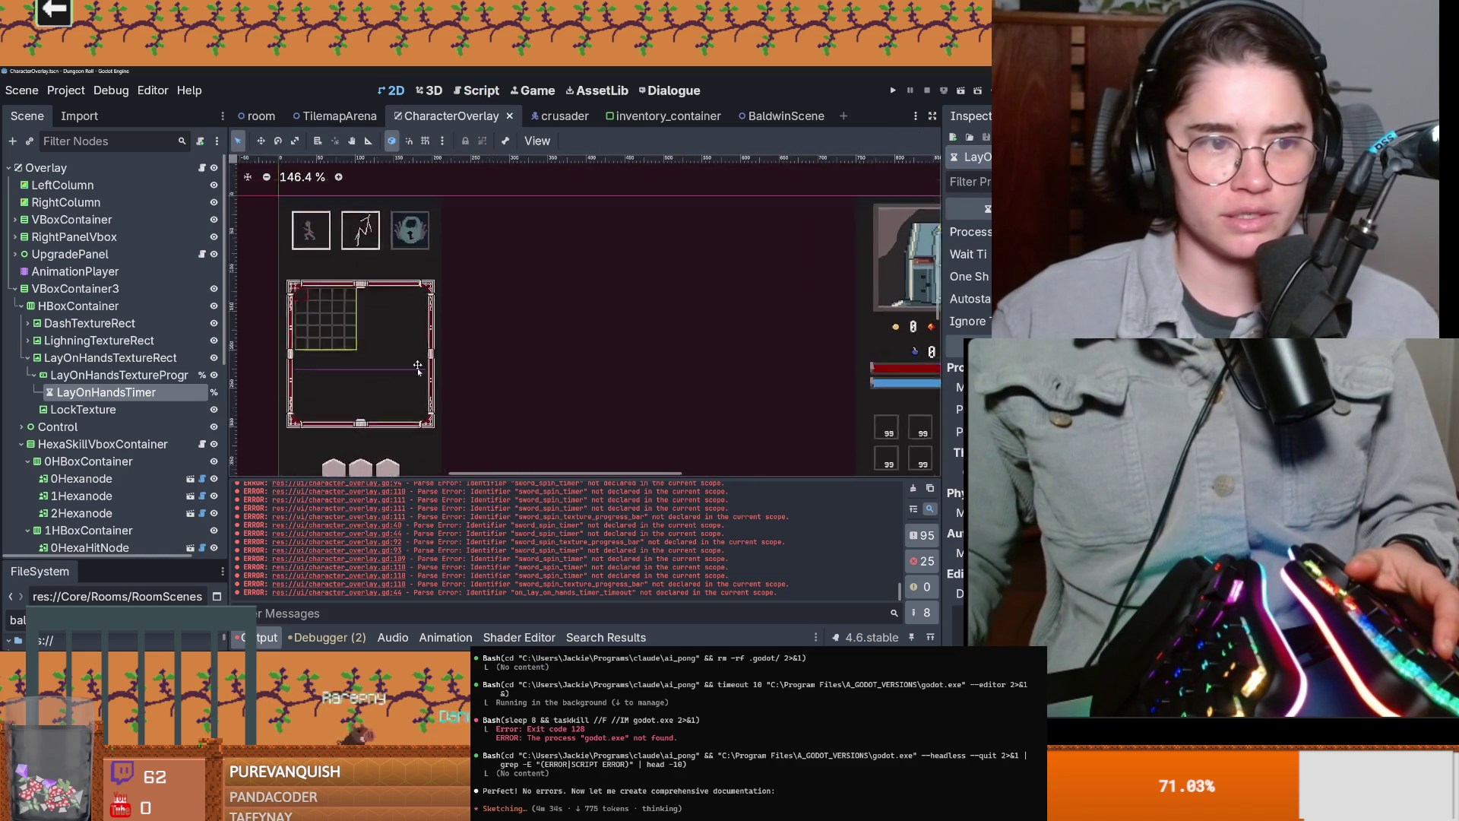
left_click(213, 409)
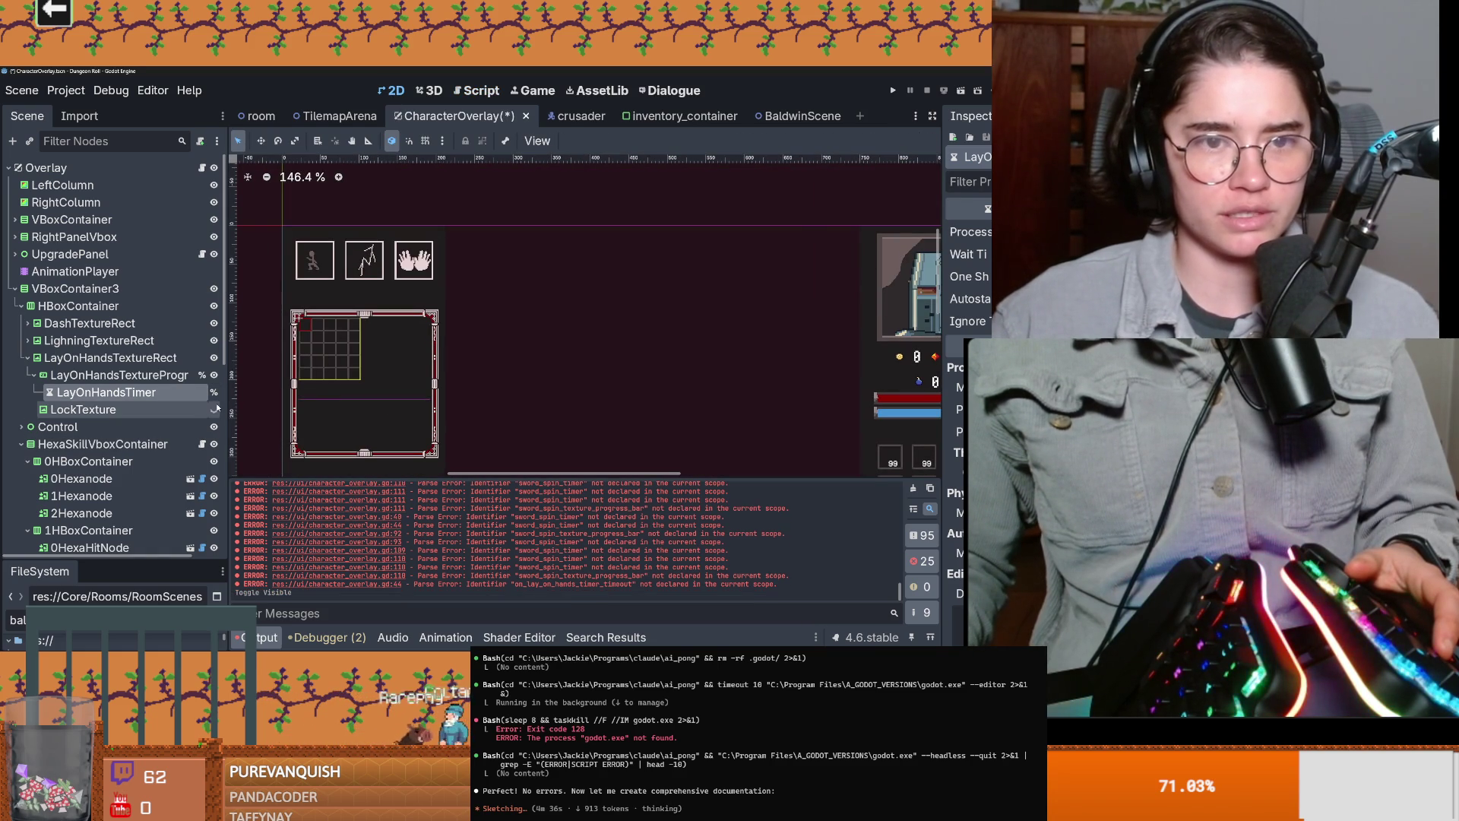
left_click(214, 409)
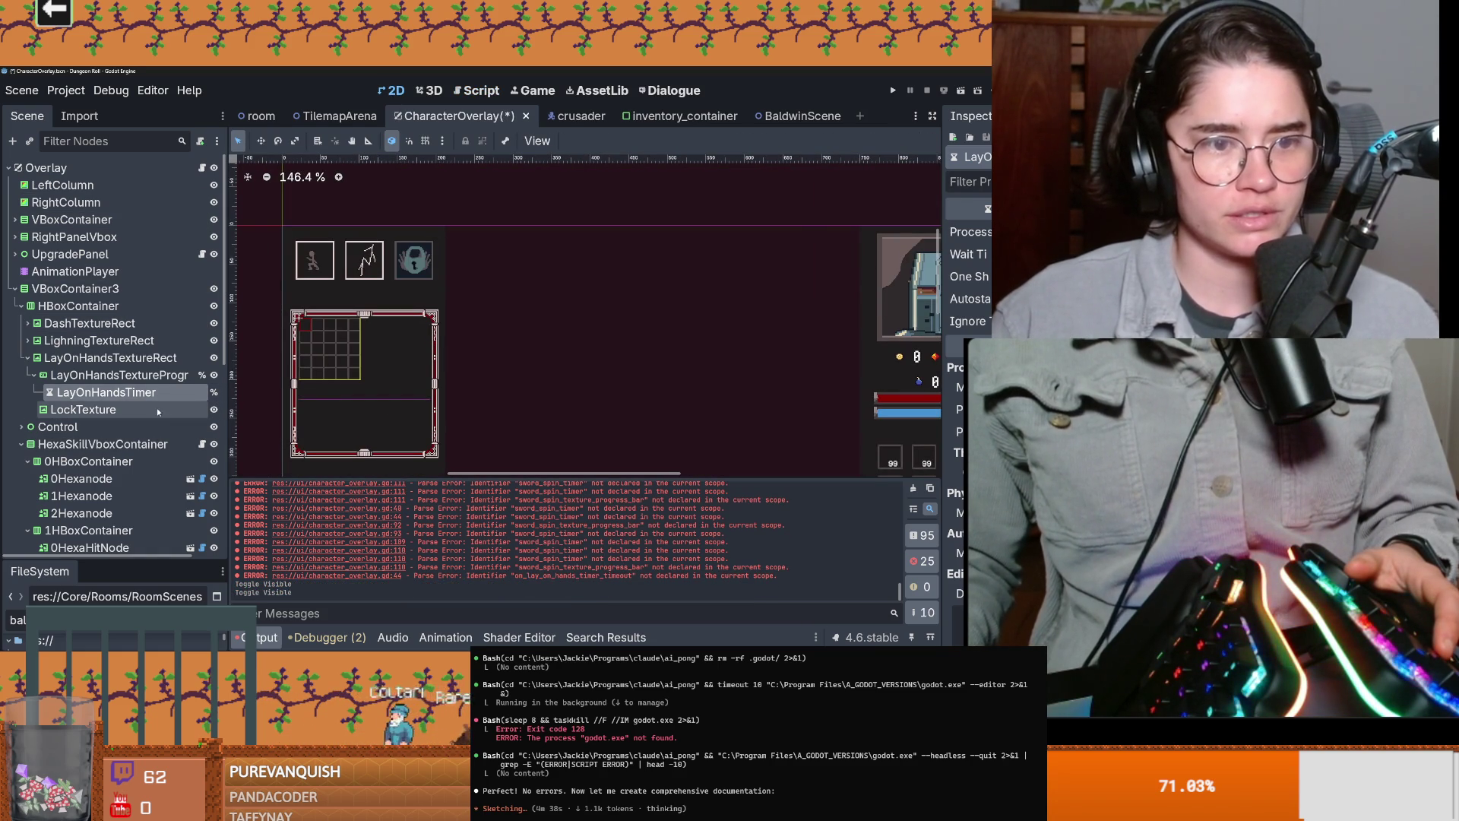
left_click(202, 167)
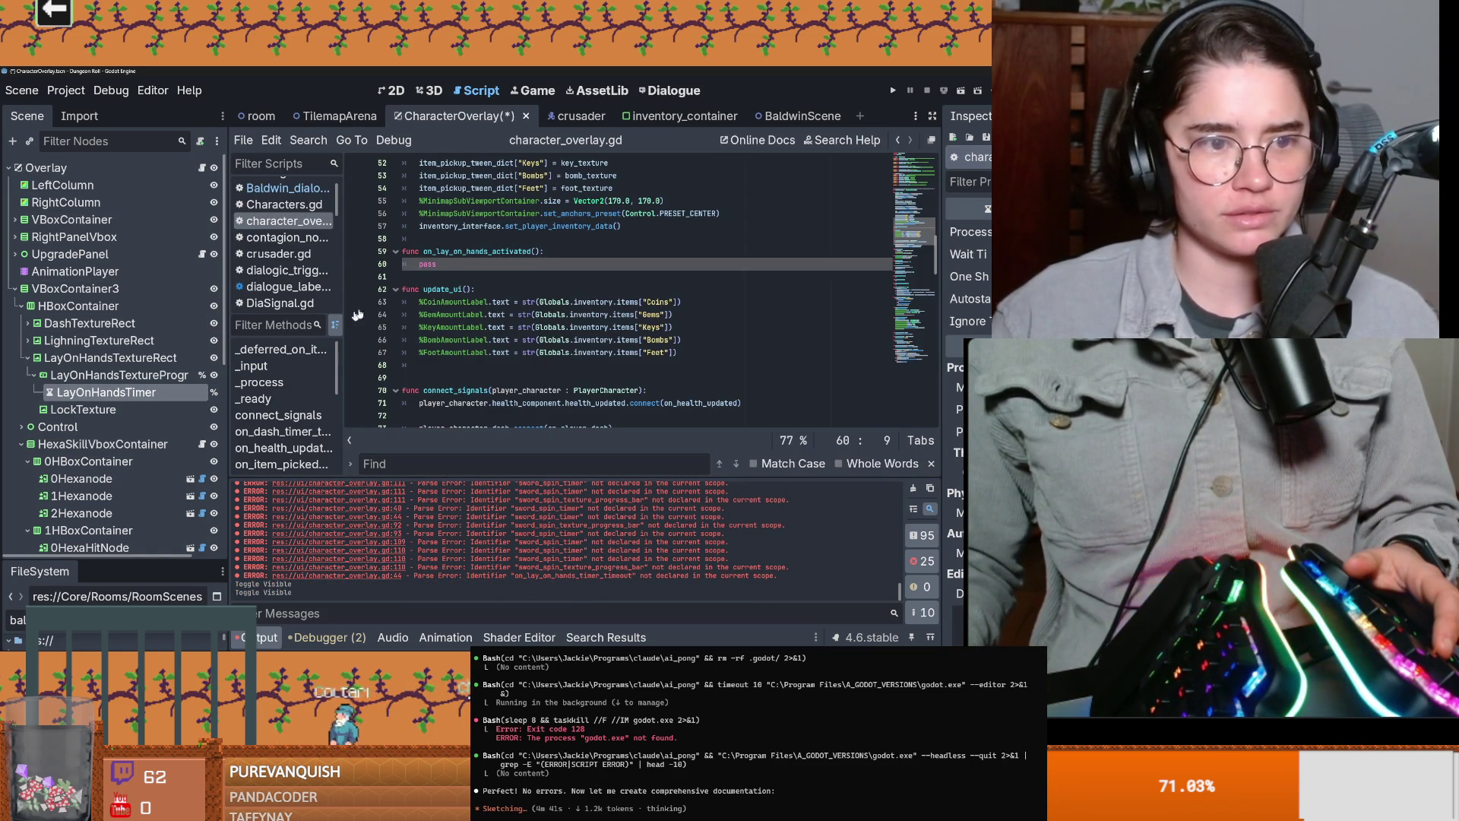
left_click(114, 408)
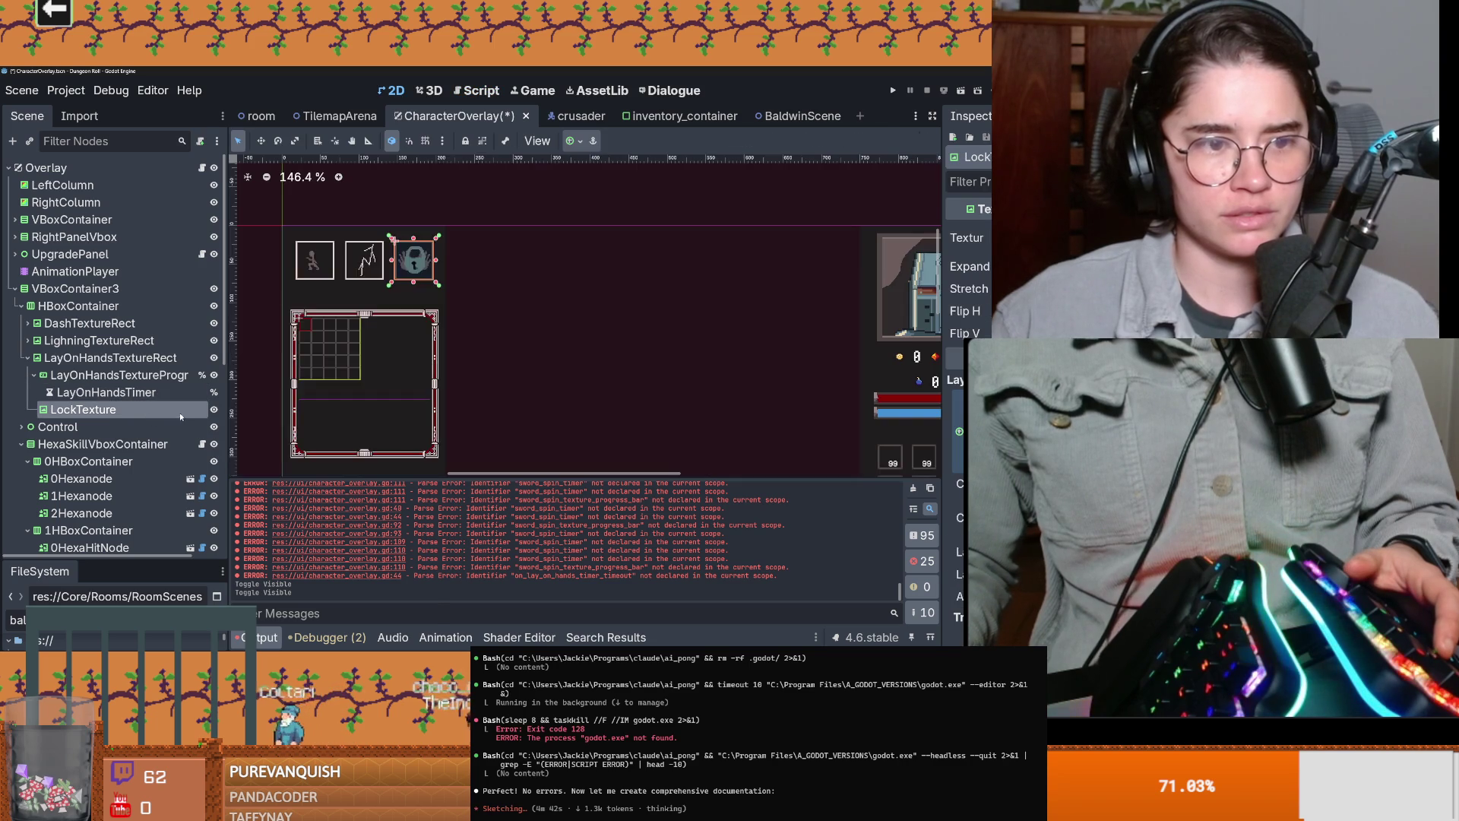
right_click(181, 409)
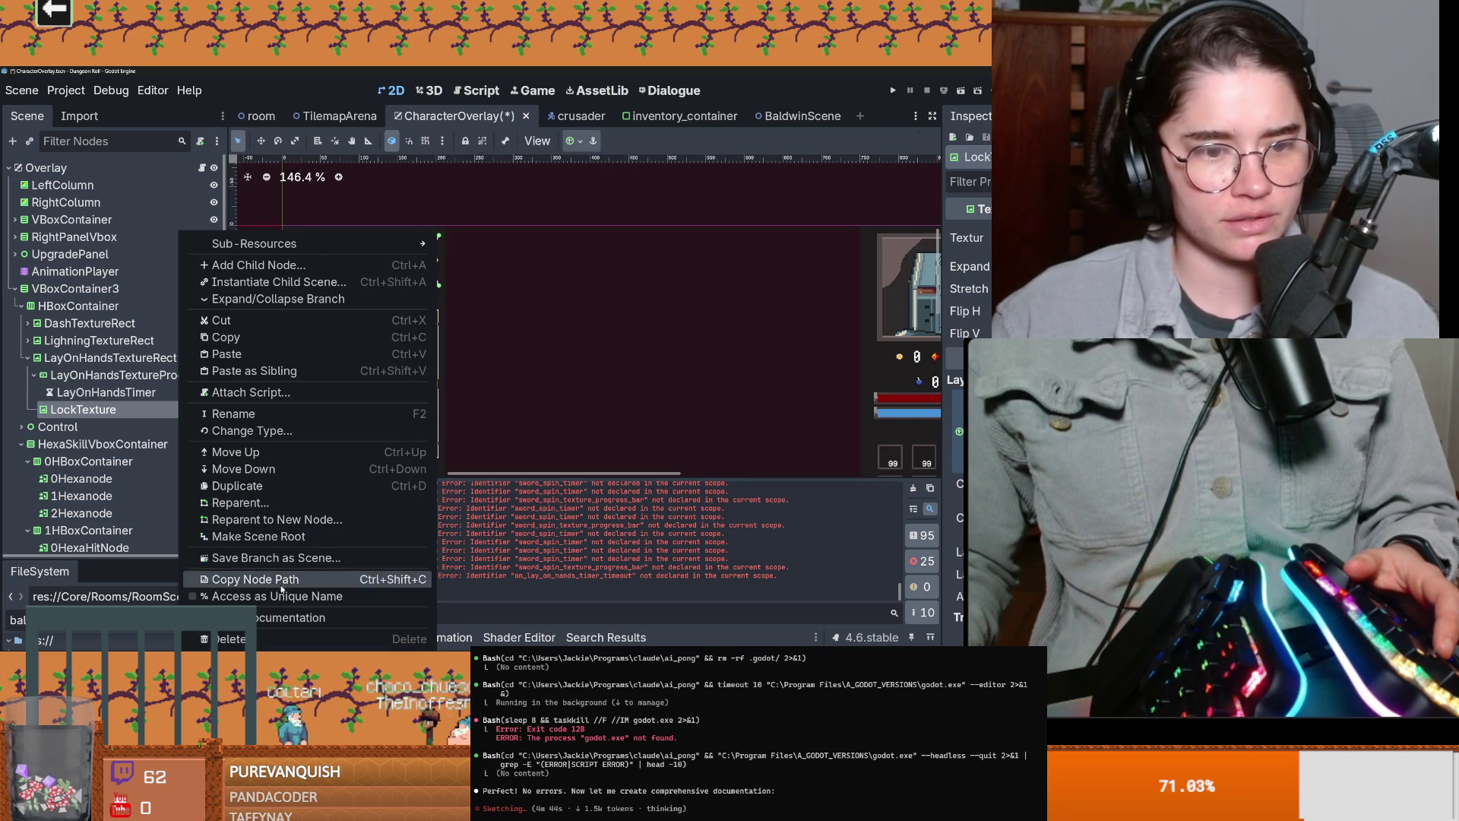
left_click(235, 596)
Step: Add %LockTexture.hide() inside on_lay_on_hands_activated, then save and run the game
left_click(202, 167)
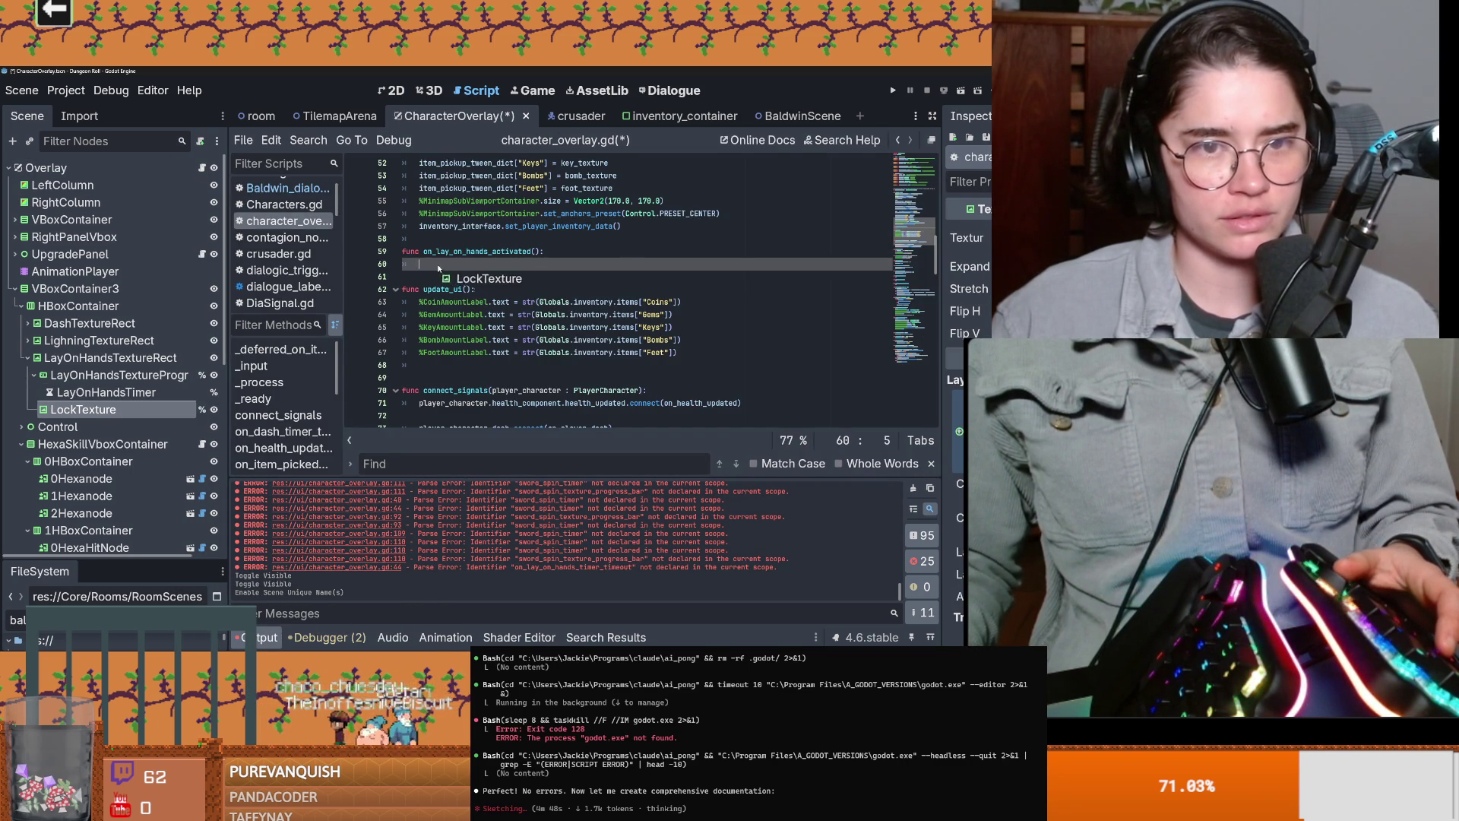
mouse_move(176, 392)
left_mouse_down()
mouse_move(456, 328)
mouse_move(477, 266)
left_mouse_up()
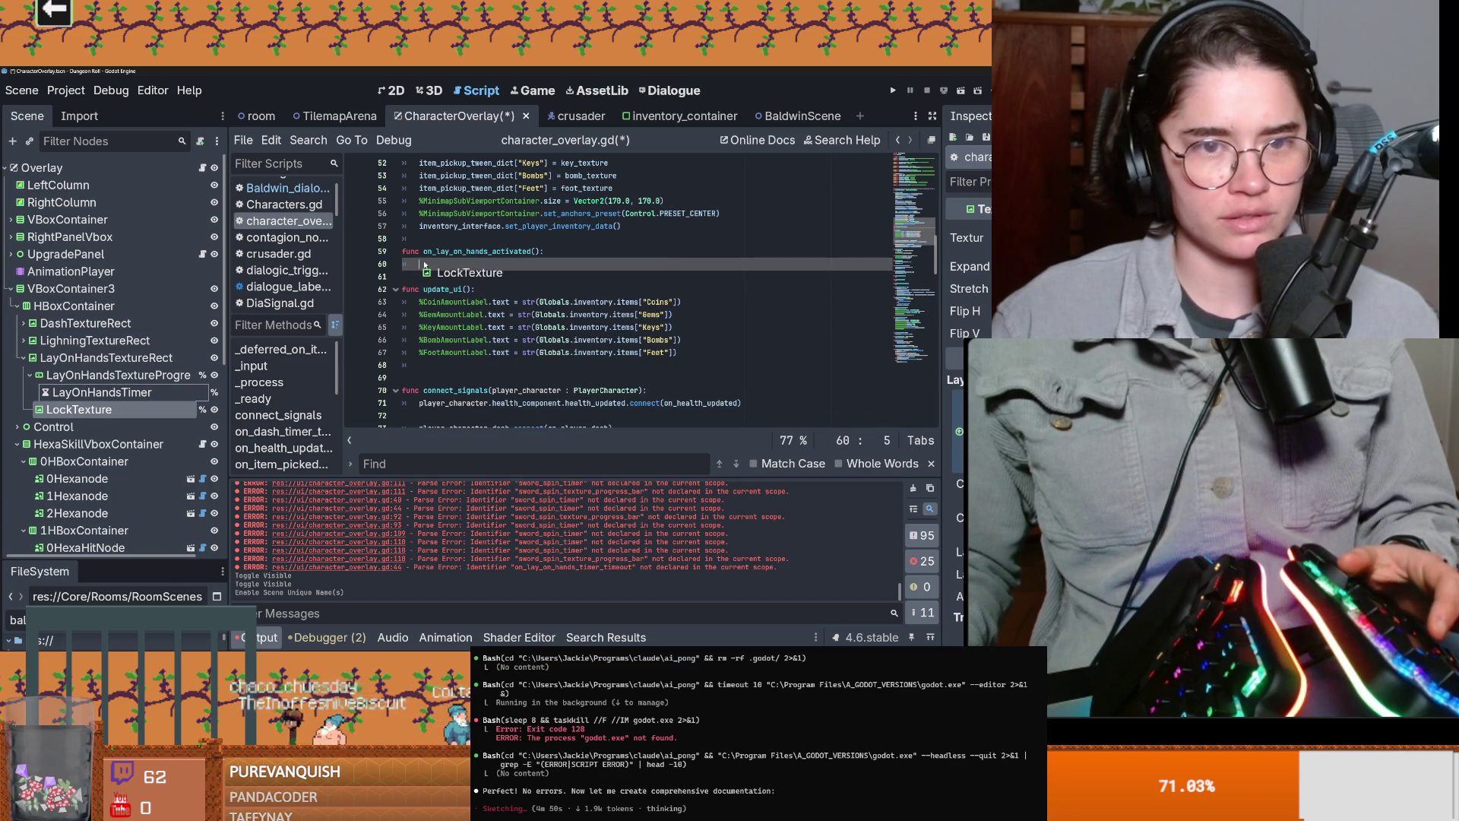
type(".hide")
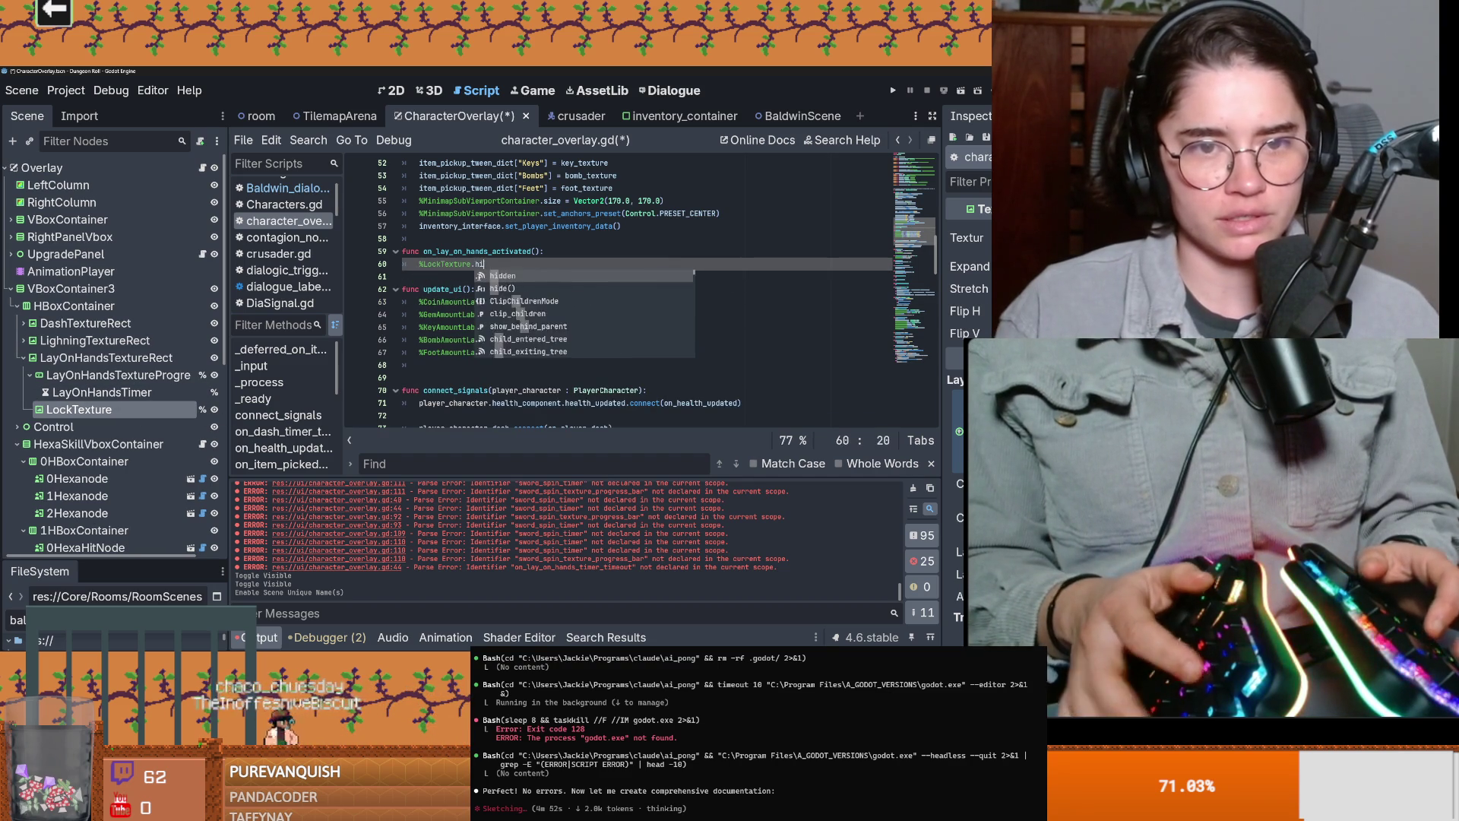
key("Return")
key("F5")
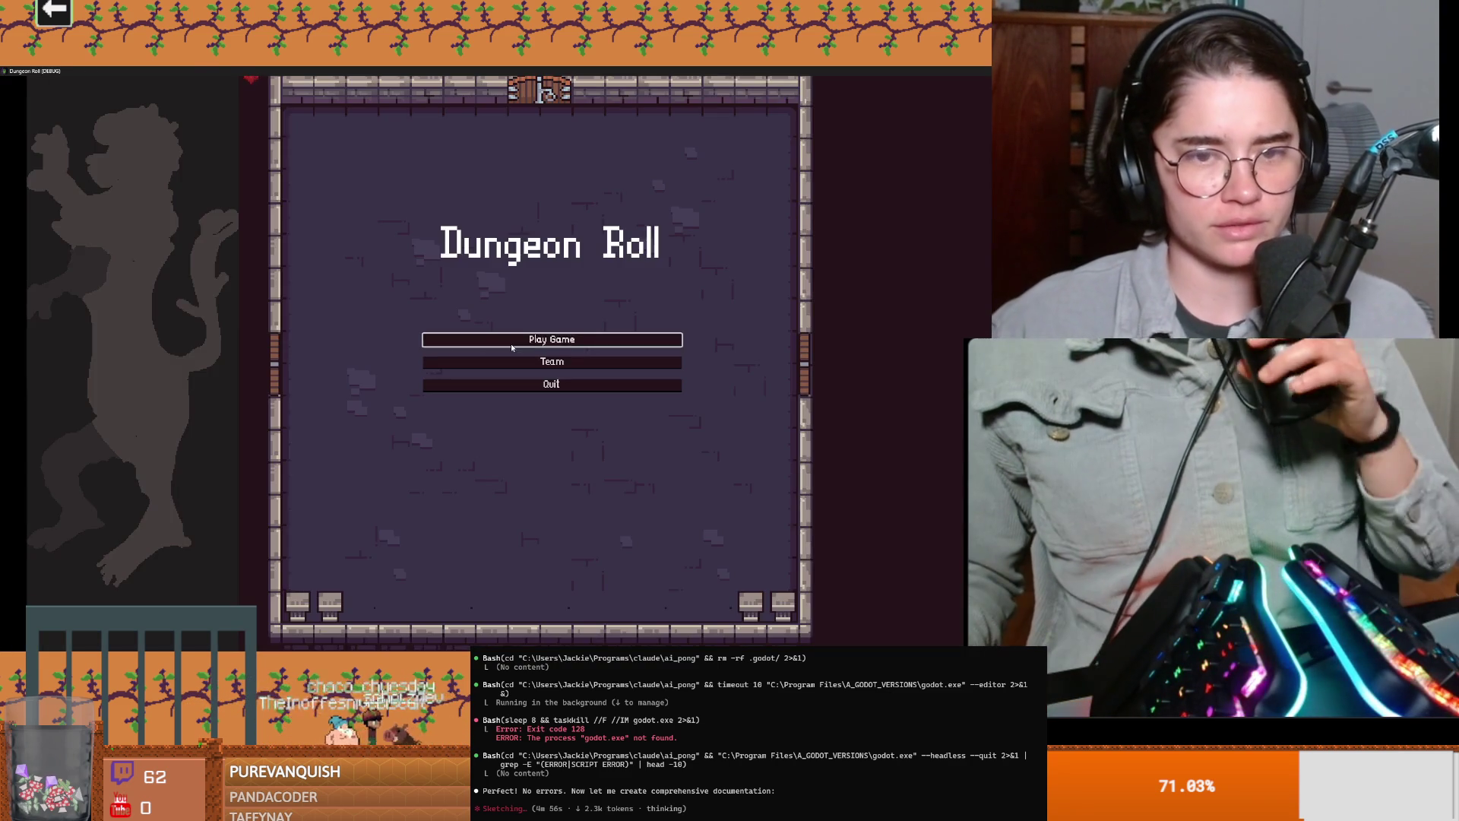
Step: Start a new game as the Crusader with the all-stats-100 debug card and approach Baldwin
left_click(510, 338)
left_click(504, 323)
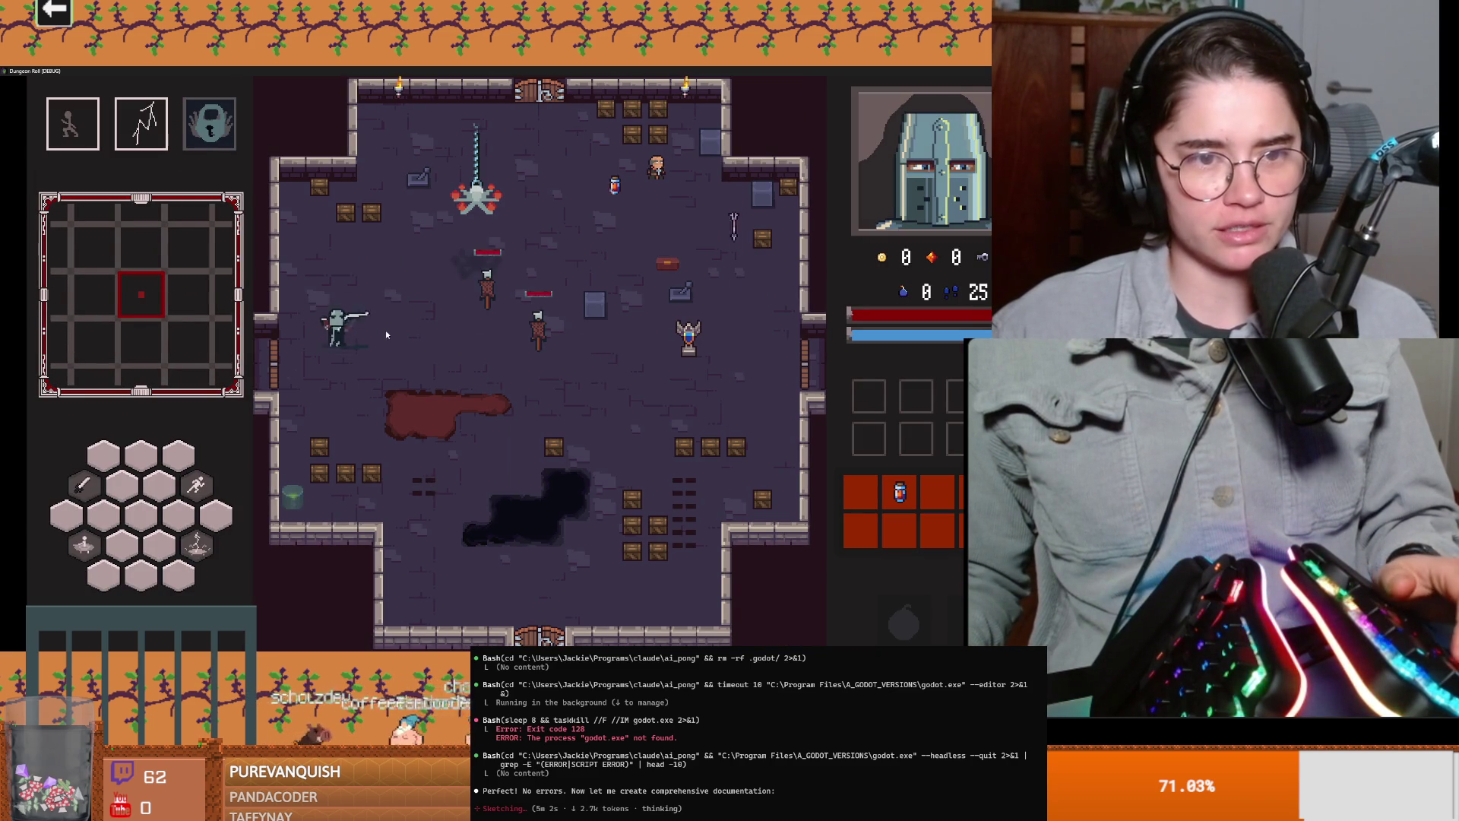
left_click(365, 338)
key("d")
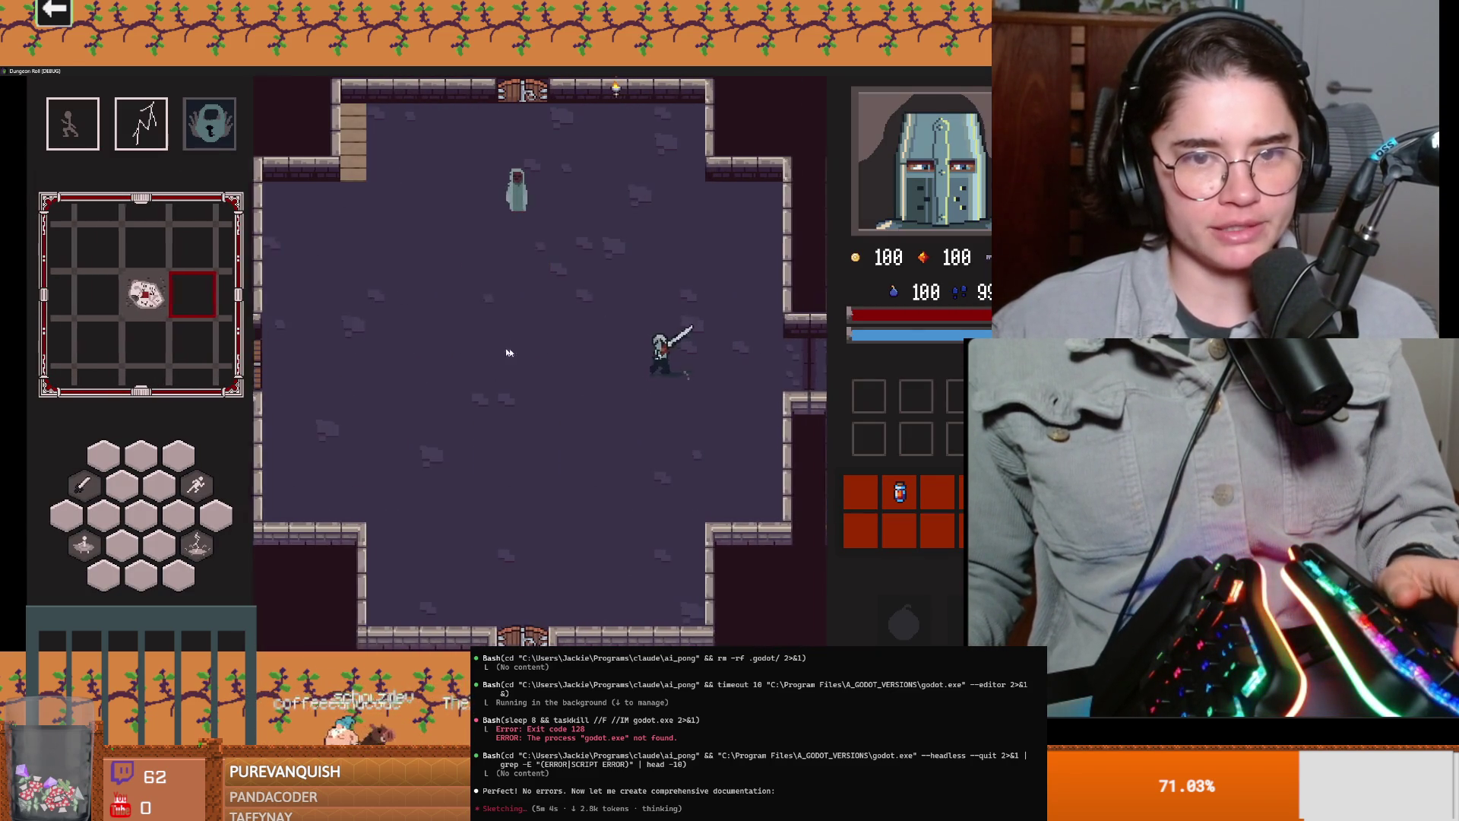
key("w")
key("e")
Step: Go through Baldwin's full dialogue and choose to end the conversation
left_click(355, 556)
left_click(355, 551)
left_click(355, 548)
left_click(354, 546)
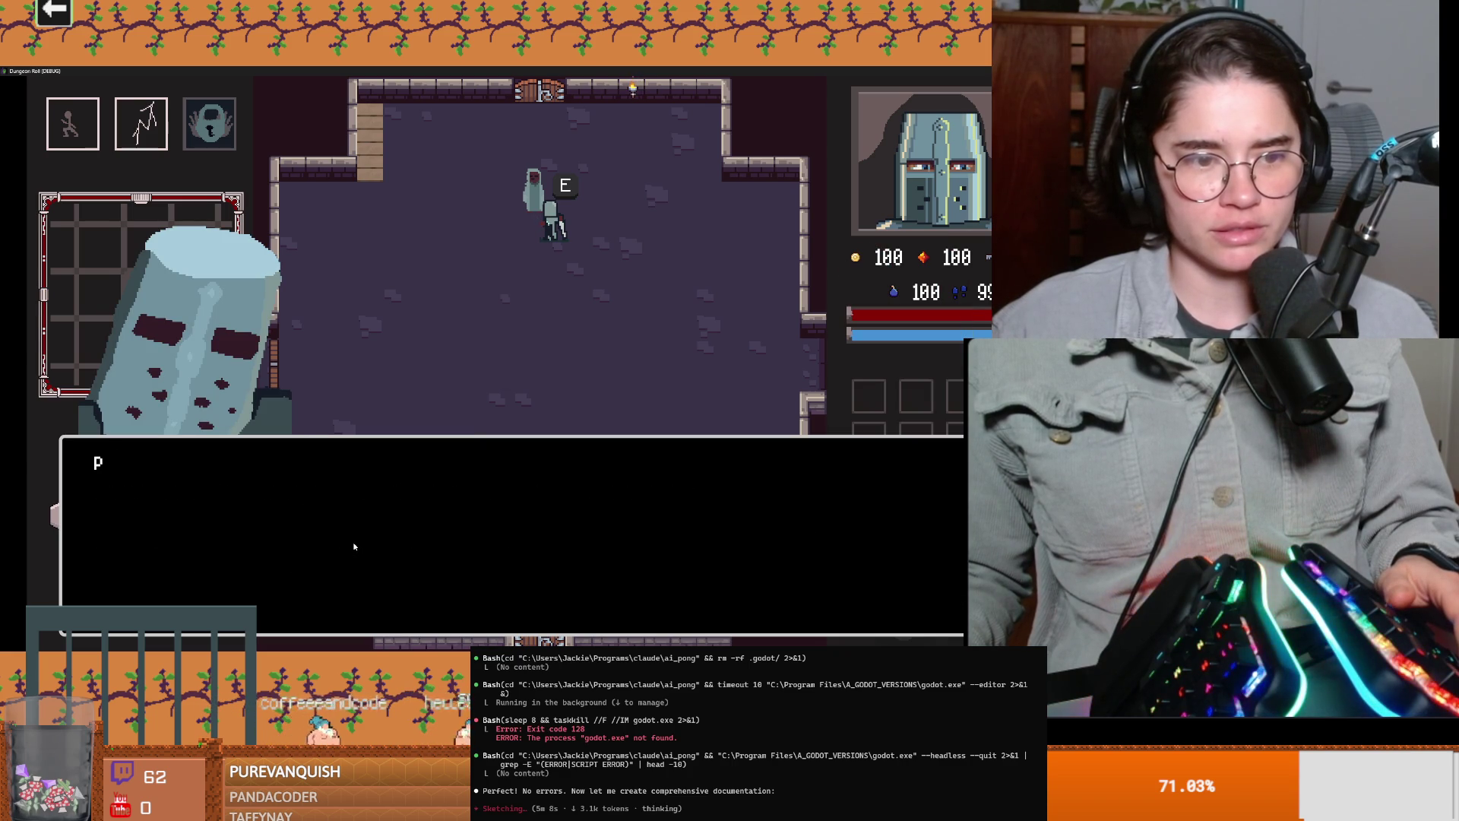
left_click(354, 545)
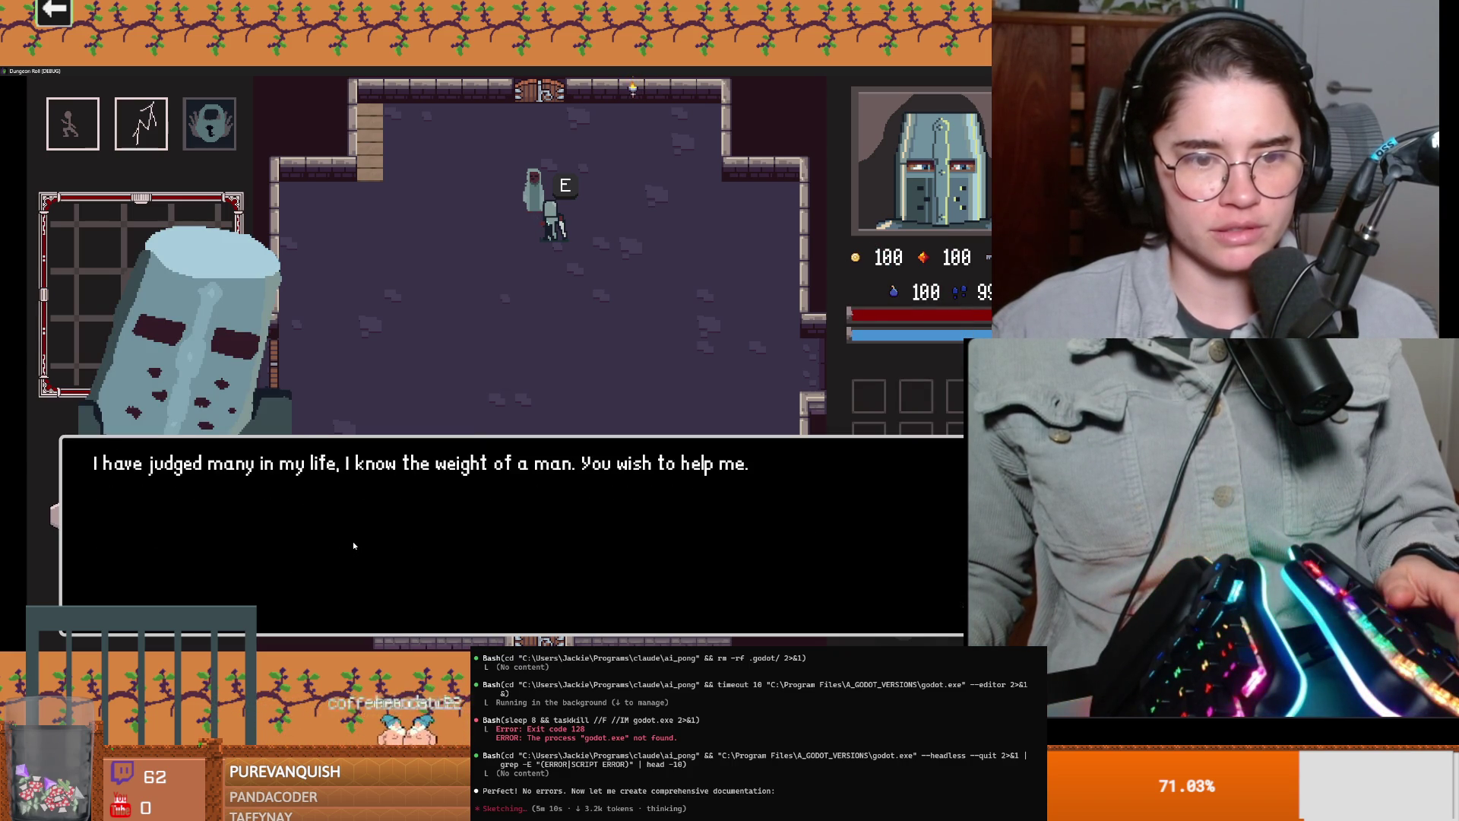
left_click(353, 545)
left_click(353, 541)
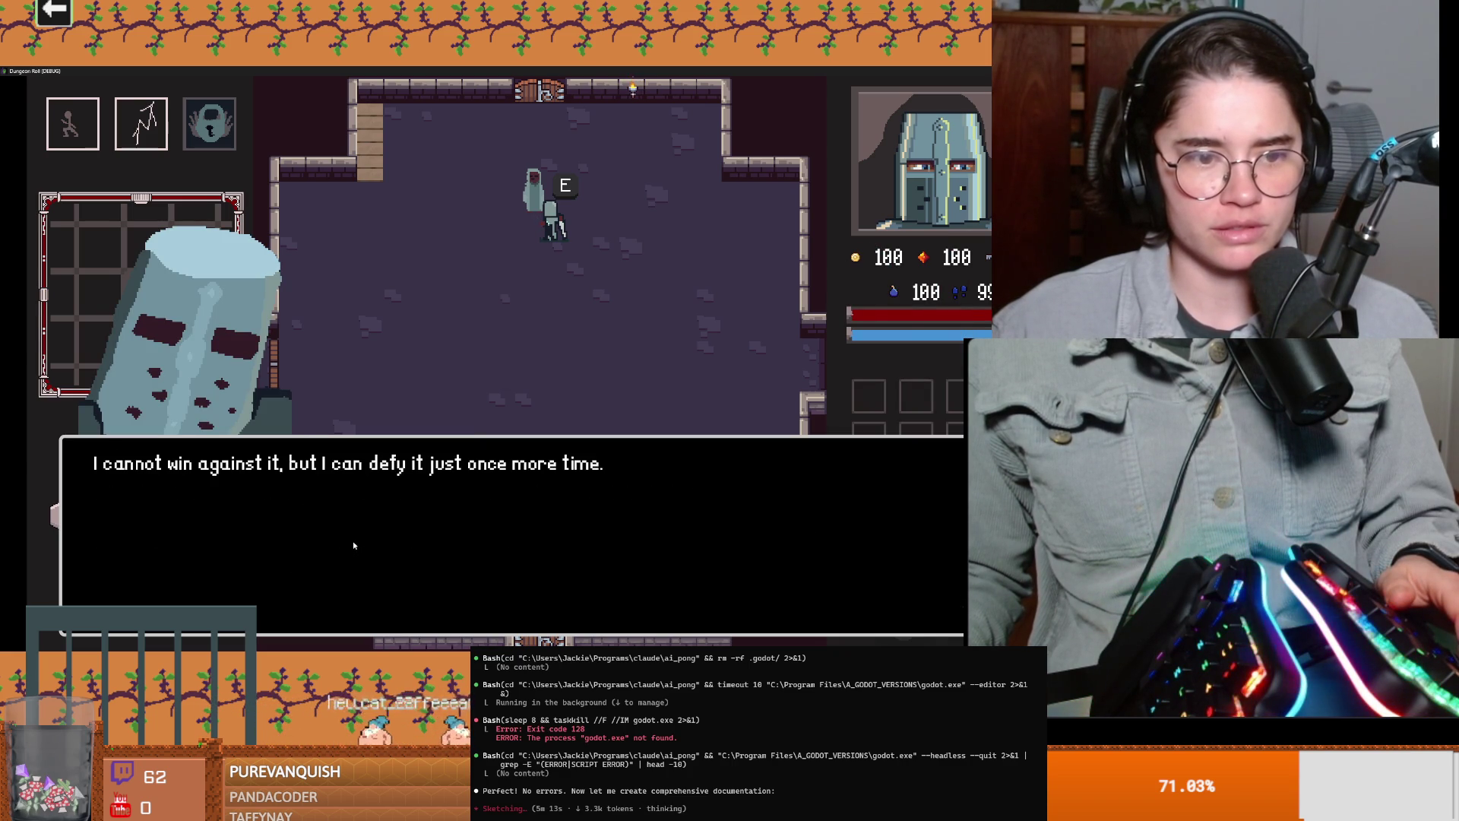
left_click(352, 541)
left_click(353, 541)
left_click(352, 540)
left_click(352, 541)
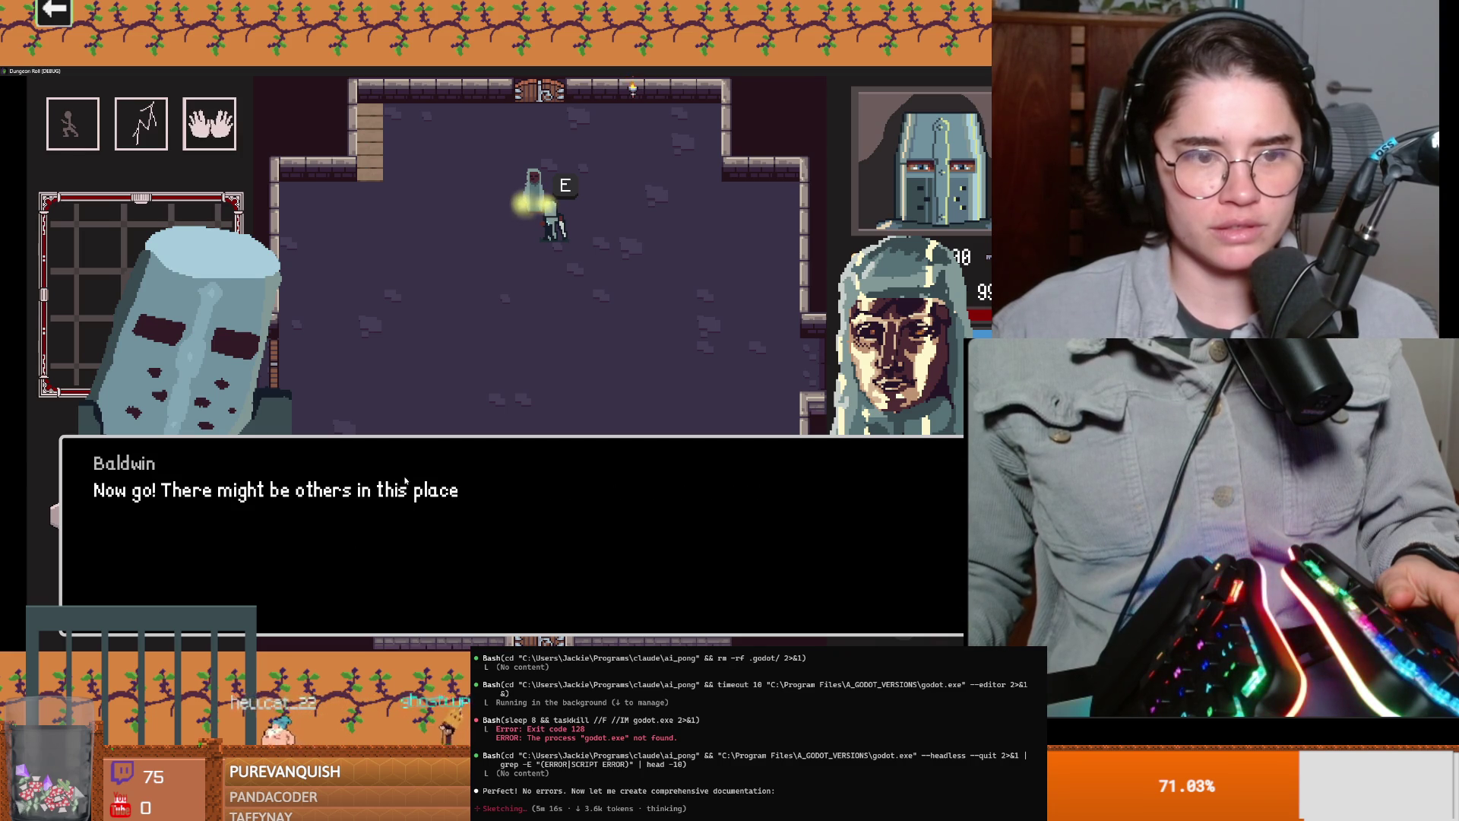
left_click(311, 440)
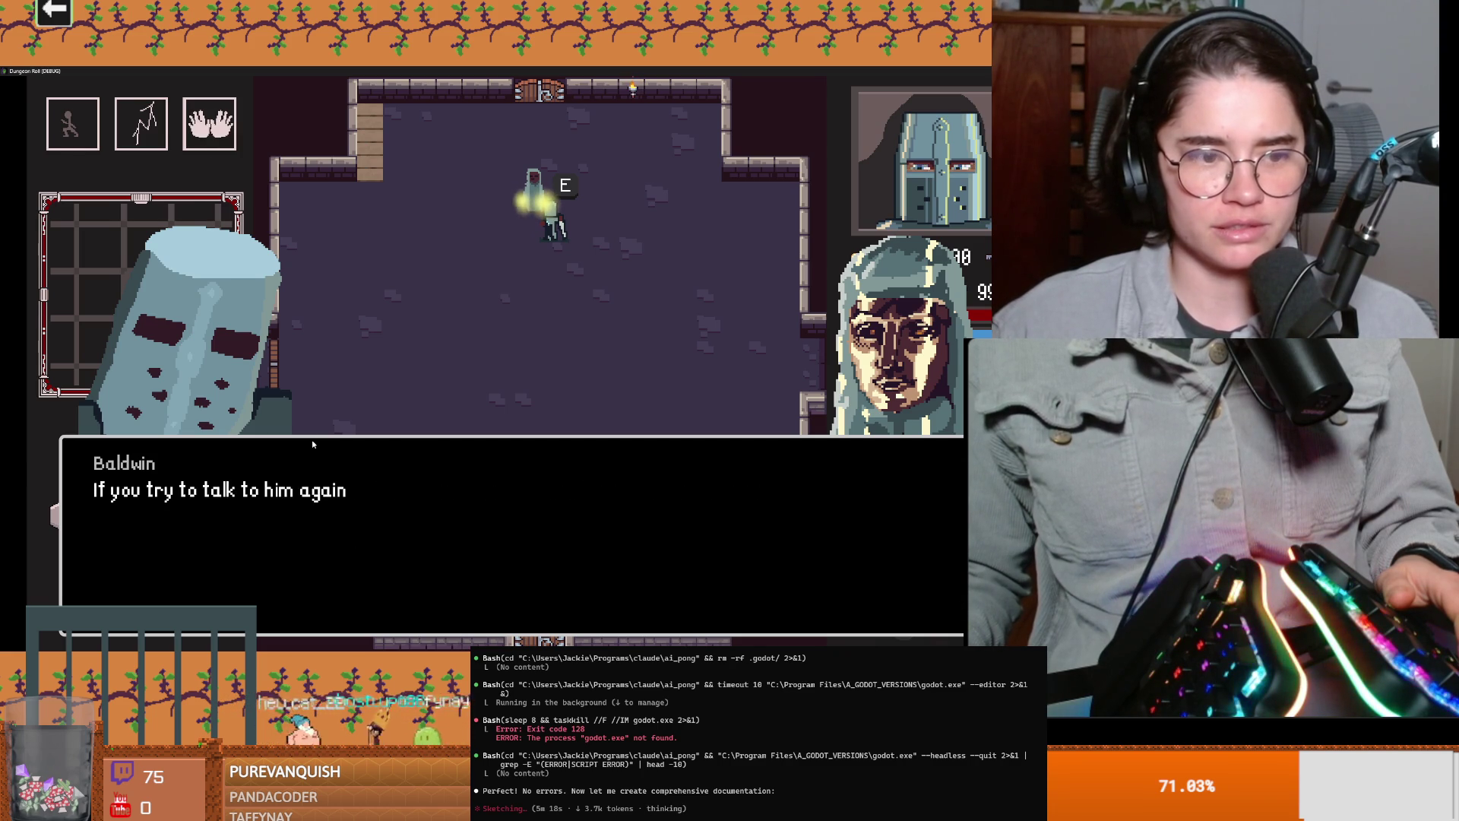
left_click(479, 374)
Step: Test walking and dashing, then exit through the top door to the next room
key("s")
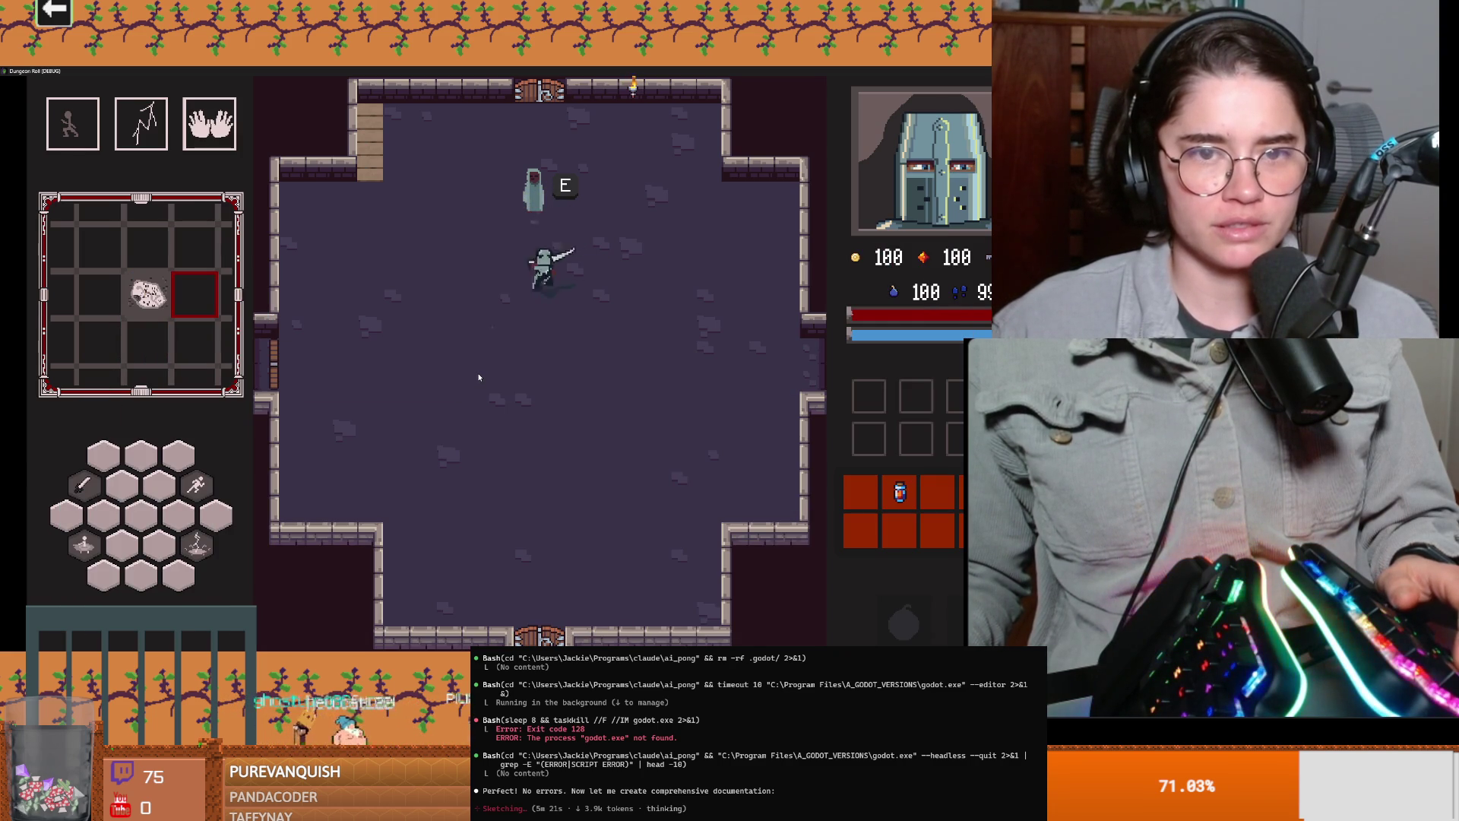
key("a")
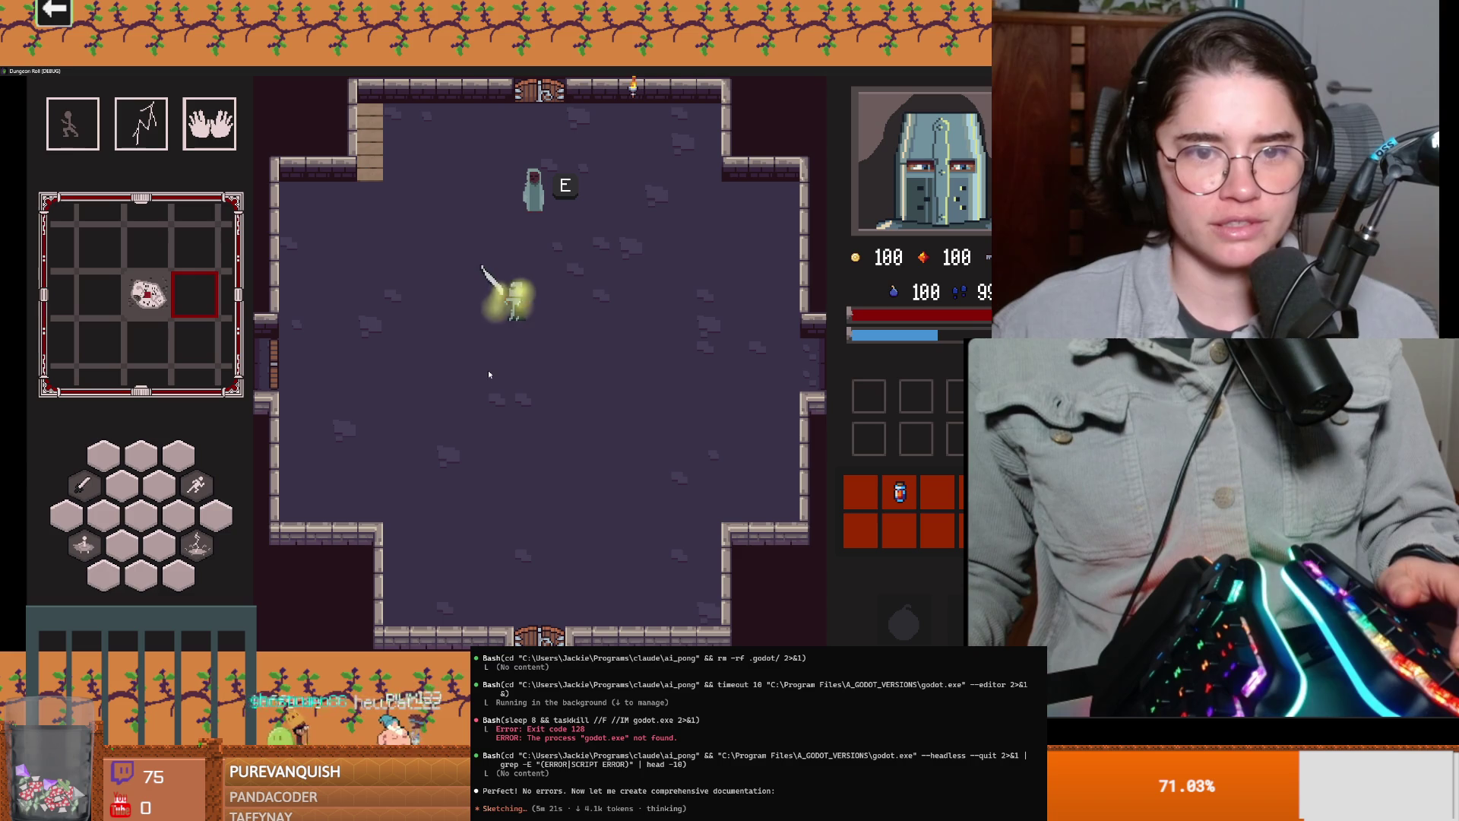
key("w")
key("d")
key("space")
key("w")
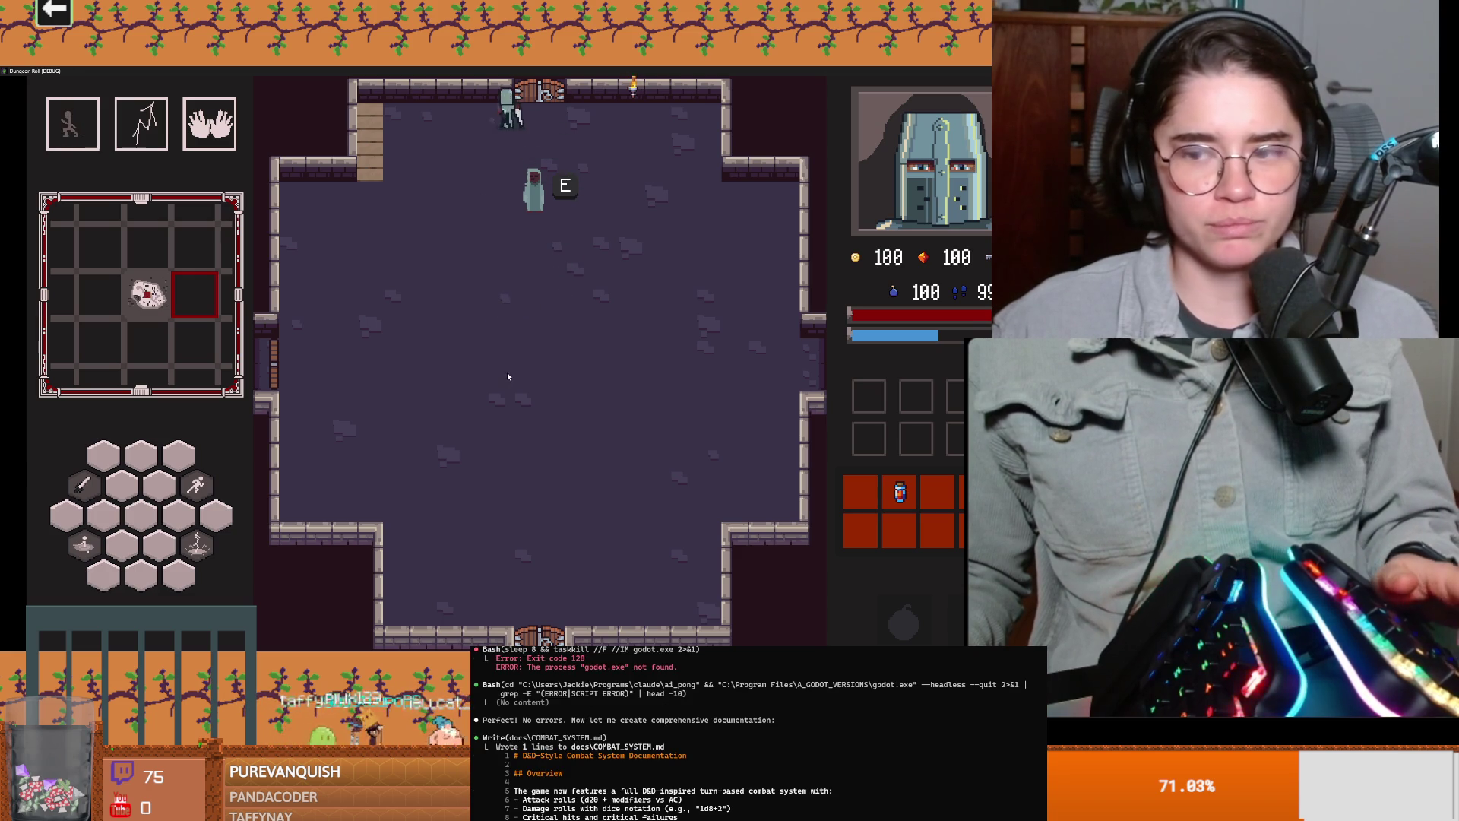
left_click(549, 337)
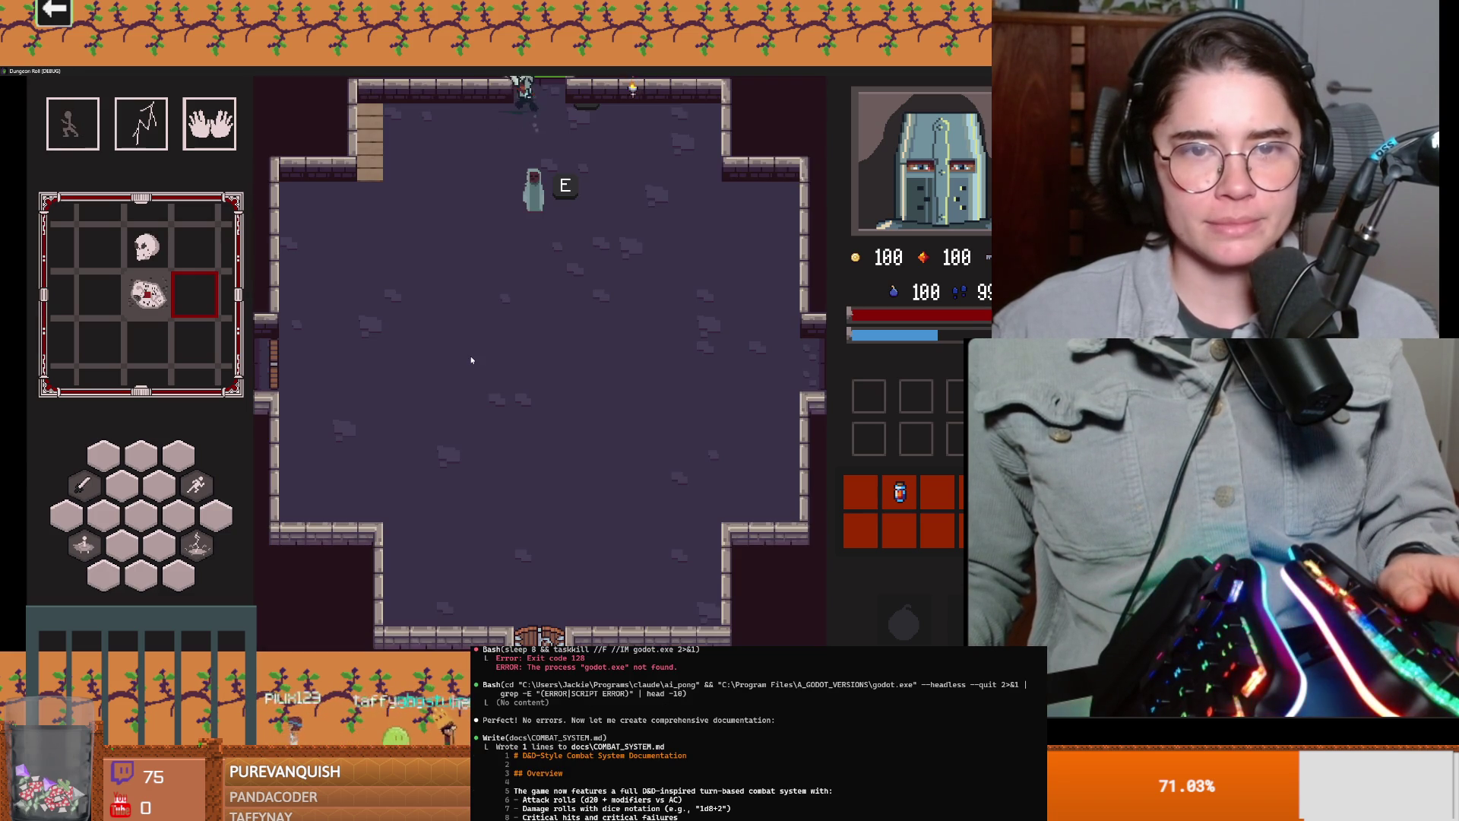
key("d")
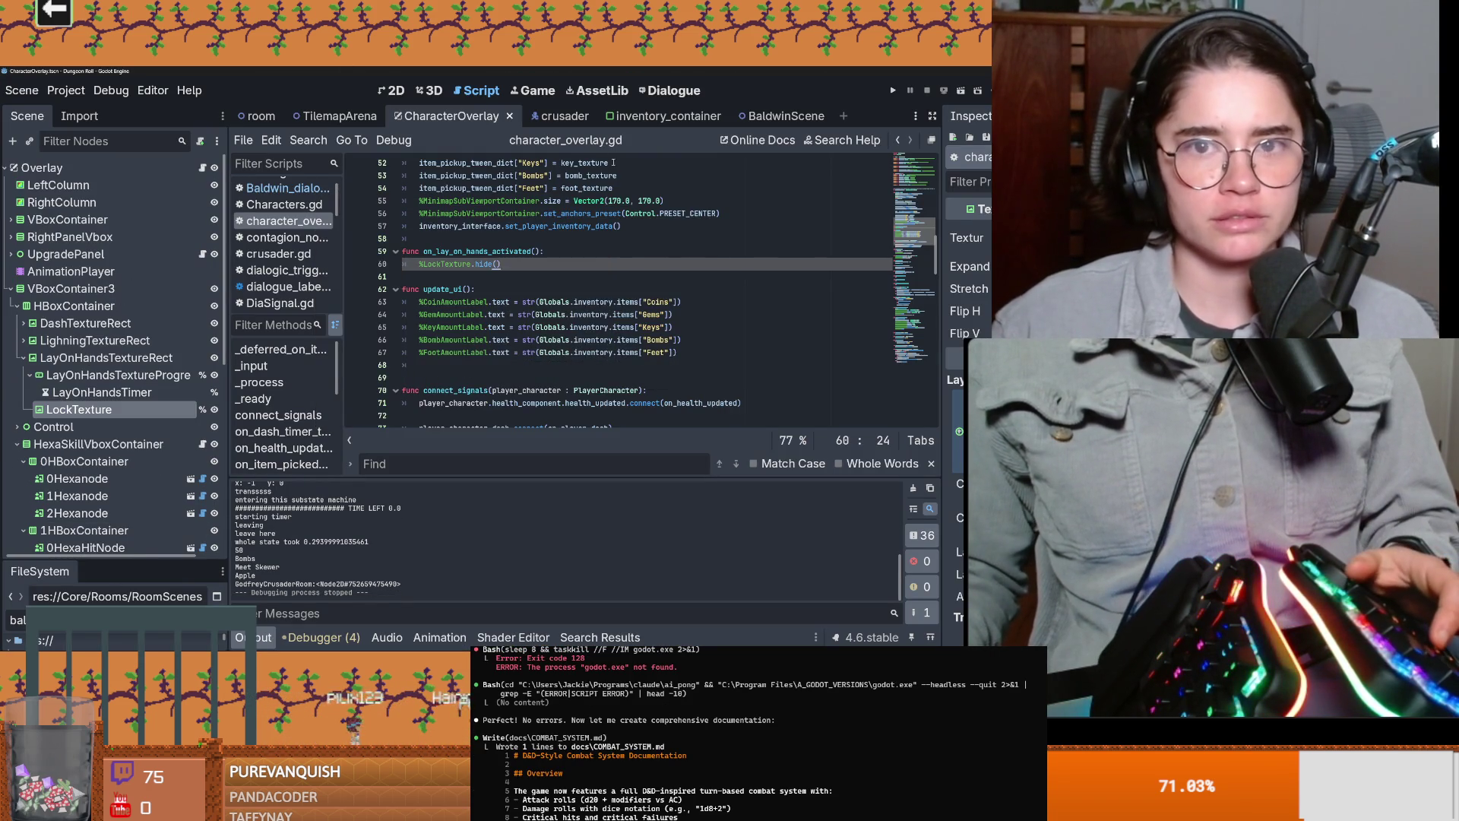
Step: Open the BaldwinIV_room.tscn scene and inspect the room zoomed in the 2D view
left_click_drag(93, 560, 92, 194)
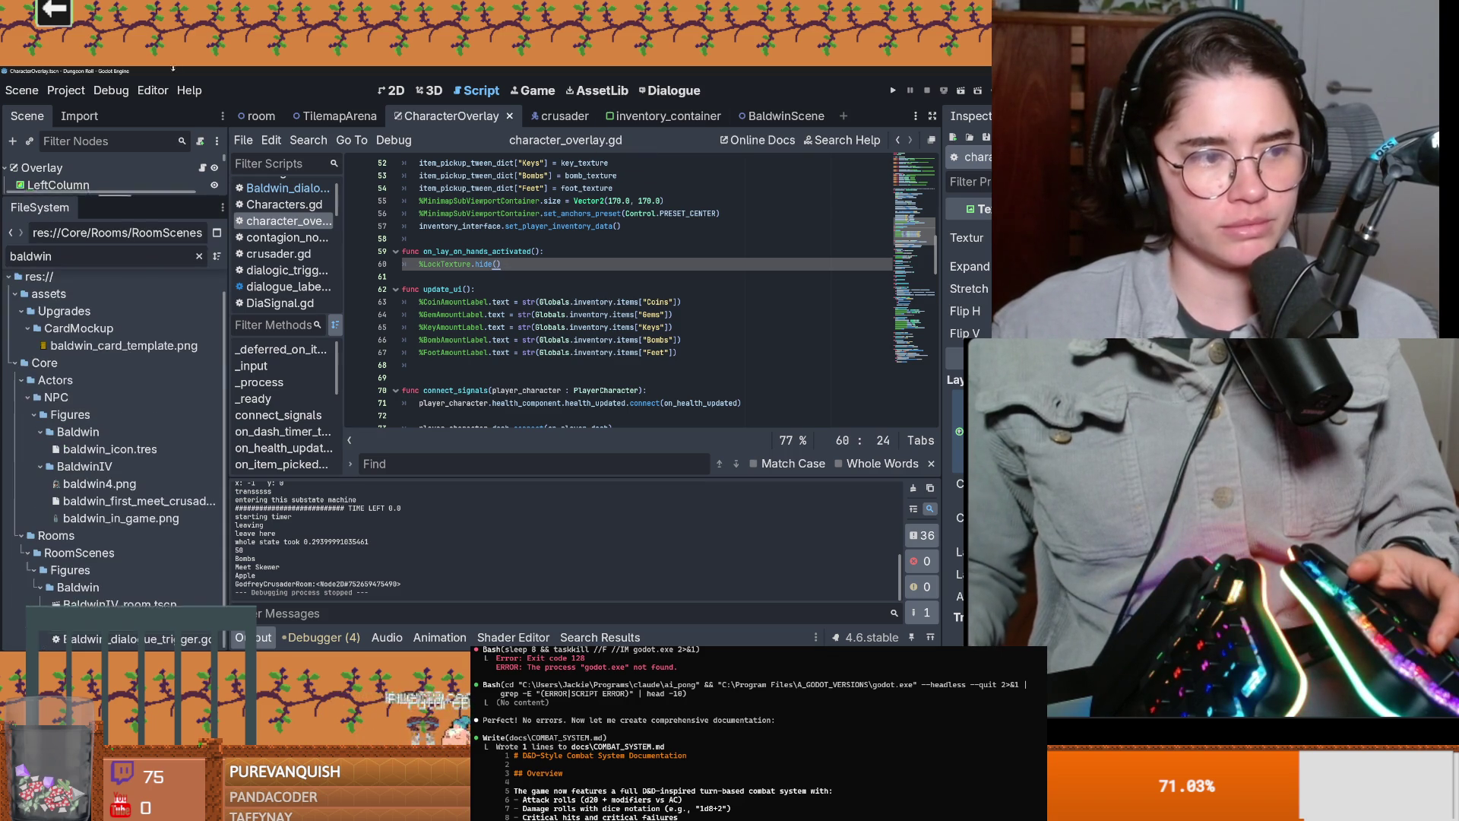
double_click(108, 252)
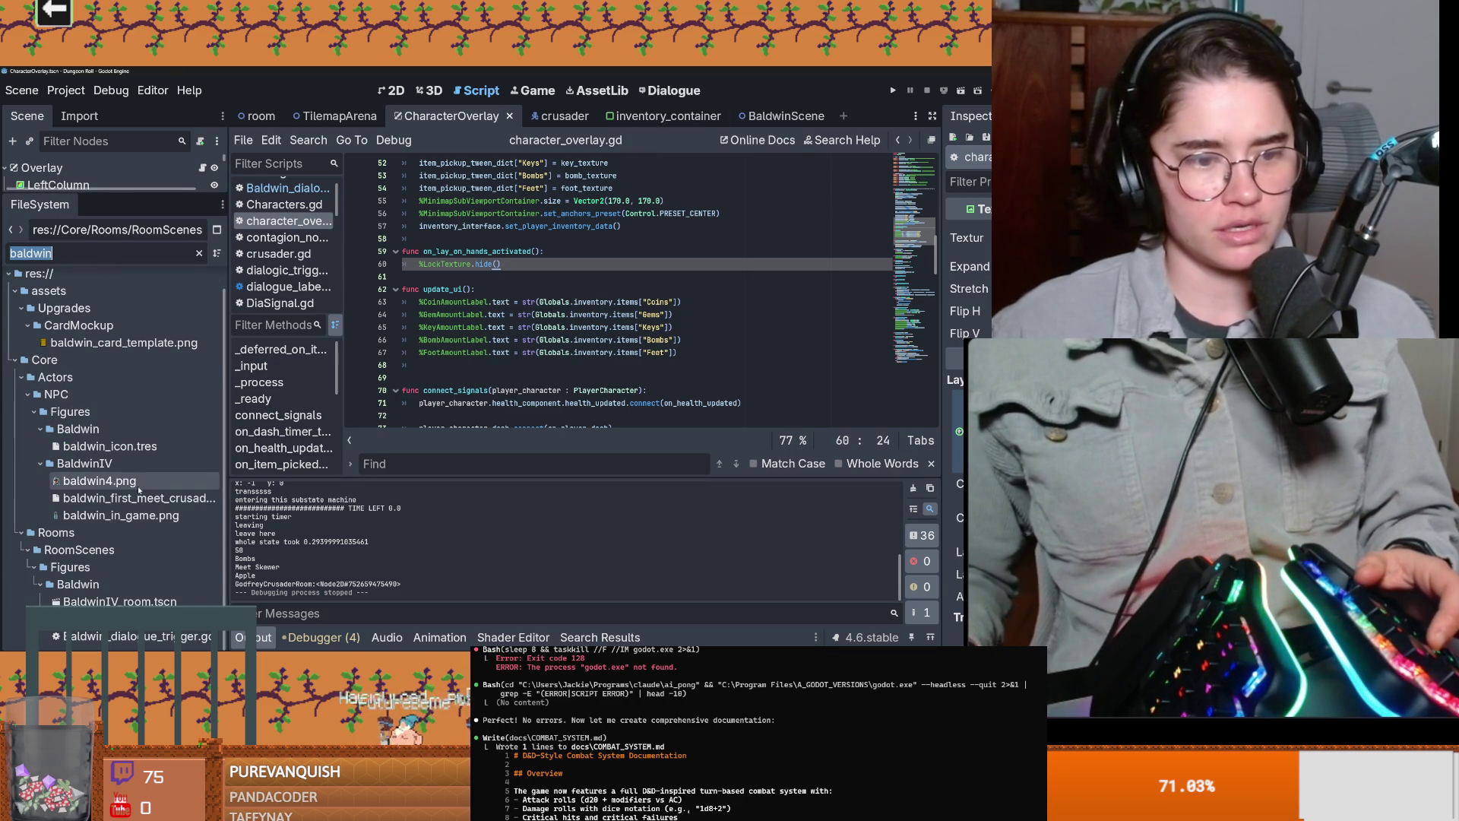
double_click(120, 601)
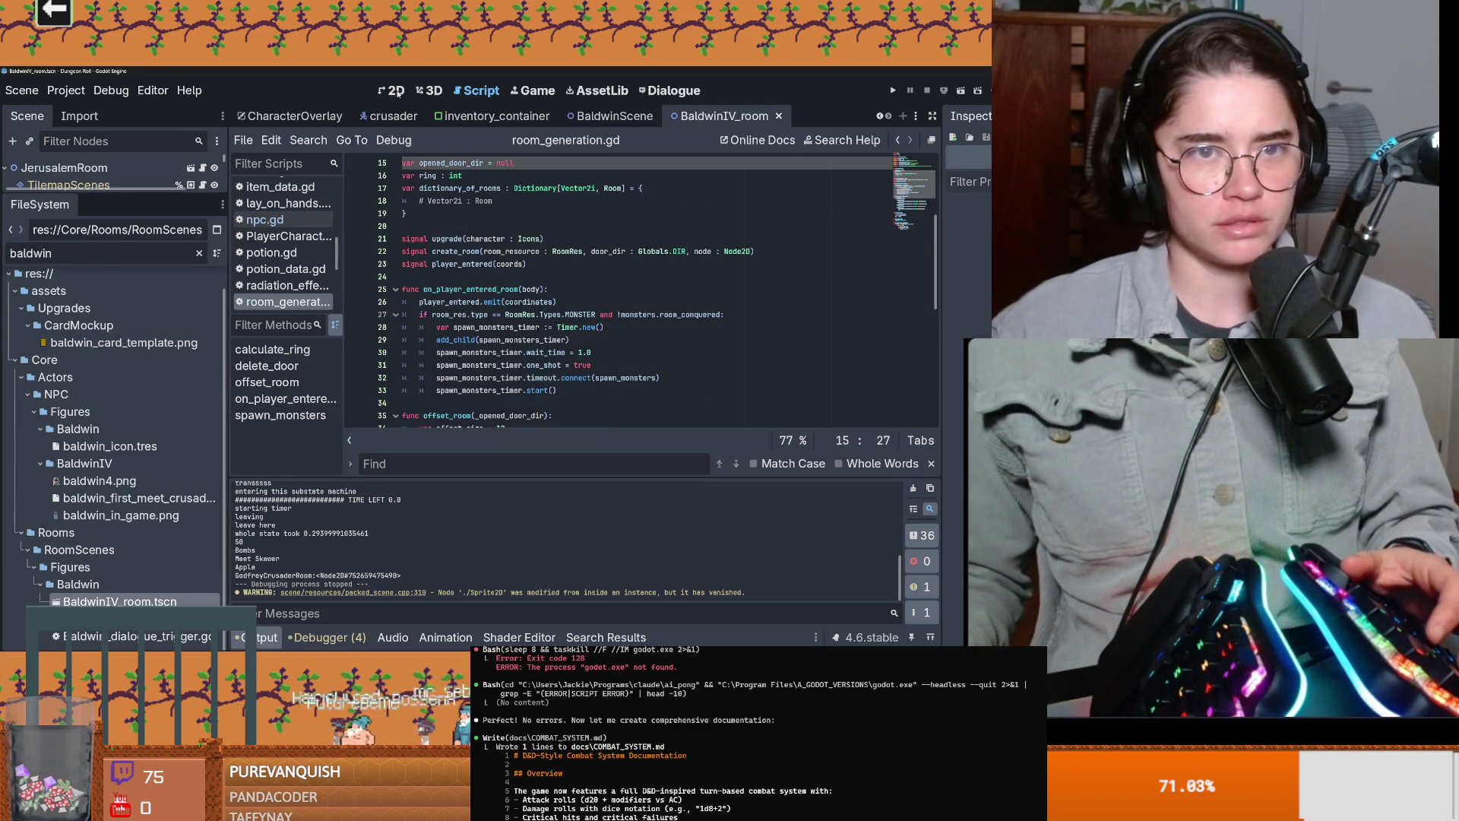
left_click(399, 92)
scroll(481, 276, "up", 5)
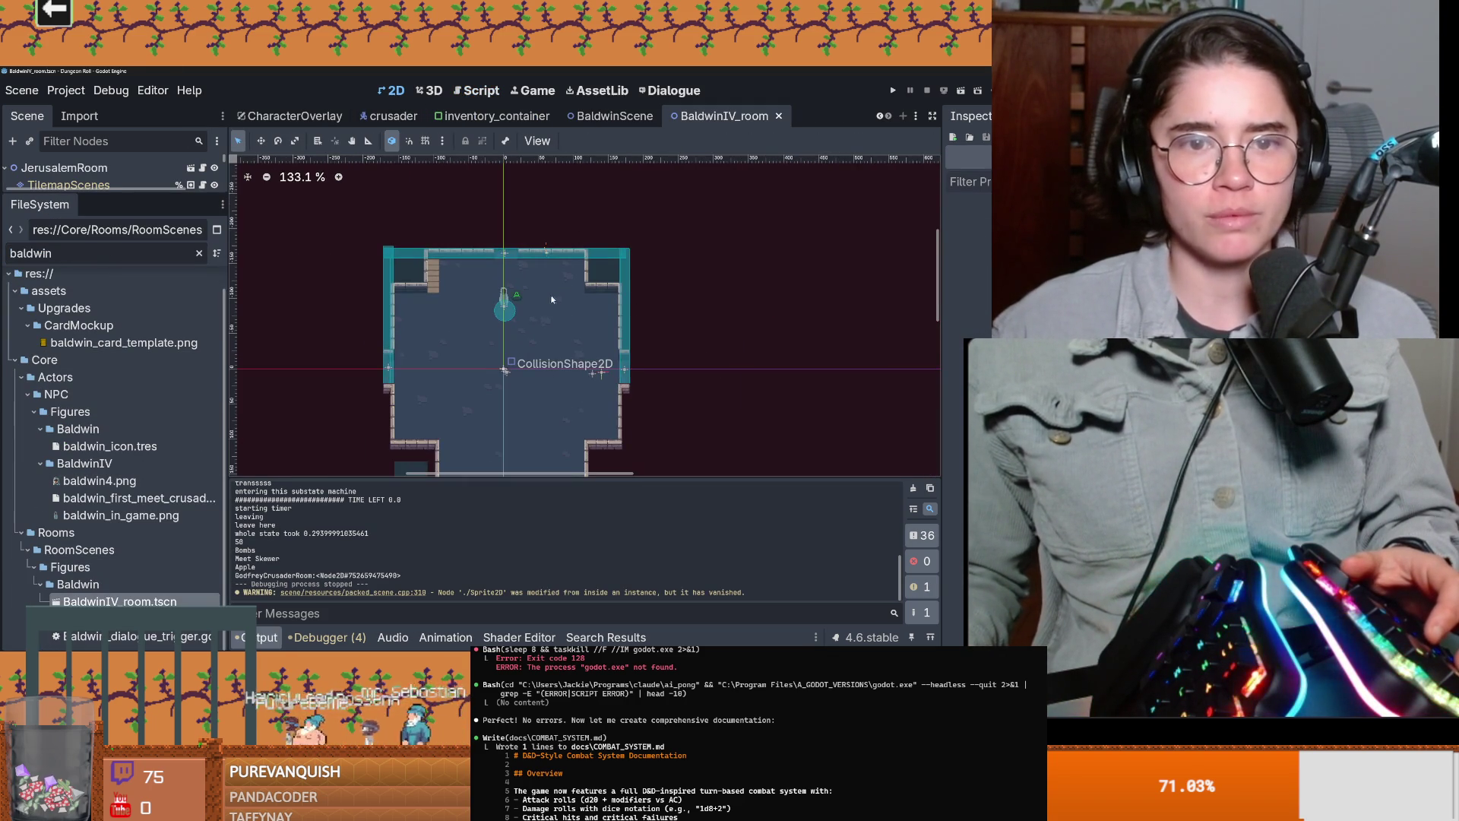
left_click_drag(550, 404, 536, 337)
scroll(511, 325, "up", 5)
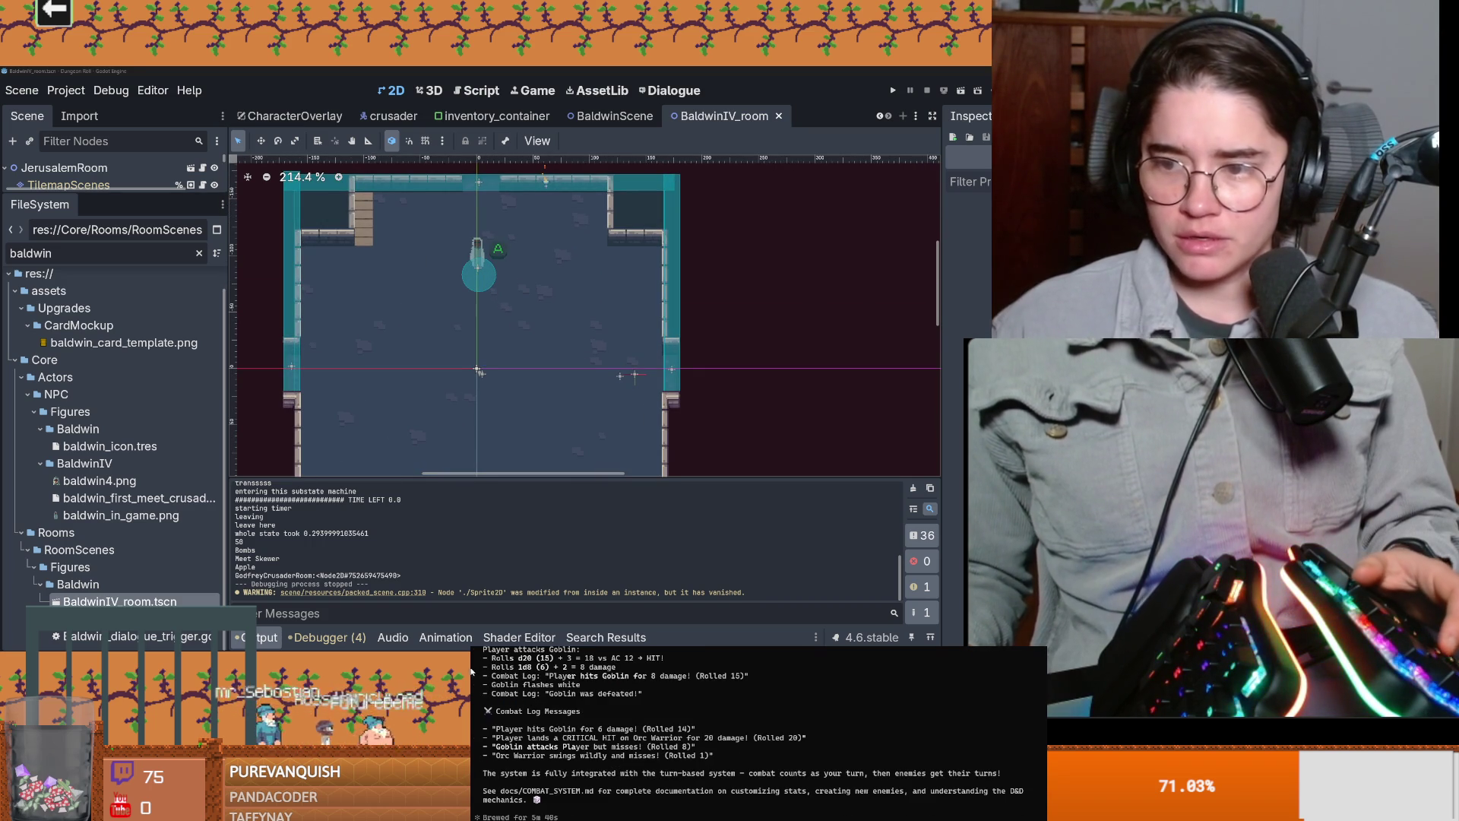
Step: Bring up the Claude Code terminal showing its combat-system summary
key("Print")
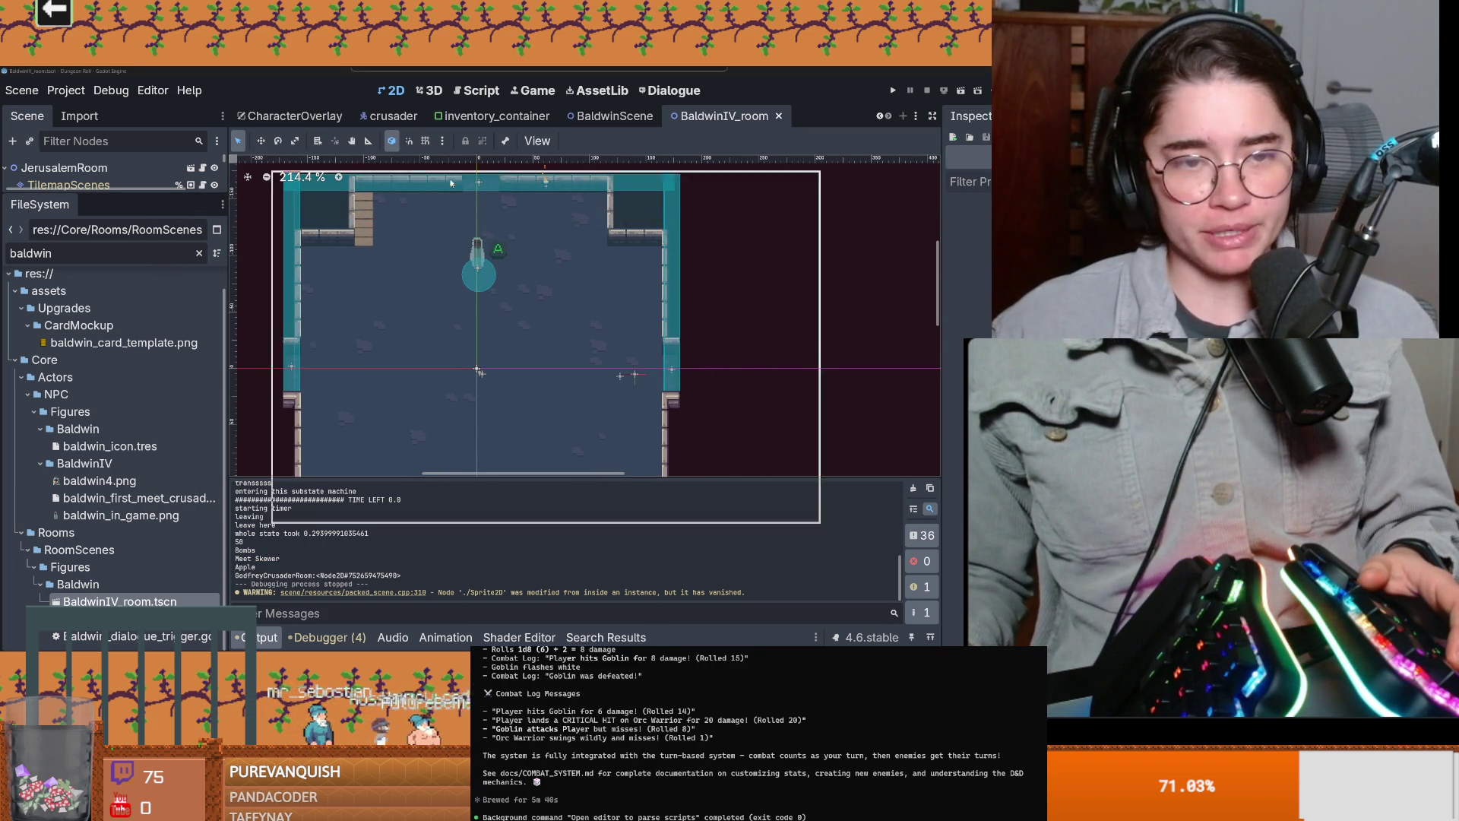
key("alt+Tab")
scroll(345, 331, "up", 4)
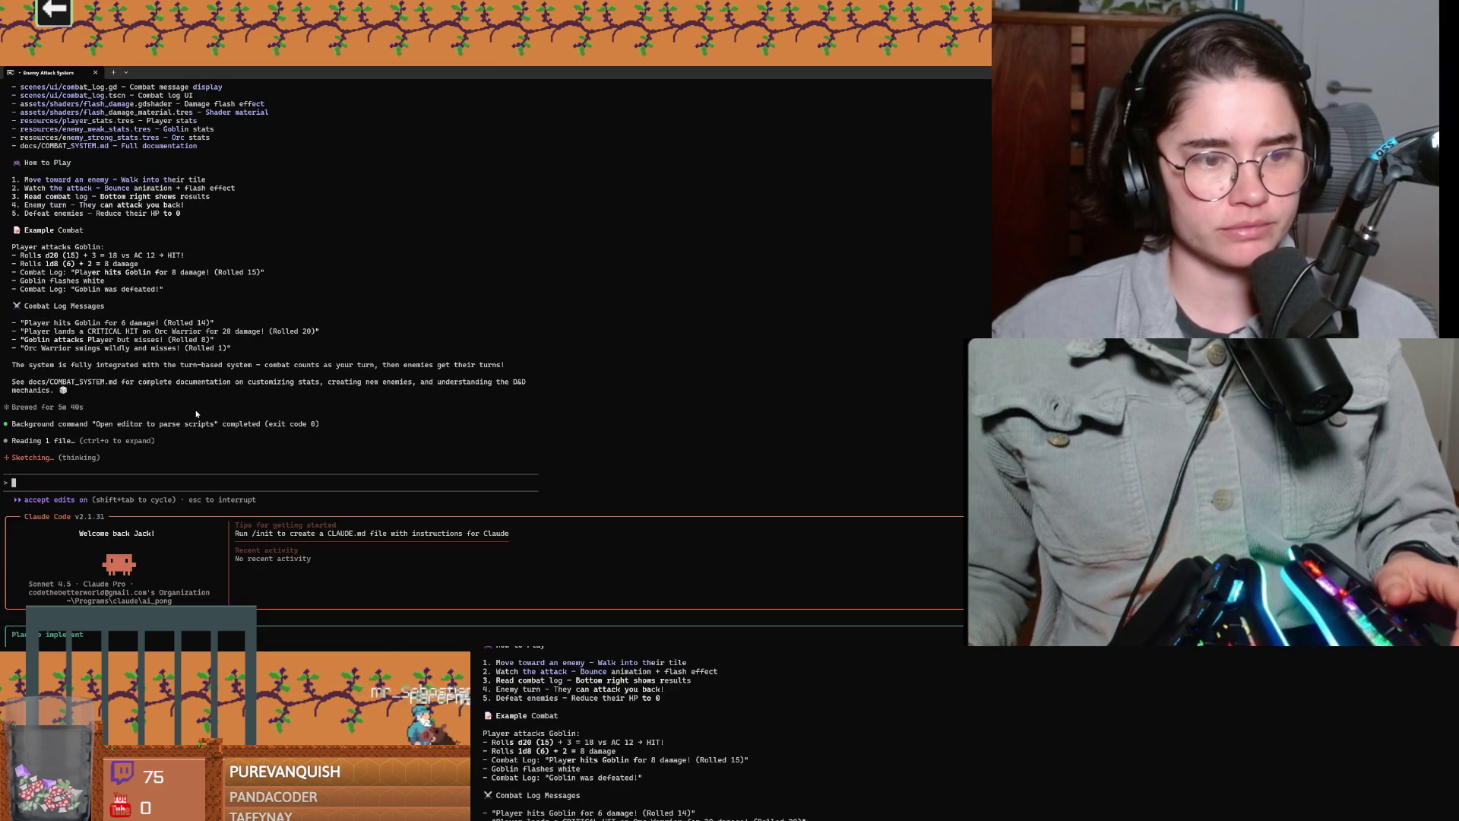
Step: Read through Claude Code's turn-based grid movement plan in the terminal, then return to Godot
scroll(192, 411, "down", 10)
scroll(196, 412, "down", 11)
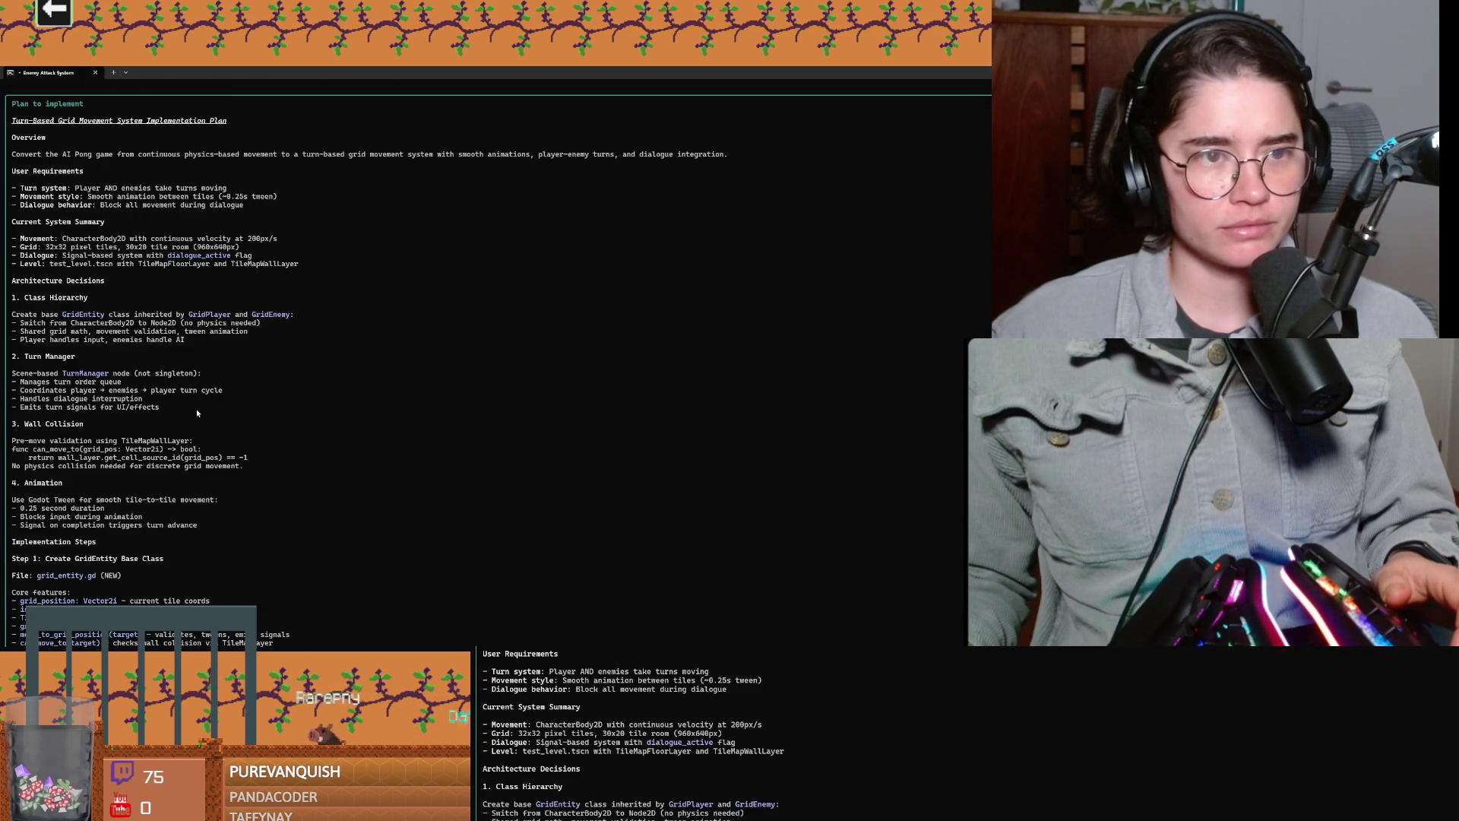
scroll(197, 413, "down", 16)
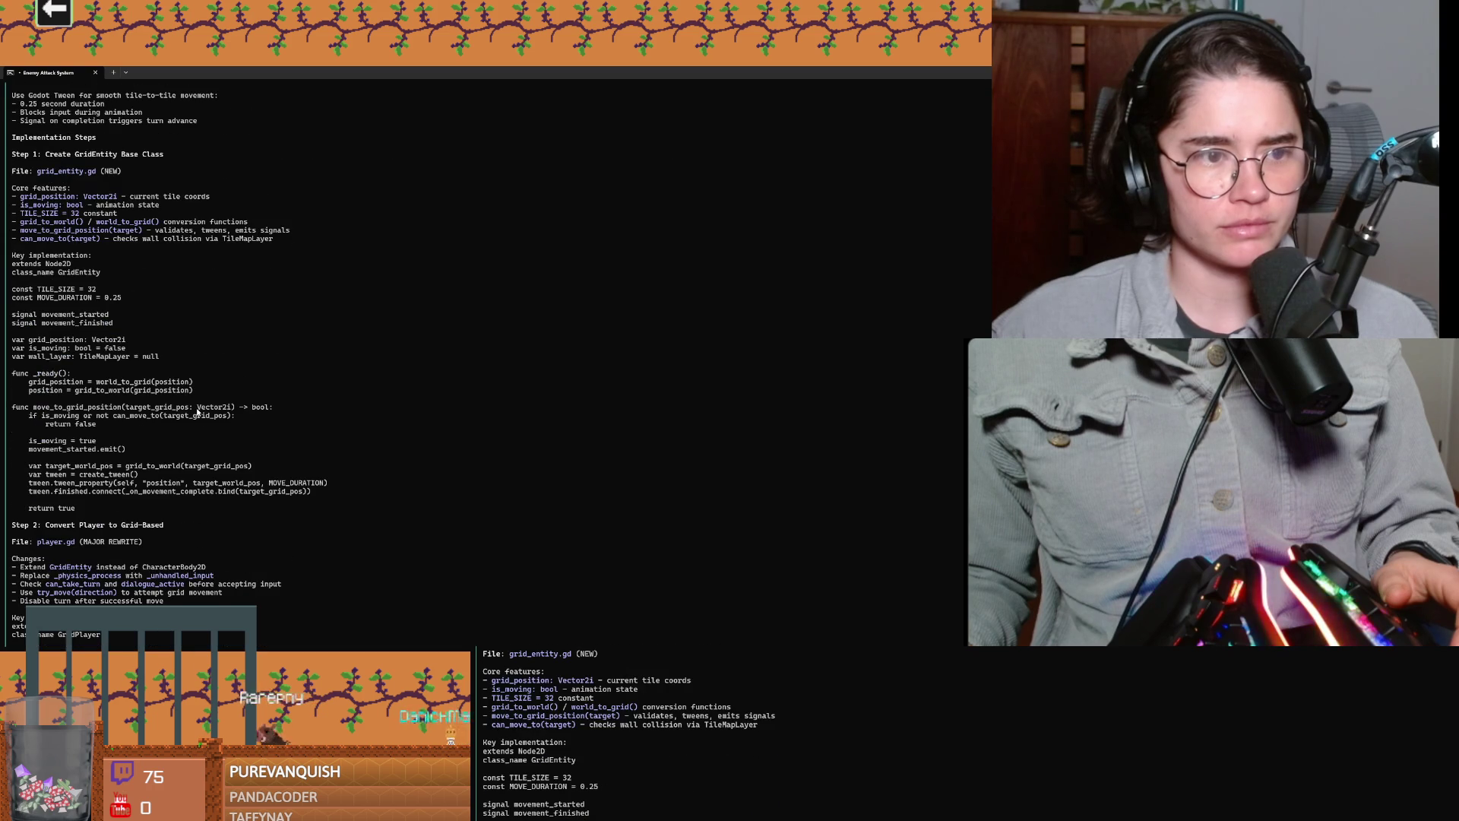
scroll(197, 413, "up", 20)
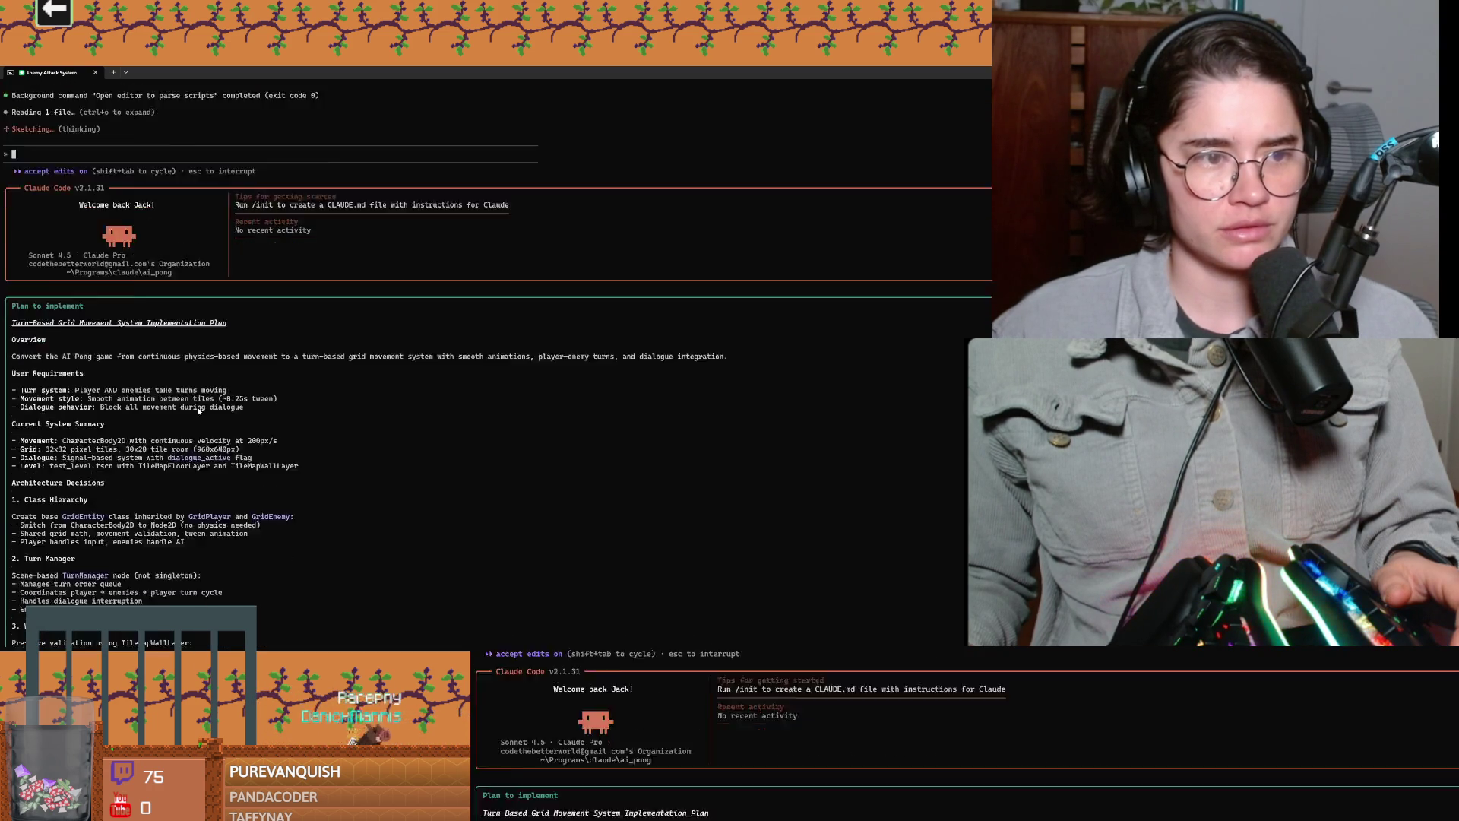
scroll(198, 412, "down", 4)
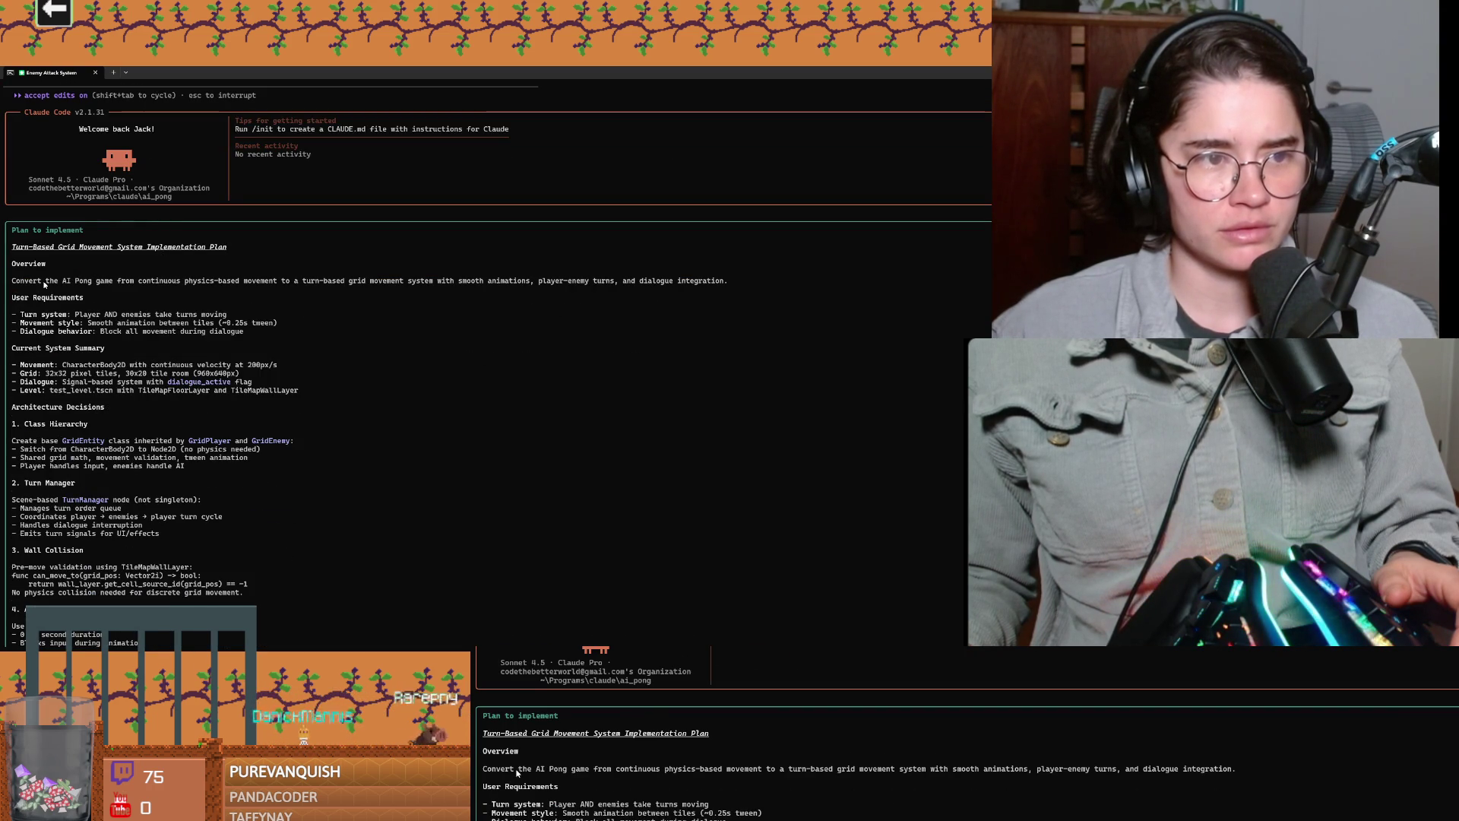
left_click(203, 284)
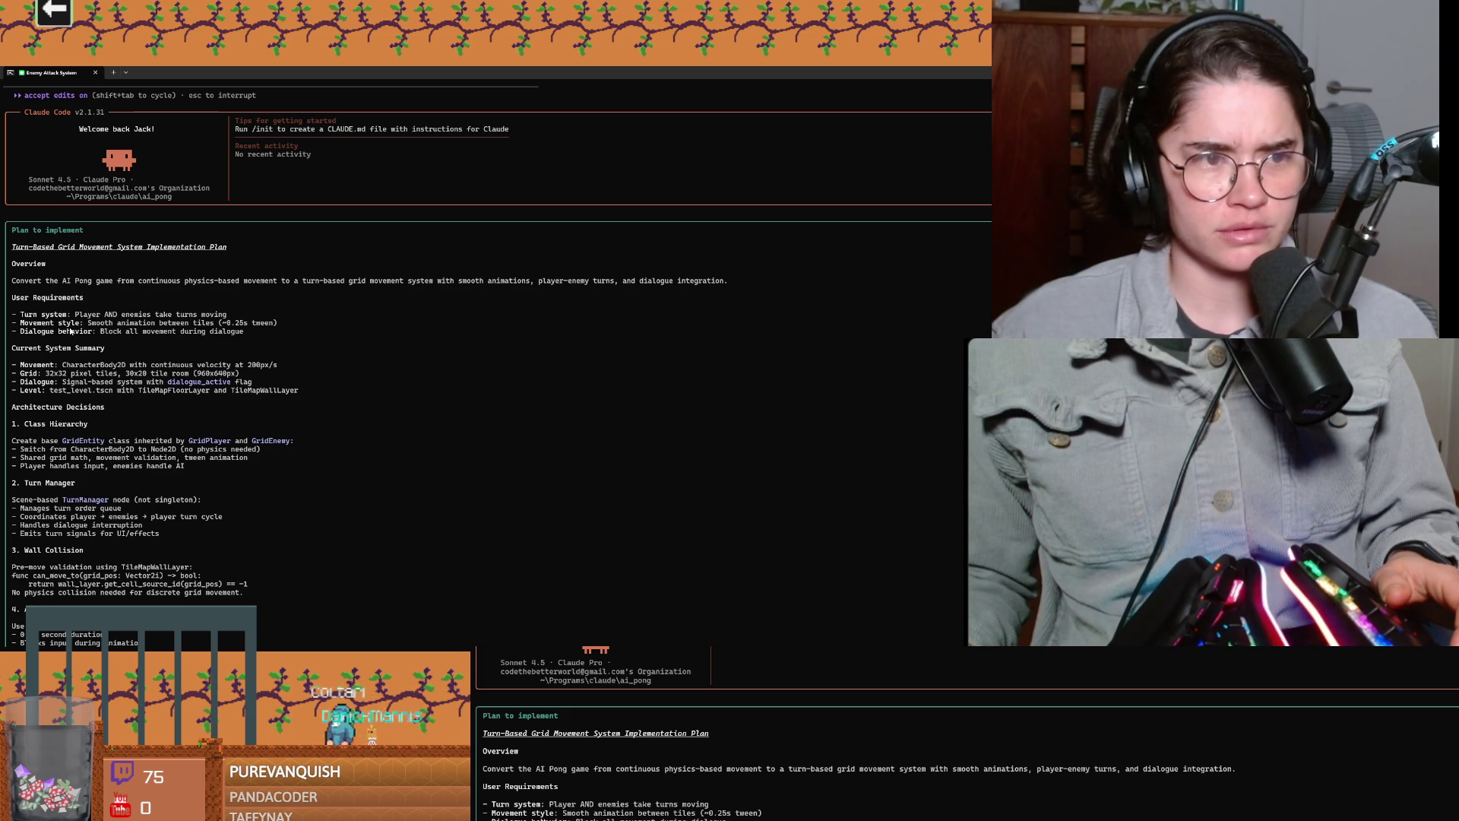
scroll(46, 313, "down", 5)
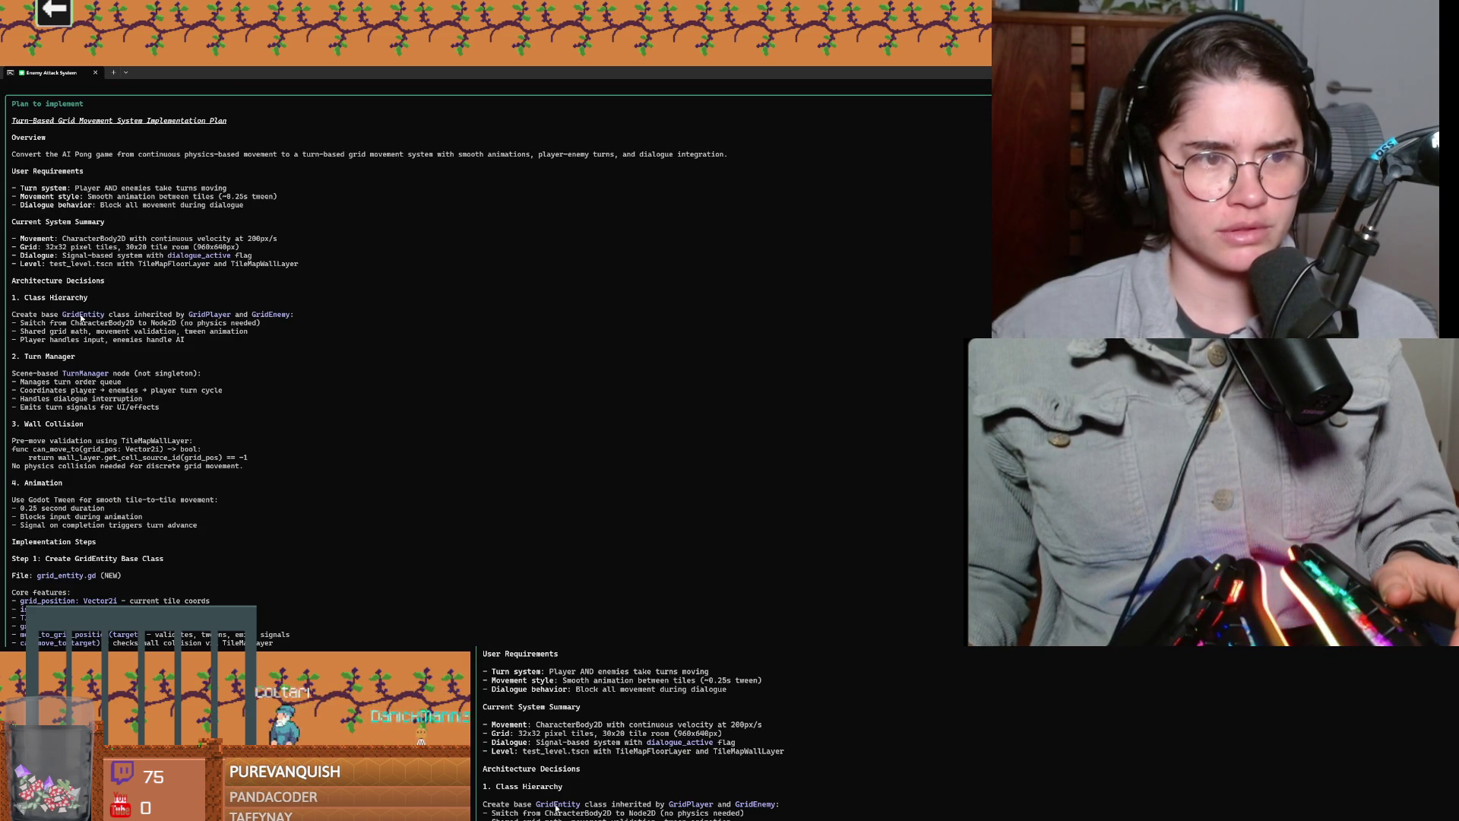
scroll(198, 362, "down", 14)
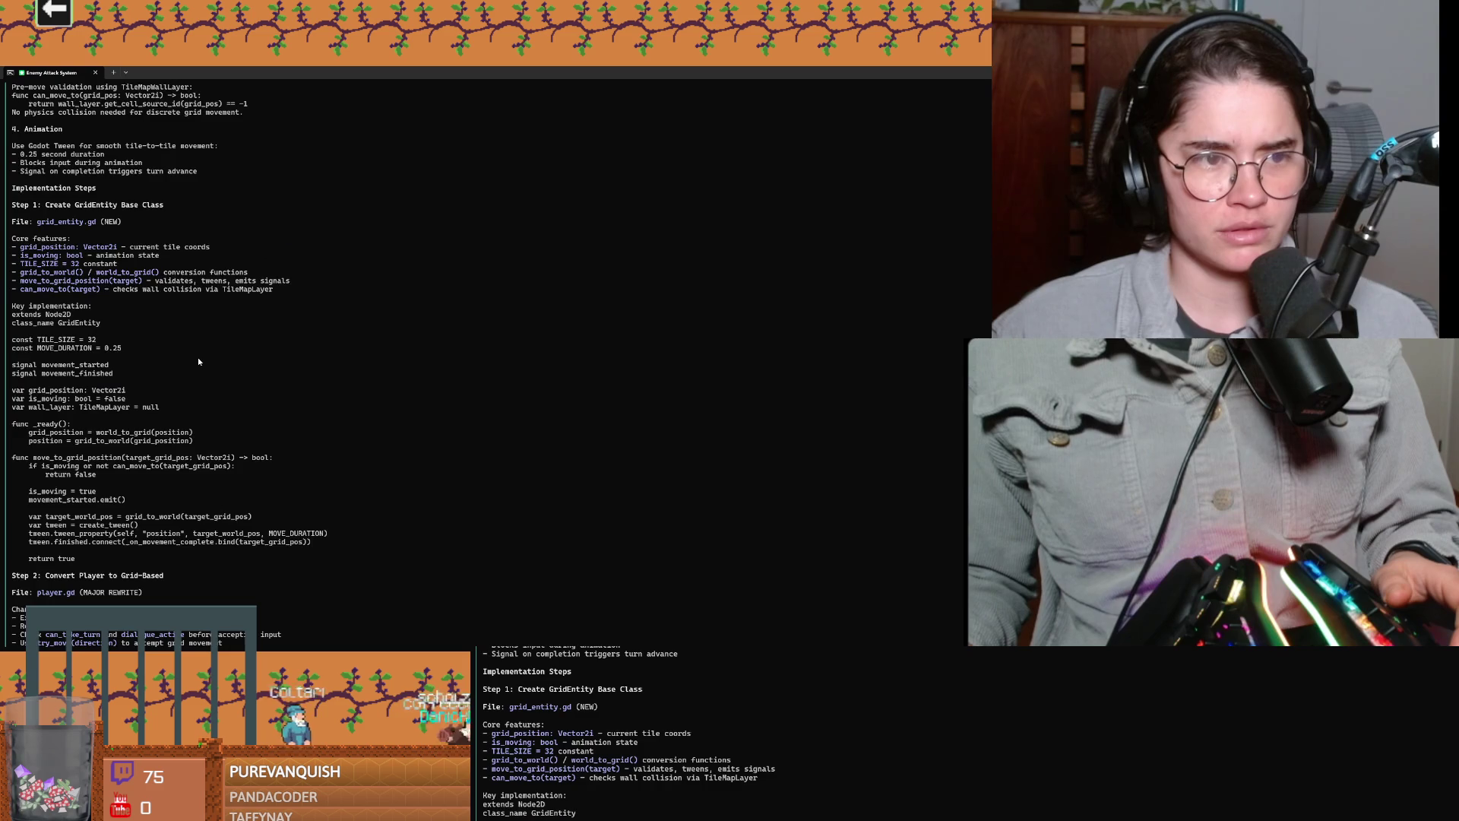
scroll(199, 362, "down", 7)
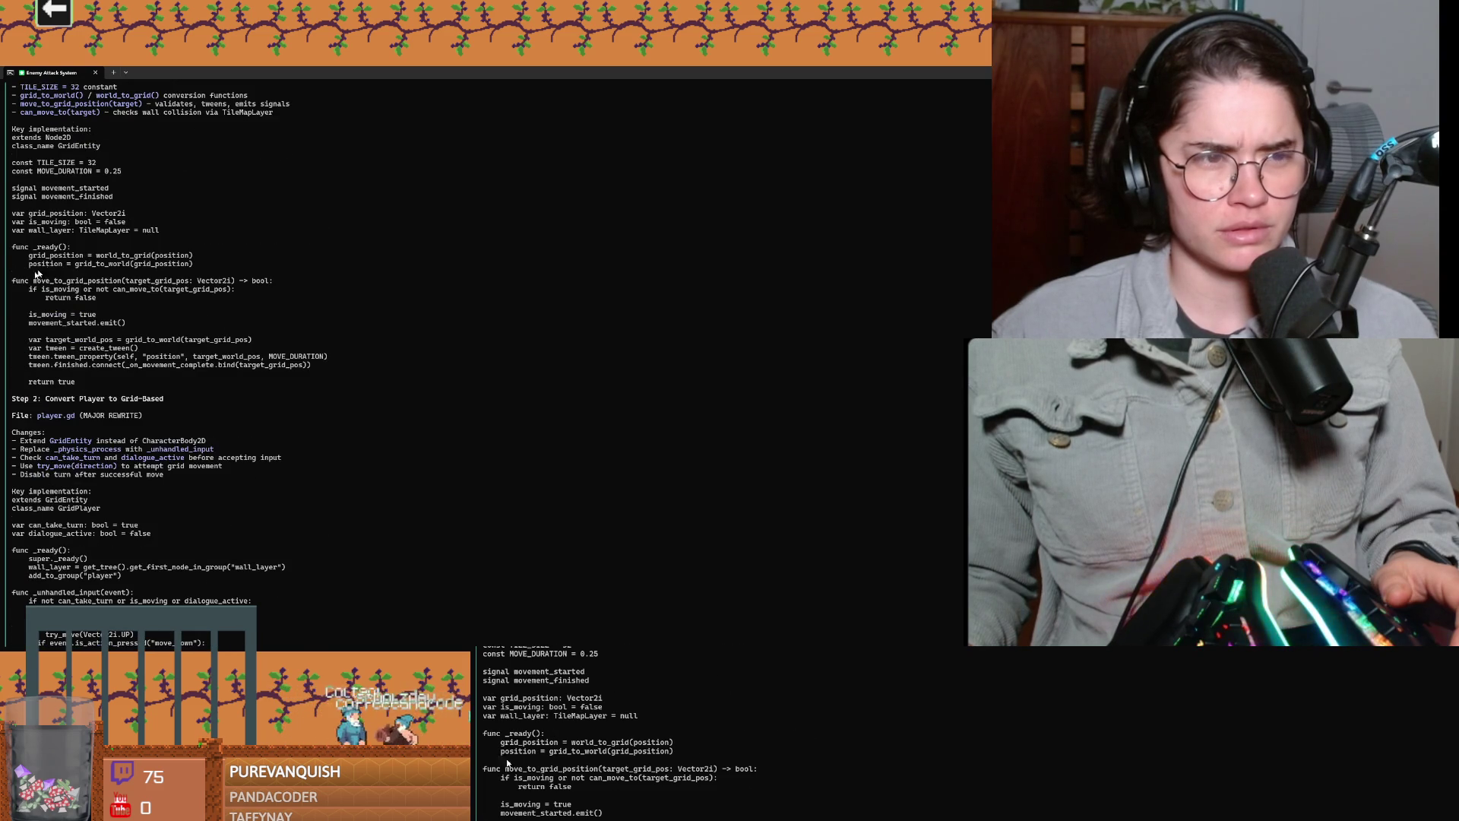
scroll(113, 355, "up", 3)
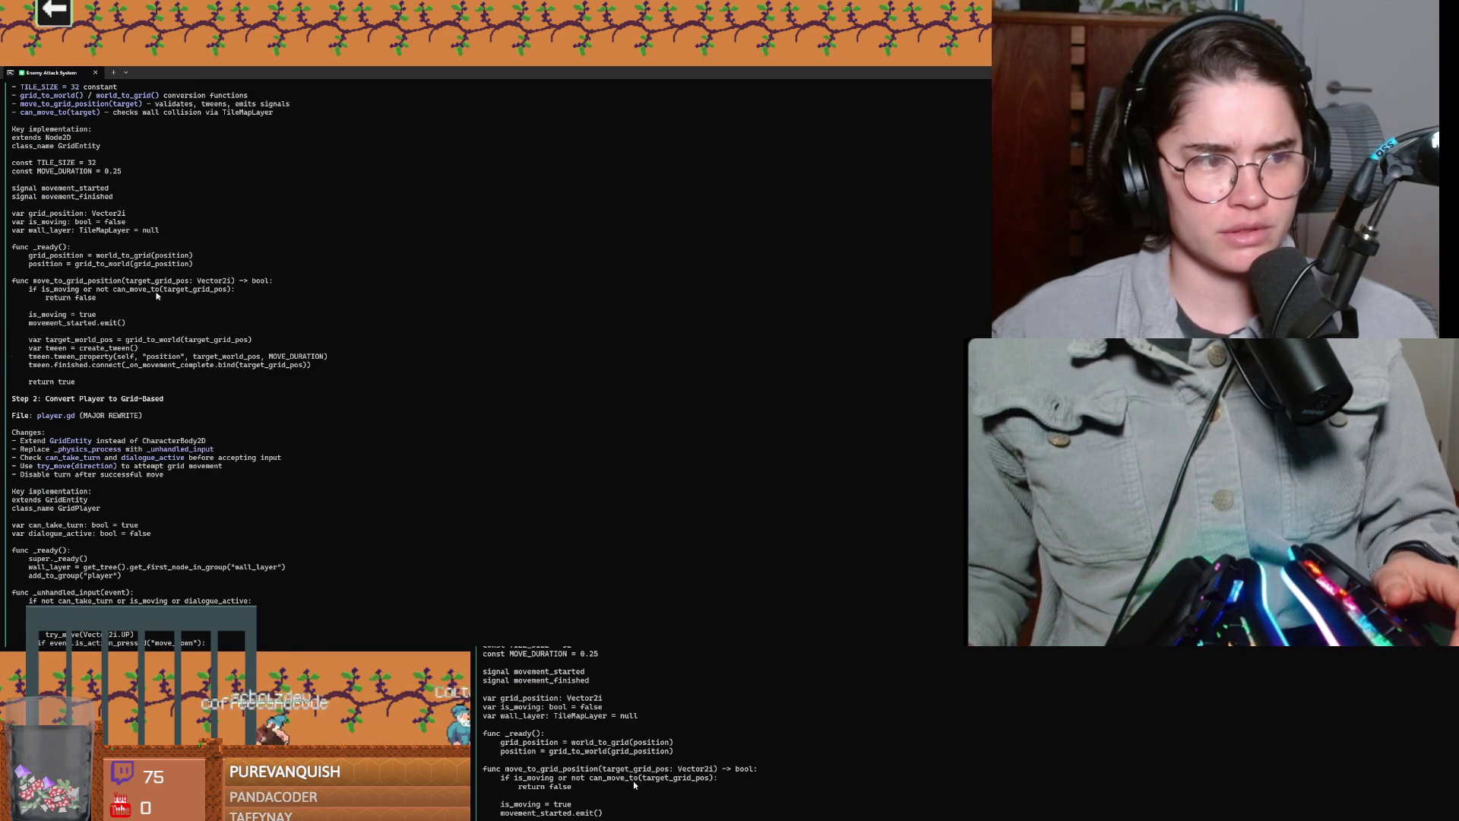
key("alt+Tab")
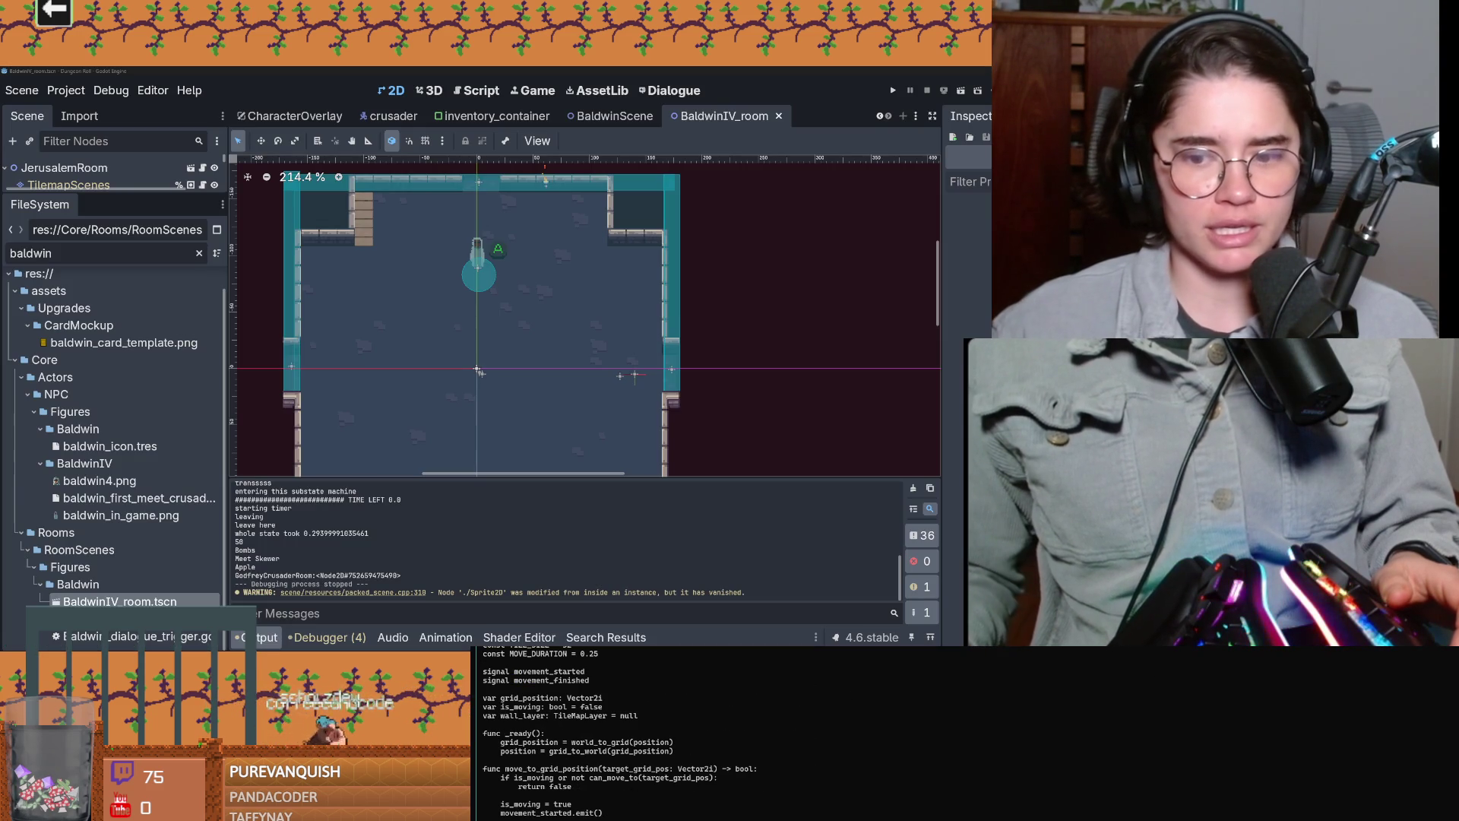
Step: Bring up the test_level project and reload the externally changed grid-combat scripts from disk
mouse_move(859, 647)
left_click(891, 629)
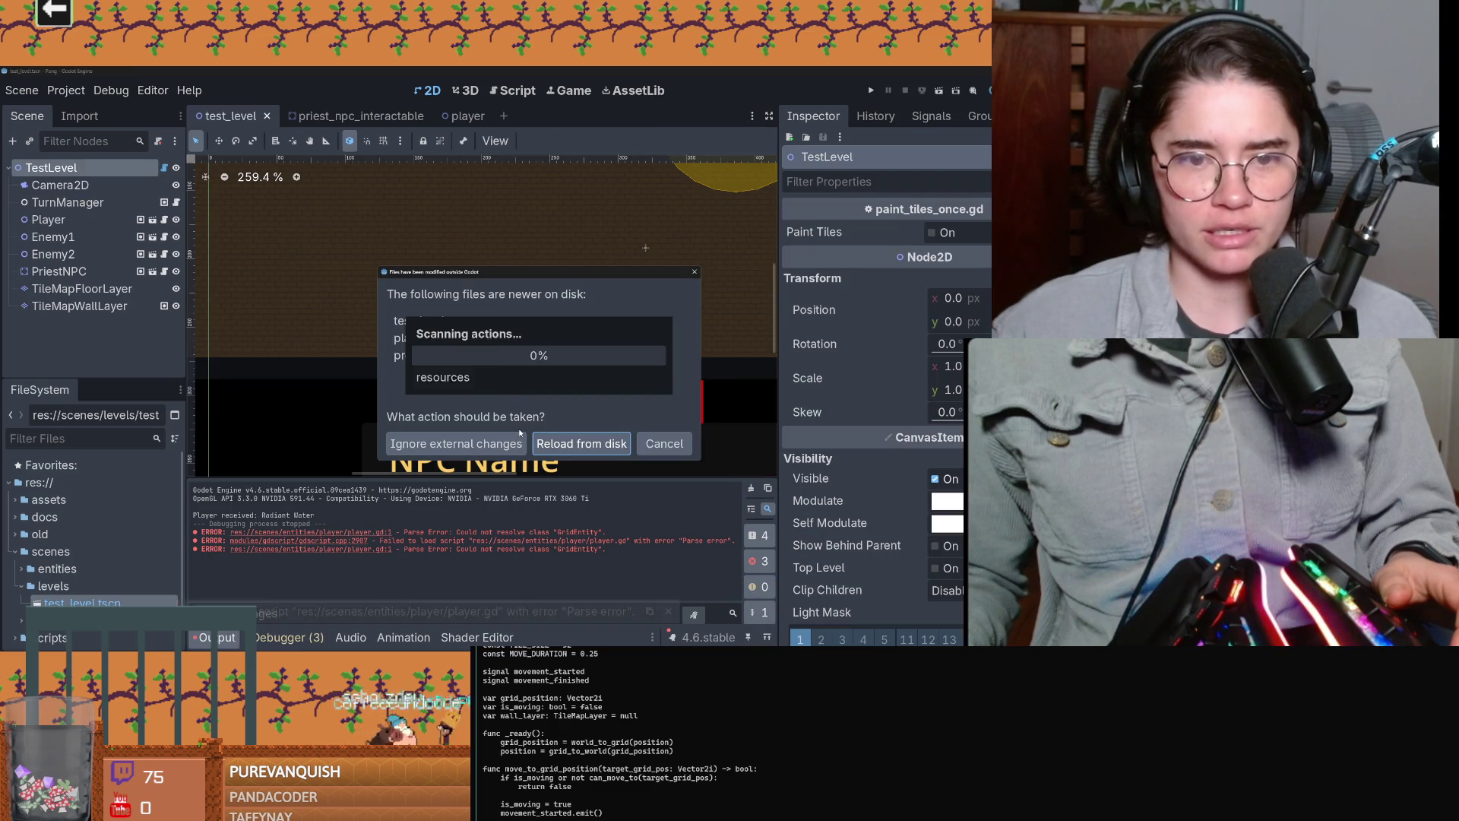
left_click(580, 437)
scroll(335, 281, "up", 6)
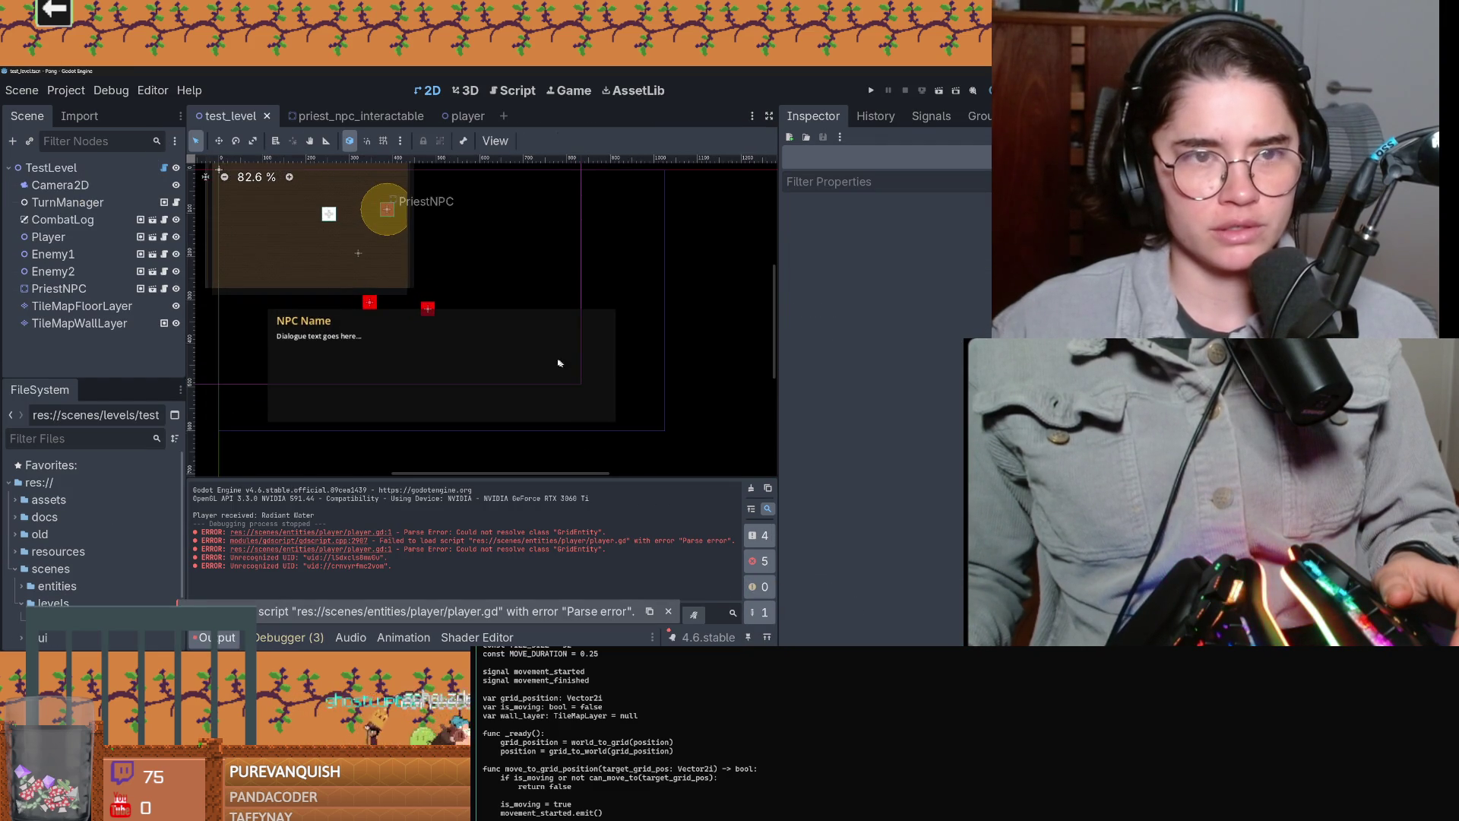
scroll(632, 459, "down", 3)
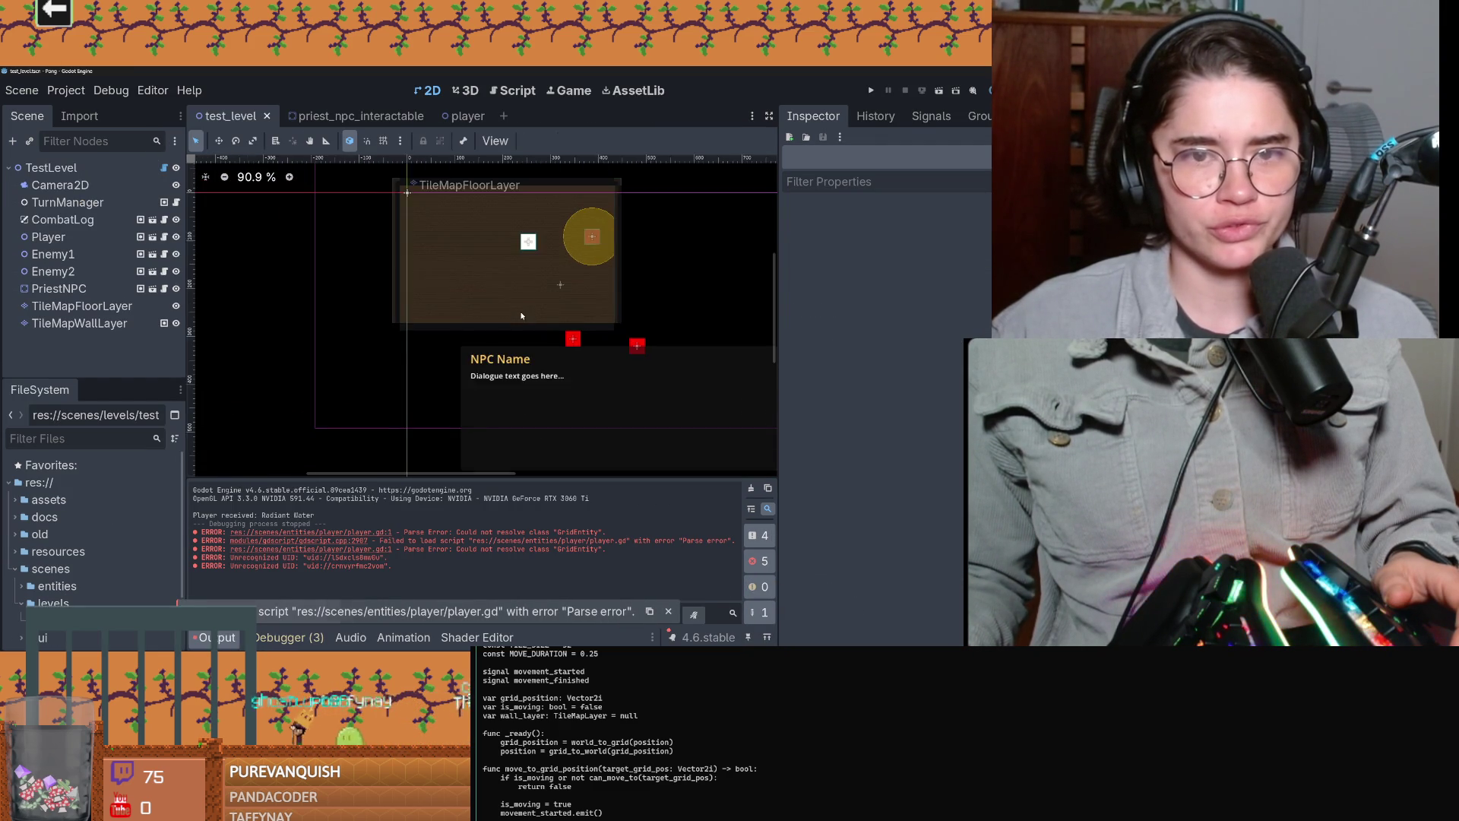
Step: Move Enemy1 up-left and Enemy2 right-down inside the room, undoing an accidental PriestNPC move
left_click(602, 375)
left_click_drag(604, 377, 485, 335)
left_click(666, 383)
left_click_drag(620, 272, 749, 285)
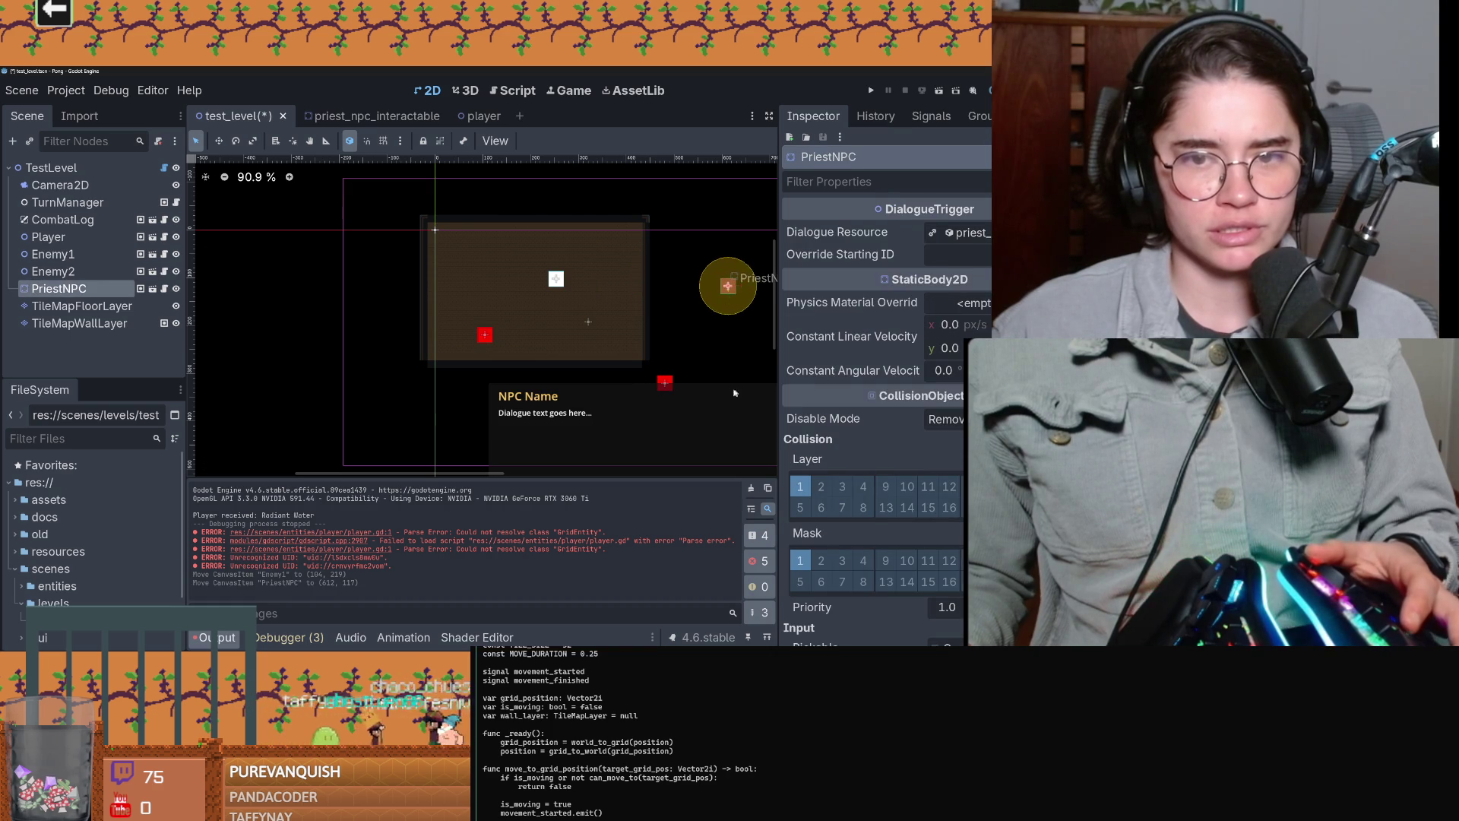
key("ctrl+z")
scroll(672, 389, "down", 4)
left_click_drag(672, 389, 729, 415)
Step: Save the level, run the current scene and enlarge the running game
left_click(939, 89)
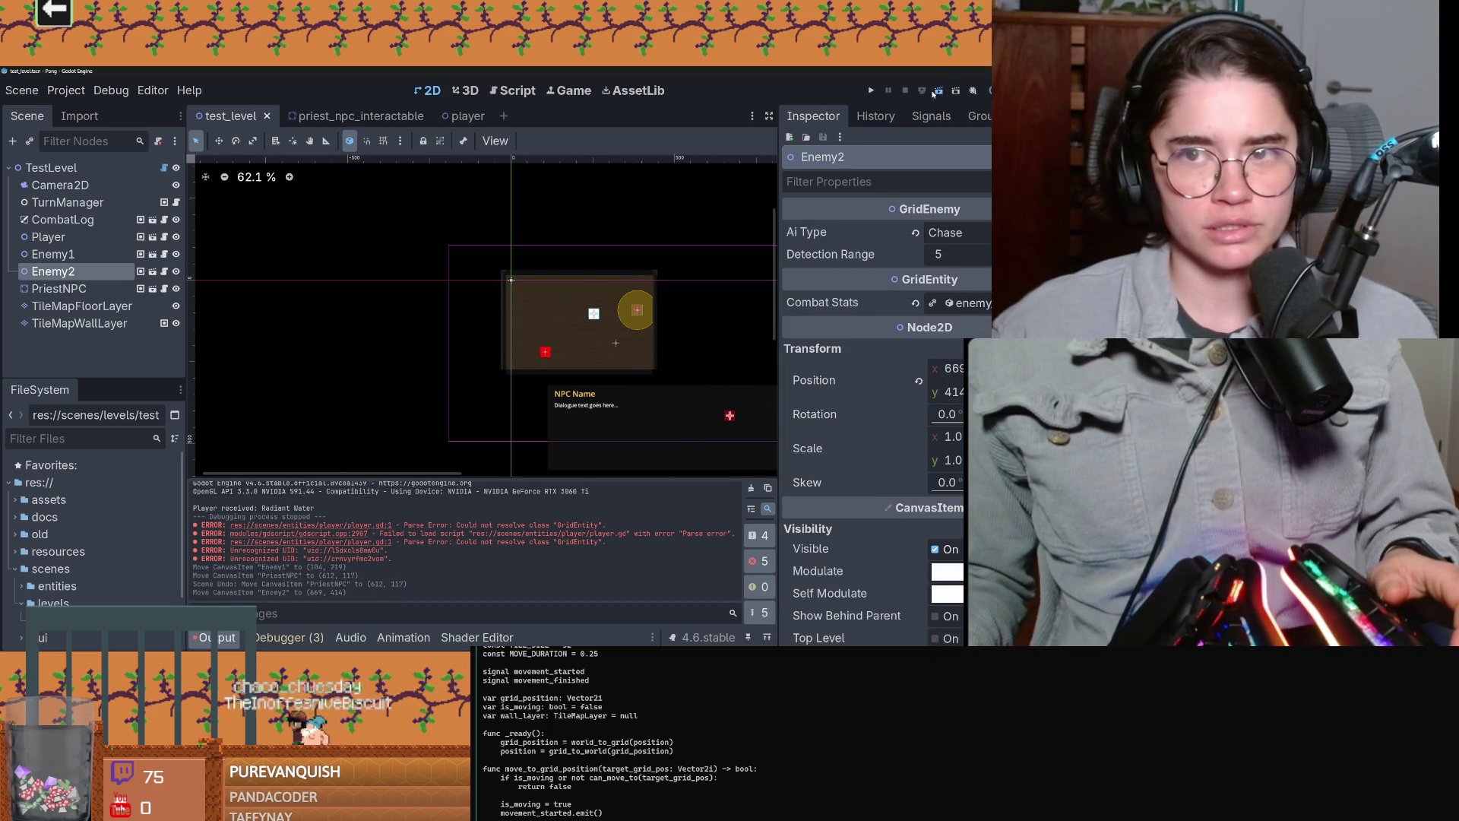
left_click(934, 91)
left_click(728, 175)
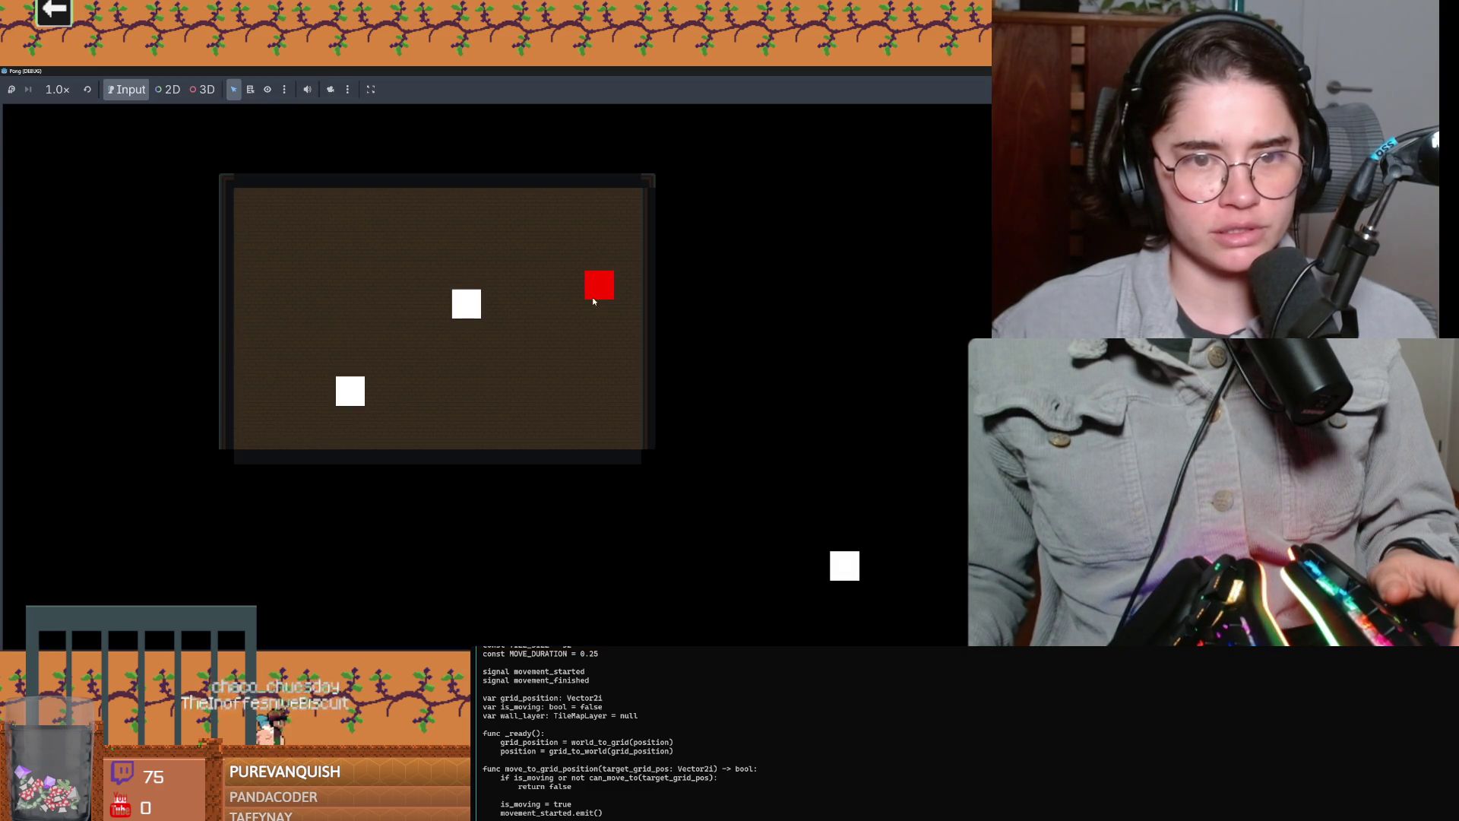
Step: Walk the player square into the Goblins with arrow keys, defeating one with an 8-damage hit
key("Left")
key("Down")
key("Left")
key("Left")
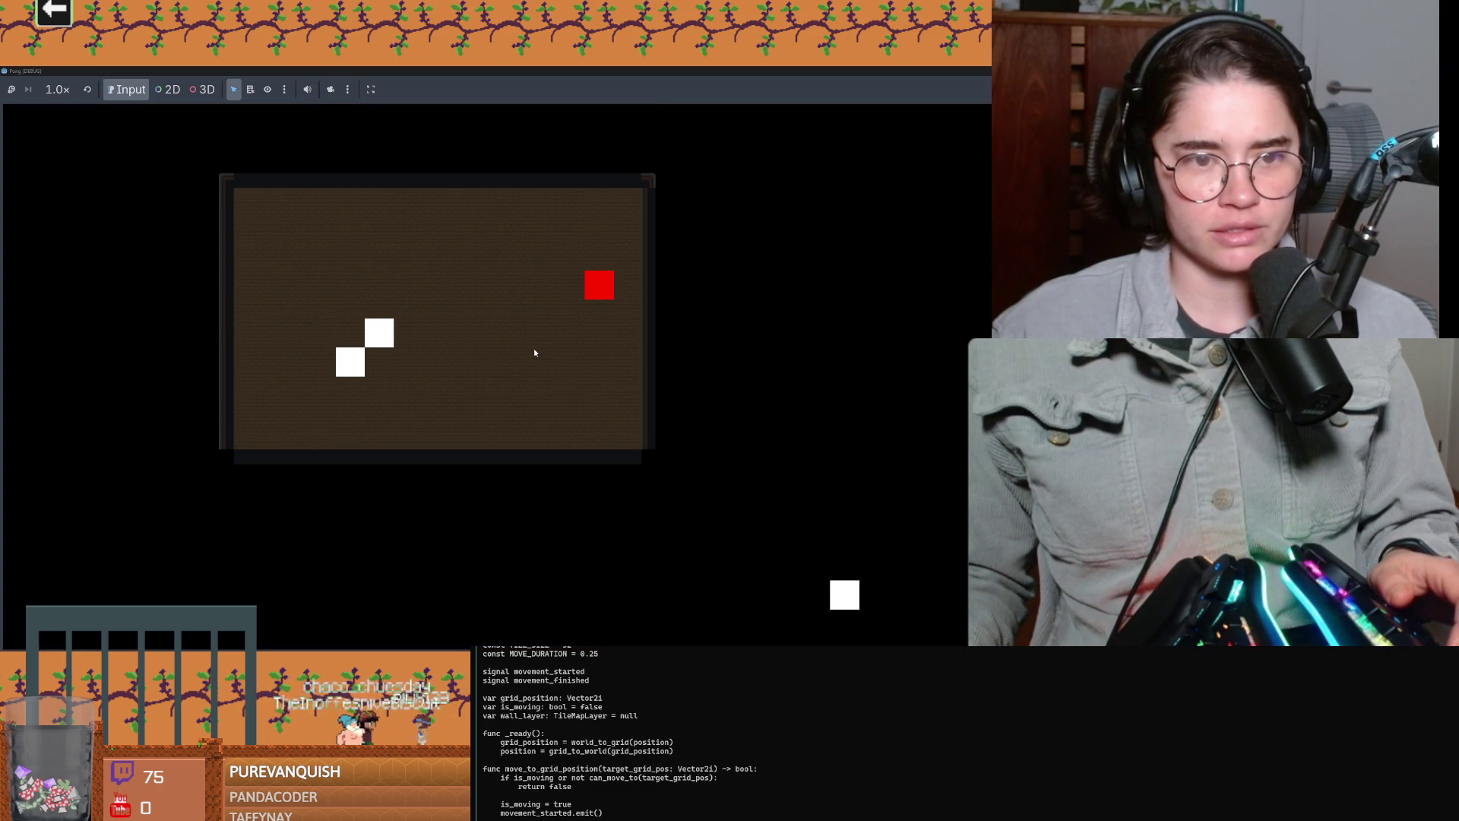
key("Down")
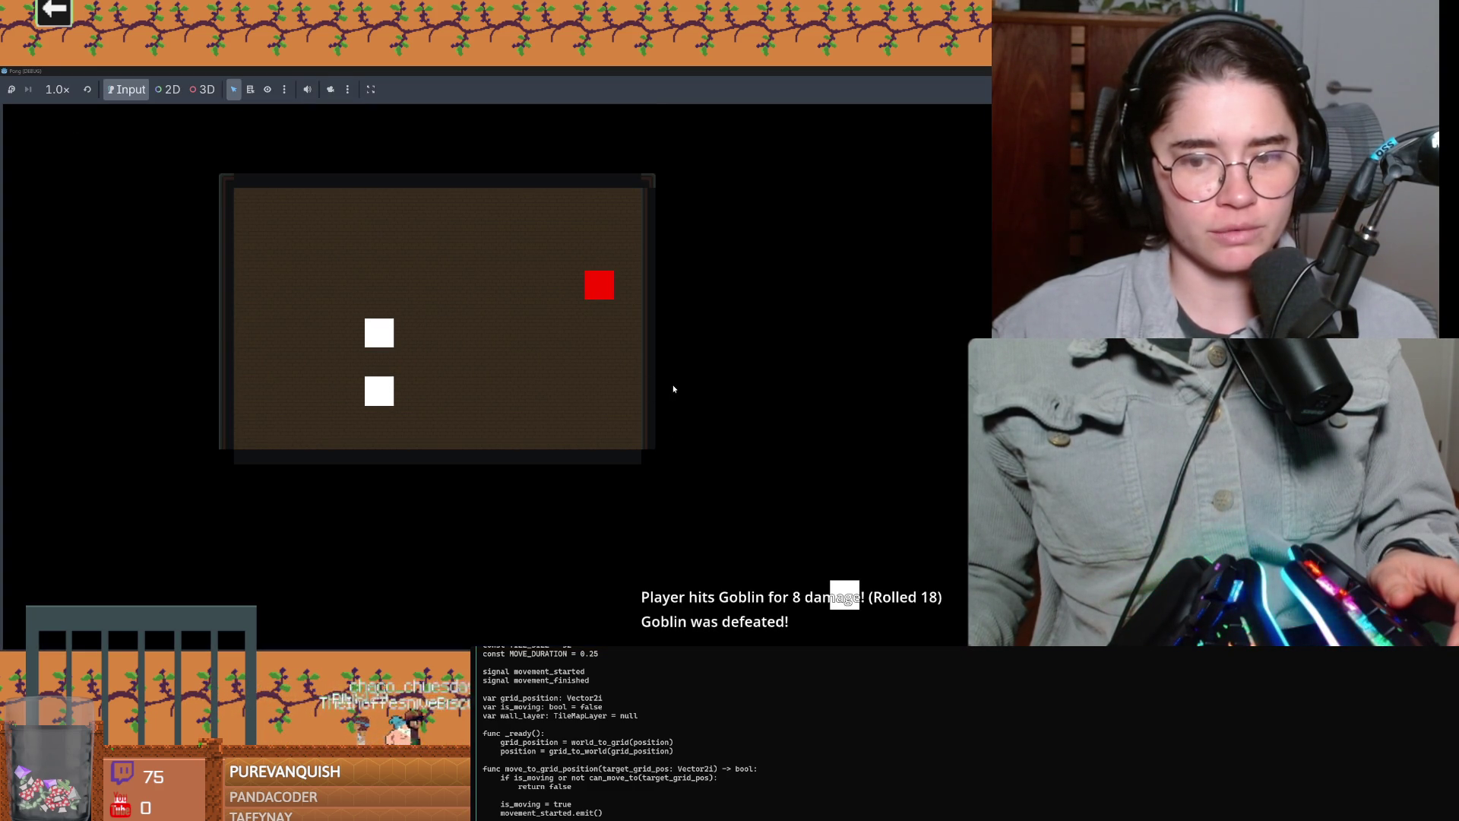
key("Down")
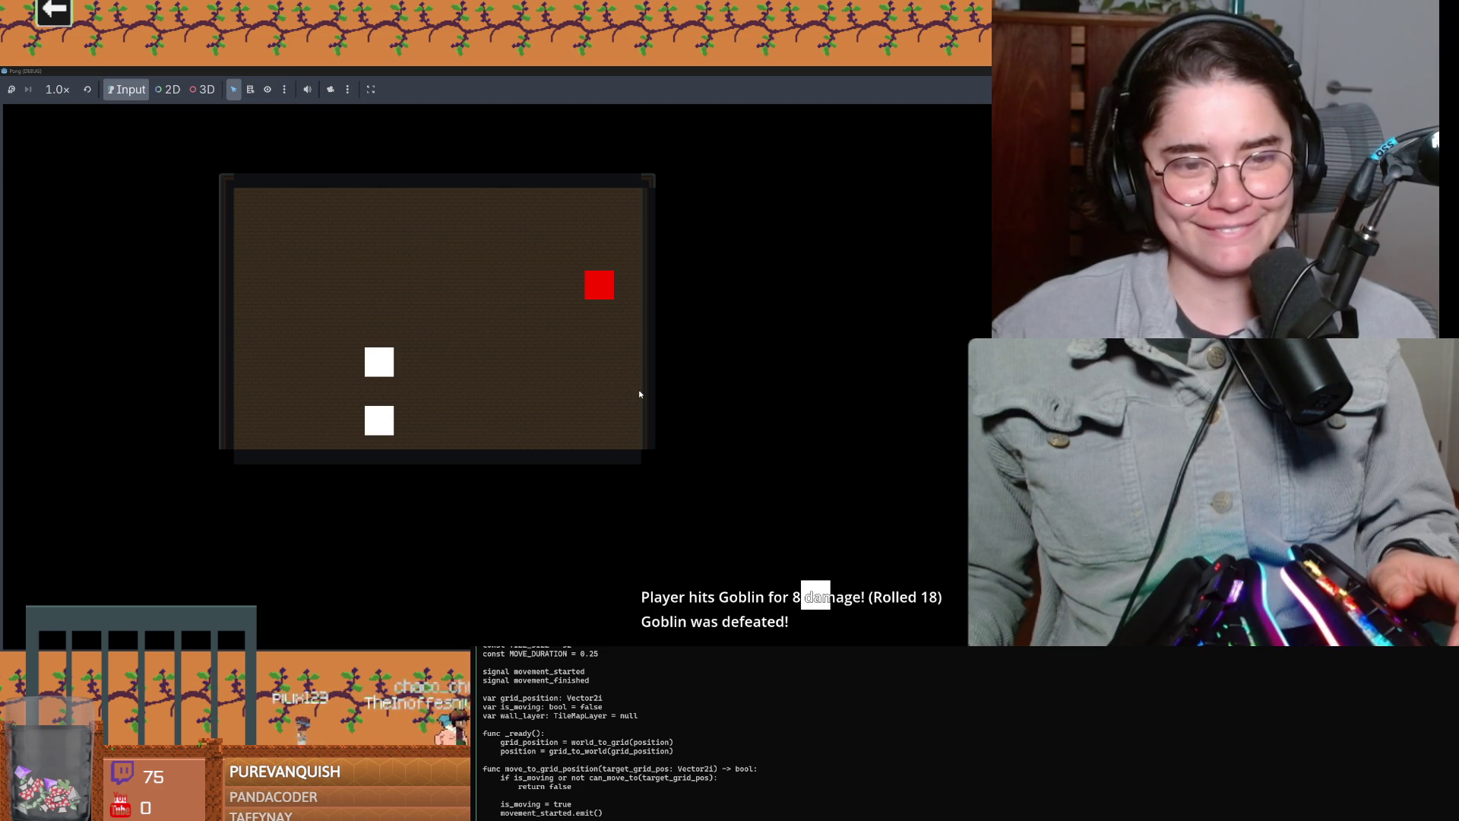
key("Right")
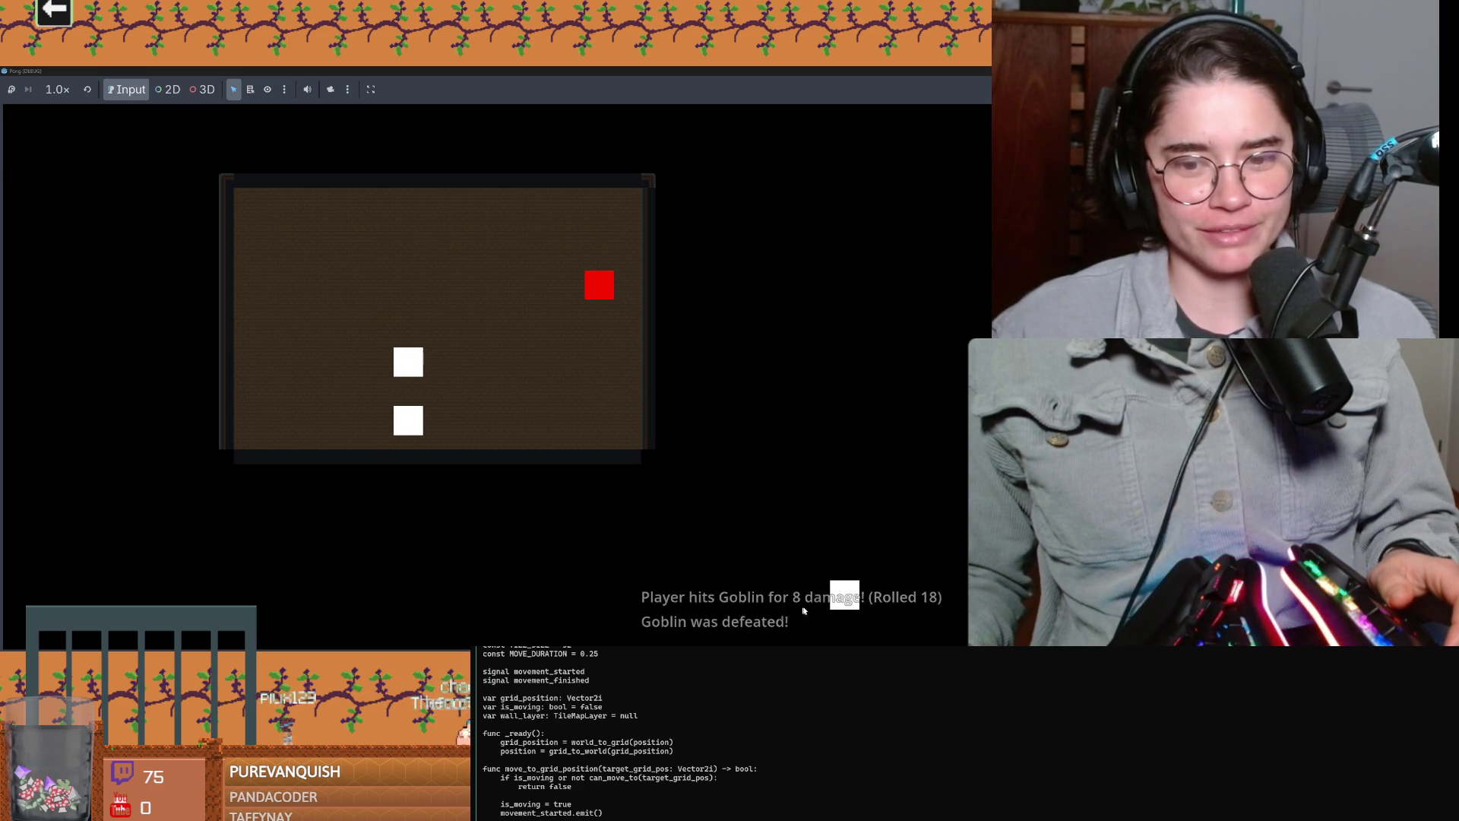
key("Down")
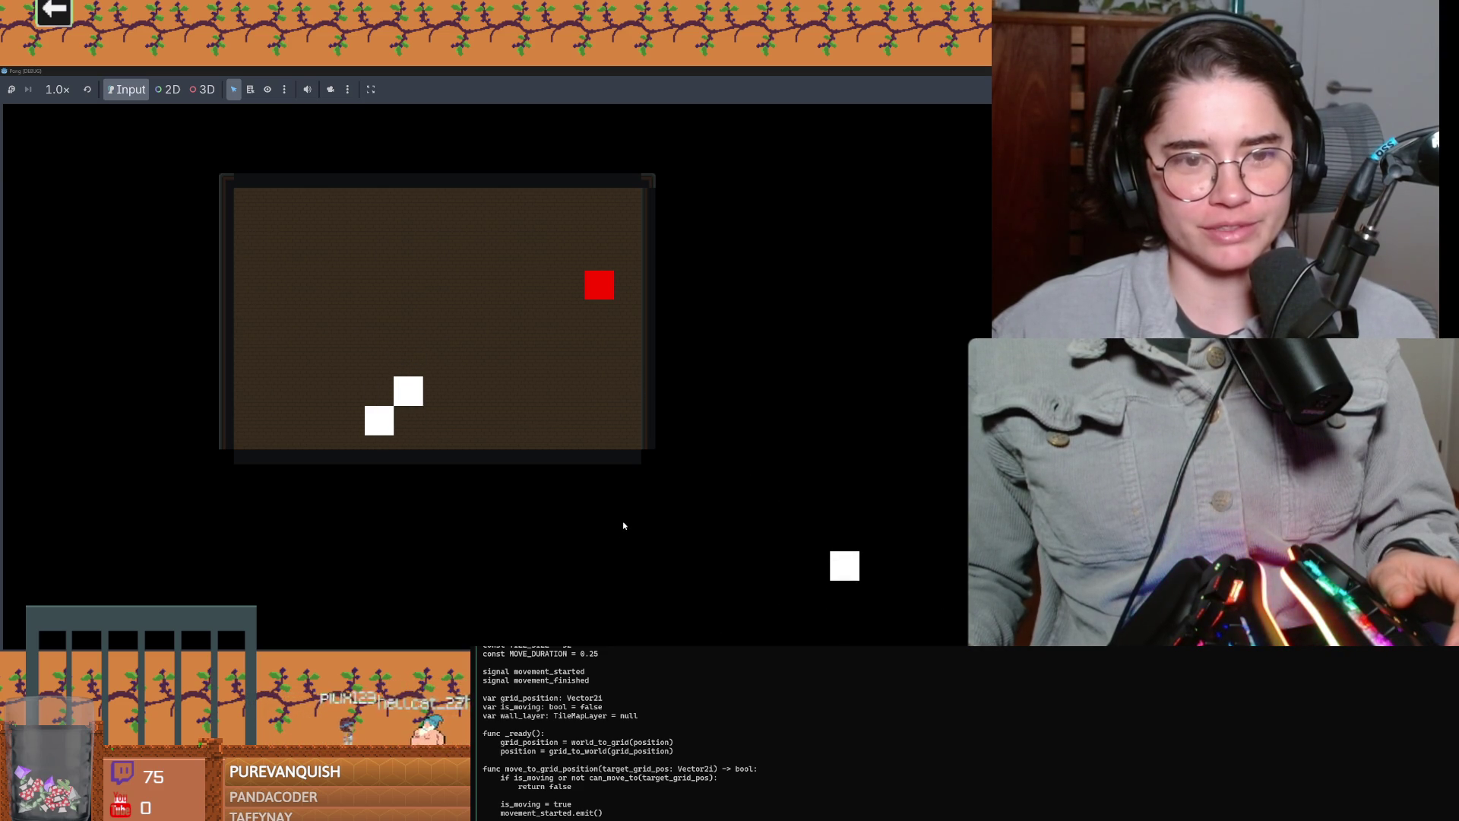
key("Down")
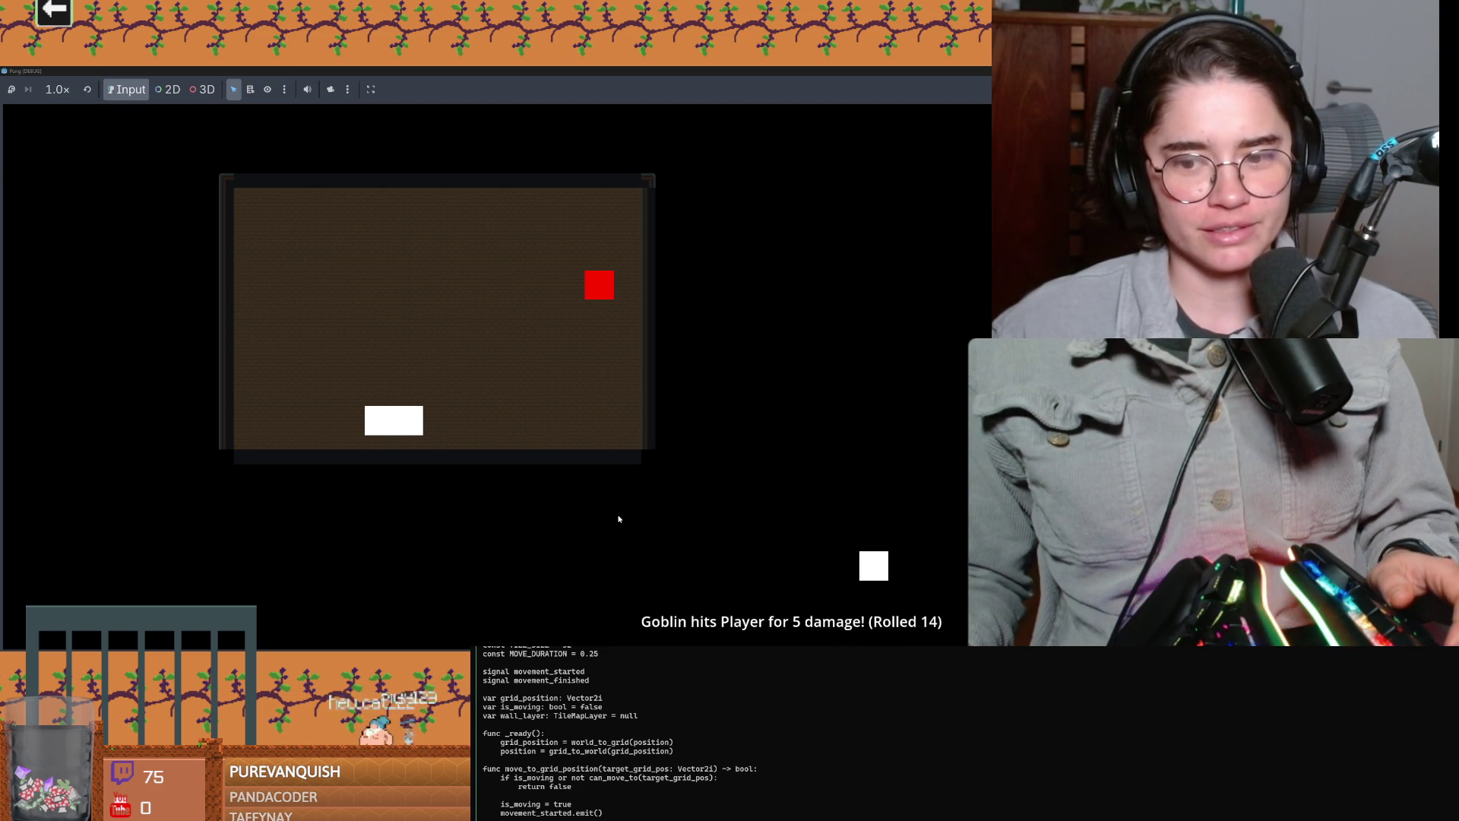